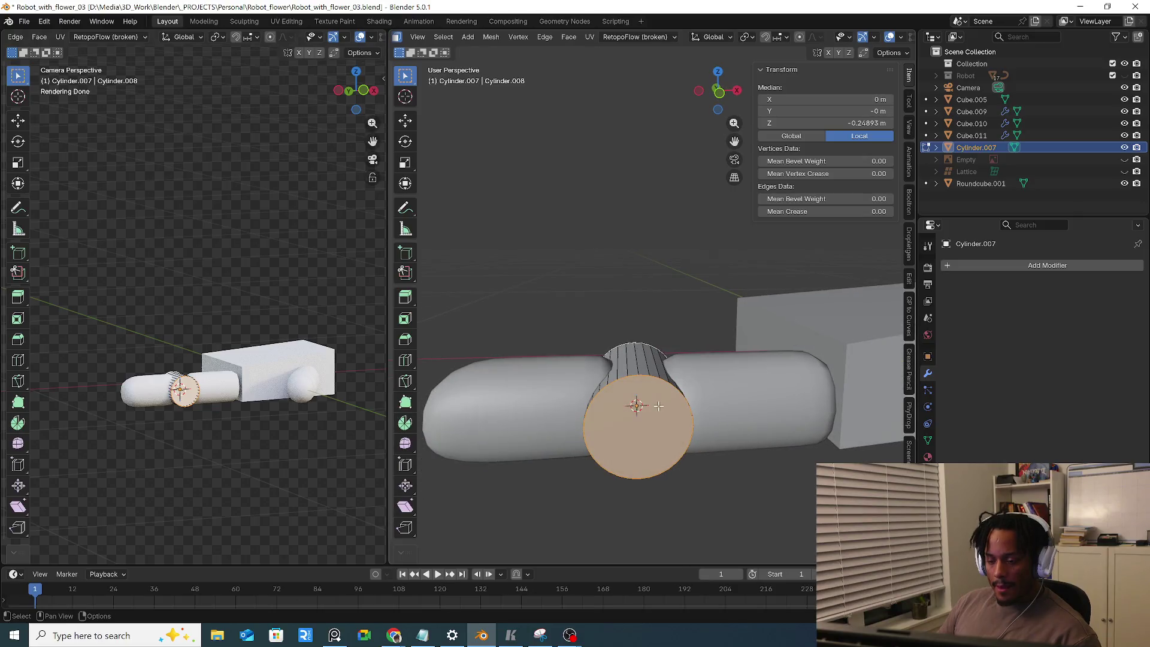
# Inset the cylinder's end cap face and shrink the inset along Y
pyautogui.press('i')
pyautogui.click(741, 403)
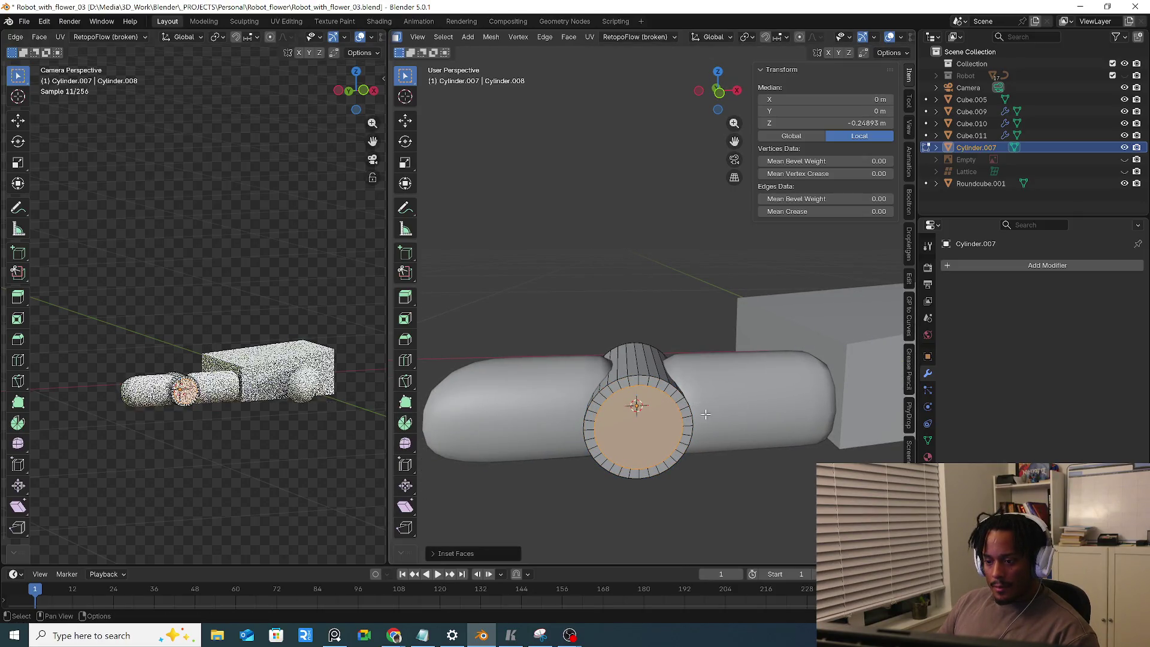
pyautogui.moveTo(746, 405)
pyautogui.mouseDown(button='middle')
pyautogui.moveTo(856, 418)
pyautogui.moveTo(660, 400)
pyautogui.mouseUp(button='middle')
pyautogui.press('s')
pyautogui.press('y')
pyautogui.click(782, 410)
# Inset the cap a second time and Poke Faces so the inner face fans from its centre
pyautogui.press('i')
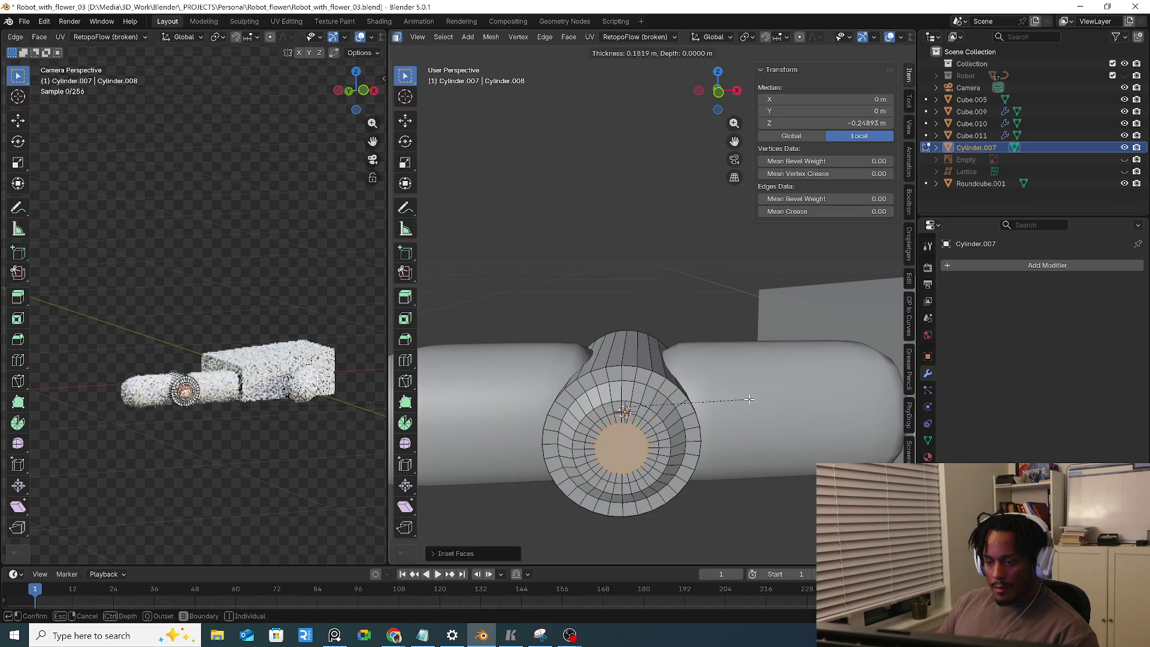
pyautogui.click(627, 456)
pyautogui.rightClick(626, 456)
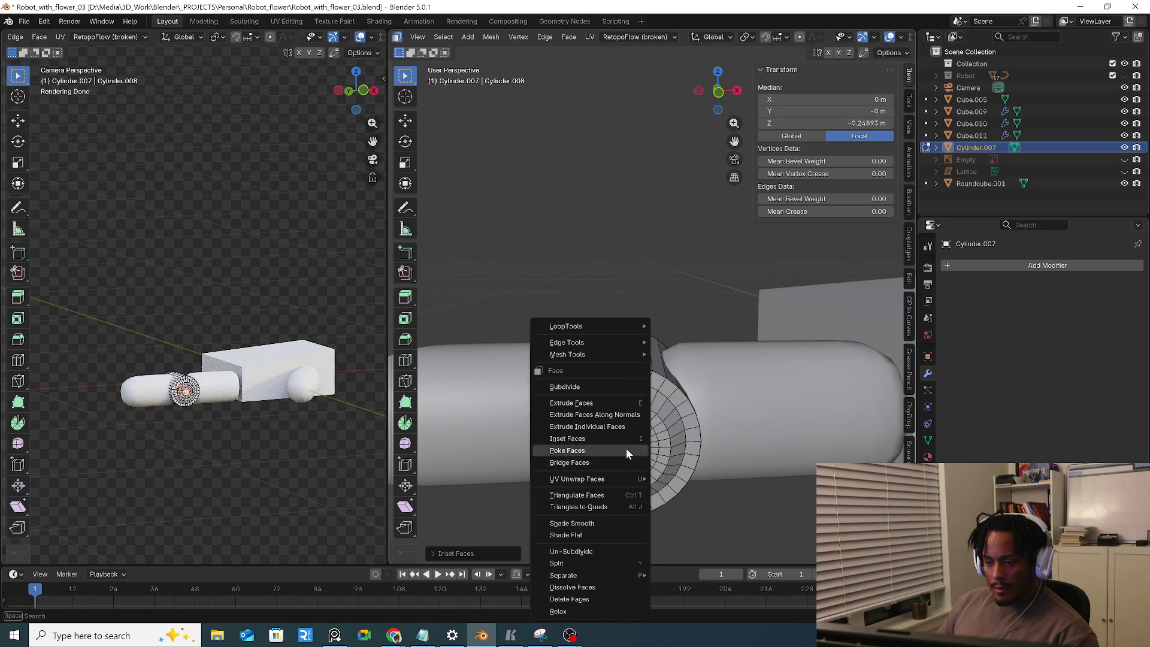
pyautogui.click(626, 451)
pyautogui.moveTo(626, 450)
pyautogui.mouseDown(button='middle')
pyautogui.moveTo(743, 346)
pyautogui.moveTo(559, 318)
pyautogui.moveTo(706, 333)
pyautogui.mouseUp(button='middle')
pyautogui.press('Tab')
pyautogui.press('Tab')
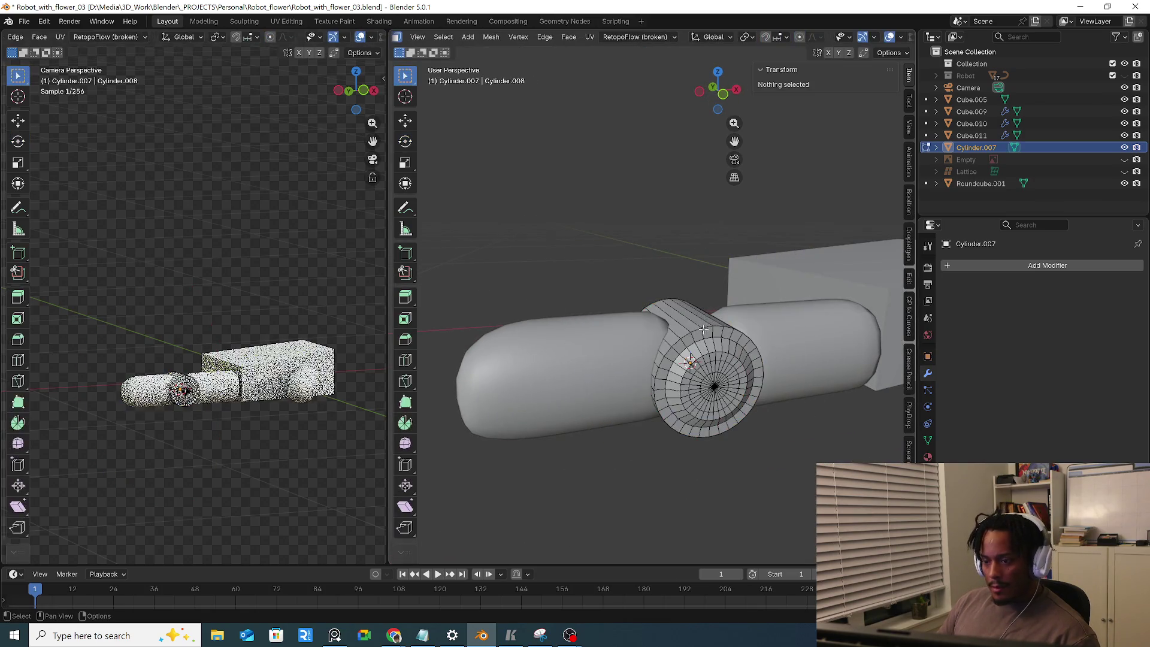
pyautogui.keyDown('alt'); pyautogui.click(674, 324); pyautogui.keyUp('alt')
pyautogui.moveTo(675, 324); pyautogui.dragTo(637, 369, button='middle')
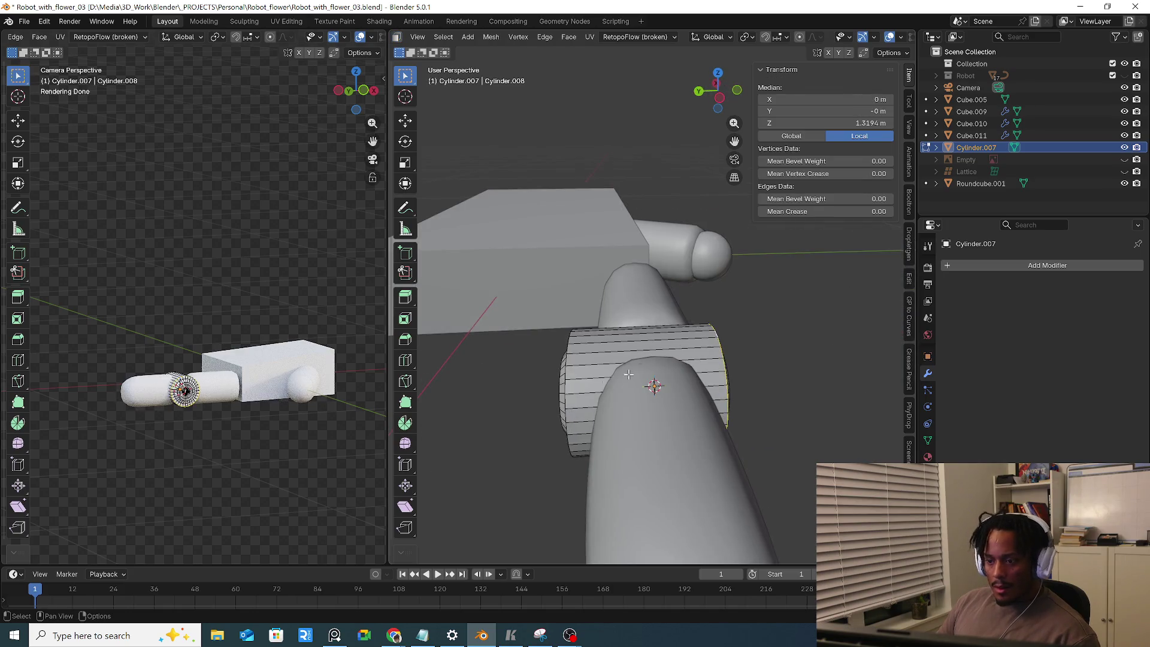
# Add three loop cuts around the joint cylinder
pyautogui.click(658, 371)
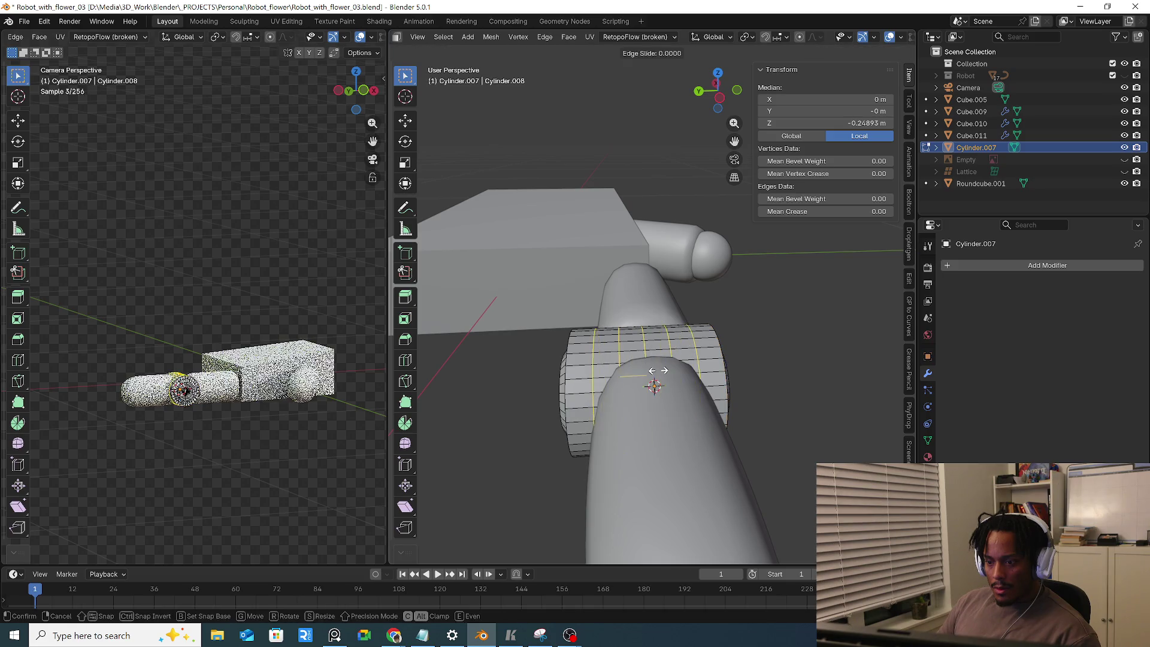
pyautogui.click(814, 380)
pyautogui.moveTo(814, 380)
pyautogui.mouseDown(button='middle')
pyautogui.moveTo(647, 365)
pyautogui.moveTo(644, 396)
pyautogui.mouseUp(button='middle')
pyautogui.scroll(3, 611, 372)
# Select the outer and inner cap rim edge loops and bevel them
pyautogui.keyDown('alt'); pyautogui.click(651, 338); pyautogui.keyUp('alt')
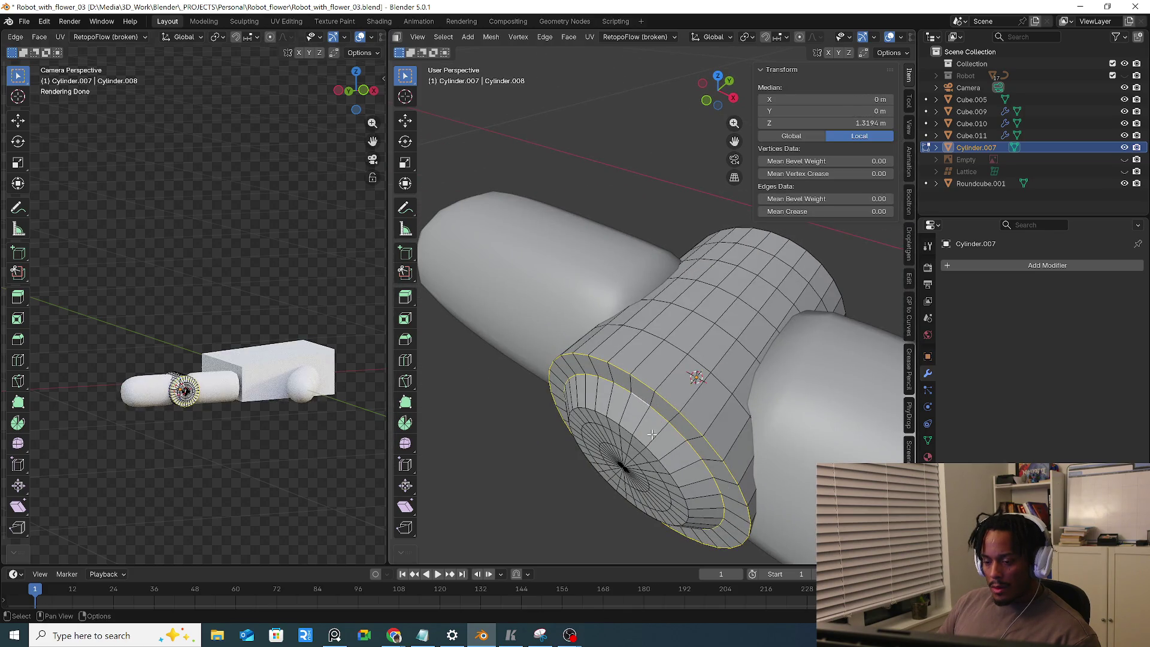
pyautogui.moveTo(641, 441); pyautogui.dragTo(645, 459, button='middle')
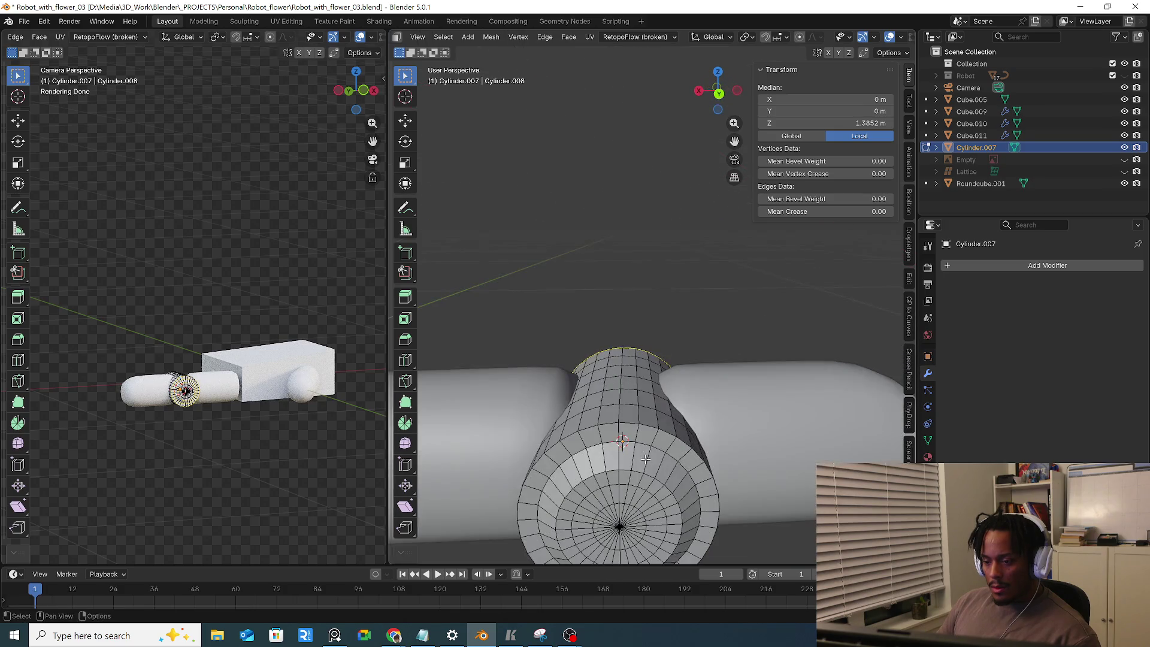
pyautogui.keyDown('alt'); pyautogui.keyDown('shift'); pyautogui.click(639, 472); pyautogui.keyUp('shift'); pyautogui.keyUp('alt')
pyautogui.moveTo(640, 473)
pyautogui.mouseDown(button='middle')
pyautogui.moveTo(655, 377)
pyautogui.moveTo(625, 418)
pyautogui.mouseUp(button='middle')
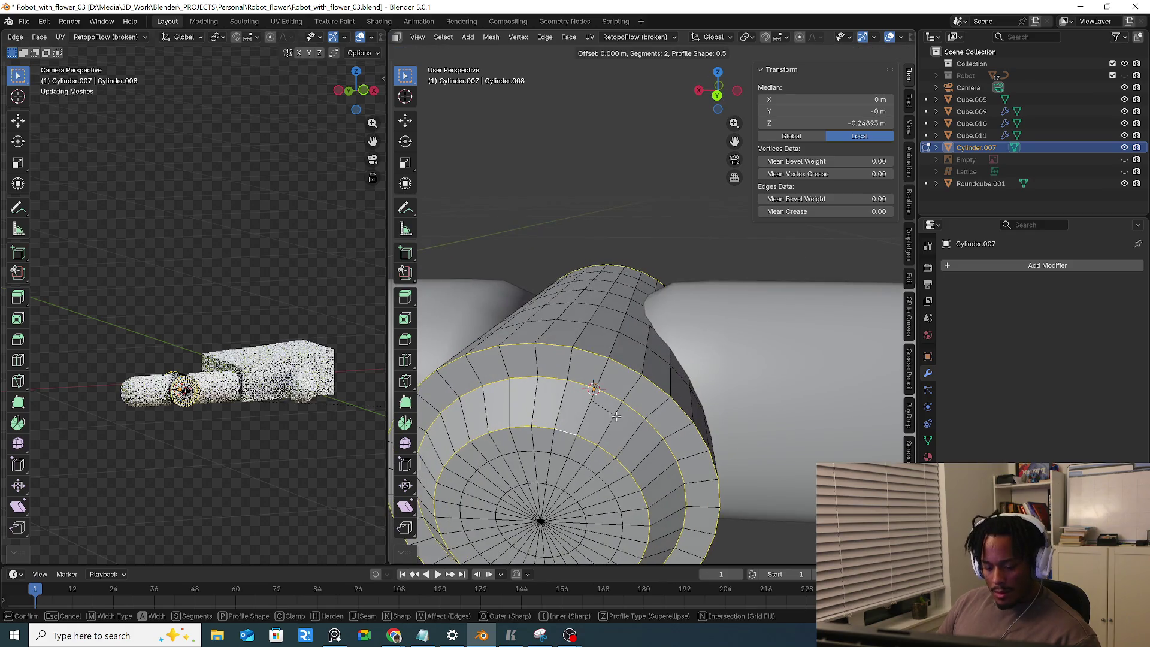
pyautogui.scroll(1, 614, 420)
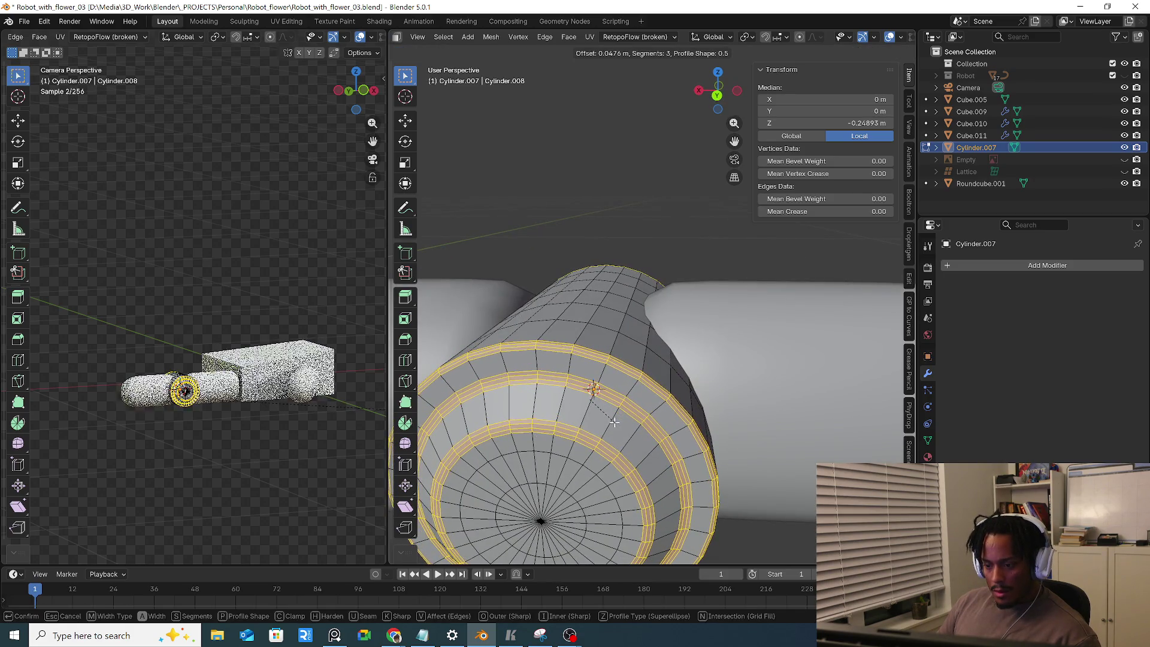
pyautogui.click(623, 438)
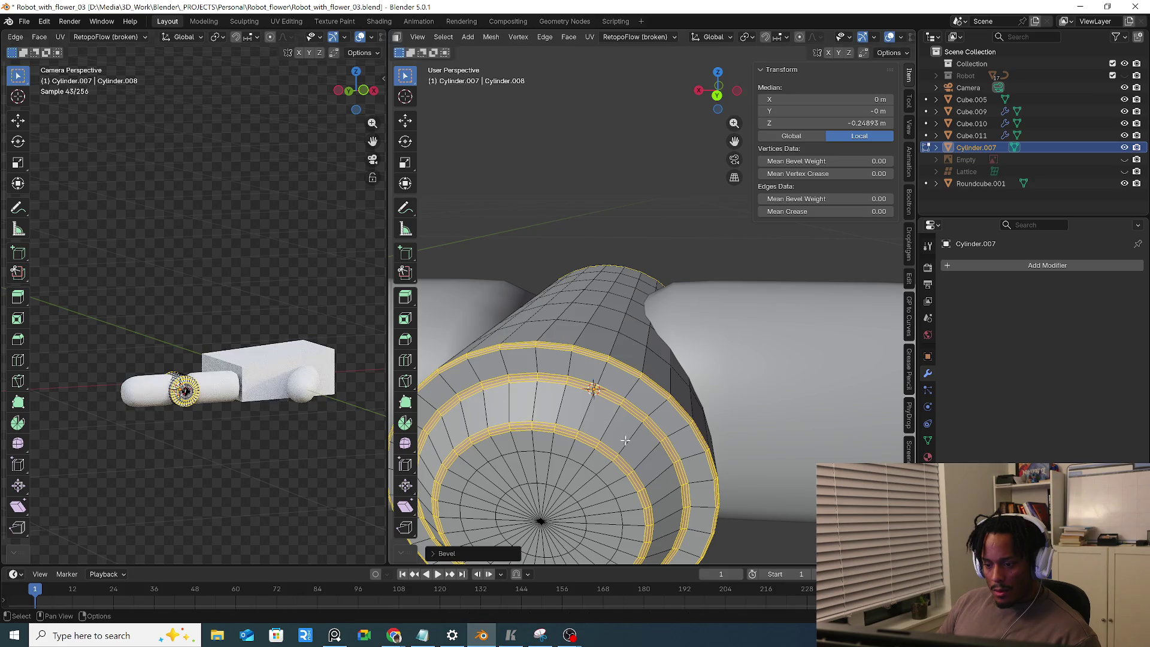
# Add one more support loop cut along the cylinder
pyautogui.click(657, 425)
pyautogui.click(659, 424)
pyautogui.moveTo(659, 424); pyautogui.dragTo(612, 380, button='middle')
# Return to object mode and apply Shade Smooth to the joint cylinder
pyautogui.click(649, 374)
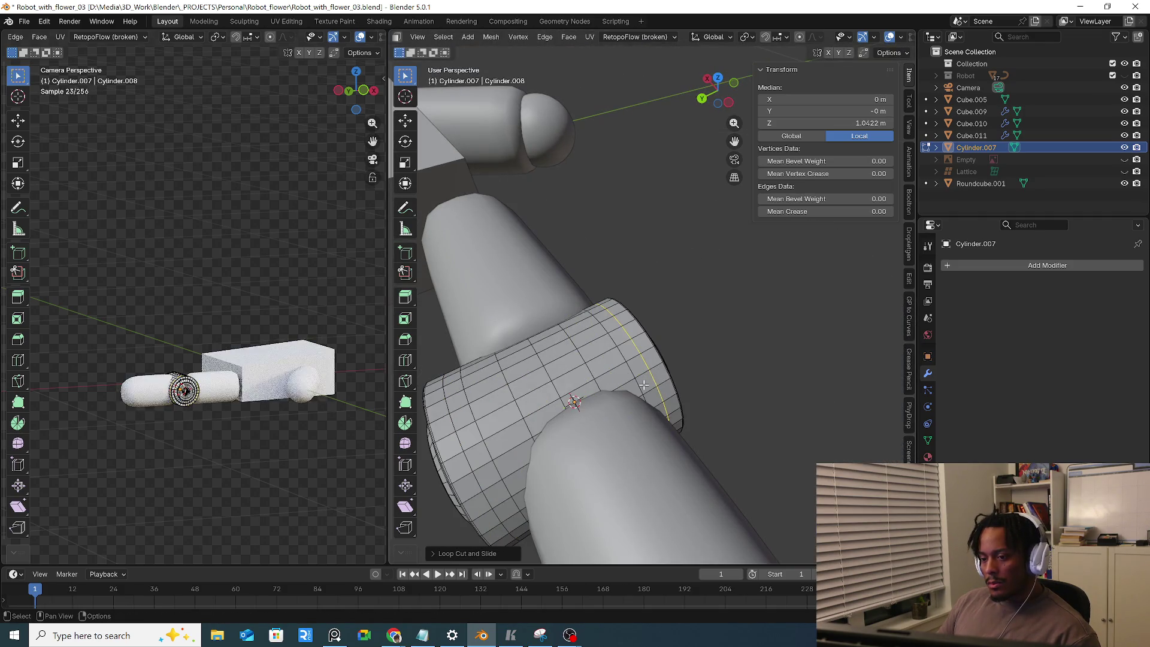
pyautogui.press('Tab')
pyautogui.rightClick(636, 383)
pyautogui.click(623, 361)
pyautogui.moveTo(621, 372)
pyautogui.mouseDown(button='middle')
pyautogui.moveTo(647, 363)
pyautogui.moveTo(635, 380)
pyautogui.moveTo(784, 414)
pyautogui.moveTo(770, 385)
pyautogui.moveTo(592, 371)
pyautogui.moveTo(556, 399)
pyautogui.moveTo(537, 376)
pyautogui.moveTo(646, 371)
pyautogui.moveTo(661, 434)
pyautogui.moveTo(691, 432)
pyautogui.moveTo(647, 406)
pyautogui.mouseUp(button='middle')
pyautogui.click(769, 386)
pyautogui.scroll(-5, 587, 366)
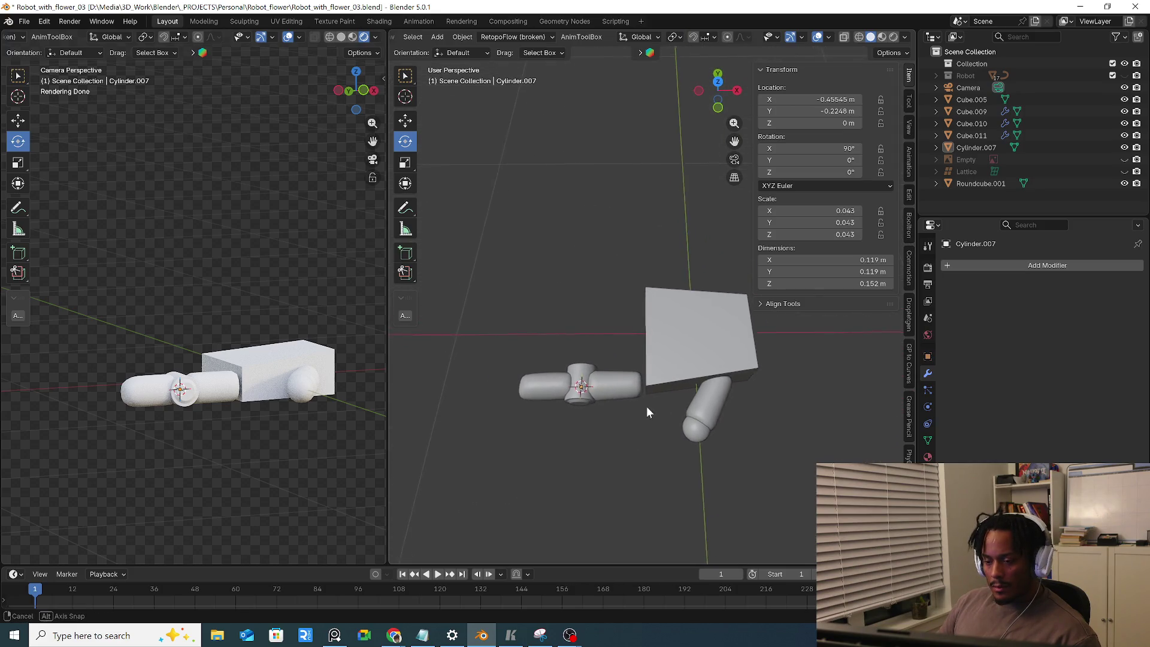
# In top view, scale the joint cylinder along Y to flatten it
pyautogui.press('KP_7')
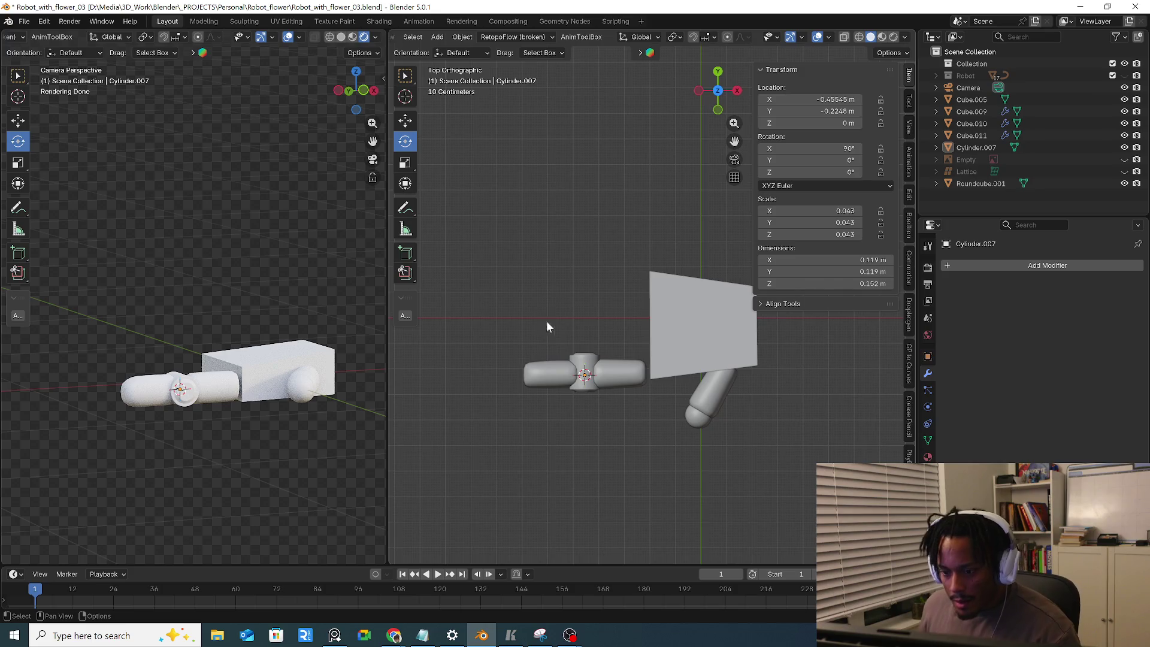
pyautogui.scroll(5, 597, 364)
pyautogui.click(642, 371)
pyautogui.press('s')
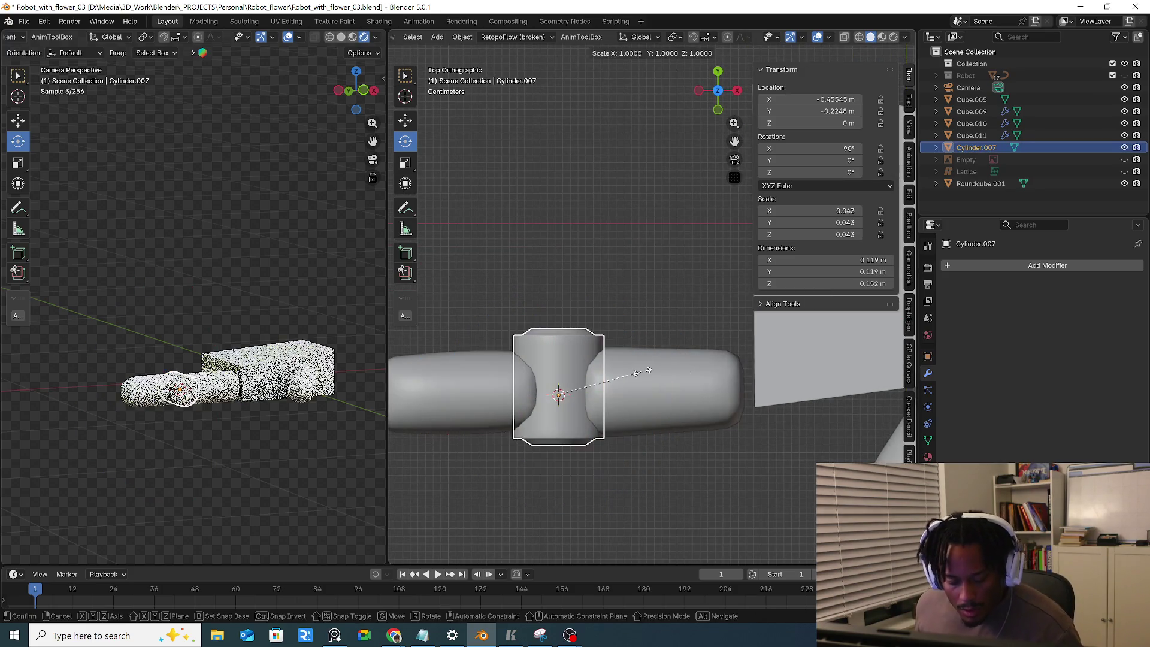
pyautogui.press('y')
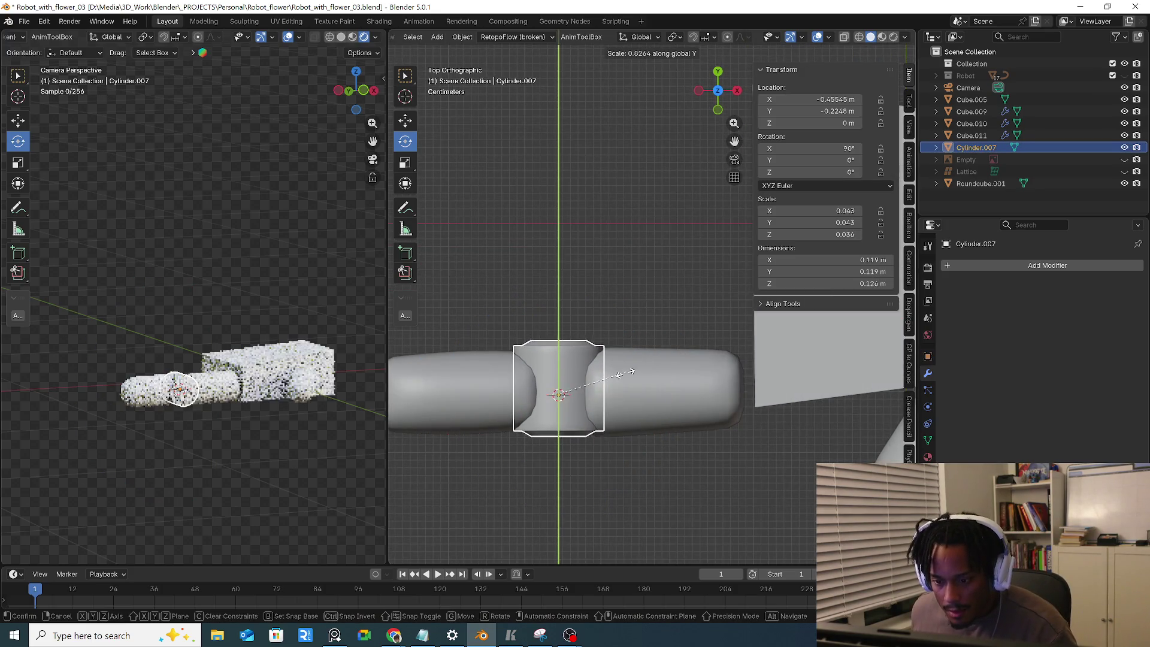
pyautogui.click(624, 374)
pyautogui.moveTo(623, 374)
pyautogui.mouseDown(button='middle')
pyautogui.moveTo(626, 393)
pyautogui.moveTo(645, 309)
pyautogui.moveTo(619, 265)
pyautogui.moveTo(637, 286)
pyautogui.moveTo(613, 347)
pyautogui.moveTo(639, 382)
pyautogui.mouseUp(button='middle')
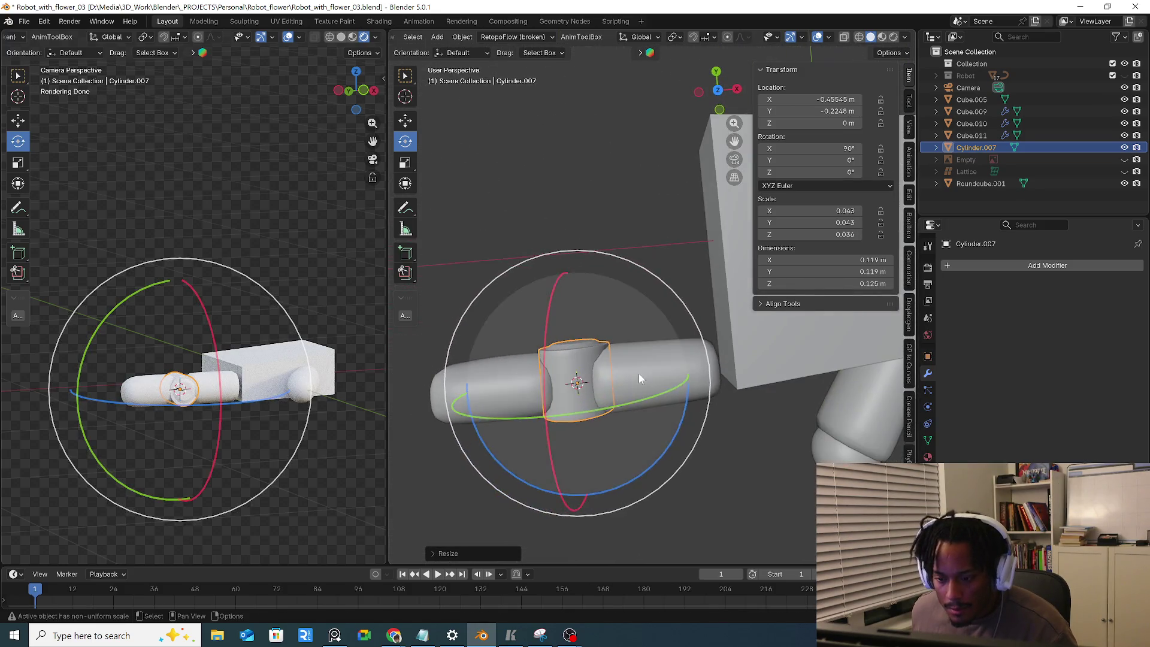
# Edit Cube.009 in top view with X-ray on and box-select its end column of vertices
pyautogui.click(638, 382)
pyautogui.press('Tab')
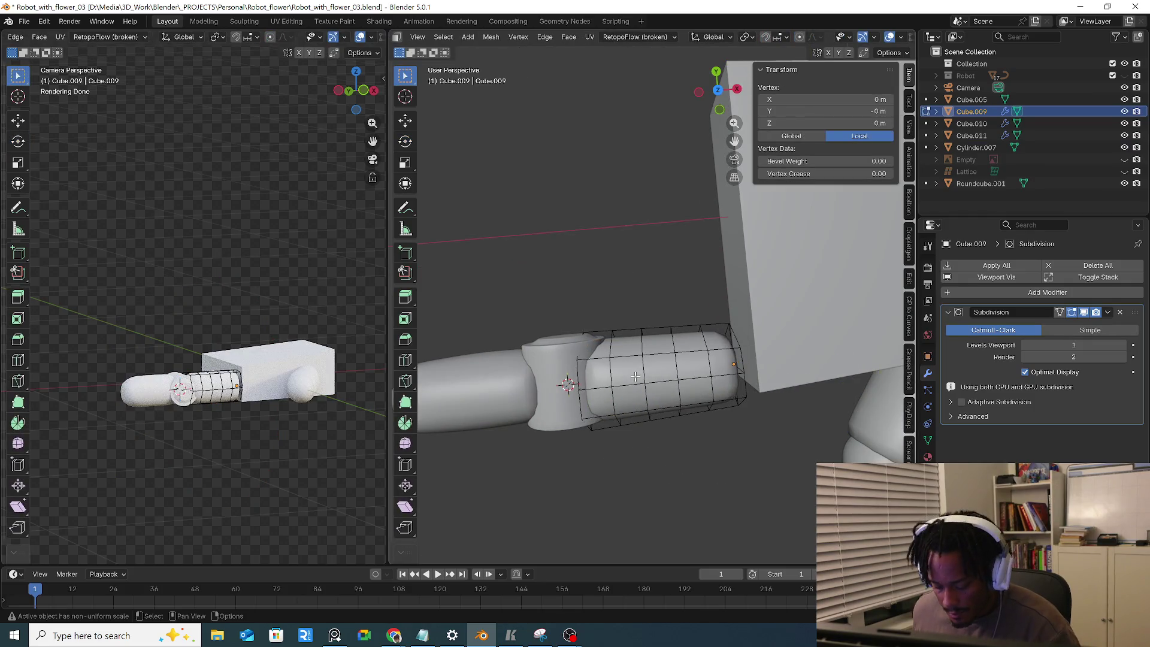
pyautogui.press('KP_1')
pyautogui.press('KP_7')
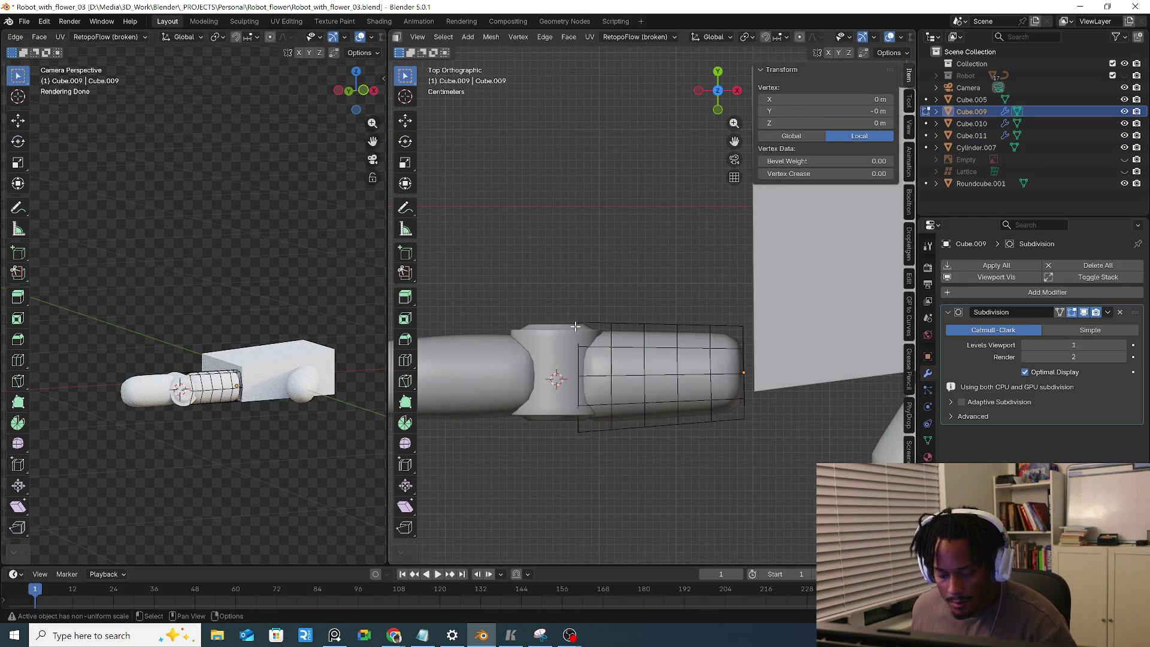
pyautogui.hotkey('alt', 'z')
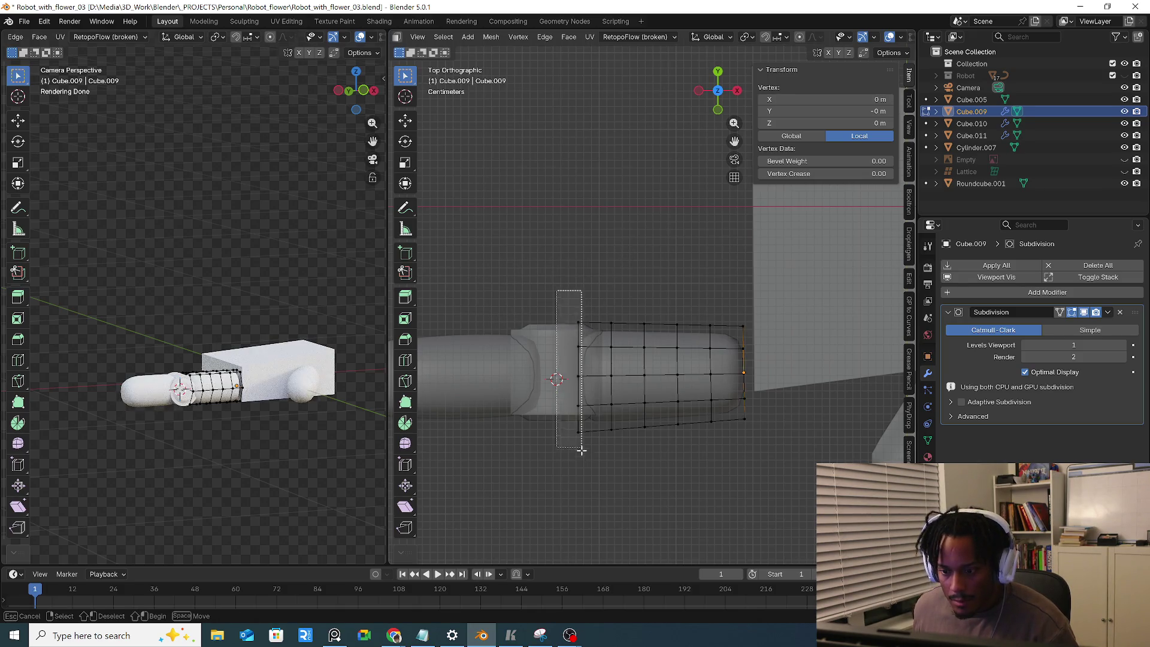
pyautogui.moveTo(581, 447); pyautogui.dragTo(581, 446)
# Scale the end vertices along Y with proportional editing to taper the forearm toward the joint
pyautogui.press('s')
pyautogui.press('y')
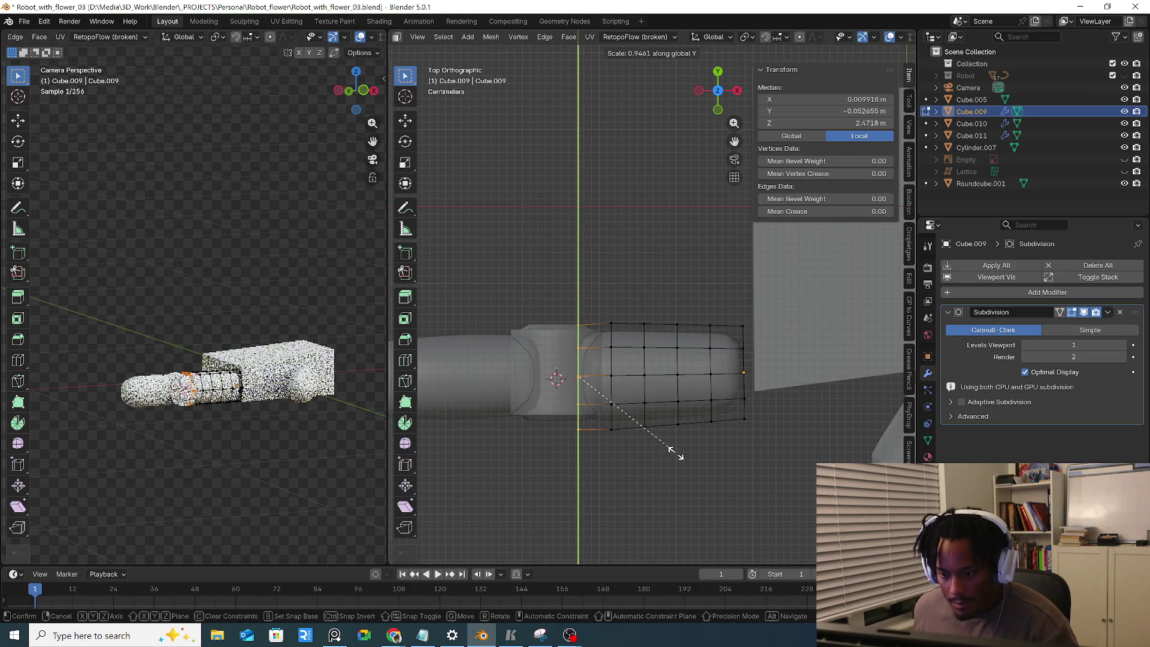
pyautogui.rightClick(674, 443)
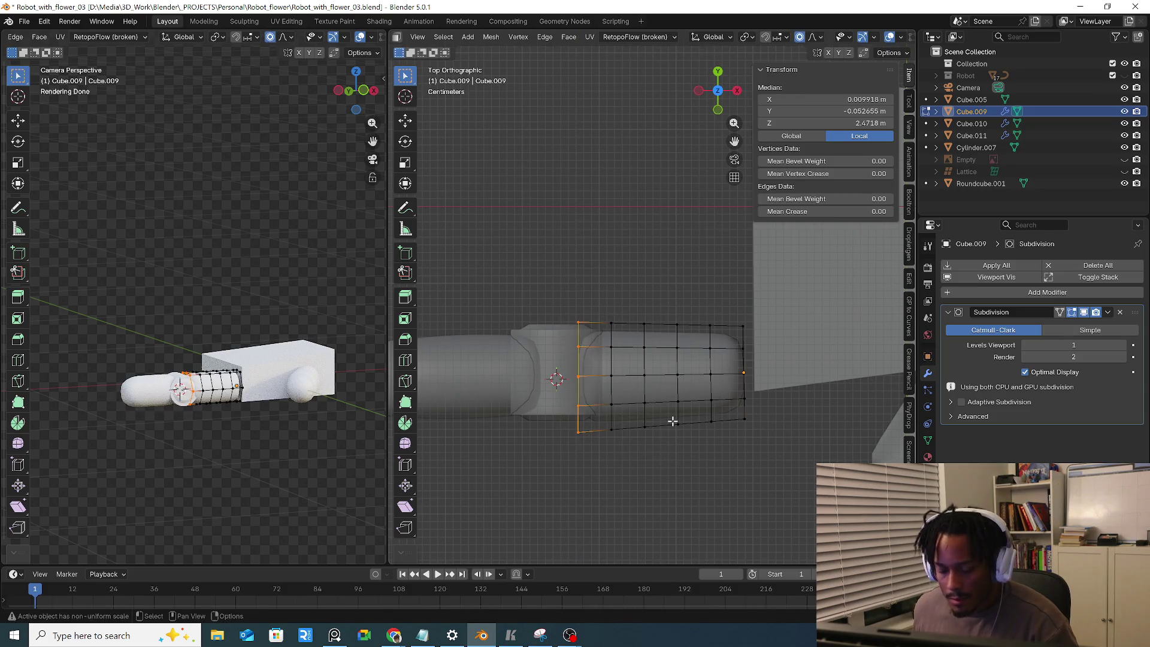
pyautogui.press('s')
pyautogui.press('y')
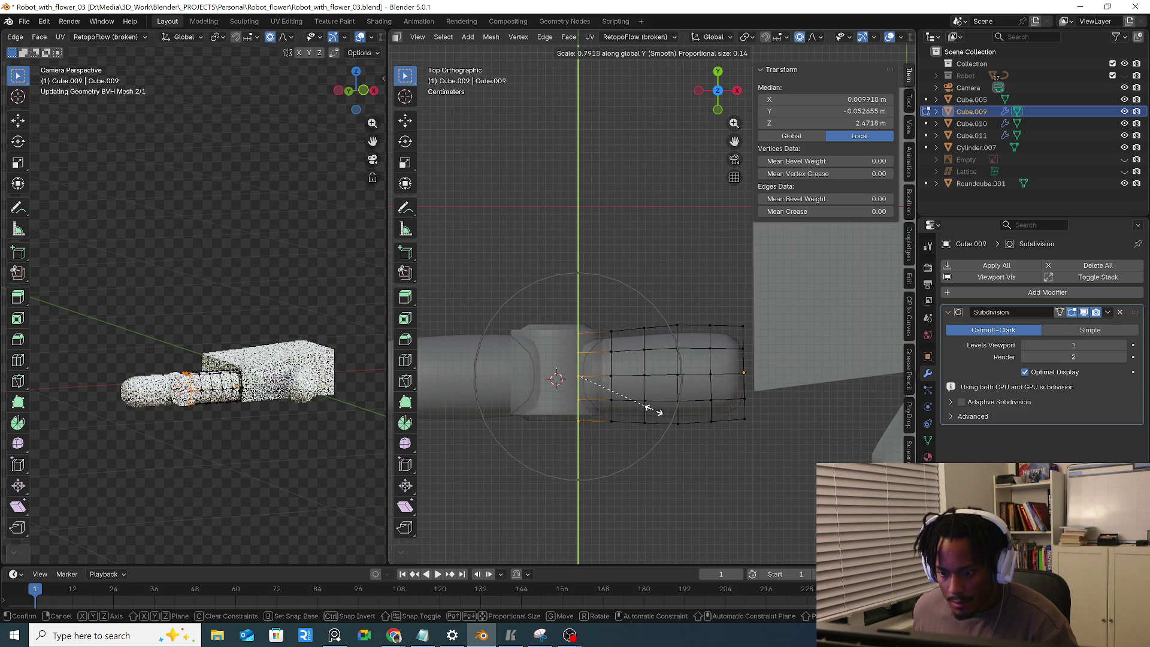
pyautogui.click(653, 411)
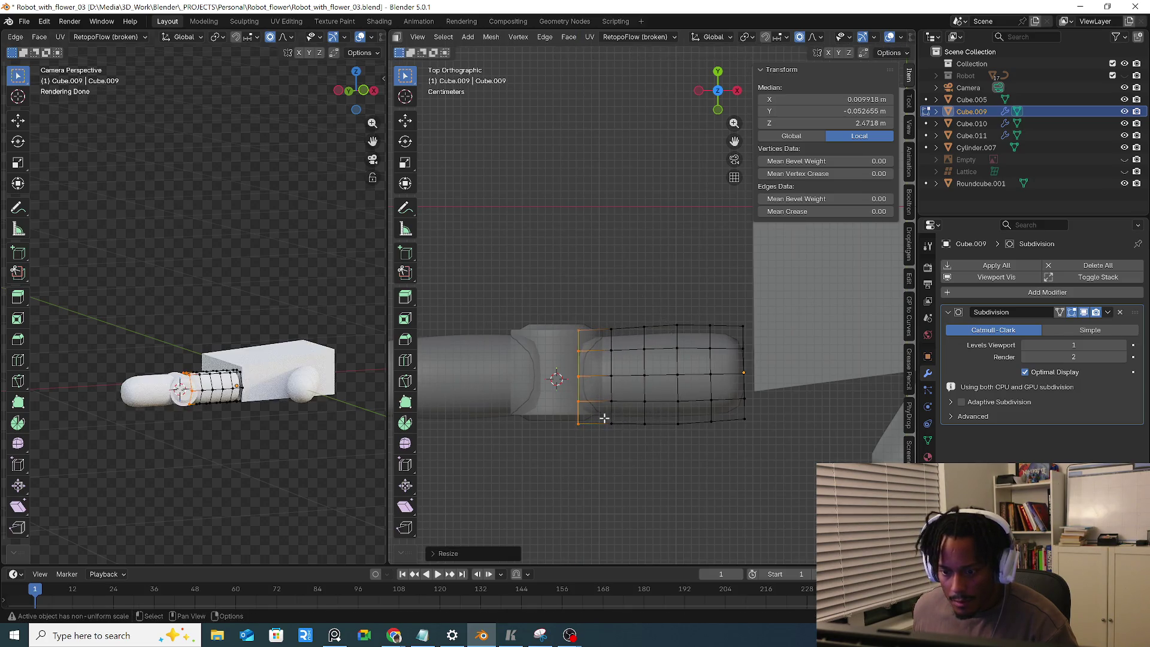
pyautogui.keyDown('shift'); pyautogui.moveTo(606, 419); pyautogui.dragTo(648, 413, button='middle'); pyautogui.keyUp('shift')
pyautogui.press('Tab')
pyautogui.click(598, 478)
pyautogui.moveTo(598, 478)
pyautogui.mouseDown(button='middle')
pyautogui.moveTo(629, 349)
pyautogui.moveTo(562, 376)
pyautogui.moveTo(566, 414)
pyautogui.moveTo(656, 436)
pyautogui.moveTo(622, 377)
pyautogui.mouseUp(button='middle')
pyautogui.click(623, 377)
# Scale the joint cylinder up slightly
pyautogui.press('s')
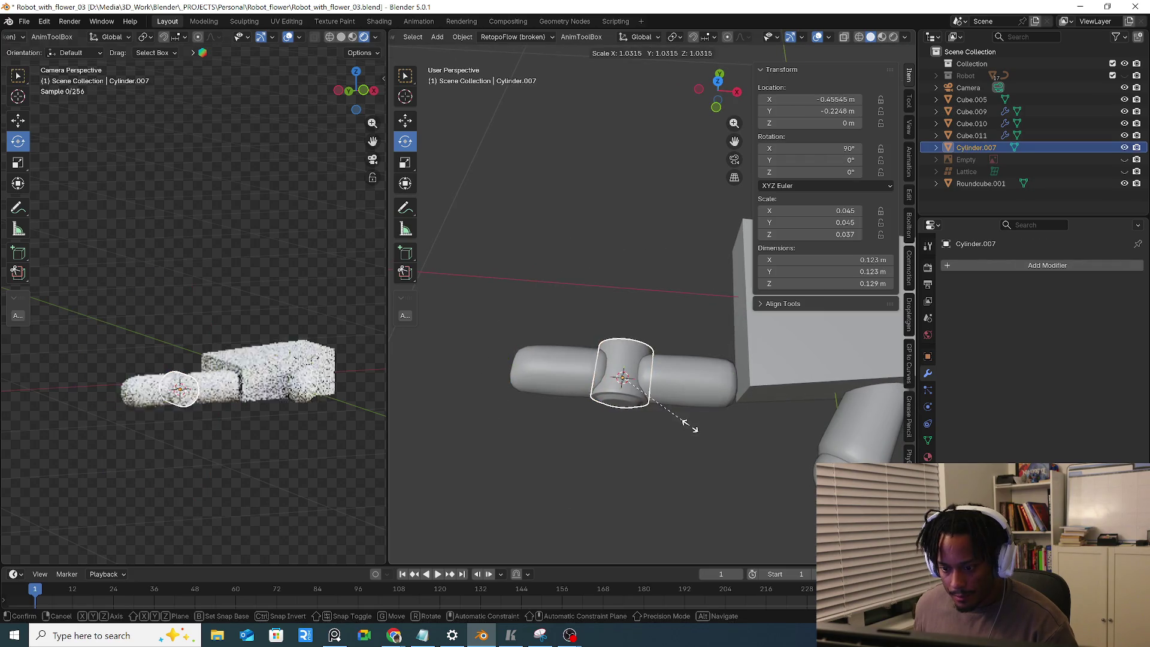
pyautogui.click(689, 424)
pyautogui.moveTo(691, 427)
pyautogui.mouseDown(button='middle')
pyautogui.moveTo(675, 322)
pyautogui.moveTo(616, 329)
pyautogui.moveTo(640, 377)
pyautogui.moveTo(517, 433)
pyautogui.moveTo(741, 421)
pyautogui.moveTo(634, 471)
pyautogui.moveTo(541, 441)
pyautogui.moveTo(685, 414)
pyautogui.mouseUp(button='middle')
pyautogui.click(480, 454)
# Snap the 3D cursor to Roundcube.001 at the arm-palm bend
pyautogui.click(689, 410)
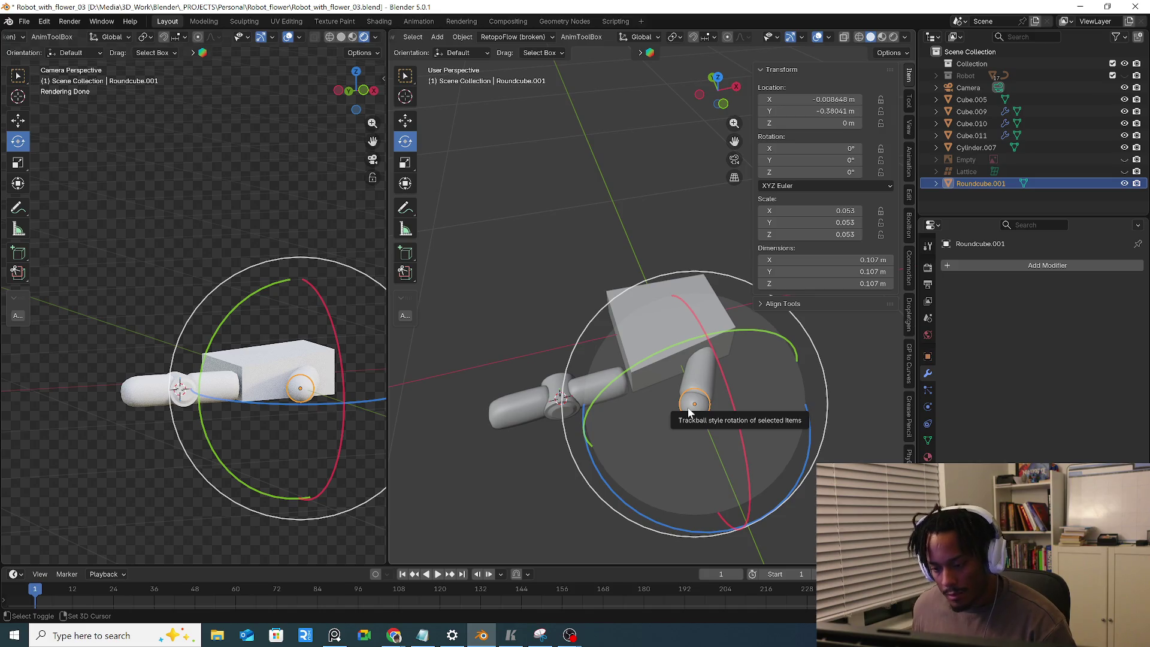
pyautogui.hotkey('shift', 's')
pyautogui.click(695, 444)
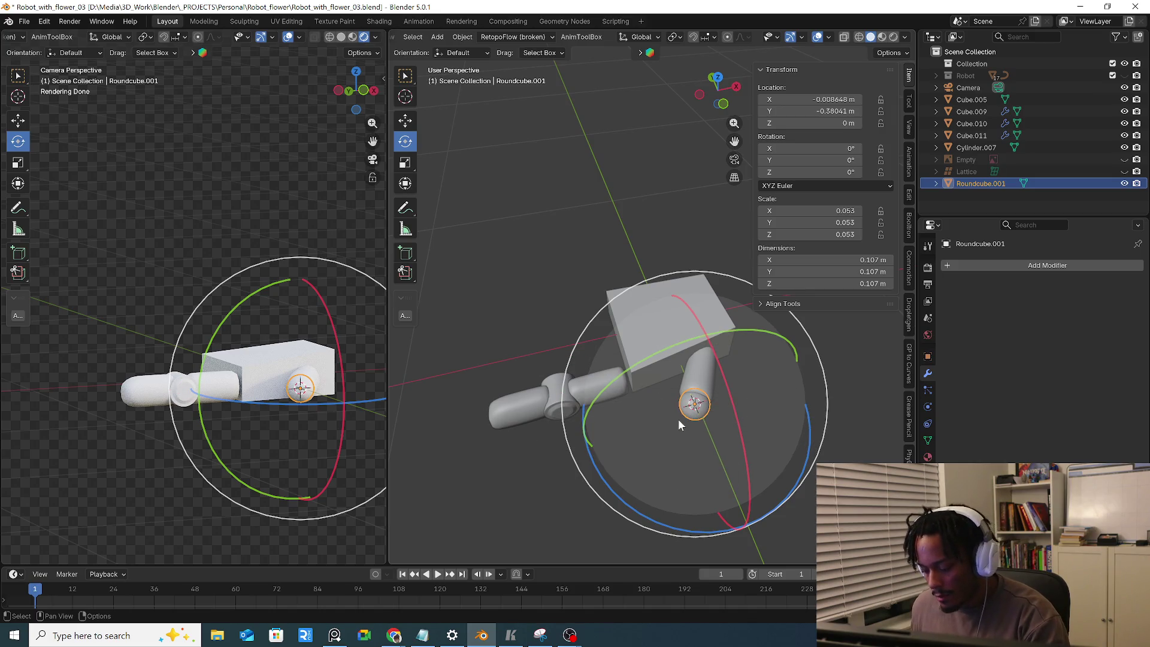
pyautogui.press('Num_Lock')
pyautogui.press('KP_7')
pyautogui.click(554, 432)
# Duplicate the joint cylinder, snap it to the cursor, rotate it about 59.478° and position it
pyautogui.click(565, 357)
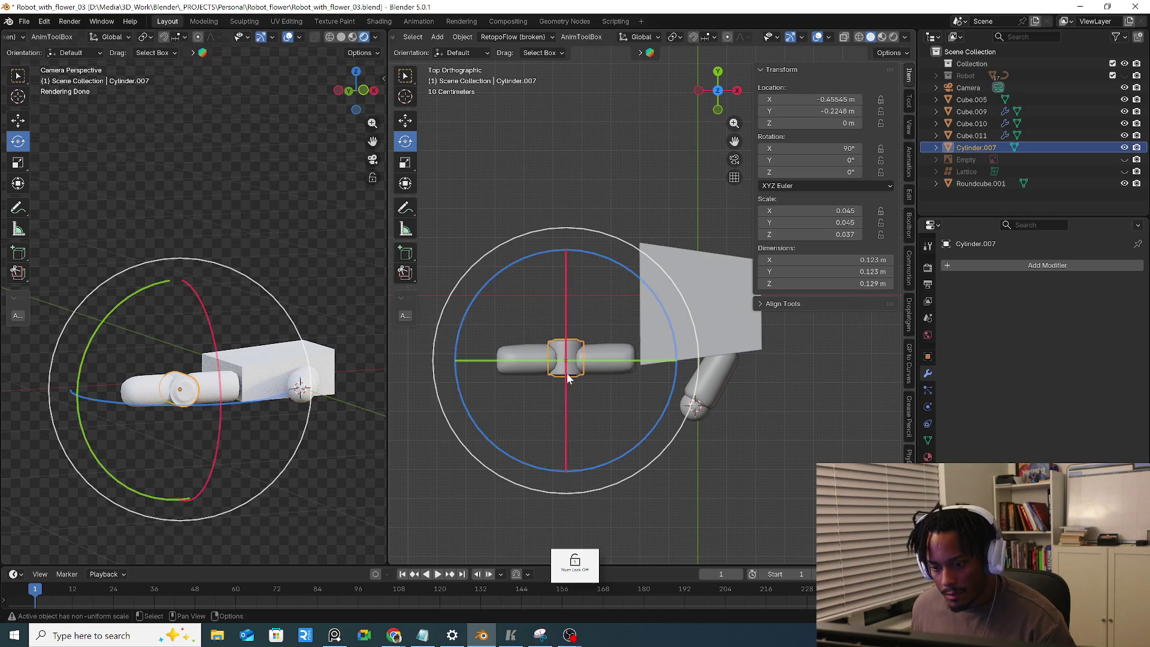
pyautogui.hotkey('shift', 'd')
pyautogui.click(618, 447)
pyautogui.rightClick(599, 447)
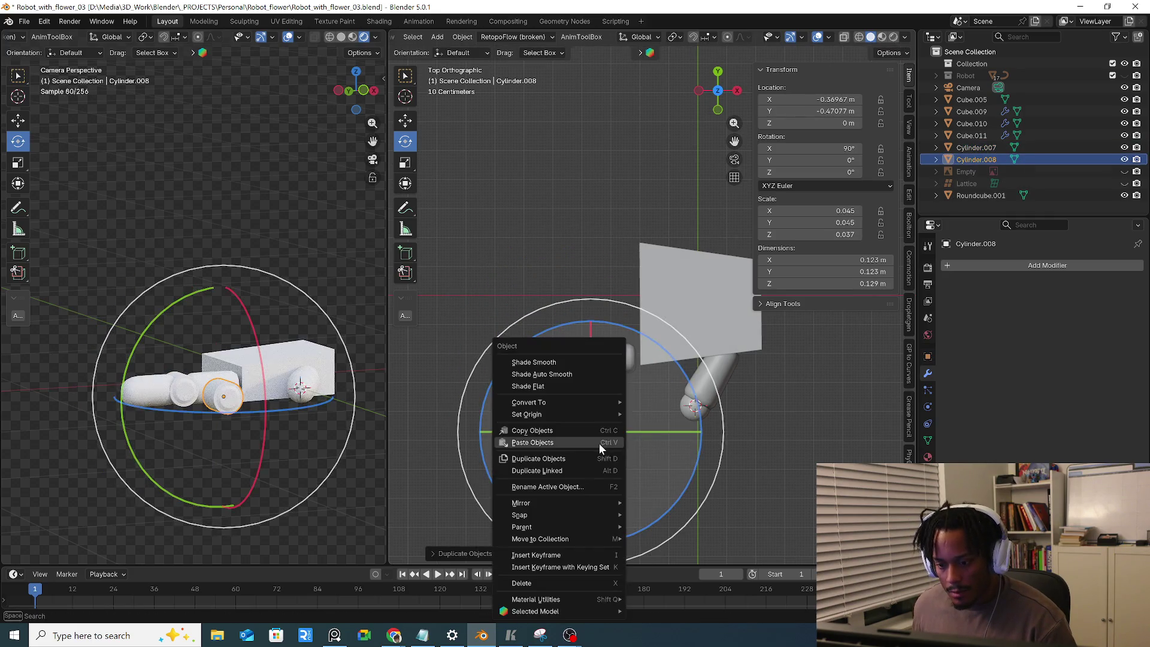
pyautogui.moveTo(593, 515)
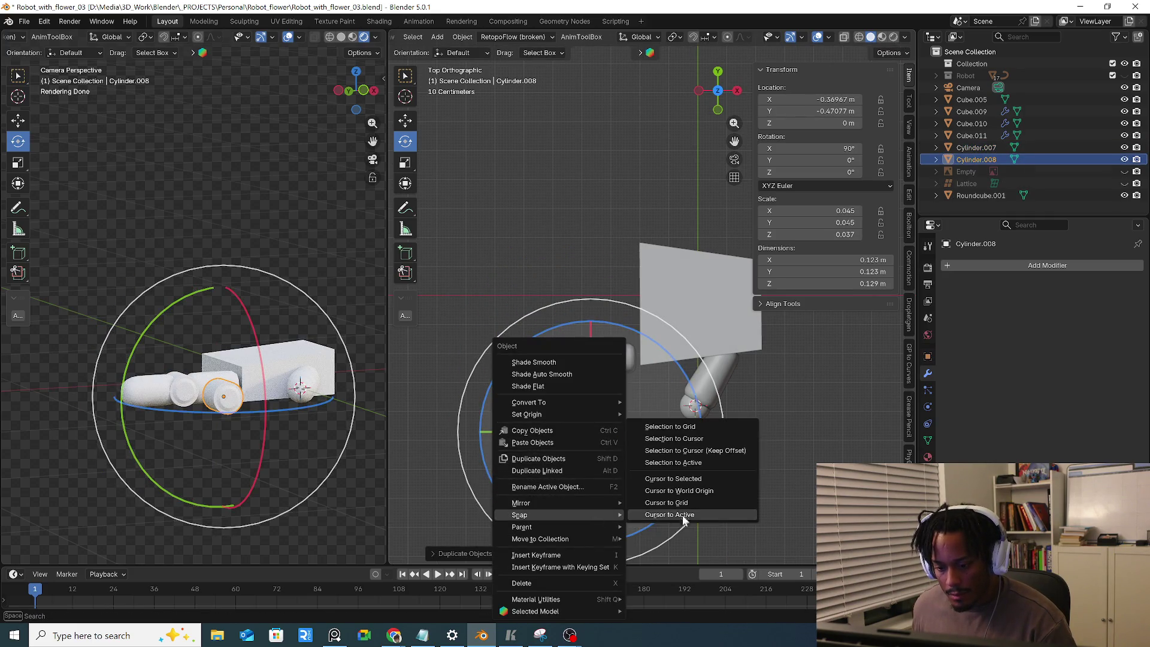
pyautogui.click(709, 444)
pyautogui.scroll(3, 717, 418)
pyautogui.moveTo(762, 470)
pyautogui.mouseDown()
pyautogui.moveTo(791, 431)
pyautogui.moveTo(802, 360)
pyautogui.mouseUp()
pyautogui.press('g')
pyautogui.click(796, 373)
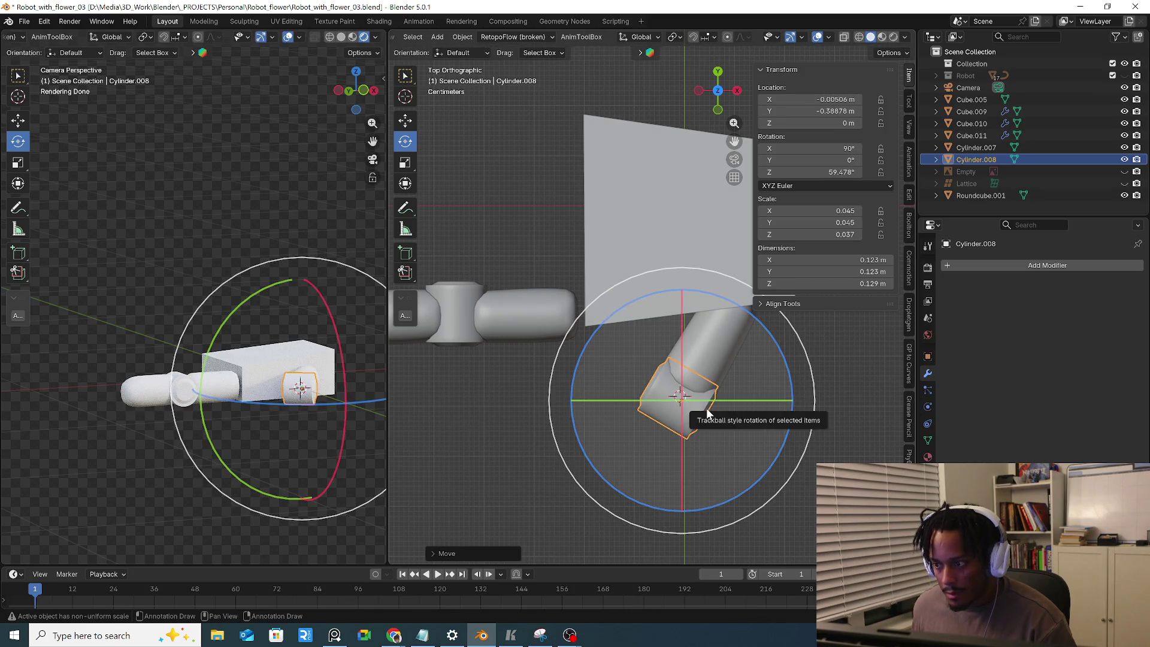
# Delete the leftover Roundcube.001
pyautogui.moveTo(713, 443); pyautogui.dragTo(695, 383, button='middle')
pyautogui.click(698, 415)
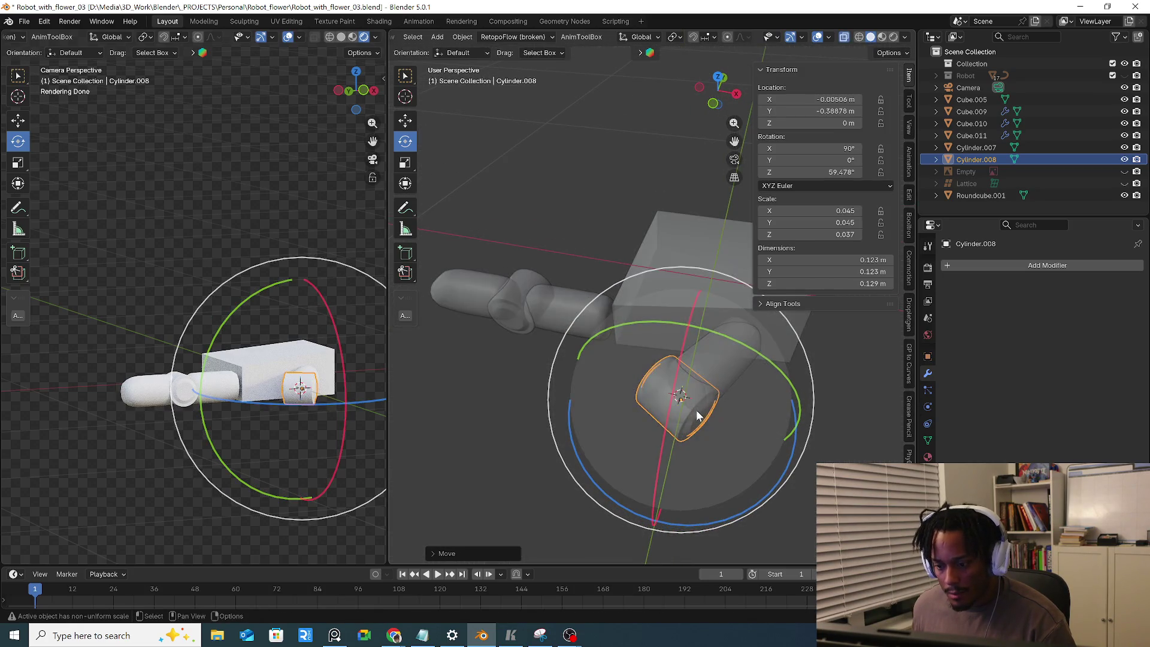
pyautogui.press('Delete')
pyautogui.moveTo(696, 414)
pyautogui.mouseDown(button='middle')
pyautogui.moveTo(658, 429)
pyautogui.moveTo(739, 439)
pyautogui.mouseUp(button='middle')
pyautogui.press('KP_7')
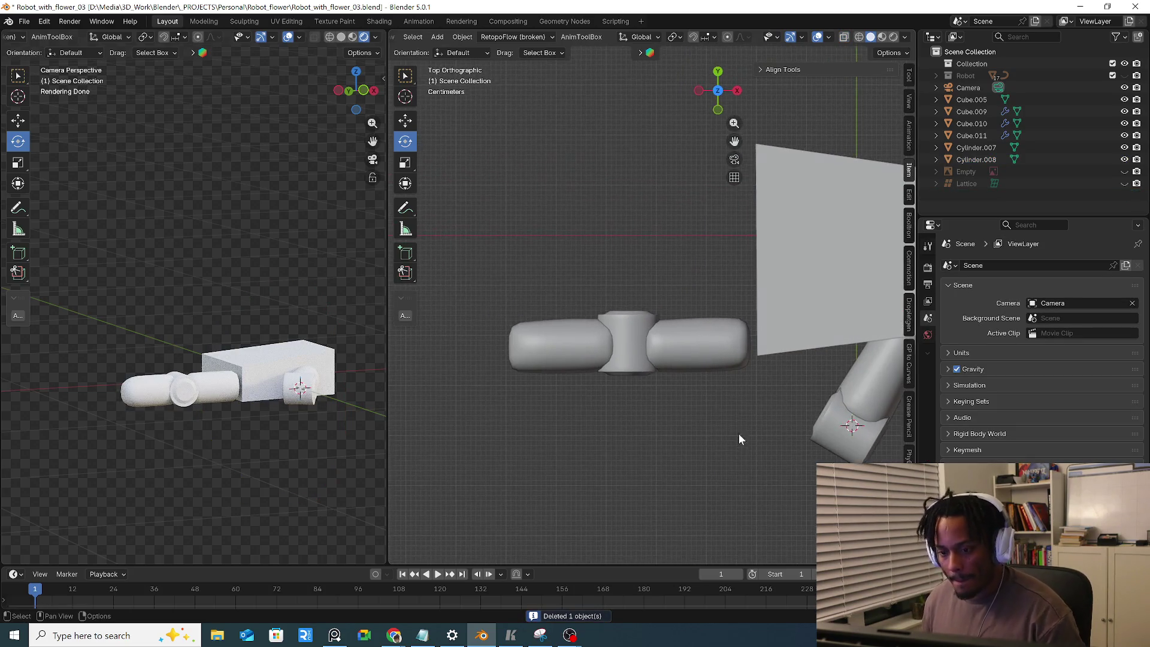
pyautogui.click(627, 353)
# Duplicate the middle joint to extend a finger row, then move the whole row into place
pyautogui.keyDown('shift'); pyautogui.moveTo(696, 383); pyautogui.dragTo(653, 415, button='middle'); pyautogui.keyUp('shift')
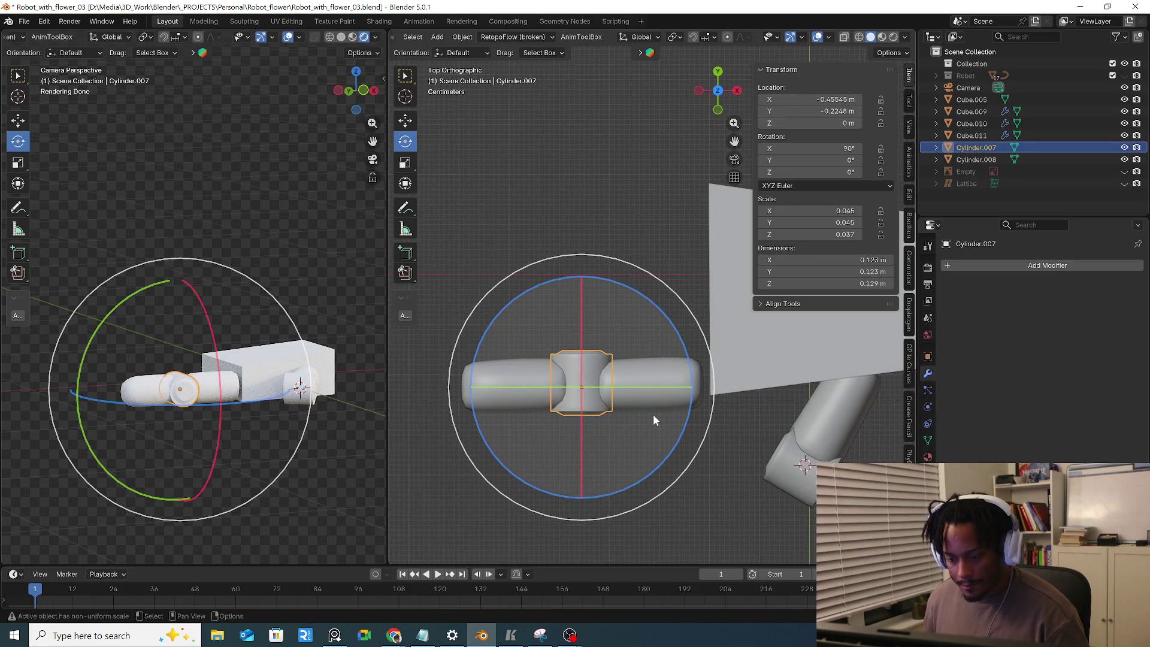
pyautogui.hotkey('shift', 'd')
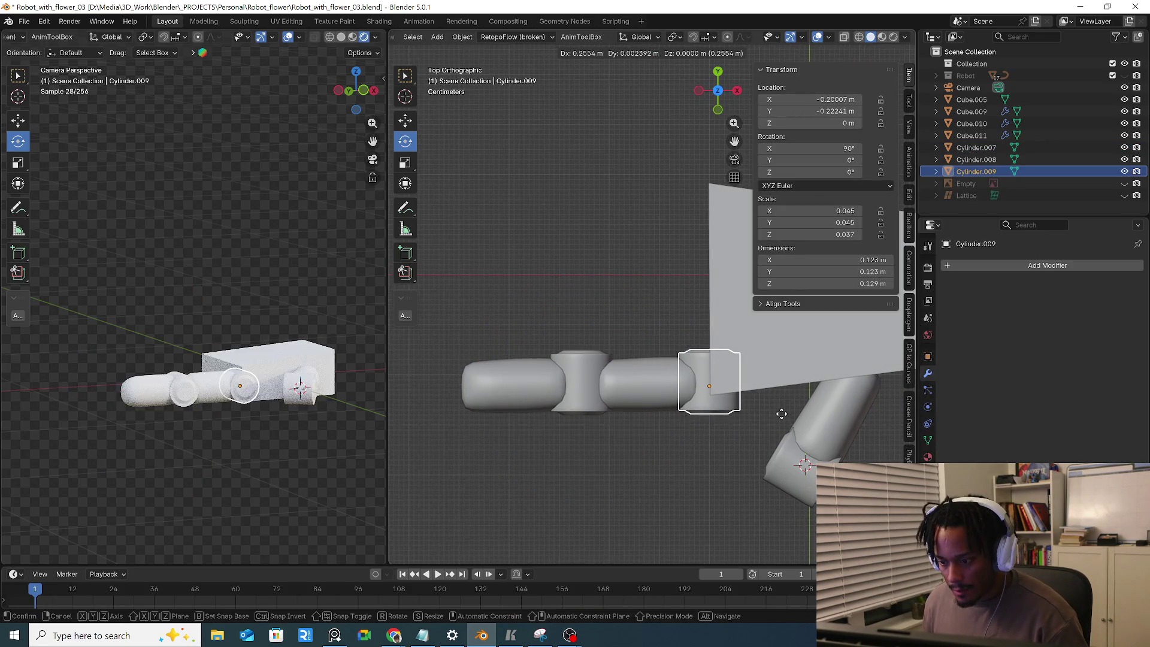
pyautogui.click(781, 414)
pyautogui.moveTo(510, 317)
pyautogui.mouseDown()
pyautogui.moveTo(720, 461)
pyautogui.moveTo(701, 469)
pyautogui.mouseUp()
pyautogui.press('g')
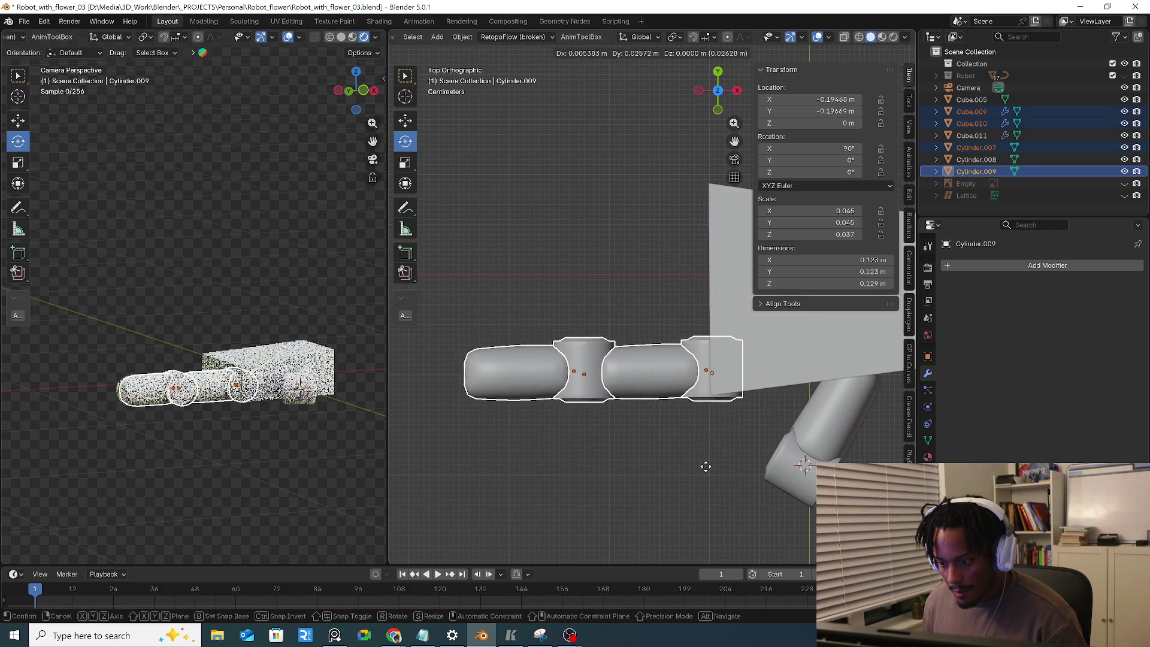
pyautogui.click(706, 469)
pyautogui.scroll(-1, 695, 484)
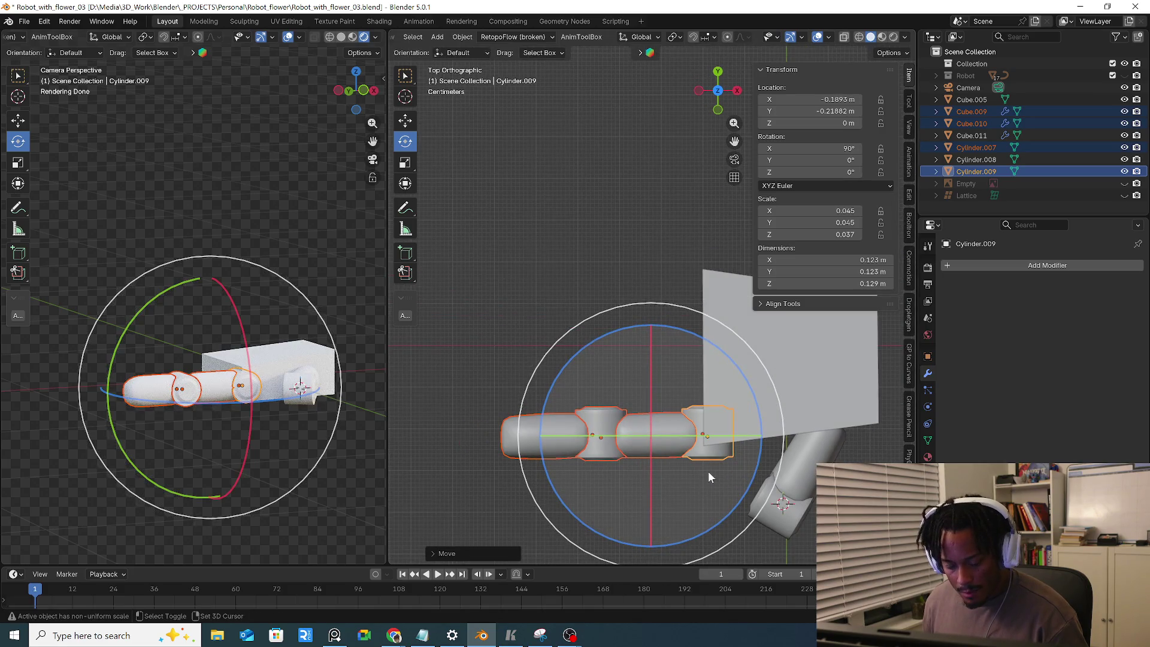
# Make a second finger row by duplicating the first along Y, undoing a stray extra copy
pyautogui.hotkey('shift', 'd')
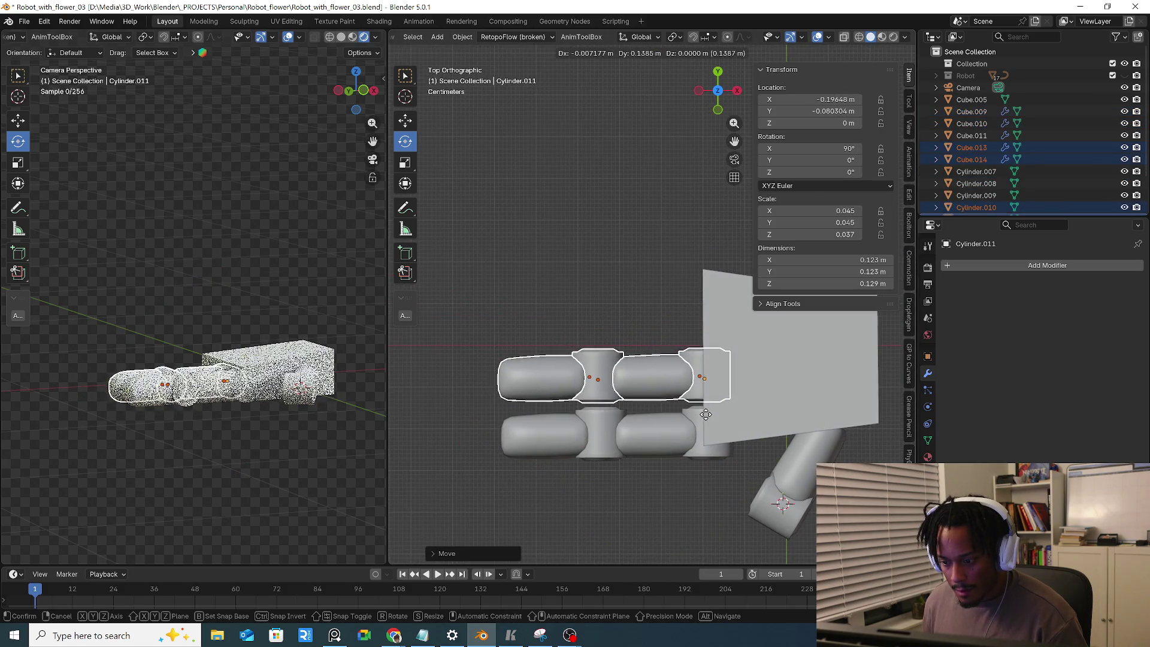
pyautogui.click(705, 414)
pyautogui.keyDown('shift'); pyautogui.moveTo(706, 414); pyautogui.dragTo(707, 465, button='middle'); pyautogui.keyUp('shift')
pyautogui.hotkey('shift', 'd')
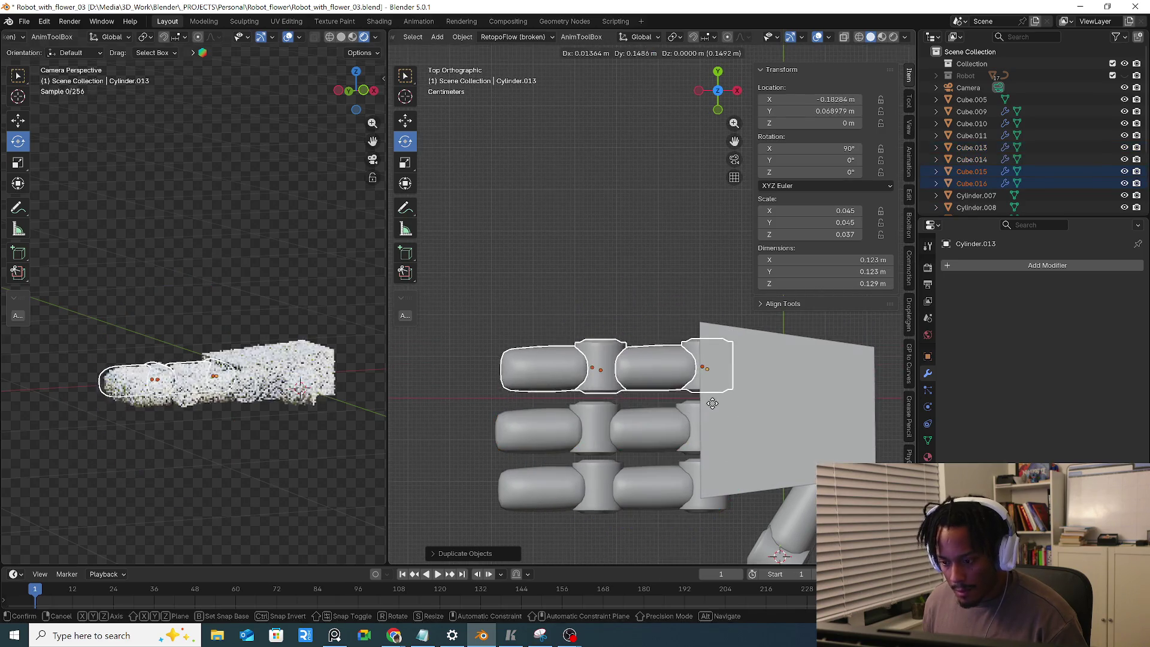
pyautogui.rightClick(707, 401)
pyautogui.hotkey('ctrl', 'z')
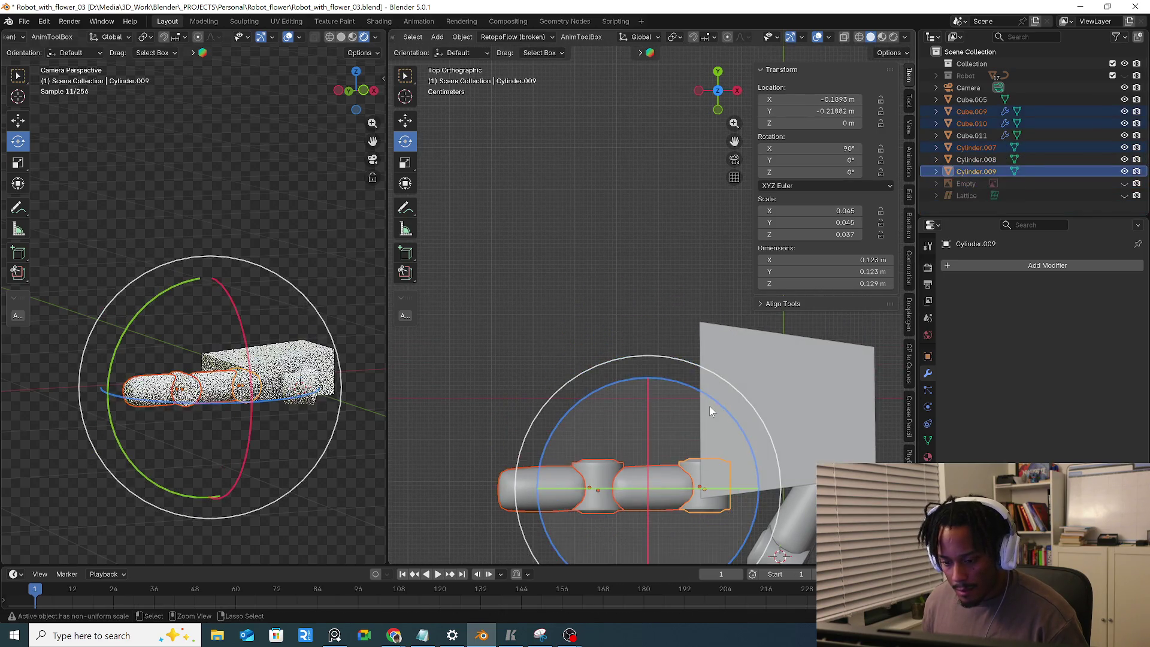
pyautogui.press('g')
pyautogui.press('z')
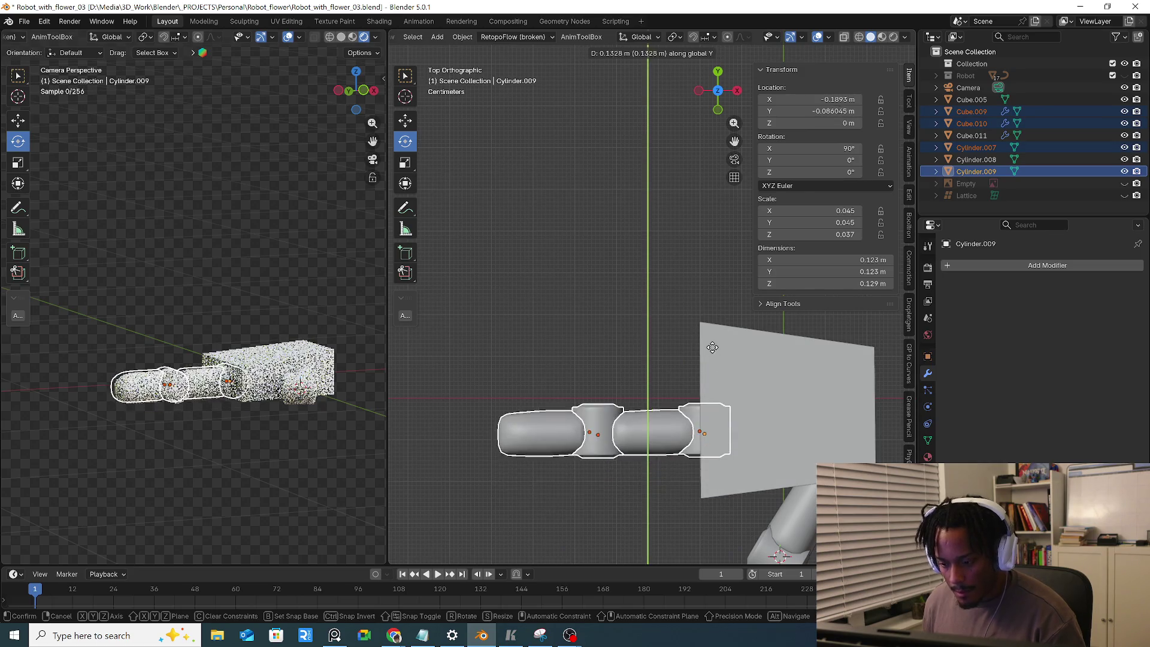
pyautogui.rightClick(709, 401)
pyautogui.hotkey('shift', 'd')
pyautogui.press('y')
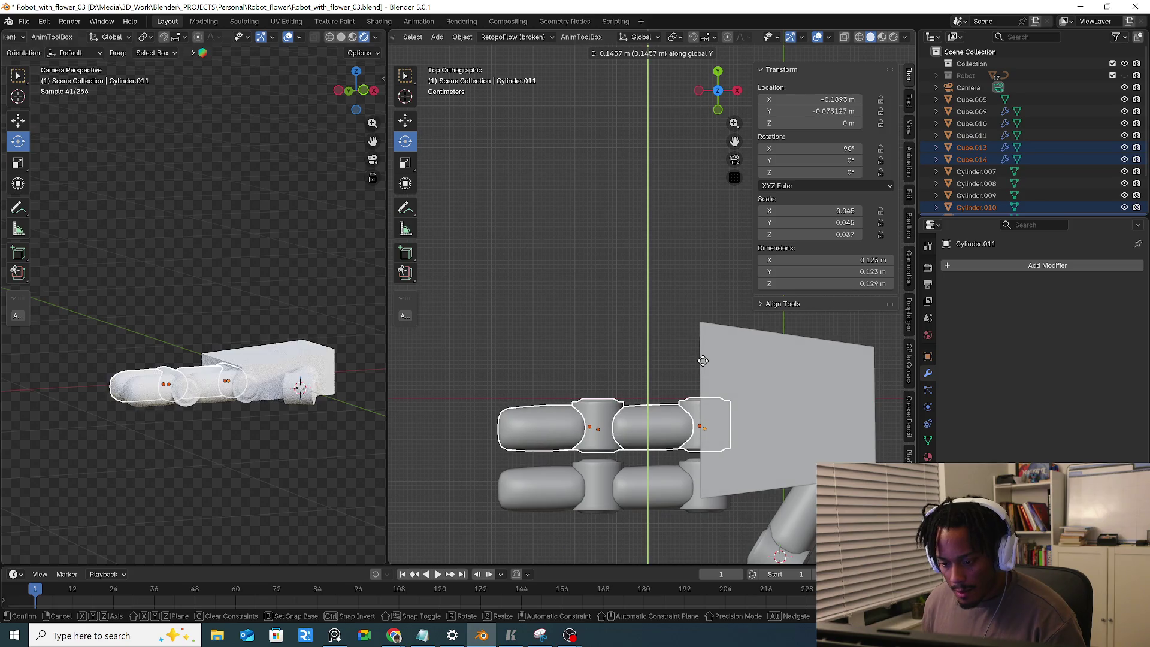
pyautogui.click(703, 360)
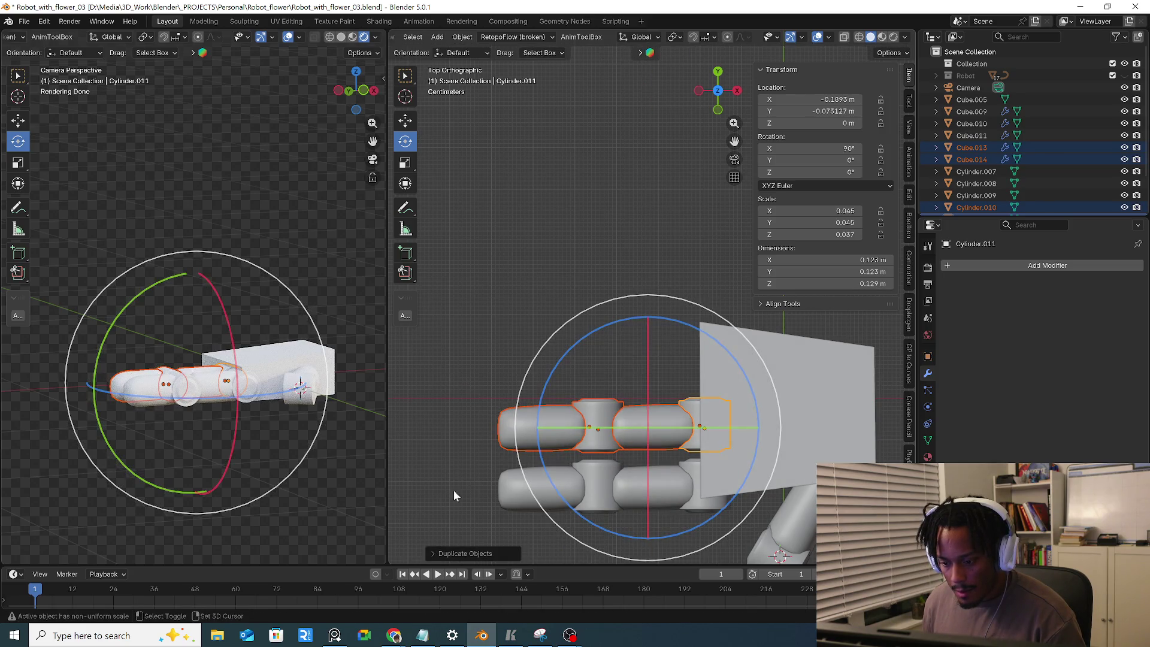
# Duplicate both finger rows along Y to create the third and fourth fingers
pyautogui.keyDown('shift'); pyautogui.moveTo(739, 515); pyautogui.dragTo(748, 511); pyautogui.keyUp('shift')
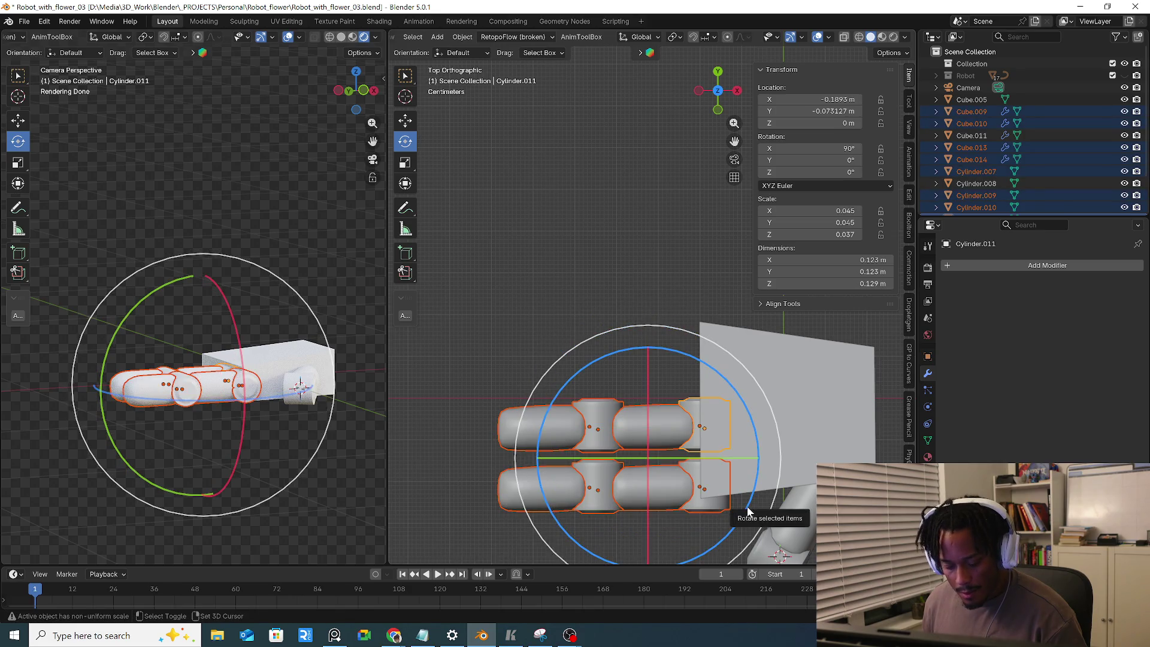
pyautogui.hotkey('shift', 'd')
pyautogui.press('y')
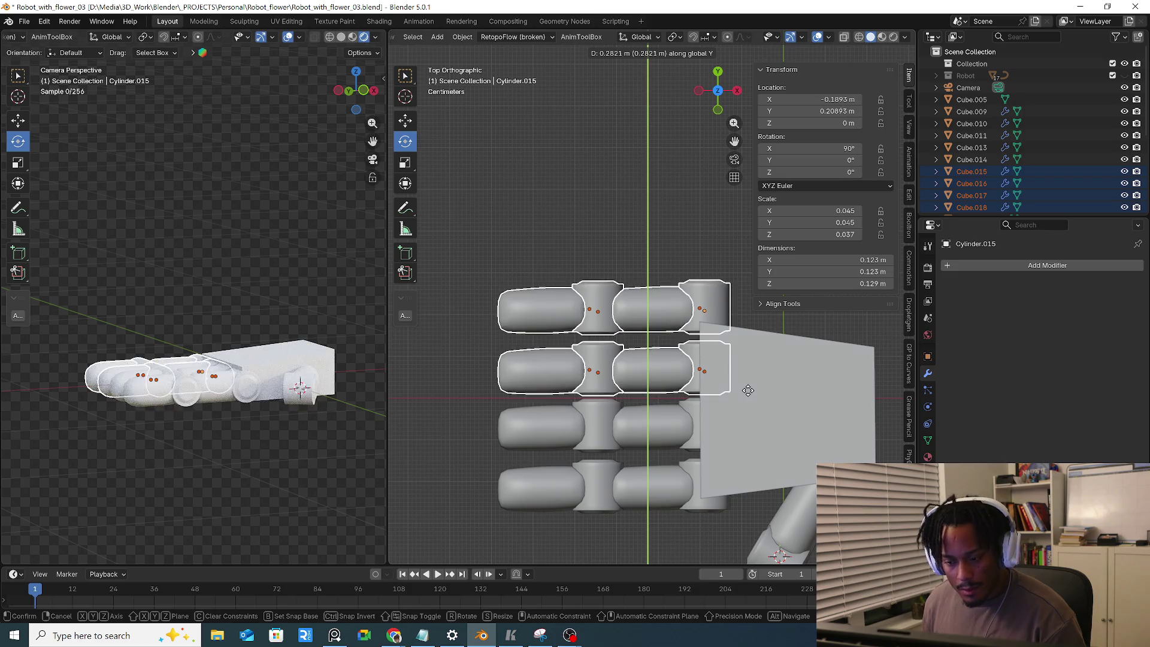
pyautogui.click(748, 394)
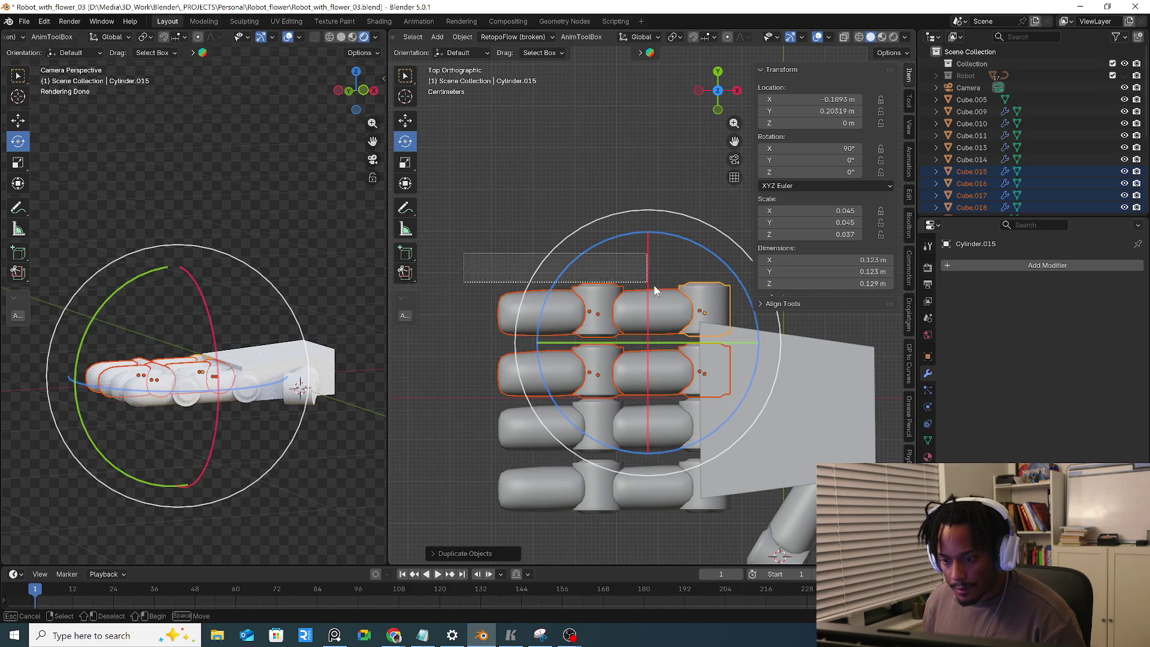
# Shrink the top finger row and reposition it
pyautogui.moveTo(735, 333); pyautogui.dragTo(738, 337)
pyautogui.moveTo(481, 228); pyautogui.dragTo(724, 312)
pyautogui.press('s')
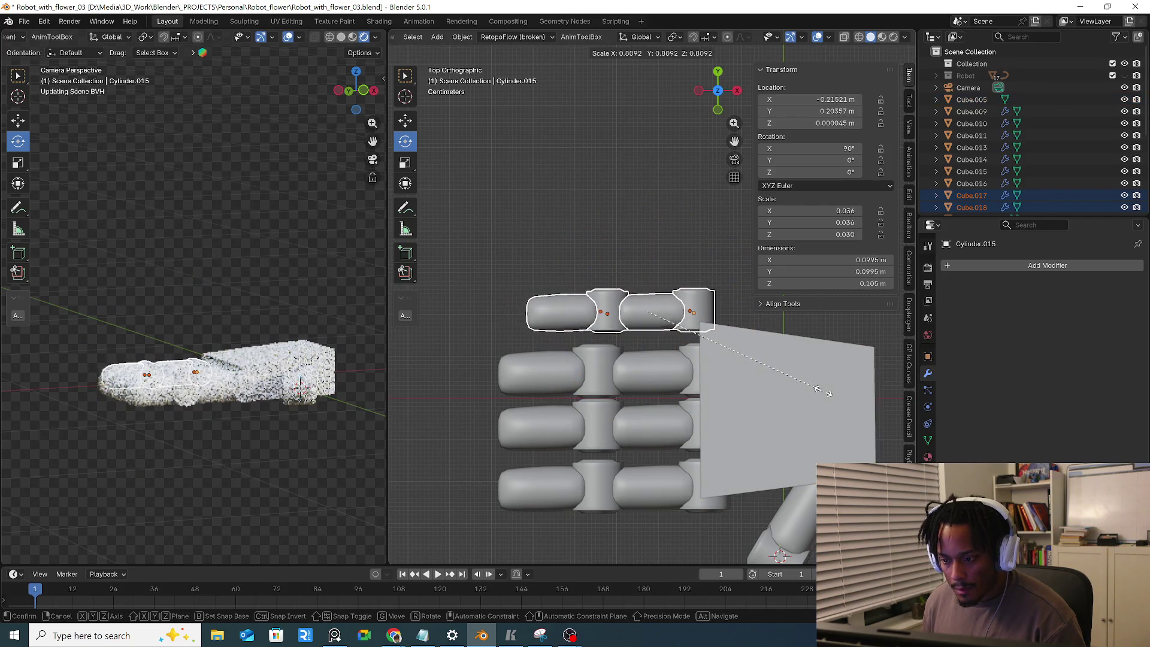
pyautogui.click(819, 390)
pyautogui.press('g')
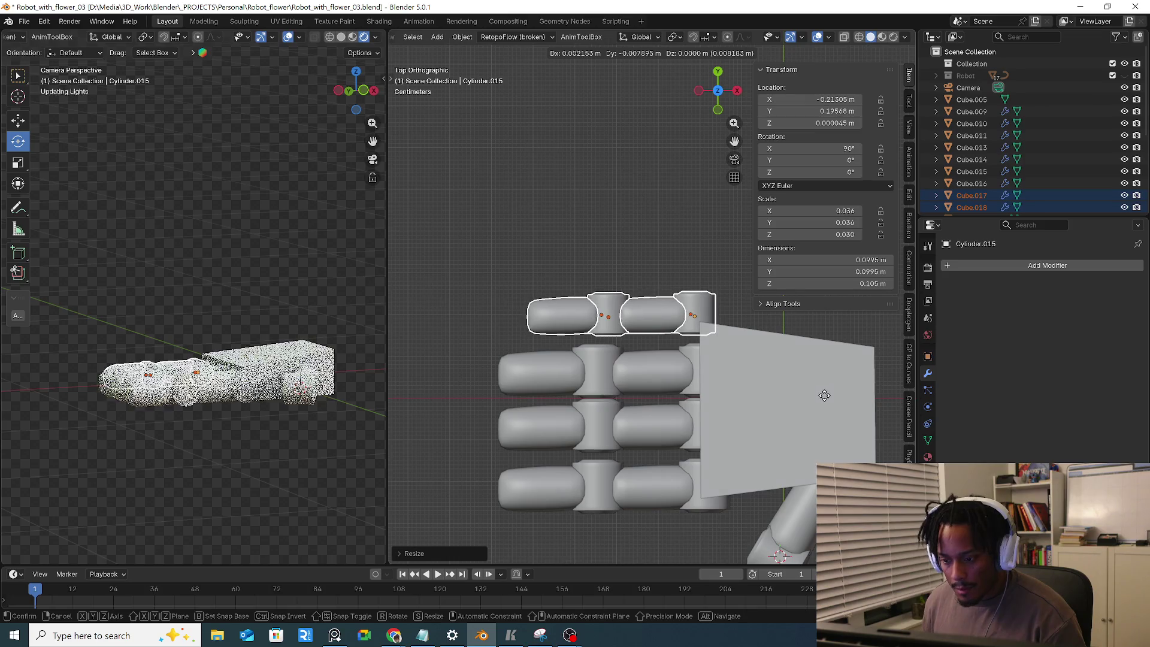
pyautogui.click(824, 404)
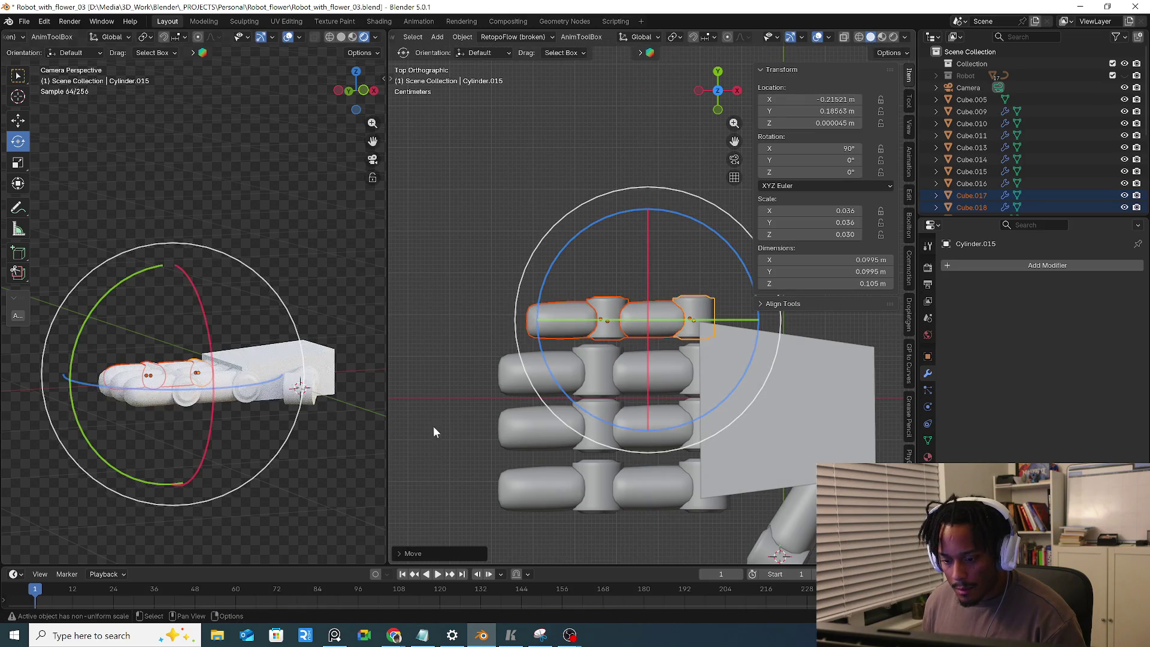
# Slightly enlarge the third finger row and shift it along X
pyautogui.moveTo(729, 443); pyautogui.dragTo(696, 444)
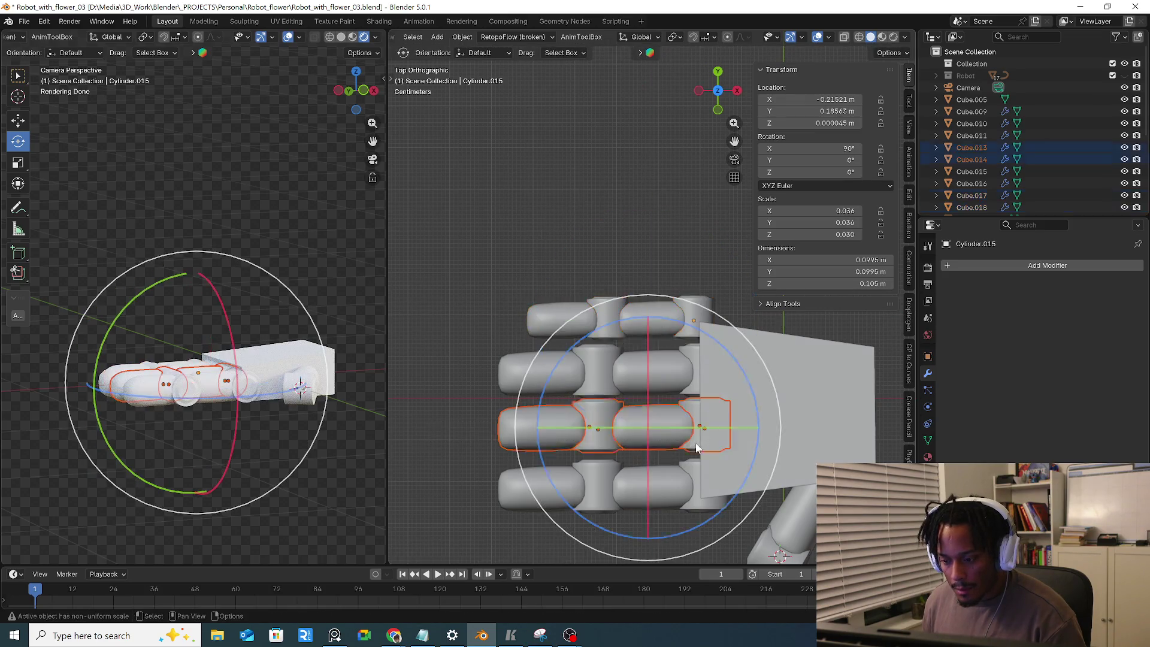
pyautogui.click(764, 445)
pyautogui.press('g')
pyautogui.press('x')
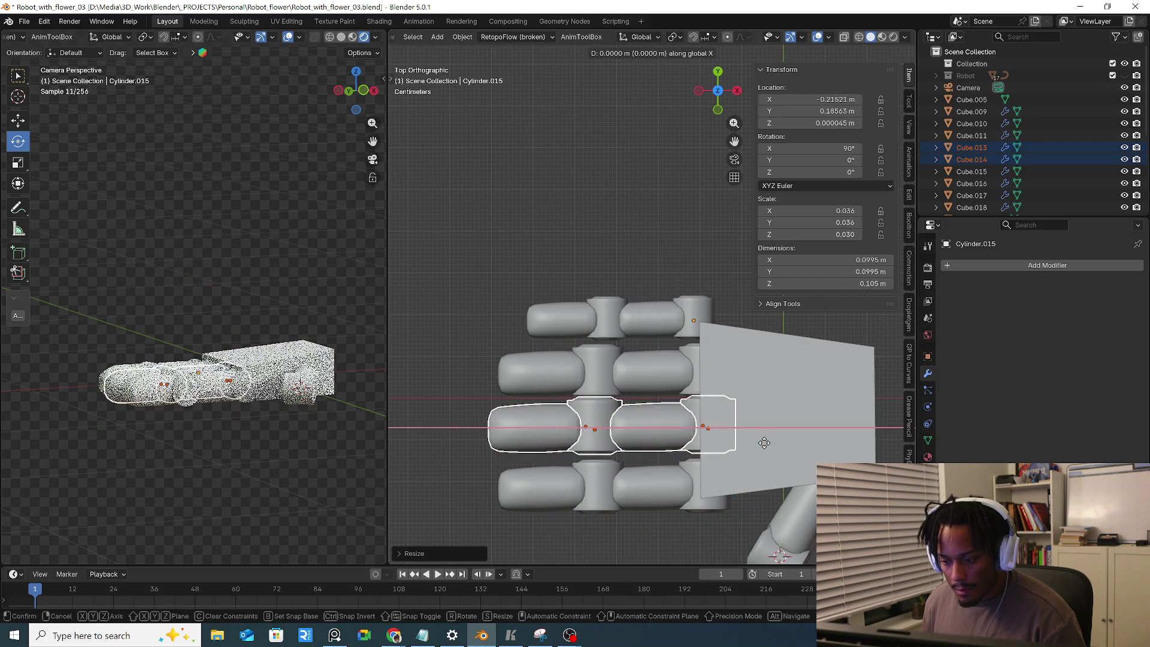
pyautogui.click(760, 443)
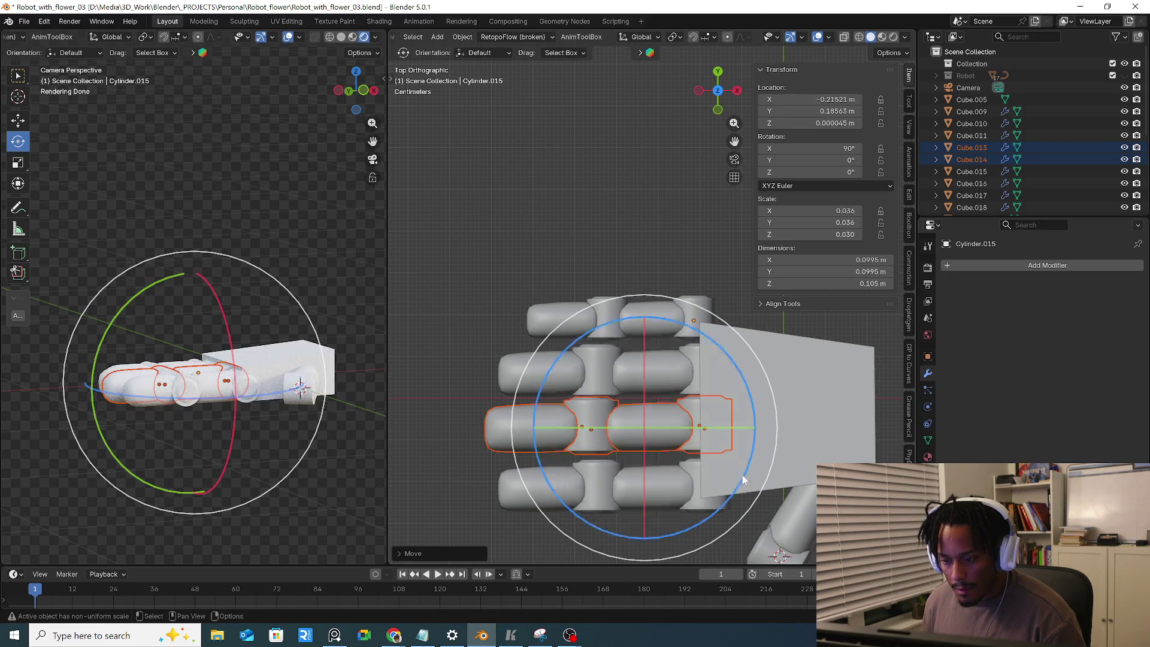
pyautogui.scroll(-2, 742, 476)
# Scale all four fingers down together to fit the palm block
pyautogui.moveTo(483, 307); pyautogui.dragTo(670, 542)
pyautogui.press('s')
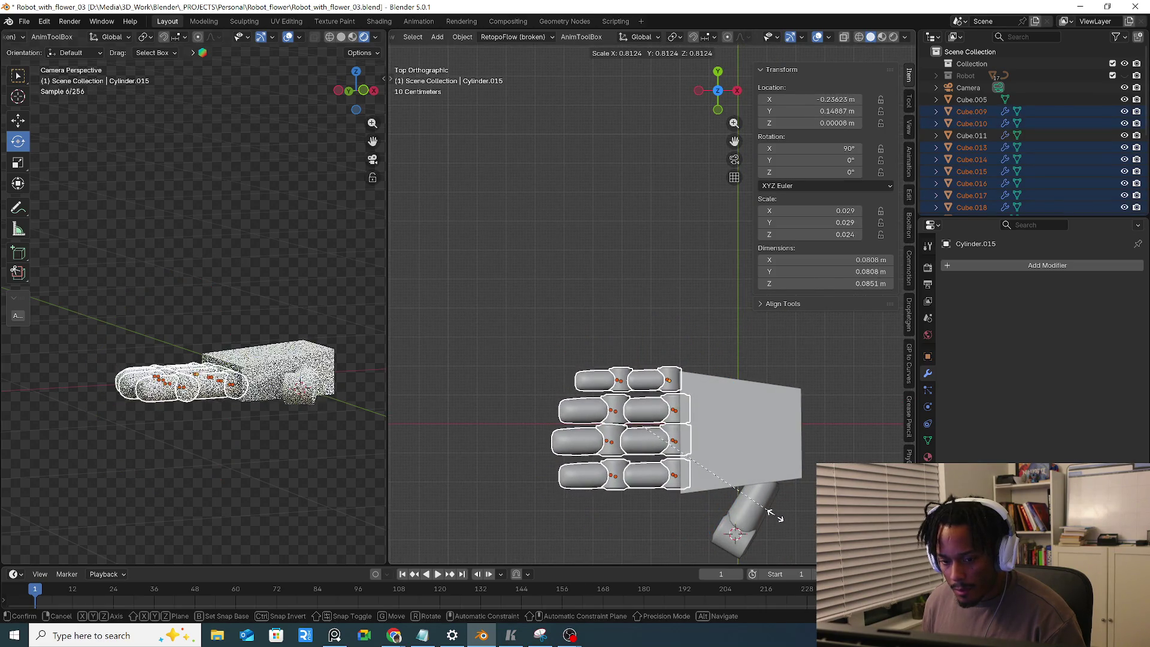
pyautogui.click(781, 515)
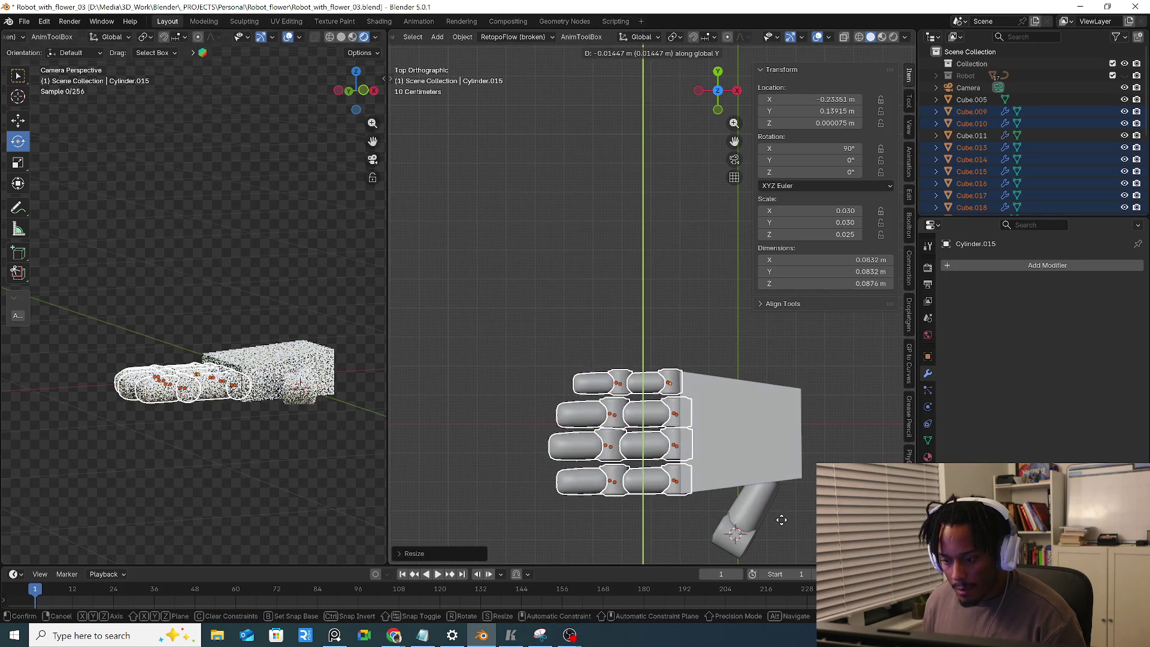
pyautogui.click(782, 519)
pyautogui.click(792, 475)
pyautogui.moveTo(798, 506)
pyautogui.mouseDown(button='middle')
pyautogui.moveTo(776, 393)
pyautogui.moveTo(786, 436)
pyautogui.moveTo(687, 437)
pyautogui.moveTo(784, 450)
pyautogui.moveTo(778, 527)
pyautogui.moveTo(630, 506)
pyautogui.moveTo(700, 485)
pyautogui.moveTo(649, 433)
pyautogui.moveTo(700, 503)
pyautogui.moveTo(684, 494)
pyautogui.mouseUp(button='middle')
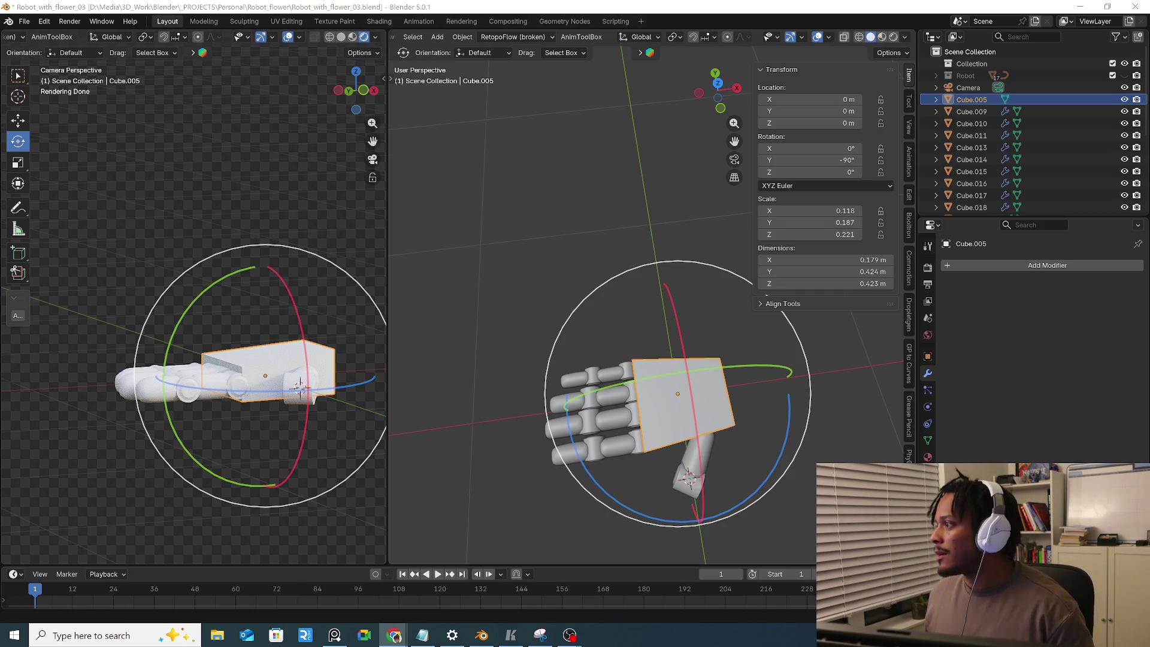
# Taper the palm block's outer end face by scaling it, then raise its top edge
pyautogui.moveTo(565, 450)
pyautogui.mouseDown(button='middle')
pyautogui.moveTo(674, 355)
pyautogui.moveTo(603, 304)
pyautogui.moveTo(601, 268)
pyautogui.moveTo(559, 289)
pyautogui.mouseUp(button='middle')
pyautogui.scroll(3, 637, 321)
pyautogui.press('KP_7')
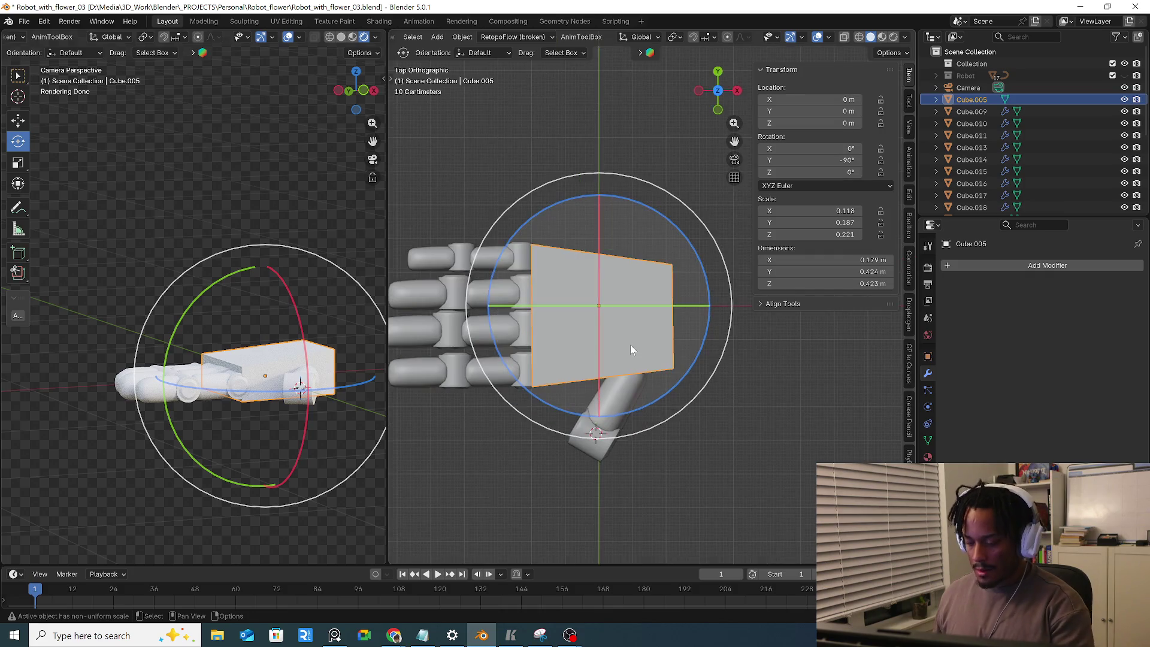
pyautogui.press('Tab')
pyautogui.hotkey('alt', 'z')
pyautogui.moveTo(515, 209); pyautogui.dragTo(544, 331)
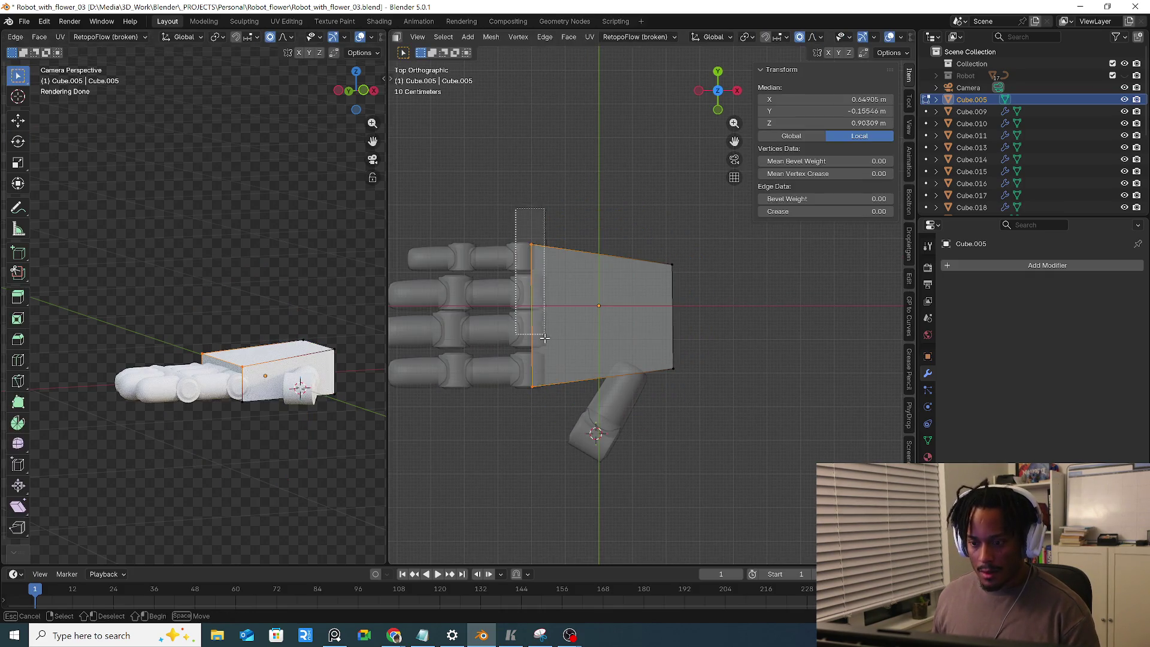
pyautogui.moveTo(555, 409); pyautogui.dragTo(555, 409)
pyautogui.press('s')
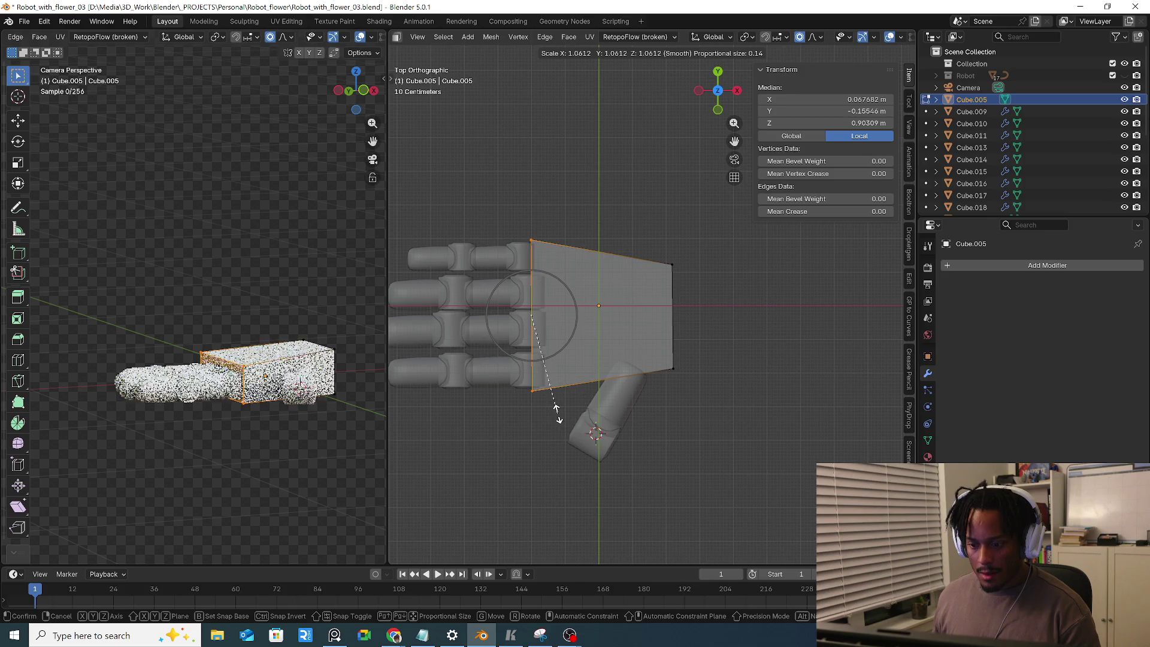
pyautogui.click(557, 413)
pyautogui.click(662, 262)
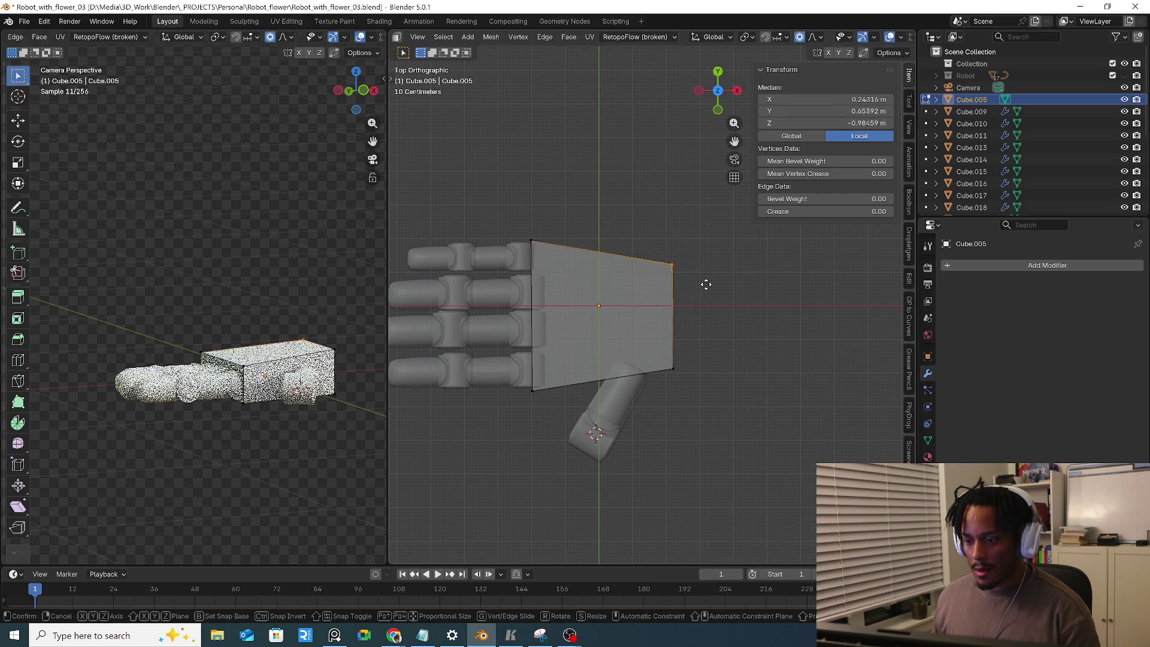
pyautogui.press('g')
pyautogui.click(709, 263)
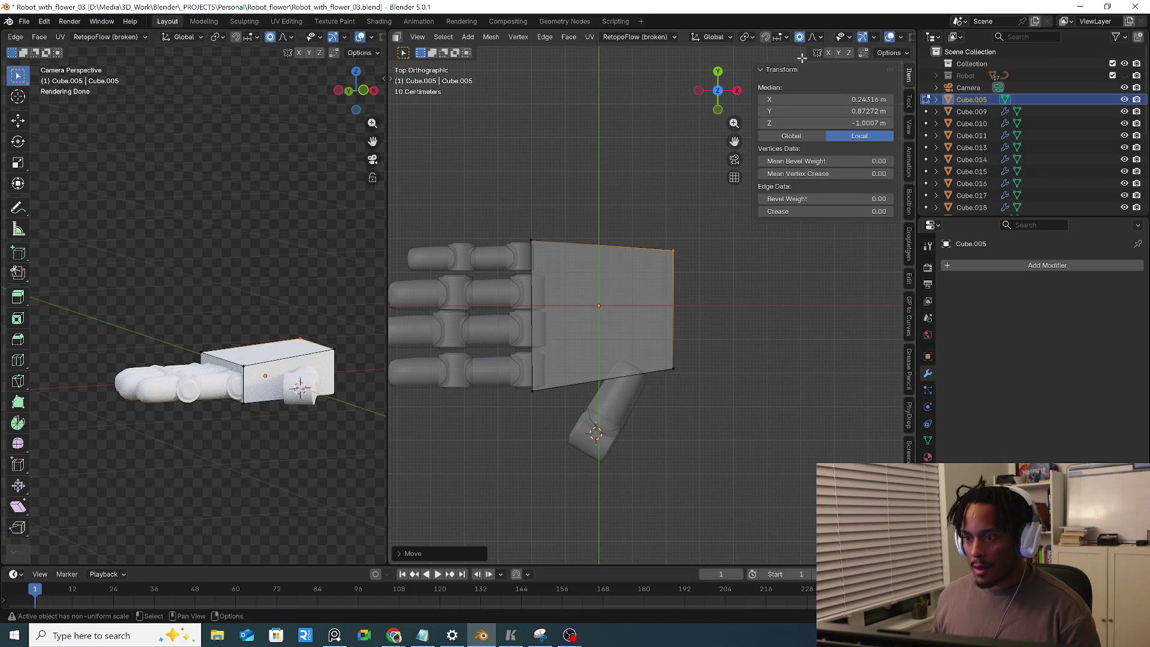
# Add a Catmull-Clark Subdivision Surface modifier (viewport 1, render 2) to palm block Cube.005
pyautogui.press('Tab')
pyautogui.moveTo(696, 311)
pyautogui.mouseDown(button='middle')
pyautogui.moveTo(688, 269)
pyautogui.moveTo(617, 287)
pyautogui.moveTo(671, 265)
pyautogui.moveTo(649, 289)
pyautogui.mouseUp(button='middle')
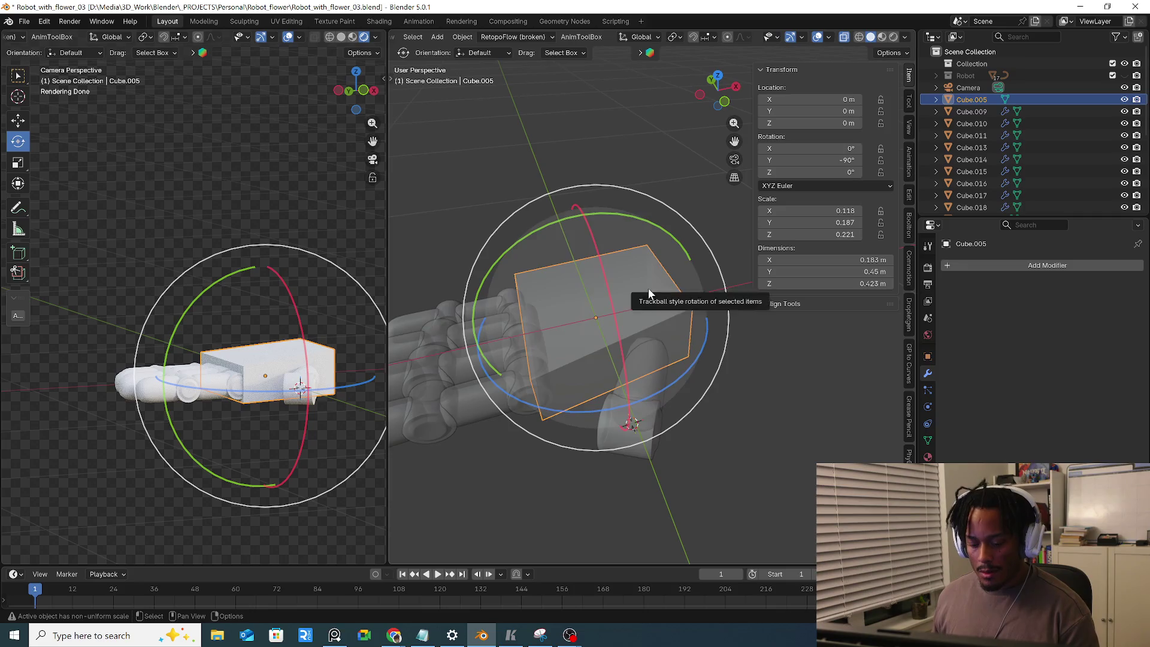
pyautogui.hotkey('alt', 'z')
pyautogui.press('q')
pyautogui.click(645, 289)
pyautogui.moveTo(644, 289); pyautogui.dragTo(625, 297, button='middle')
pyautogui.press('Tab')
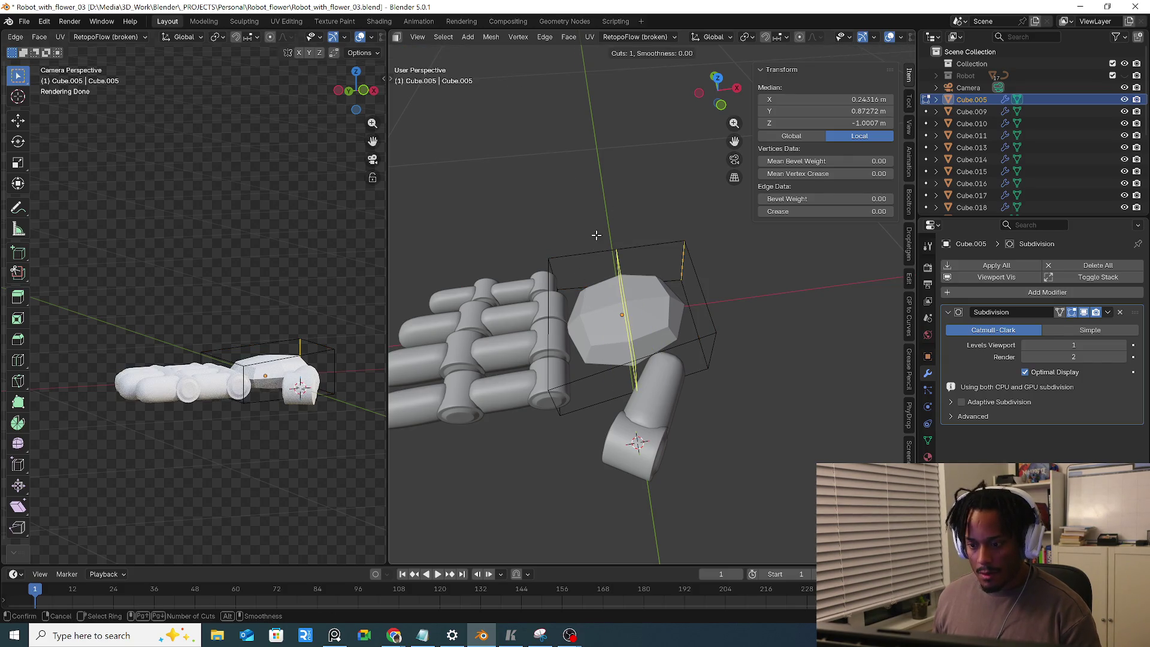
# Add loop cuts across the palm, including ones near the finger end and the edge
pyautogui.click(590, 252)
pyautogui.click(590, 238)
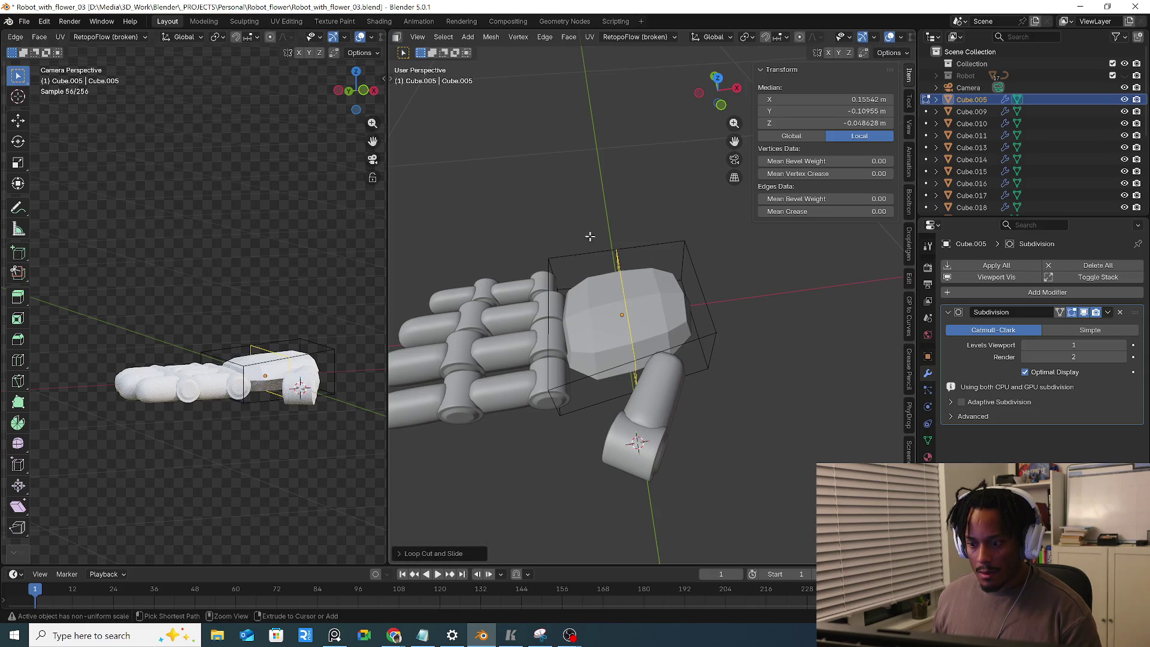
pyautogui.click(622, 287)
pyautogui.moveTo(574, 251); pyautogui.dragTo(616, 236, button='middle')
pyautogui.hotkey('ctrl', 'r')
pyautogui.click(599, 243)
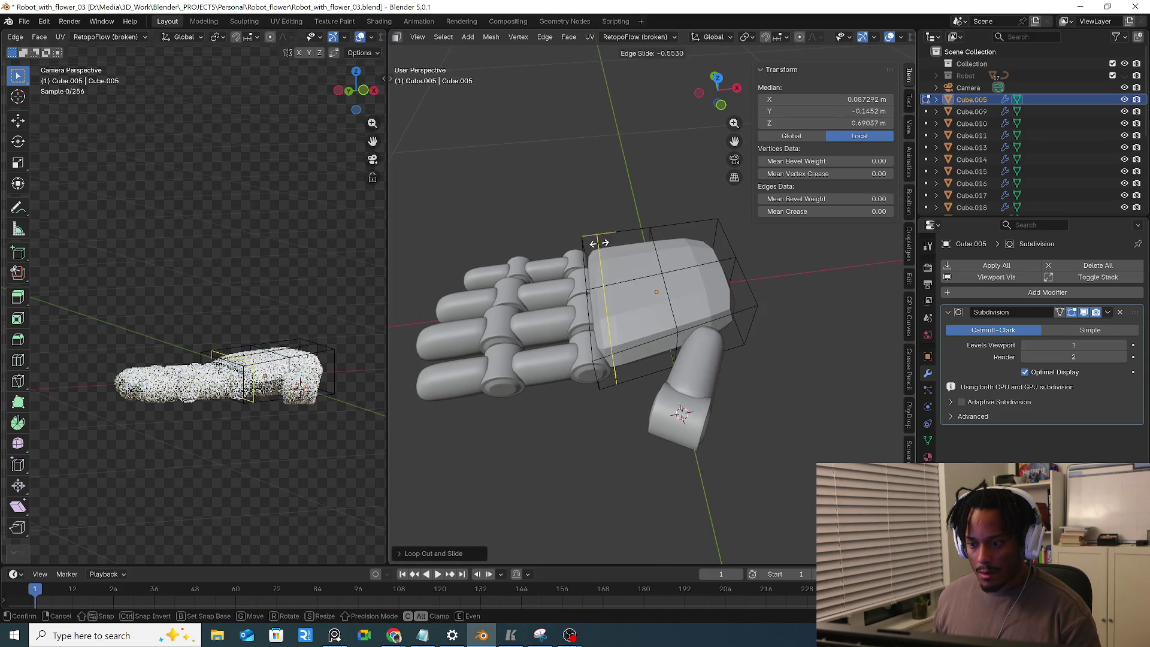
pyautogui.click(596, 248)
pyautogui.click(743, 288)
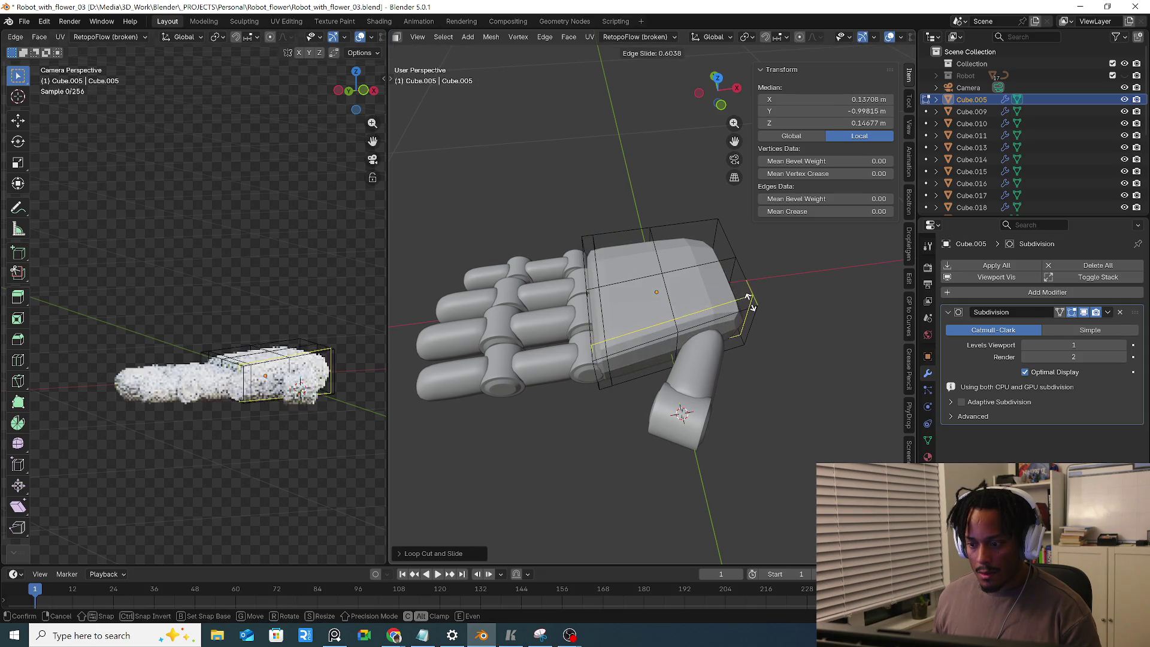
pyautogui.click(743, 288)
# Raise the palm's top edge loop and add a loop near the outer end
pyautogui.moveTo(743, 286); pyautogui.dragTo(739, 254, button='middle')
pyautogui.keyDown('alt'); pyautogui.click(759, 240); pyautogui.keyUp('alt')
pyautogui.press('g')
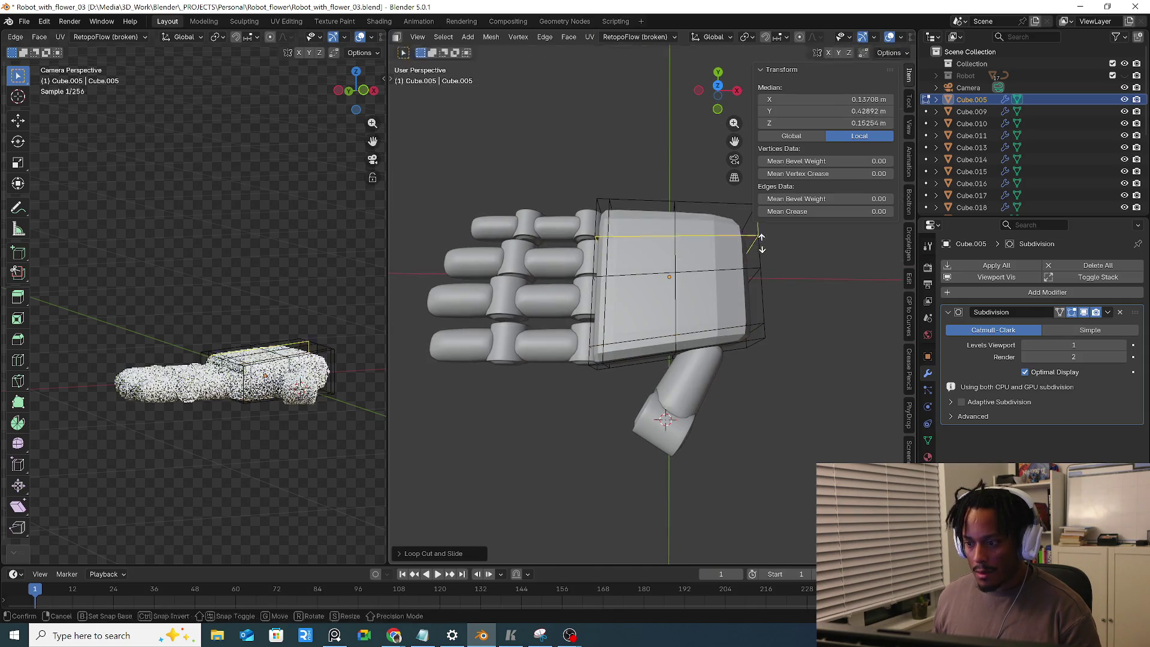
pyautogui.click(763, 233)
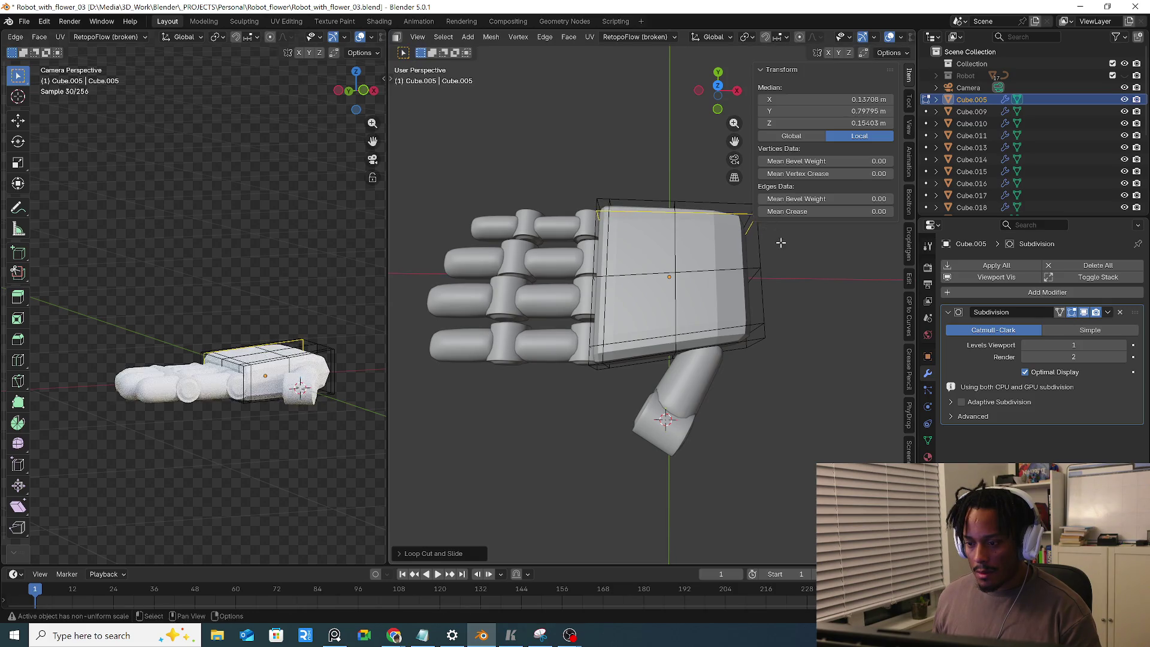
pyautogui.moveTo(782, 243); pyautogui.dragTo(645, 244, button='middle')
pyautogui.hotkey('ctrl', 'r')
pyautogui.click(625, 256)
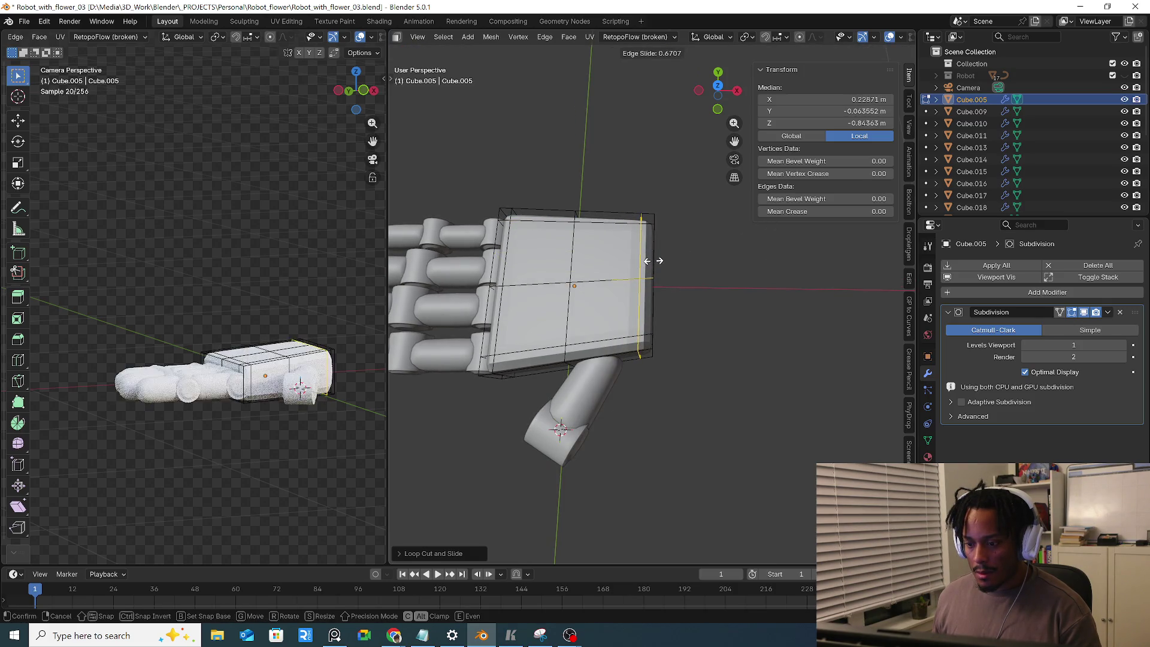
pyautogui.moveTo(641, 295)
pyautogui.mouseDown(button='middle')
pyautogui.moveTo(688, 218)
pyautogui.moveTo(663, 258)
pyautogui.mouseUp(button='middle')
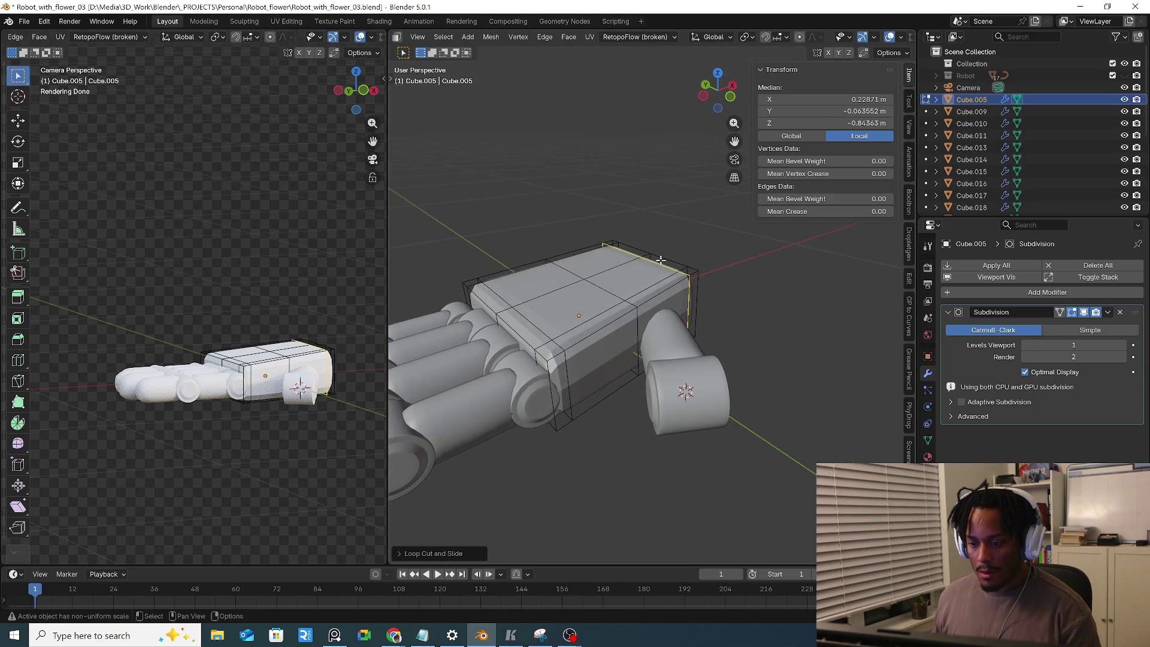
pyautogui.moveTo(603, 301)
pyautogui.mouseDown(button='middle')
pyautogui.moveTo(575, 288)
pyautogui.moveTo(554, 296)
pyautogui.mouseUp(button='middle')
# Add horizontal support loops along the palm's side and scale one along Y
pyautogui.hotkey('ctrl', 'r')
pyautogui.click(549, 296)
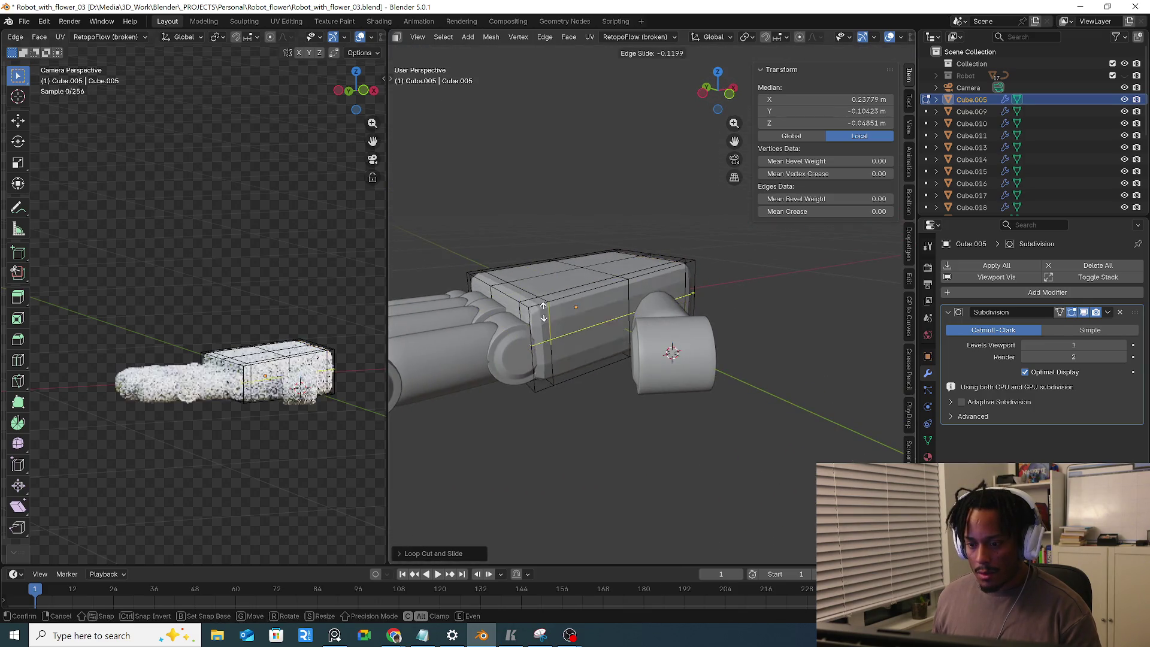
pyautogui.click(547, 289)
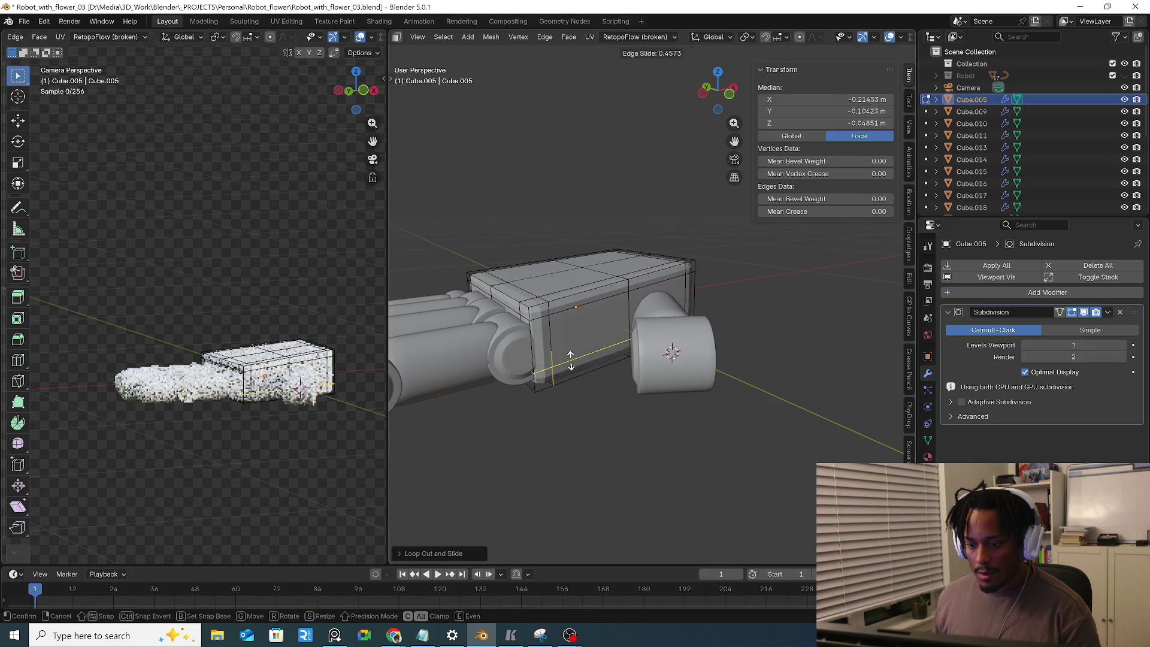
pyautogui.click(569, 344)
pyautogui.click(575, 342)
pyautogui.moveTo(576, 341); pyautogui.dragTo(676, 343, button='middle')
pyautogui.click(618, 334)
pyautogui.press('s')
pyautogui.press('y')
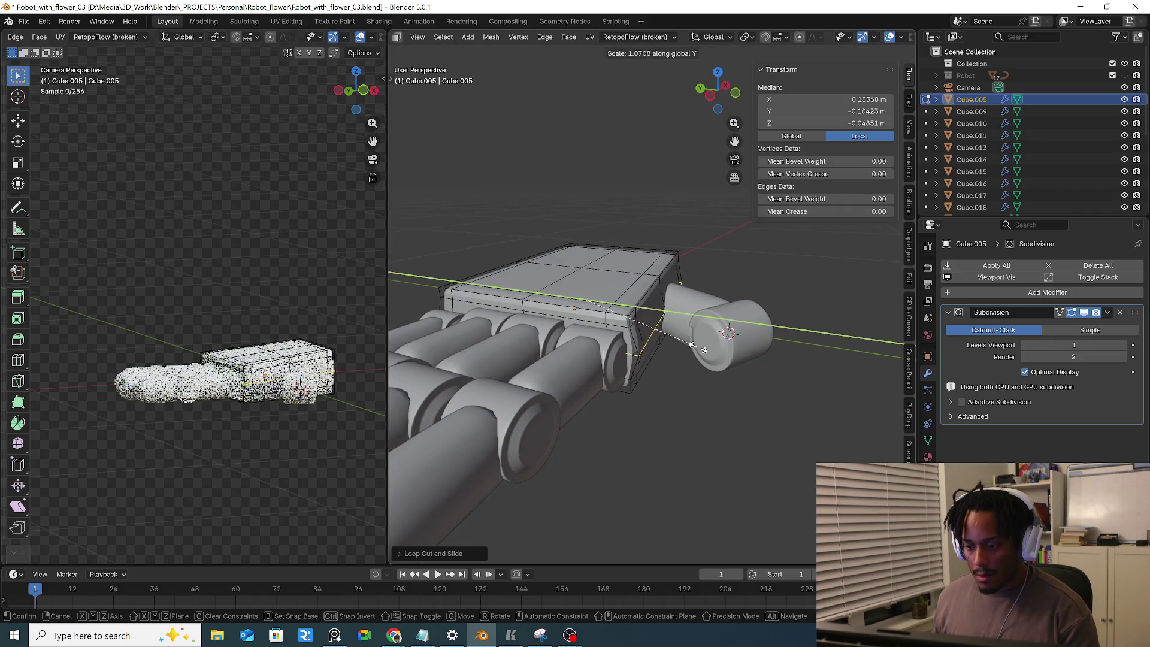
pyautogui.click(699, 349)
# Dissolve the palm's extra top and bottom edge loops
pyautogui.moveTo(699, 349); pyautogui.dragTo(512, 327, button='middle')
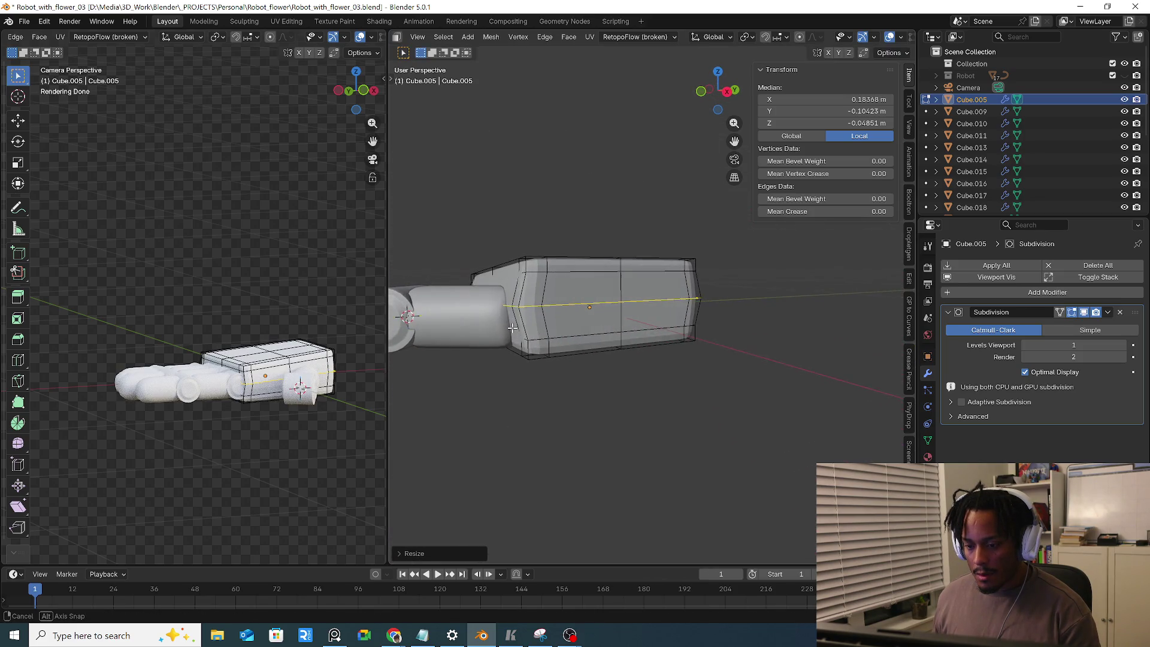
pyautogui.keyDown('alt'); pyautogui.click(577, 336); pyautogui.keyUp('alt')
pyautogui.keyDown('alt'); pyautogui.keyDown('shift'); pyautogui.click(584, 270); pyautogui.keyUp('shift'); pyautogui.keyUp('alt')
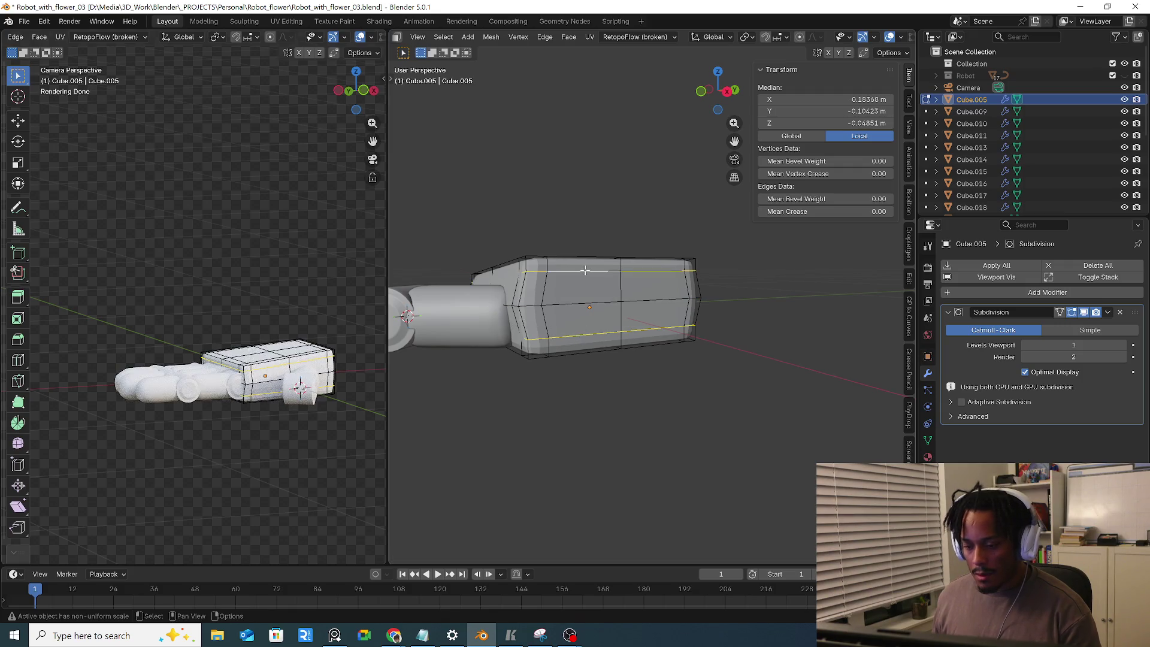
pyautogui.press('x')
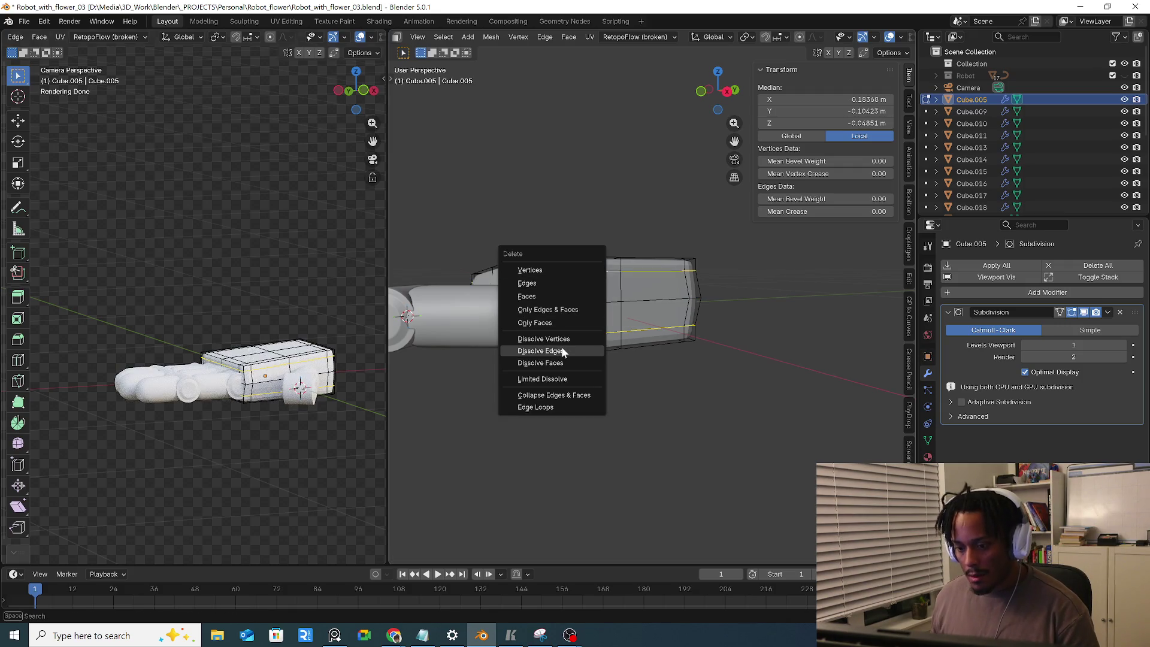
pyautogui.click(563, 352)
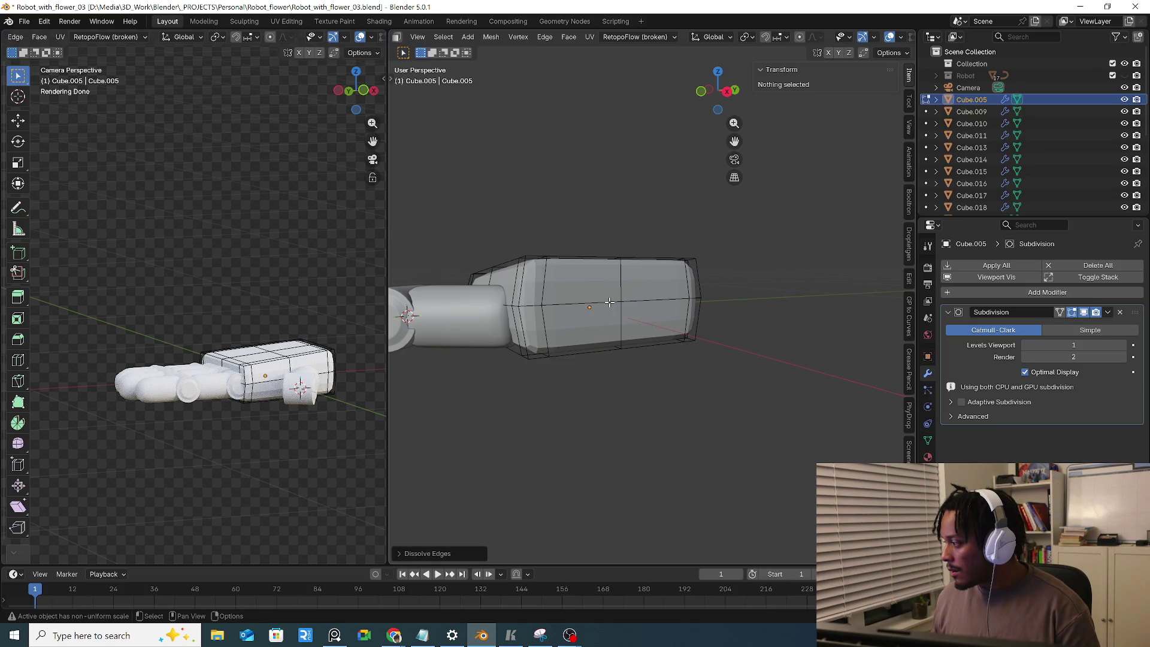
# Add a horizontal loop and a centred vertical loop across the palm, then leave Edit Mode
pyautogui.moveTo(613, 286)
pyautogui.mouseDown(button='middle')
pyautogui.moveTo(667, 305)
pyautogui.moveTo(605, 302)
pyautogui.moveTo(581, 288)
pyautogui.mouseUp(button='middle')
pyautogui.click(559, 282)
pyautogui.hotkey('ctrl', 'r')
pyautogui.click(543, 337)
pyautogui.rightClick(544, 337)
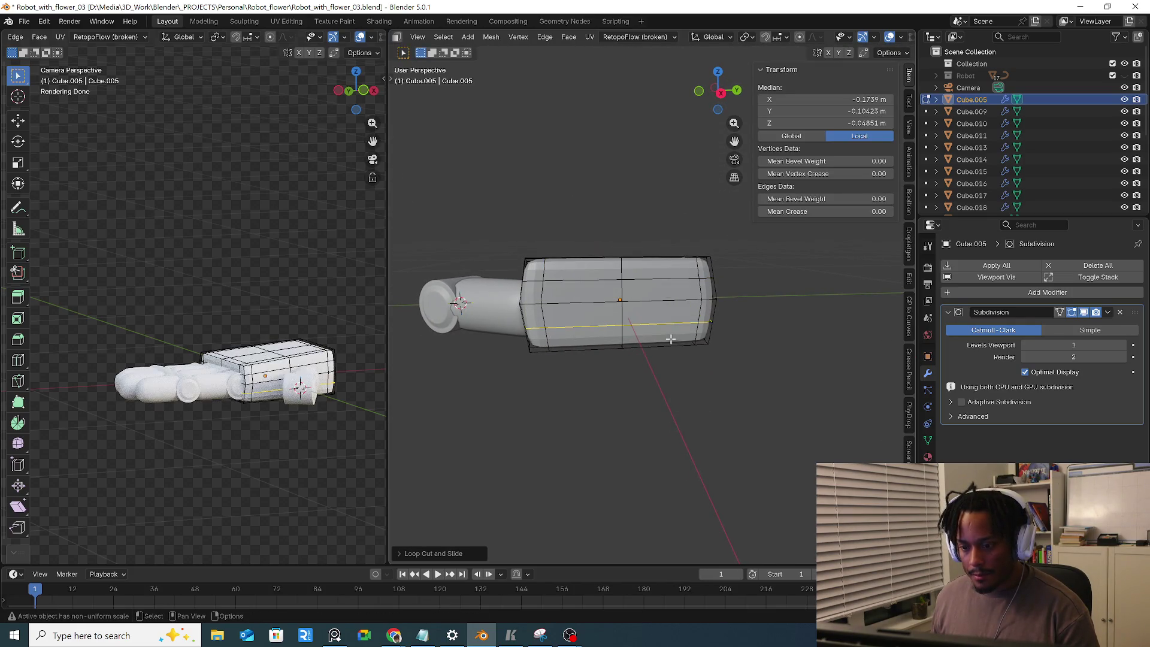
pyautogui.click(713, 329)
pyautogui.moveTo(713, 329); pyautogui.dragTo(796, 336, button='middle')
pyautogui.press('Tab')
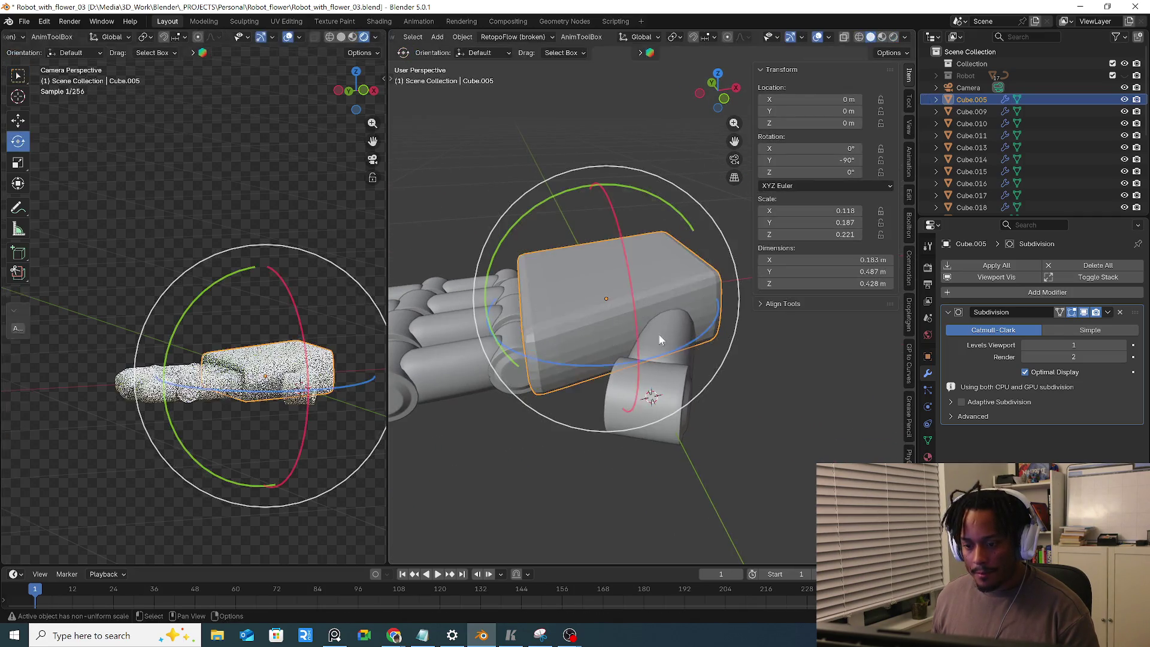
# Shade the palm smooth and clear the selection
pyautogui.rightClick(778, 336)
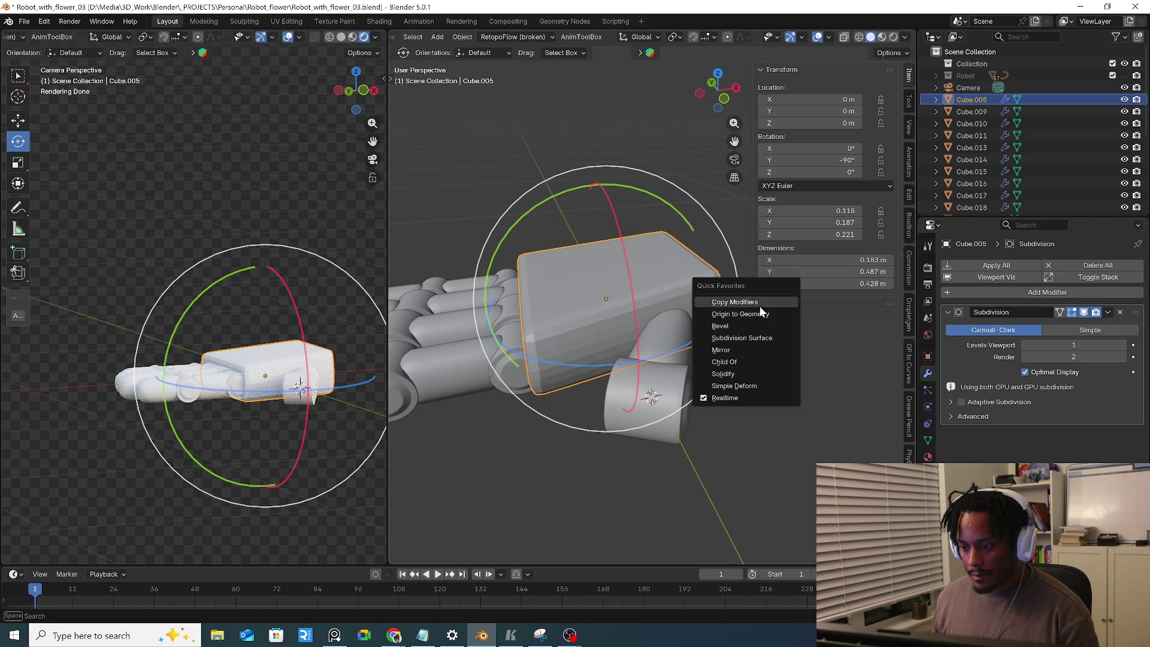
pyautogui.click(526, 218)
pyautogui.hotkey('alt', 'a')
# In top view, duplicate the lower-left finger segment and place the copy beside the thumb
pyautogui.moveTo(732, 369)
pyautogui.mouseDown(button='middle')
pyautogui.moveTo(691, 423)
pyautogui.moveTo(621, 429)
pyautogui.mouseUp(button='middle')
pyautogui.press('KP_7')
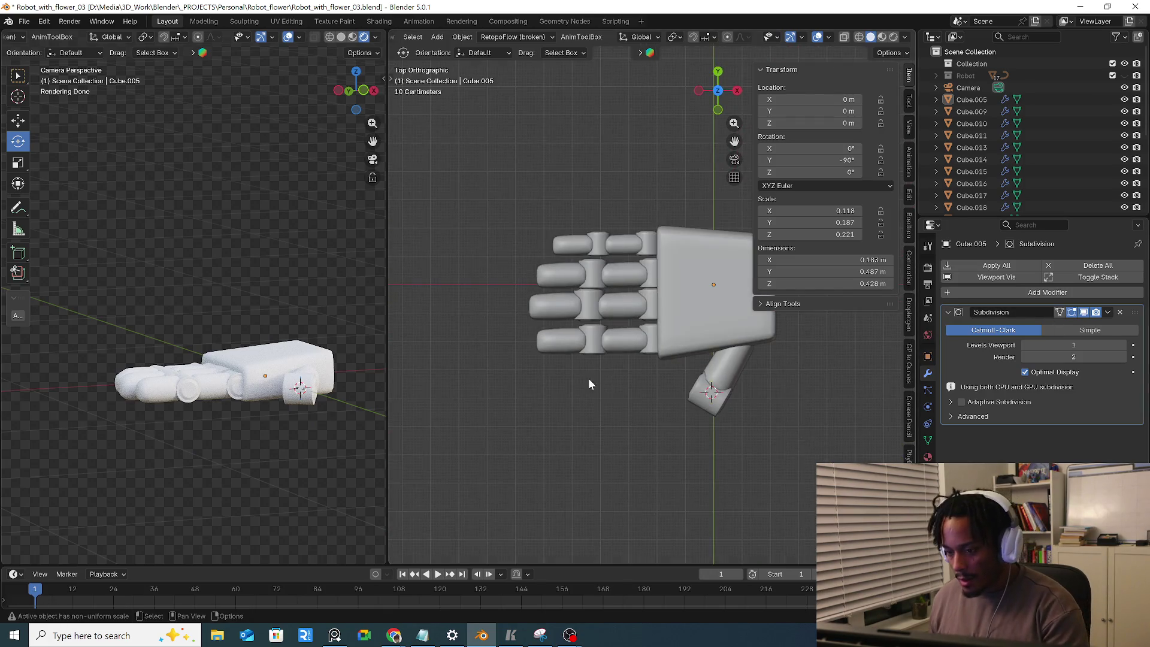
pyautogui.scroll(3, 611, 372)
pyautogui.scroll(-1, 572, 381)
pyautogui.click(522, 351)
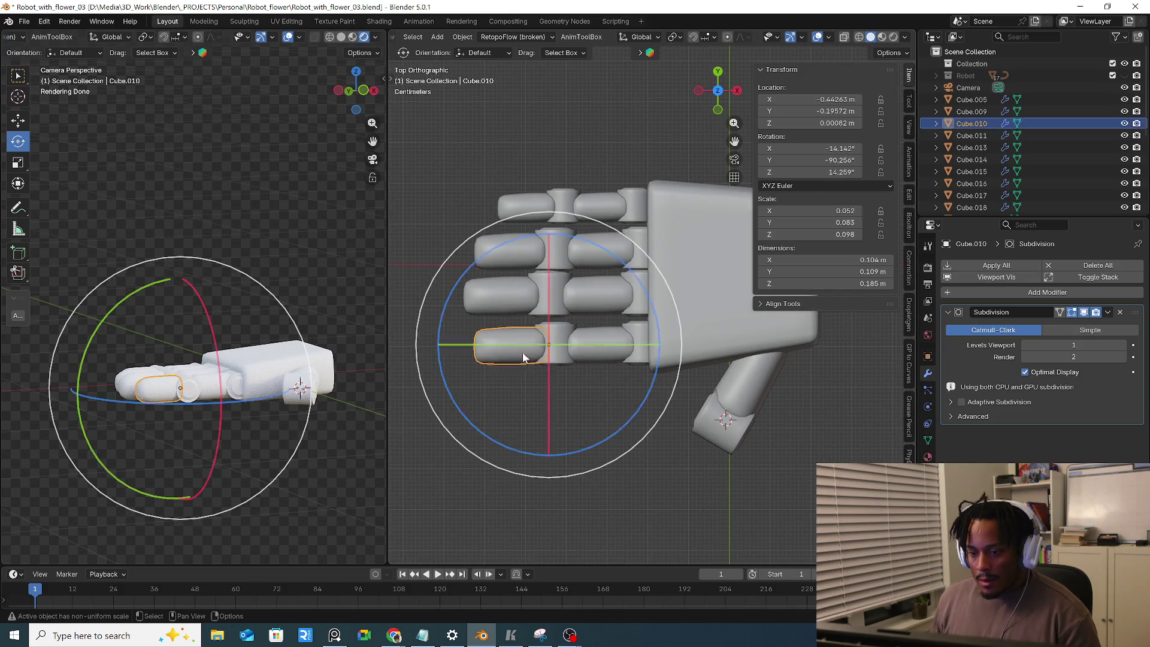
pyautogui.keyDown('shift'); pyautogui.moveTo(587, 379); pyautogui.dragTo(545, 360, button='middle'); pyautogui.keyUp('shift')
pyautogui.hotkey('shift', 'd')
pyautogui.click(727, 476)
# Rotate the copy, Cube.019, to 69.427°, enlarge it slightly and set it at the thumb's end
pyautogui.press('r')
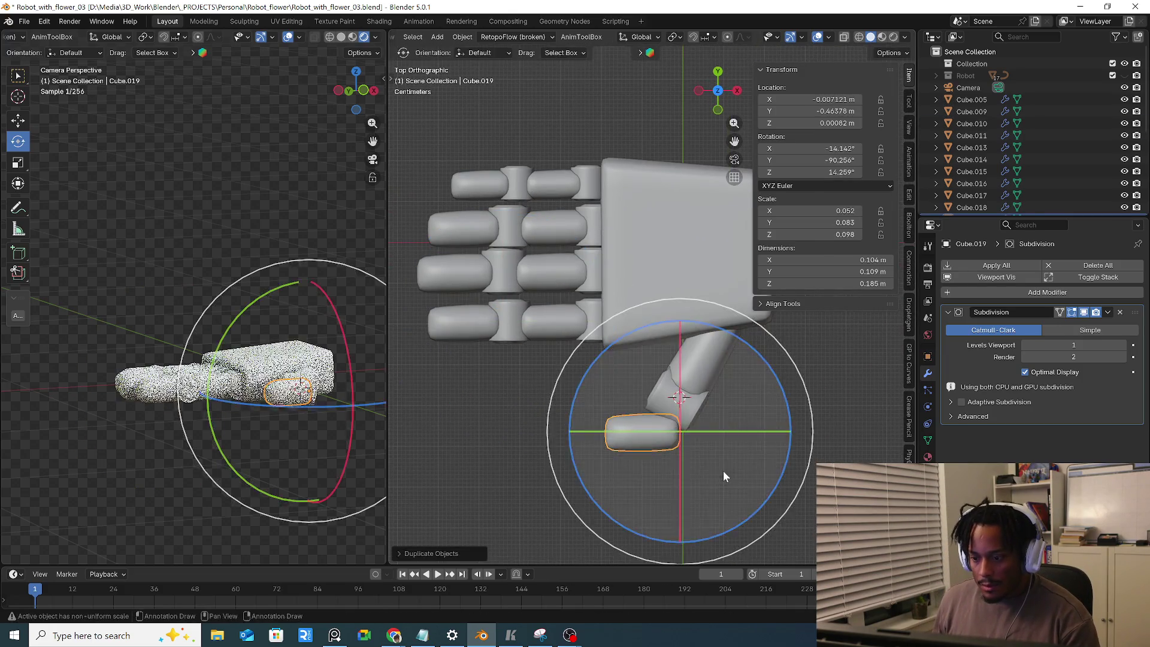
pyautogui.click(765, 406)
pyautogui.press('s')
pyautogui.click(755, 405)
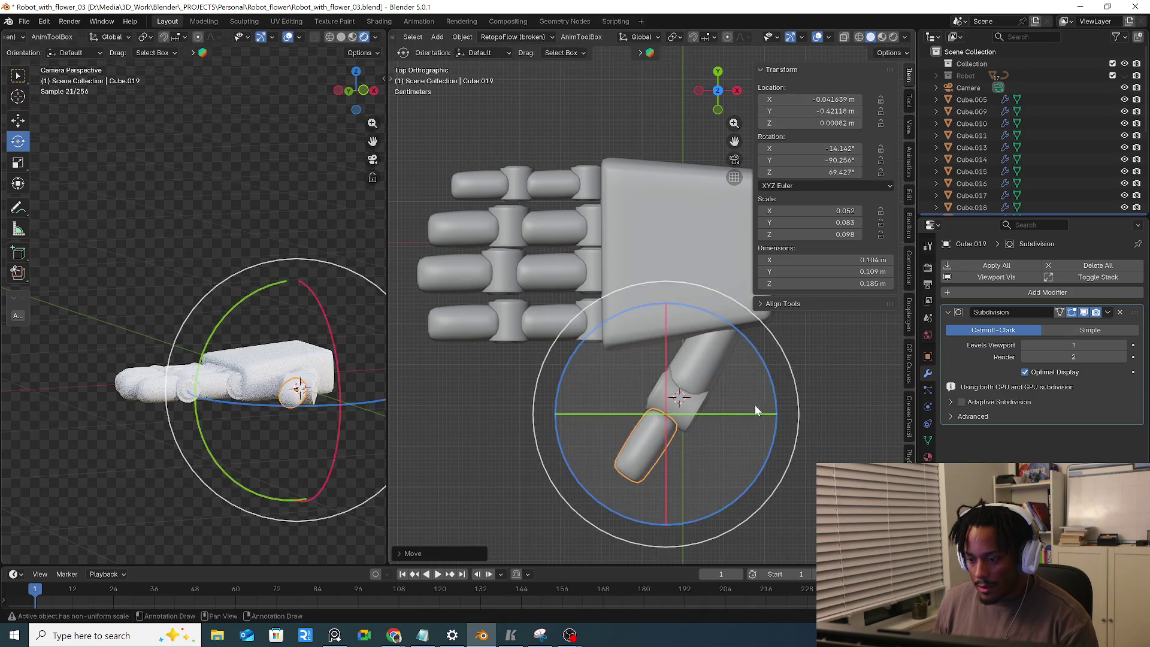
pyautogui.press('g')
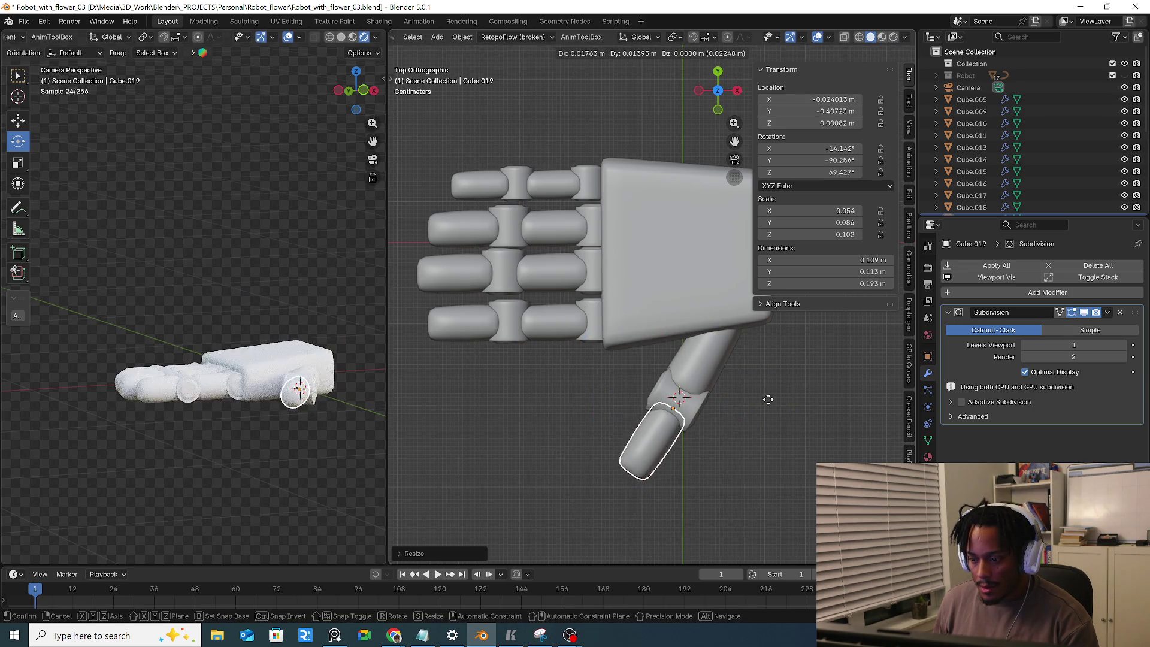
pyautogui.click(769, 397)
# Deselect the new thumb segment and select the wrist joint cylinder
pyautogui.moveTo(724, 383)
pyautogui.mouseDown(button='middle')
pyautogui.moveTo(650, 307)
pyautogui.moveTo(822, 372)
pyautogui.mouseUp(button='middle')
pyautogui.click(808, 381)
pyautogui.moveTo(575, 331)
pyautogui.mouseDown(button='middle')
pyautogui.moveTo(641, 405)
pyautogui.moveTo(624, 397)
pyautogui.mouseUp(button='middle')
pyautogui.scroll(4, 629, 396)
pyautogui.click(639, 391)
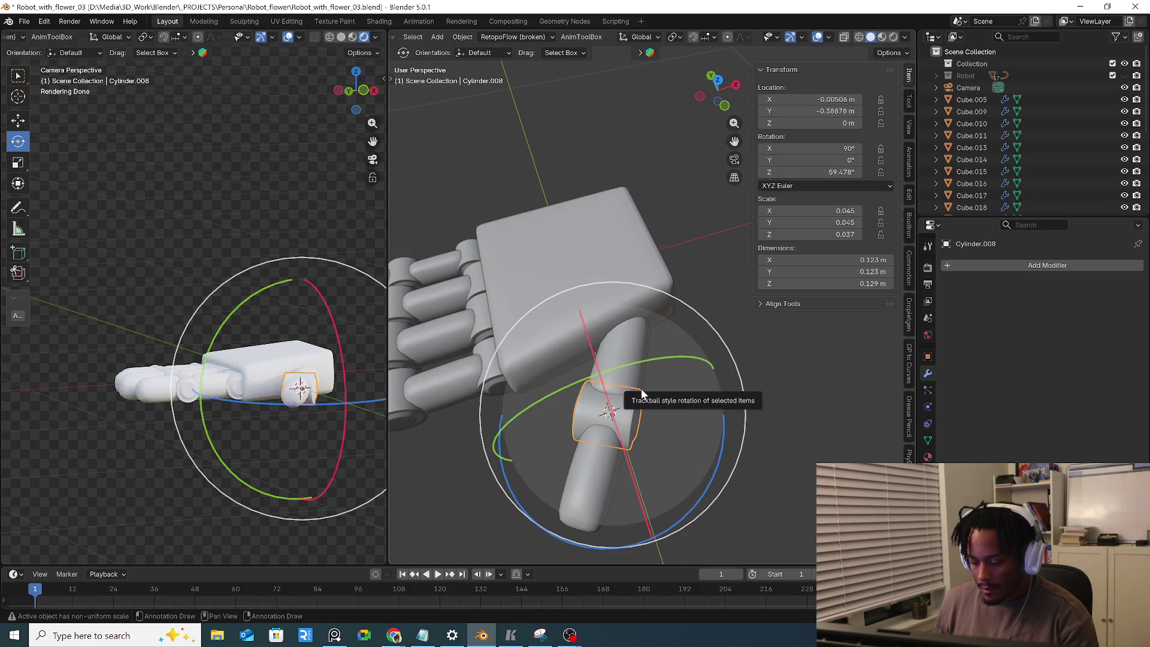
# Duplicate the wrist joint cylinder to the palm corner and rotate it to an angle
pyautogui.press('KP_7')
pyautogui.hotkey('shift', 'd')
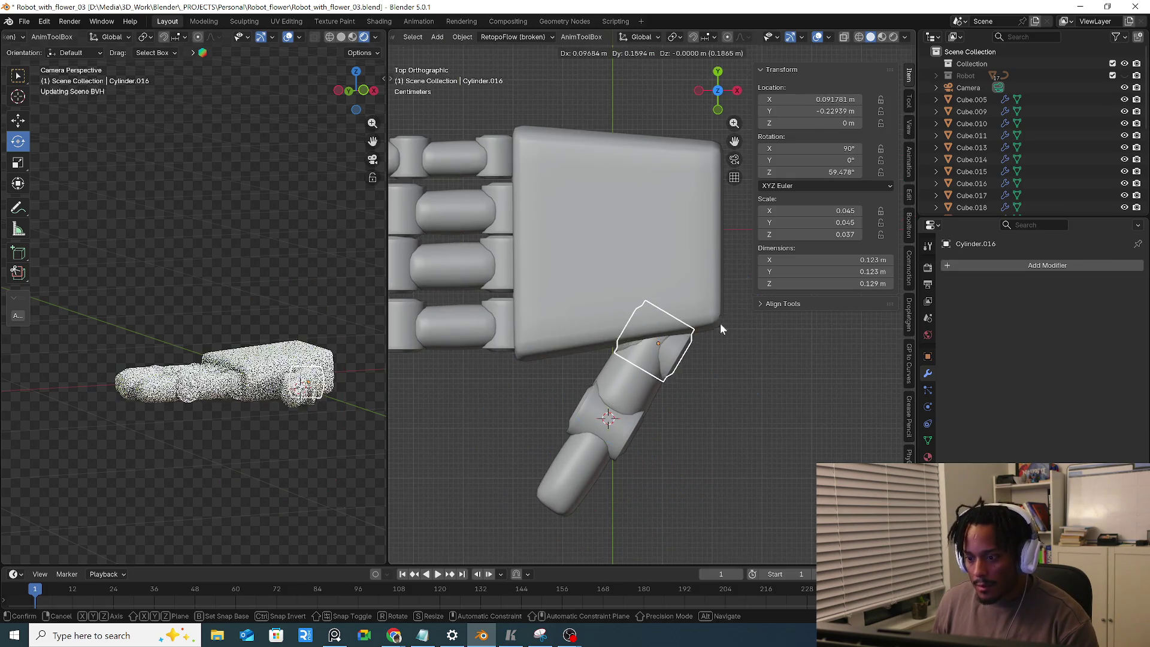
pyautogui.click(720, 328)
pyautogui.press('r')
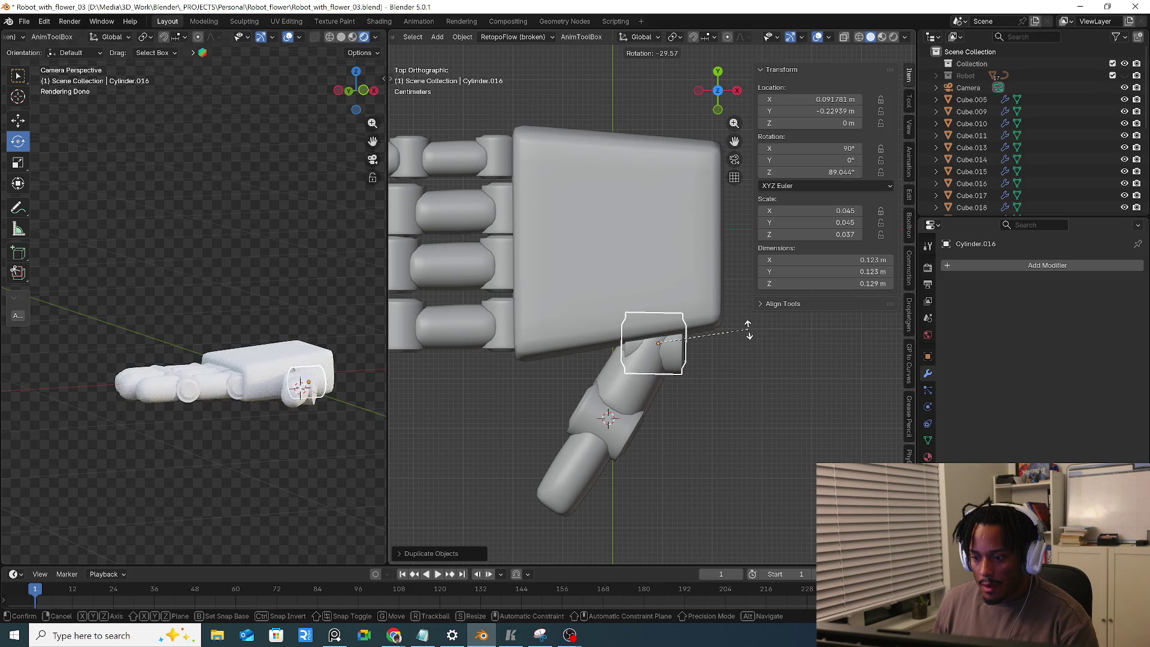
pyautogui.click(749, 327)
# Move the arm pieces down, rotate them to point downward and resize them
pyautogui.moveTo(501, 426); pyautogui.dragTo(644, 509)
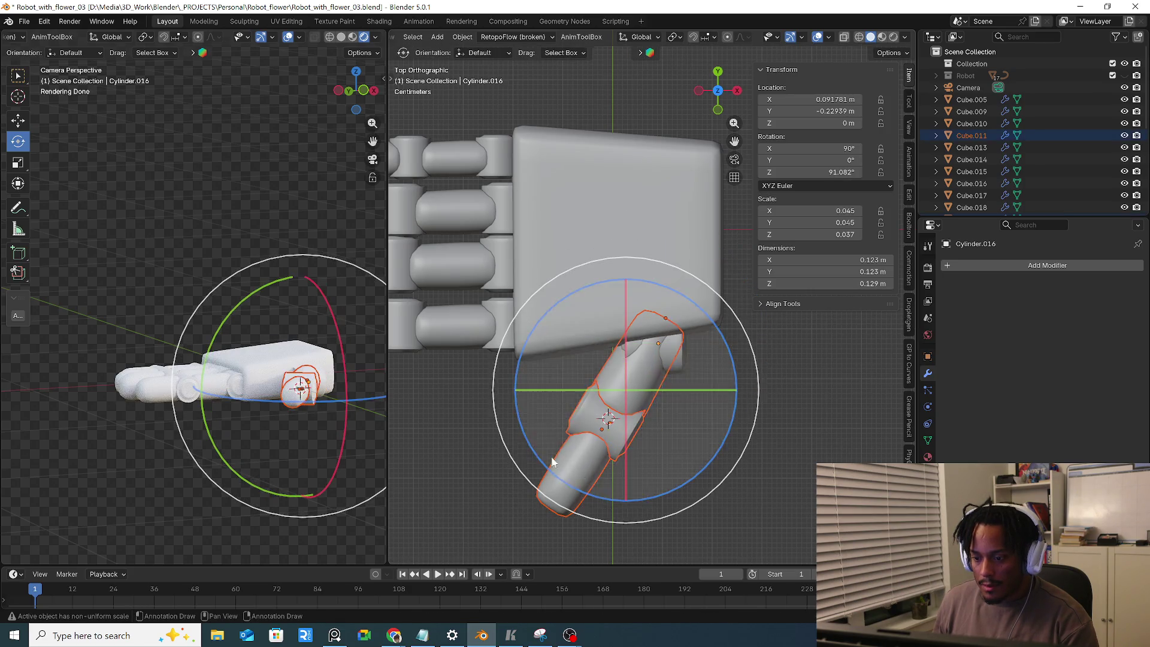
pyautogui.press('g')
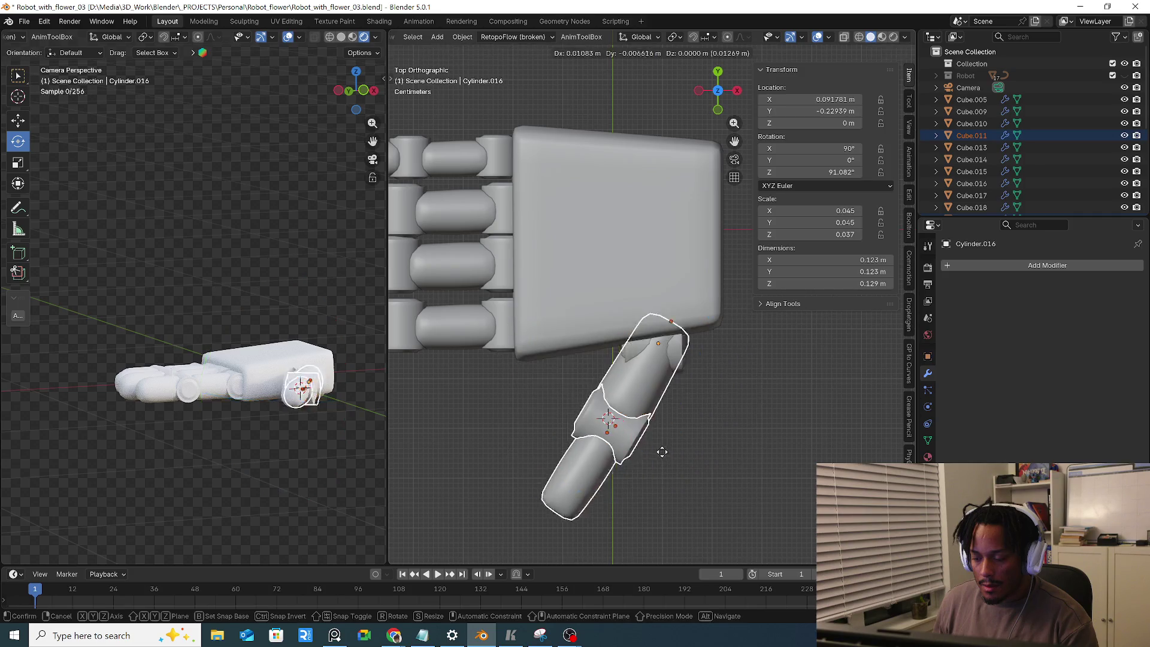
pyautogui.click(645, 474)
pyautogui.press('r')
pyautogui.click(743, 421)
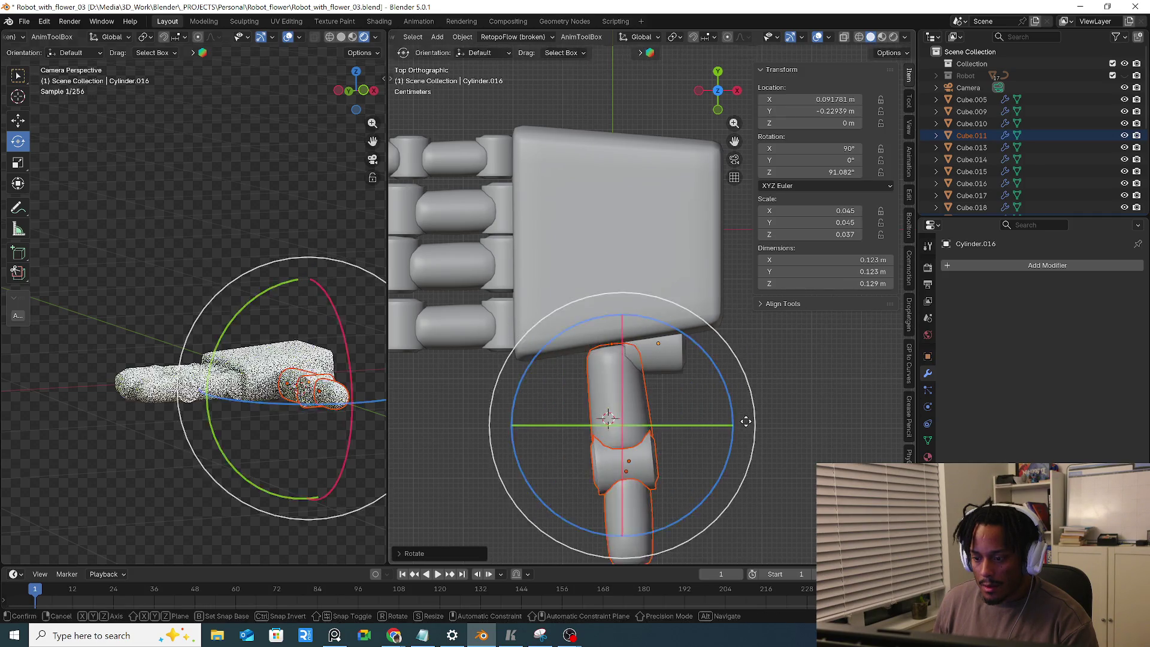
pyautogui.press('r')
pyautogui.click(780, 428)
pyautogui.press('s')
pyautogui.click(772, 426)
pyautogui.click(770, 423)
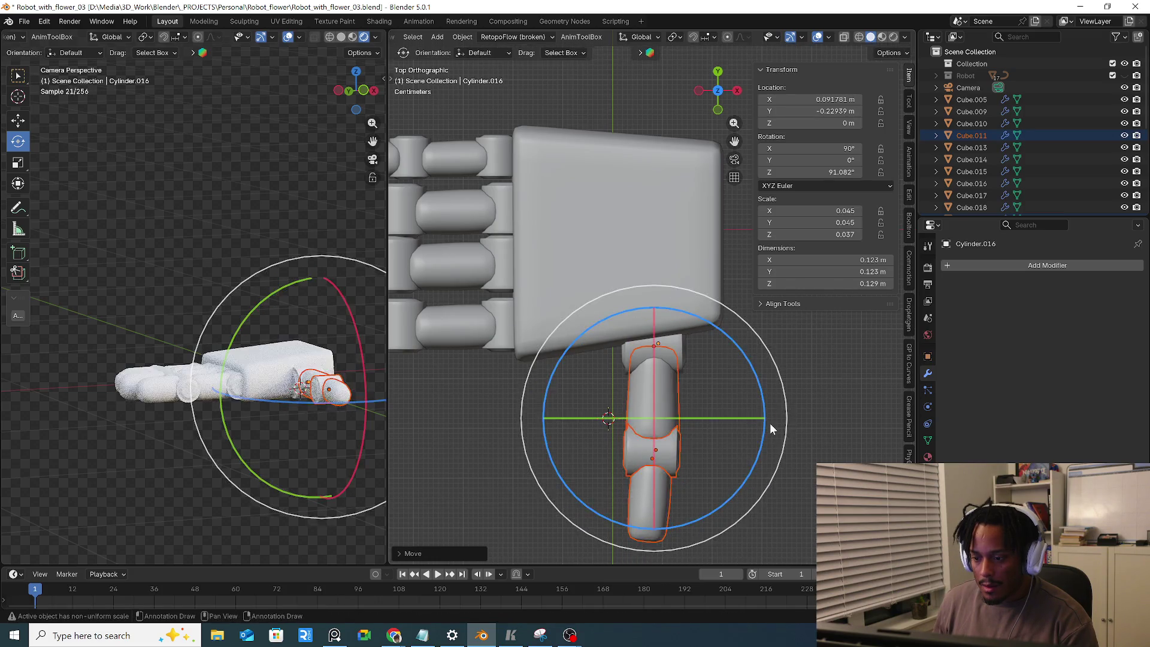
pyautogui.moveTo(770, 423)
pyautogui.mouseDown(button='middle')
pyautogui.moveTo(717, 342)
pyautogui.moveTo(624, 274)
pyautogui.moveTo(641, 326)
pyautogui.moveTo(633, 248)
pyautogui.mouseUp(button='middle')
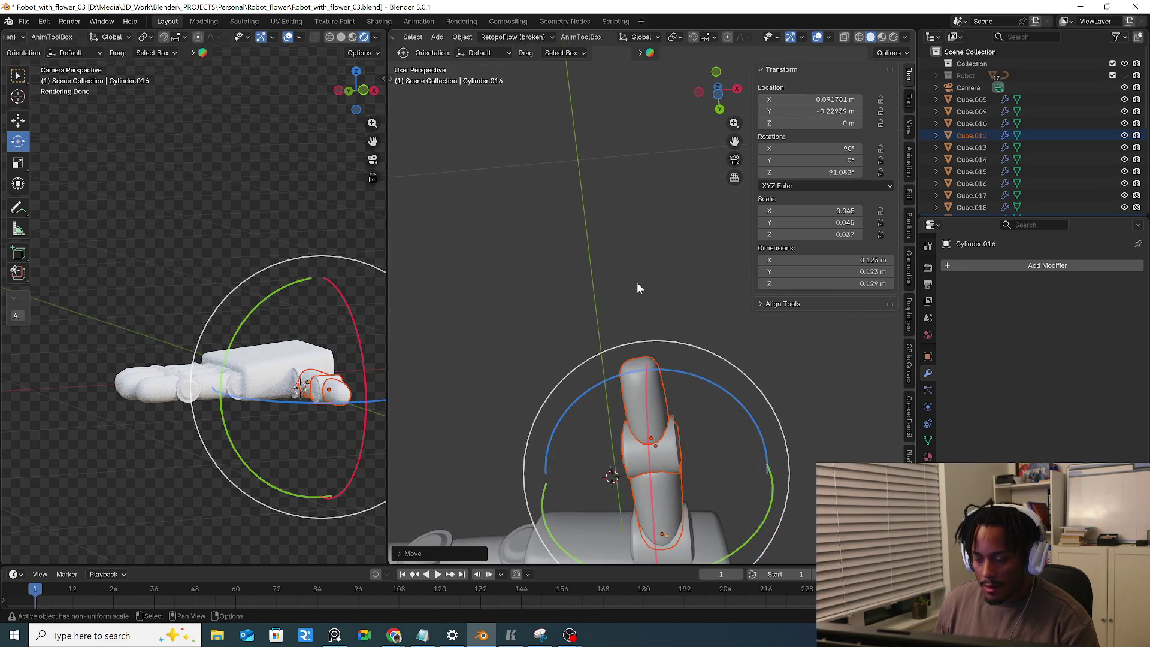
# Delete the four old arm pieces under the hand
pyautogui.press('KP_7')
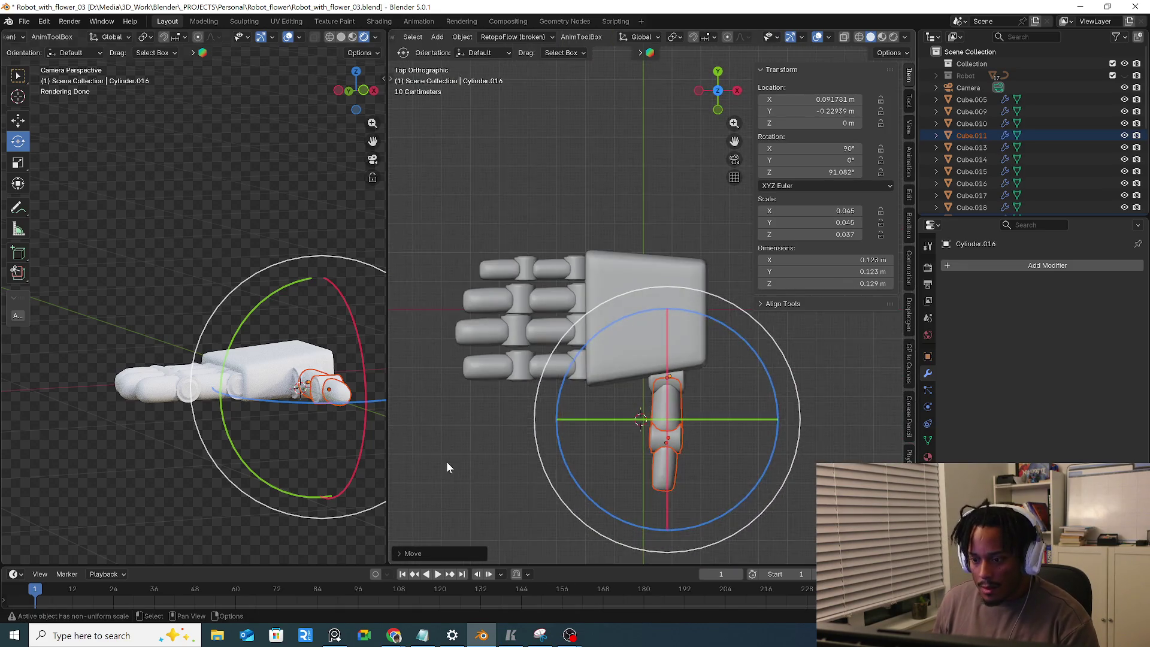
pyautogui.click(603, 428)
pyautogui.moveTo(644, 387); pyautogui.dragTo(699, 479)
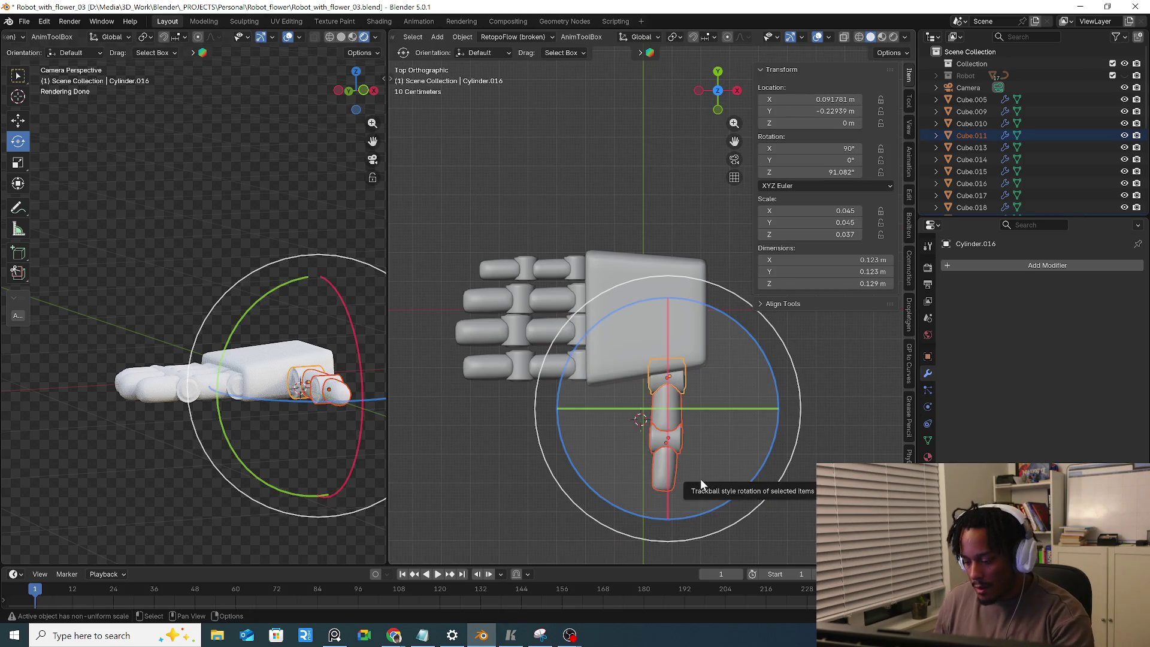
pyautogui.press('Delete')
# Duplicate the bottom finger below the hand and rotate the copy diagonally
pyautogui.moveTo(521, 383); pyautogui.dragTo(569, 413)
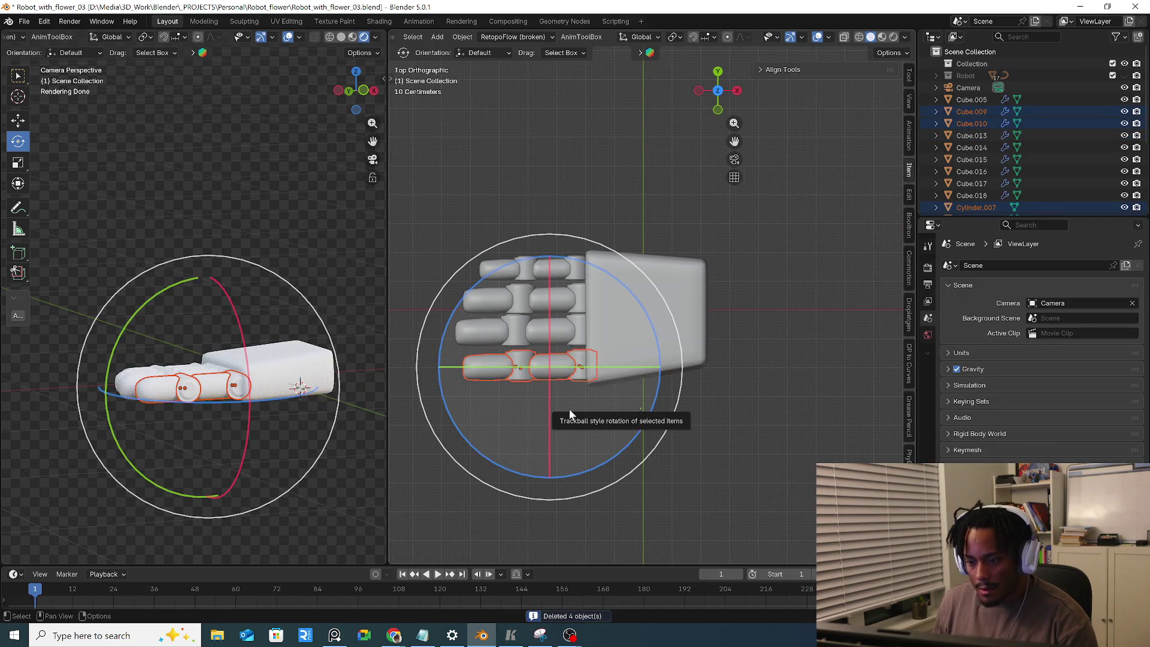
pyautogui.hotkey('shift', 'd')
pyautogui.press('r')
pyautogui.click(713, 385)
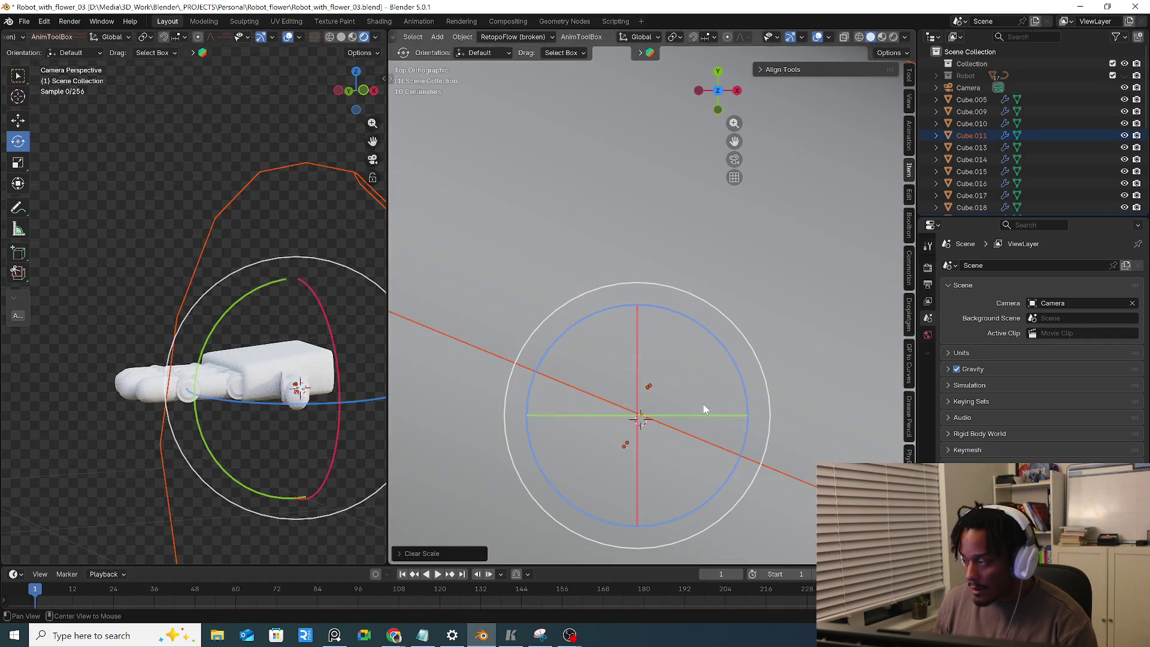
pyautogui.hotkey('alt', 's')
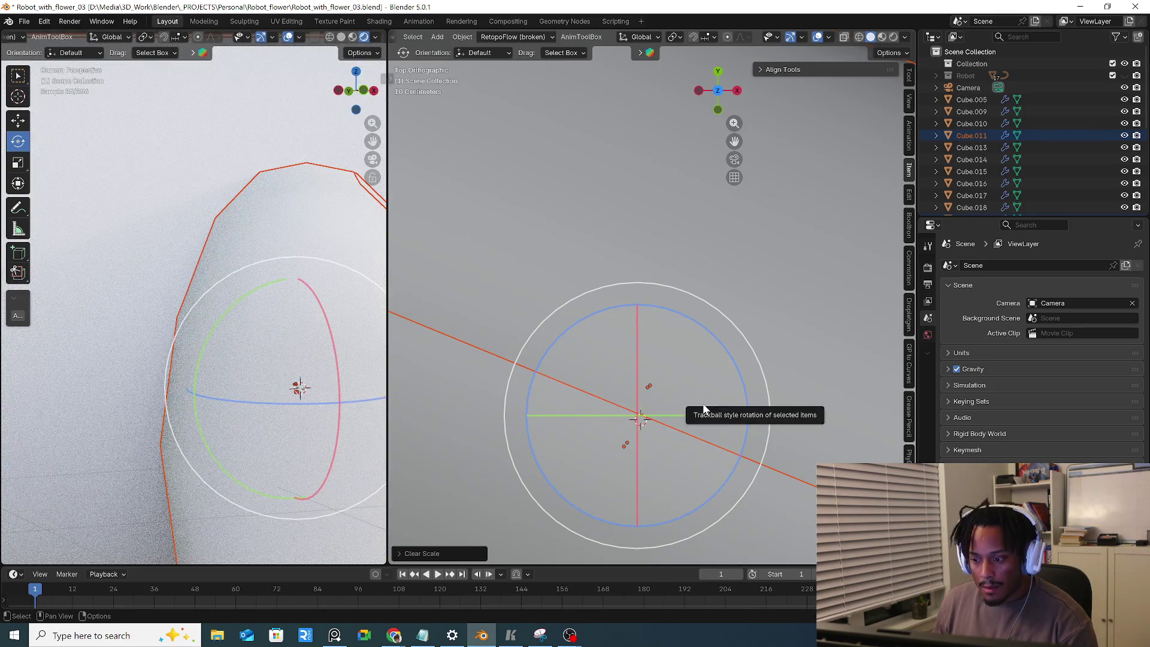
pyautogui.rightClick(703, 404)
pyautogui.press('Escape')
pyautogui.hotkey('ctrl', 'z')
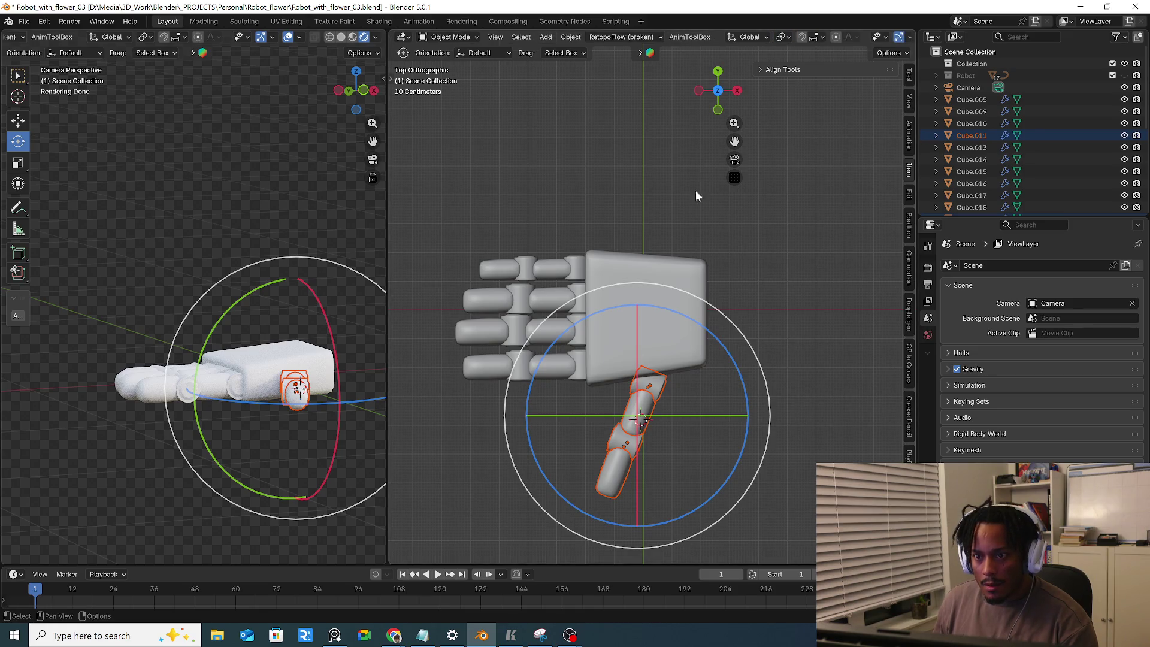
pyautogui.click(807, 265)
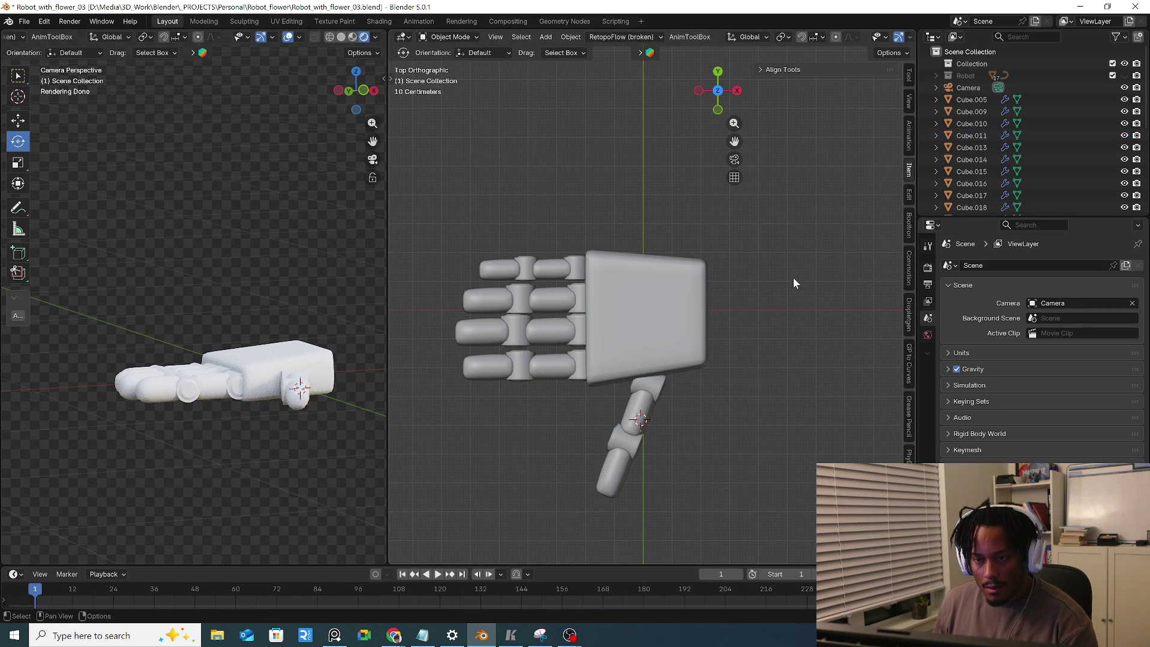
# Select the whole finger-segment mesh in Edit Mode and fatten it with Alt+S
pyautogui.press('a')
pyautogui.click(829, 307)
pyautogui.click(654, 393)
pyautogui.press('Tab')
pyautogui.press('Tab')
pyautogui.click(620, 432)
pyautogui.press('Tab')
pyautogui.press('a')
pyautogui.click(694, 433)
pyautogui.hotkey('alt', 's')
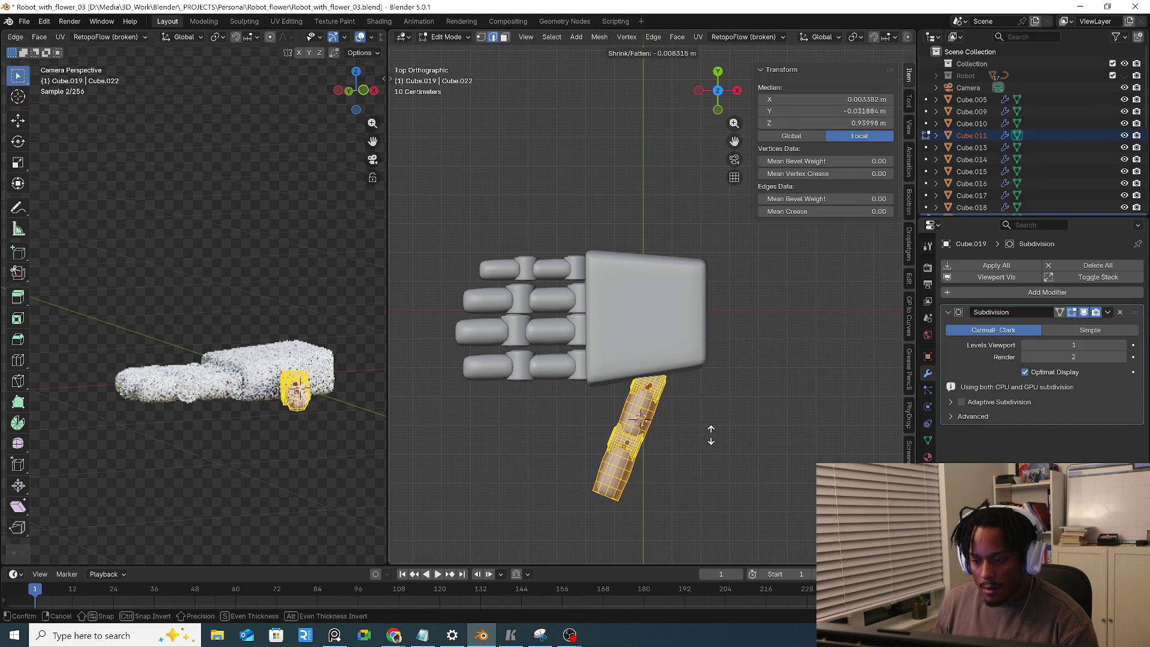
pyautogui.click(726, 386)
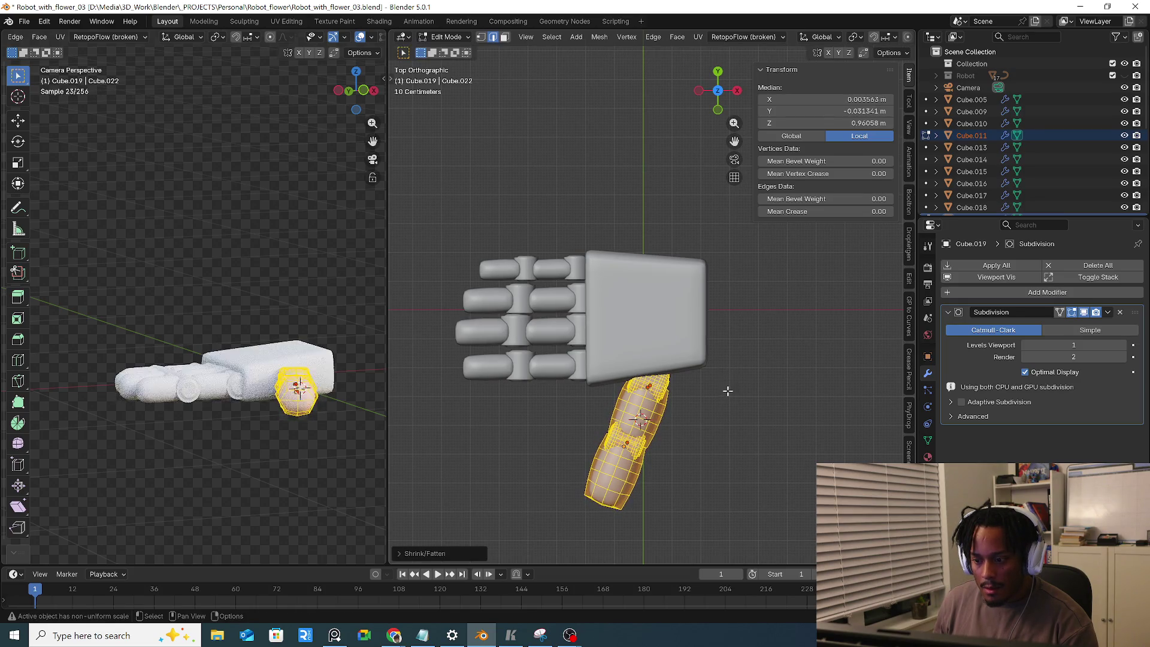
pyautogui.press('Tab')
# Shrink the wrist joint cylinder slightly, then rescale the selected finger segment and fingertip
pyautogui.click(663, 386)
pyautogui.press('s')
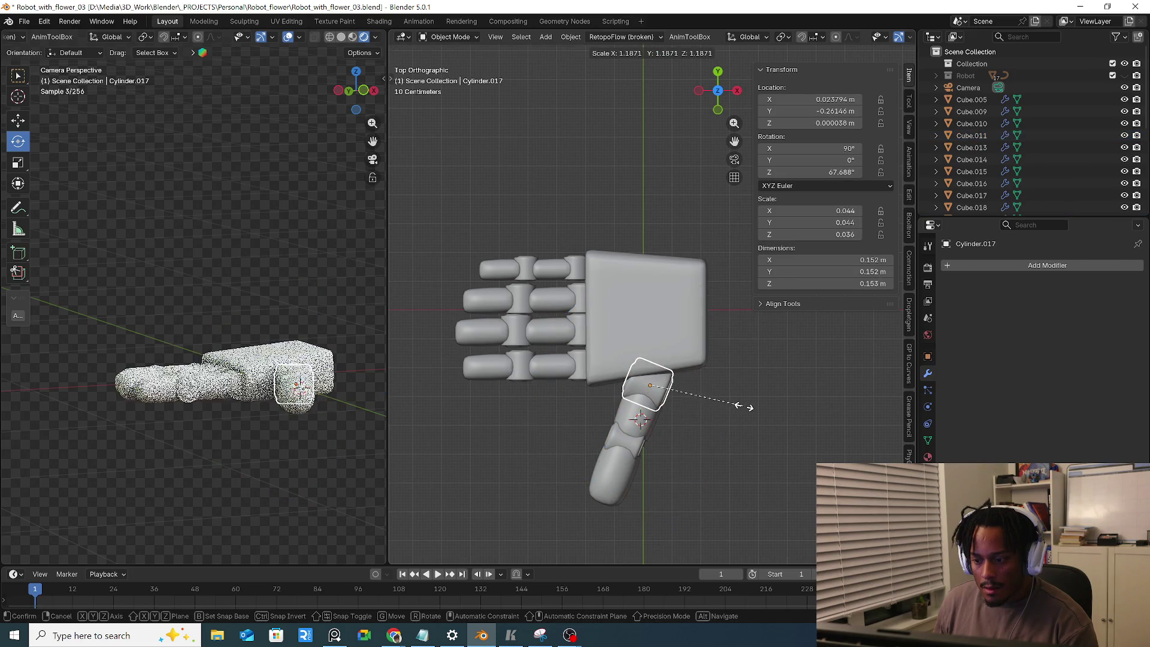
pyautogui.click(739, 405)
pyautogui.moveTo(739, 405)
pyautogui.mouseDown(button='middle')
pyautogui.moveTo(634, 310)
pyautogui.moveTo(644, 285)
pyautogui.moveTo(775, 329)
pyautogui.moveTo(714, 401)
pyautogui.moveTo(616, 281)
pyautogui.mouseUp(button='middle')
pyautogui.scroll(3, 678, 419)
pyautogui.click(616, 280)
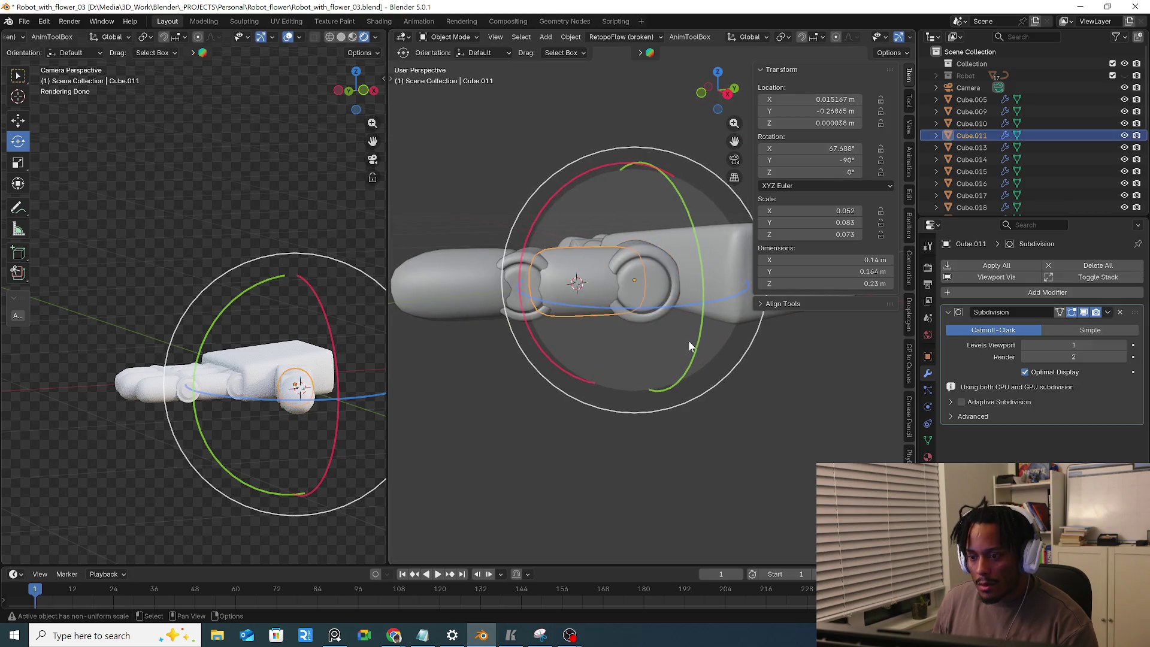
pyautogui.keyDown('shift'); pyautogui.click(465, 291); pyautogui.keyUp('shift')
pyautogui.press('s')
pyautogui.click(829, 385)
# Cycle through the overlapping finger pieces to select the finger segments and edit their mesh
pyautogui.moveTo(829, 385)
pyautogui.mouseDown(button='middle')
pyautogui.moveTo(683, 397)
pyautogui.moveTo(642, 346)
pyautogui.moveTo(633, 293)
pyautogui.moveTo(708, 326)
pyautogui.moveTo(539, 341)
pyautogui.moveTo(737, 374)
pyautogui.moveTo(704, 390)
pyautogui.moveTo(763, 361)
pyautogui.moveTo(745, 382)
pyautogui.mouseUp(button='middle')
pyautogui.click(606, 324)
pyautogui.click(745, 382)
pyautogui.click(745, 382)
pyautogui.click(746, 385)
pyautogui.click(746, 385)
pyautogui.press('Tab')
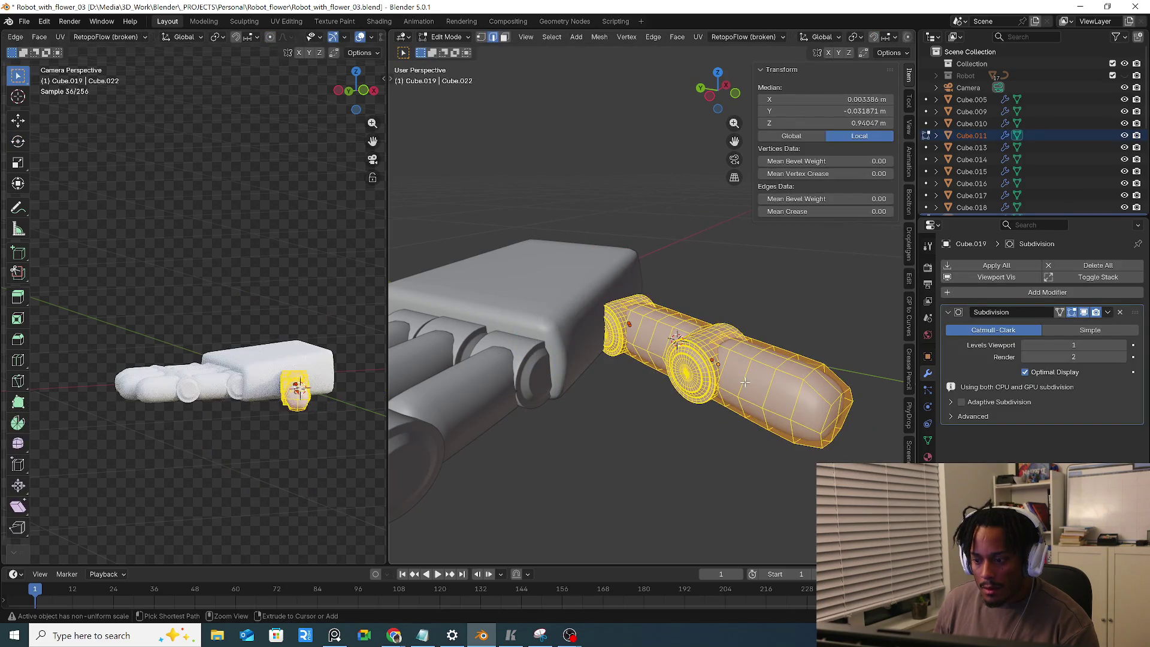
# Fatten the whole finger mesh again with Alt+S, then return to Object Mode
pyautogui.moveTo(720, 410)
pyautogui.mouseDown(button='middle')
pyautogui.moveTo(744, 390)
pyautogui.moveTo(678, 465)
pyautogui.mouseUp(button='middle')
pyautogui.click(708, 418)
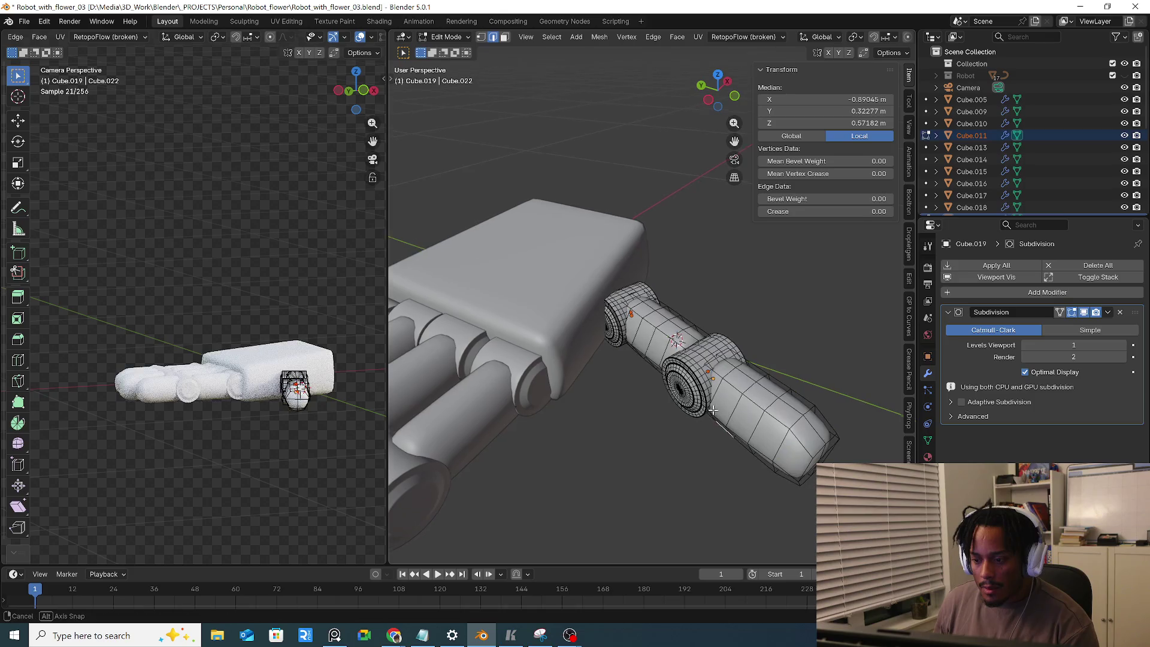
pyautogui.press('a')
pyautogui.click(724, 418)
pyautogui.press('Escape')
pyautogui.hotkey('alt', 's')
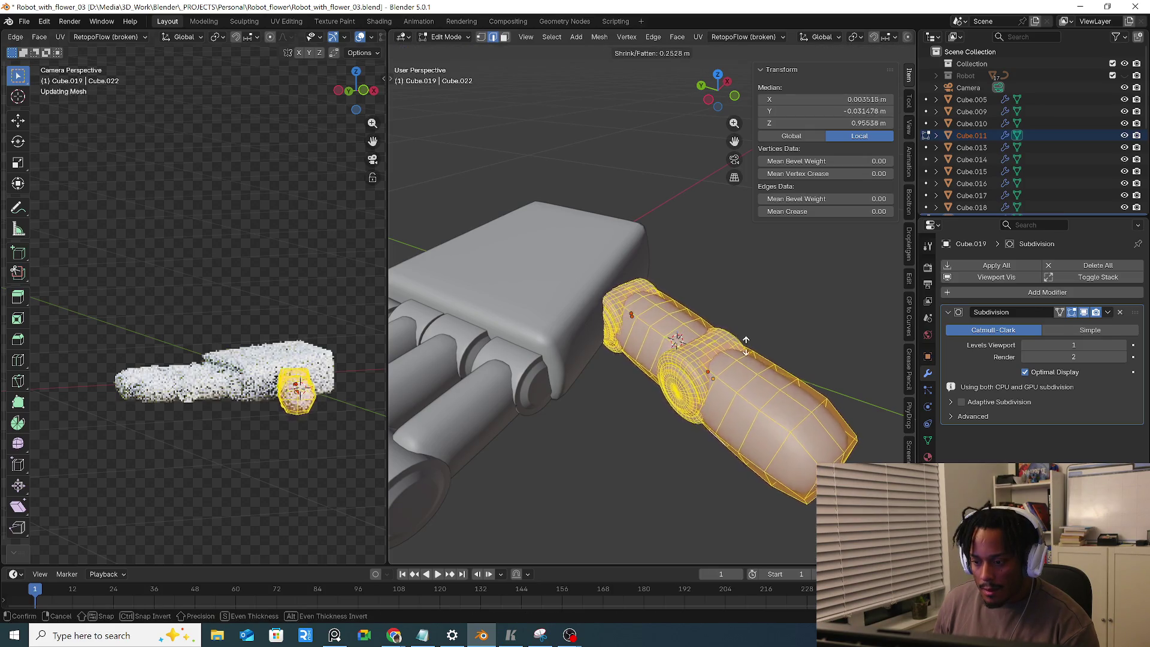
pyautogui.press('Tab')
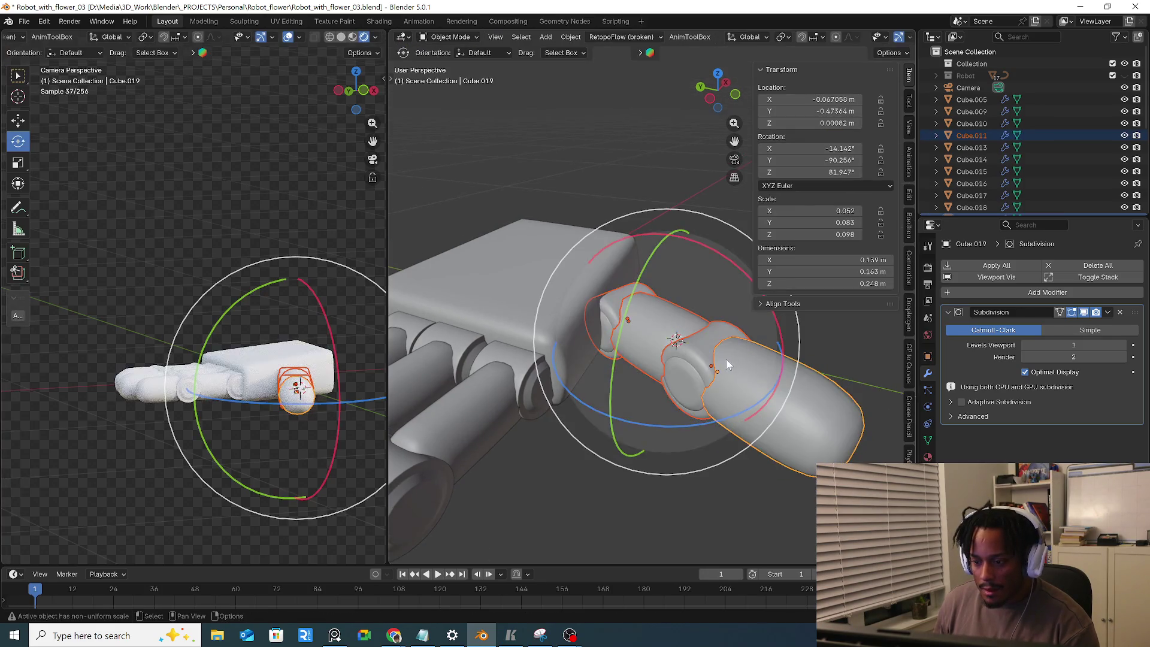
pyautogui.rightClick(702, 353)
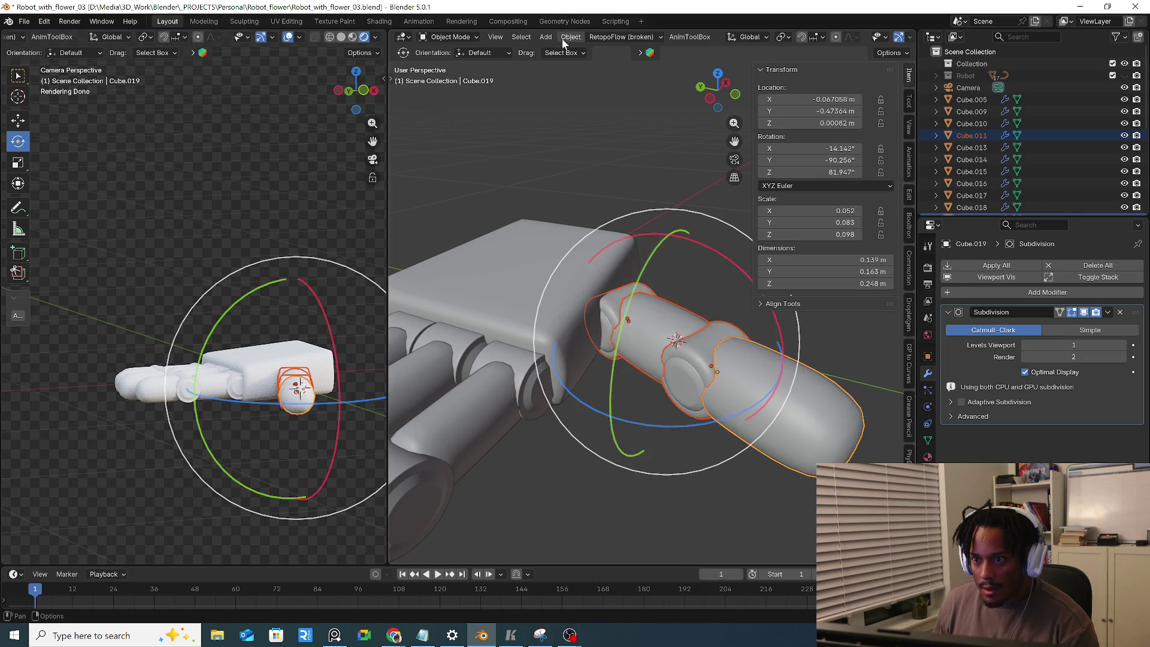
pyautogui.click(570, 36)
# Apply the scale of the finger pieces and enter Edit Mode on their mesh
pyautogui.moveTo(608, 99)
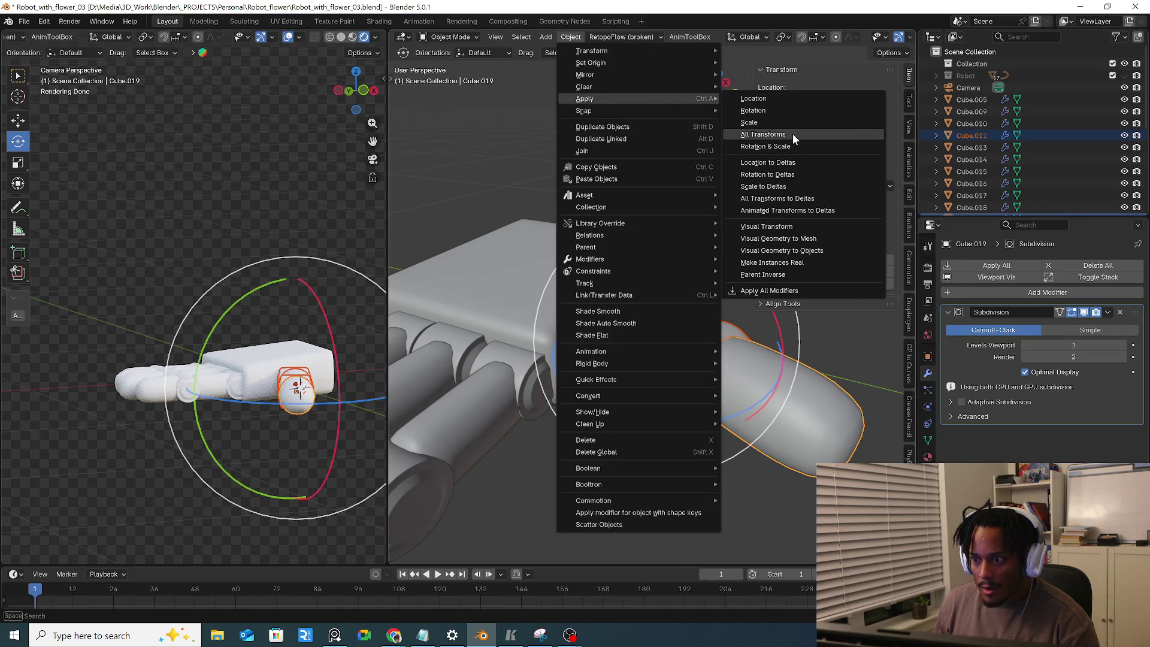
pyautogui.click(780, 121)
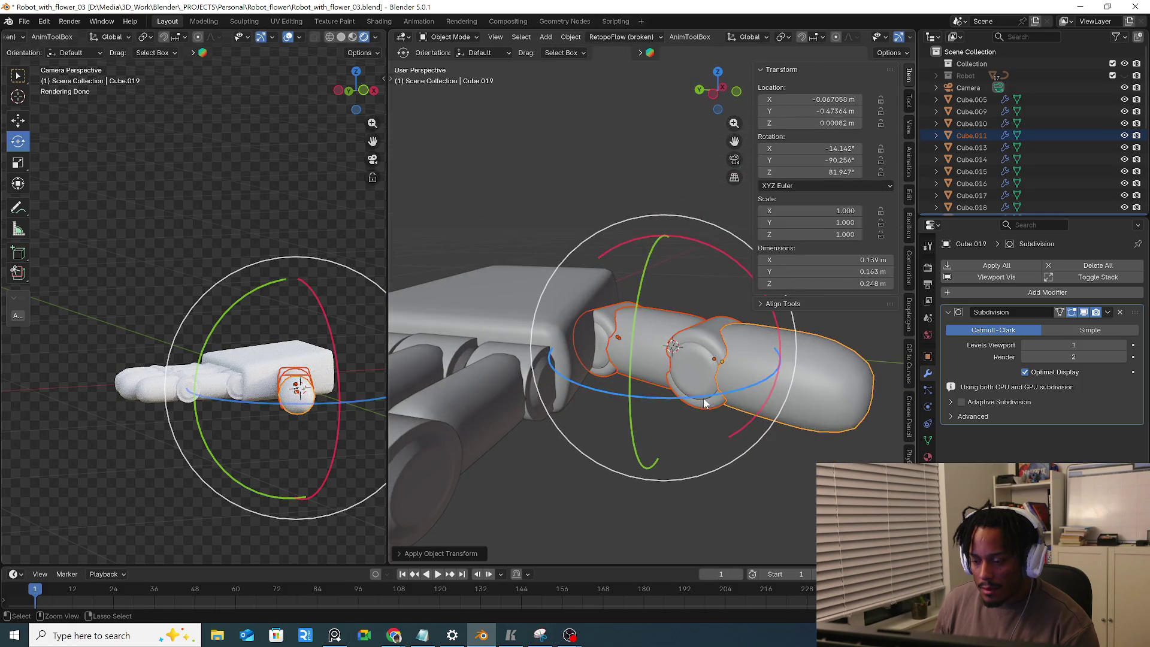
pyautogui.press('Tab')
pyautogui.moveTo(705, 403); pyautogui.dragTo(738, 397, button='middle')
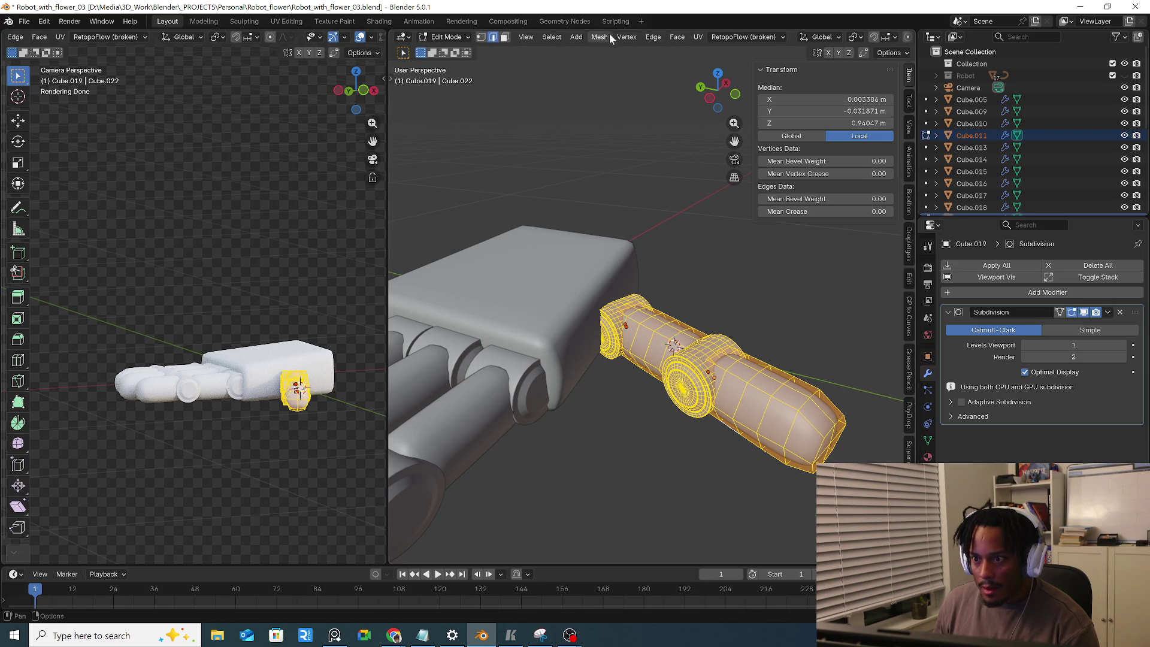
pyautogui.click(442, 37)
pyautogui.click(451, 48)
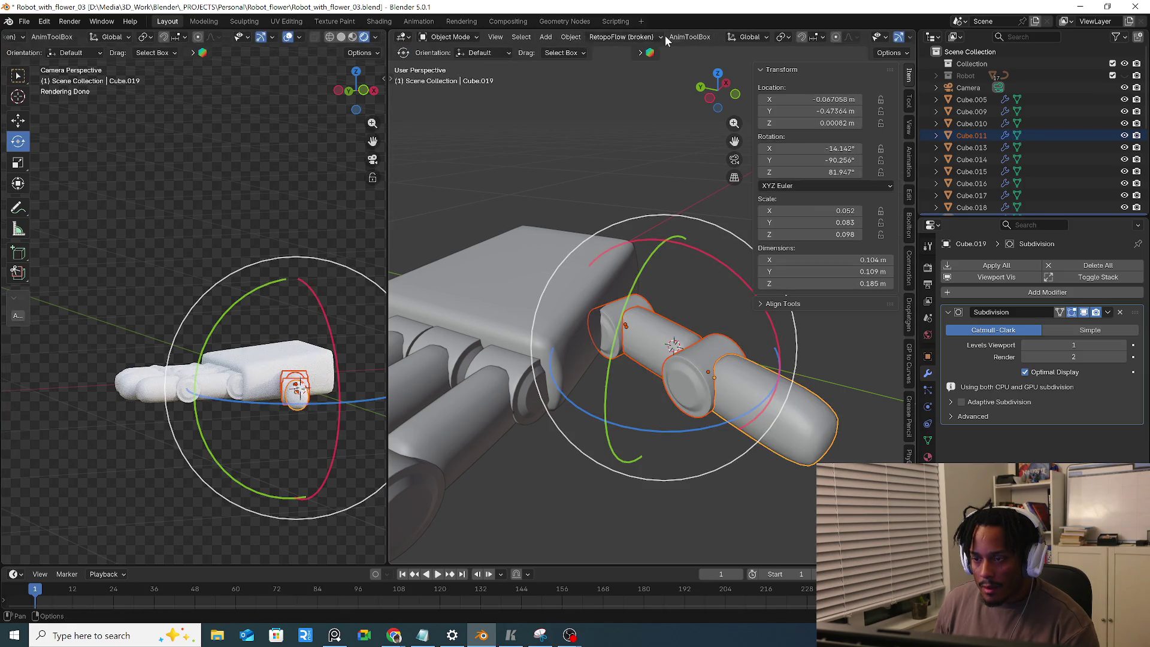
pyautogui.click(570, 37)
pyautogui.moveTo(648, 98)
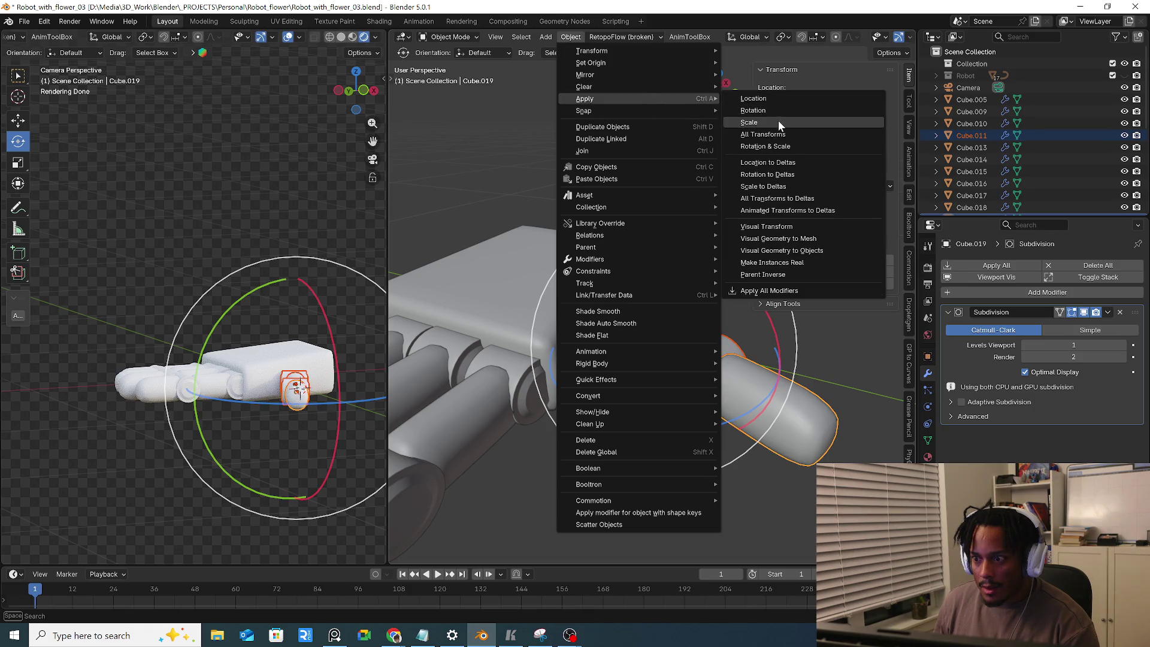
pyautogui.click(778, 121)
pyautogui.press('Tab')
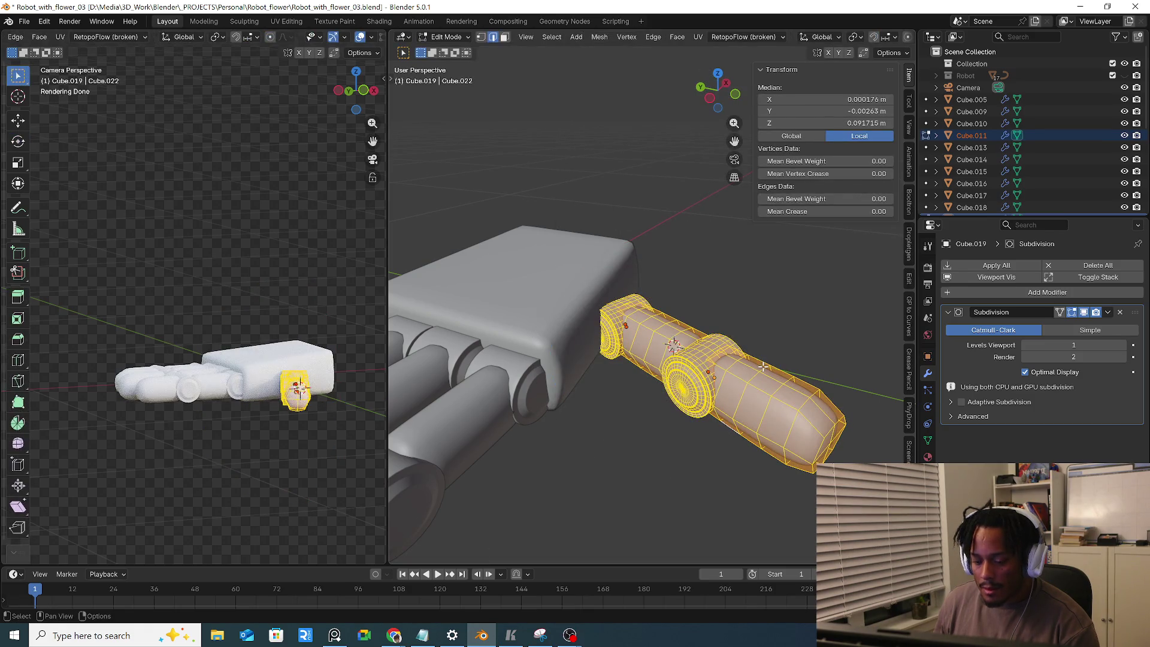
# Thin the finger mesh with a -0.1133 m Shrink/Fatten and return to Object Mode
pyautogui.hotkey('alt', 's')
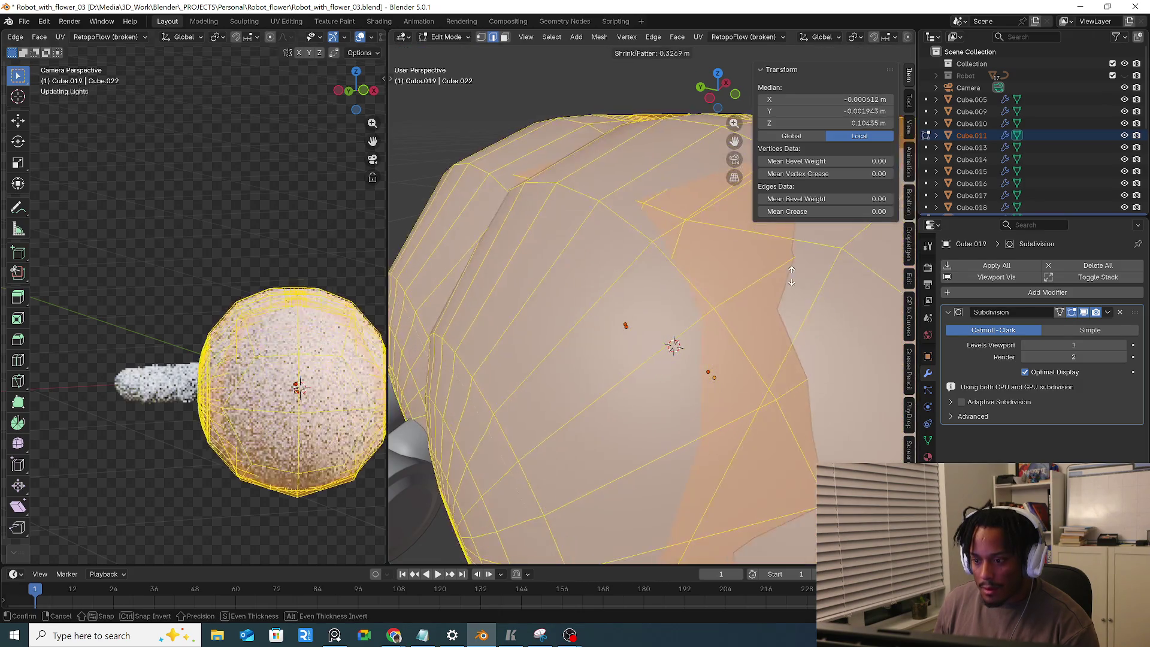
pyautogui.click(775, 368)
pyautogui.press('s')
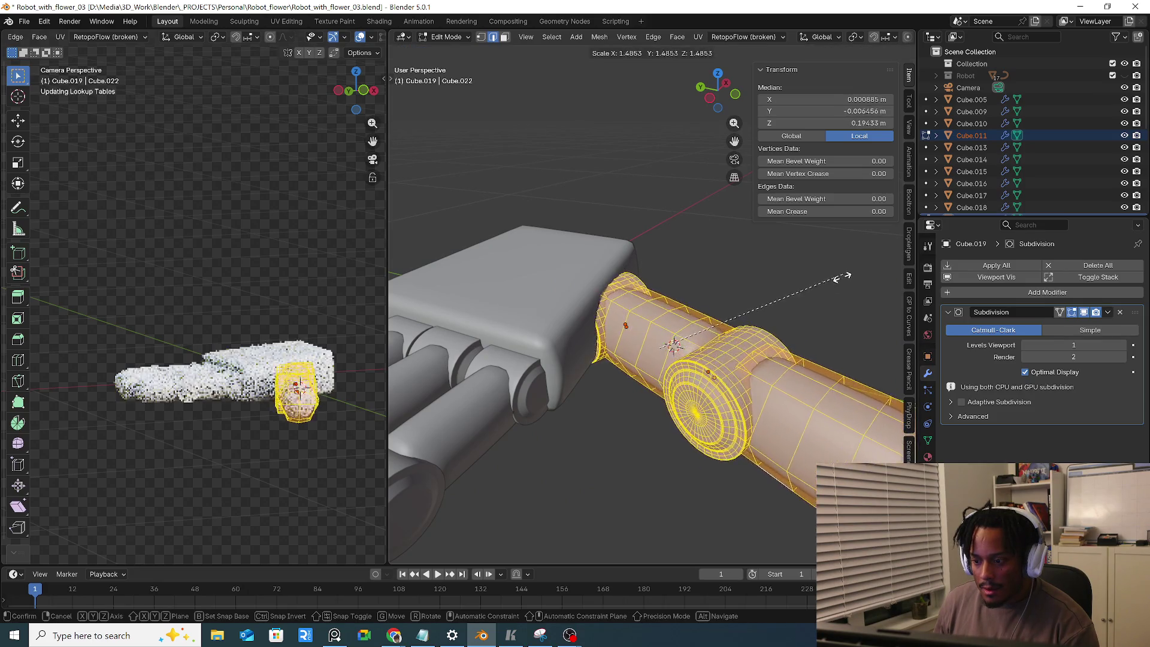
pyautogui.press('Escape')
pyautogui.hotkey('alt', 's')
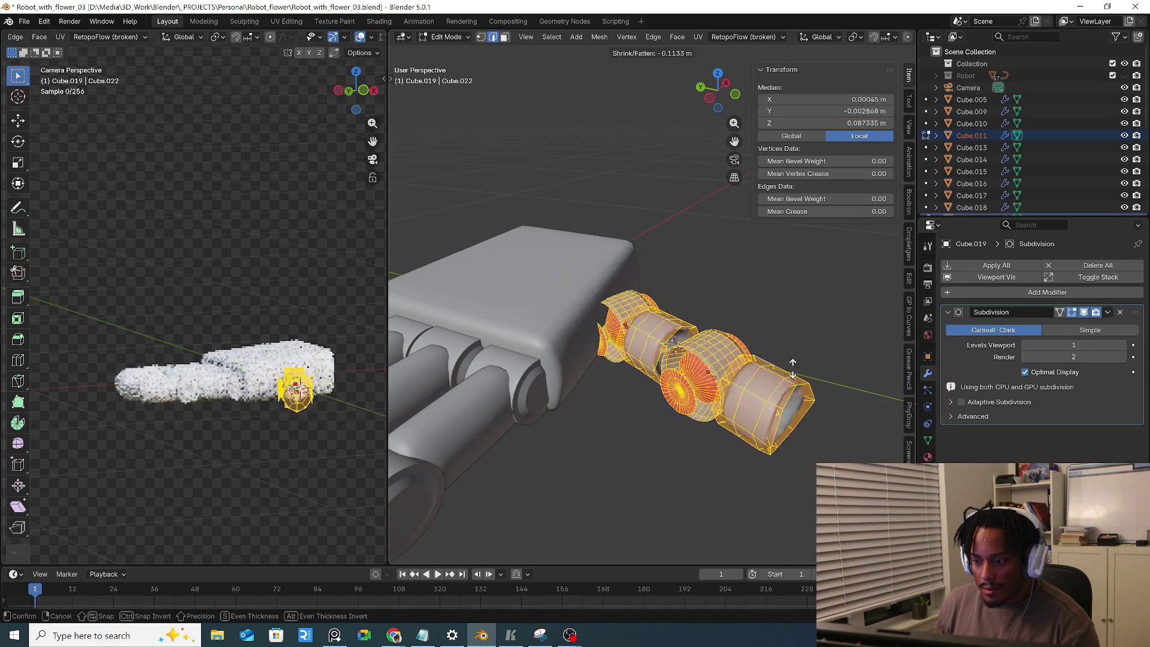
pyautogui.click(804, 313)
pyautogui.moveTo(803, 313); pyautogui.dragTo(740, 406, button='middle')
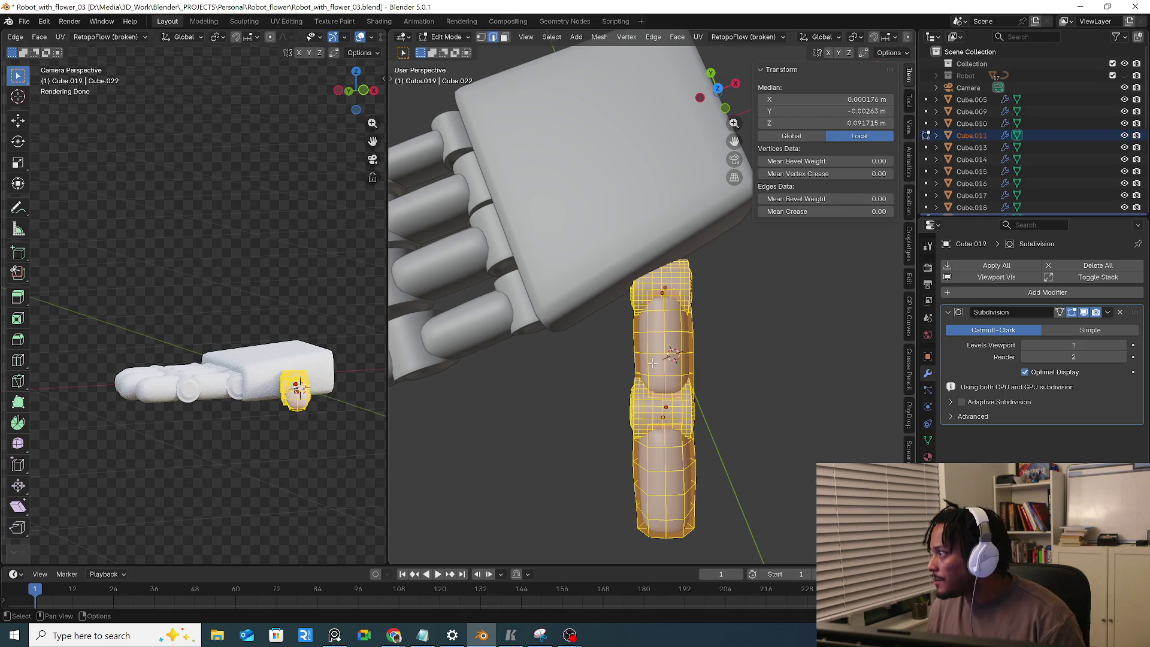
pyautogui.scroll(-3, 645, 366)
pyautogui.press('Tab')
pyautogui.moveTo(587, 386); pyautogui.dragTo(508, 368, button='middle')
pyautogui.press('KP_7')
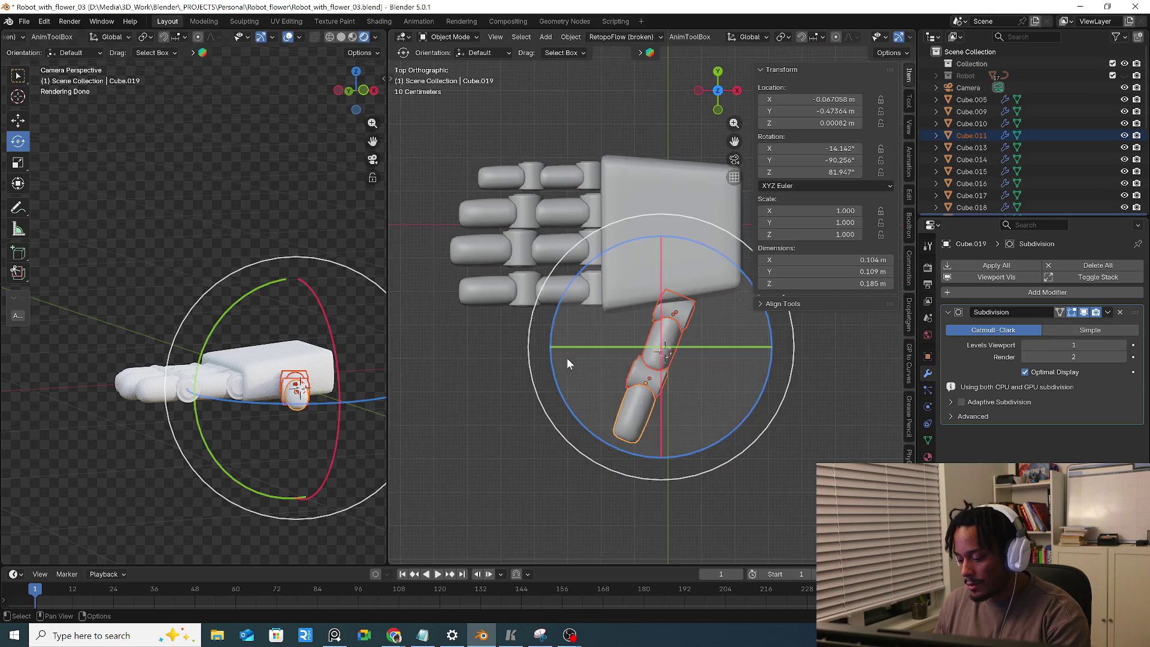
# Move the finger and rotate it twice toward vertical in top view
pyautogui.scroll(2, 567, 357)
pyautogui.press('g')
pyautogui.click(641, 375)
pyautogui.press('r')
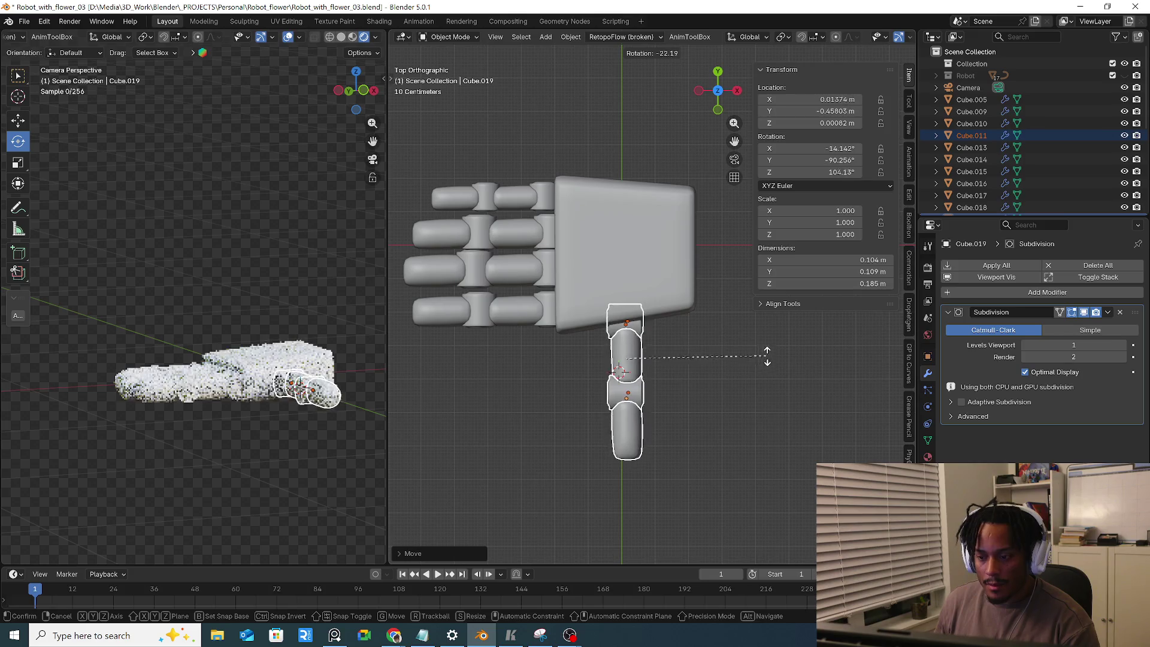
pyautogui.click(644, 450)
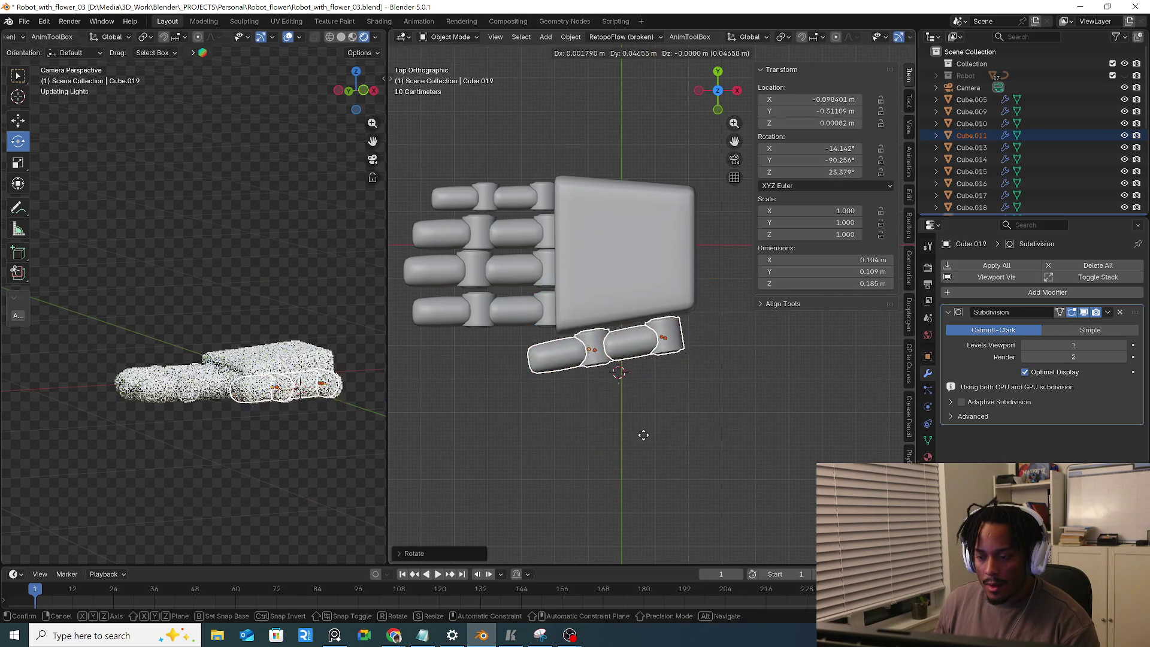
pyautogui.press('r')
pyautogui.click(708, 437)
# Delete the finger's joint piece, then undo the deletion
pyautogui.moveTo(670, 433)
pyautogui.mouseDown(button='middle')
pyautogui.moveTo(582, 271)
pyautogui.moveTo(630, 203)
pyautogui.moveTo(738, 199)
pyautogui.moveTo(816, 225)
pyautogui.moveTo(751, 404)
pyautogui.moveTo(711, 423)
pyautogui.mouseUp(button='middle')
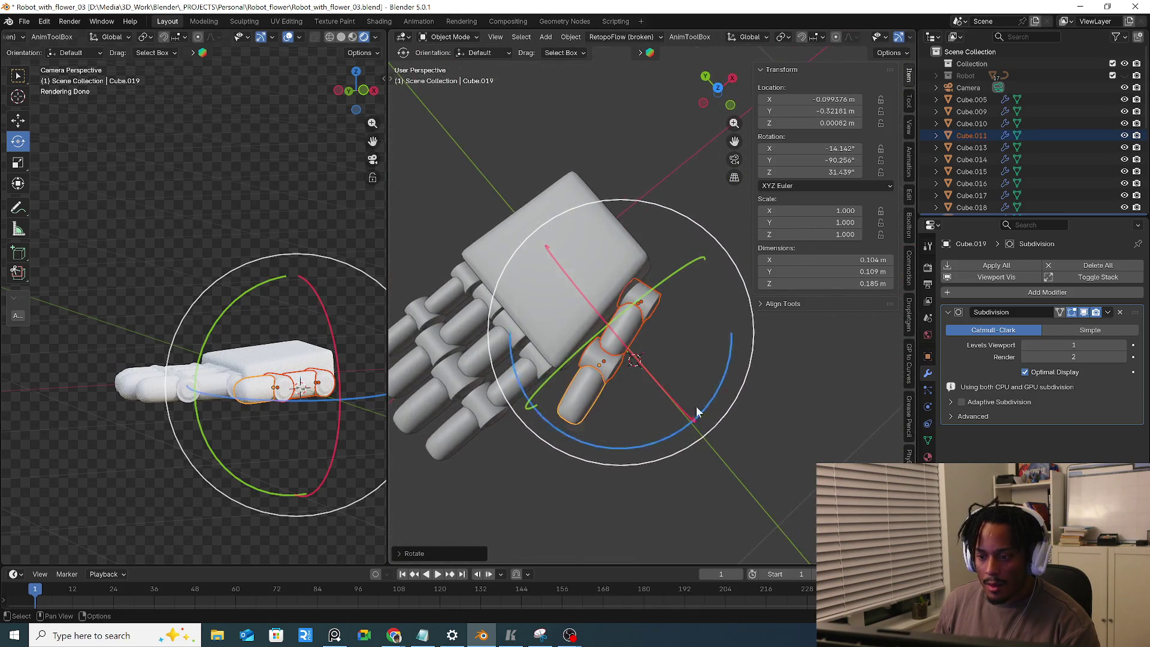
pyautogui.click(655, 316)
pyautogui.press('Delete')
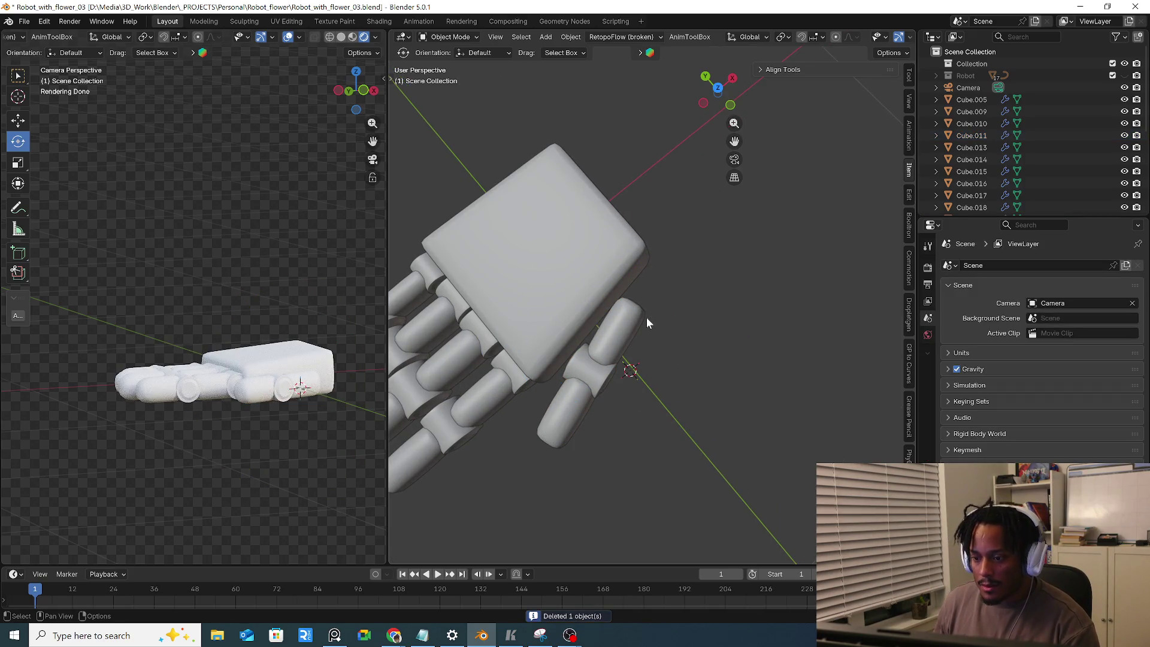
pyautogui.hotkey('ctrl', 'z')
pyautogui.hotkey('ctrl', 'z')
pyautogui.hotkey('ctrl', 'z')
pyautogui.hotkey('ctrl', 'z')
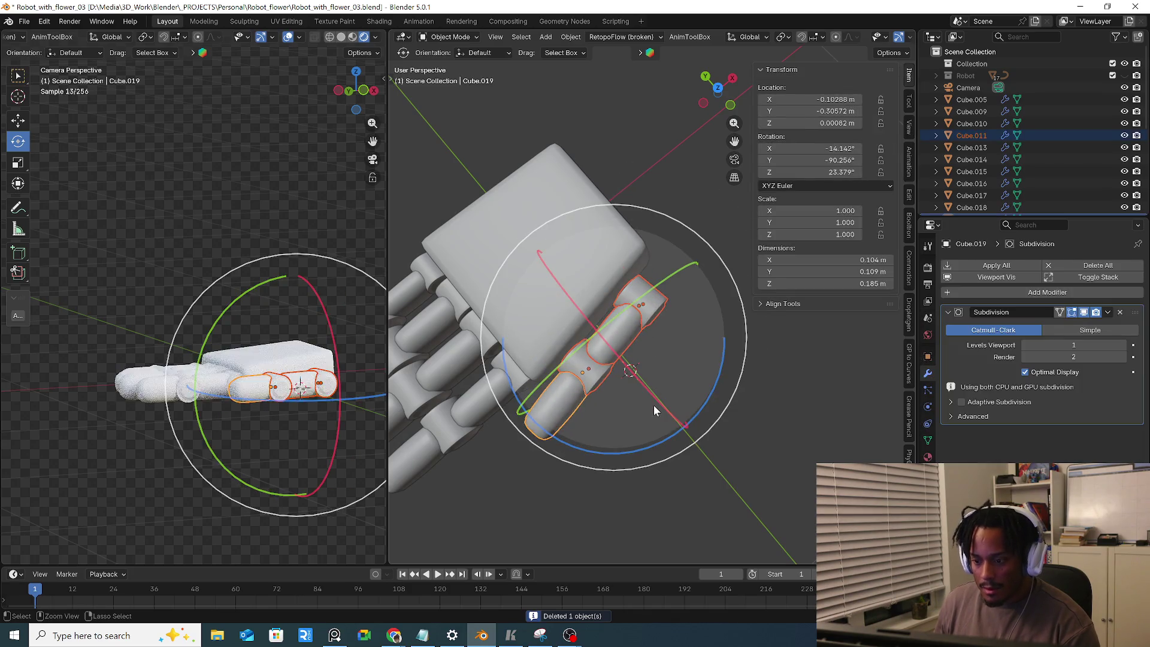
pyautogui.press('Tab')
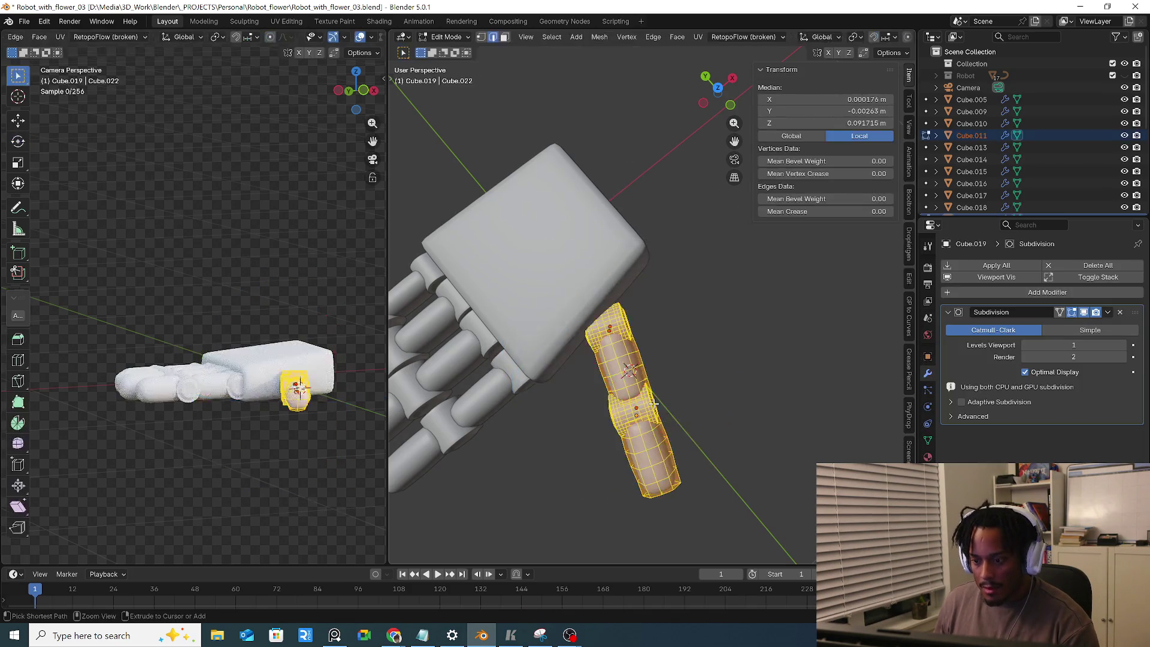
pyautogui.rightClick(655, 406)
pyautogui.press('Tab')
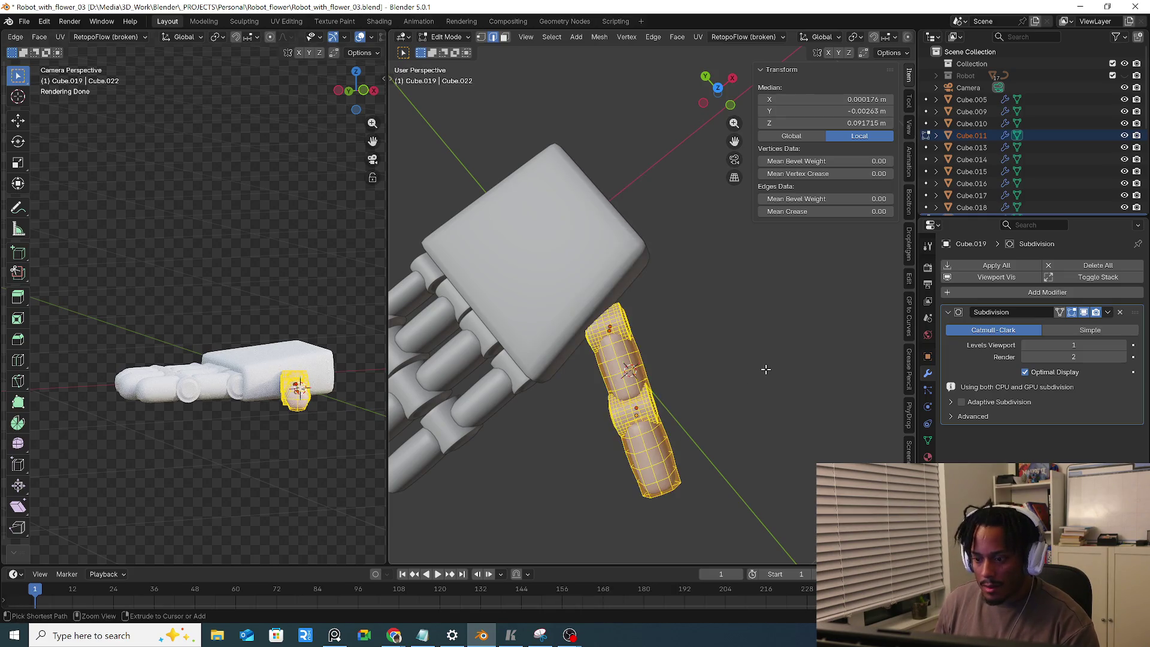
# Stand the finger upright below the palm's lower edge, then open the Shift+A Mesh list
pyautogui.press('KP_7')
pyautogui.moveTo(739, 411); pyautogui.dragTo(754, 378)
pyautogui.press('g')
pyautogui.press('Escape')
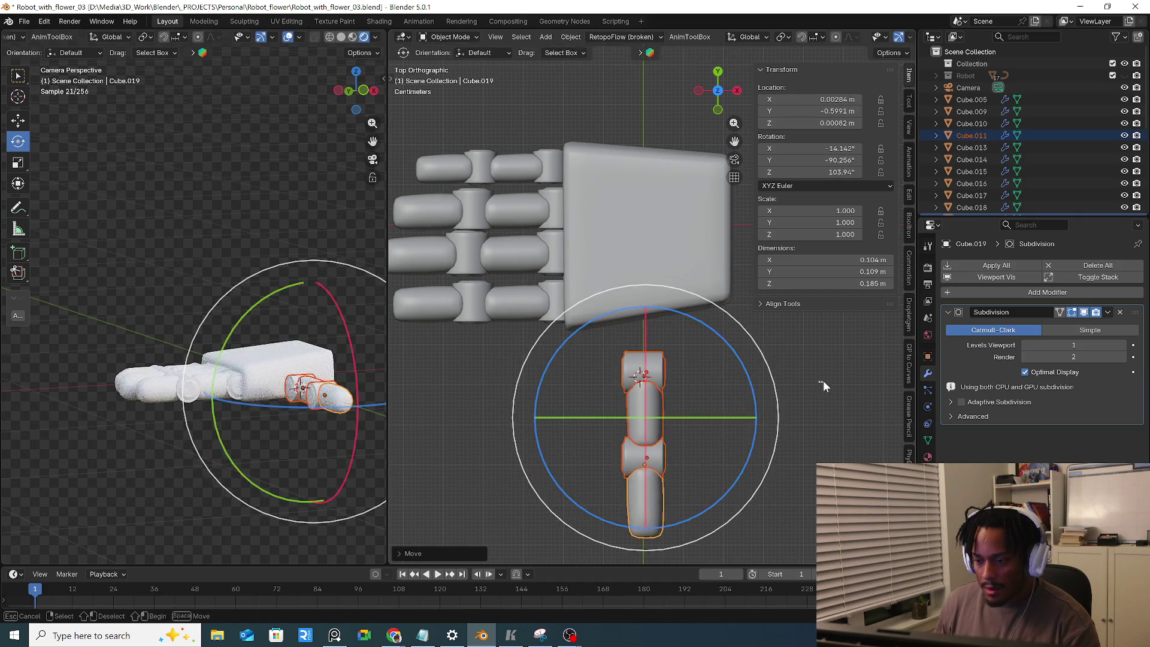
pyautogui.press('g')
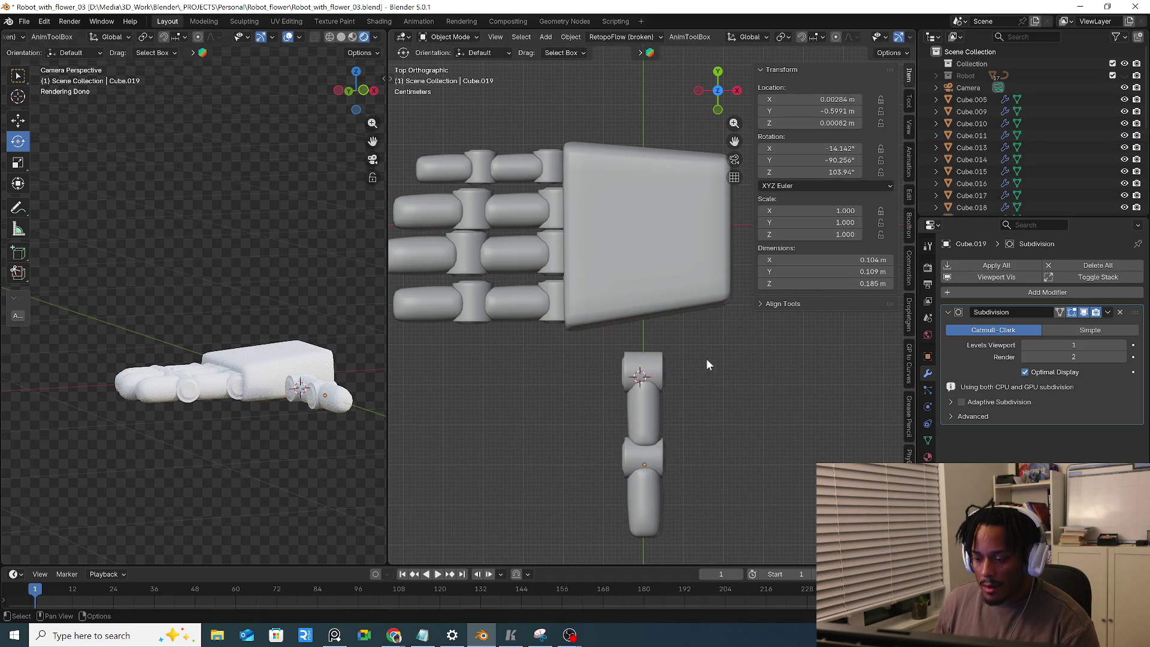
pyautogui.hotkey('shift', 'a')
pyautogui.moveTo(703, 354)
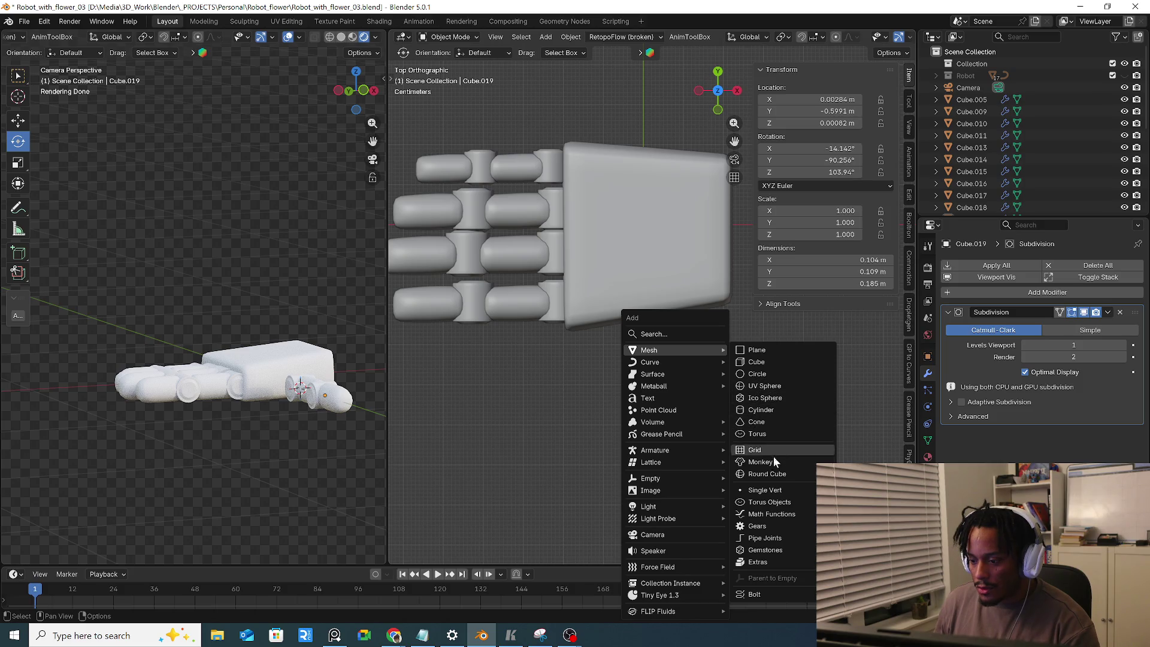
# Add a Round Cube, shrink it, shade it smooth and move it toward the palm
pyautogui.click(775, 472)
pyautogui.press('s')
pyautogui.click(652, 381)
pyautogui.rightClick(648, 361)
pyautogui.click(635, 354)
pyautogui.press('g')
pyautogui.click(657, 301)
pyautogui.press('s')
pyautogui.click(741, 330)
pyautogui.press('g')
pyautogui.click(744, 315)
# Refine the ball's size and position in side and top views, placing it at the palm's lower edge
pyautogui.press('KP_3')
pyautogui.press('s')
pyautogui.click(719, 339)
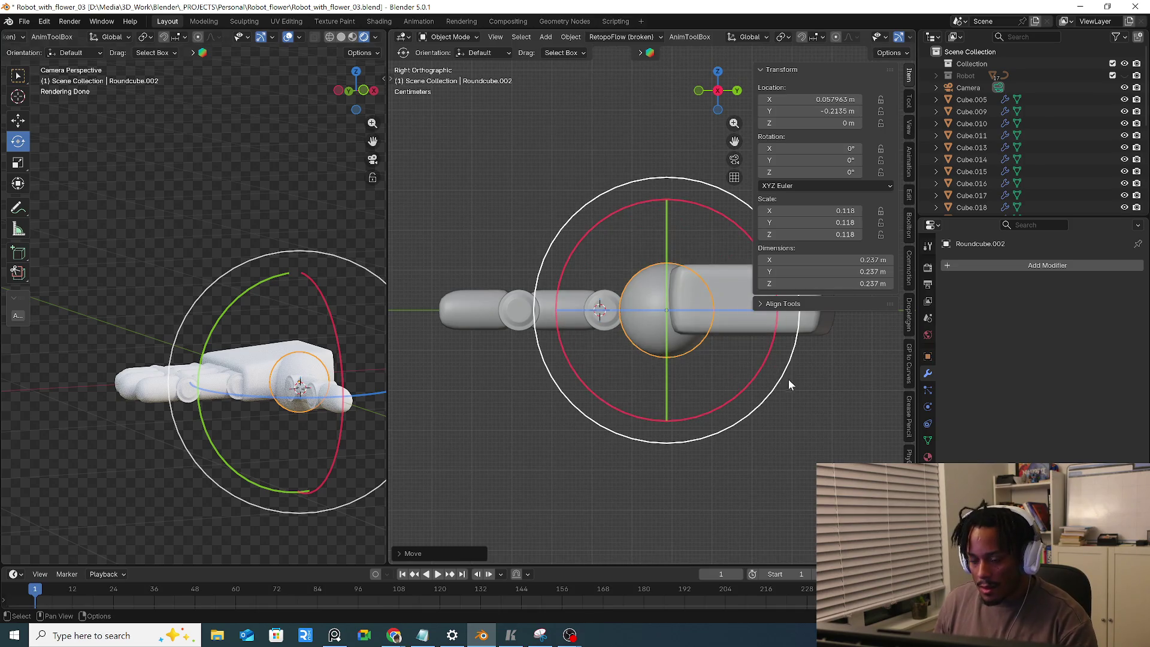
pyautogui.press('KP_3')
pyautogui.press('g')
pyautogui.click(764, 361)
pyautogui.press('s')
pyautogui.click(760, 367)
pyautogui.press('g')
pyautogui.click(761, 368)
pyautogui.press('KP_7')
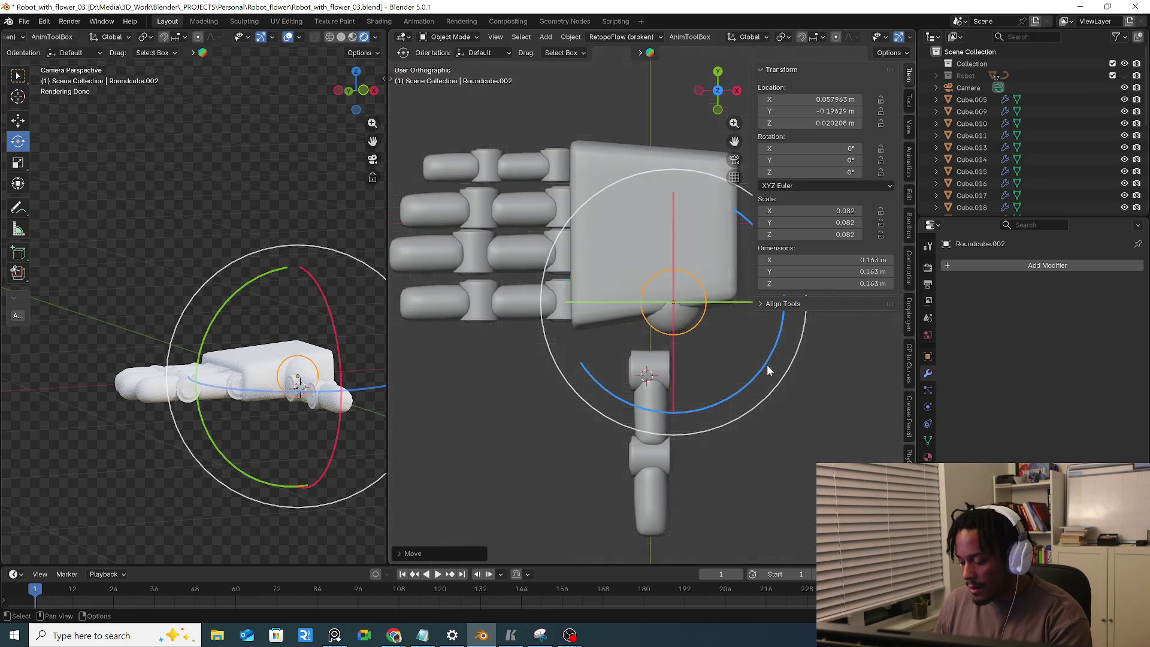
pyautogui.press('g')
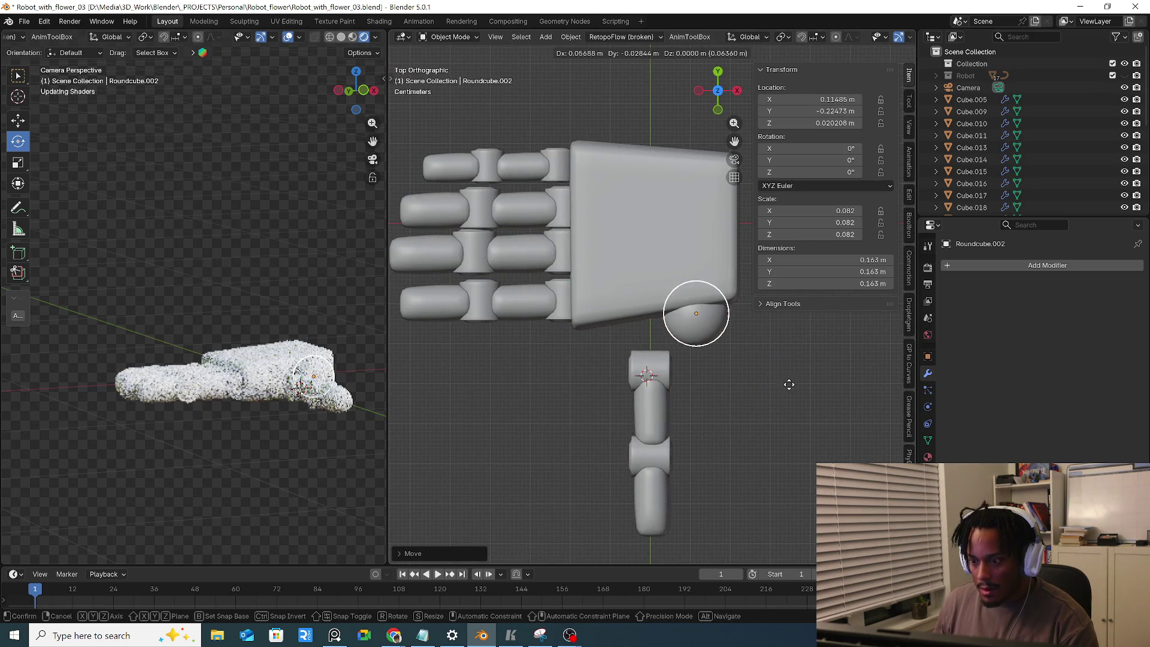
pyautogui.click(757, 387)
# Box-select the finger pieces and angle them down-left from the round joint
pyautogui.click(510, 447)
pyautogui.moveTo(605, 366); pyautogui.dragTo(702, 510)
pyautogui.press('g')
pyautogui.click(710, 496)
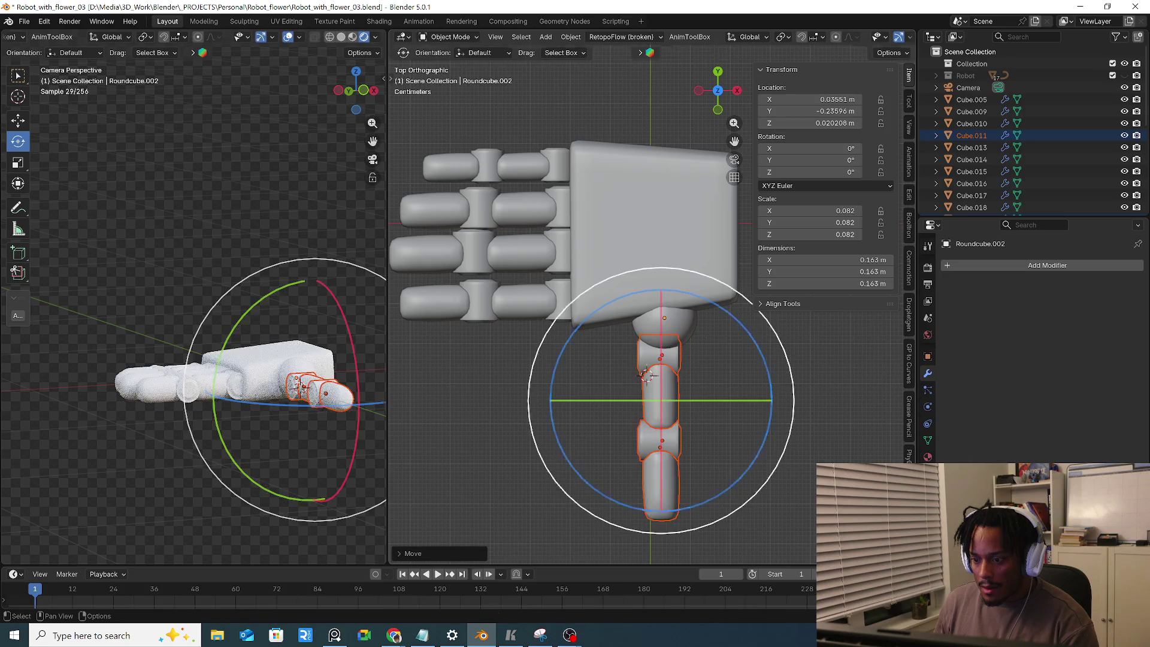
pyautogui.press('r')
pyautogui.click(721, 473)
pyautogui.press('g')
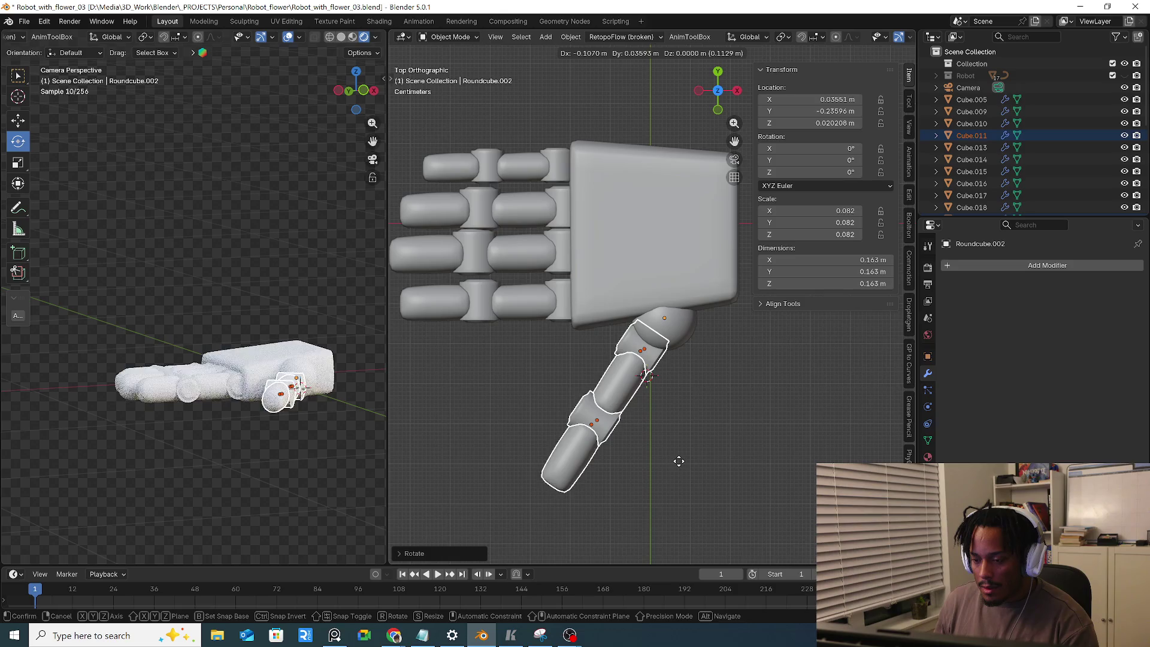
pyautogui.click(679, 466)
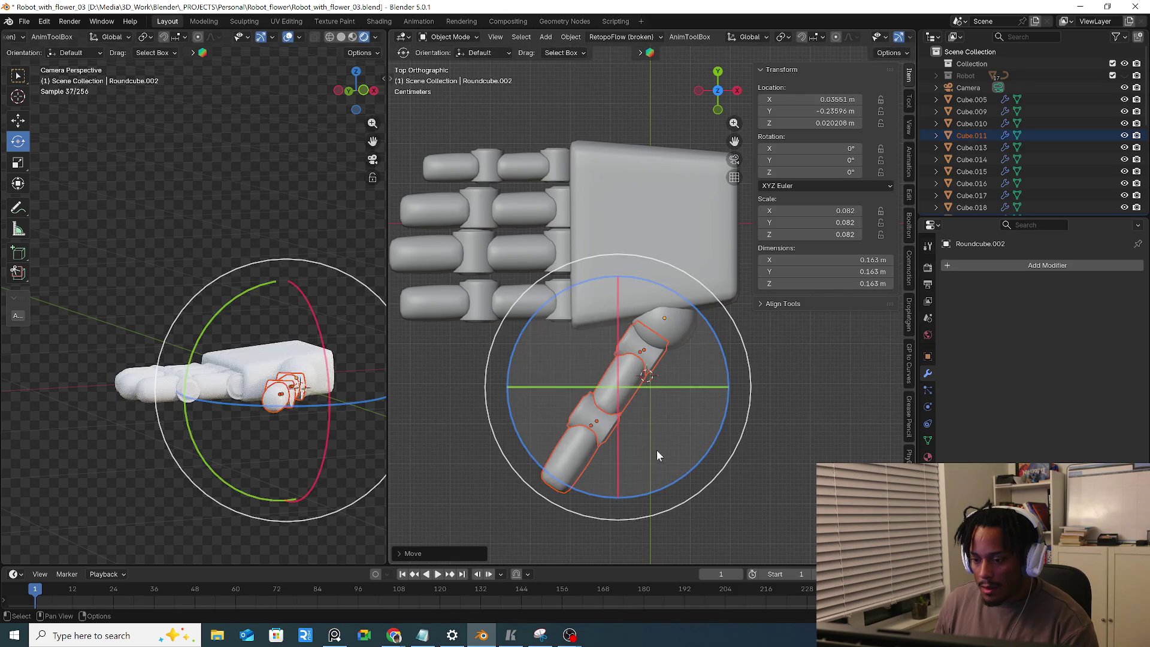
# Enlarge the finger's first joint Cylinder.017 to scale 1.173 and nudge it into place
pyautogui.click(629, 401)
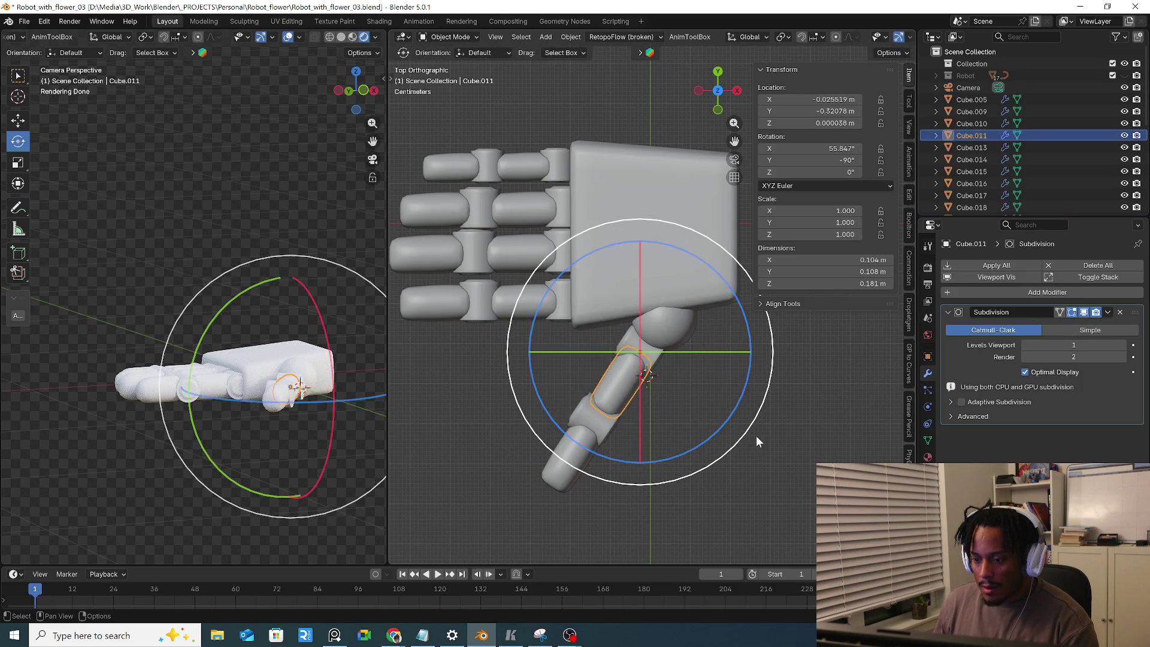
pyautogui.click(652, 354)
pyautogui.press('s')
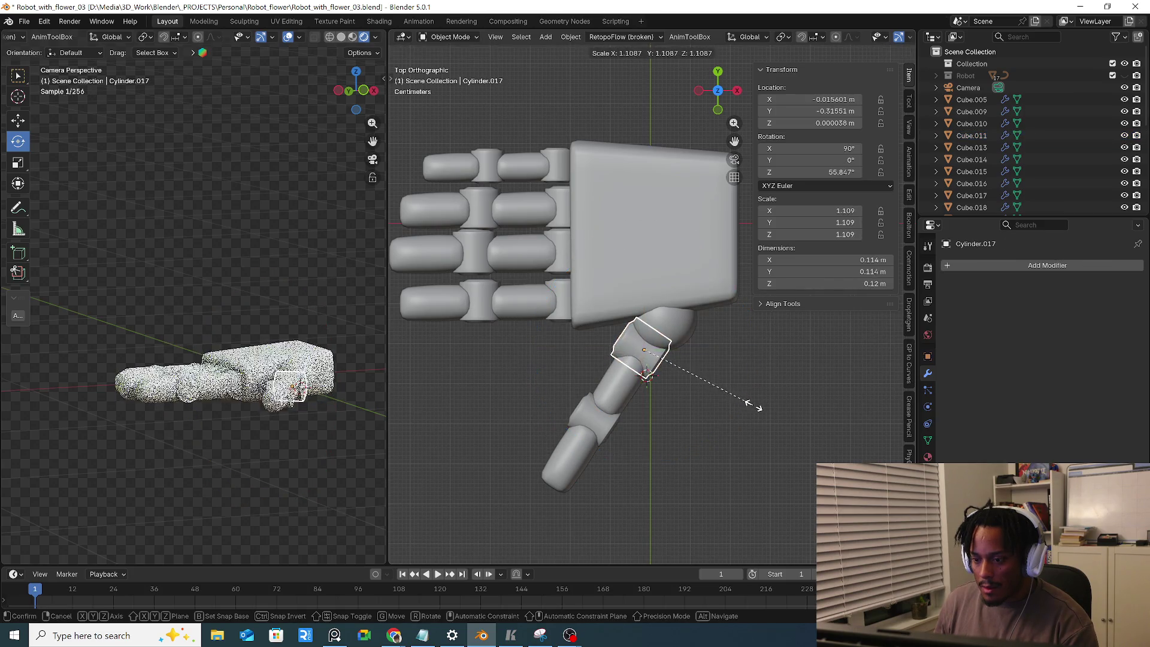
pyautogui.click(760, 409)
pyautogui.press('g')
pyautogui.click(758, 412)
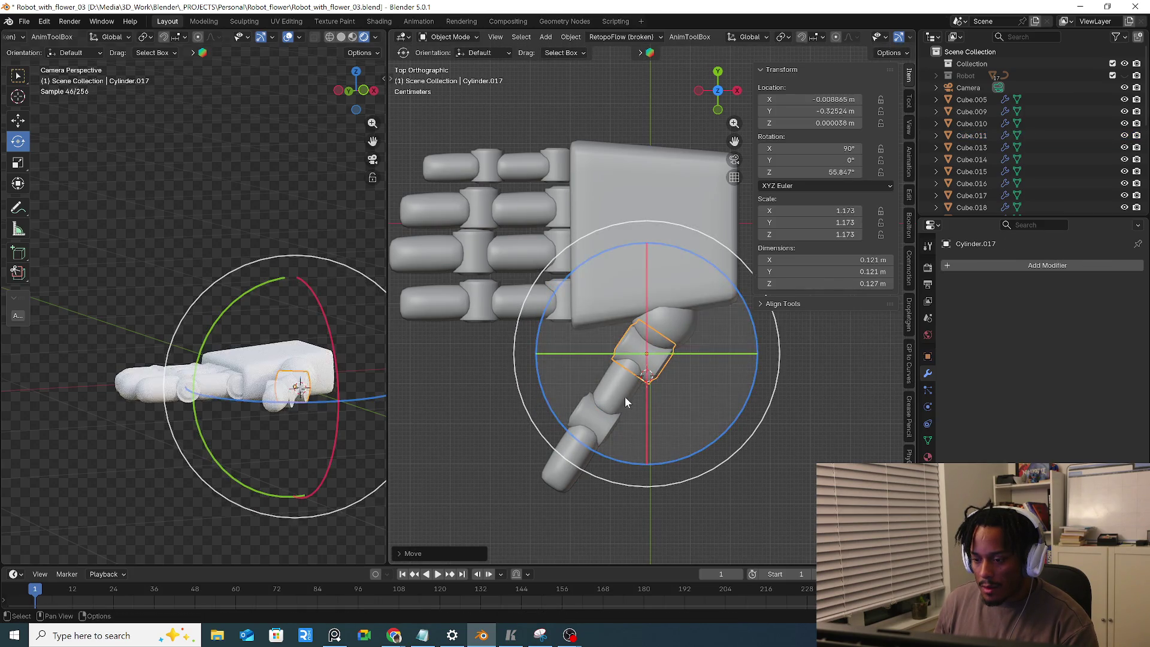
pyautogui.click(624, 397)
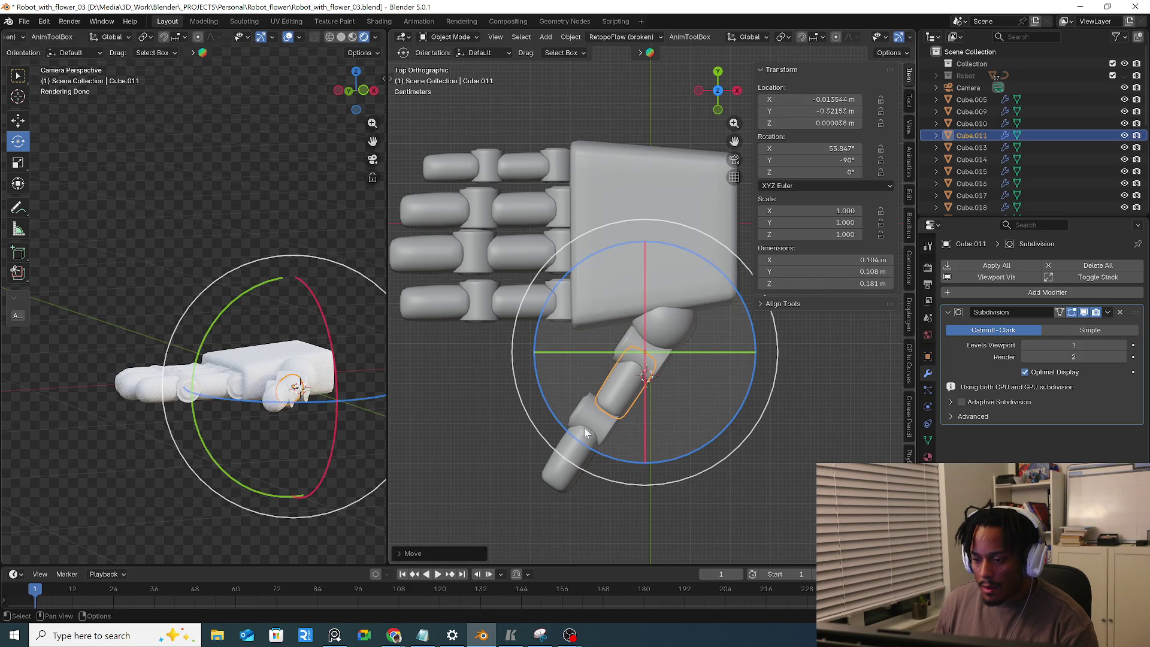
# Delete the two outer finger pieces, keeping one segment to form the thumb
pyautogui.press('r')
pyautogui.rightClick(584, 455)
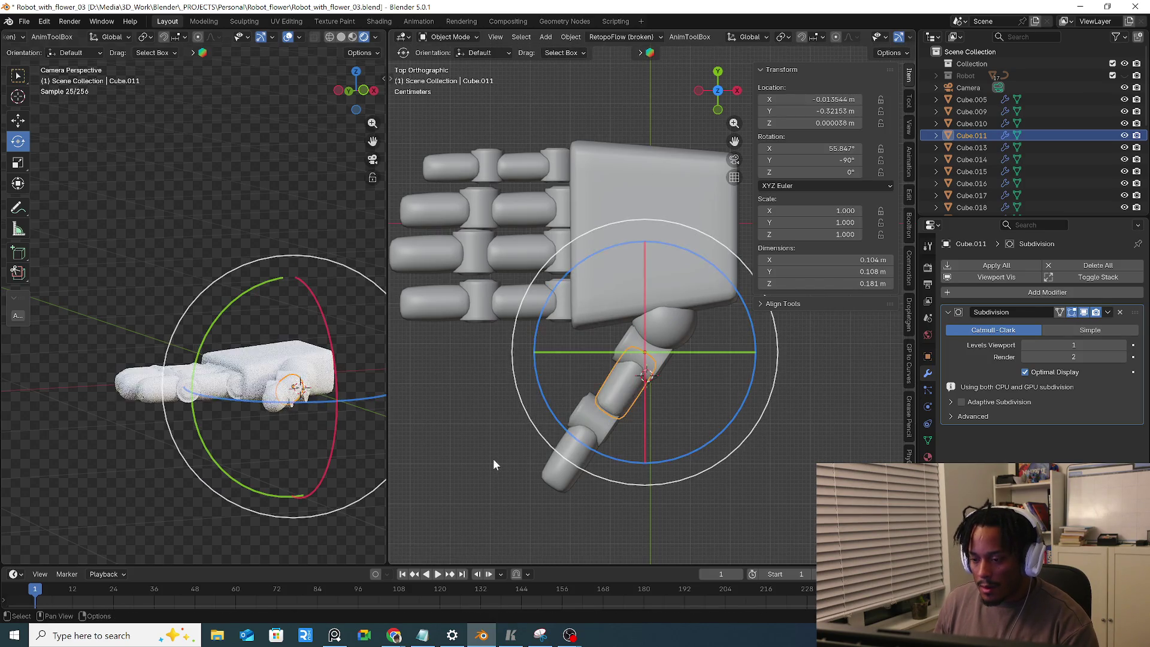
pyautogui.click(593, 458)
pyautogui.press('g')
pyautogui.rightClick(608, 453)
pyautogui.click(635, 386)
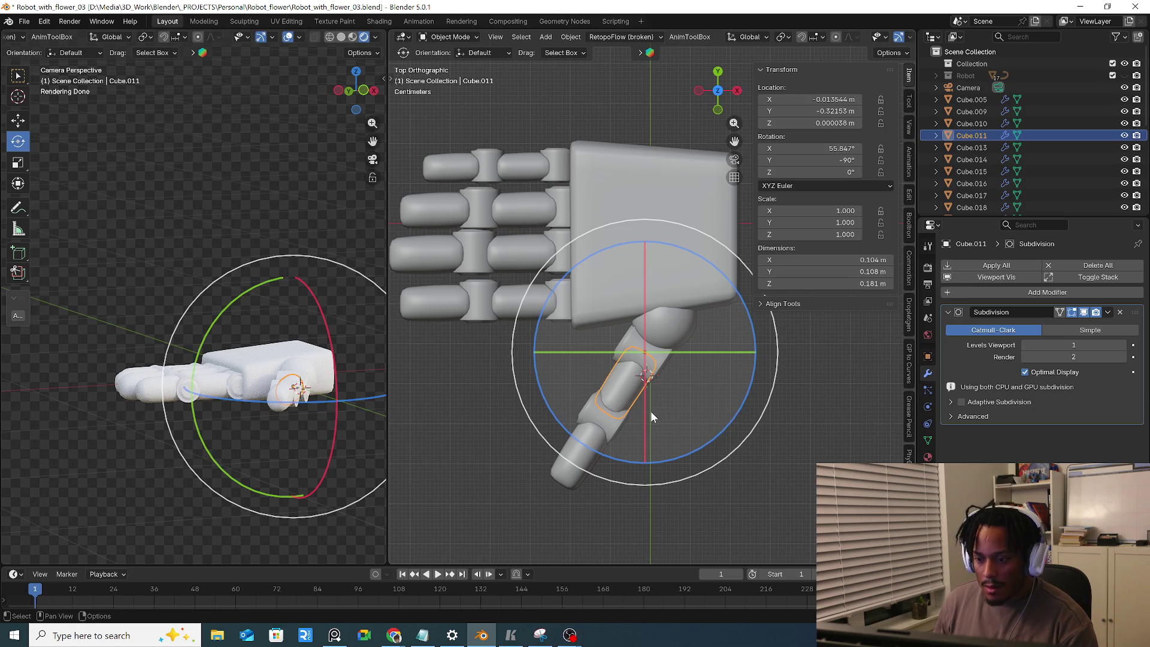
pyautogui.click(613, 441)
pyautogui.click(540, 444)
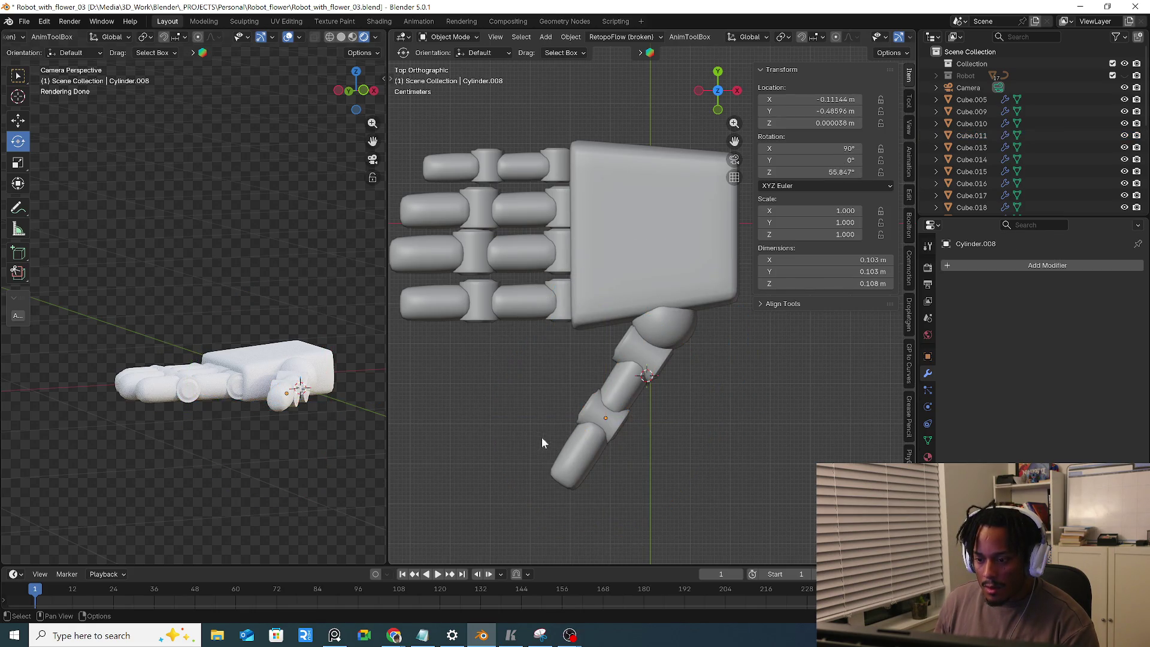
pyautogui.moveTo(615, 477); pyautogui.dragTo(613, 476)
pyautogui.press('Delete')
# Enlarge the remaining thumb segment and the joint piece above it, undoing the last resize
pyautogui.click(641, 404)
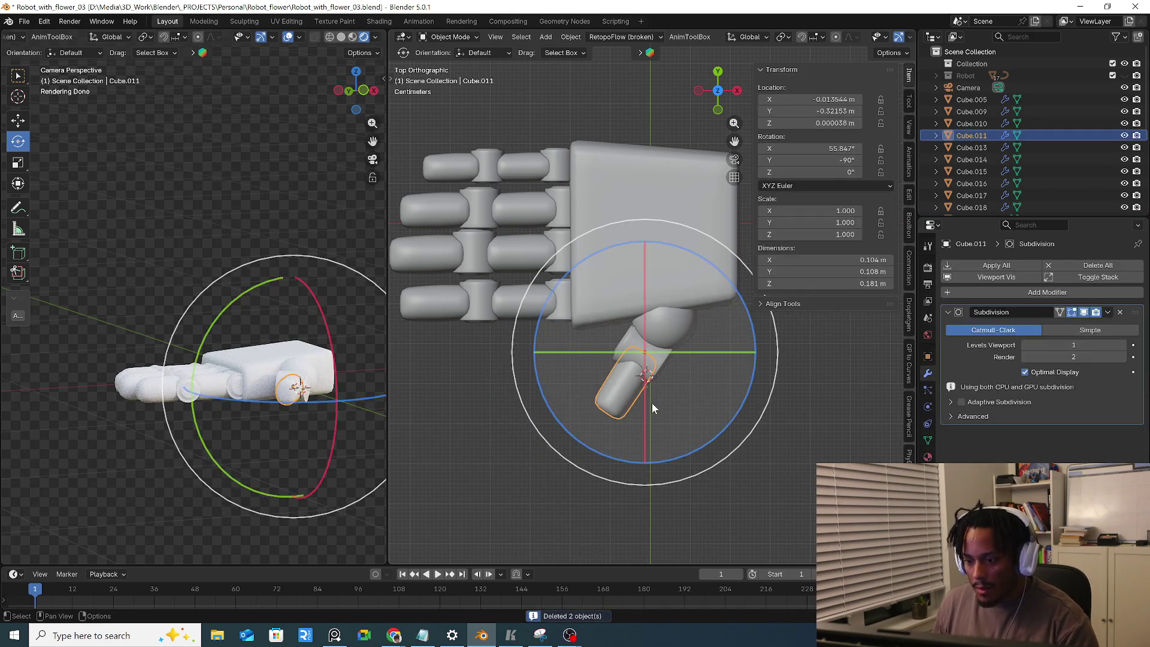
pyautogui.press('s')
pyautogui.click(693, 413)
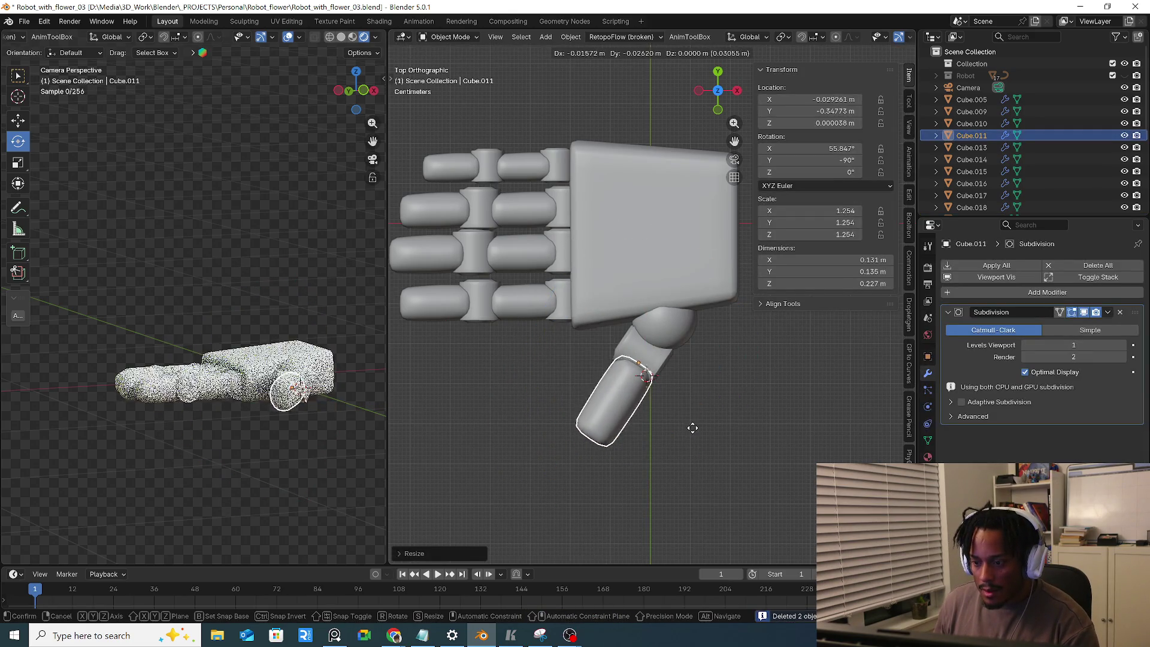
pyautogui.click(656, 376)
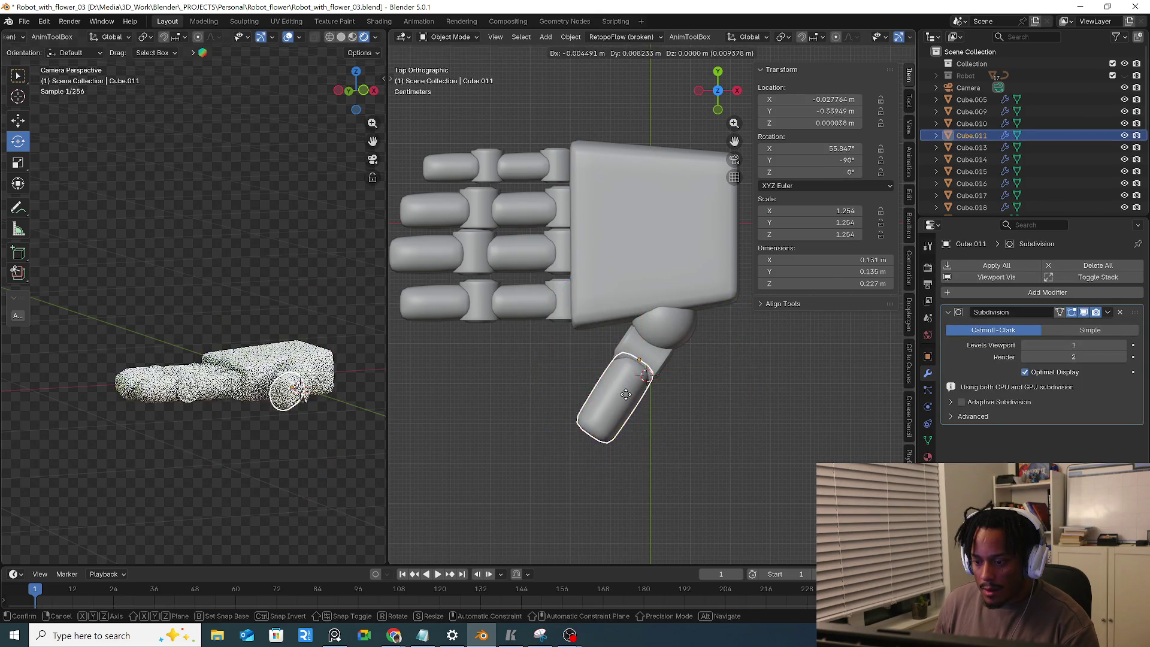
pyautogui.press('s')
pyautogui.click(736, 393)
pyautogui.press('g')
pyautogui.click(731, 399)
pyautogui.press('s')
pyautogui.click(743, 405)
pyautogui.hotkey('ctrl', 'z')
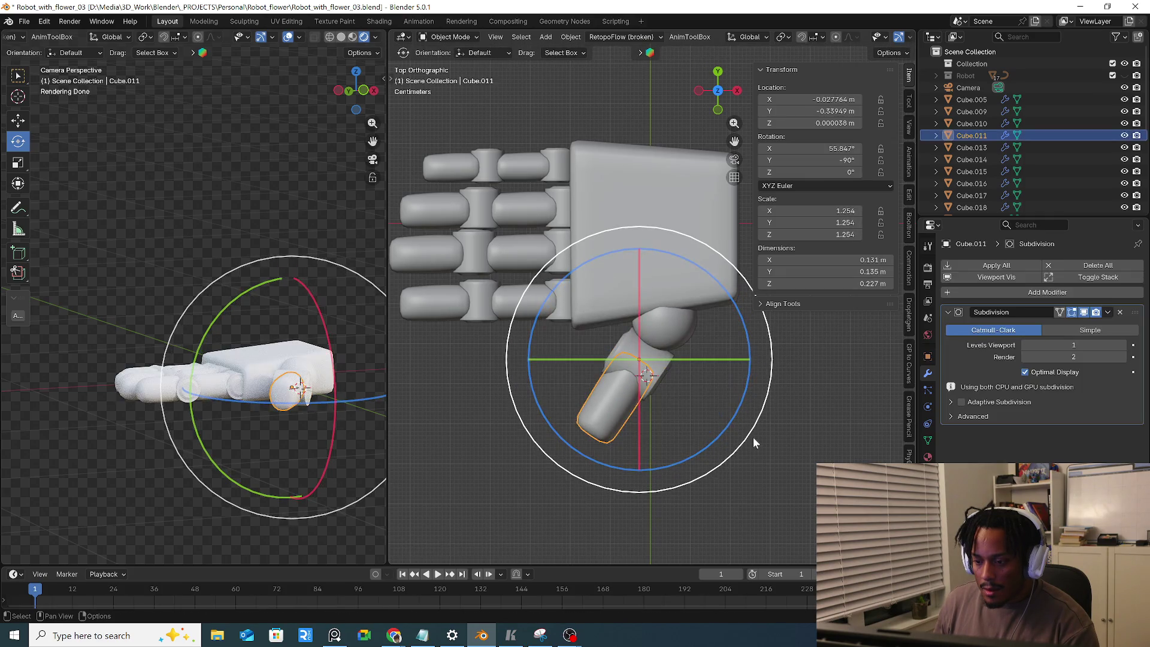
# From the right side view, scale the thumb segment Cube.011 slightly smaller
pyautogui.moveTo(753, 436); pyautogui.dragTo(753, 437, button='middle')
pyautogui.press('KP_3')
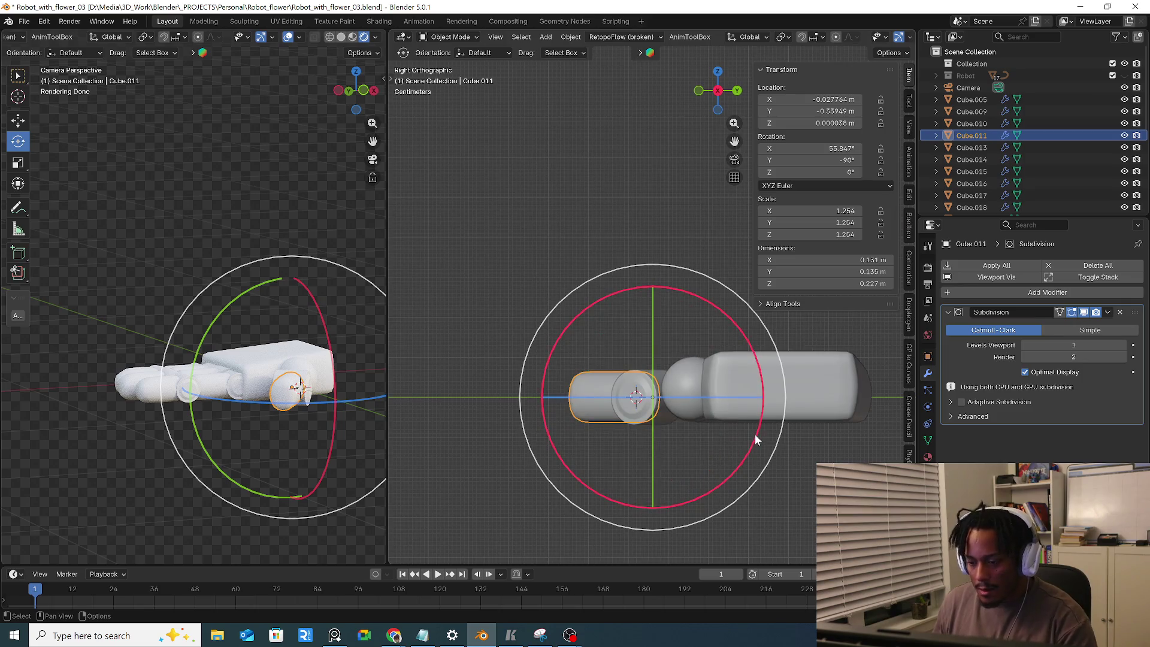
pyautogui.press('s')
pyautogui.click(697, 427)
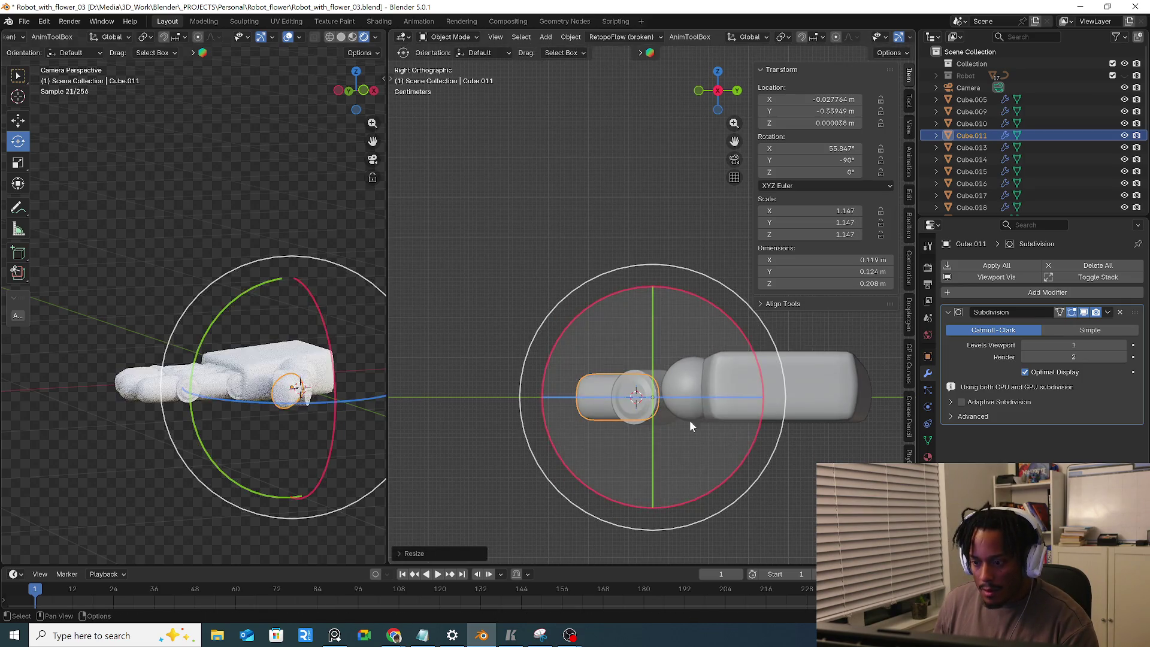
pyautogui.click(695, 404)
pyautogui.press('KP_7')
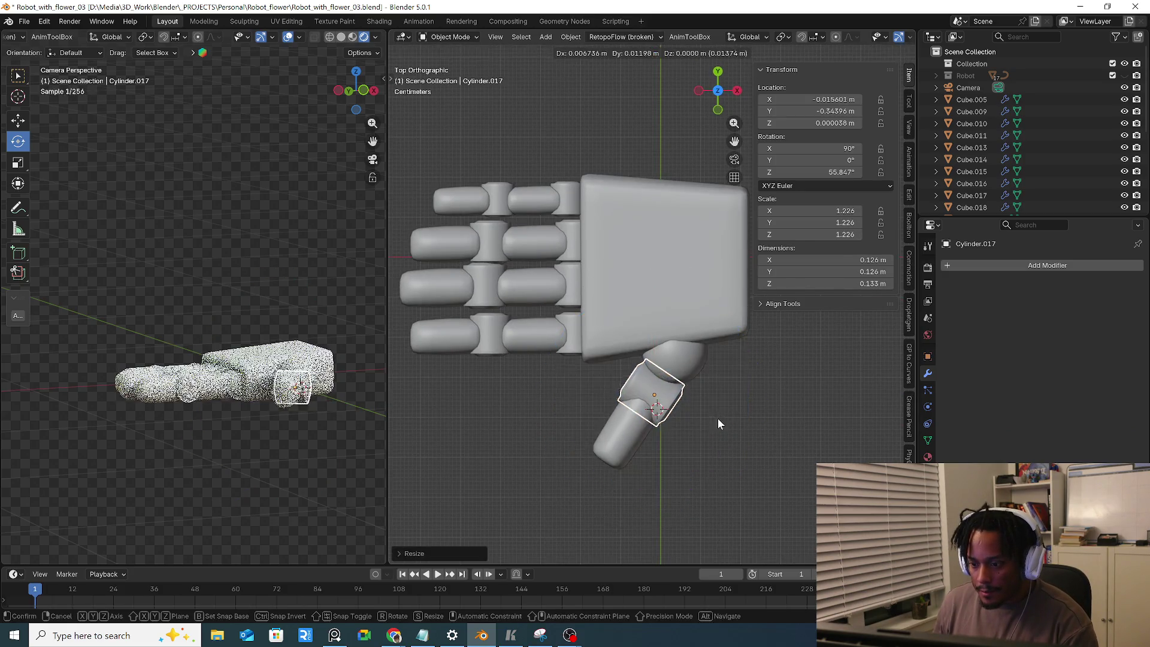
# Slightly enlarge ball joint Roundcube.002 with the thumb segment and move them into place
pyautogui.click(718, 418)
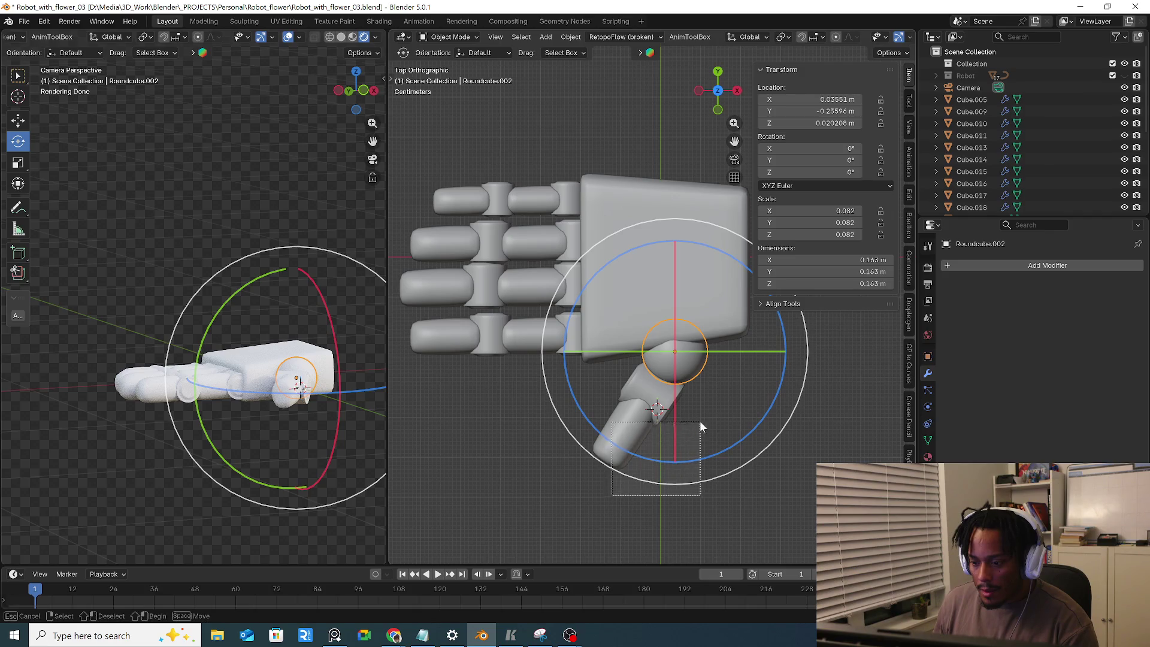
pyautogui.keyDown('shift'); pyautogui.moveTo(700, 426); pyautogui.dragTo(695, 413); pyautogui.keyUp('shift')
pyautogui.moveTo(692, 394)
pyautogui.mouseDown(button='middle')
pyautogui.moveTo(641, 307)
pyautogui.moveTo(686, 308)
pyautogui.moveTo(700, 359)
pyautogui.moveTo(700, 316)
pyautogui.moveTo(681, 435)
pyautogui.mouseUp(button='middle')
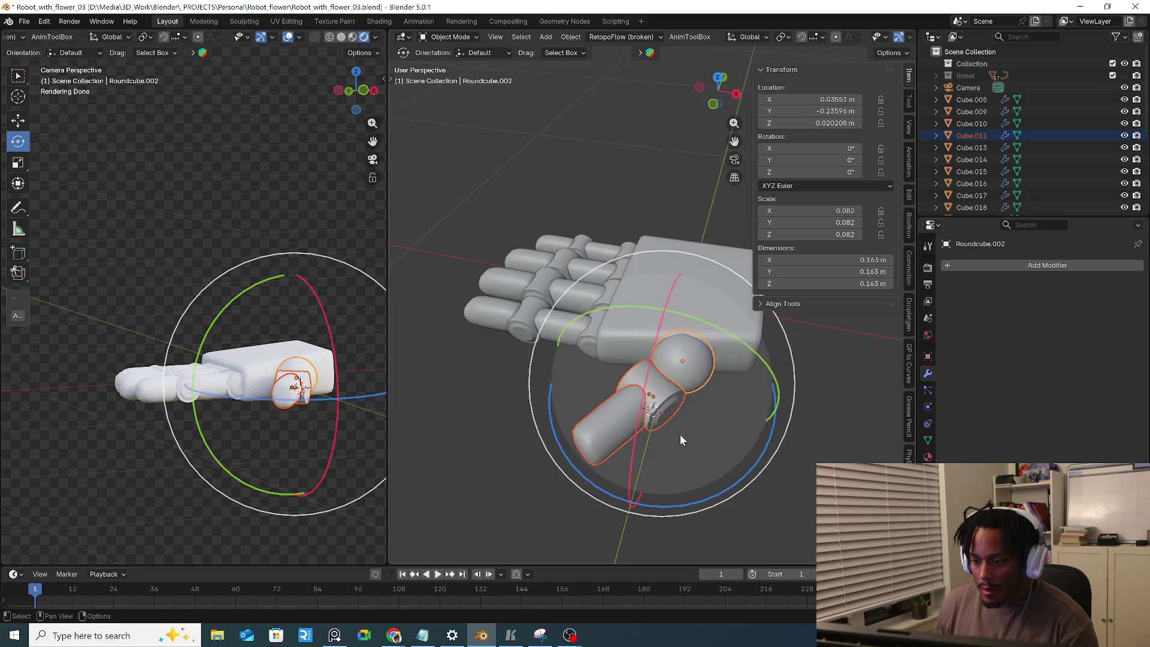
pyautogui.press('s')
pyautogui.click(686, 472)
pyautogui.press('g')
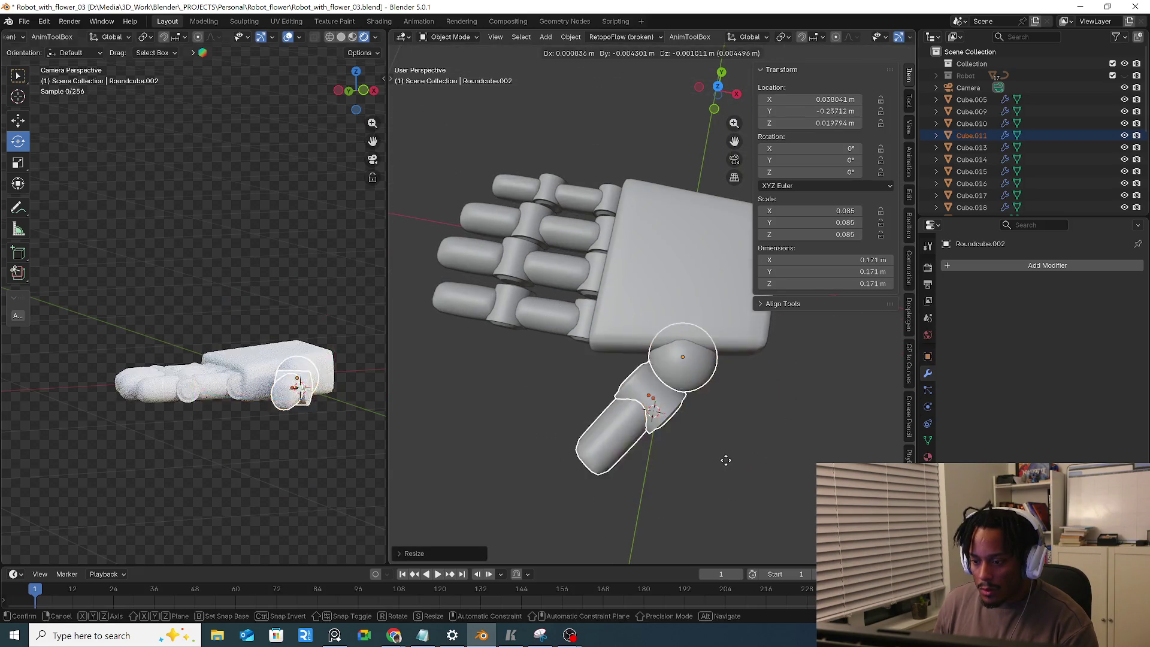
pyautogui.click(716, 440)
pyautogui.moveTo(717, 440)
pyautogui.mouseDown(button='middle')
pyautogui.moveTo(635, 340)
pyautogui.moveTo(607, 339)
pyautogui.moveTo(721, 364)
pyautogui.moveTo(786, 426)
pyautogui.moveTo(809, 429)
pyautogui.moveTo(771, 441)
pyautogui.moveTo(742, 498)
pyautogui.moveTo(721, 469)
pyautogui.moveTo(696, 468)
pyautogui.mouseUp(button='middle')
# Toggle Edit Mode on the ball joint, then orbit to inspect the thumb from a low angle
pyautogui.press('Tab')
pyautogui.hotkey('alt', 'a')
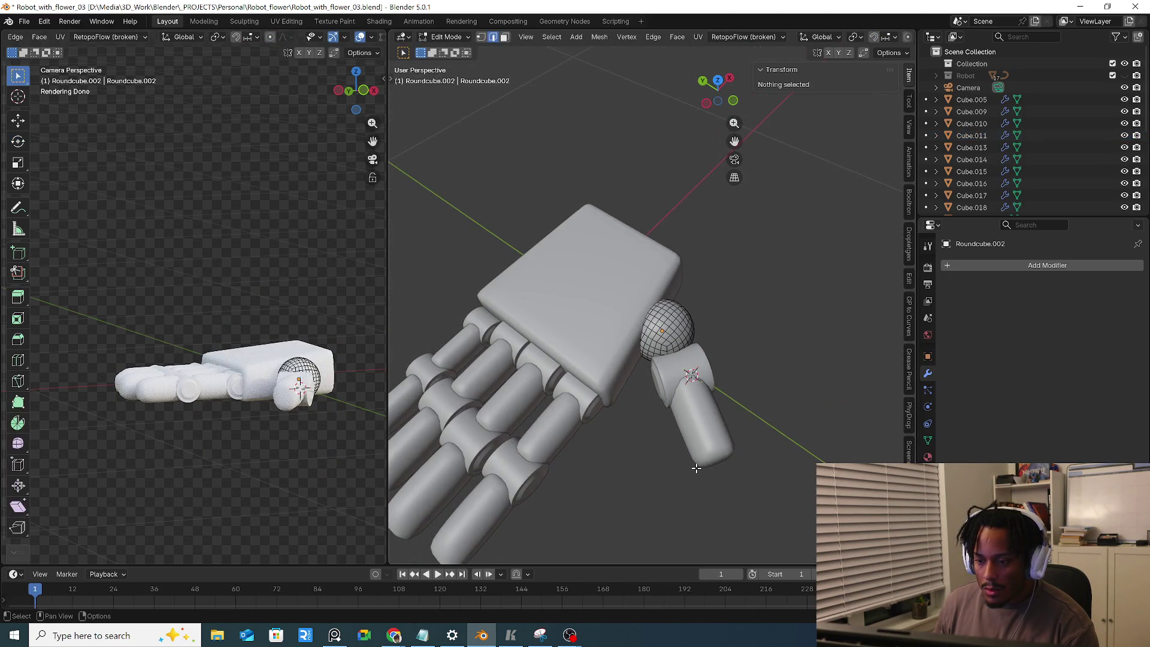
pyautogui.press('Tab')
pyautogui.moveTo(663, 508)
pyautogui.mouseDown(button='middle')
pyautogui.moveTo(480, 347)
pyautogui.moveTo(553, 290)
pyautogui.moveTo(669, 320)
pyautogui.moveTo(705, 349)
pyautogui.moveTo(631, 450)
pyautogui.moveTo(552, 400)
pyautogui.moveTo(520, 445)
pyautogui.moveTo(652, 485)
pyautogui.mouseUp(button='middle')
pyautogui.scroll(5, 653, 485)
pyautogui.moveTo(612, 411)
pyautogui.mouseDown(button='middle')
pyautogui.moveTo(567, 405)
pyautogui.moveTo(552, 353)
pyautogui.moveTo(537, 366)
pyautogui.moveTo(616, 375)
pyautogui.moveTo(537, 359)
pyautogui.moveTo(542, 429)
pyautogui.moveTo(635, 426)
pyautogui.moveTo(642, 397)
pyautogui.mouseUp(button='middle')
pyautogui.click(642, 398)
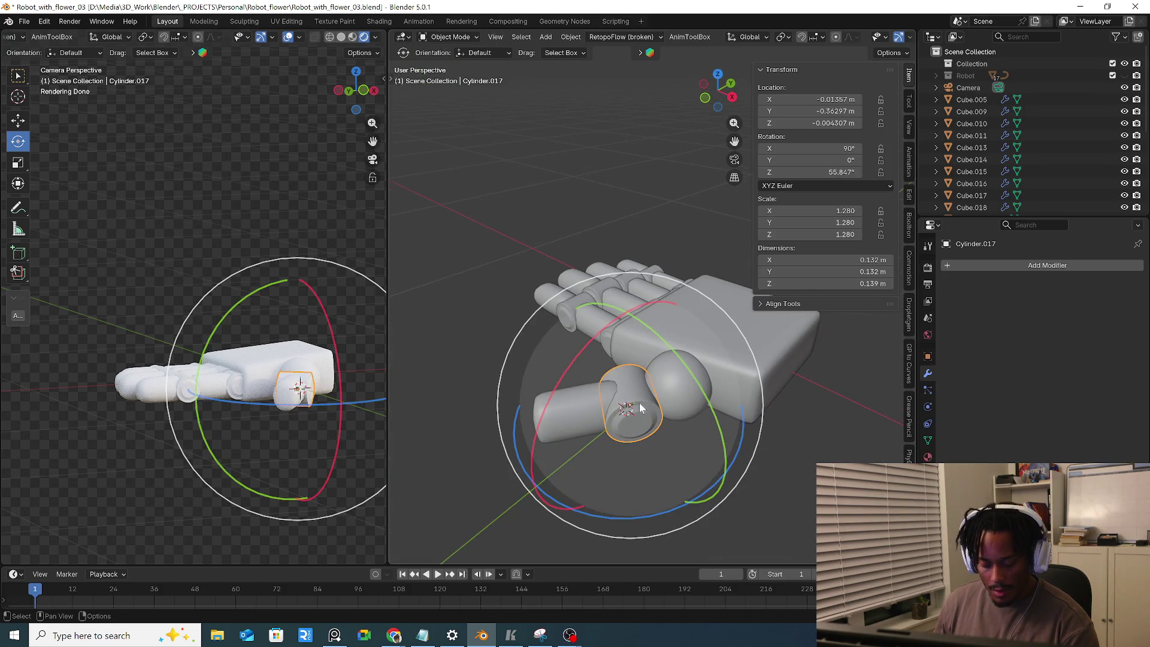
# Undo a stray move of thumb segment Cube.011 and scale it down uniformly
pyautogui.press('KP_7')
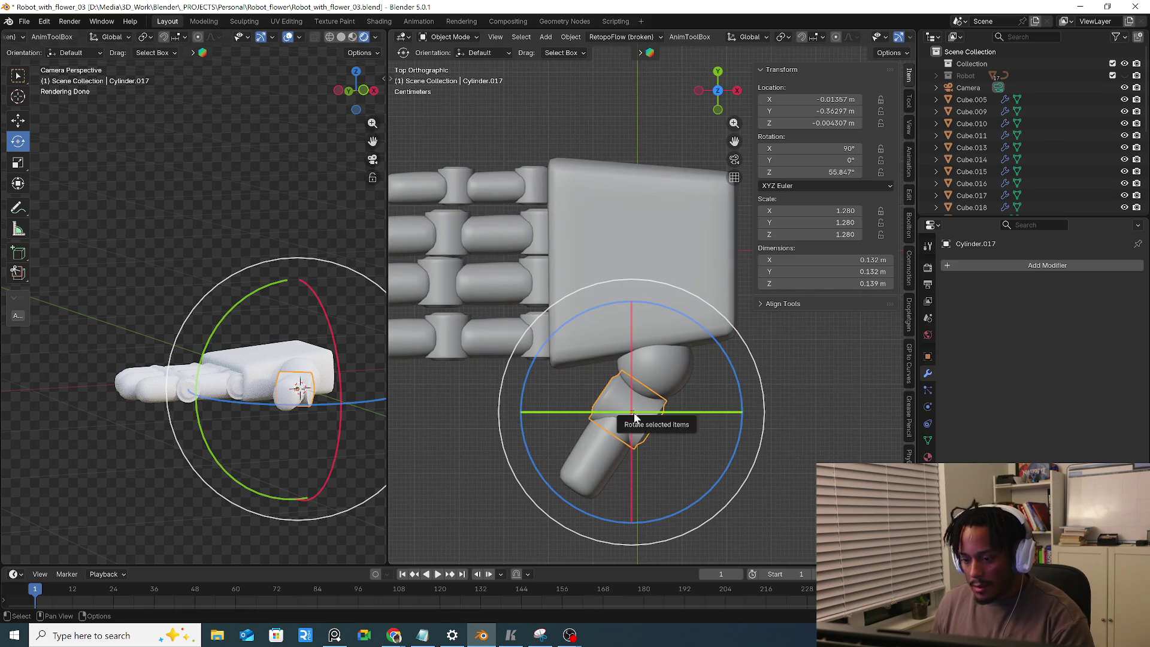
pyautogui.click(634, 421)
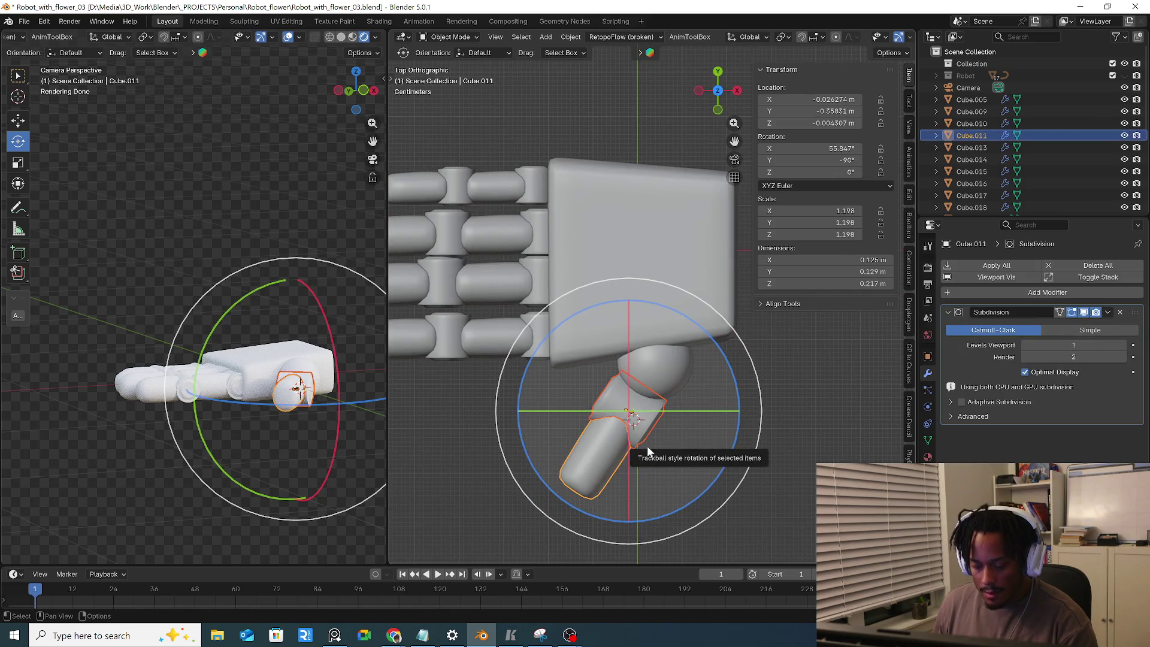
pyautogui.press('g')
pyautogui.click(624, 476)
pyautogui.keyDown('shift'); pyautogui.moveTo(541, 379); pyautogui.dragTo(580, 375, button='middle'); pyautogui.keyUp('shift')
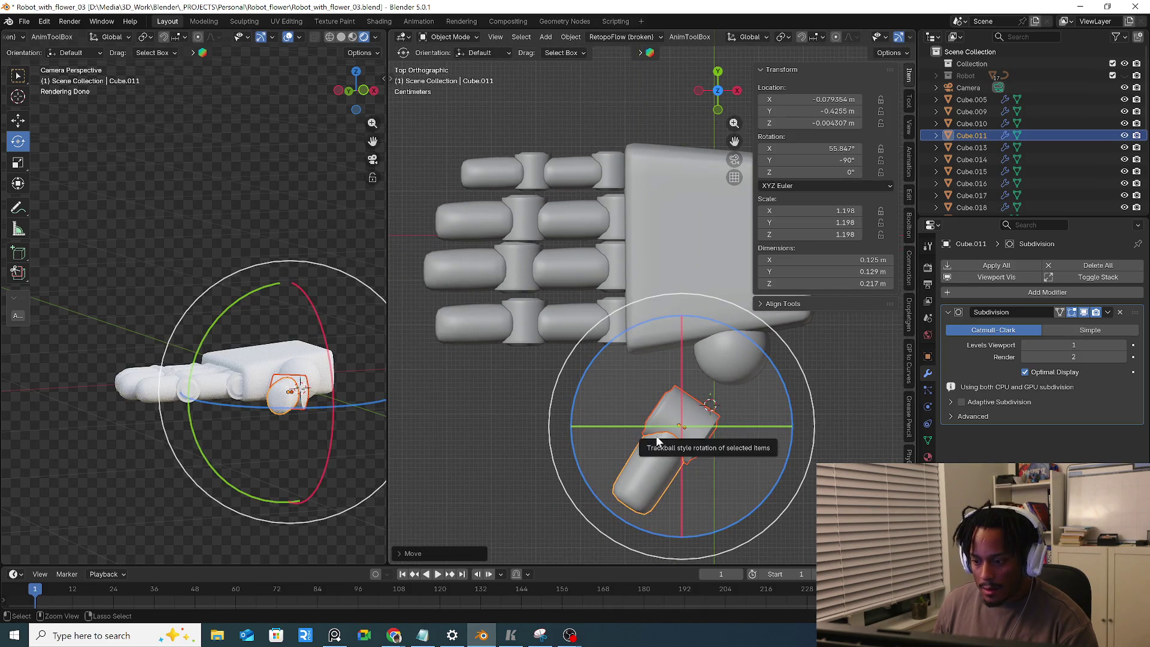
pyautogui.hotkey('ctrl', 'z')
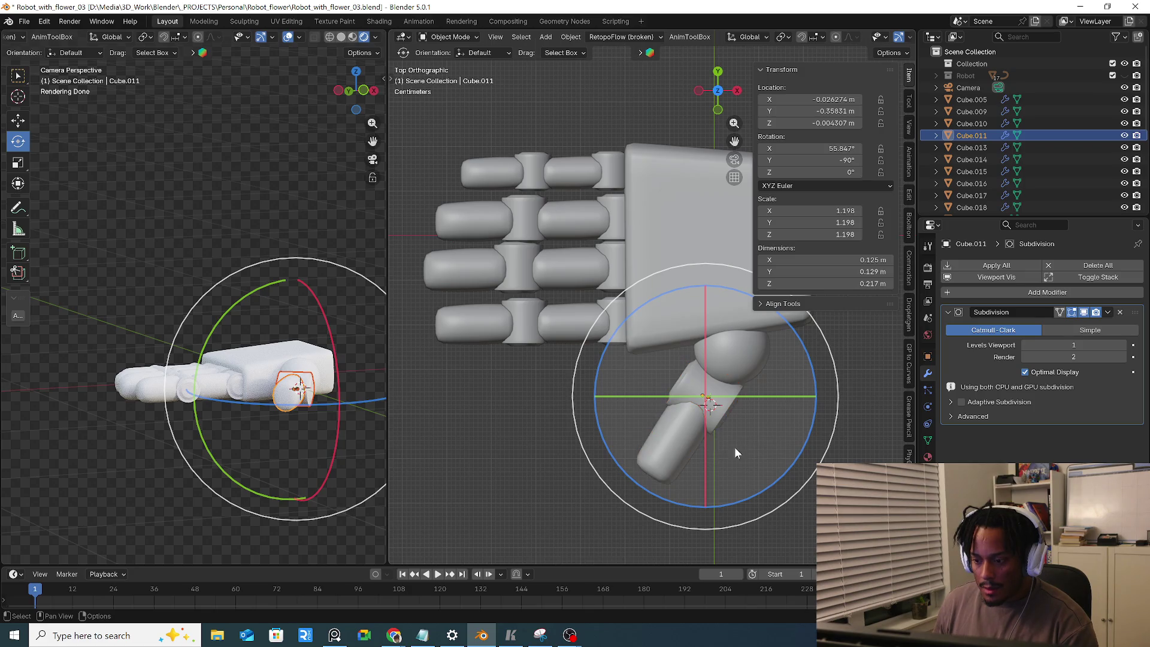
pyautogui.hotkey('ctrl', 'z')
pyautogui.hotkey('ctrl', 'z')
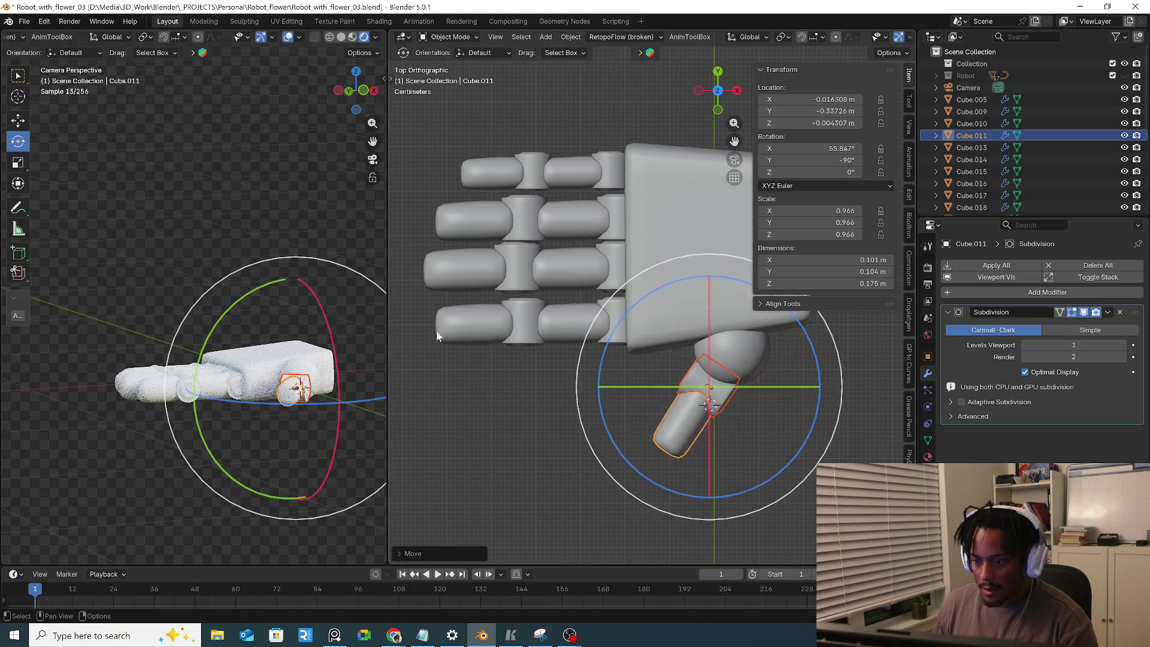
pyautogui.press('s')
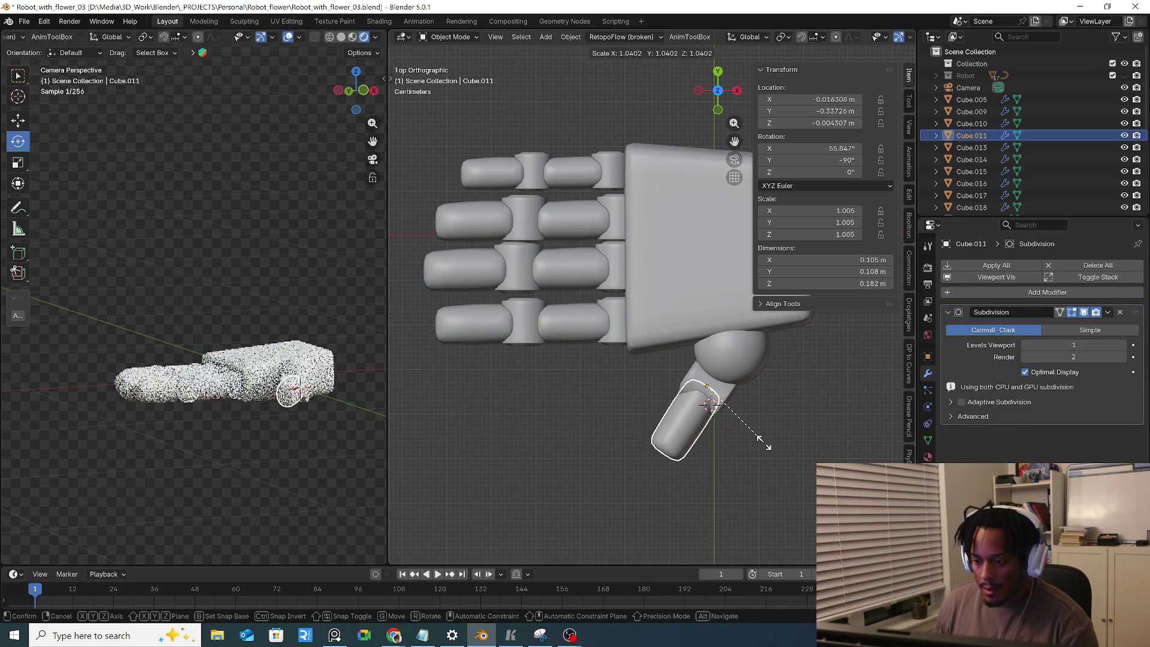
pyautogui.press('Escape')
pyautogui.press('s')
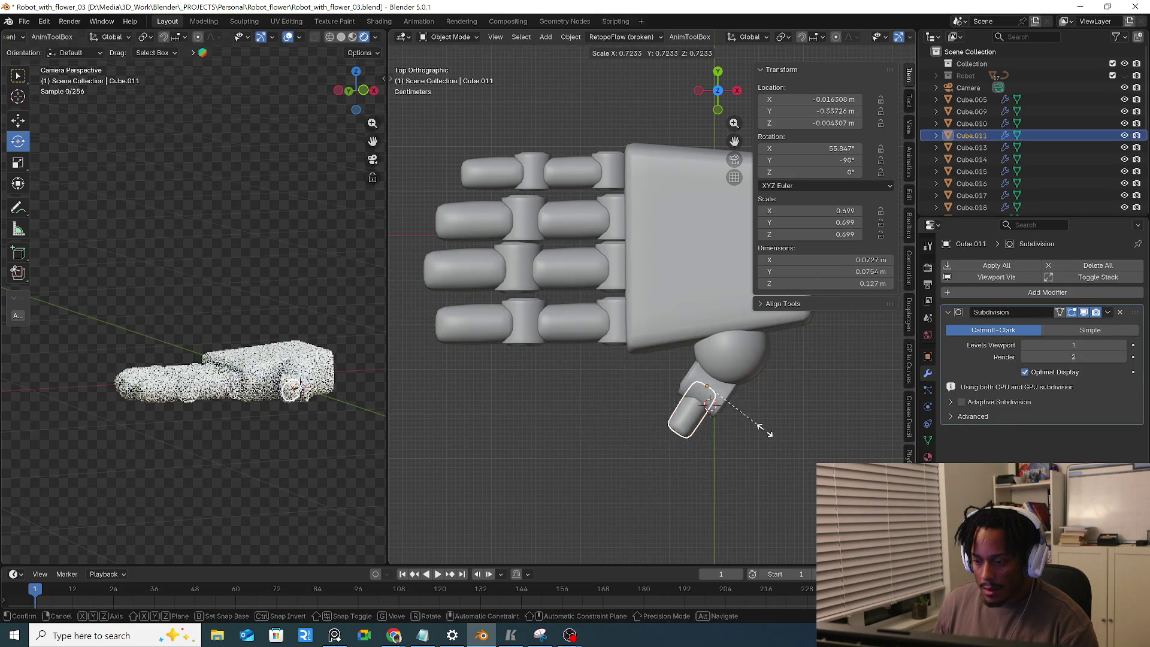
pyautogui.click(773, 430)
# Try moving and shrinking a bottom-finger joint cylinder onto the thumb, then delete it
pyautogui.click(527, 324)
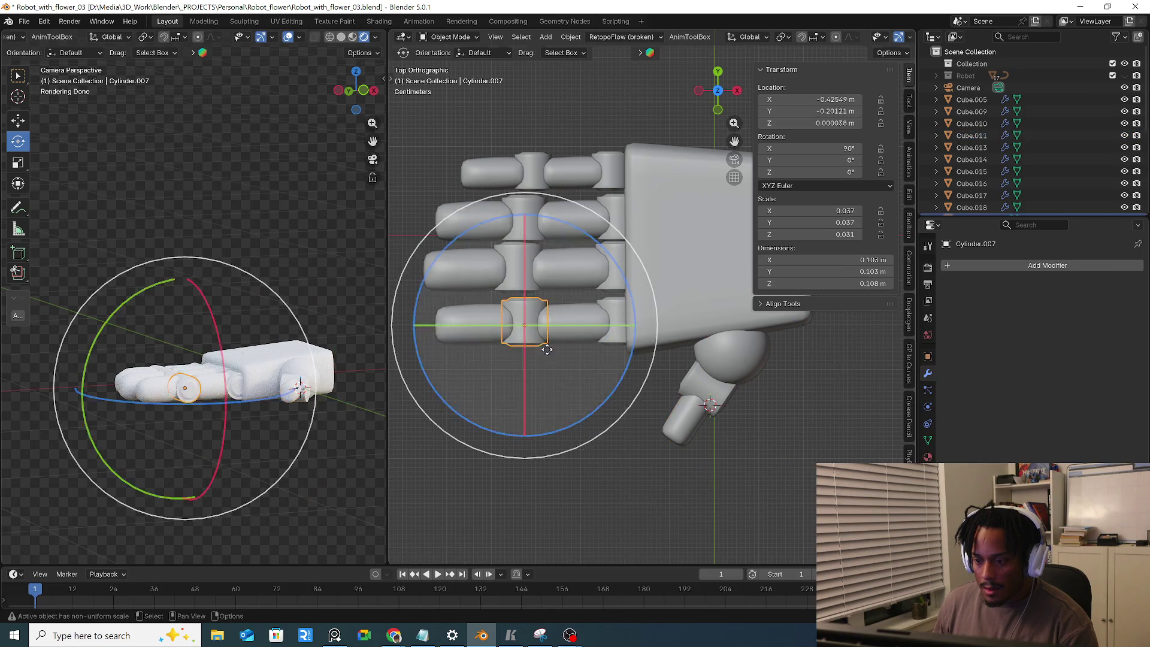
pyautogui.press('g')
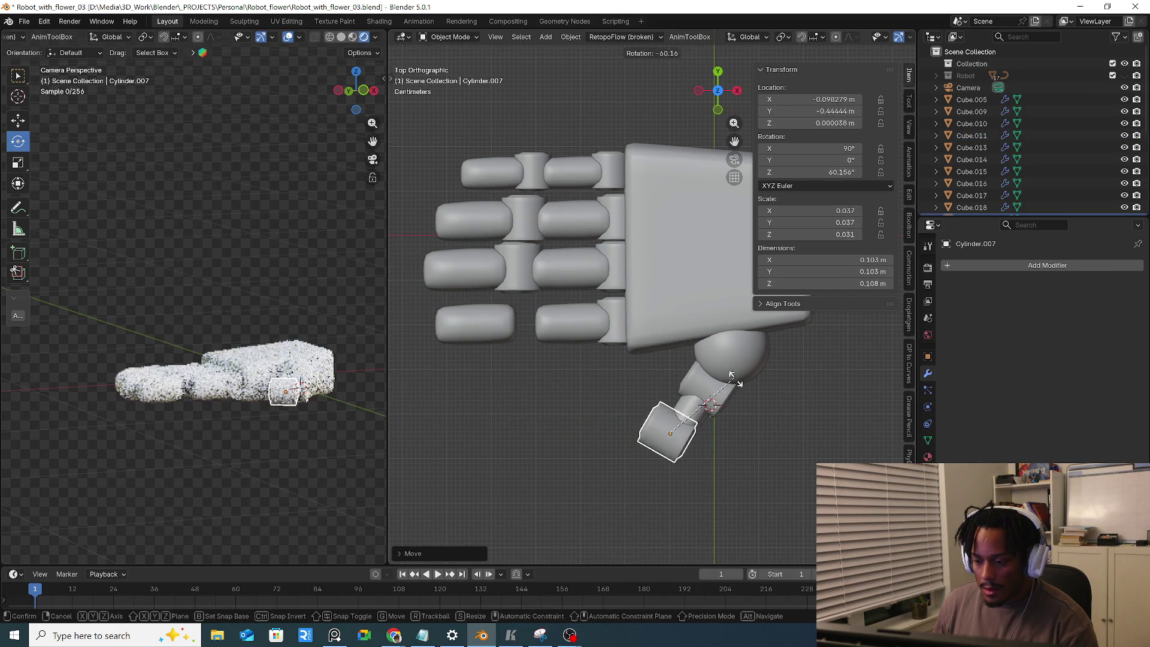
pyautogui.click(781, 401)
pyautogui.press('s')
pyautogui.click(773, 406)
pyautogui.press('g')
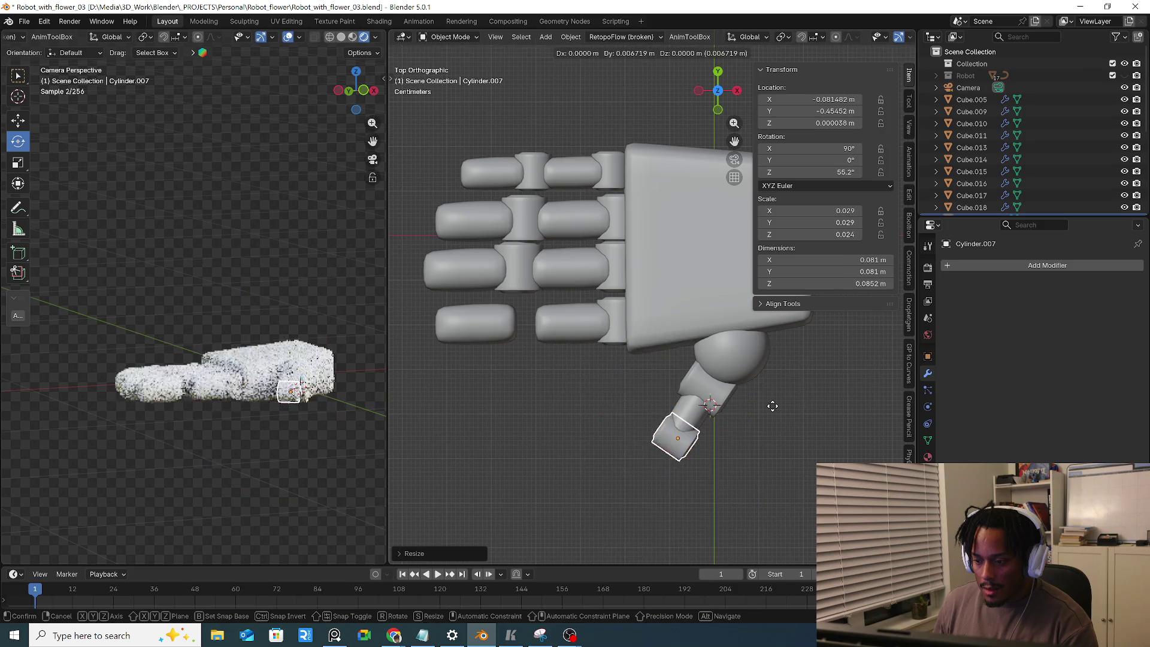
pyautogui.click(772, 404)
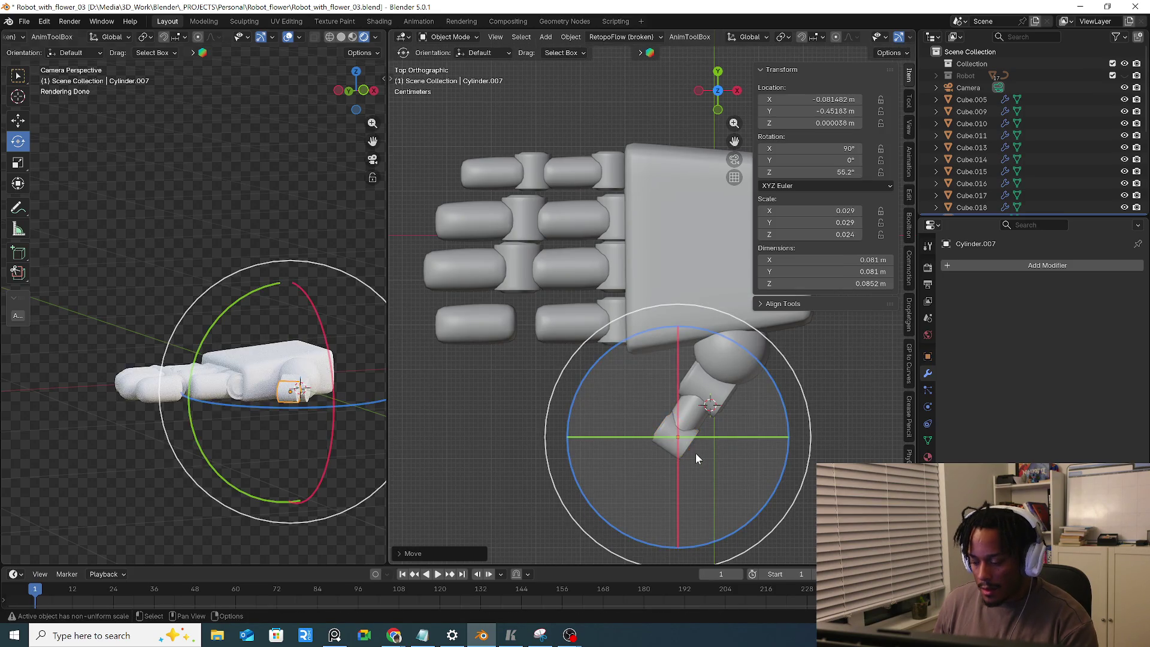
pyautogui.press('Delete')
# Duplicate joint Cylinder.017 into a smaller Cylinder.018 (scale 1.034) at the thumb's lower tip
pyautogui.click(724, 399)
pyautogui.hotkey('shift', 'd')
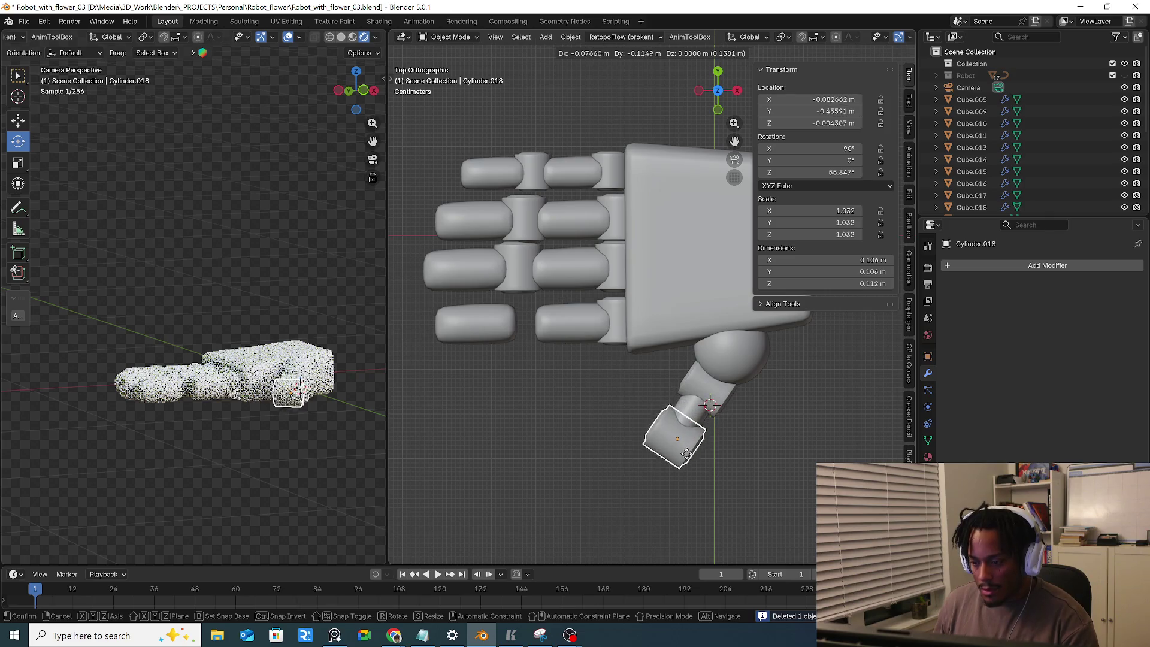
pyautogui.click(685, 454)
pyautogui.press('s')
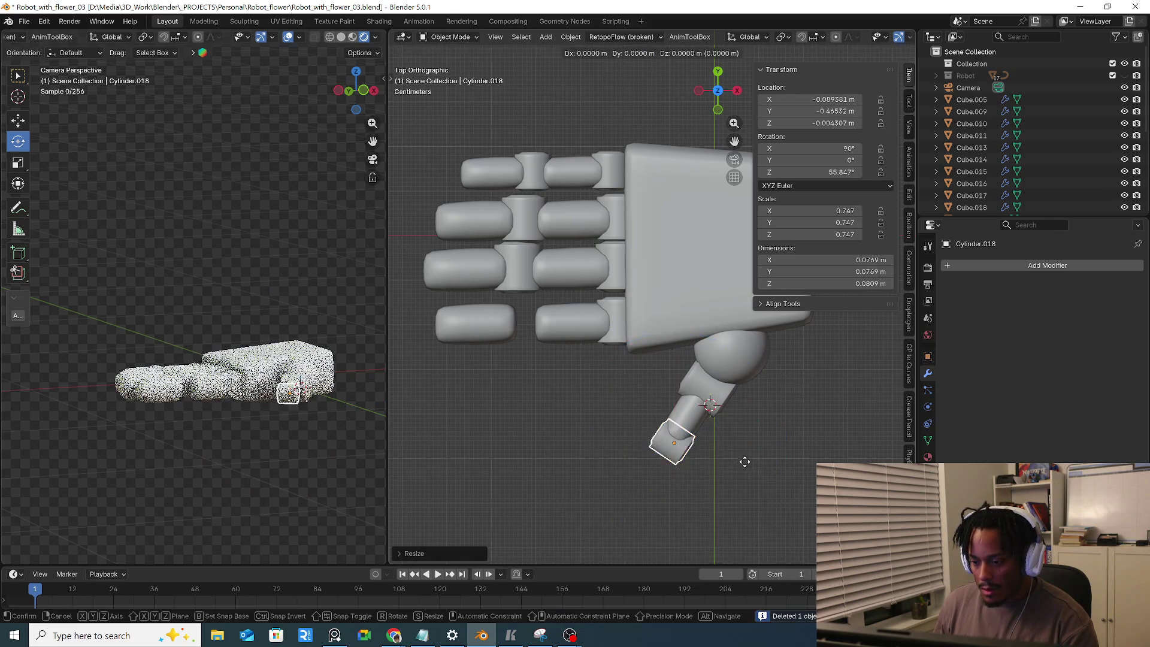
pyautogui.click(750, 459)
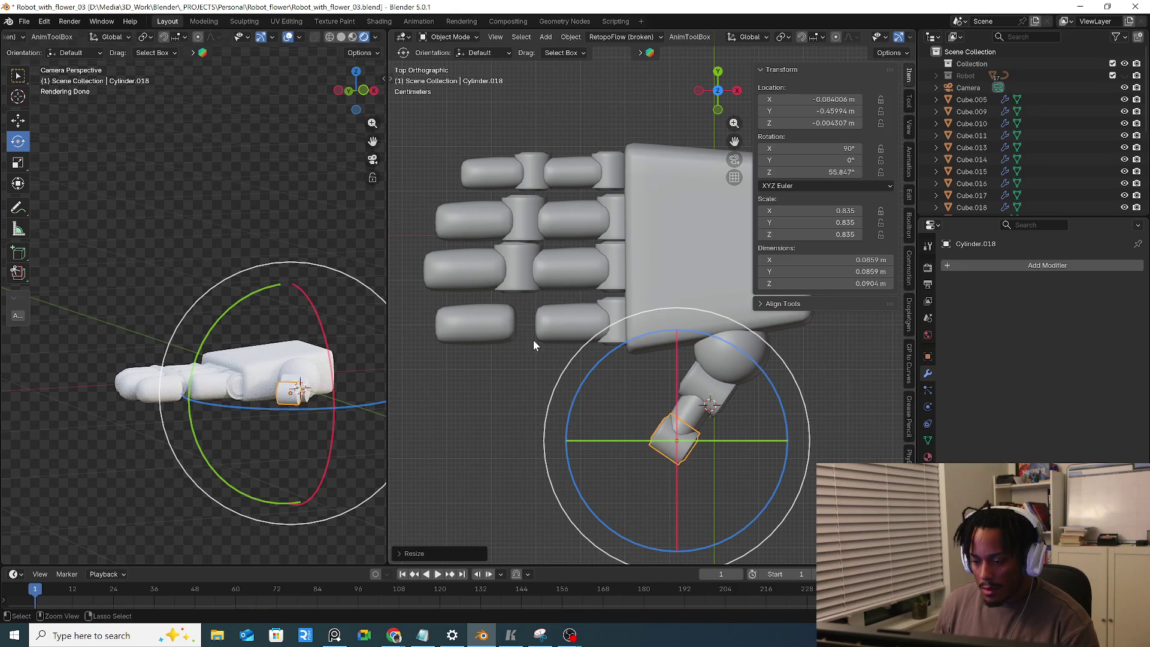
pyautogui.hotkey('ctrl', 'z')
pyautogui.hotkey('ctrl', 'z')
pyautogui.hotkey('ctrl', 'z')
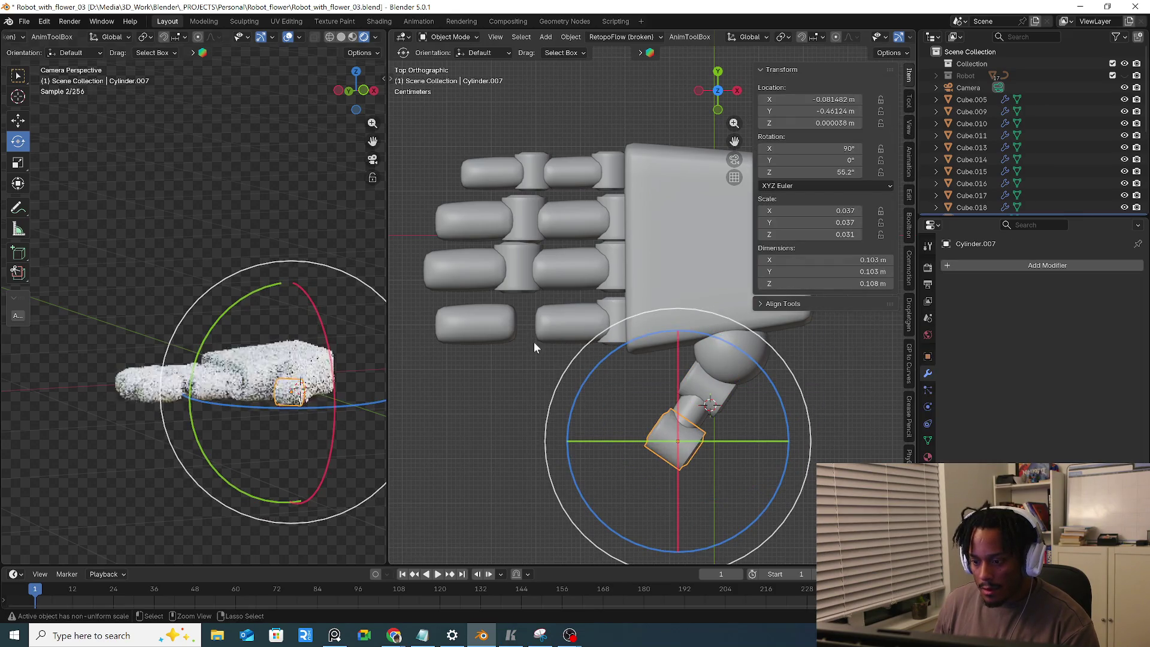
pyautogui.hotkey('ctrl', 'z')
pyautogui.hotkey('ctrl', 'z')
pyautogui.hotkey('ctrl', 'z')
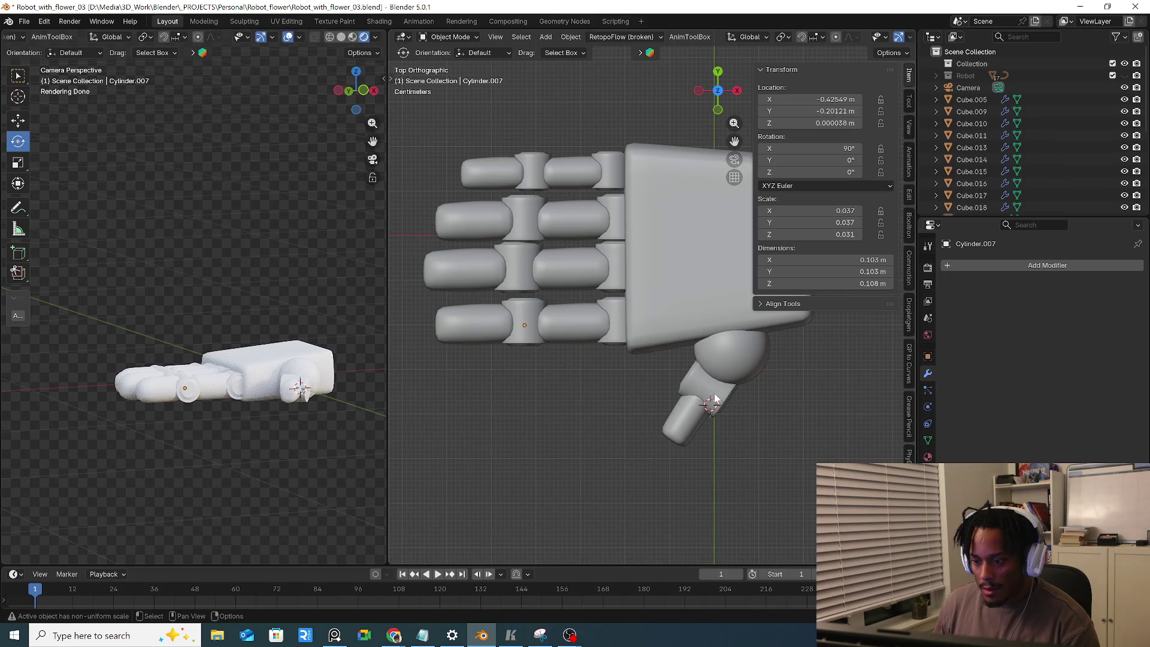
pyautogui.hotkey('shift', 'd')
pyautogui.press('s')
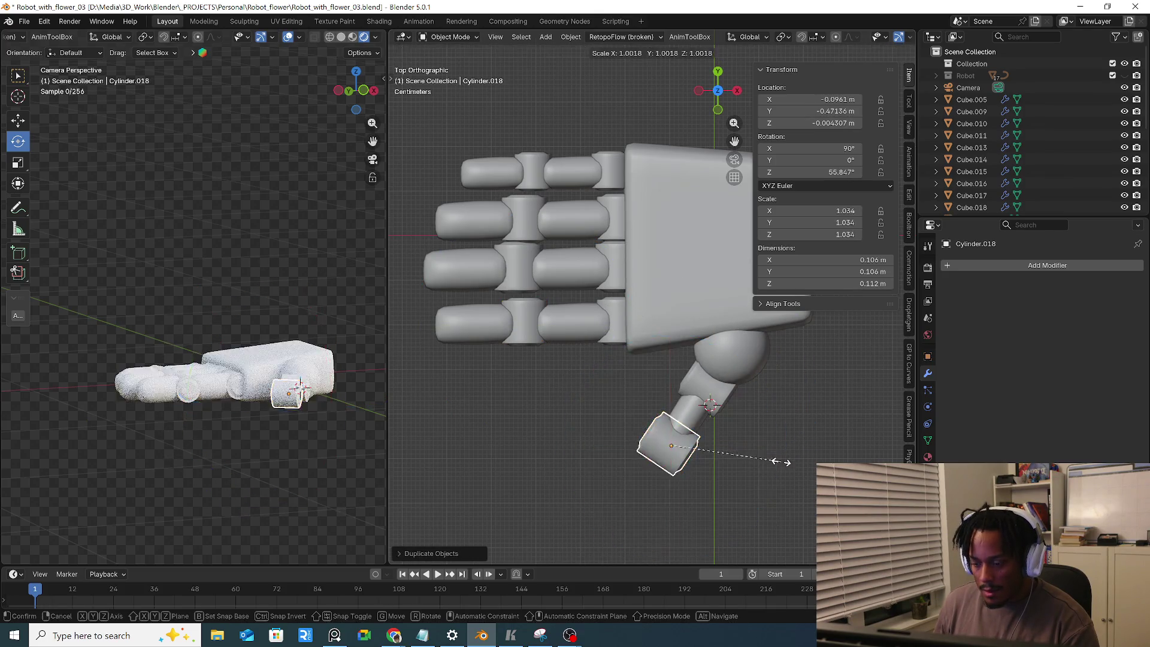
pyautogui.click(775, 459)
pyautogui.click(569, 335)
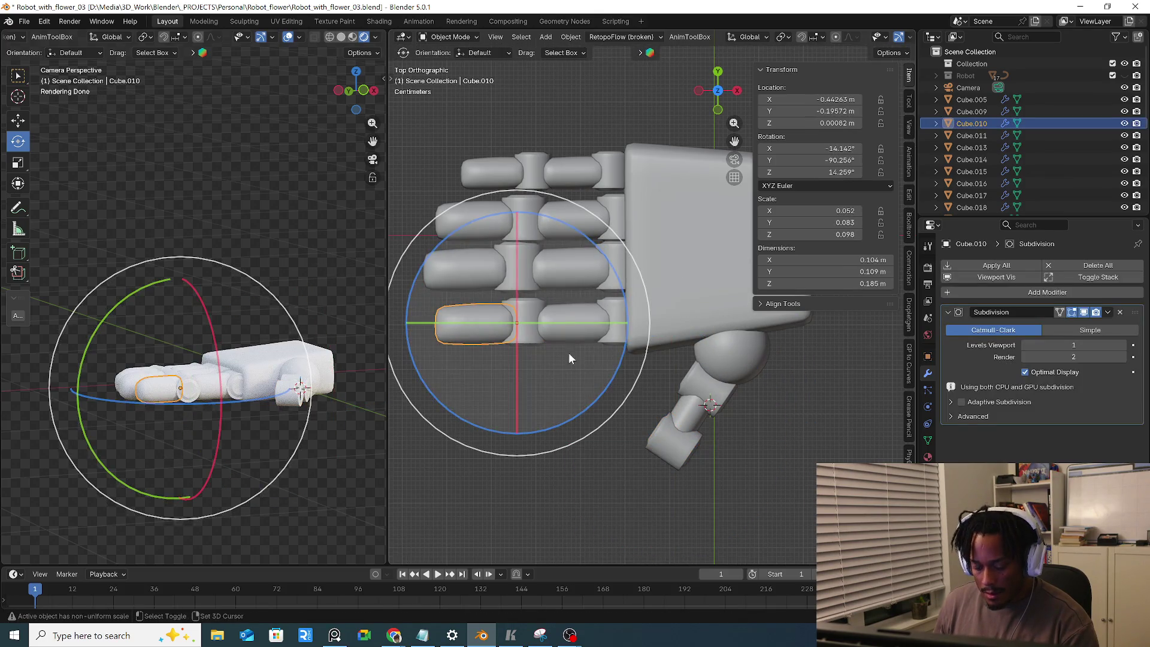
# Duplicate a finger segment as a thumb tip, rotating and resizing it to fit
pyautogui.hotkey('shift', 'd')
pyautogui.click(719, 483)
pyautogui.press('r')
pyautogui.click(743, 405)
pyautogui.press('s')
pyautogui.click(733, 456)
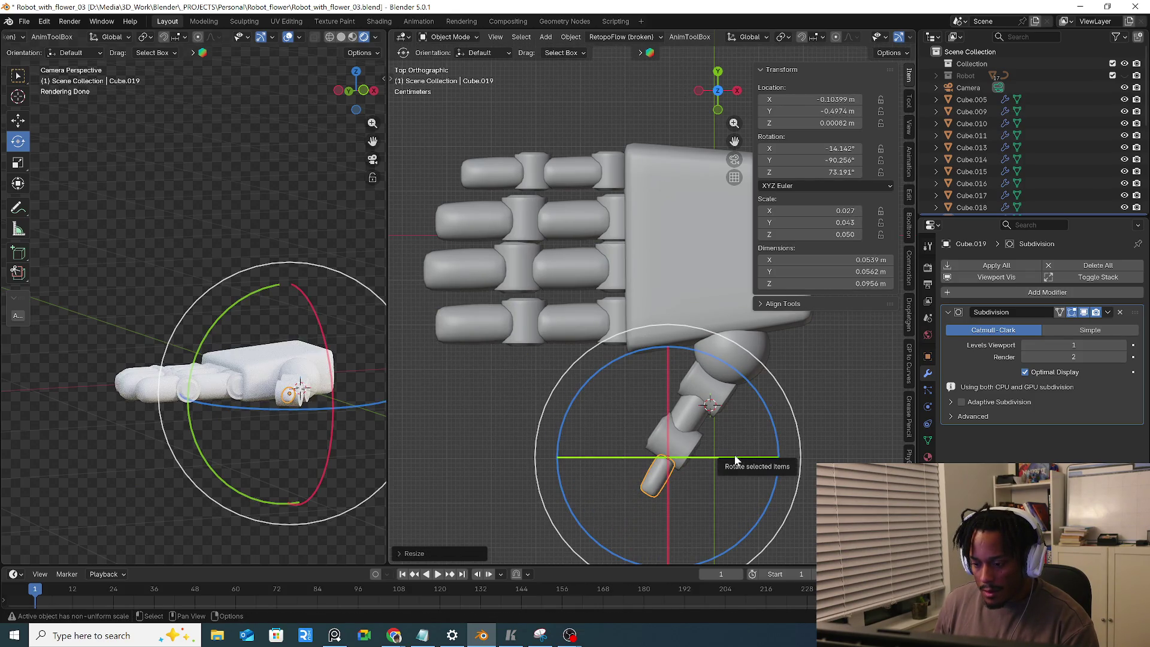
pyautogui.press('Tab')
pyautogui.press('a')
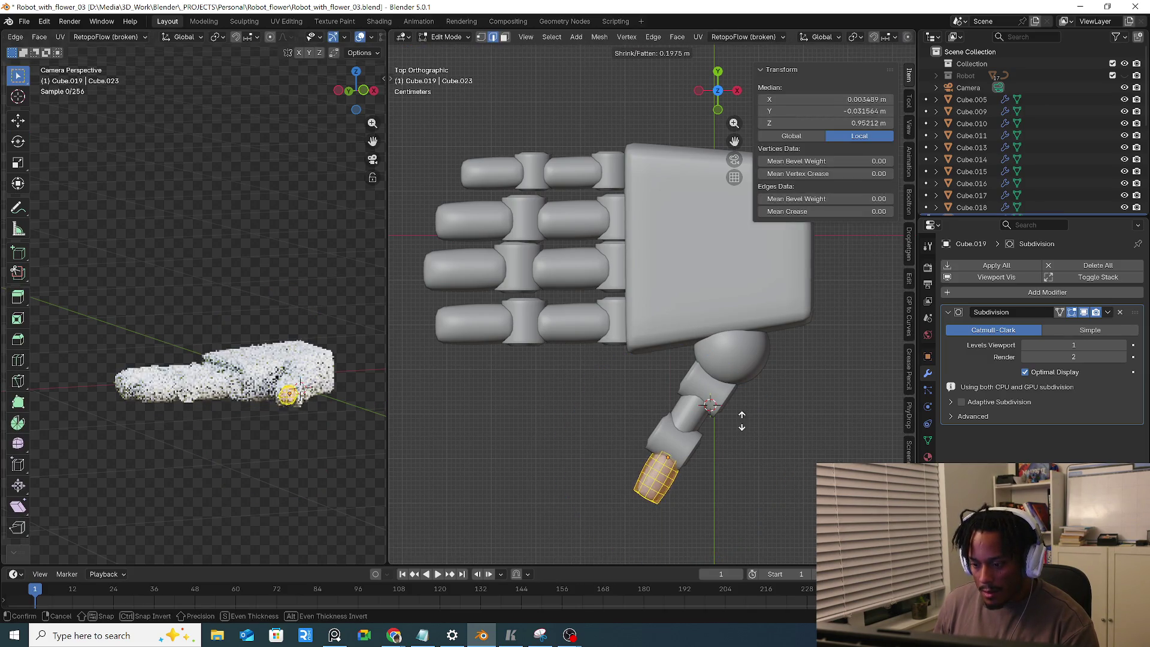
pyautogui.press('Escape')
pyautogui.press('Tab')
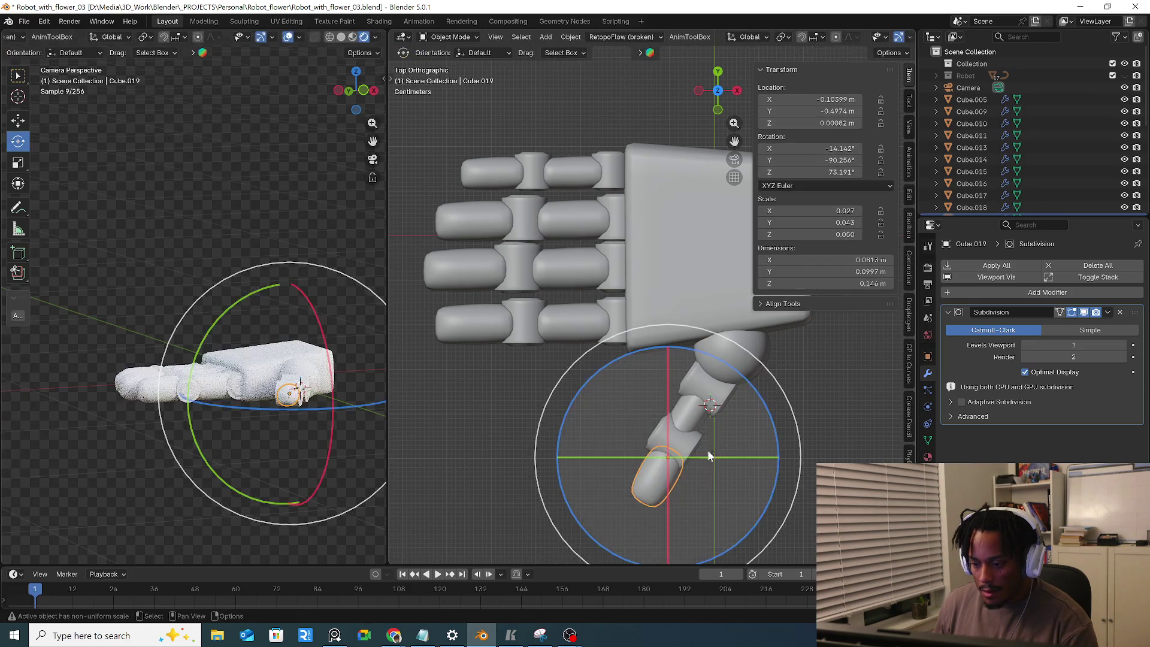
pyautogui.press('g')
pyautogui.press('Escape')
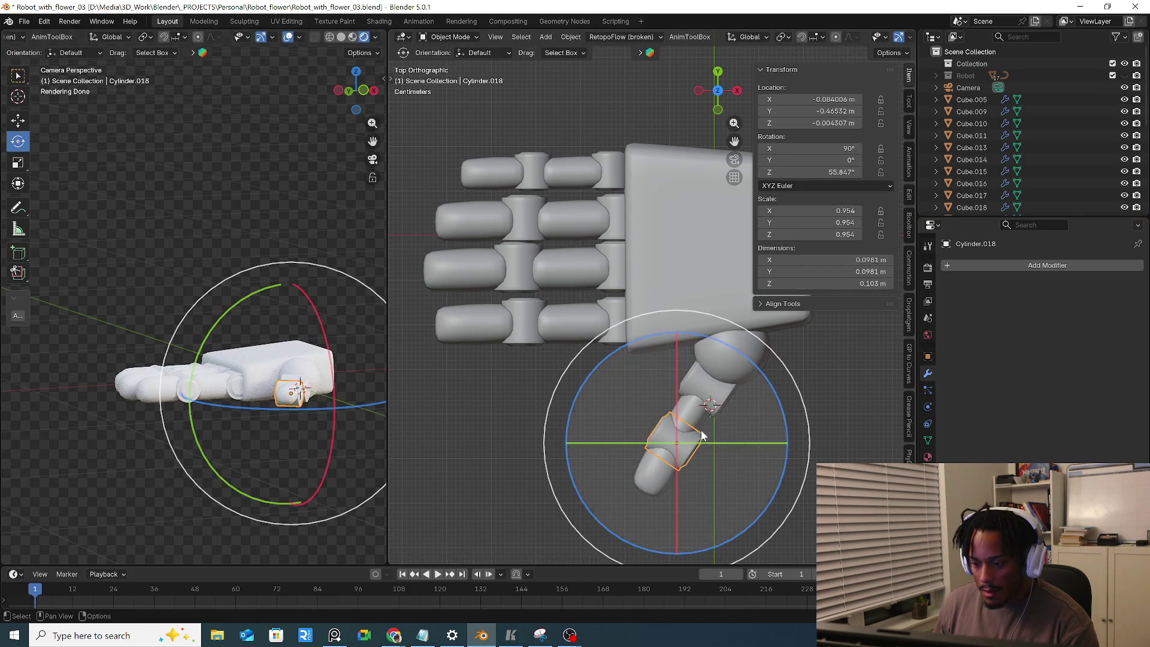
# Fatten thumb segment Cube.011 with Alt+S and enlarge joint Cylinder.018 to about 0.971
pyautogui.click(731, 429)
pyautogui.press('Tab')
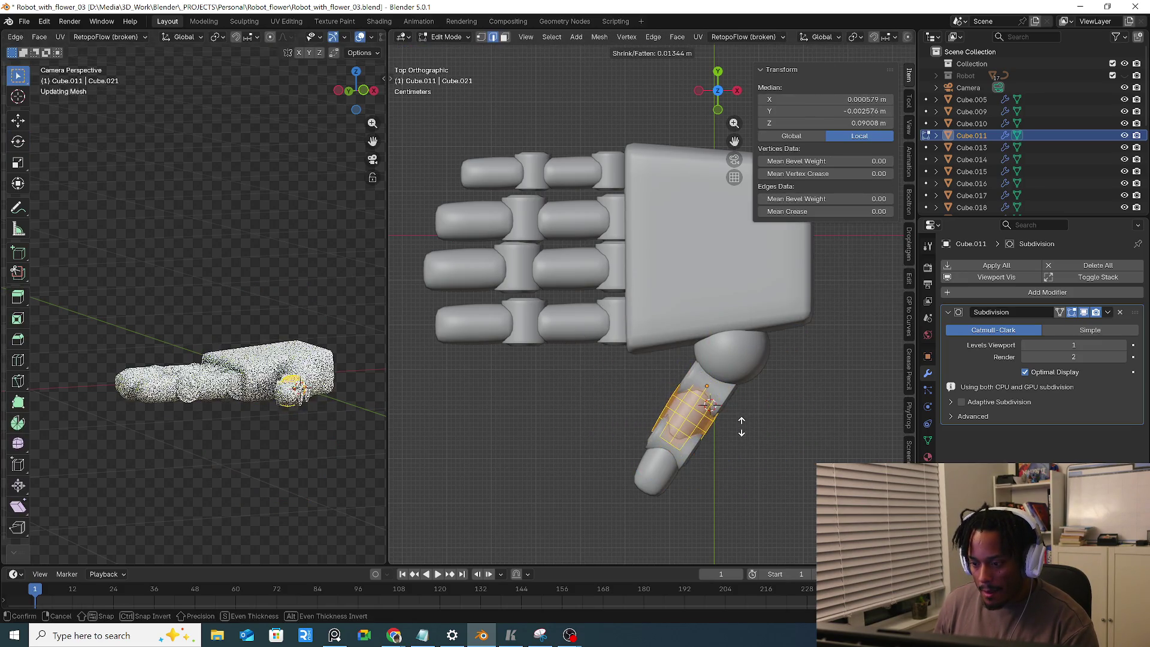
pyautogui.click(739, 429)
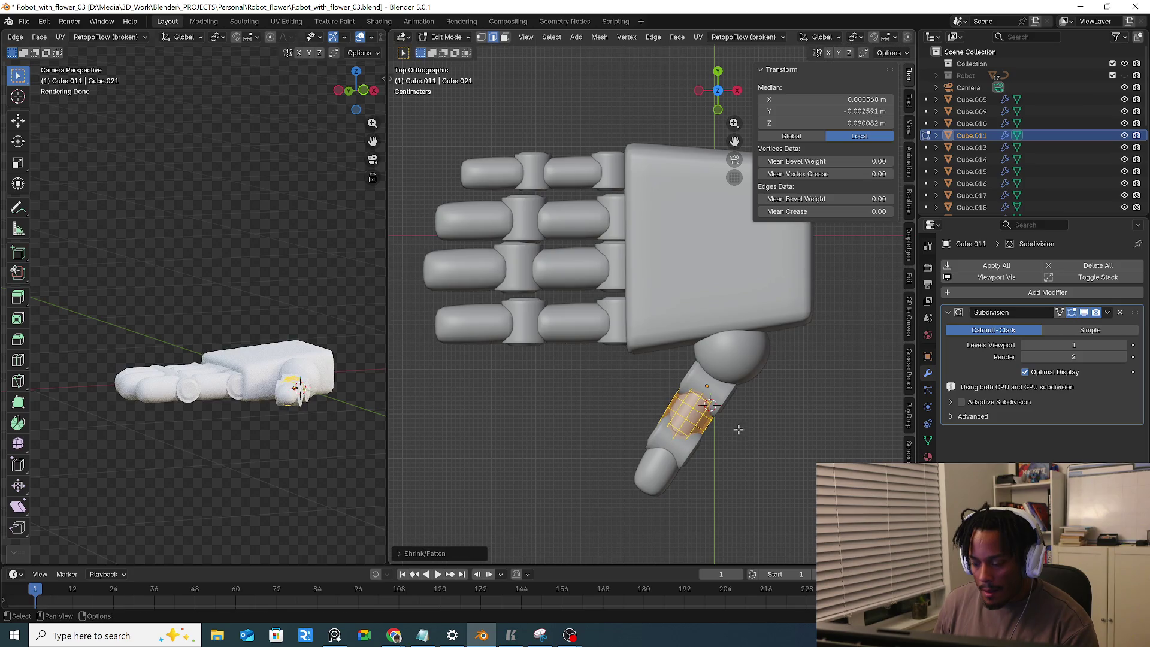
pyautogui.press('Tab')
pyautogui.click(684, 468)
pyautogui.press('s')
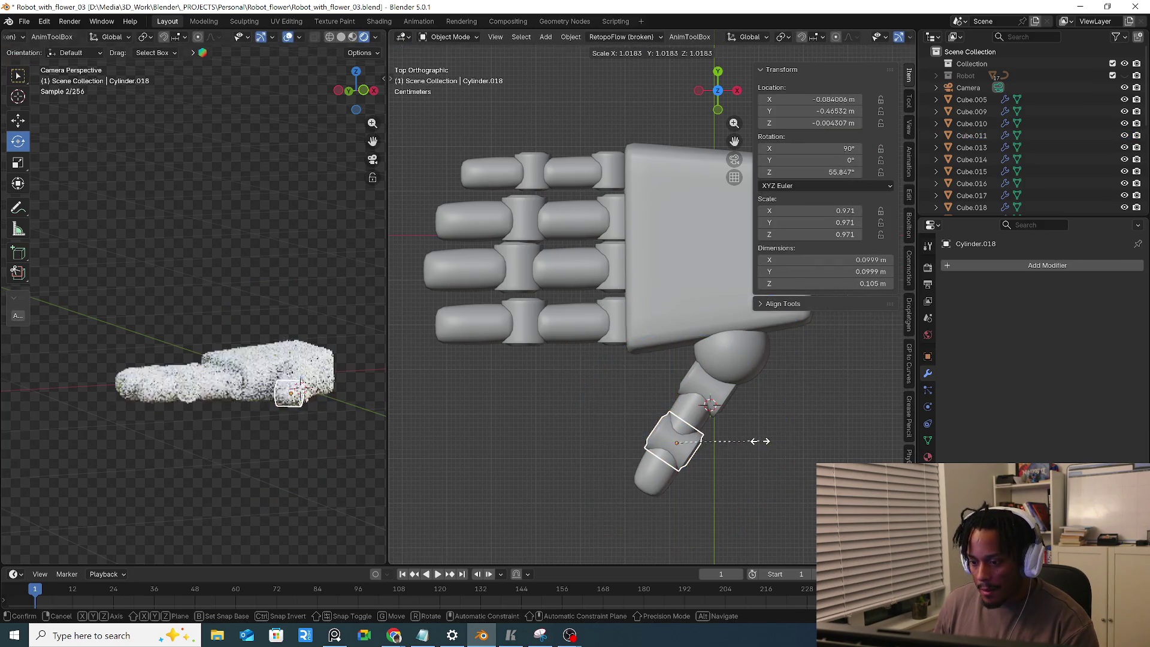
pyautogui.click(758, 439)
pyautogui.click(716, 387)
pyautogui.moveTo(715, 387)
pyautogui.mouseDown(button='middle')
pyautogui.moveTo(663, 377)
pyautogui.moveTo(587, 271)
pyautogui.moveTo(706, 281)
pyautogui.moveTo(773, 302)
pyautogui.moveTo(731, 346)
pyautogui.moveTo(602, 353)
pyautogui.moveTo(621, 390)
pyautogui.mouseUp(button='middle')
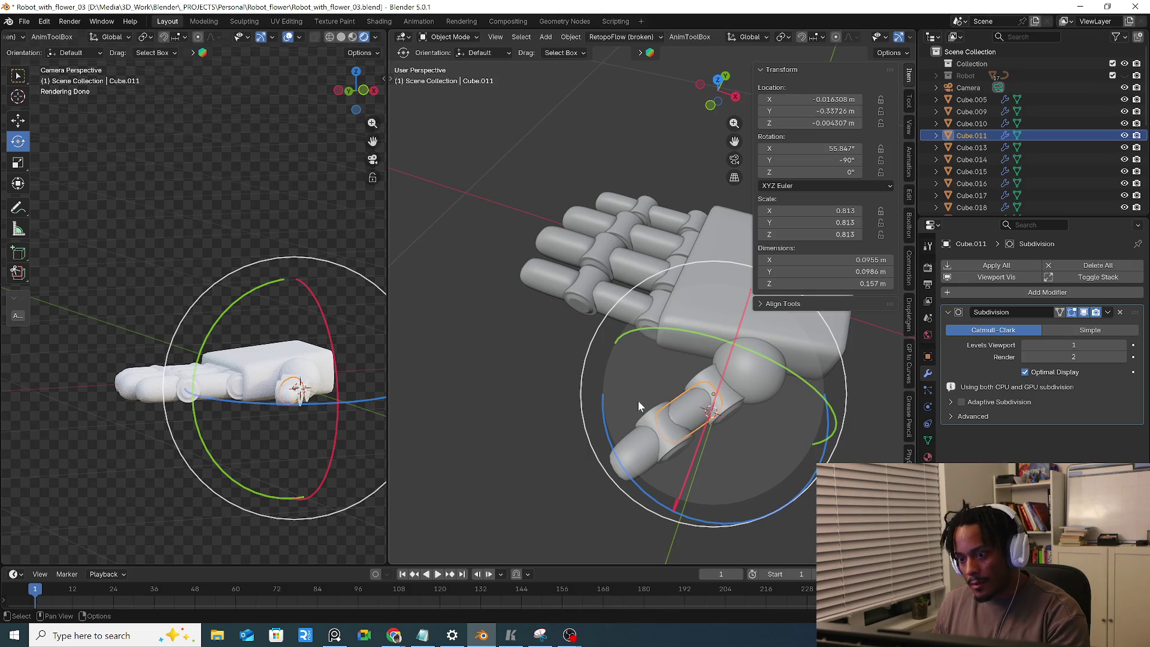
# Box-select every part of the hand from the top view
pyautogui.press('KP_7')
pyautogui.click(589, 391)
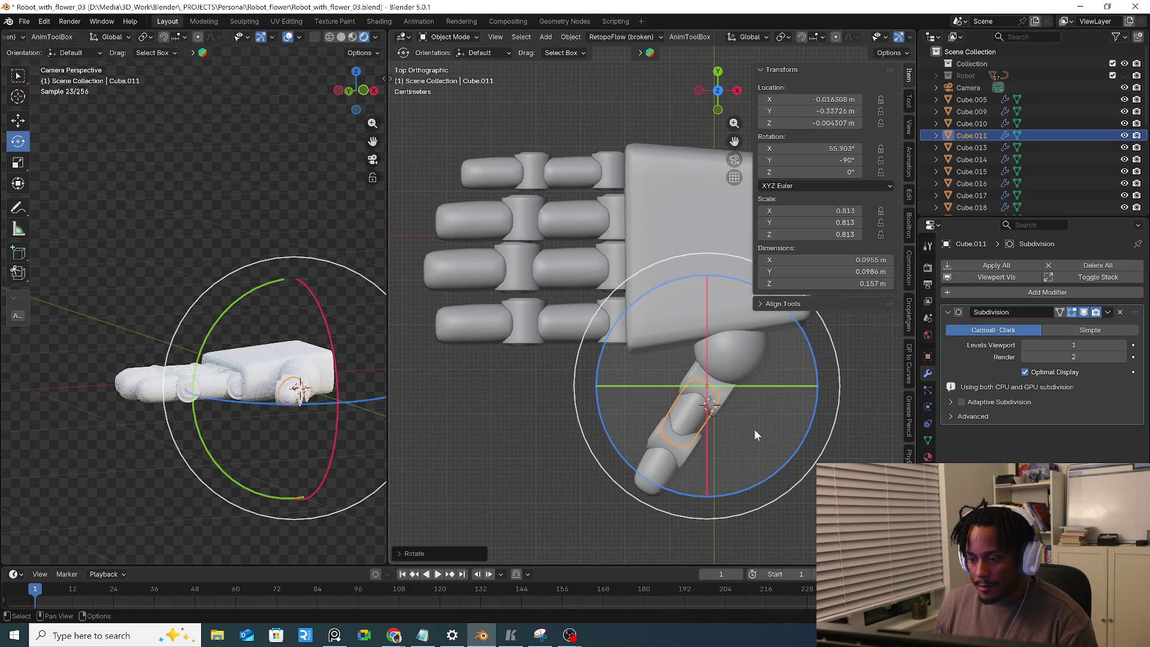
pyautogui.click(846, 439)
pyautogui.moveTo(847, 438); pyautogui.dragTo(674, 328, button='middle')
pyautogui.moveTo(733, 323)
pyautogui.mouseDown(button='middle')
pyautogui.moveTo(787, 327)
pyautogui.moveTo(750, 365)
pyautogui.moveTo(816, 343)
pyautogui.moveTo(522, 293)
pyautogui.mouseUp(button='middle')
pyautogui.moveTo(521, 289); pyautogui.dragTo(787, 477)
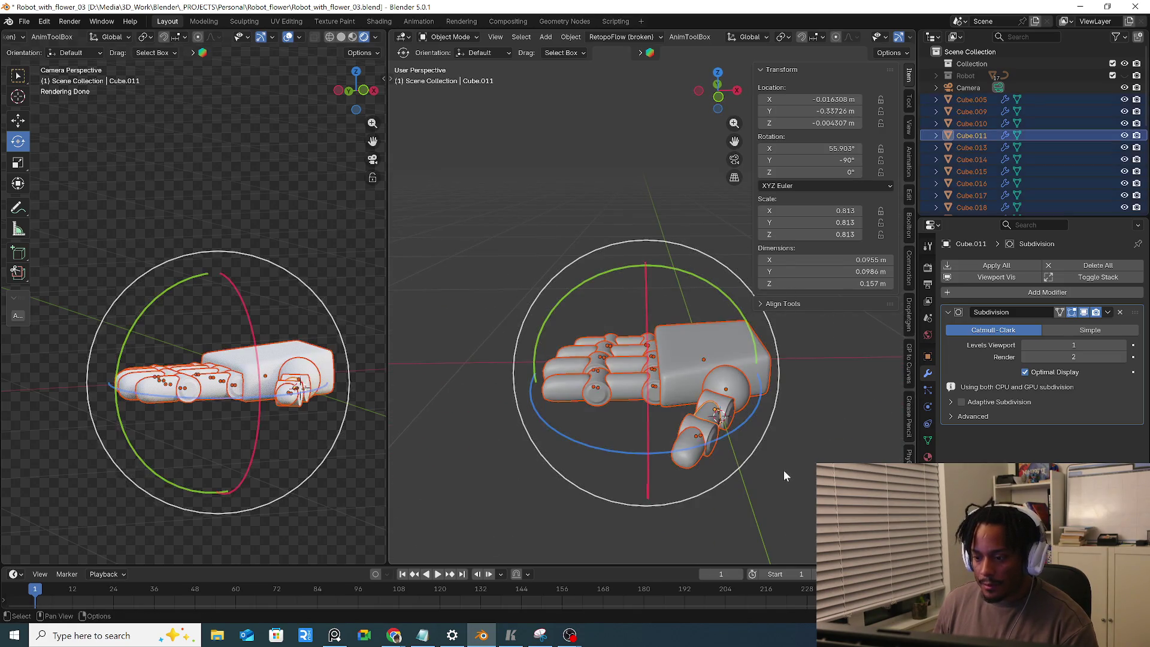
pyautogui.press('r')
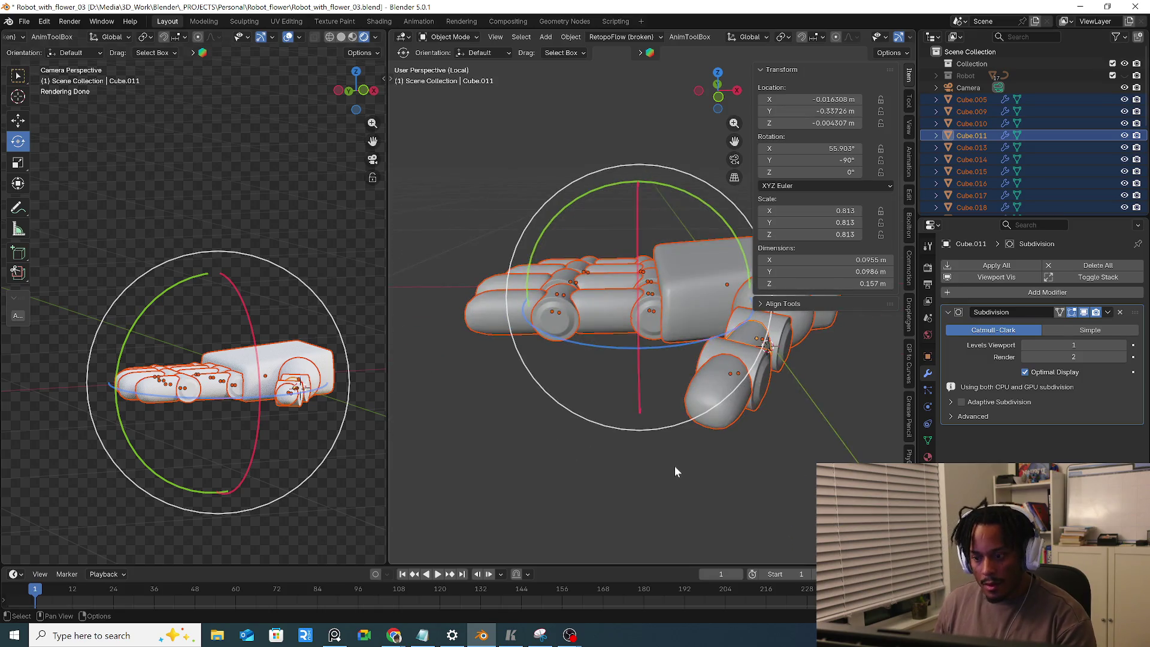
pyautogui.press('Escape')
# Unhide the Robot collection and move the hand beside the robot's leg
pyautogui.click(1126, 76)
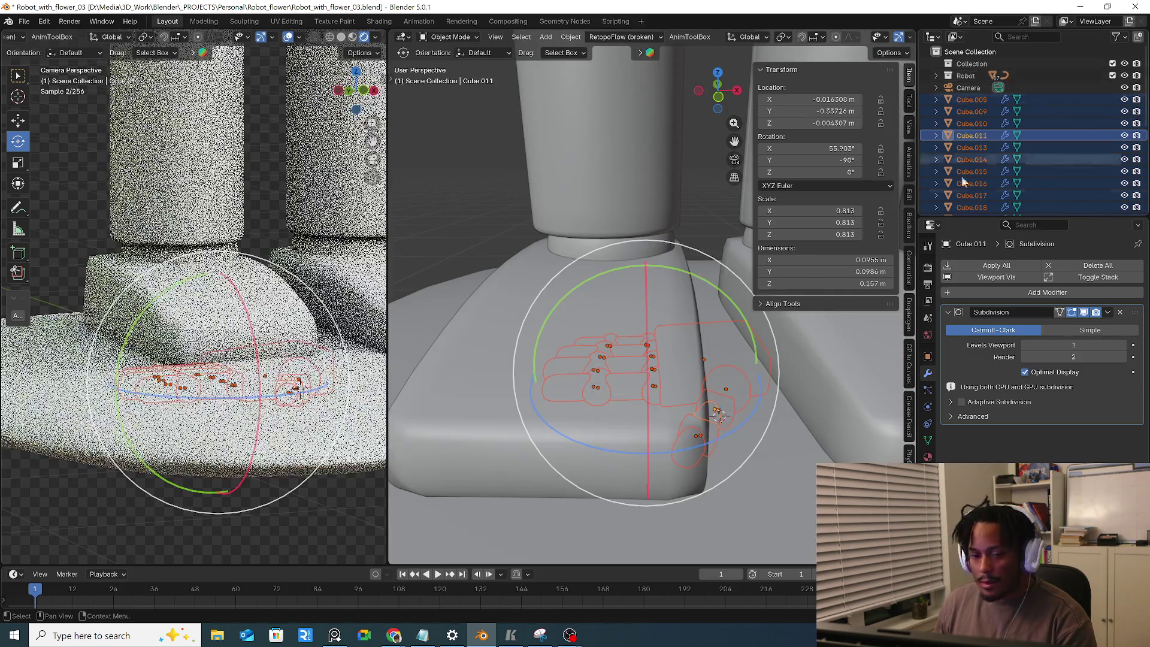
pyautogui.scroll(-5, 269, 355)
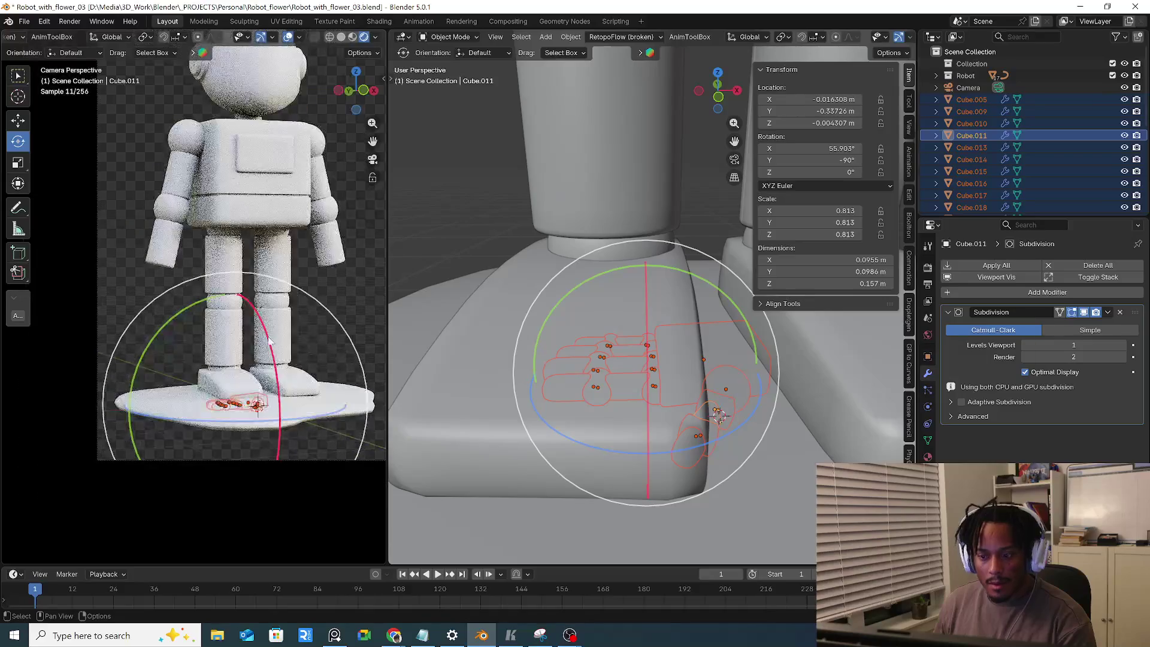
pyautogui.moveTo(455, 232)
pyautogui.mouseDown(button='middle')
pyautogui.moveTo(483, 262)
pyautogui.moveTo(549, 286)
pyautogui.moveTo(556, 307)
pyautogui.moveTo(591, 308)
pyautogui.mouseUp(button='middle')
pyautogui.press('g')
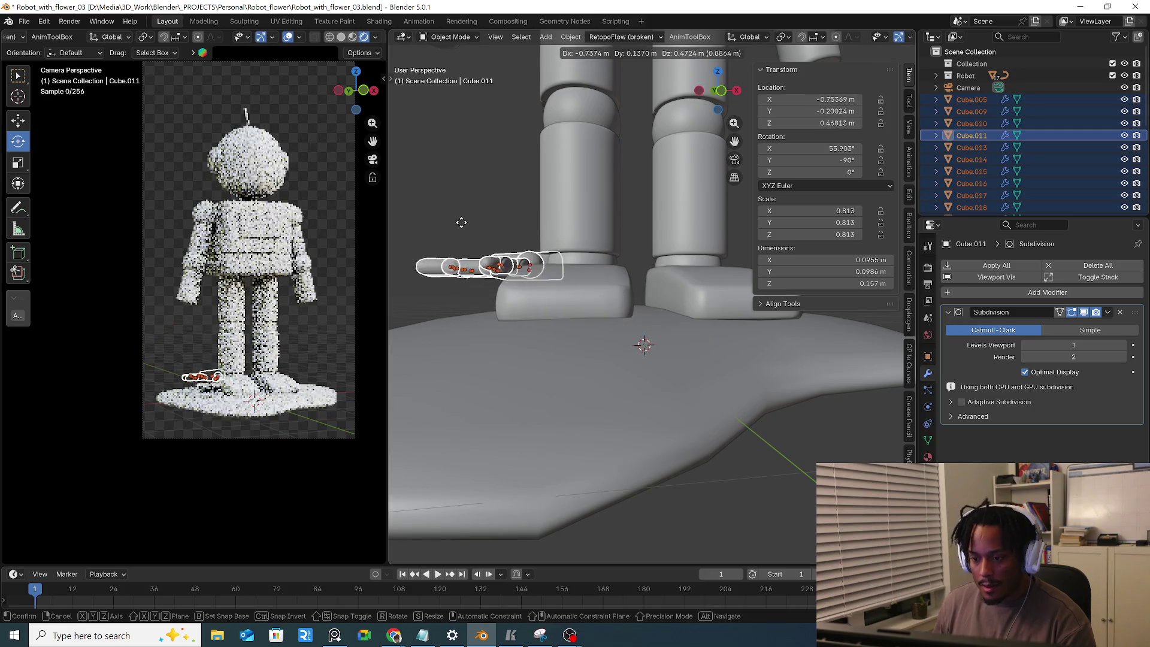
pyautogui.click(452, 202)
# In front view, raise the hand to the arm and rotate it so the fingers point down
pyautogui.press('KP_7')
pyautogui.scroll(-5, 473, 227)
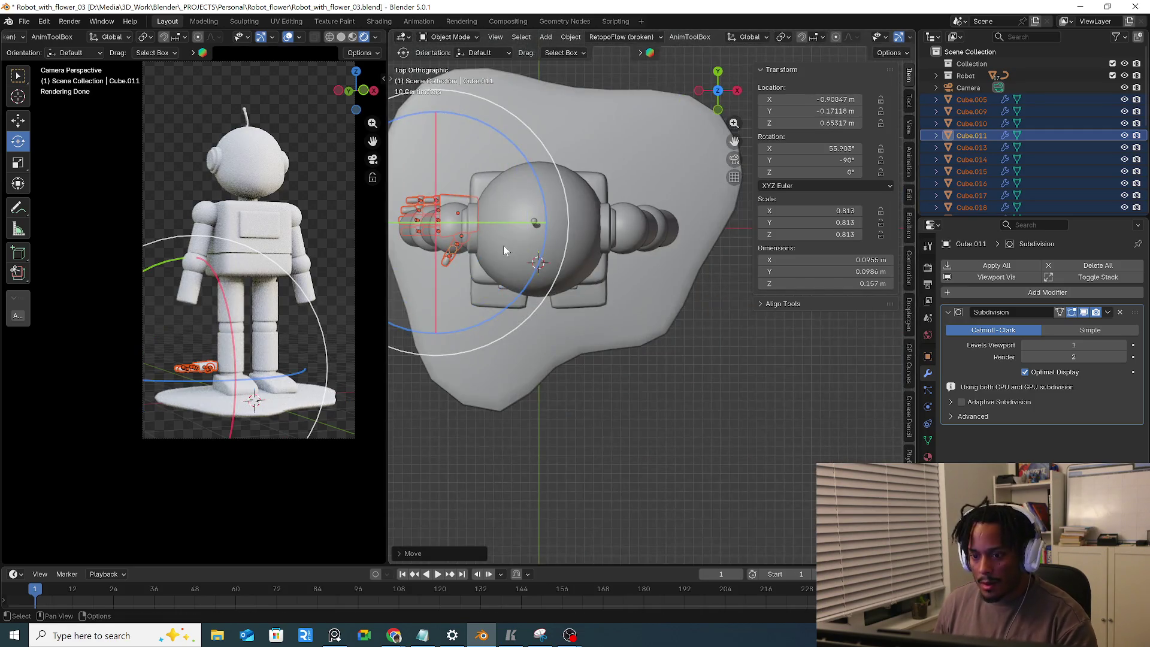
pyautogui.press('KP_1')
pyautogui.scroll(5, 504, 262)
pyautogui.moveTo(507, 266)
pyautogui.keyDown('shift'); pyautogui.mouseDown(button='middle')
pyautogui.moveTo(599, 328)
pyautogui.moveTo(586, 339)
pyautogui.mouseUp(button='middle'); pyautogui.keyUp('shift')
pyautogui.press('g')
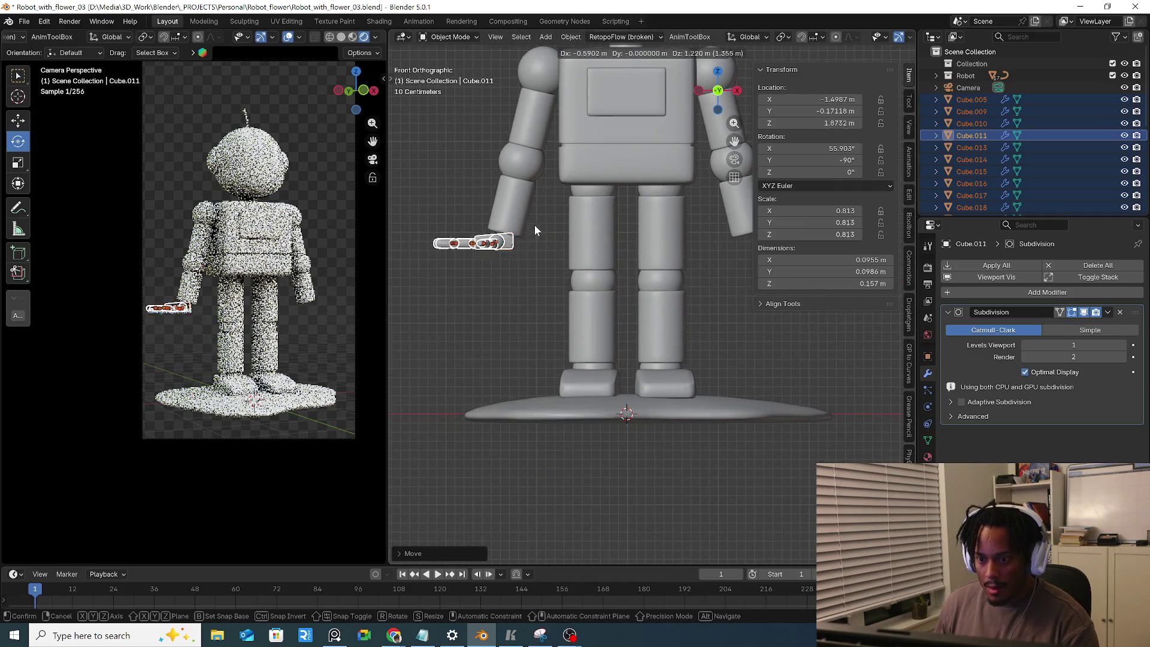
pyautogui.press('r')
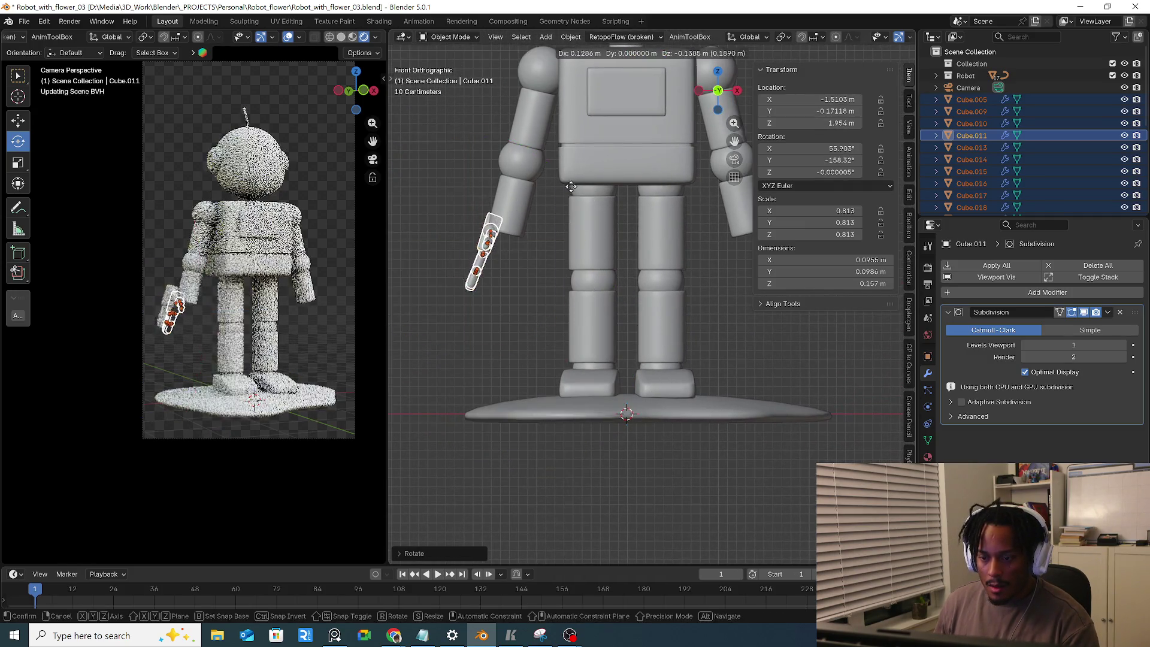
pyautogui.click(576, 207)
# Check both side views and position the hand at the end of the forearm
pyautogui.scroll(2, 531, 248)
pyautogui.moveTo(583, 274); pyautogui.dragTo(613, 279, button='middle')
pyautogui.press('KP_3')
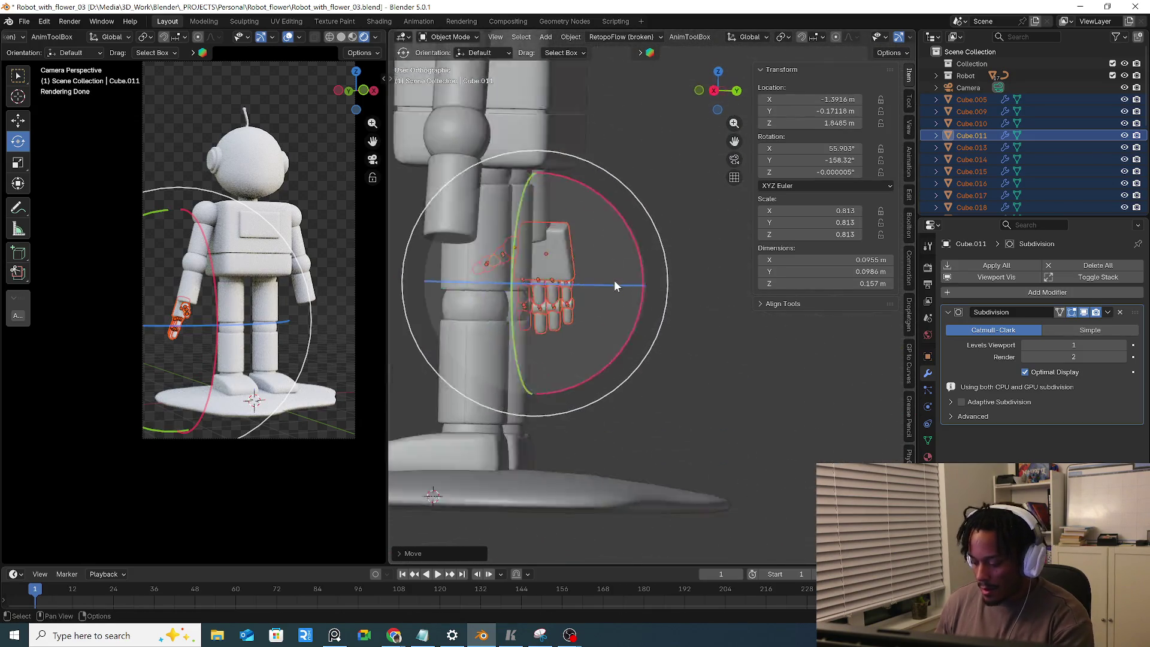
pyautogui.press('ctrl+KP_3')
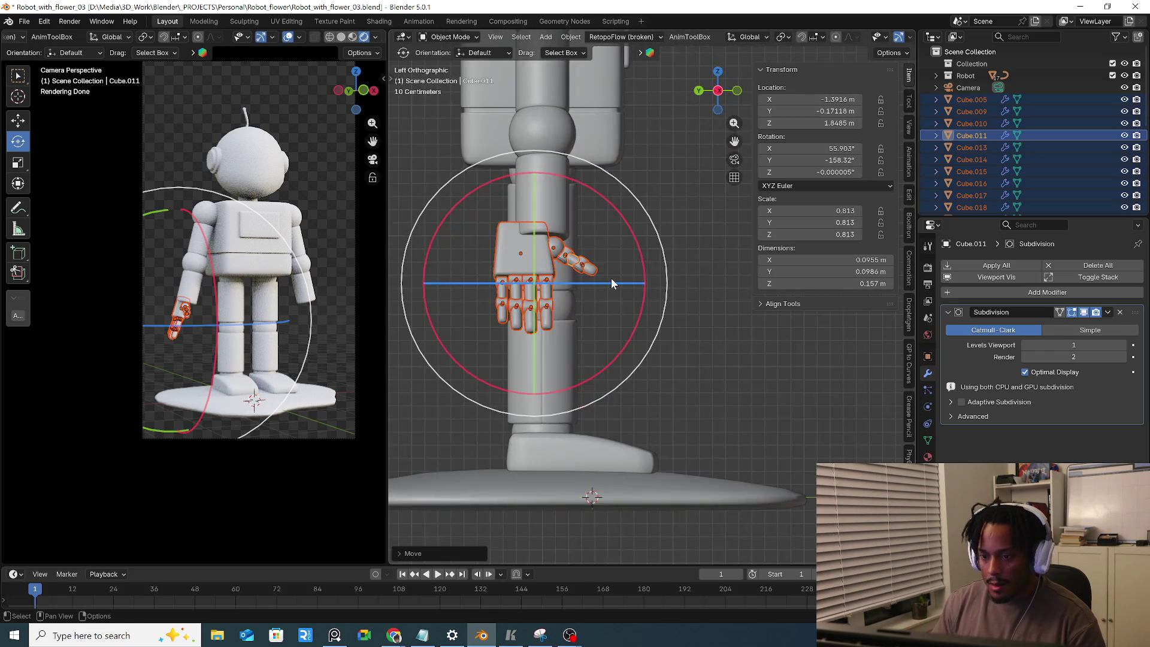
pyautogui.press('g')
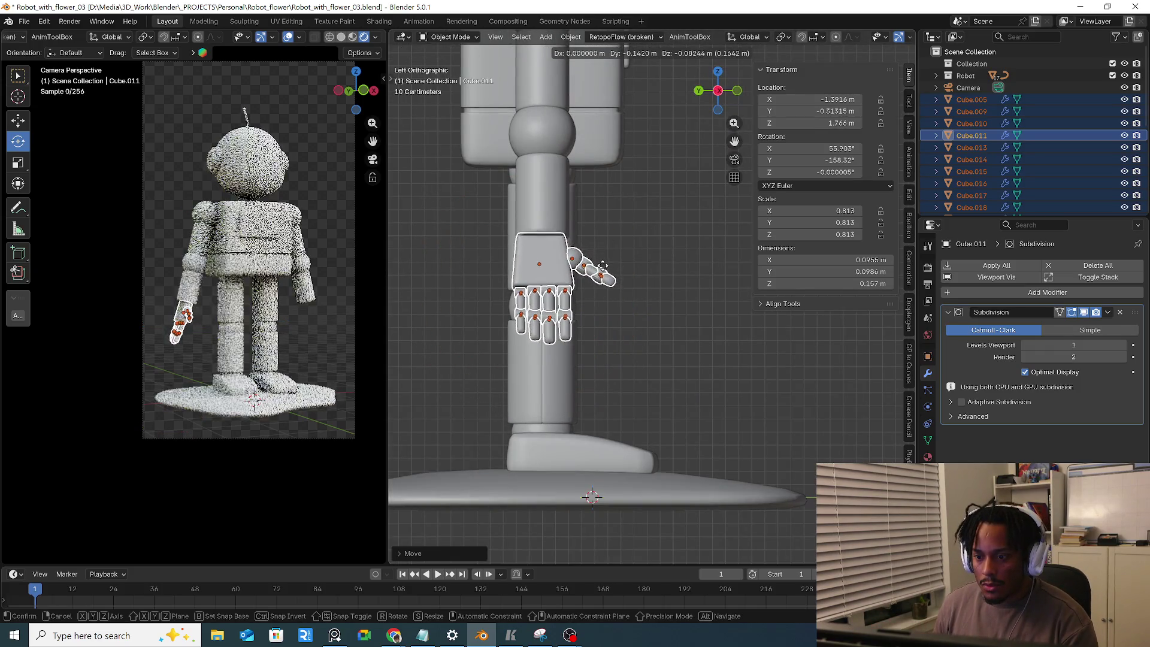
pyautogui.click(605, 276)
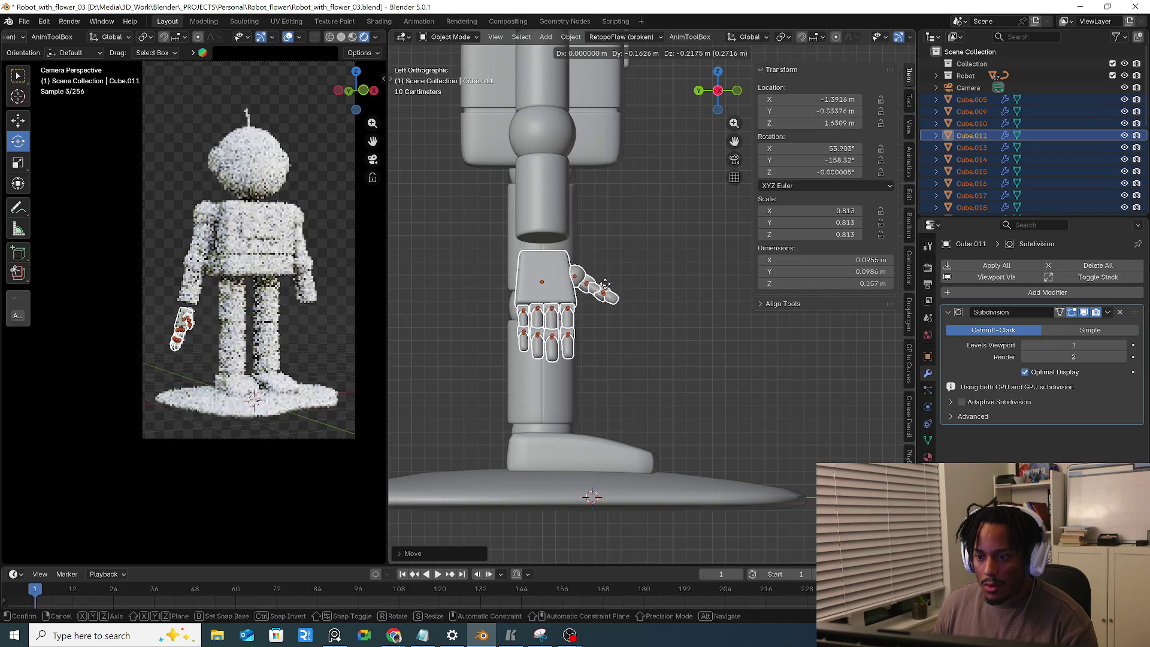
pyautogui.click(560, 149)
# Shrink the mirrored wrist sphere and set it at the forearm end, checking in front view
pyautogui.press('g')
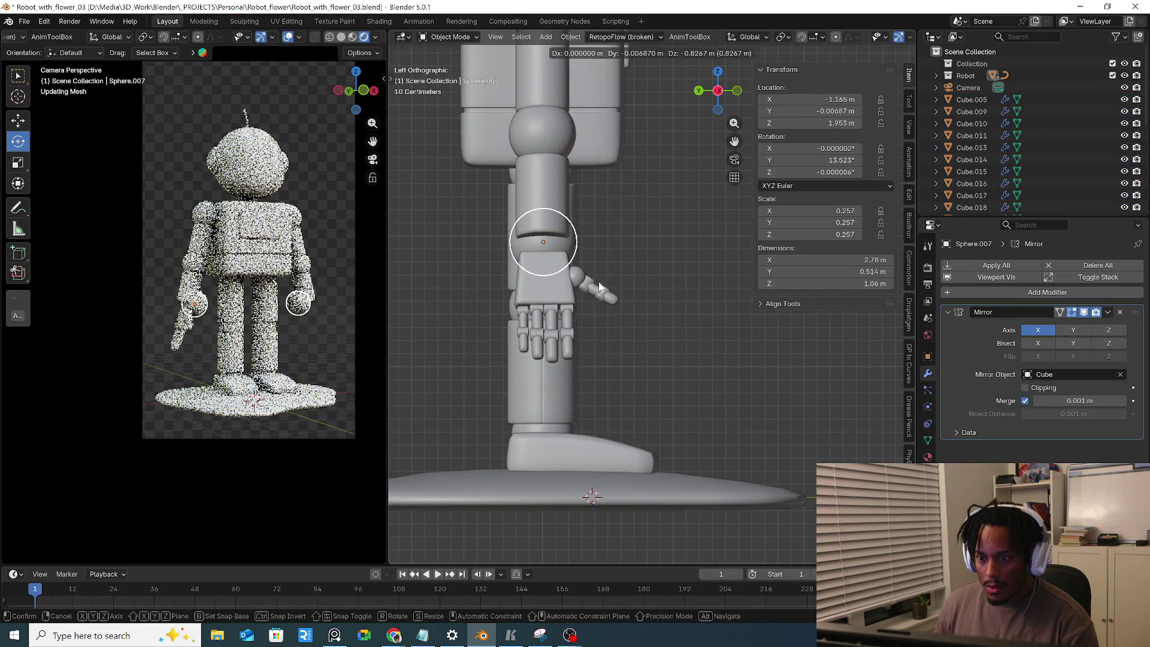
pyautogui.click(599, 282)
pyautogui.press('s')
pyautogui.click(656, 279)
pyautogui.press('KP_1')
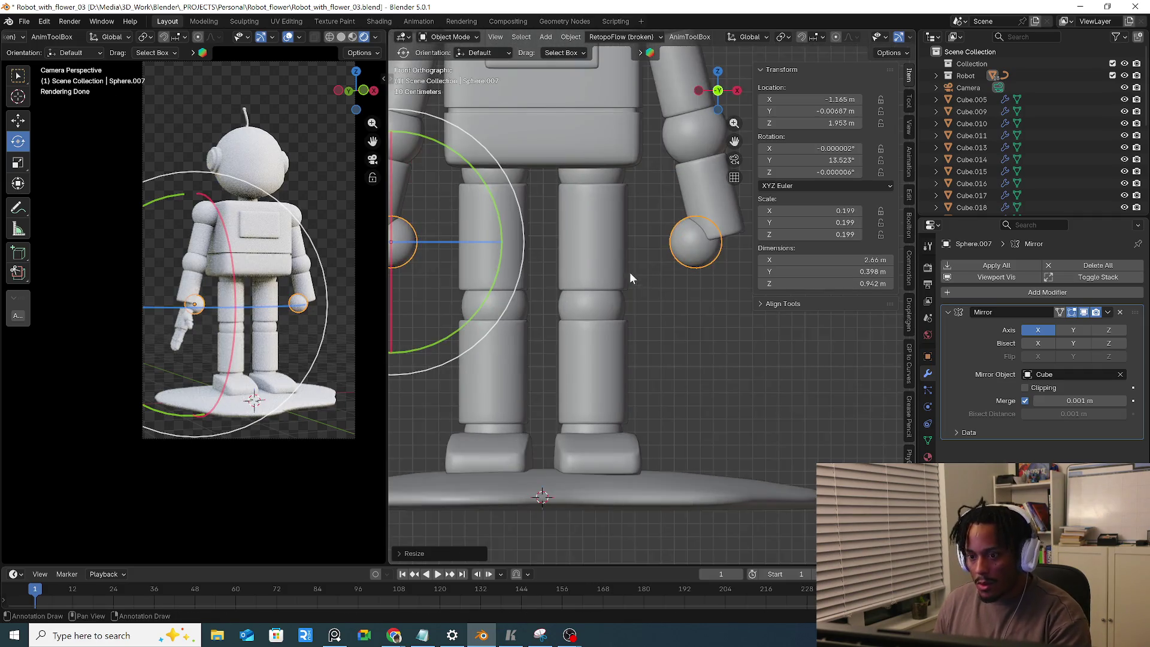
pyautogui.press('KP_Decimal')
pyautogui.press('g')
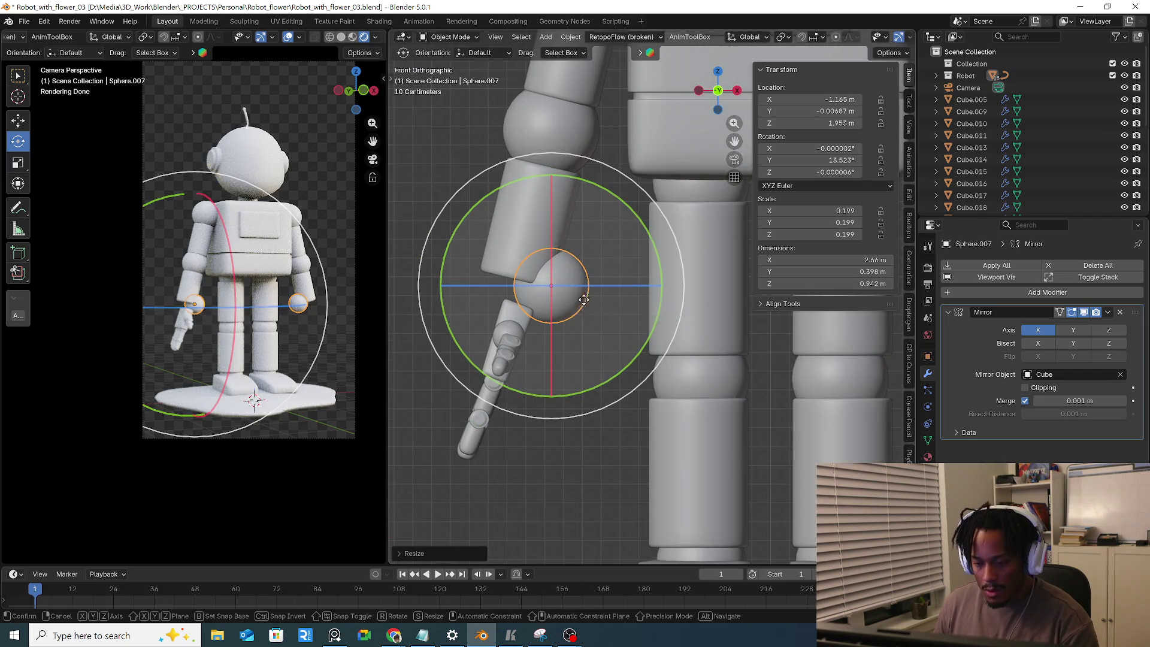
pyautogui.click(553, 307)
pyautogui.press('s')
pyautogui.click(588, 308)
pyautogui.press('g')
pyautogui.click(590, 371)
# With X-ray on, move and tilt the hand pieces to sit just below the wrist
pyautogui.hotkey('alt', 'z')
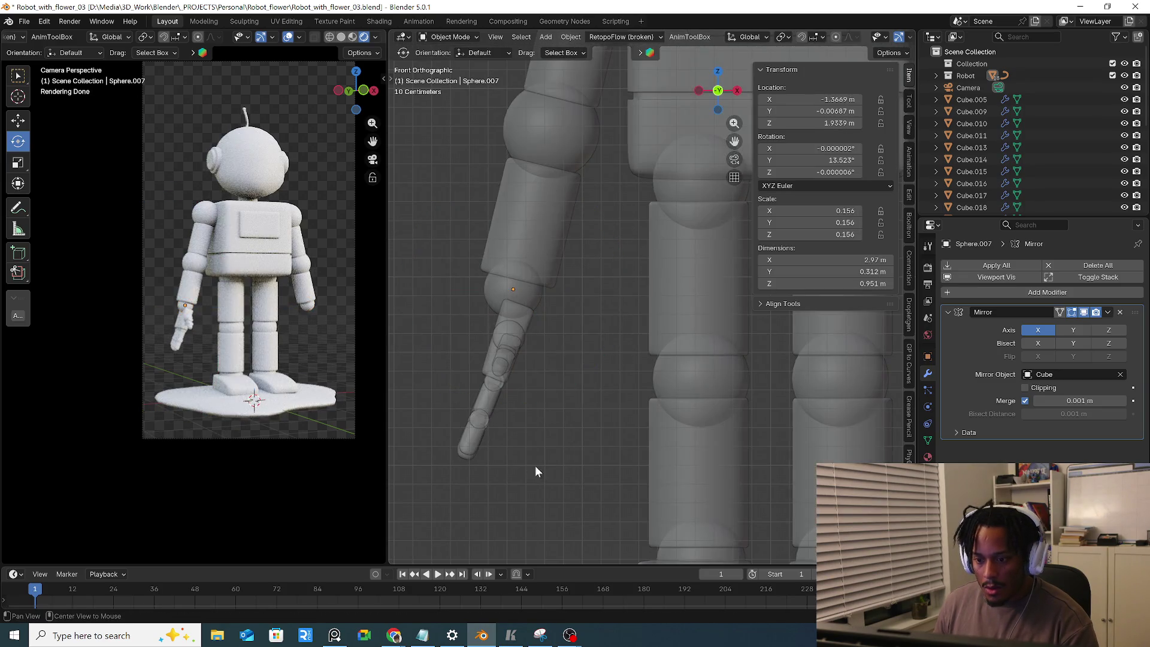
pyautogui.moveTo(422, 347); pyautogui.dragTo(560, 483)
pyautogui.press('g')
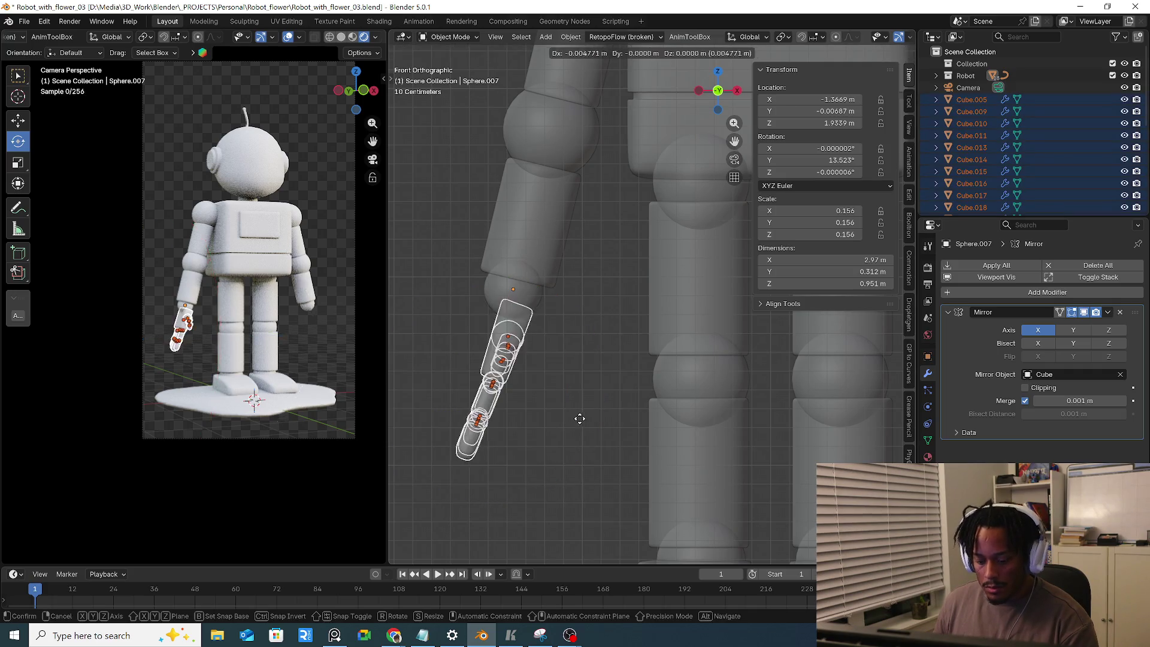
pyautogui.click(589, 418)
pyautogui.press('r')
pyautogui.click(592, 421)
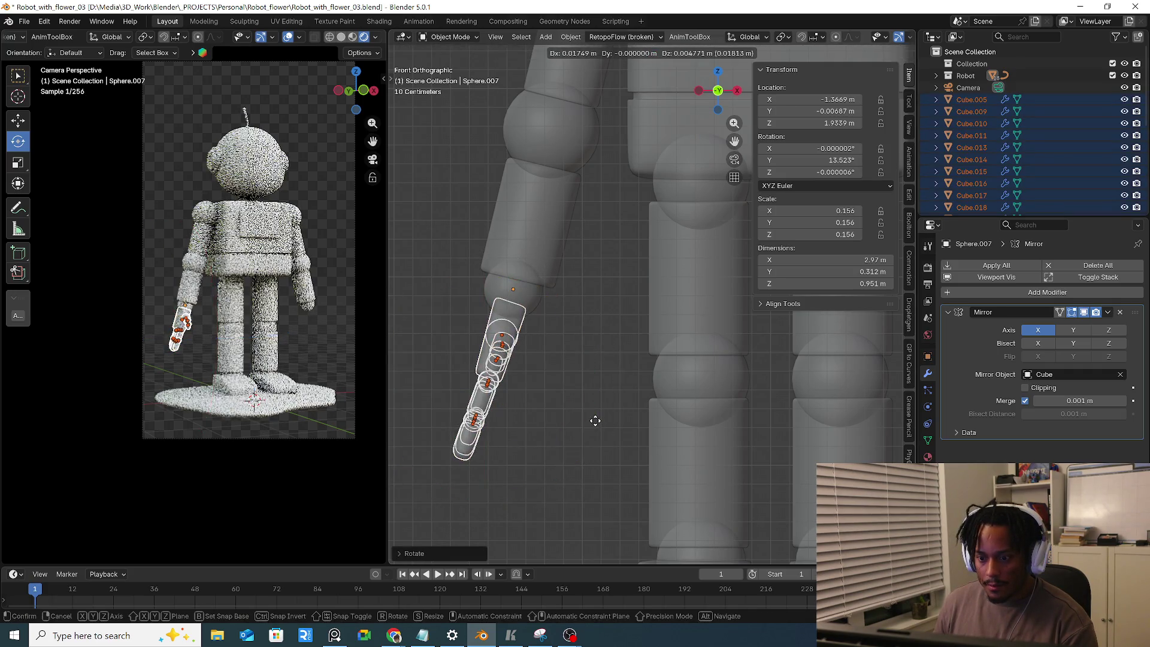
pyautogui.press('r')
pyautogui.press('Escape')
# Orbit around the robot to check how the hand sits on the arm
pyautogui.press('Tab')
pyautogui.click(553, 366)
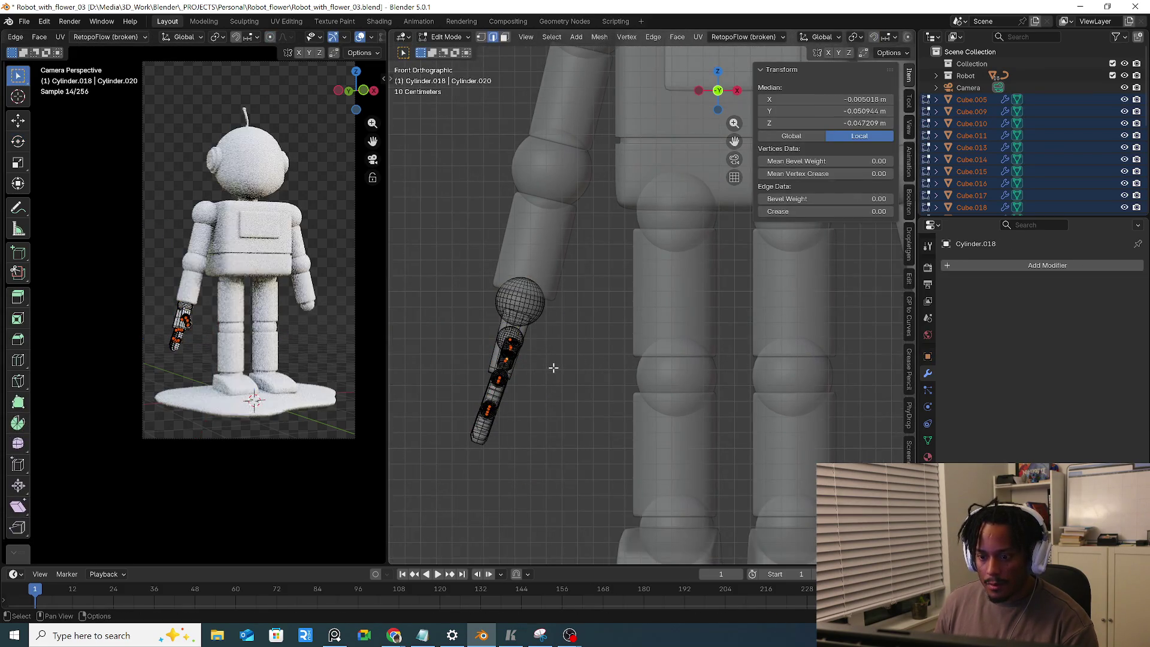
pyautogui.moveTo(548, 372); pyautogui.dragTo(638, 383, button='middle')
pyautogui.press('Tab')
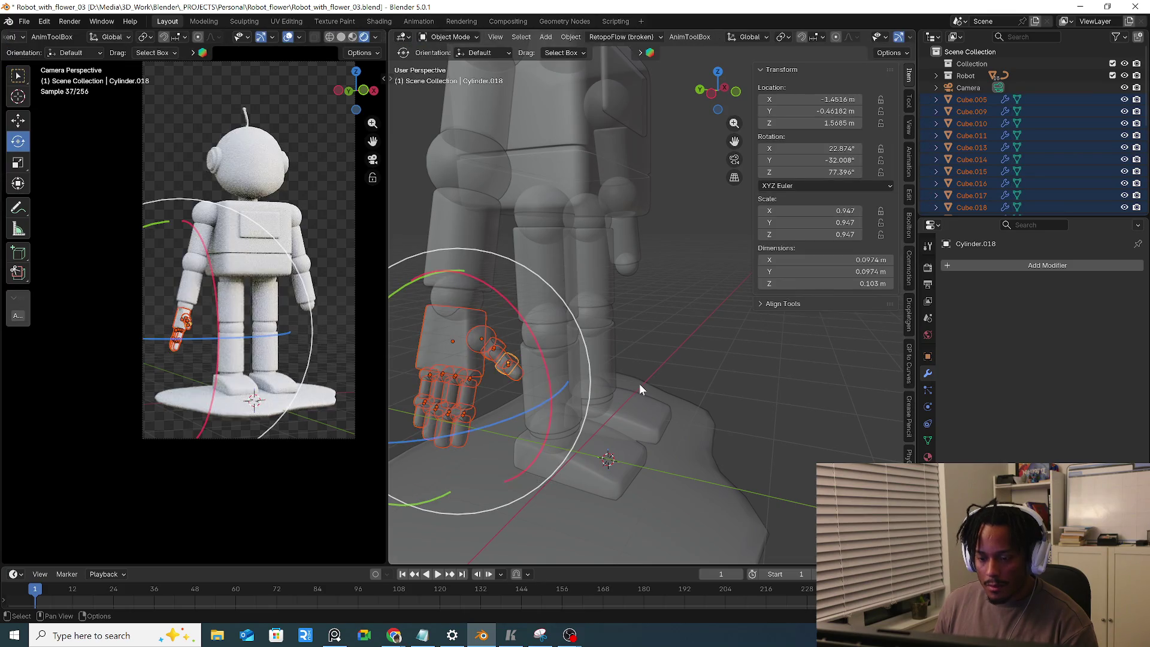
pyautogui.scroll(-3, 638, 380)
pyautogui.click(687, 340)
pyautogui.moveTo(687, 340)
pyautogui.mouseDown(button='middle')
pyautogui.moveTo(777, 362)
pyautogui.moveTo(600, 337)
pyautogui.moveTo(588, 368)
pyautogui.moveTo(576, 368)
pyautogui.moveTo(742, 379)
pyautogui.moveTo(585, 376)
pyautogui.moveTo(619, 390)
pyautogui.moveTo(530, 390)
pyautogui.moveTo(681, 423)
pyautogui.moveTo(665, 419)
pyautogui.mouseUp(button='middle')
pyautogui.click(25, 22)
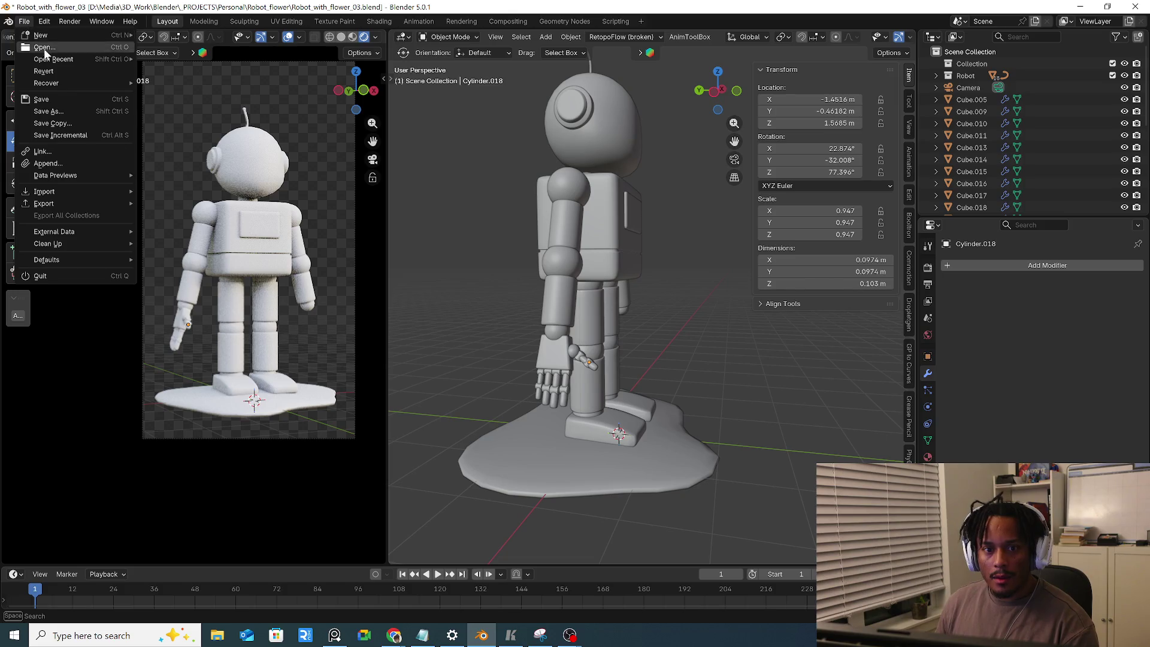
# Save an incremental version Robot_with_flower_04.blend and orbit to a side view of the arm
pyautogui.click(77, 136)
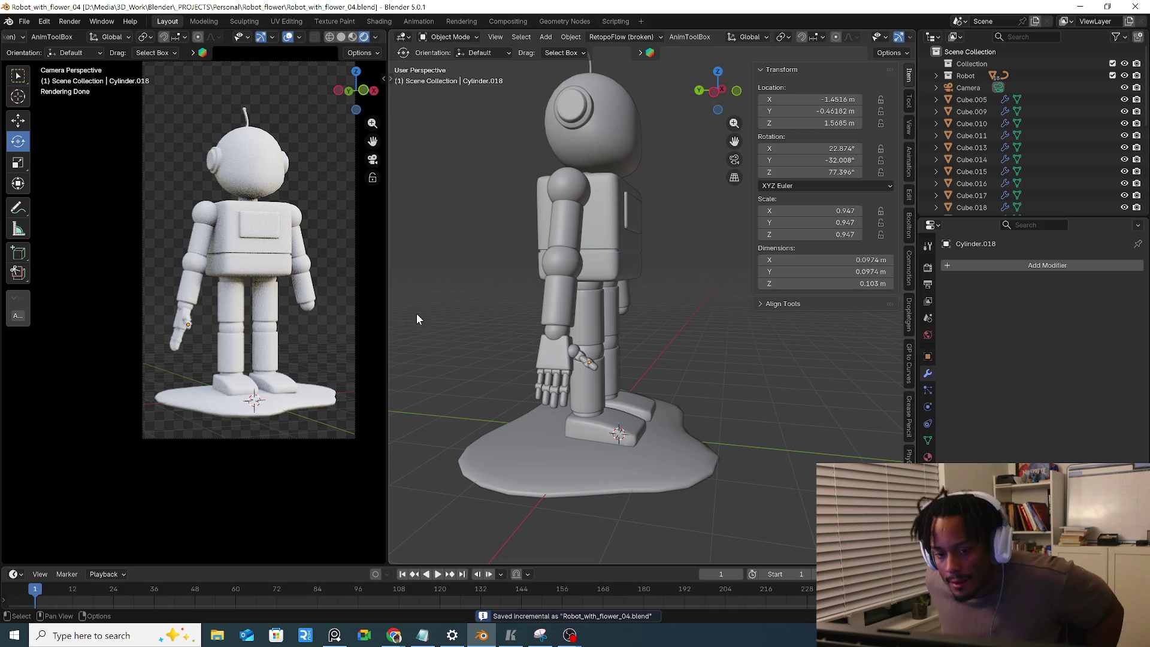
pyautogui.moveTo(659, 320)
pyautogui.mouseDown(button='middle')
pyautogui.moveTo(645, 297)
pyautogui.moveTo(545, 281)
pyautogui.mouseUp(button='middle')
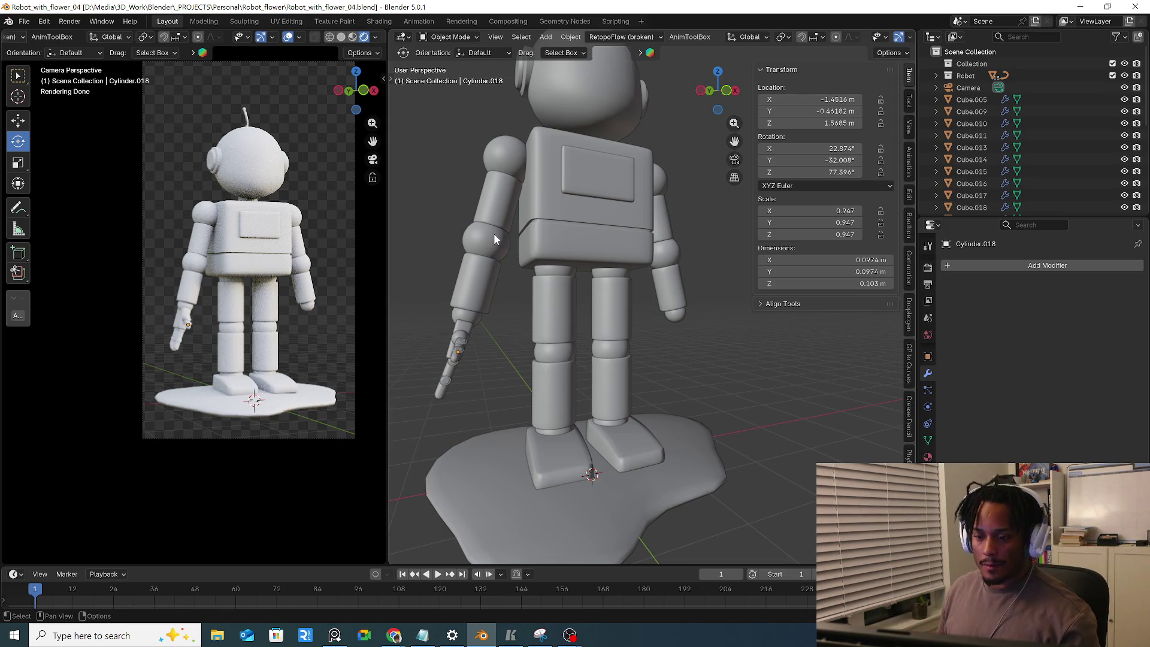
pyautogui.moveTo(479, 340)
pyautogui.mouseDown(button='middle')
pyautogui.moveTo(492, 329)
pyautogui.moveTo(704, 335)
pyautogui.moveTo(614, 343)
pyautogui.moveTo(490, 330)
pyautogui.mouseUp(button='middle')
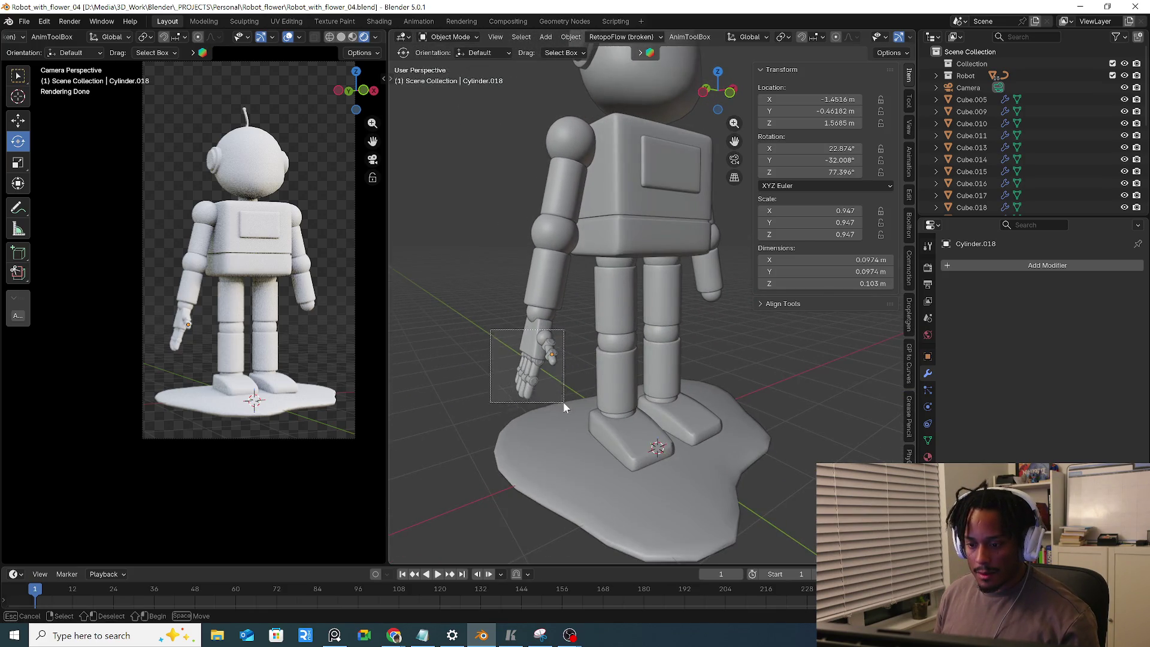
# Select all the hand and finger pieces and join them into one object
pyautogui.moveTo(564, 402); pyautogui.dragTo(565, 400)
pyautogui.moveTo(539, 556)
pyautogui.mouseDown(button='middle')
pyautogui.moveTo(627, 475)
pyautogui.moveTo(542, 338)
pyautogui.mouseUp(button='middle')
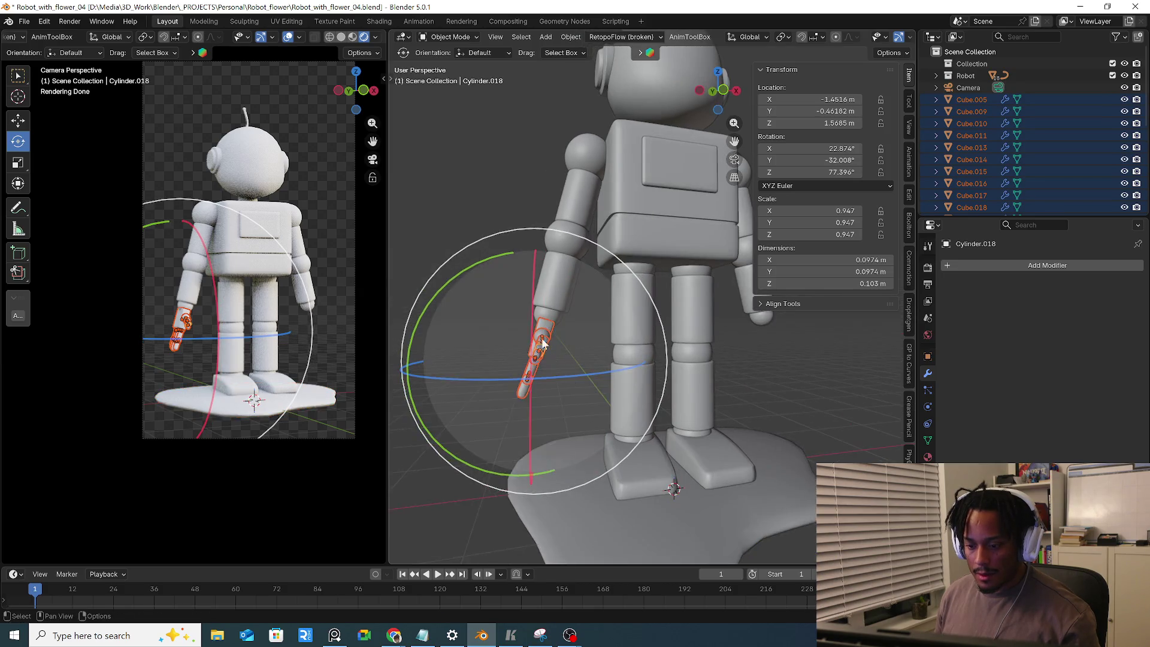
pyautogui.rightClick(542, 338)
pyautogui.click(496, 378)
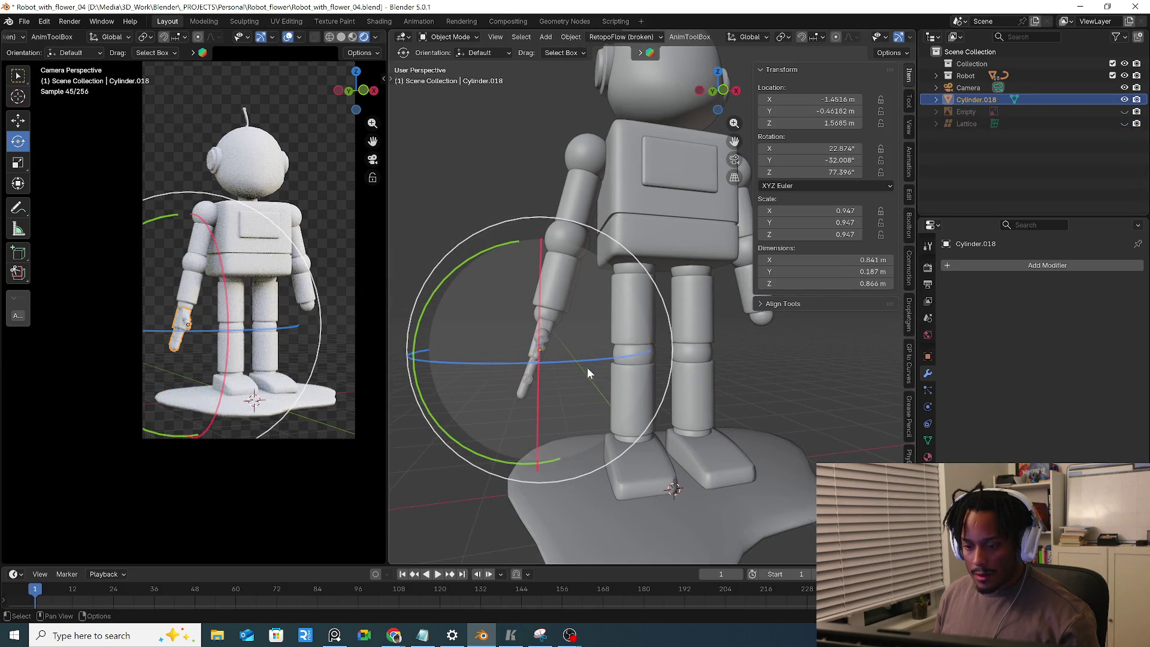
# Add a Mirror modifier to the hand with Cube as the mirror object
pyautogui.press('q')
pyautogui.click(574, 389)
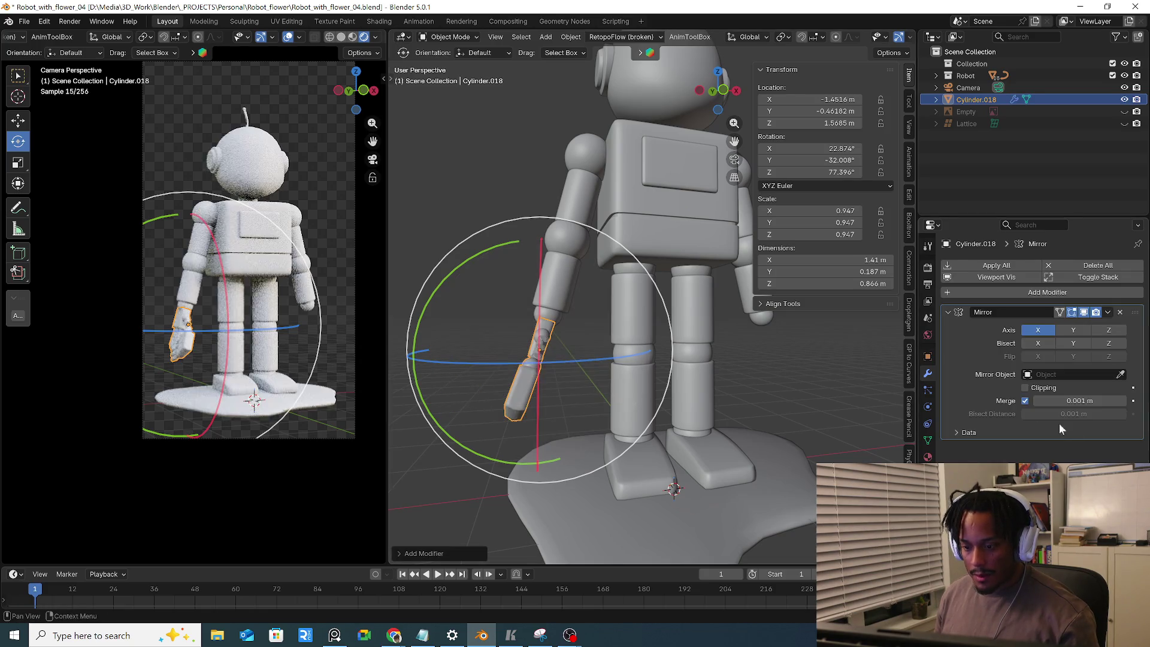
pyautogui.click(712, 243)
pyautogui.scroll(-5, 713, 243)
pyautogui.moveTo(713, 251)
pyautogui.mouseDown(button='middle')
pyautogui.moveTo(849, 387)
pyautogui.moveTo(771, 386)
pyautogui.moveTo(650, 425)
pyautogui.moveTo(634, 404)
pyautogui.moveTo(757, 415)
pyautogui.mouseUp(button='middle')
pyautogui.scroll(3, 597, 382)
pyautogui.moveTo(596, 383); pyautogui.dragTo(574, 369, button='middle')
# Switch to front orthographic view and box-select the arms on both sides
pyautogui.press('KP_1')
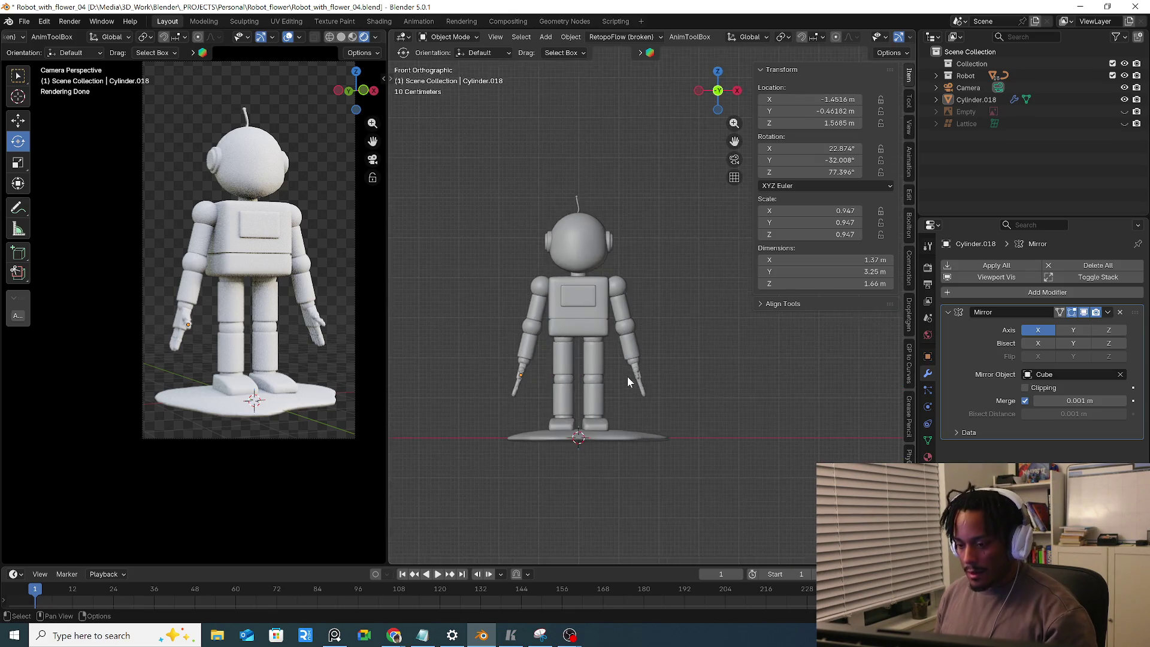
pyautogui.scroll(5, 627, 376)
pyautogui.scroll(-1, 684, 379)
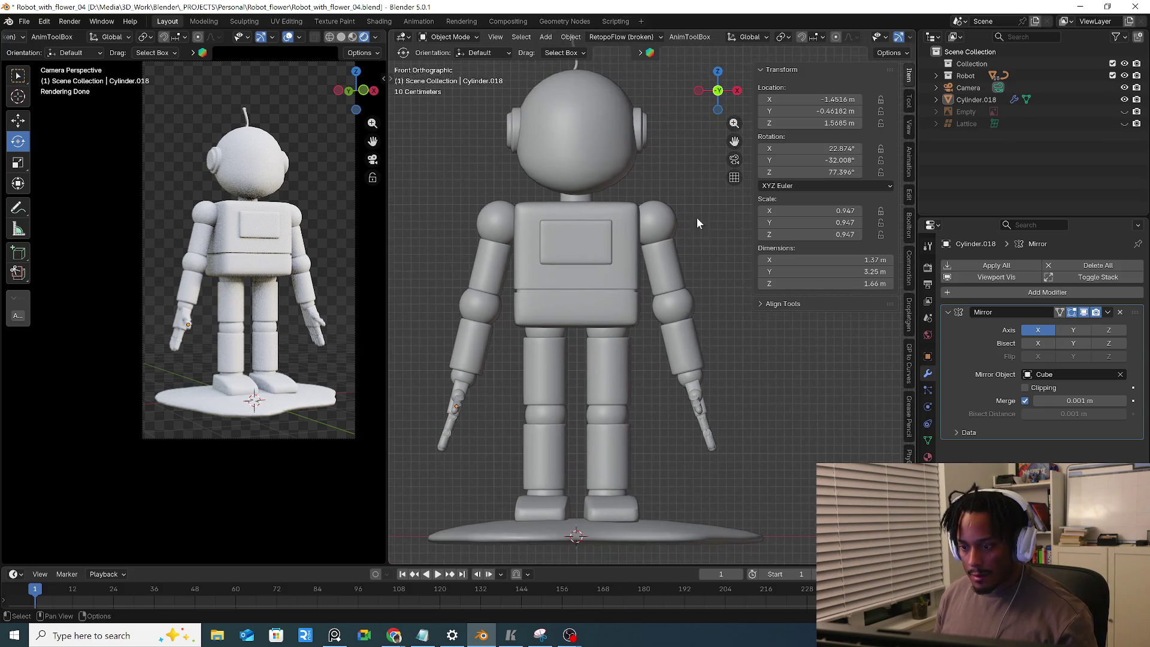
pyautogui.moveTo(686, 444); pyautogui.dragTo(686, 443)
pyautogui.moveTo(470, 185)
pyautogui.keyDown('shift'); pyautogui.mouseDown(button='middle')
pyautogui.moveTo(511, 161)
pyautogui.moveTo(539, 179)
pyautogui.mouseUp(button='middle'); pyautogui.keyUp('shift')
pyautogui.moveTo(492, 201); pyautogui.dragTo(590, 475)
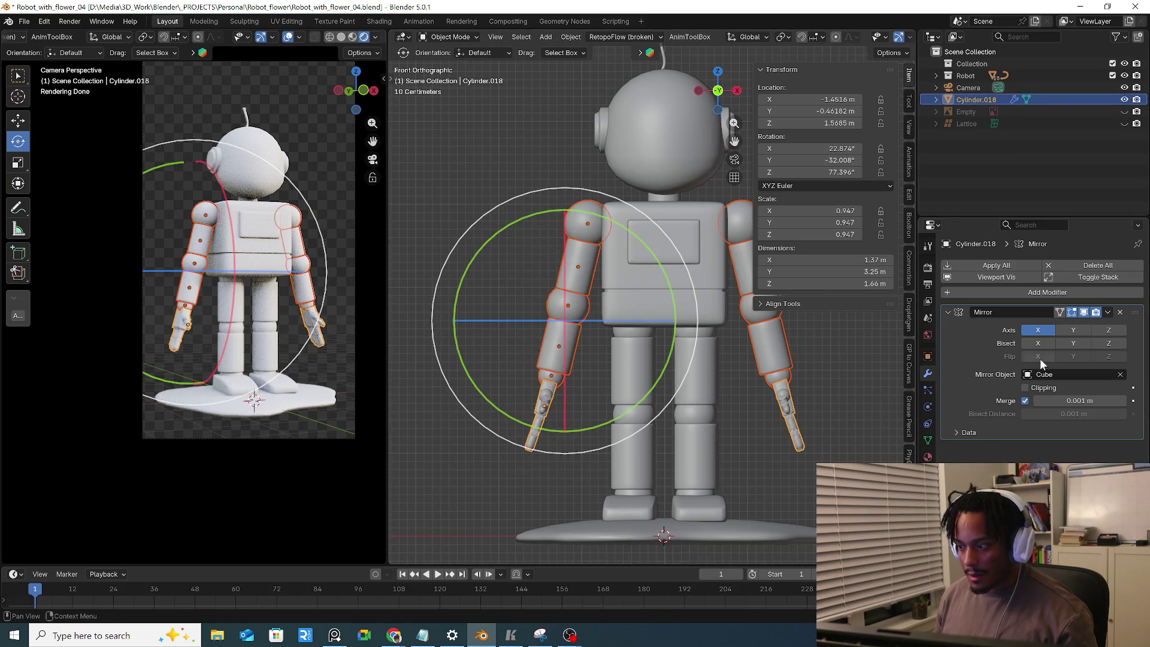
# Rotate and move the arm to angle it slightly out from the shoulder
pyautogui.click(1083, 312)
pyautogui.click(1083, 312)
pyautogui.press('r')
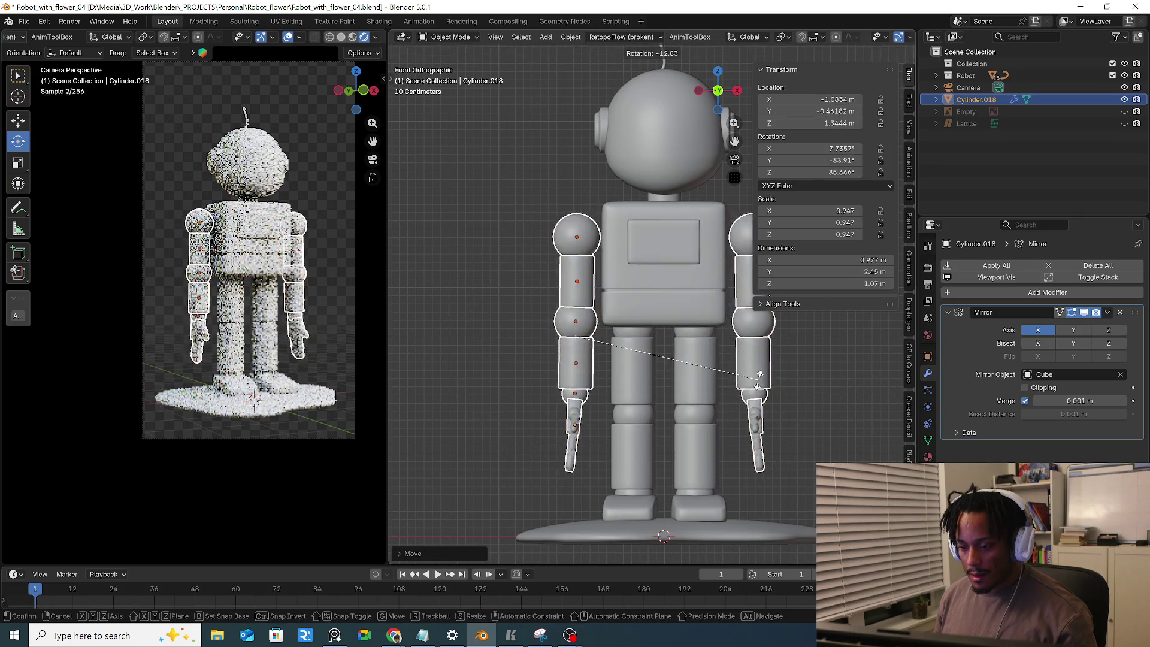
pyautogui.click(759, 374)
pyautogui.press('g')
pyautogui.click(770, 471)
pyautogui.press('r')
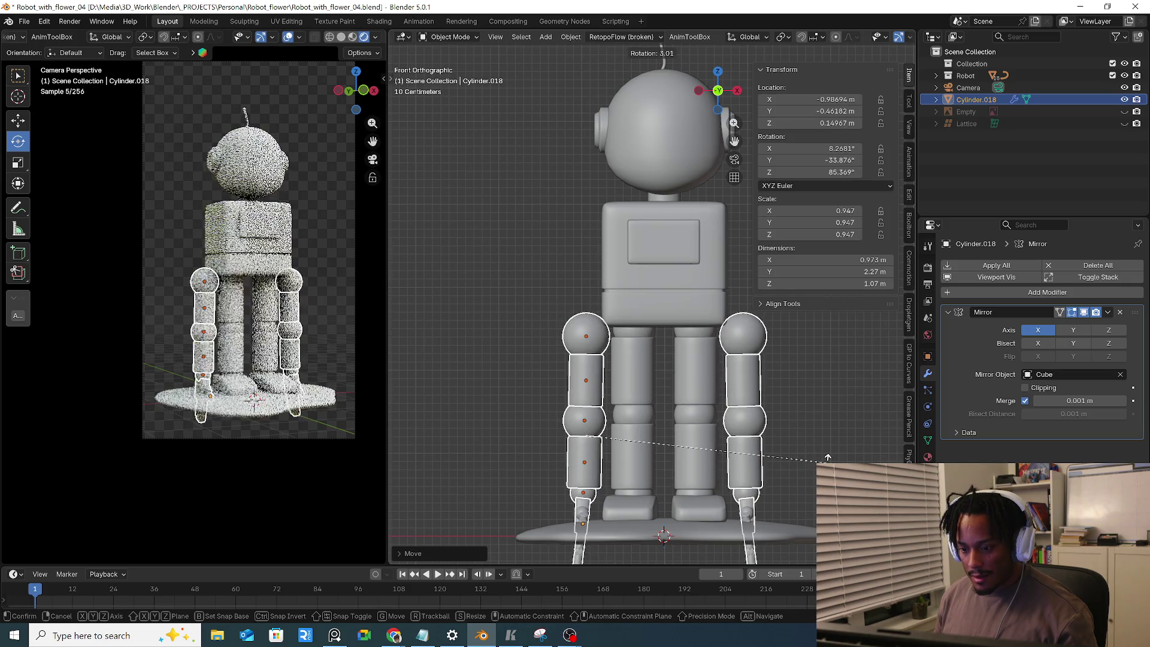
pyautogui.click(827, 457)
# Undo the arm changes and abandon a trial resize, restoring the outward swing
pyautogui.rightClick(827, 459)
pyautogui.press('Escape')
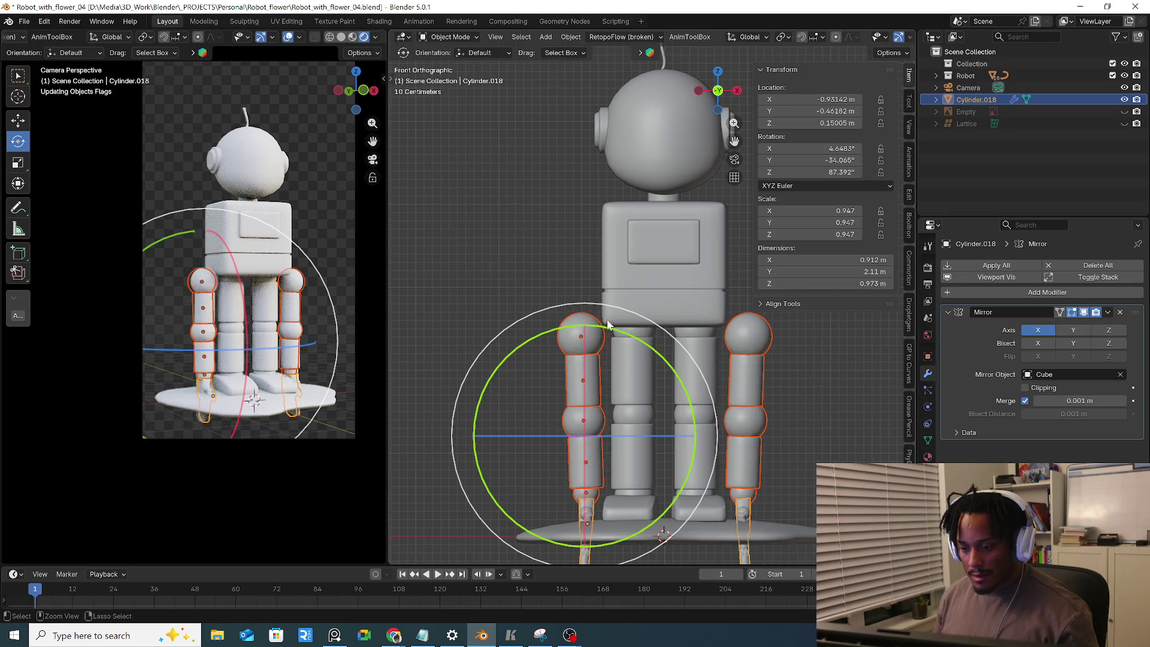
pyautogui.hotkey('ctrl', 'z')
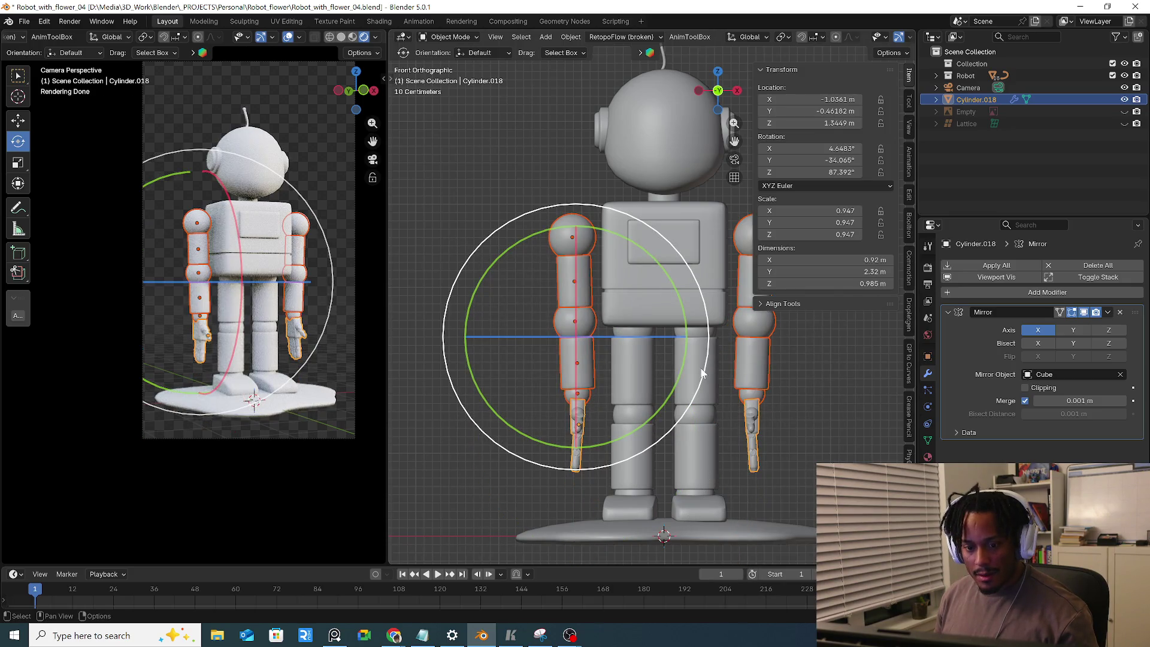
pyautogui.press('s')
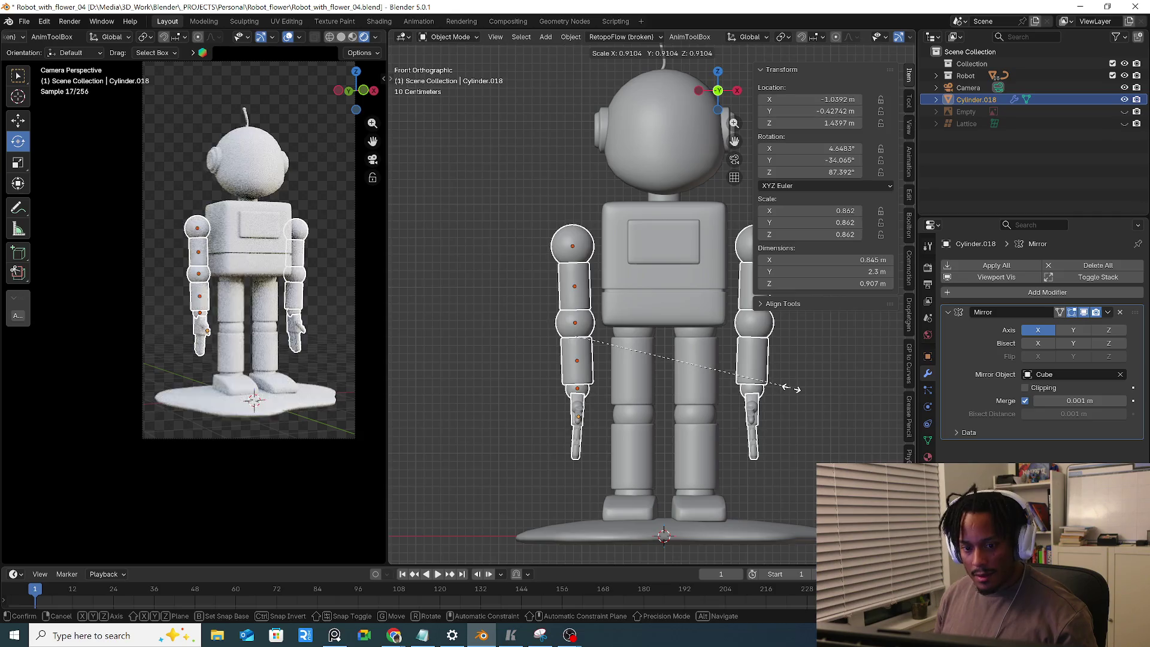
pyautogui.click(804, 398)
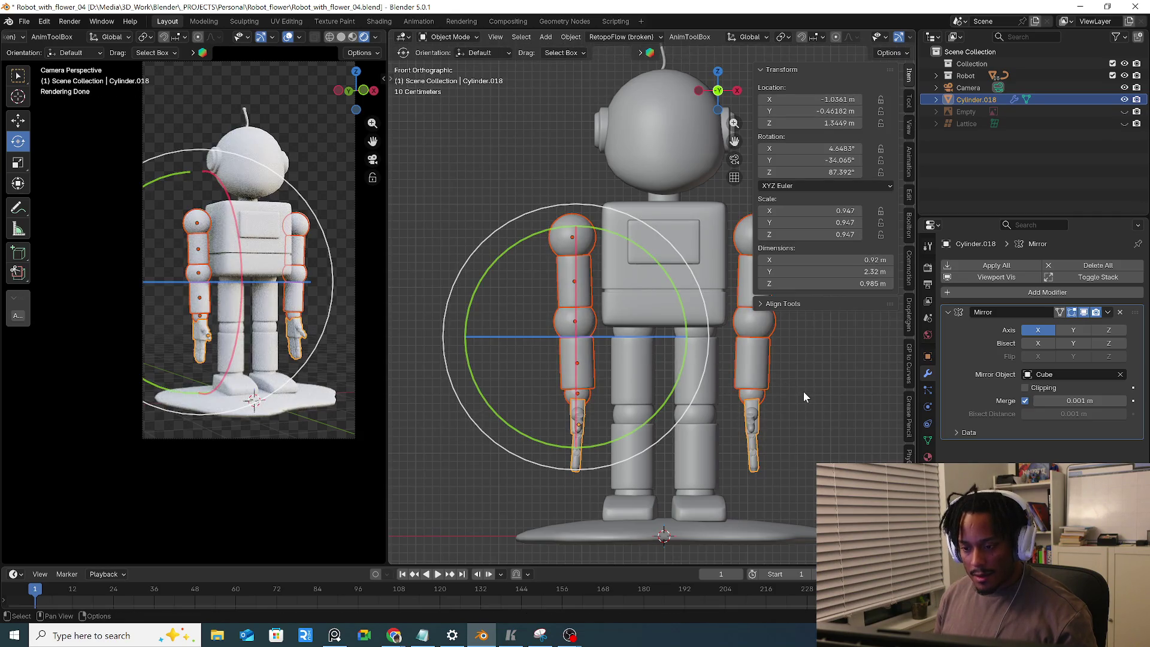
pyautogui.hotkey('ctrl', 'z')
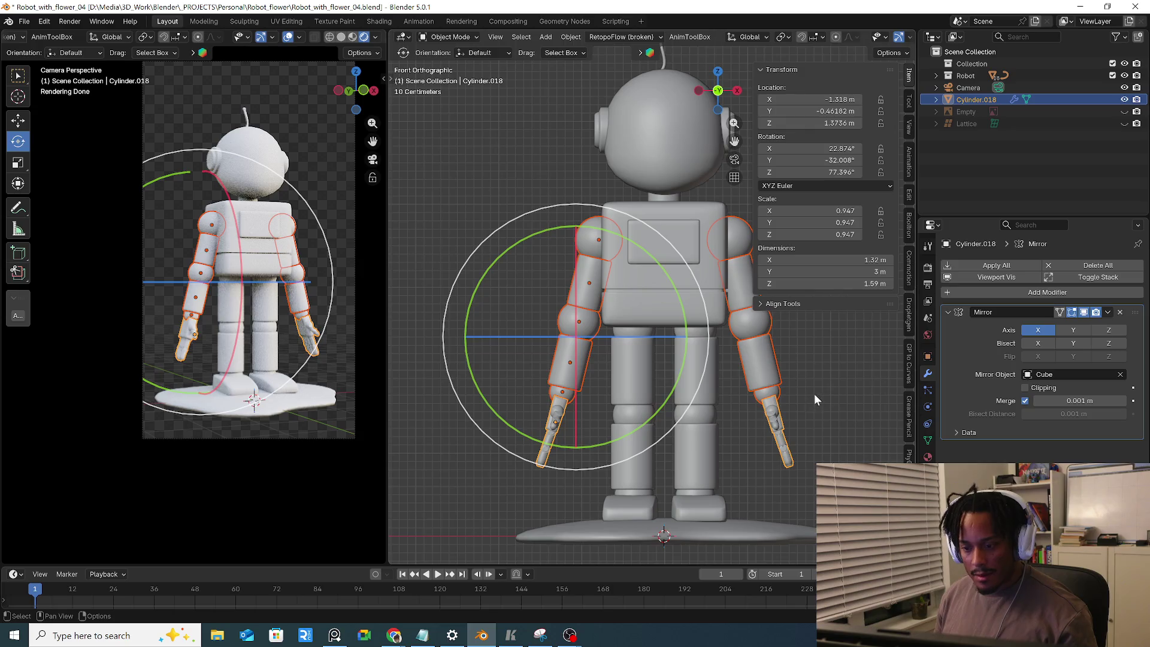
# Scale the arm down to 0.911 and move it back into place
pyautogui.press('s')
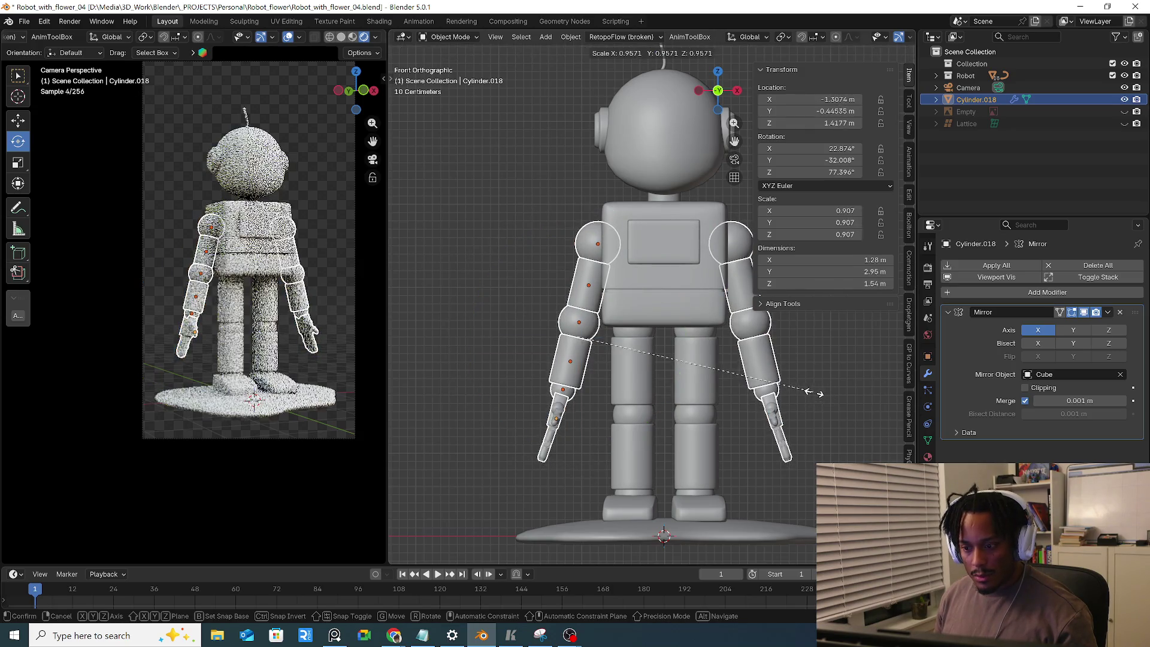
pyautogui.click(816, 390)
pyautogui.press('g')
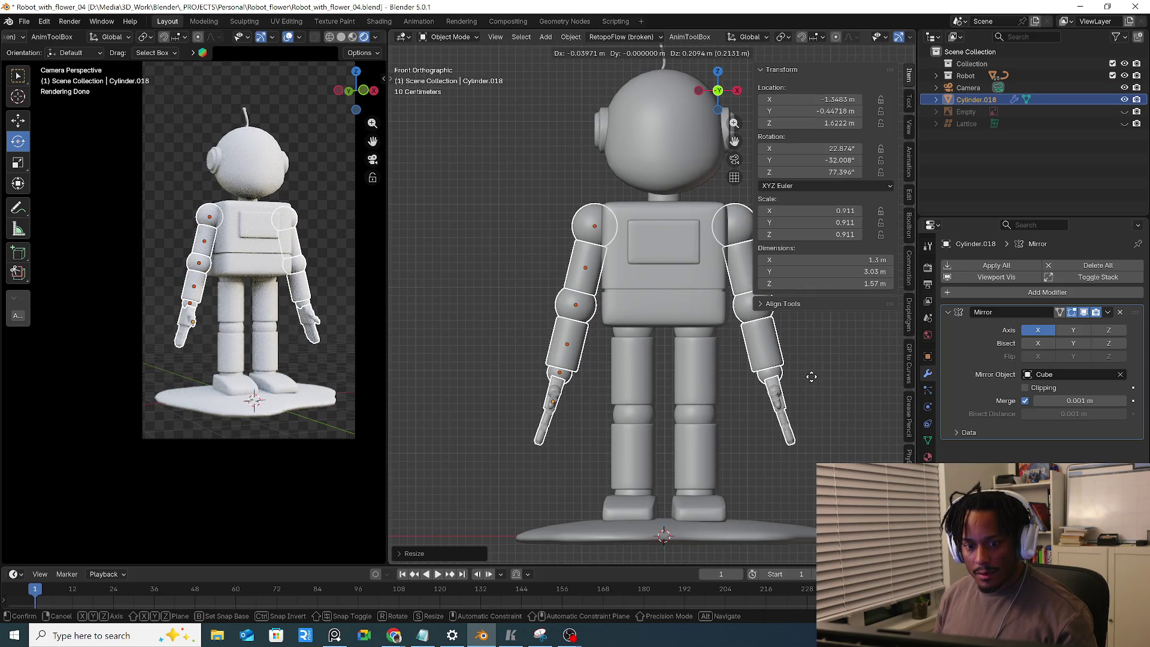
pyautogui.click(811, 376)
# Select both arms, test a rotation toward a T-pose, then cancel it
pyautogui.click(793, 382)
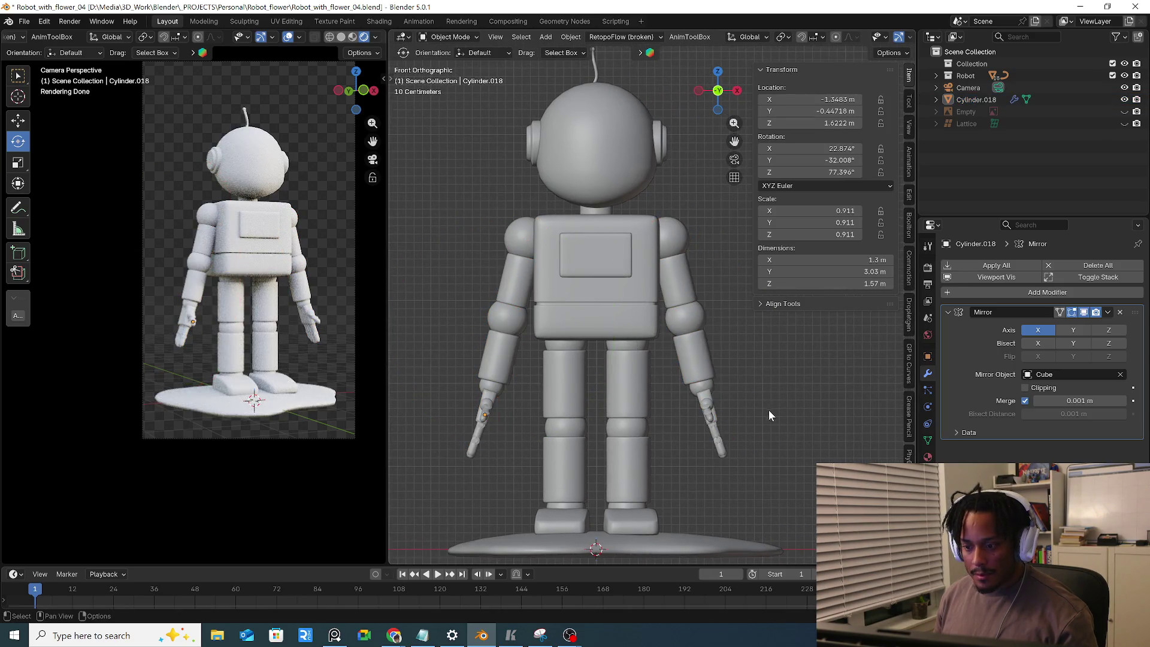
pyautogui.moveTo(420, 227); pyautogui.dragTo(518, 446)
pyautogui.keyDown('shift'); pyautogui.moveTo(758, 332); pyautogui.dragTo(777, 319, button='middle'); pyautogui.keyUp('shift')
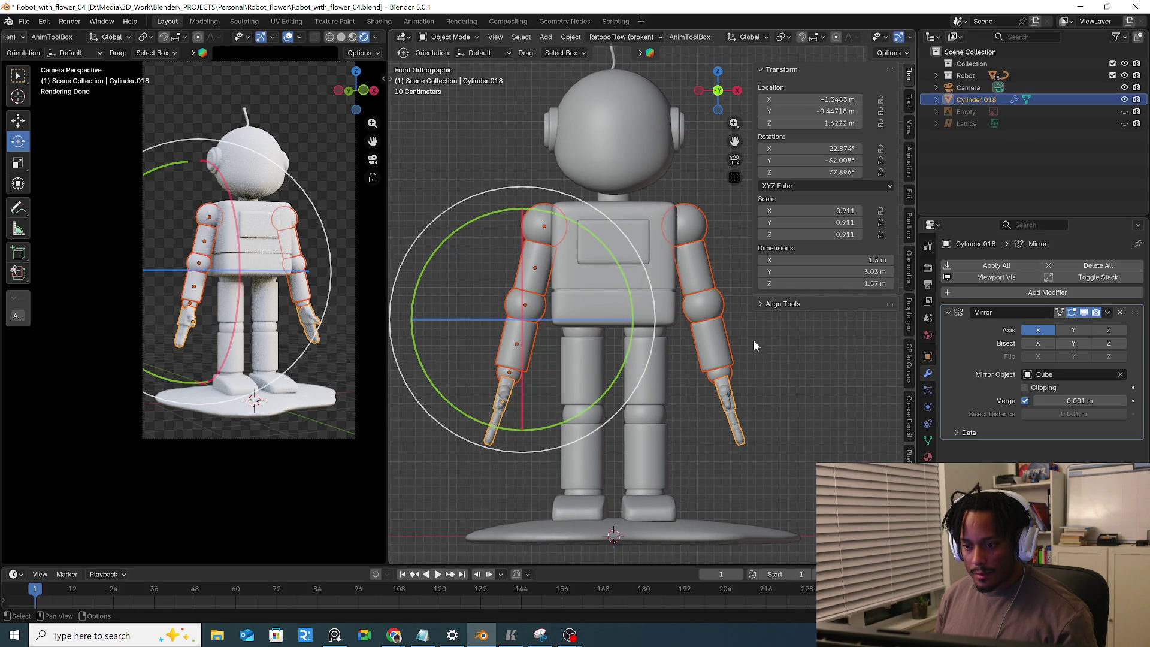
pyautogui.press('r')
pyautogui.press('Escape')
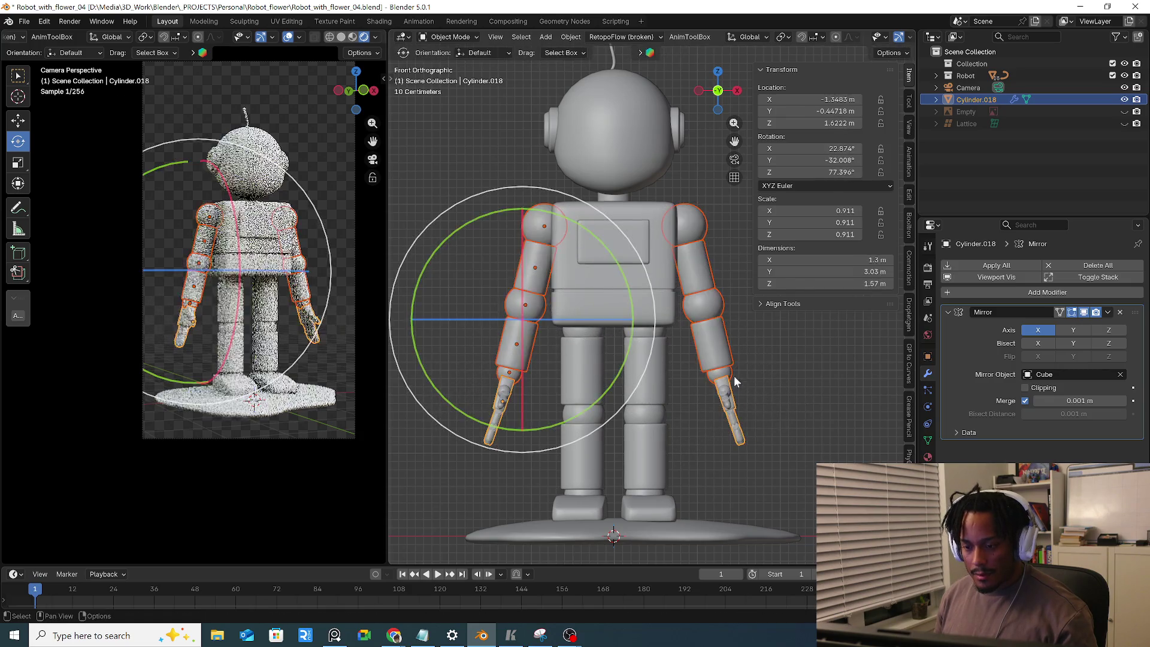
pyautogui.click(553, 238)
pyautogui.click(495, 157)
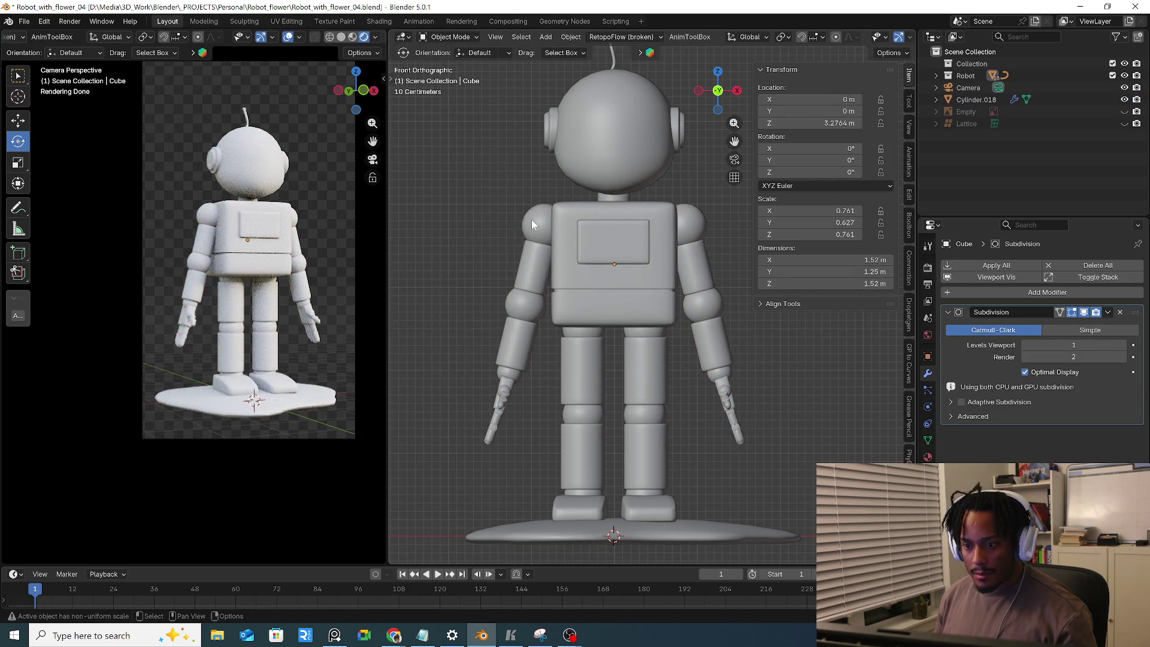
# Snap the 3D cursor to the shoulder ball and set the pivot point to 3D Cursor
pyautogui.click(531, 219)
pyautogui.hotkey('shift', 's')
pyautogui.click(535, 298)
pyautogui.click(779, 37)
pyautogui.click(802, 77)
# Swing the arm up about 90° around the shoulder so it stretches straight out sideways
pyautogui.click(478, 264)
pyautogui.moveTo(465, 189); pyautogui.dragTo(528, 462)
pyautogui.press('r')
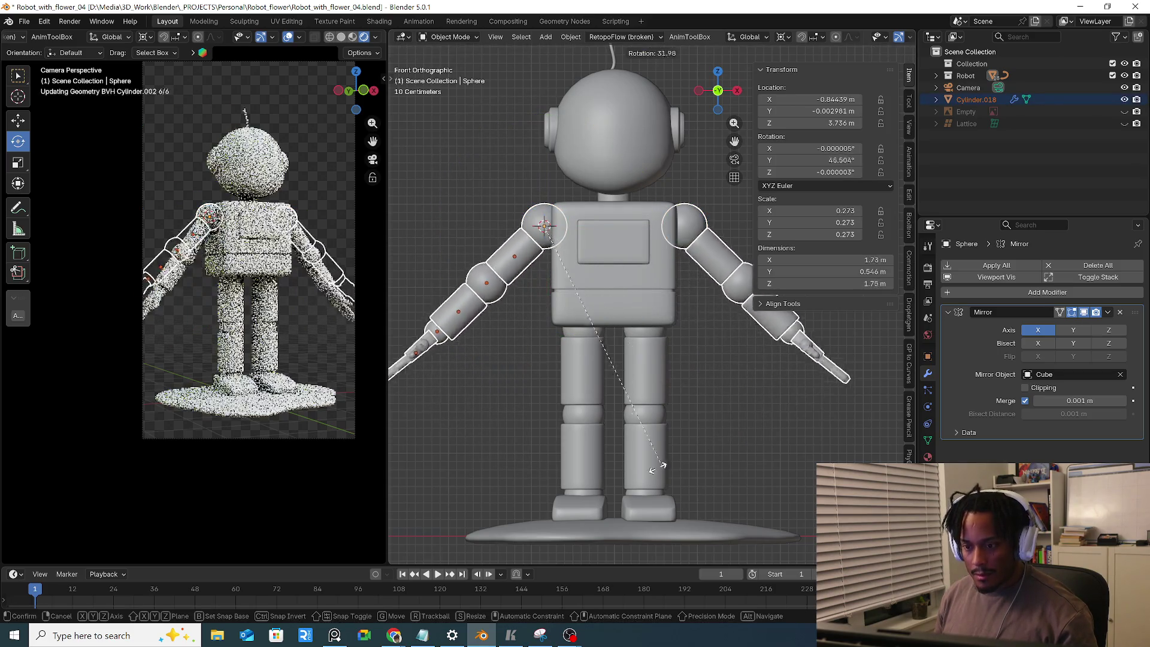
pyautogui.click(494, 418)
pyautogui.scroll(-1, 493, 418)
pyautogui.keyDown('shift'); pyautogui.moveTo(534, 429); pyautogui.dragTo(576, 431, button='middle'); pyautogui.keyUp('shift')
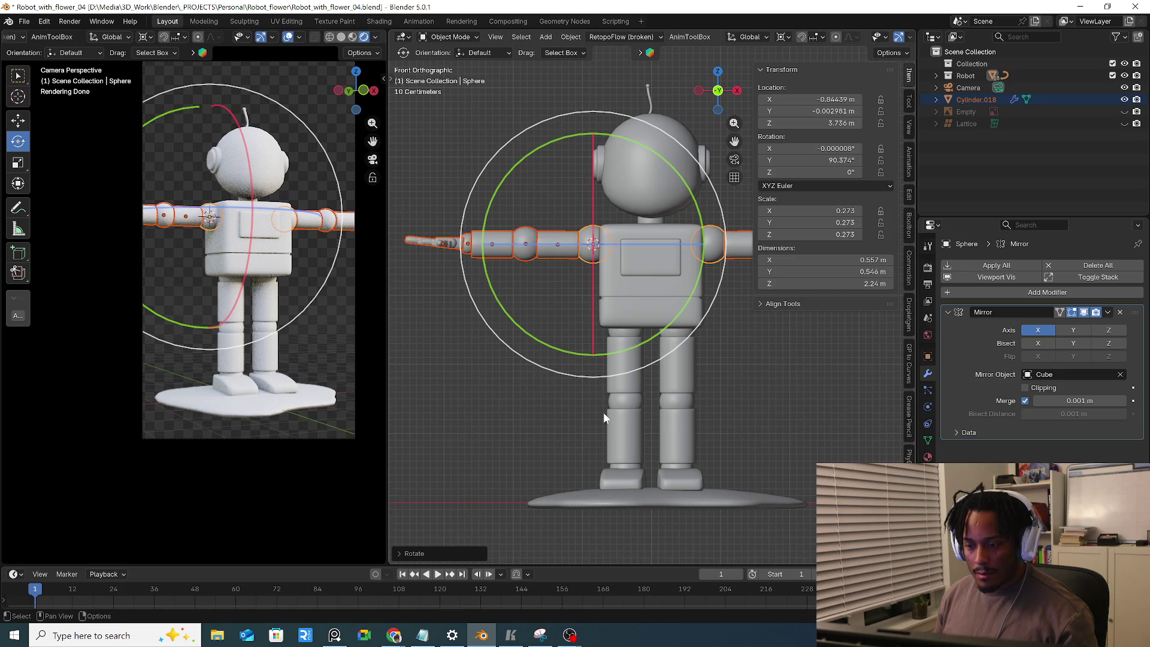
pyautogui.moveTo(603, 418)
pyautogui.mouseDown(button='middle')
pyautogui.moveTo(811, 429)
pyautogui.moveTo(613, 414)
pyautogui.moveTo(623, 412)
pyautogui.moveTo(678, 430)
pyautogui.moveTo(595, 422)
pyautogui.moveTo(703, 425)
pyautogui.moveTo(751, 440)
pyautogui.moveTo(760, 463)
pyautogui.moveTo(713, 479)
pyautogui.moveTo(764, 451)
pyautogui.moveTo(749, 419)
pyautogui.moveTo(740, 442)
pyautogui.moveTo(728, 415)
pyautogui.moveTo(744, 415)
pyautogui.moveTo(663, 418)
pyautogui.moveTo(707, 416)
pyautogui.mouseUp(button='middle')
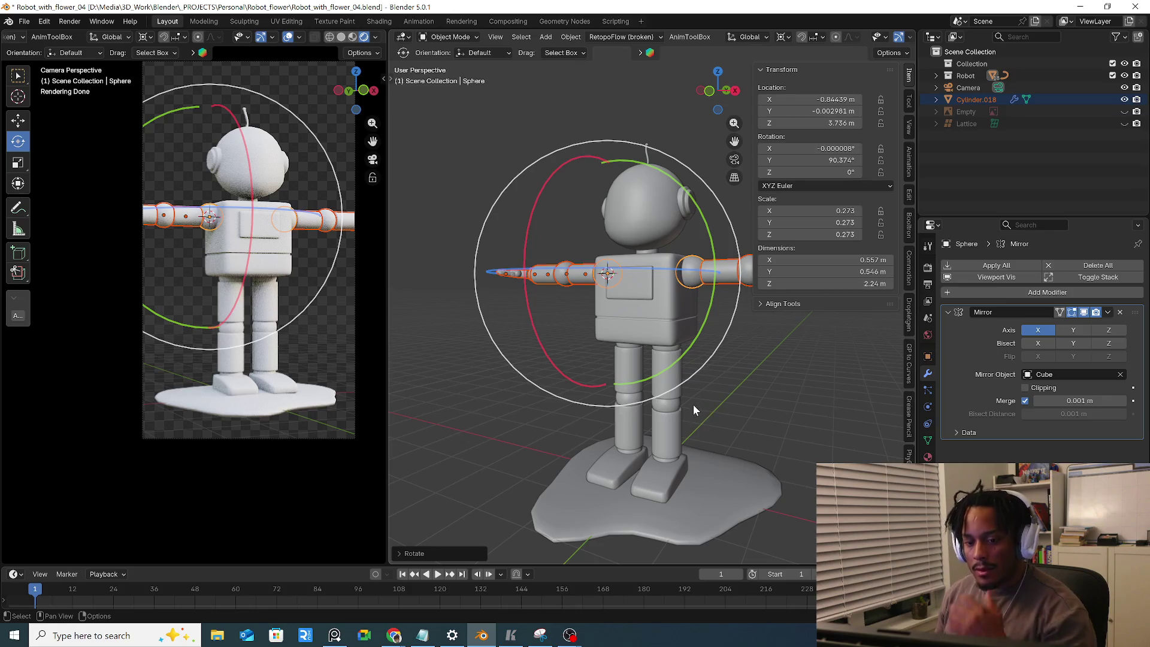
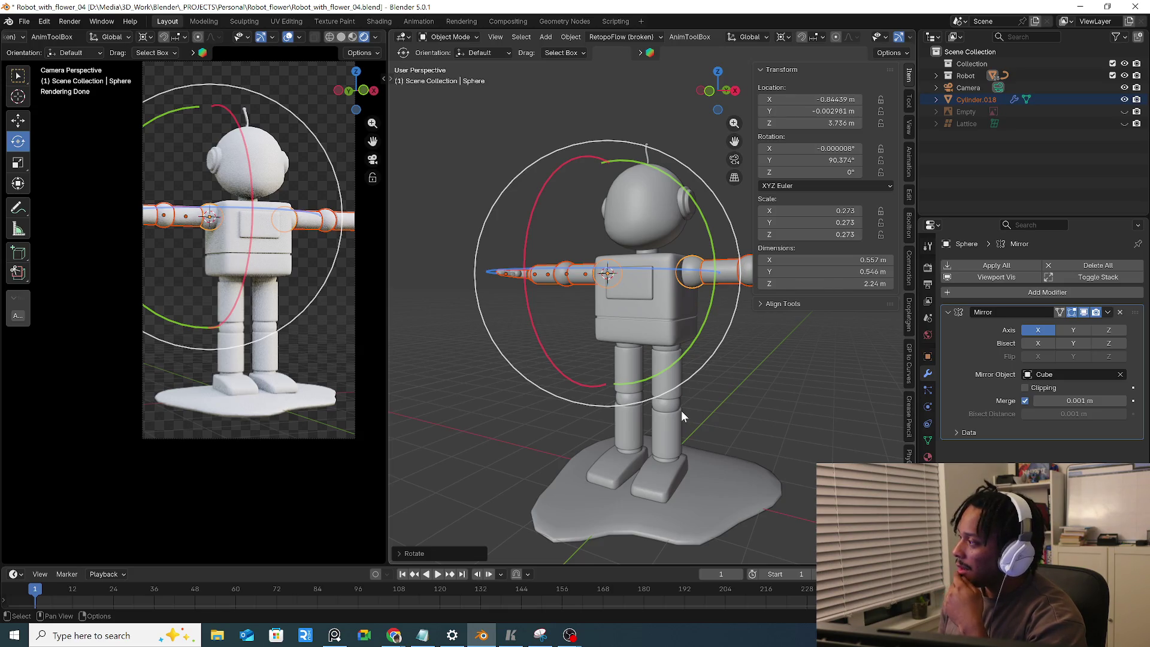
# Try lowering the arms, then undo back to the T-pose and reframe the robot
pyautogui.moveTo(675, 413)
pyautogui.mouseDown(button='middle')
pyautogui.moveTo(696, 430)
pyautogui.moveTo(717, 423)
pyautogui.mouseUp(button='middle')
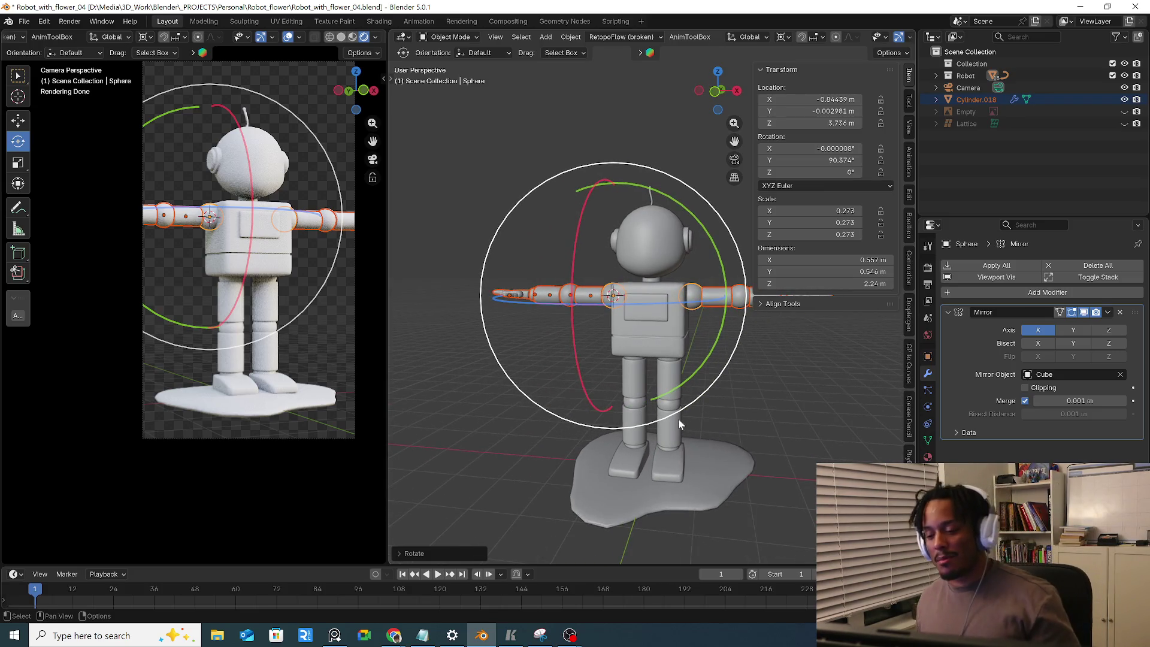
pyautogui.moveTo(598, 361)
pyautogui.mouseDown()
pyautogui.moveTo(546, 333)
pyautogui.moveTo(575, 344)
pyautogui.mouseUp()
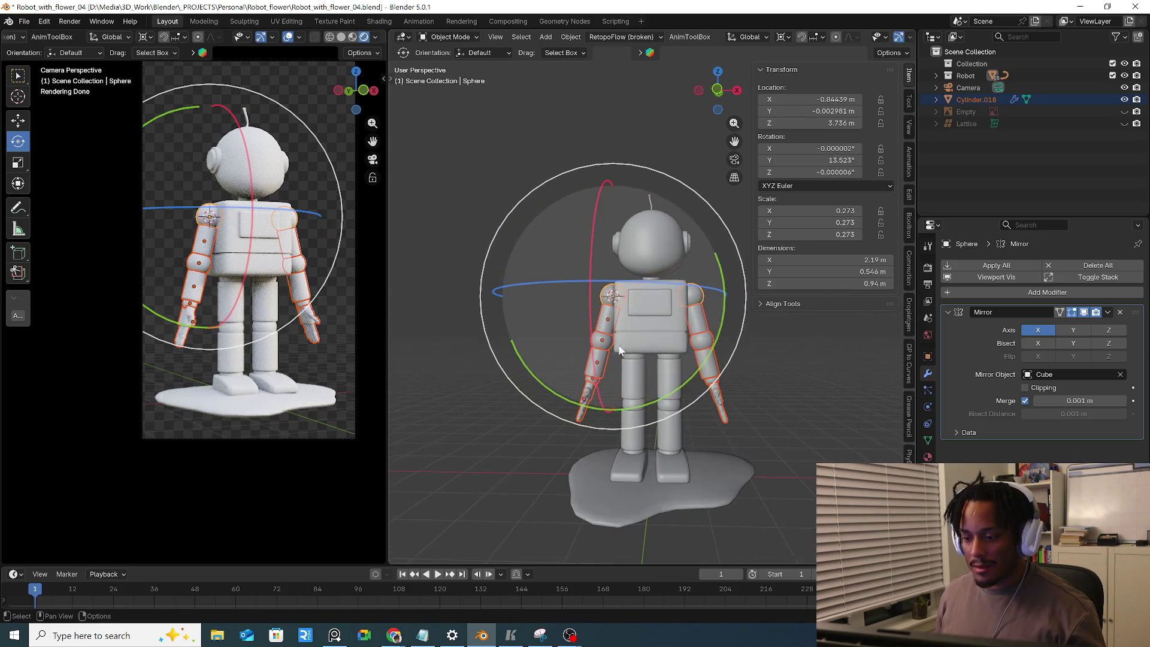
pyautogui.hotkey('alt', 'a')
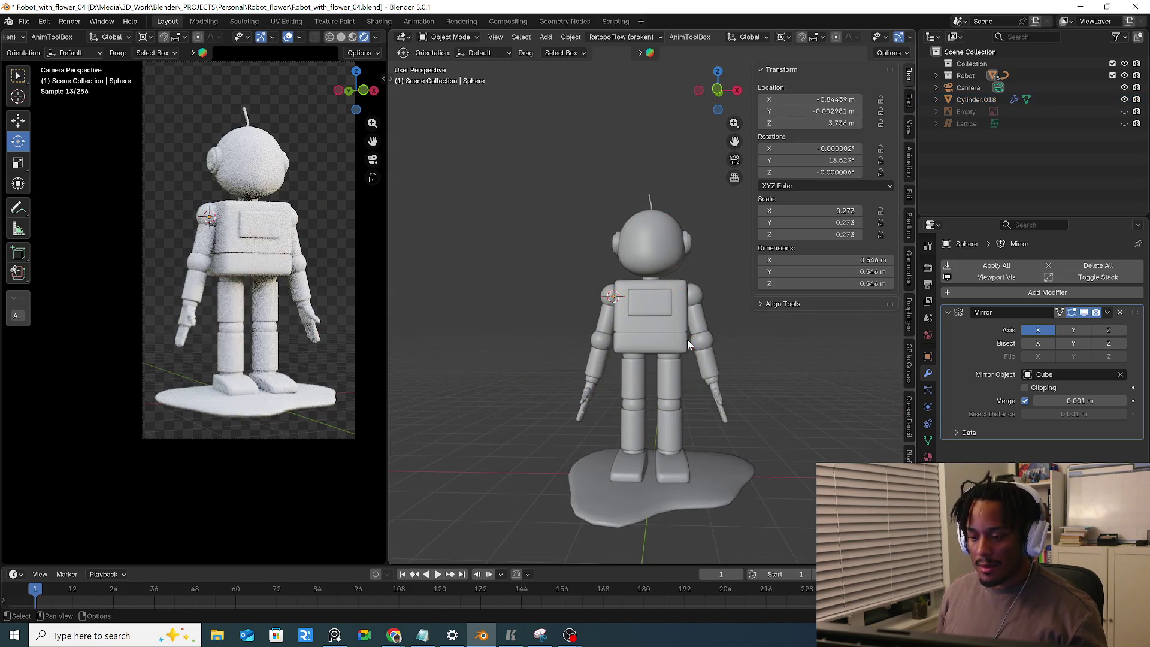
pyautogui.click(45, 22)
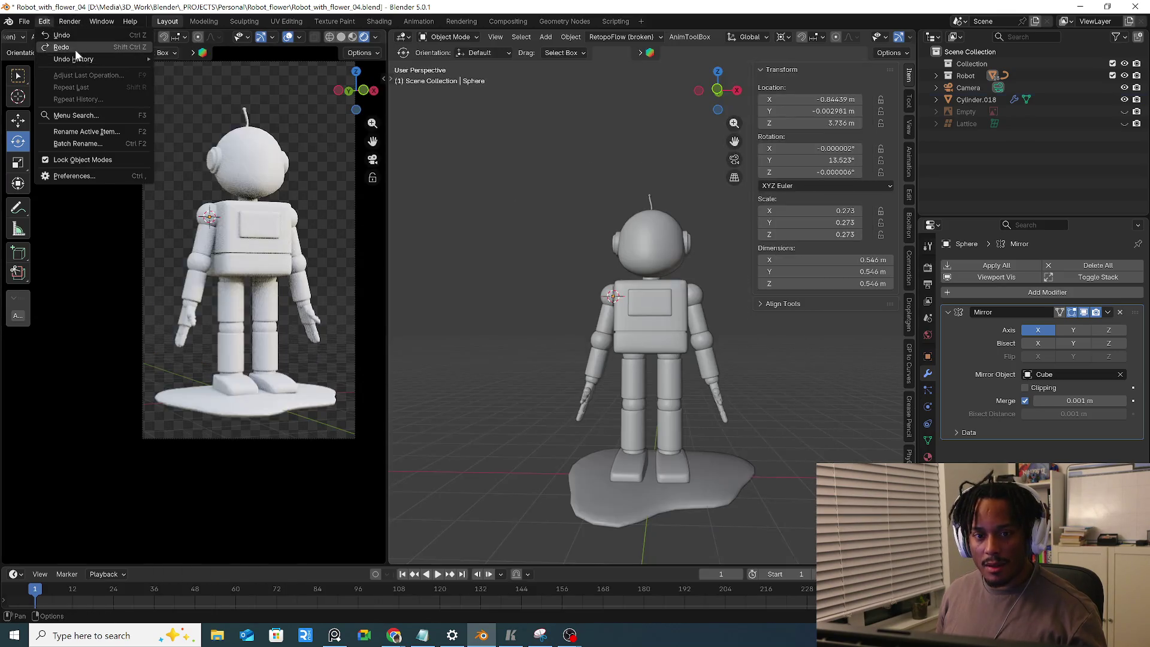
pyautogui.click(61, 35)
pyautogui.click(45, 22)
pyautogui.click(55, 48)
pyautogui.hotkey('alt', 'a')
pyautogui.moveTo(684, 364)
pyautogui.mouseDown(button='middle')
pyautogui.moveTo(697, 403)
pyautogui.moveTo(645, 375)
pyautogui.mouseUp(button='middle')
pyautogui.scroll(-2, 305, 297)
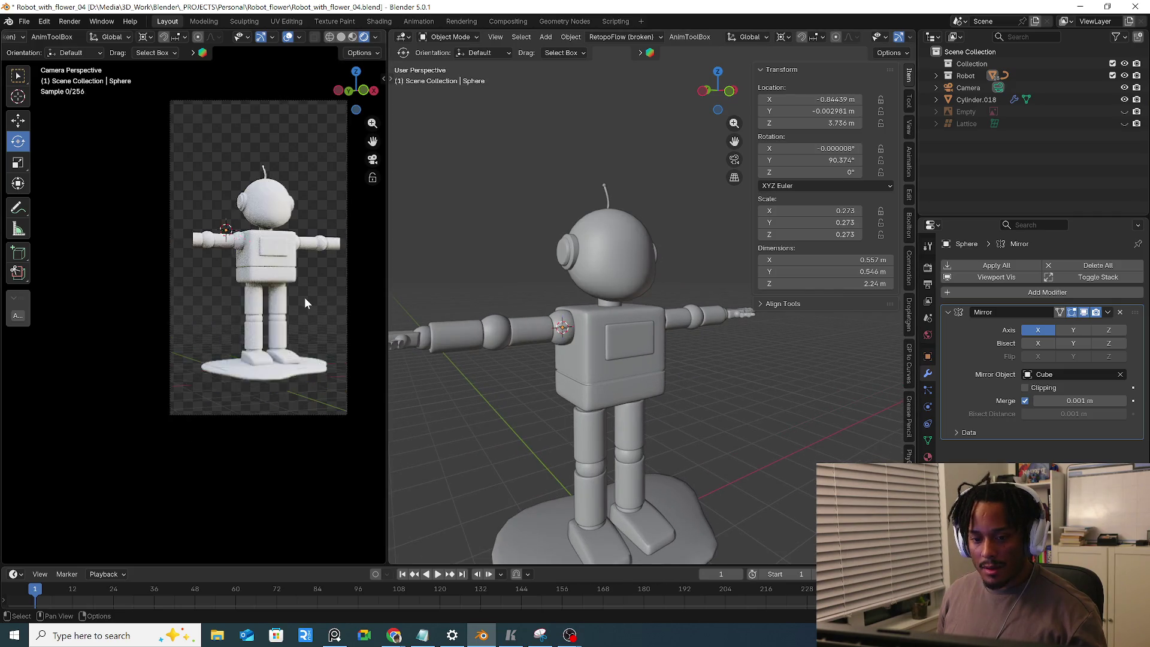
pyautogui.keyDown('shift'); pyautogui.moveTo(304, 297); pyautogui.dragTo(270, 317, button='middle'); pyautogui.keyUp('shift')
pyautogui.moveTo(692, 400)
pyautogui.mouseDown(button='middle')
pyautogui.moveTo(604, 326)
pyautogui.moveTo(595, 297)
pyautogui.moveTo(773, 318)
pyautogui.moveTo(680, 326)
pyautogui.moveTo(632, 300)
pyautogui.mouseUp(button='middle')
# Snap the 3D cursor to a front vertex on the robot's head
pyautogui.click(595, 297)
pyautogui.press('Tab')
pyautogui.scroll(3, 605, 304)
pyautogui.scroll(2, 605, 304)
pyautogui.press('Tab')
pyautogui.scroll(2, 680, 326)
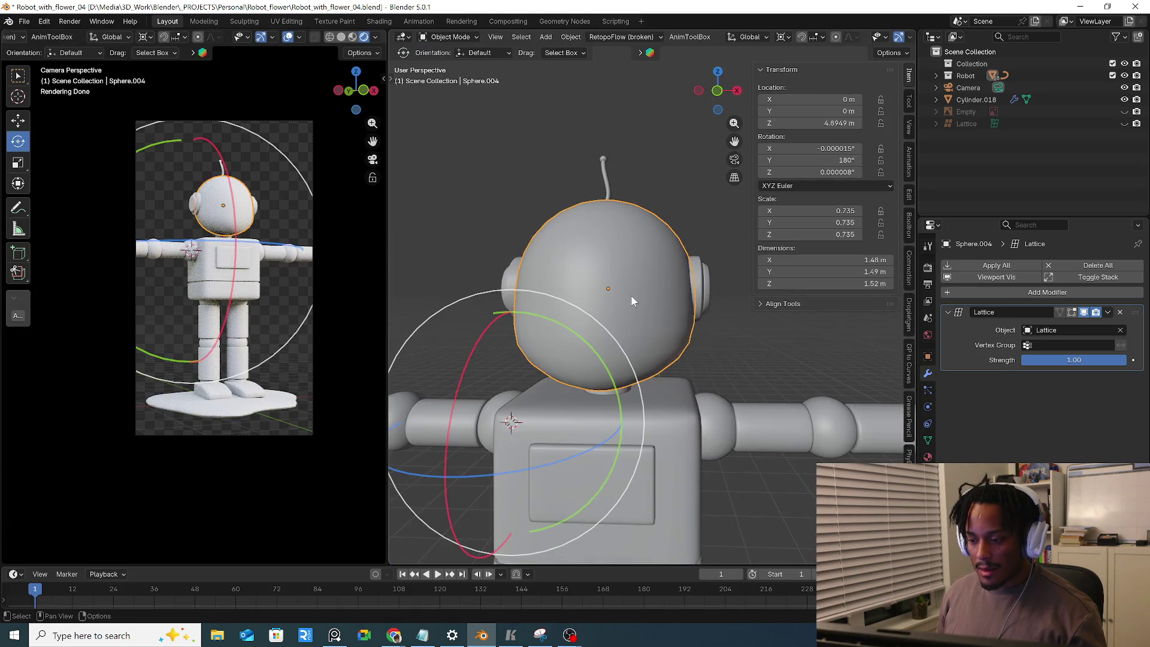
pyautogui.press('Tab')
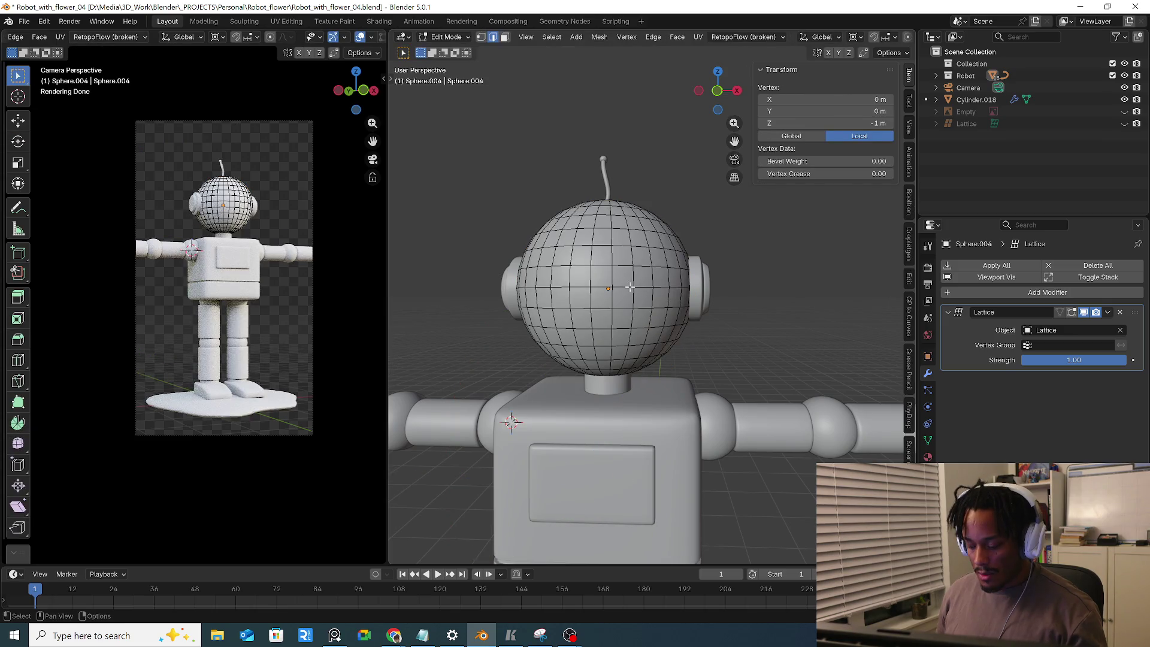
pyautogui.press('KP_1')
pyautogui.press('1')
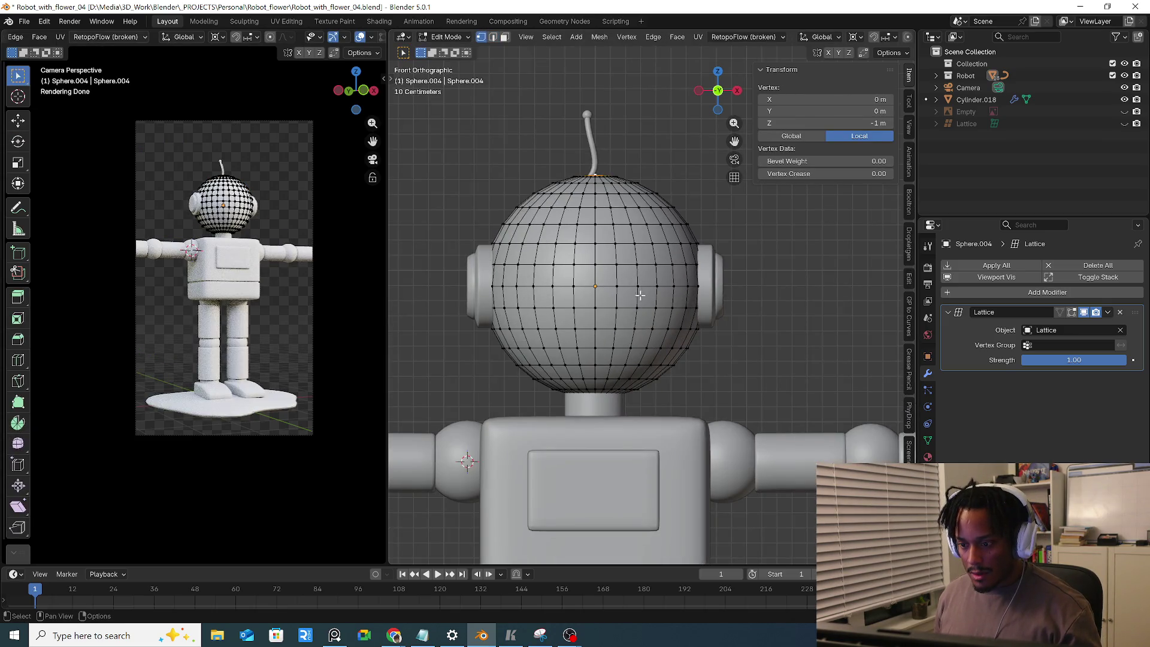
pyautogui.click(555, 264)
pyautogui.hotkey('ctrl', 'Tab')
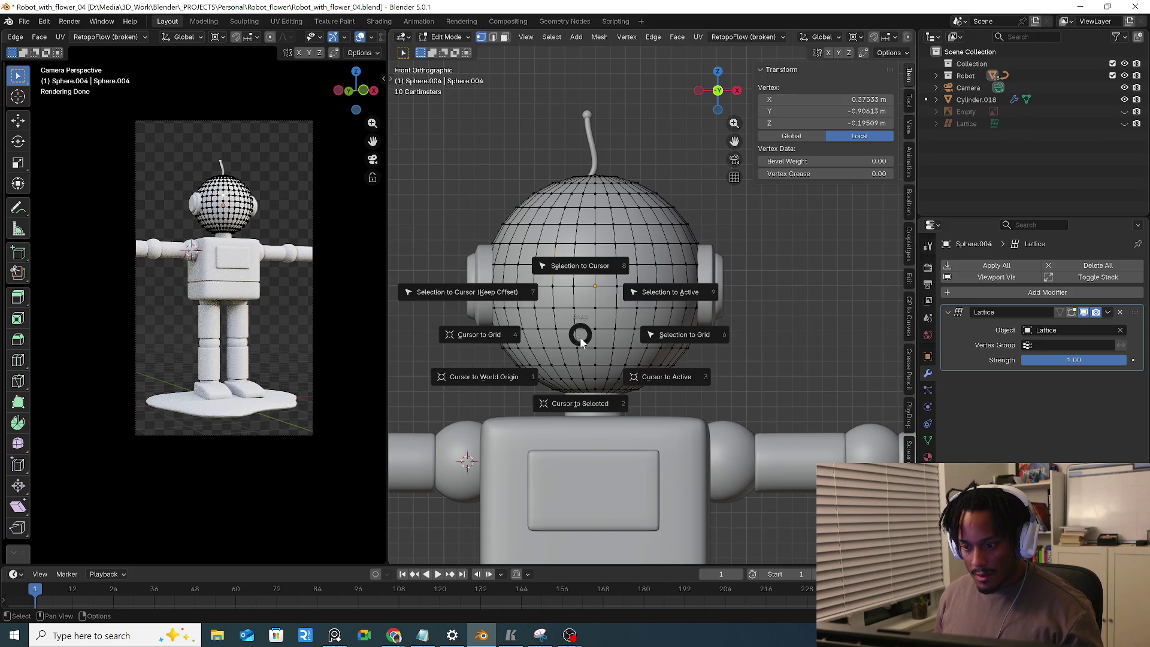
pyautogui.press('Tab')
# Add a round cube at the cursor and scale it to 0.108 as the first eye
pyautogui.rightClick(606, 323)
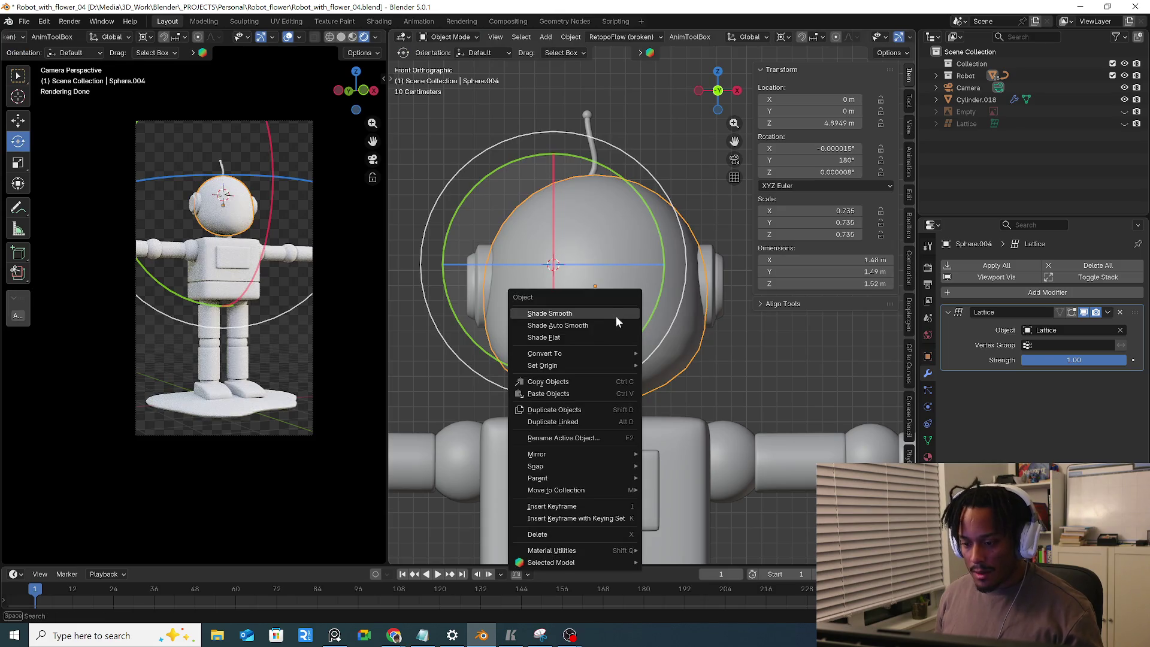
pyautogui.moveTo(634, 355)
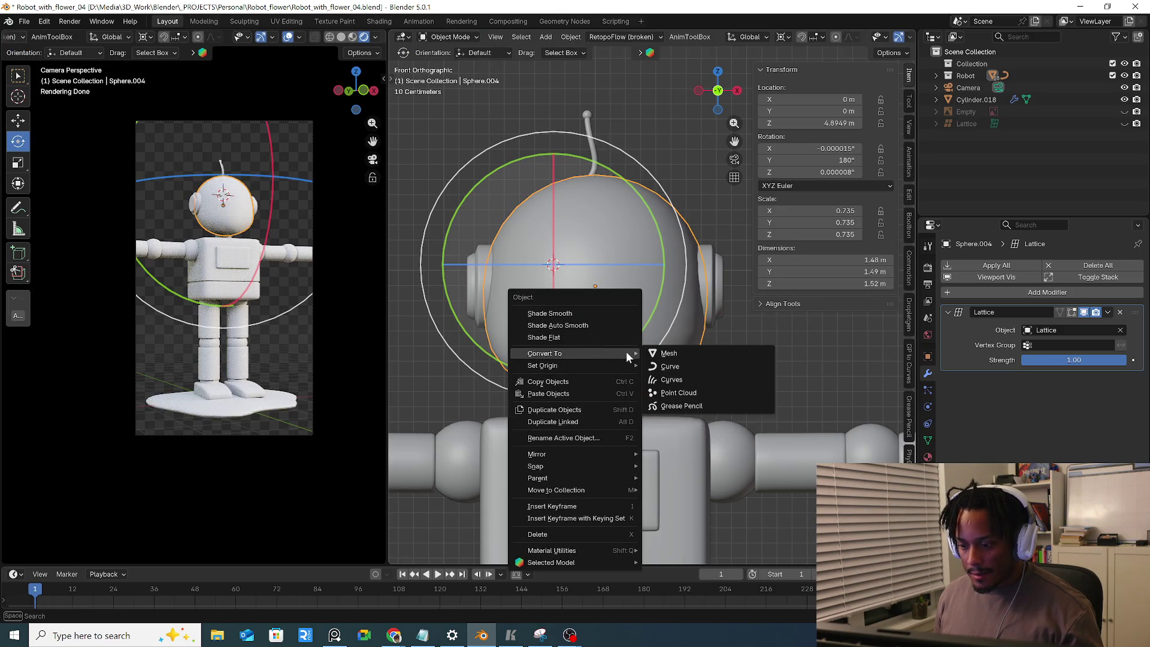
pyautogui.press('Escape')
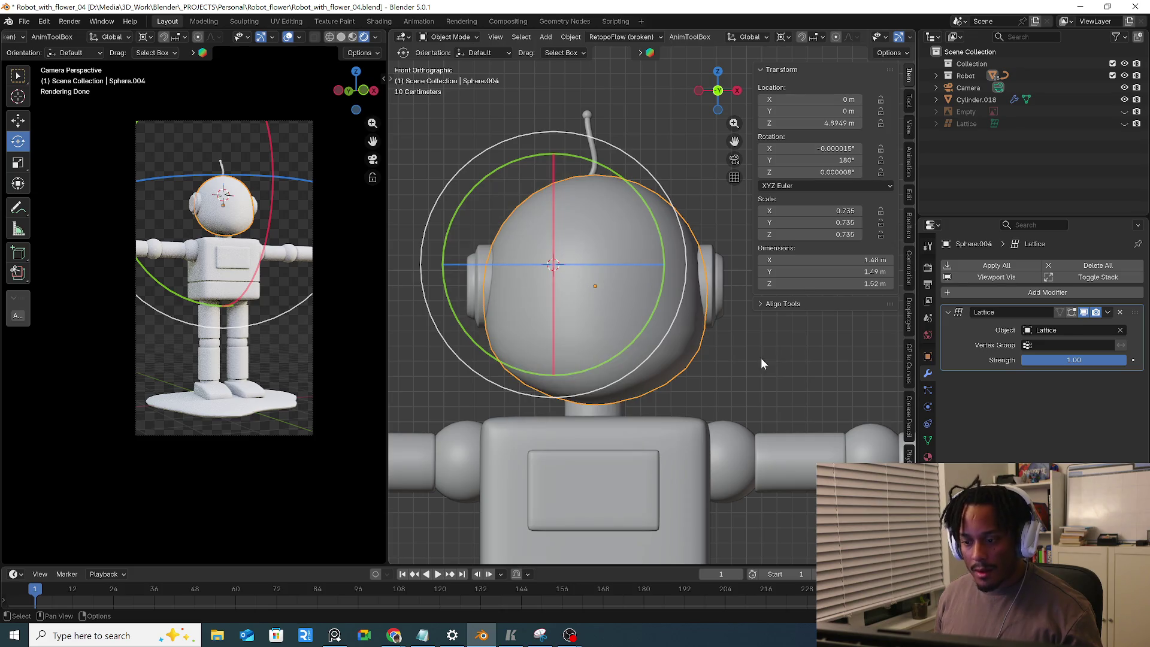
pyautogui.hotkey('shift', 'a')
pyautogui.moveTo(742, 362)
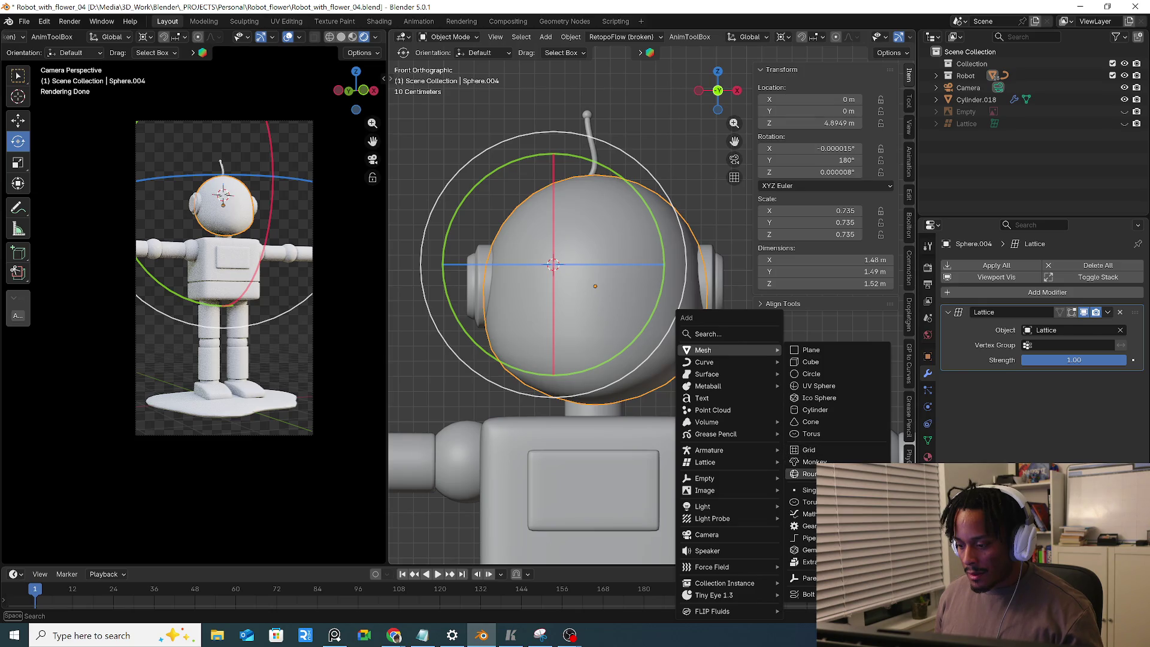
pyautogui.click(806, 474)
pyautogui.press('s')
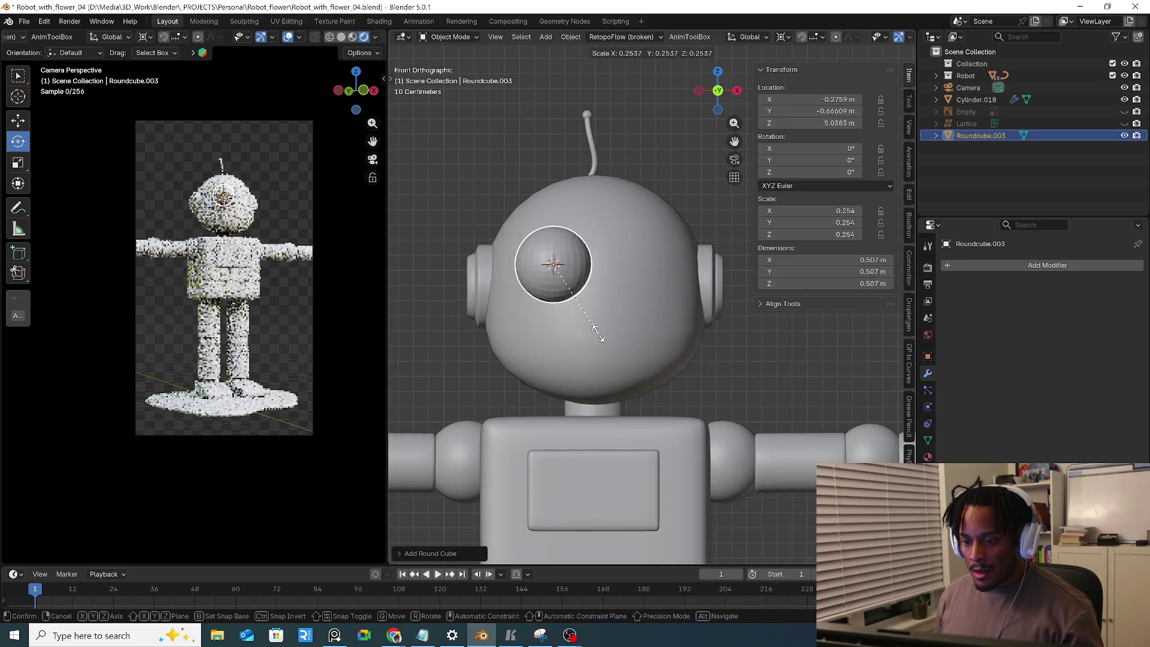
pyautogui.click(569, 296)
# Orbit around the head to check the eye, then bring up the Instagram reference drawing
pyautogui.press('KP_7')
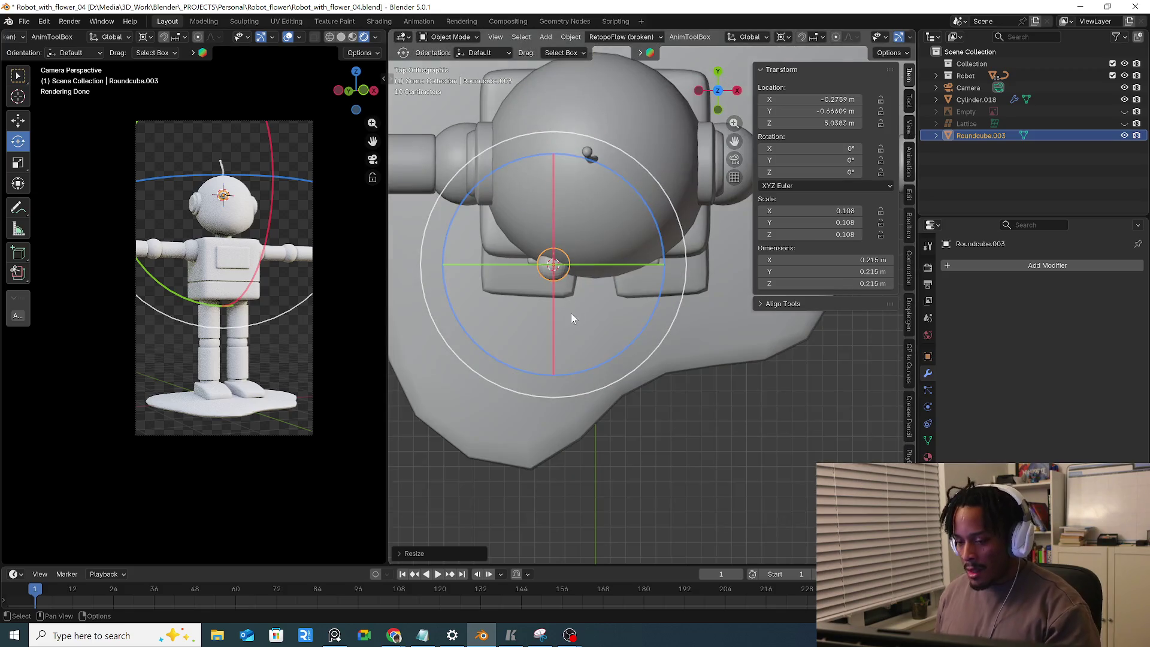
pyautogui.moveTo(571, 354)
pyautogui.mouseDown(button='middle')
pyautogui.moveTo(693, 300)
pyautogui.moveTo(511, 238)
pyautogui.moveTo(629, 277)
pyautogui.moveTo(483, 307)
pyautogui.moveTo(504, 295)
pyautogui.mouseUp(button='middle')
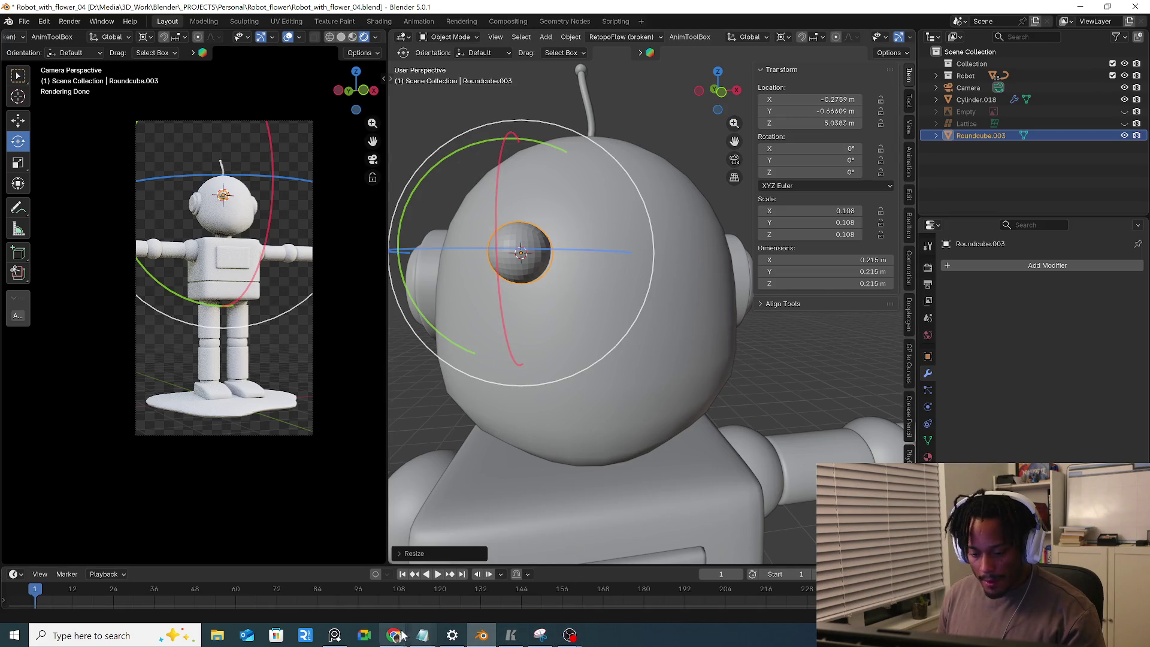
pyautogui.moveTo(404, 635)
pyautogui.click(652, 595)
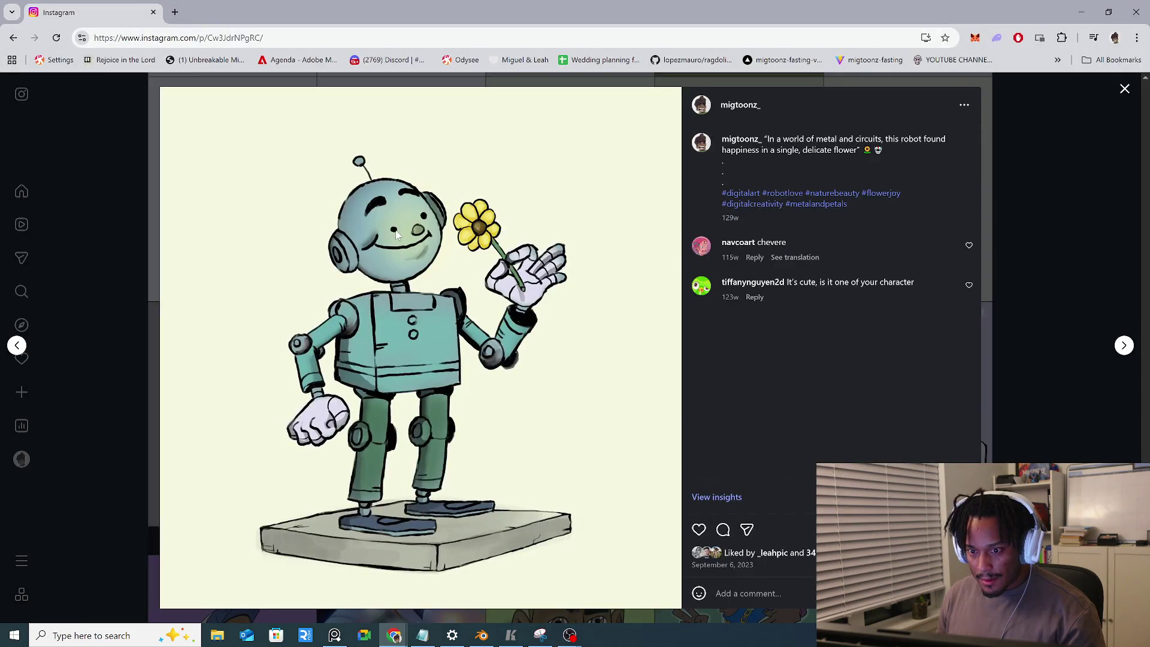
# Back in Blender, apply Shade Smooth to the round-cube eye
pyautogui.click(1081, 12)
pyautogui.moveTo(537, 324)
pyautogui.mouseDown(button='middle')
pyautogui.moveTo(693, 336)
pyautogui.moveTo(542, 299)
pyautogui.moveTo(496, 305)
pyautogui.moveTo(643, 318)
pyautogui.moveTo(551, 307)
pyautogui.moveTo(600, 292)
pyautogui.mouseUp(button='middle')
pyautogui.rightClick(518, 242)
pyautogui.click(519, 242)
pyautogui.rightClick(526, 256)
pyautogui.click(495, 274)
# Select the eye and add a lattice deformer around it
pyautogui.rightClick(526, 239)
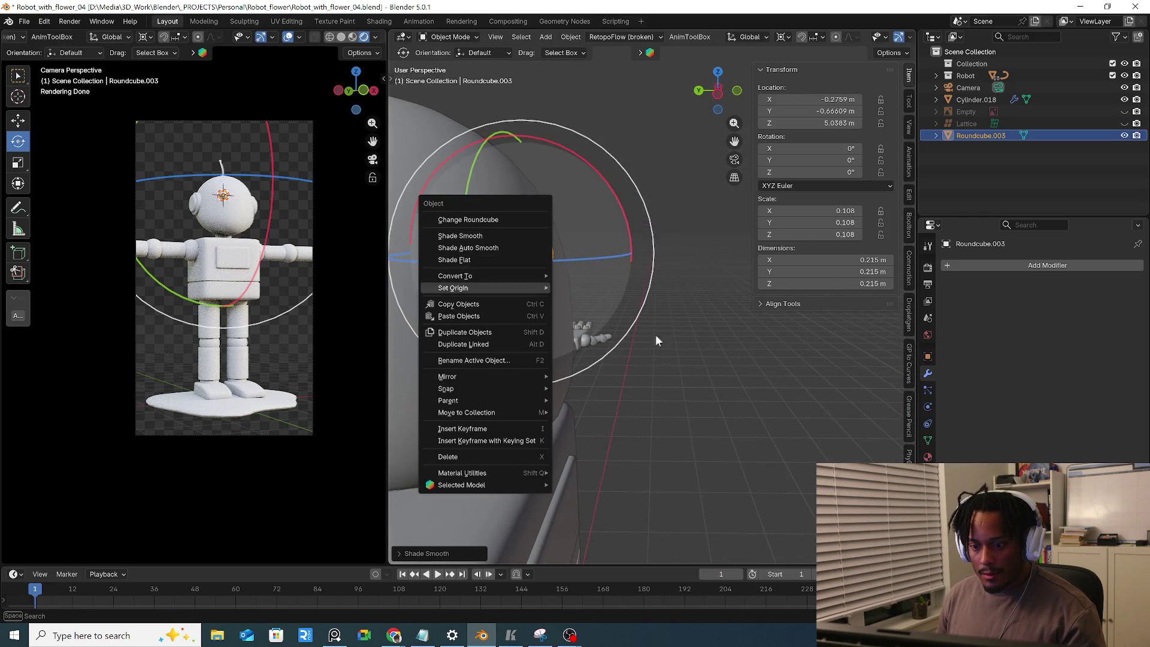
pyautogui.click(682, 344)
pyautogui.rightClick(537, 253)
pyautogui.press('Escape')
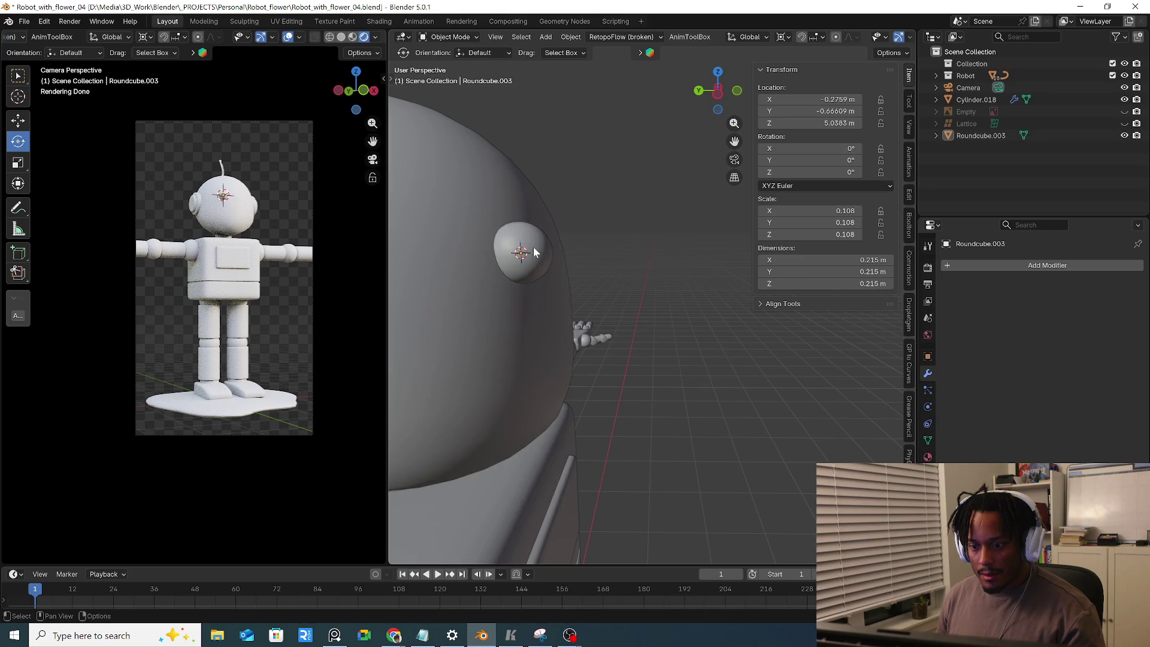
pyautogui.click(533, 252)
pyautogui.rightClick(533, 246)
pyautogui.press('Escape')
pyautogui.hotkey('shift', 'a')
pyautogui.moveTo(585, 288)
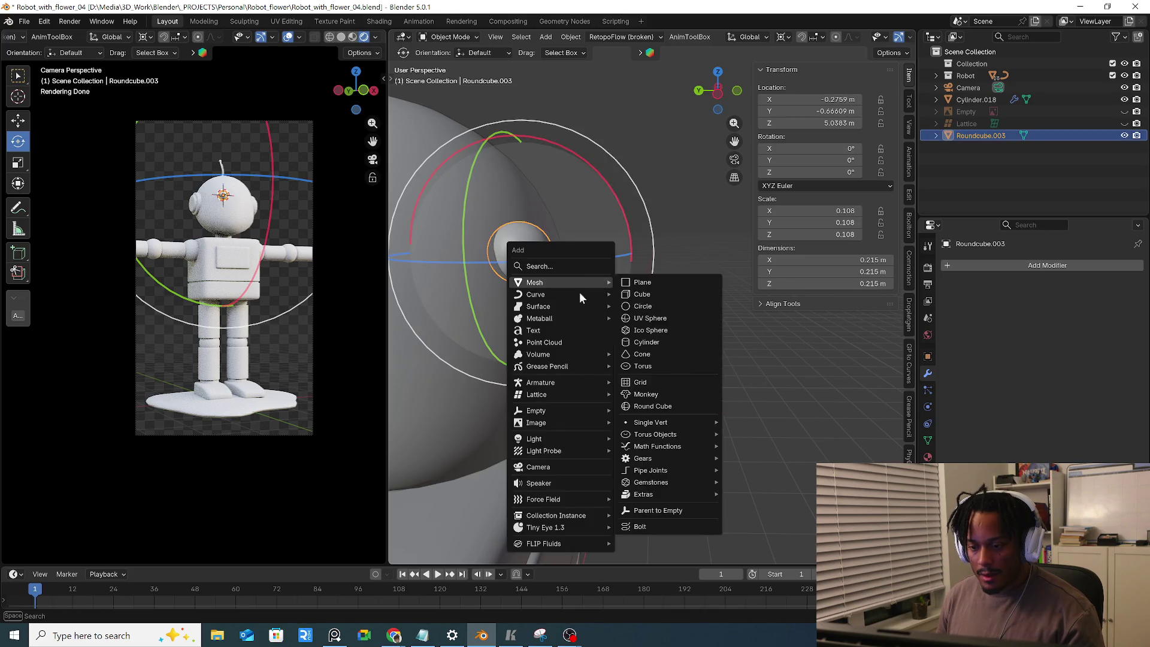
pyautogui.moveTo(577, 390)
pyautogui.click(655, 403)
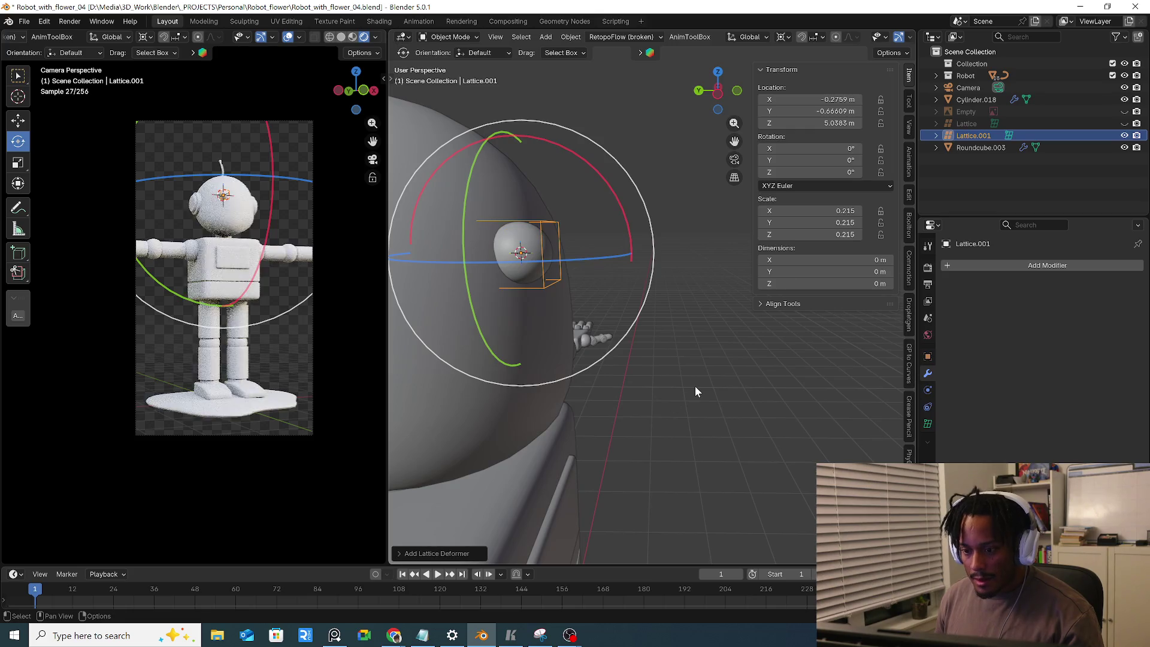
# Reshape the lattice by scaling its points, flattening it along Y
pyautogui.press('Tab')
pyautogui.moveTo(695, 391); pyautogui.dragTo(697, 354, button='middle')
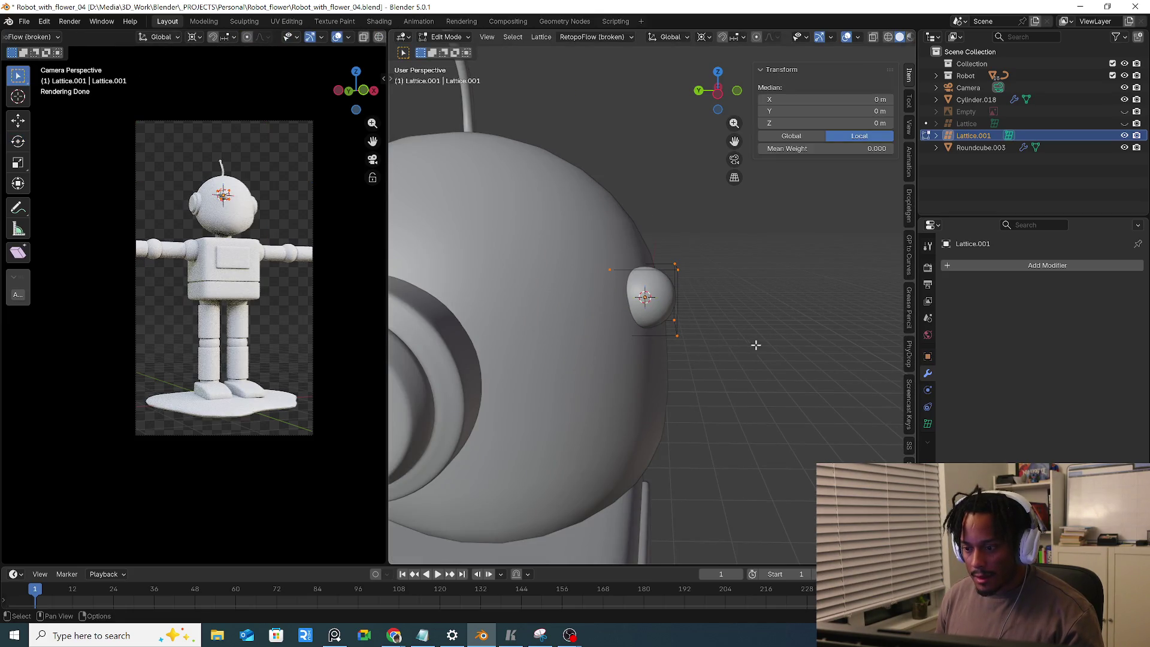
pyautogui.press('s')
pyautogui.press('x')
pyautogui.press('y')
pyautogui.keyDown('alt'); pyautogui.moveTo(670, 309); pyautogui.dragTo(730, 366, button='middle'); pyautogui.keyUp('alt')
pyautogui.press('y')
pyautogui.press('y')
pyautogui.click(722, 357)
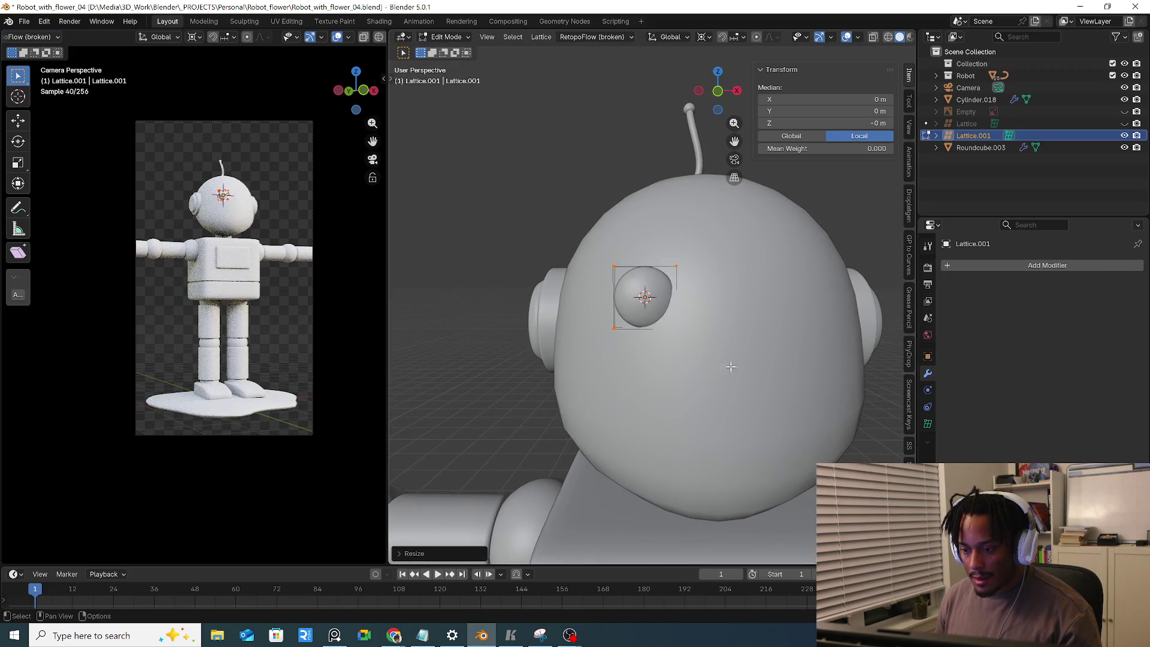
pyautogui.press('Tab')
# Undo the lattice reshaping and remove the lattice from the eye
pyautogui.click(666, 306)
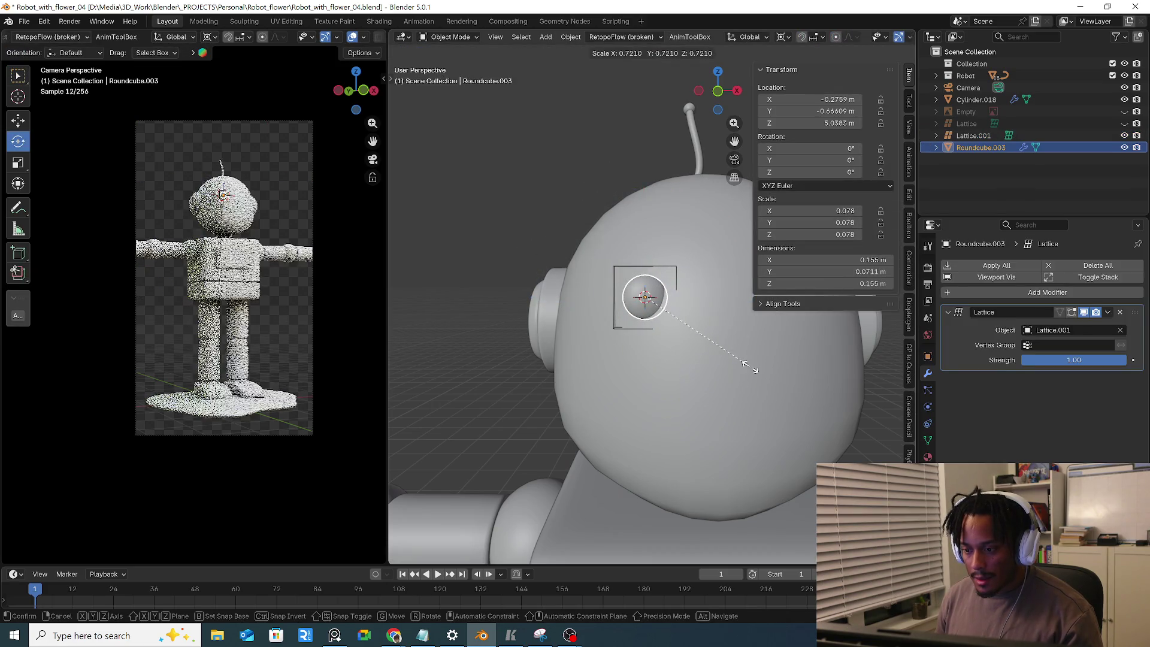
pyautogui.moveTo(738, 367); pyautogui.dragTo(798, 390, button='middle')
pyautogui.hotkey('ctrl', 'z')
pyautogui.hotkey('ctrl', 'z')
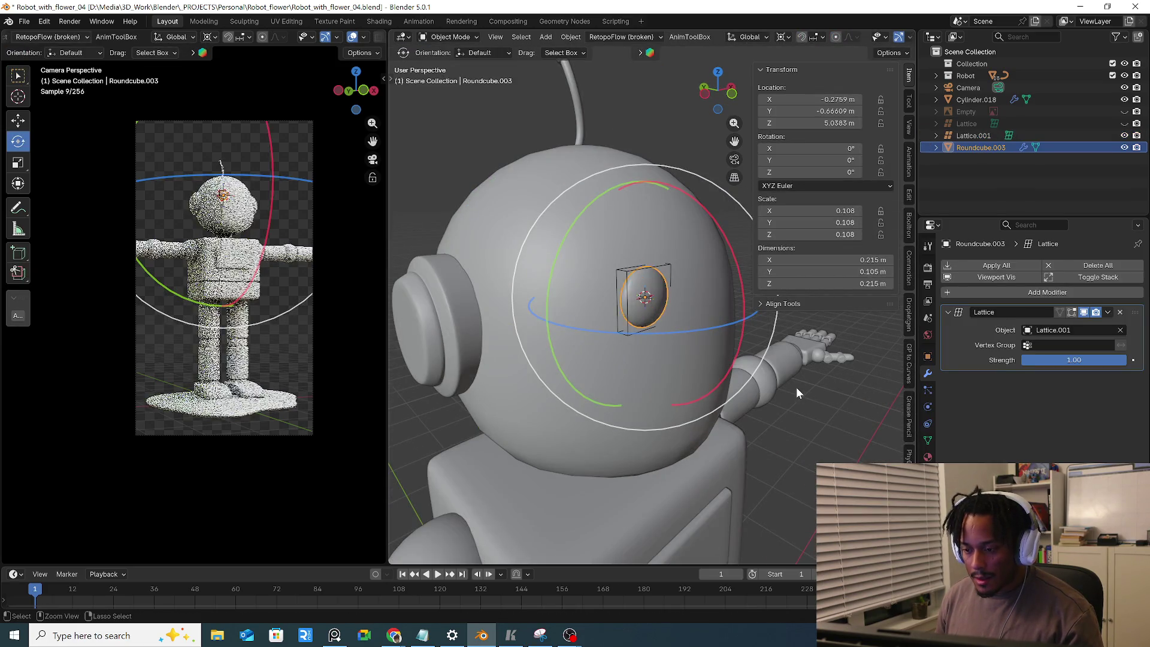
pyautogui.hotkey('ctrl', 'z')
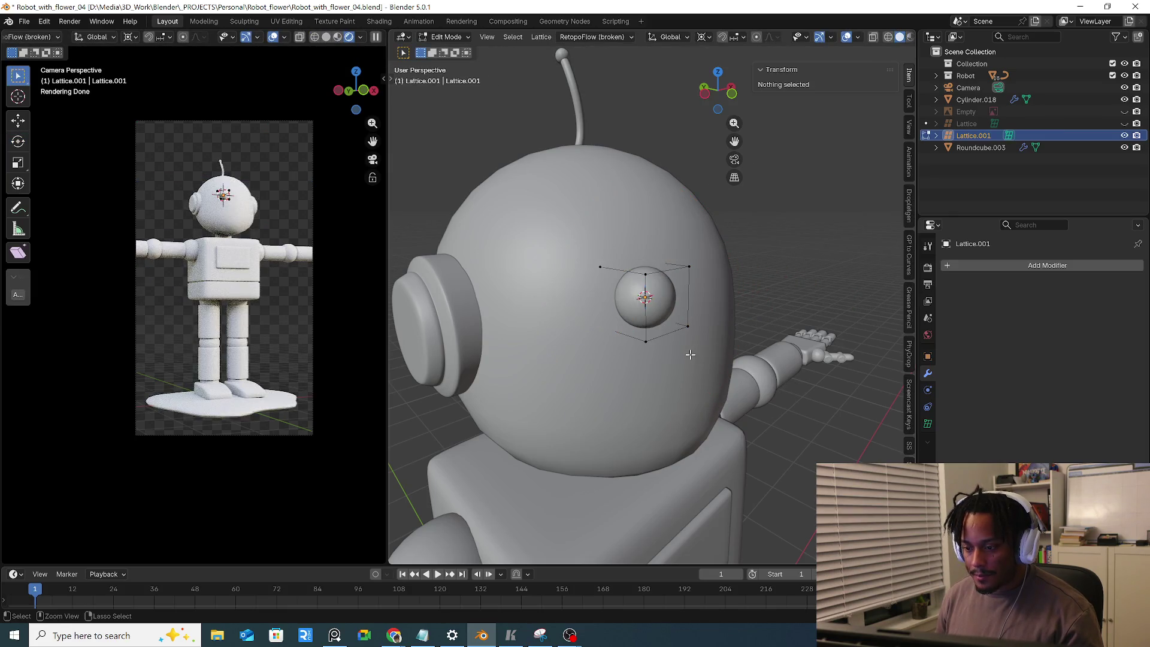
pyautogui.hotkey('ctrl', 'z')
pyautogui.hotkey('ctrl', 'z')
# Shrink the eye to 0.078 scale (0.155 m) in front view
pyautogui.press('KP_1')
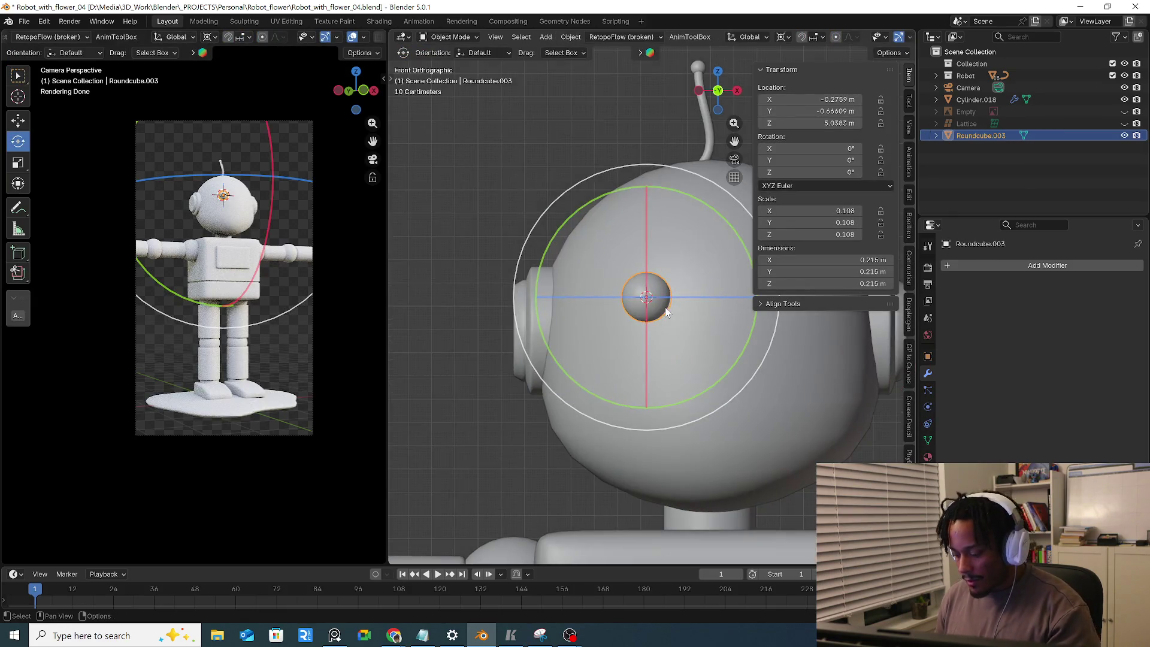
pyautogui.hotkey('ctrl', 'z')
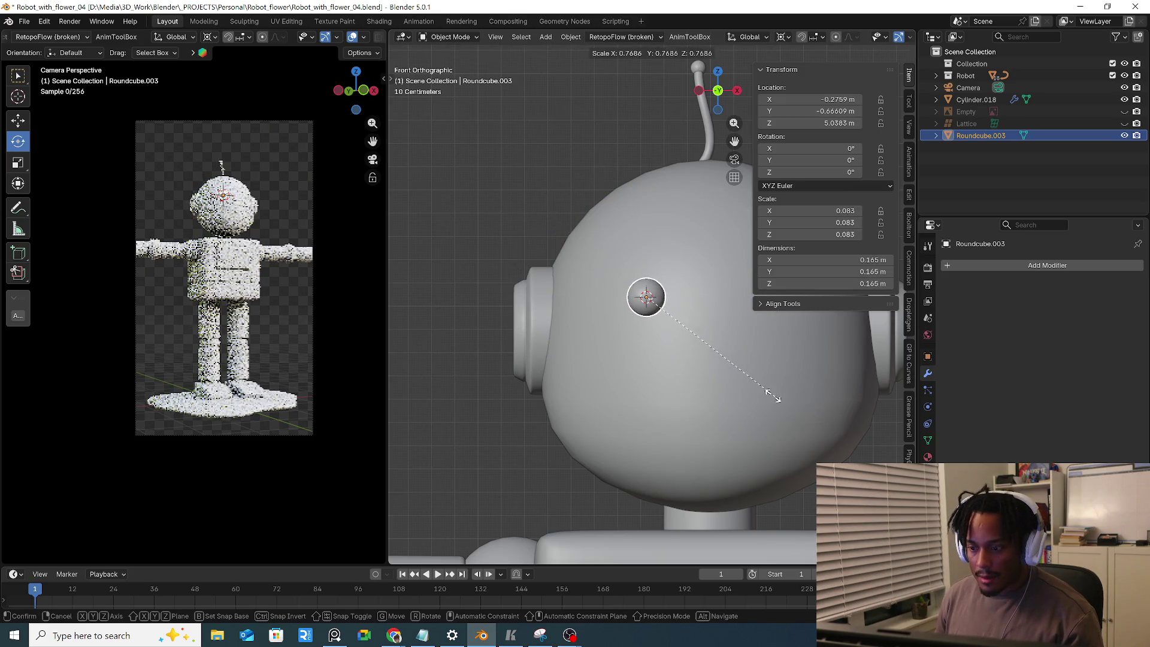
pyautogui.hotkey('ctrl', 'z')
pyautogui.click(539, 454)
# Reset the 3D cursor to the world origin
pyautogui.hotkey('shift', 's')
pyautogui.hotkey('shift', 's')
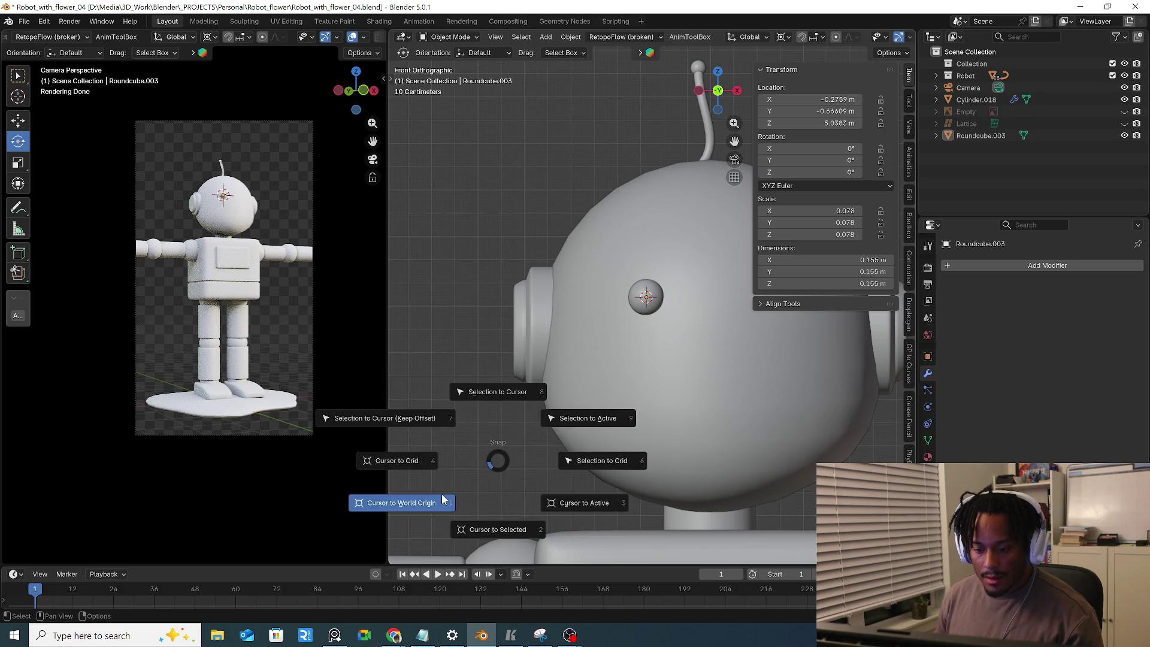
pyautogui.click(441, 493)
pyautogui.scroll(-2, 520, 427)
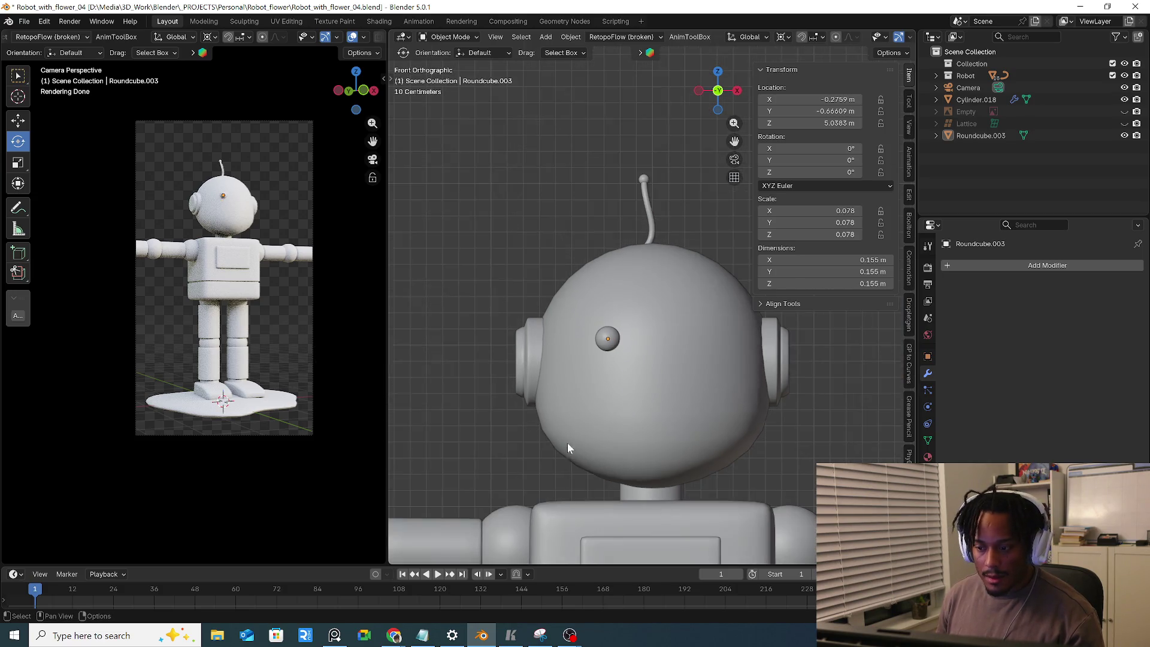
# Select the eye object on the robot's head
pyautogui.click(601, 435)
pyautogui.scroll(-2, 529, 455)
pyautogui.scroll(-3, 536, 483)
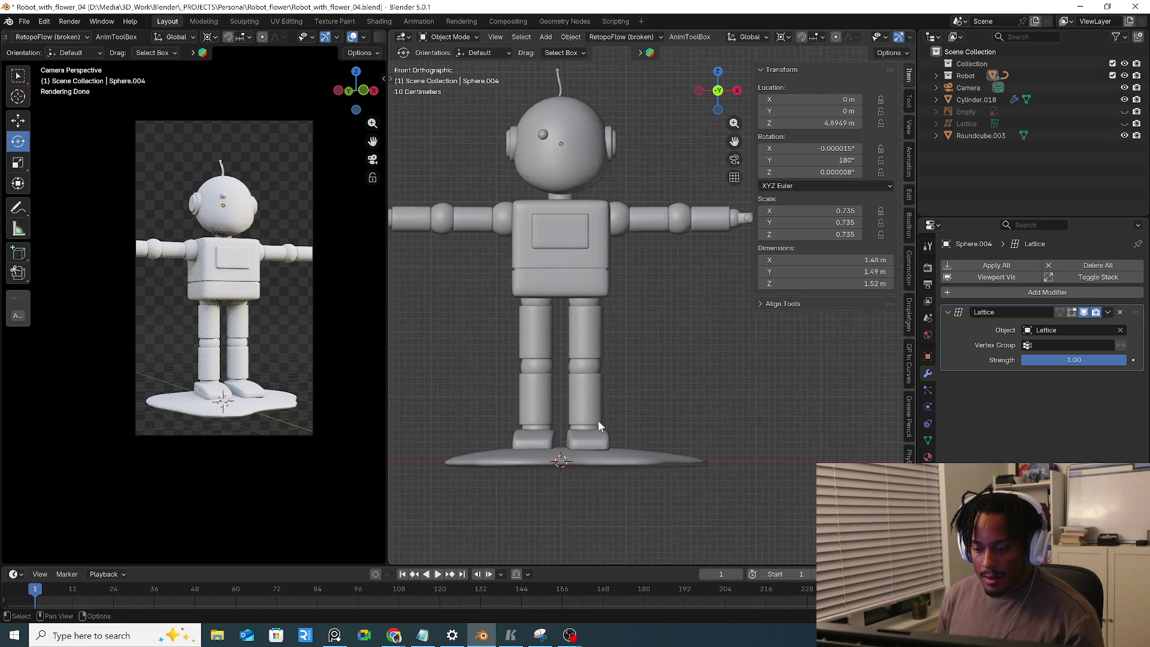
pyautogui.click(662, 463)
pyautogui.scroll(5, 279, 241)
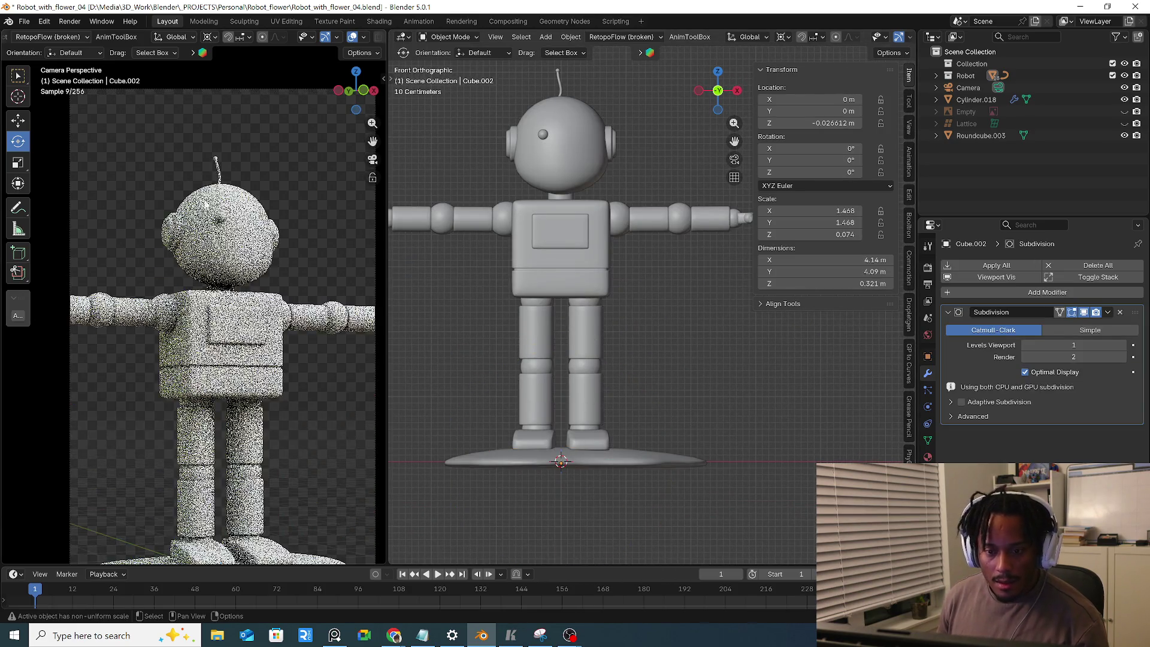
pyautogui.click(549, 135)
pyautogui.press('Tab')
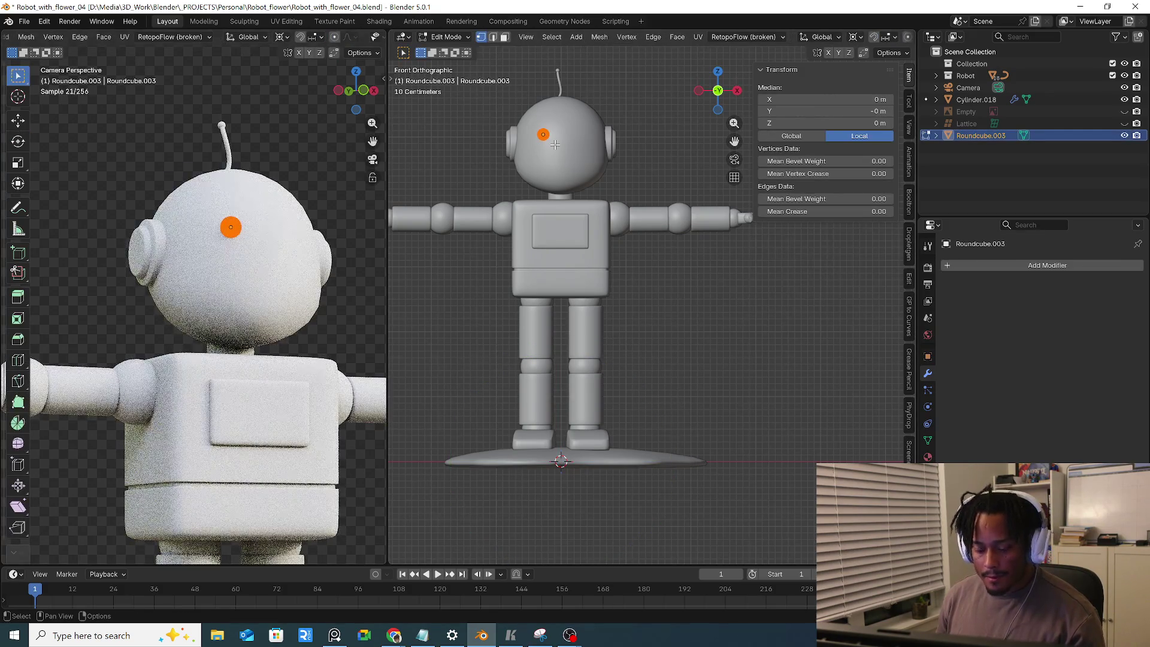
pyautogui.press('Tab')
# Mirror the eye across X around head sphere Sphere.004, then duplicate it for a nose
pyautogui.press('q')
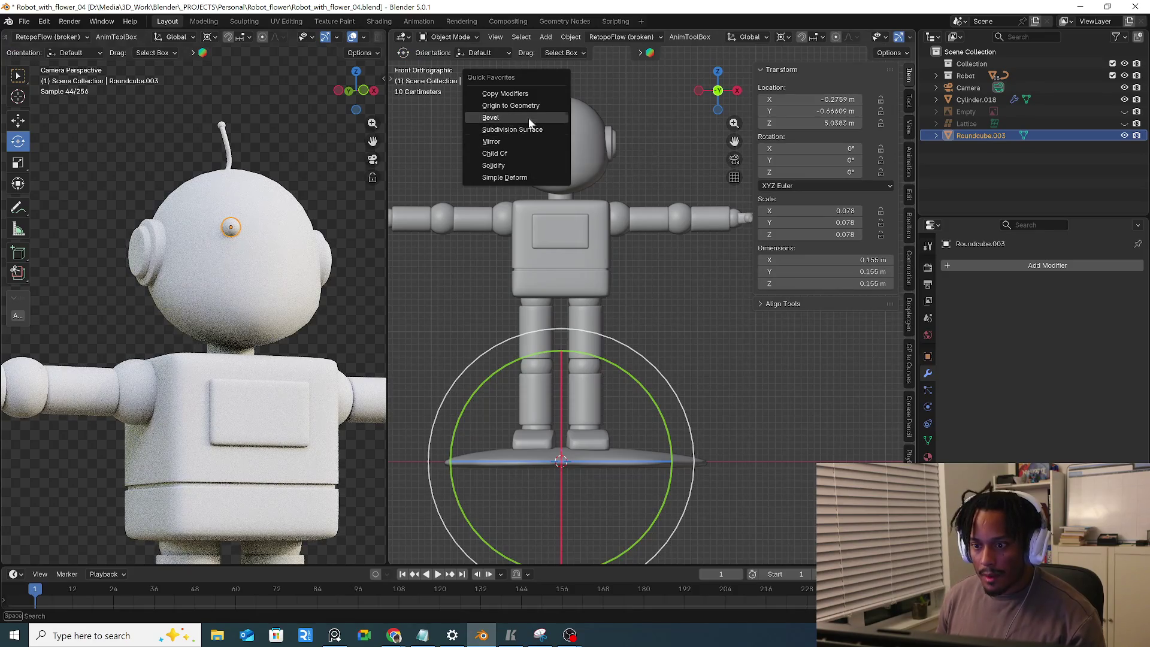
pyautogui.click(514, 142)
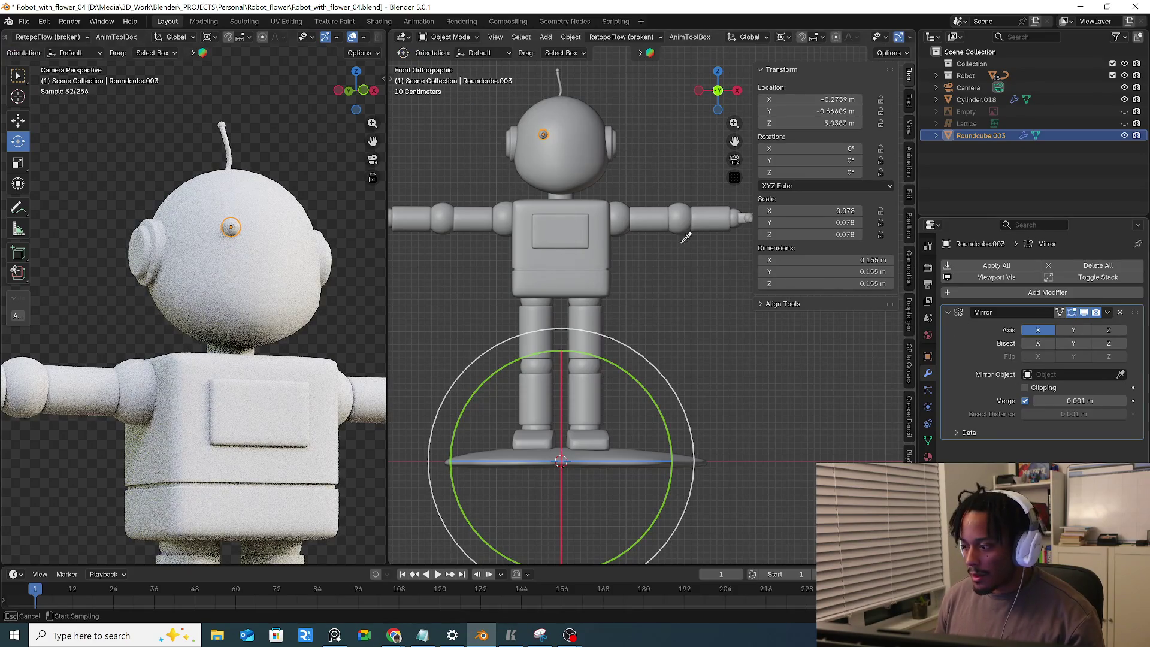
pyautogui.click(589, 161)
pyautogui.click(662, 171)
pyautogui.keyDown('shift'); pyautogui.moveTo(663, 159); pyautogui.dragTo(667, 250, button='middle'); pyautogui.keyUp('shift')
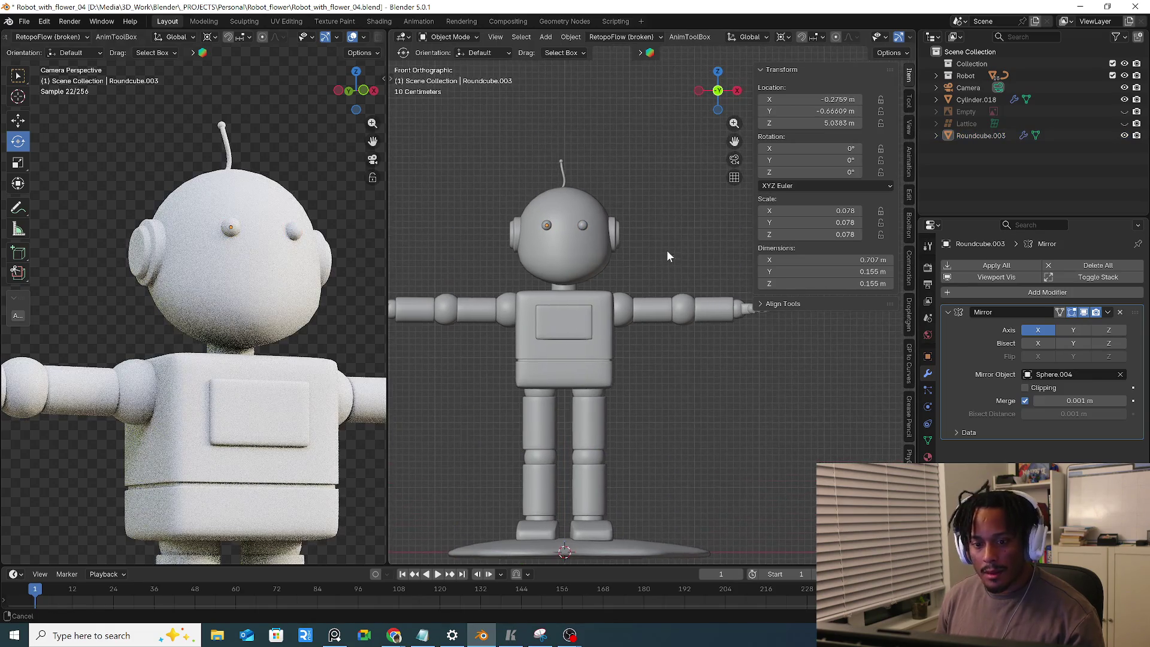
pyautogui.scroll(6, 588, 229)
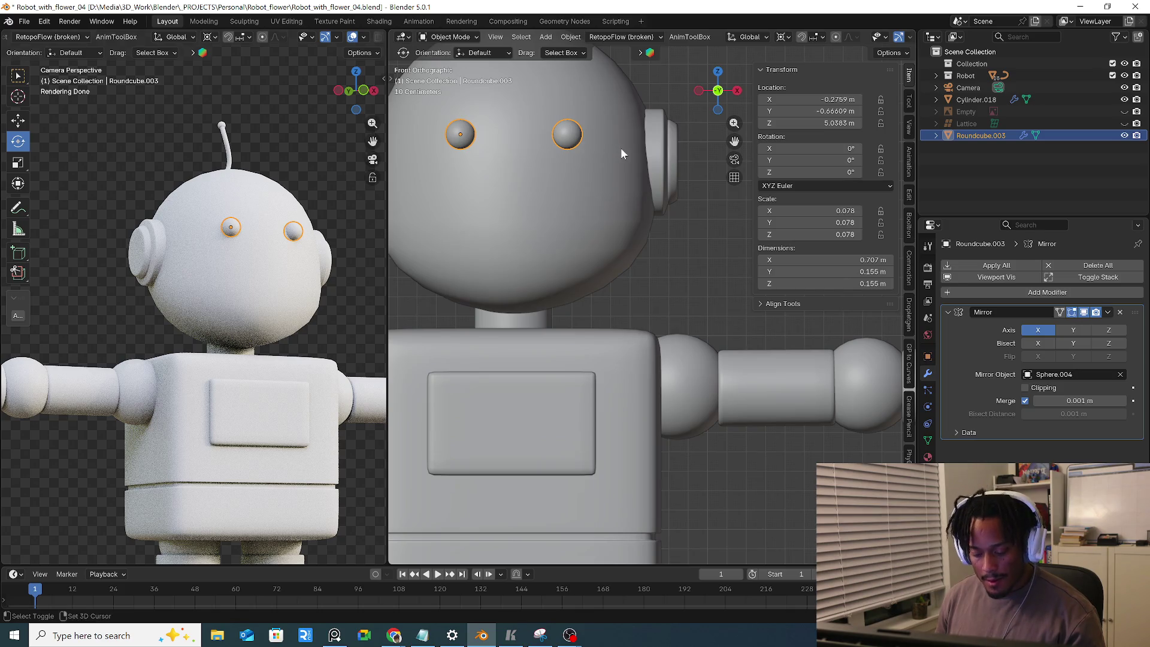
pyautogui.hotkey('shift', 'd')
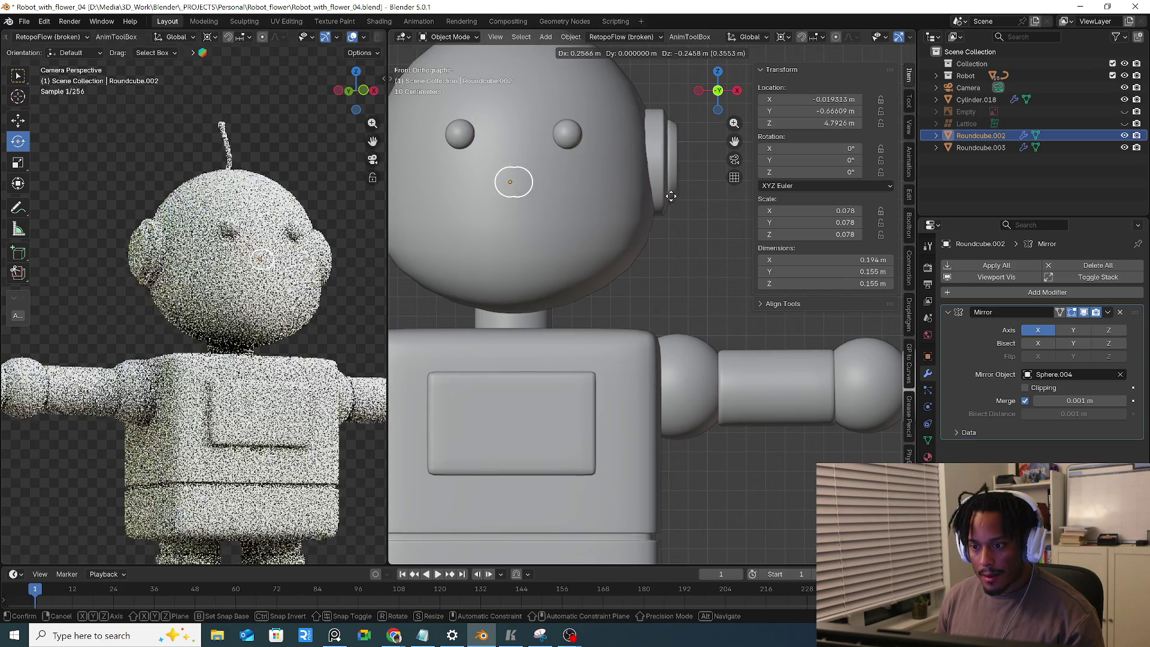
# Place the duplicate below the eyes, remove its Mirror modifier and push it against the face
pyautogui.click(663, 190)
pyautogui.click(1118, 312)
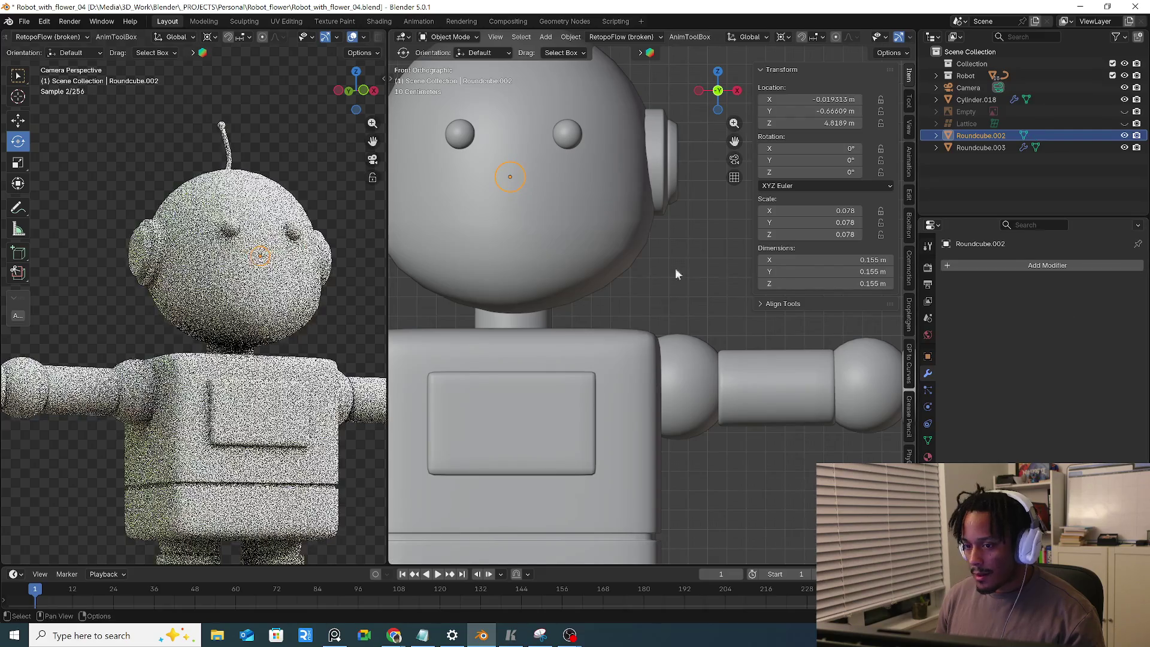
pyautogui.press('KP_3')
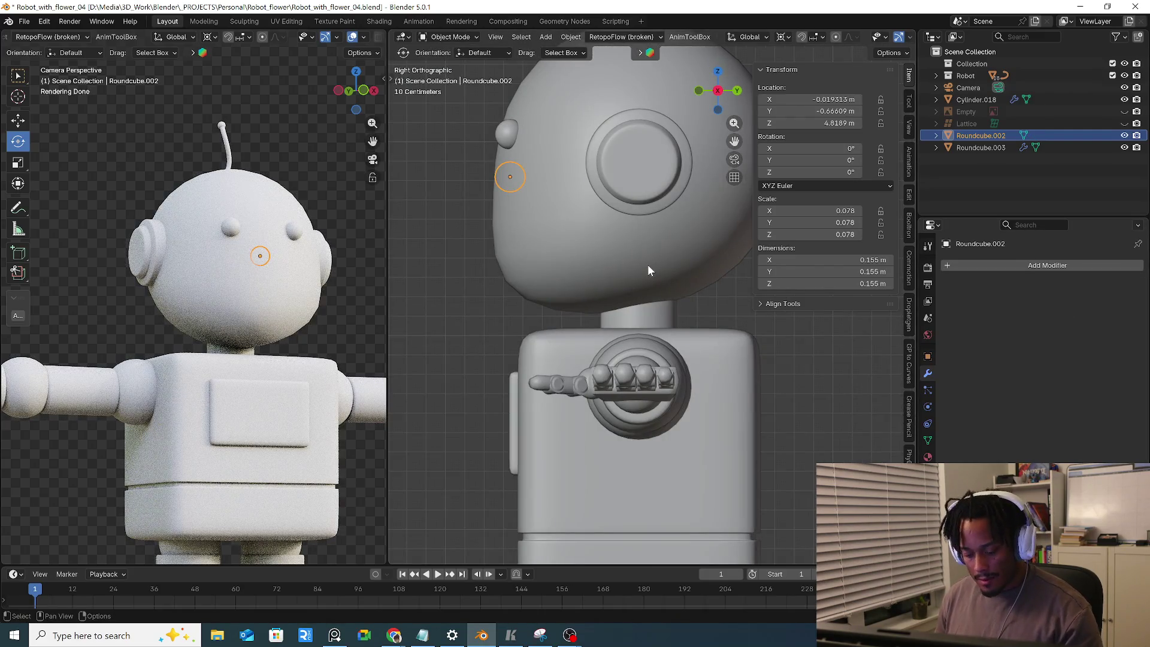
pyautogui.press('g')
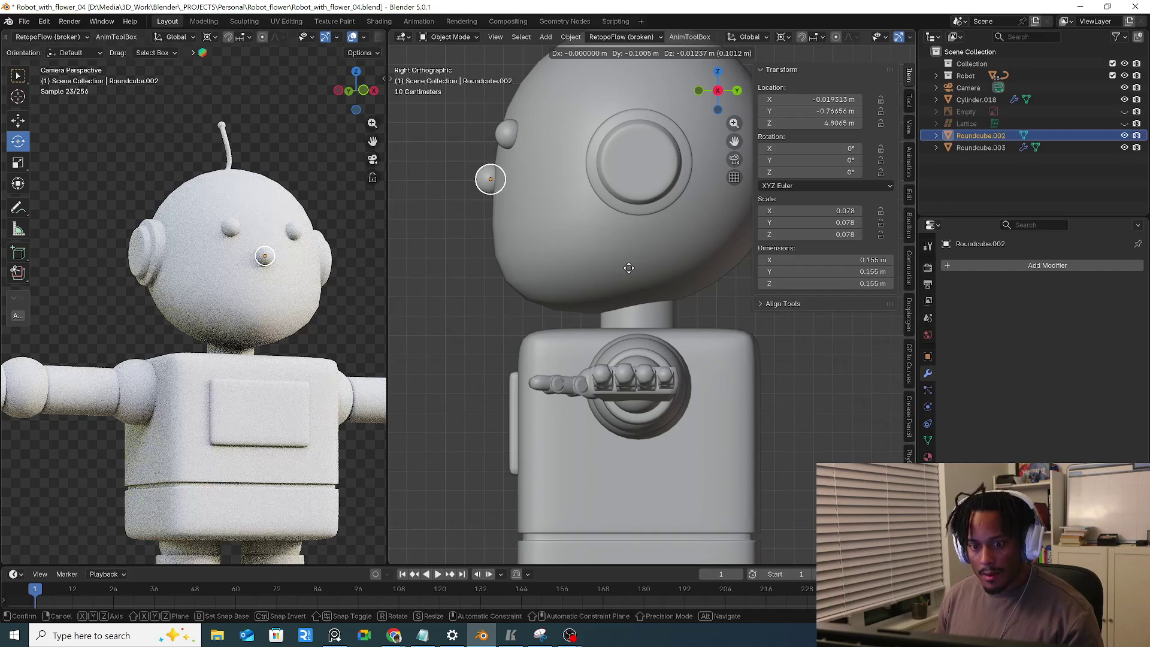
pyautogui.click(630, 268)
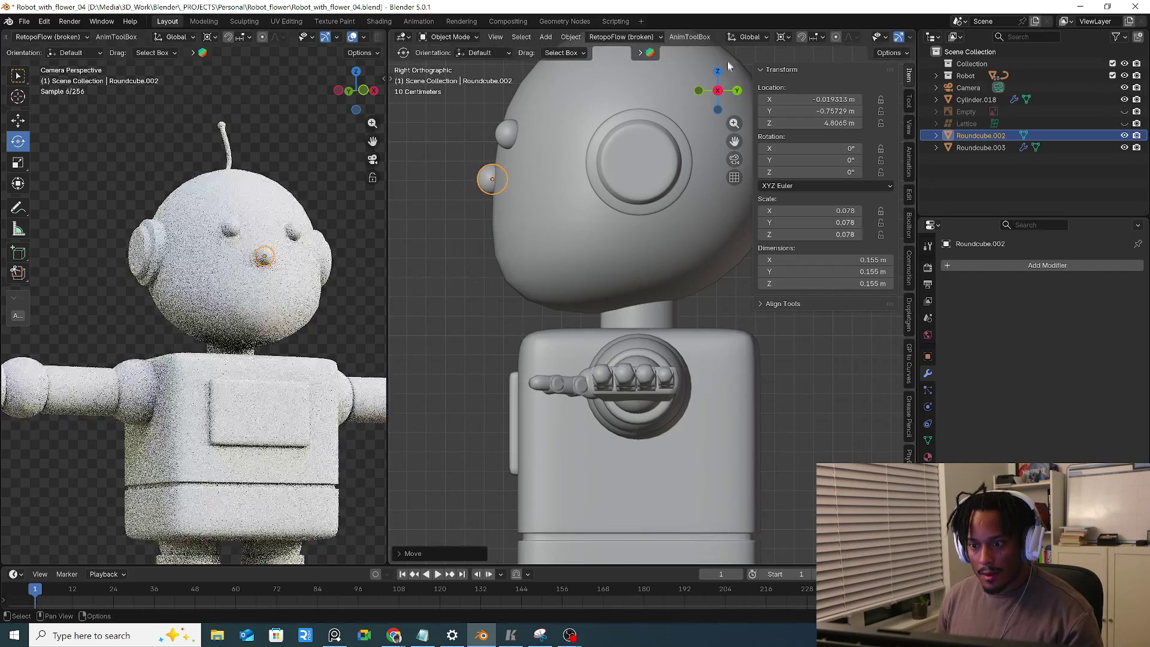
# Scale the nose up to 0.084 (0.168 m) and nudge it into place
pyautogui.click(812, 106)
pyautogui.press('s')
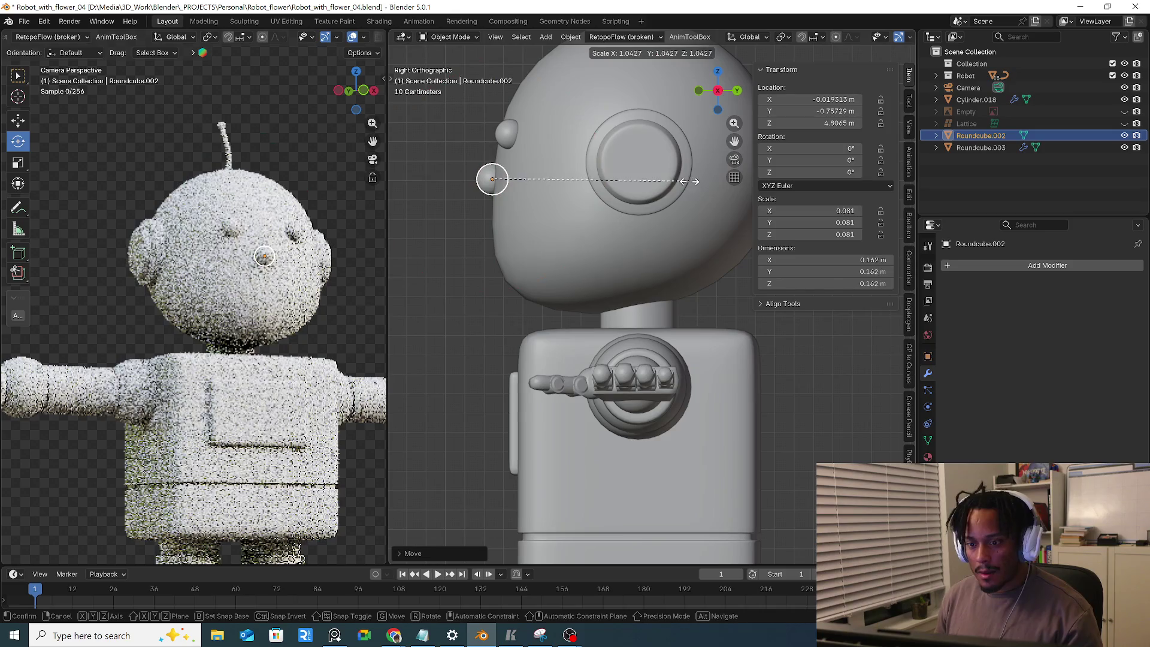
pyautogui.click(697, 189)
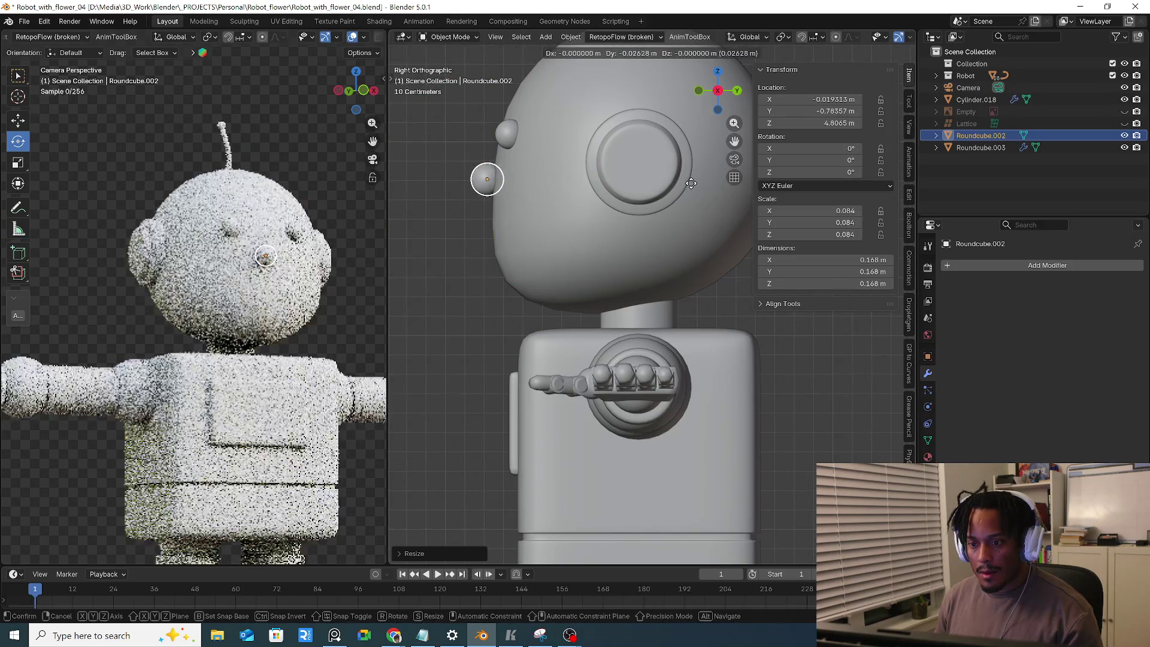
pyautogui.press('g')
pyautogui.click(693, 179)
# Orbit to an angled view of the face and select the head sphere
pyautogui.click(494, 328)
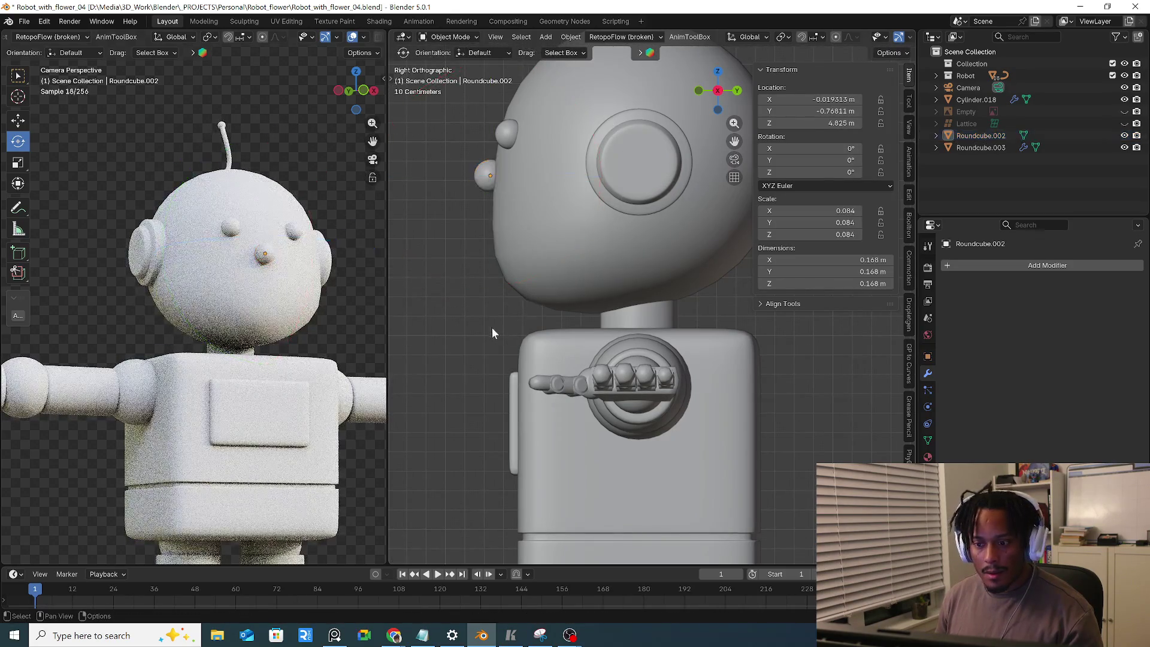
pyautogui.moveTo(460, 281)
pyautogui.mouseDown(button='middle')
pyautogui.moveTo(615, 292)
pyautogui.moveTo(587, 343)
pyautogui.moveTo(628, 362)
pyautogui.mouseUp(button='middle')
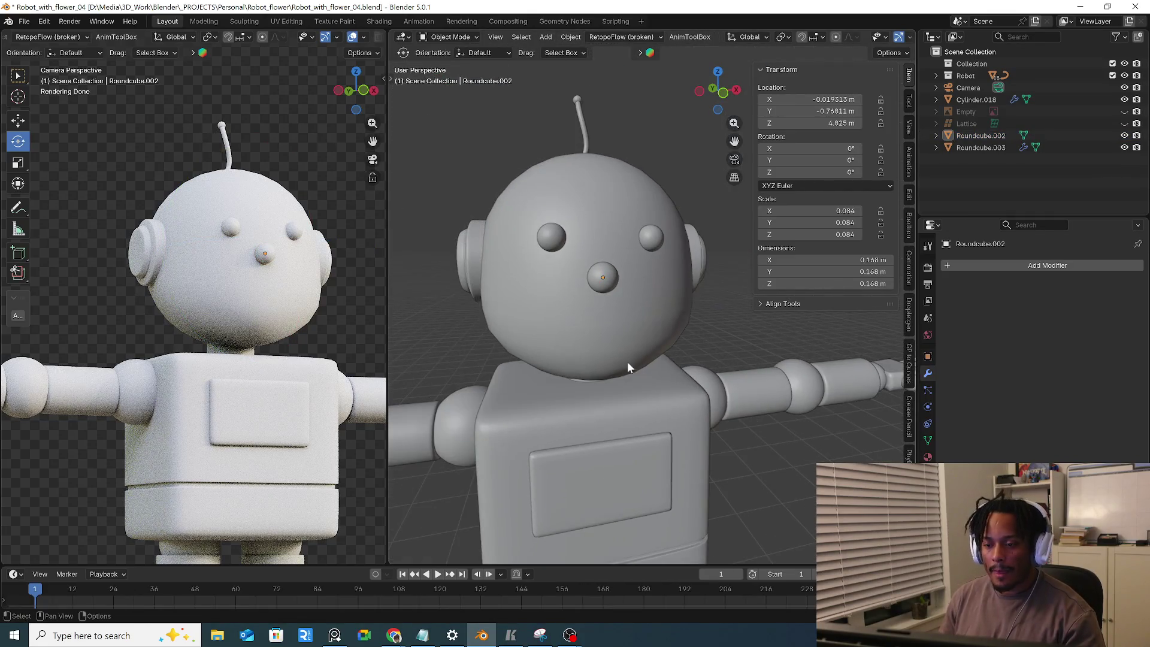
pyautogui.scroll(2, 578, 364)
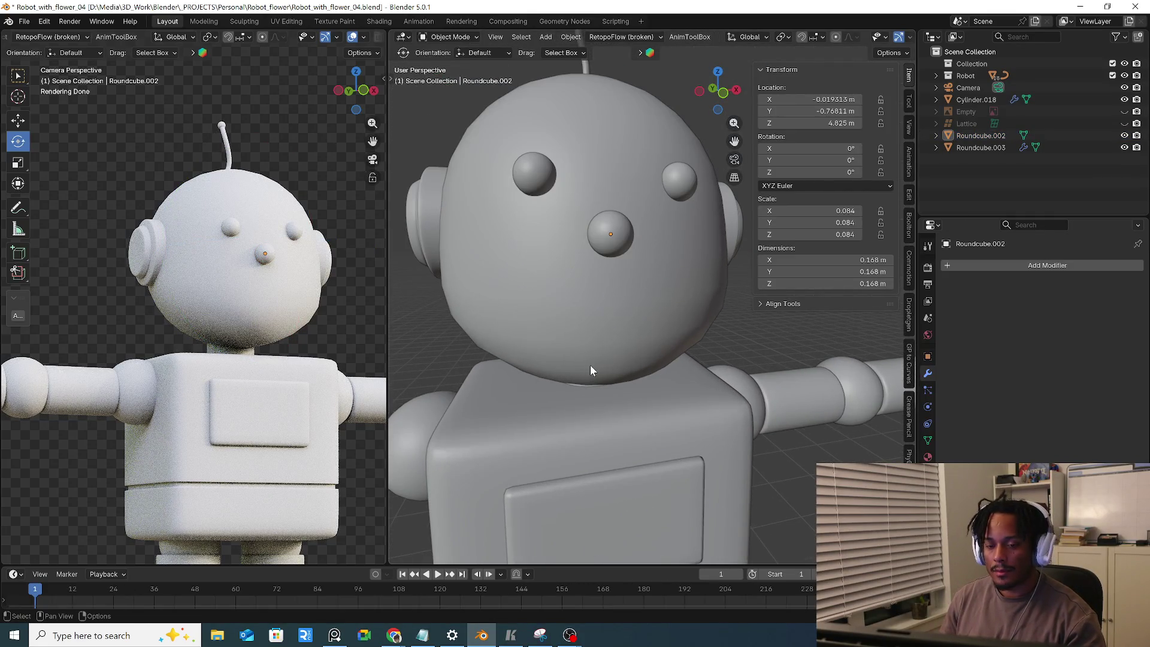
pyautogui.scroll(-2, 591, 353)
pyautogui.click(646, 341)
pyautogui.moveTo(645, 343)
pyautogui.mouseDown(button='middle')
pyautogui.moveTo(656, 344)
pyautogui.moveTo(620, 350)
pyautogui.mouseUp(button='middle')
# Duplicate the four faces below the nose and separate them into Sphere.008, then enable X-ray
pyautogui.press('Tab')
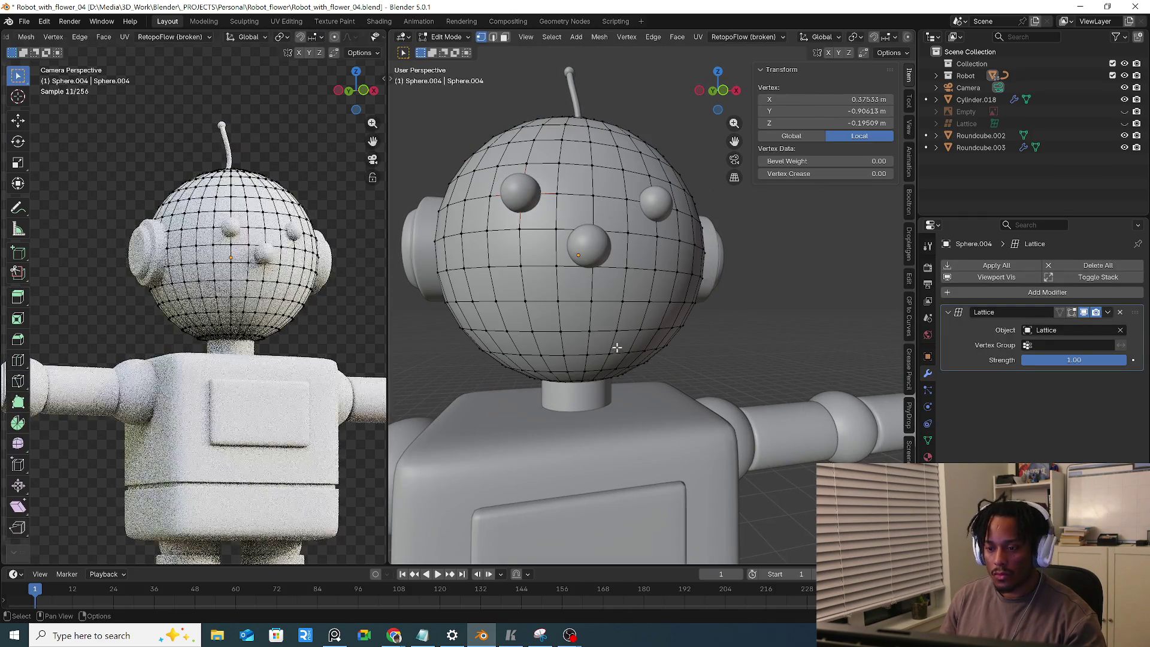
pyautogui.press('3')
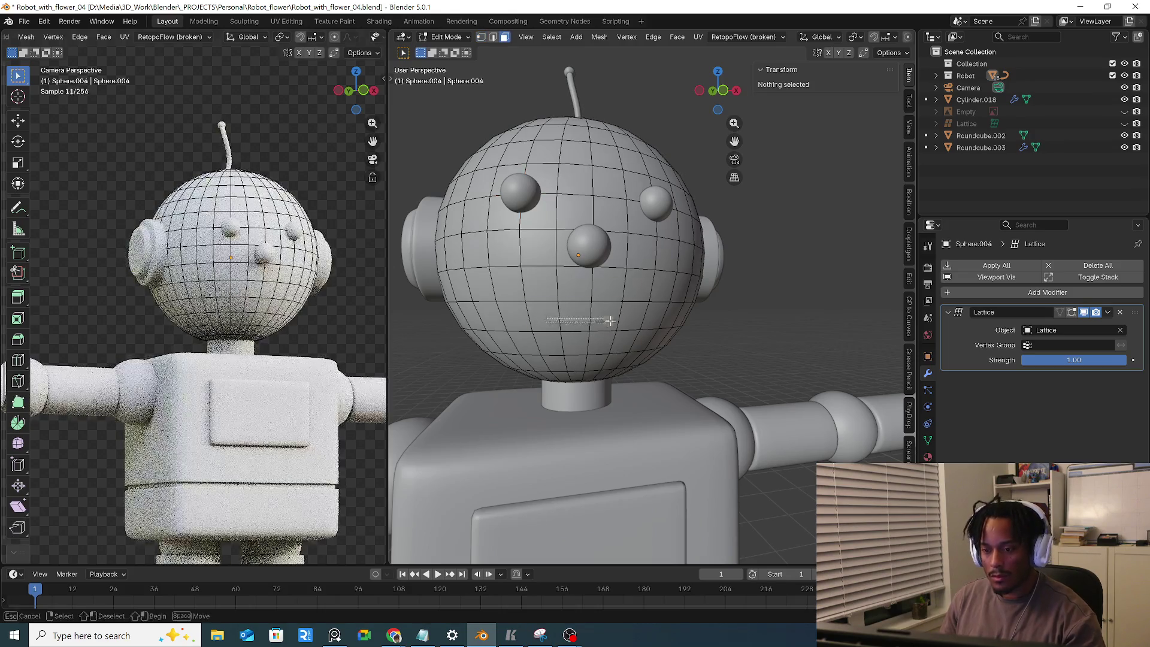
pyautogui.moveTo(527, 307); pyautogui.dragTo(617, 328)
pyautogui.keyDown('shift'); pyautogui.click(628, 317); pyautogui.keyUp('shift')
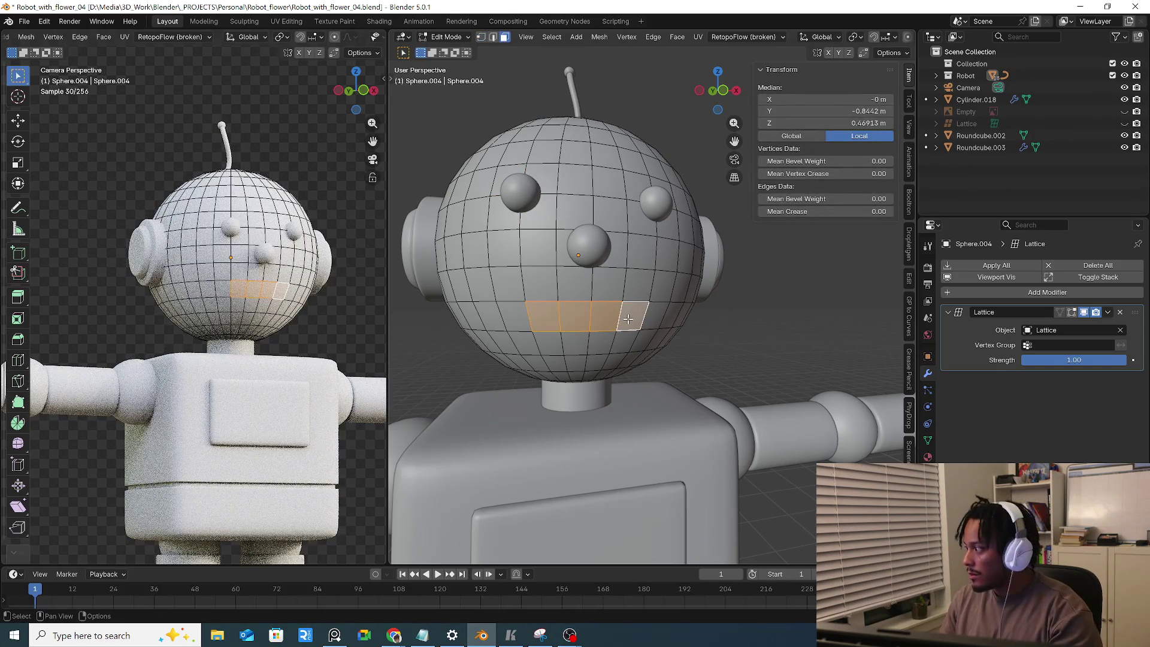
pyautogui.press('KP_1')
pyautogui.hotkey('shift', 'd')
pyautogui.rightClick(621, 327)
pyautogui.press('p')
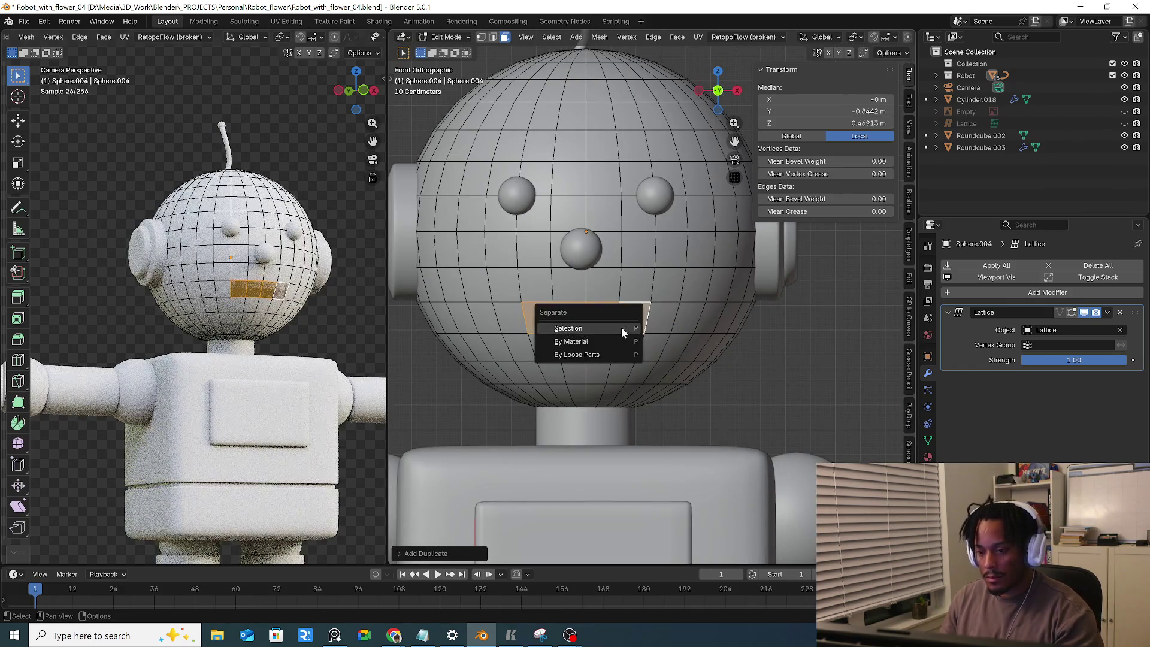
pyautogui.click(619, 327)
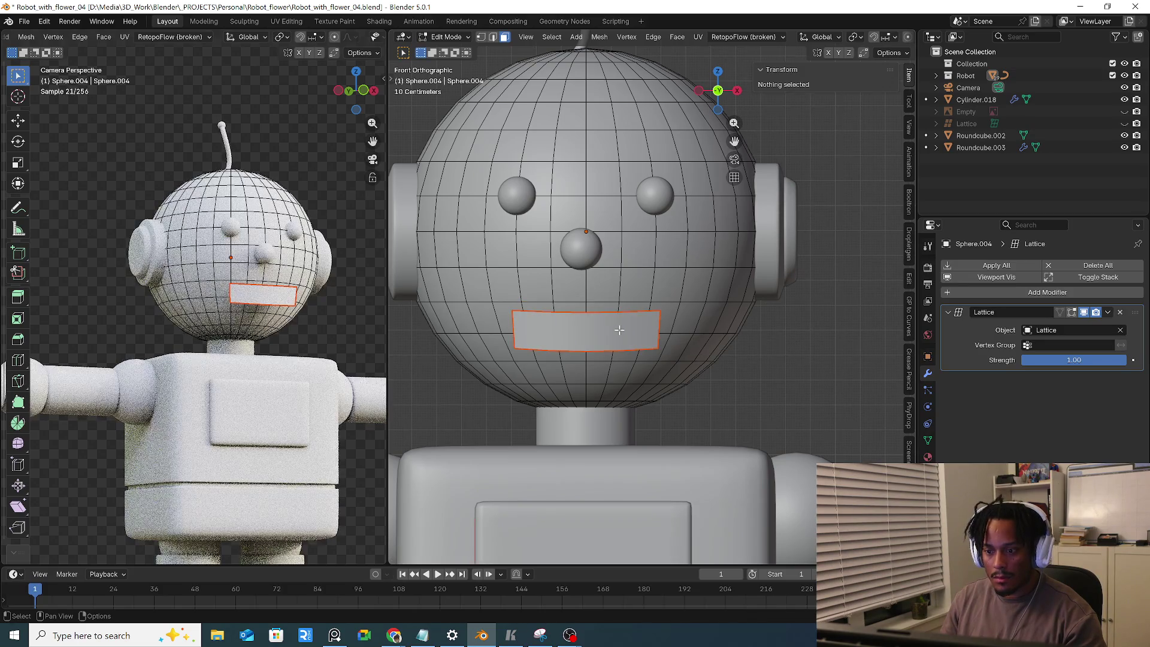
pyautogui.press('Tab')
pyautogui.moveTo(627, 339)
pyautogui.mouseDown(button='middle')
pyautogui.moveTo(659, 329)
pyautogui.moveTo(698, 340)
pyautogui.moveTo(677, 347)
pyautogui.mouseUp(button='middle')
pyautogui.hotkey('alt', 'z')
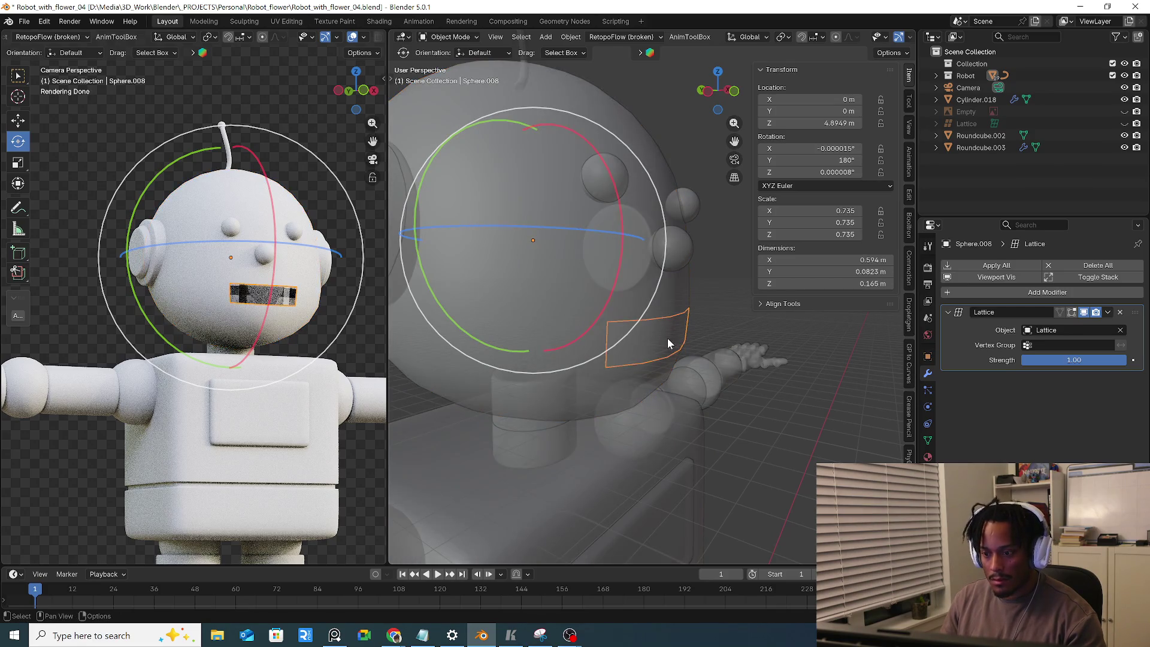
# Apply the inherited Lattice modifier on the Sphere.008 mouth piece
pyautogui.click(1122, 312)
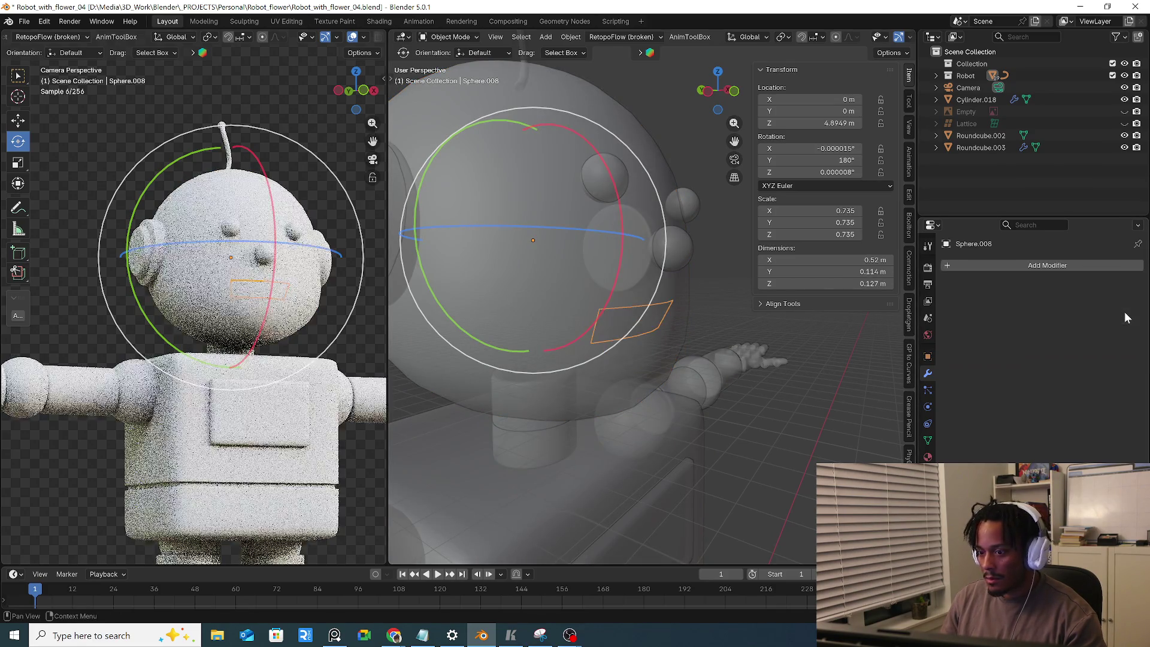
pyautogui.hotkey('ctrl', 'z')
pyautogui.moveTo(802, 380)
pyautogui.mouseDown(button='middle')
pyautogui.moveTo(645, 345)
pyautogui.moveTo(599, 357)
pyautogui.moveTo(705, 351)
pyautogui.moveTo(728, 321)
pyautogui.moveTo(835, 328)
pyautogui.mouseUp(button='middle')
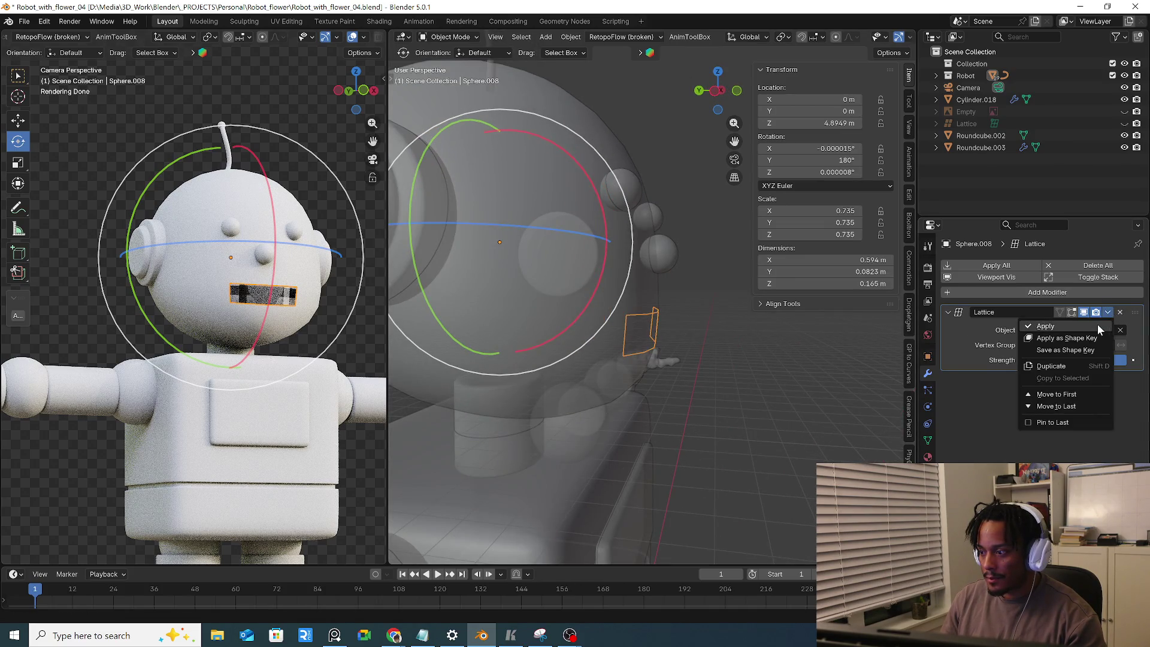
pyautogui.click(1097, 324)
pyautogui.click(658, 339)
# Inspect the mouth plate's mesh in Local view, then return to the full robot
pyautogui.click(650, 327)
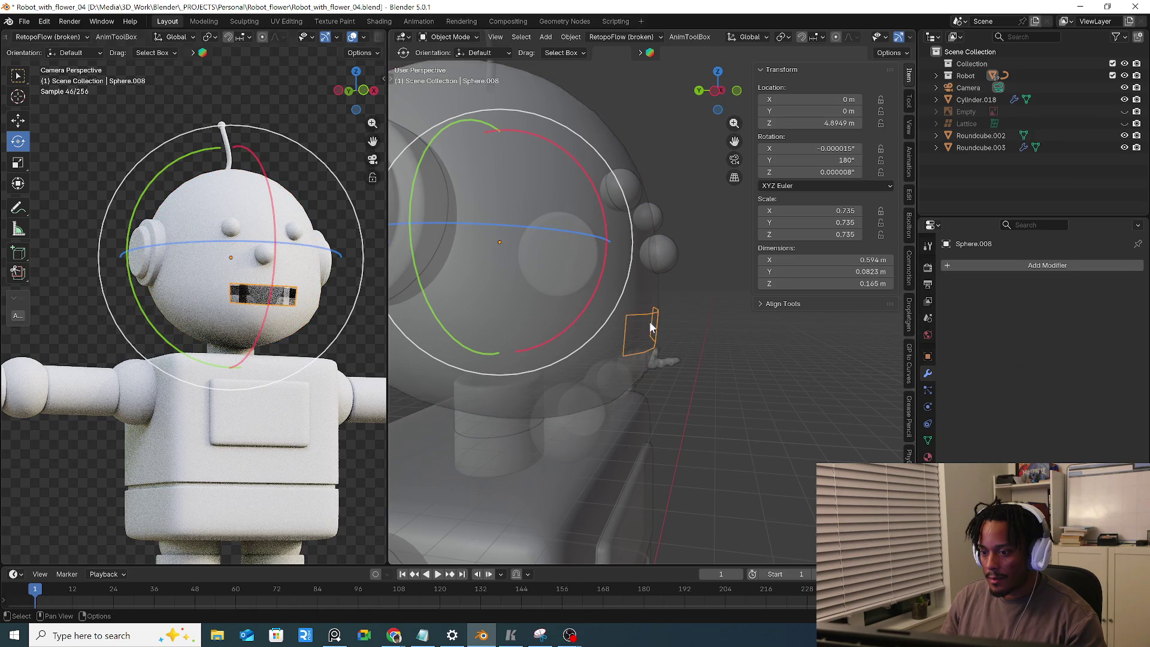
pyautogui.press('Tab')
pyautogui.moveTo(644, 333); pyautogui.dragTo(617, 339, button='middle')
pyautogui.scroll(3, 605, 343)
pyautogui.press('KP_Divide')
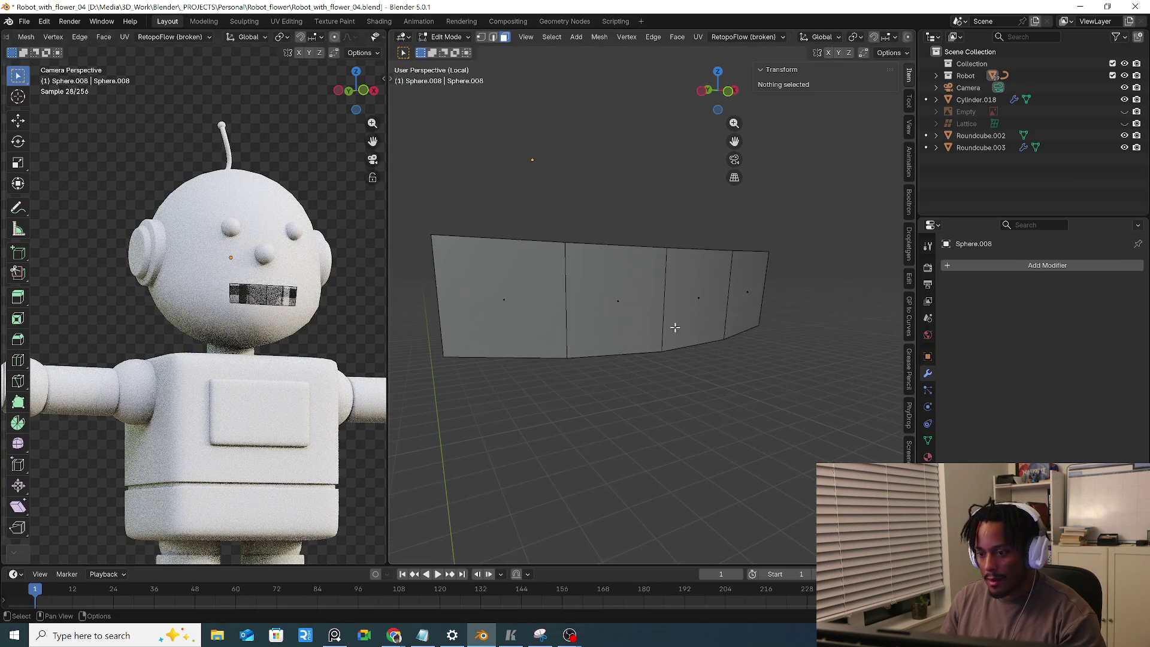
pyautogui.scroll(-3, 672, 328)
pyautogui.press('Tab')
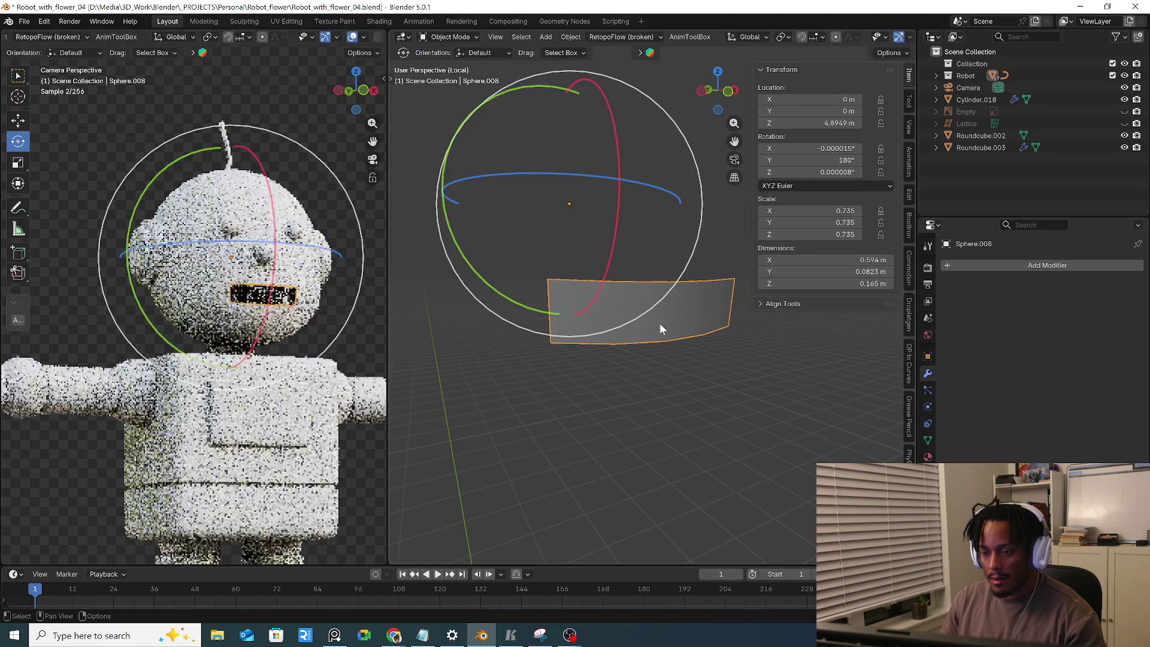
pyautogui.press('KP_Divide')
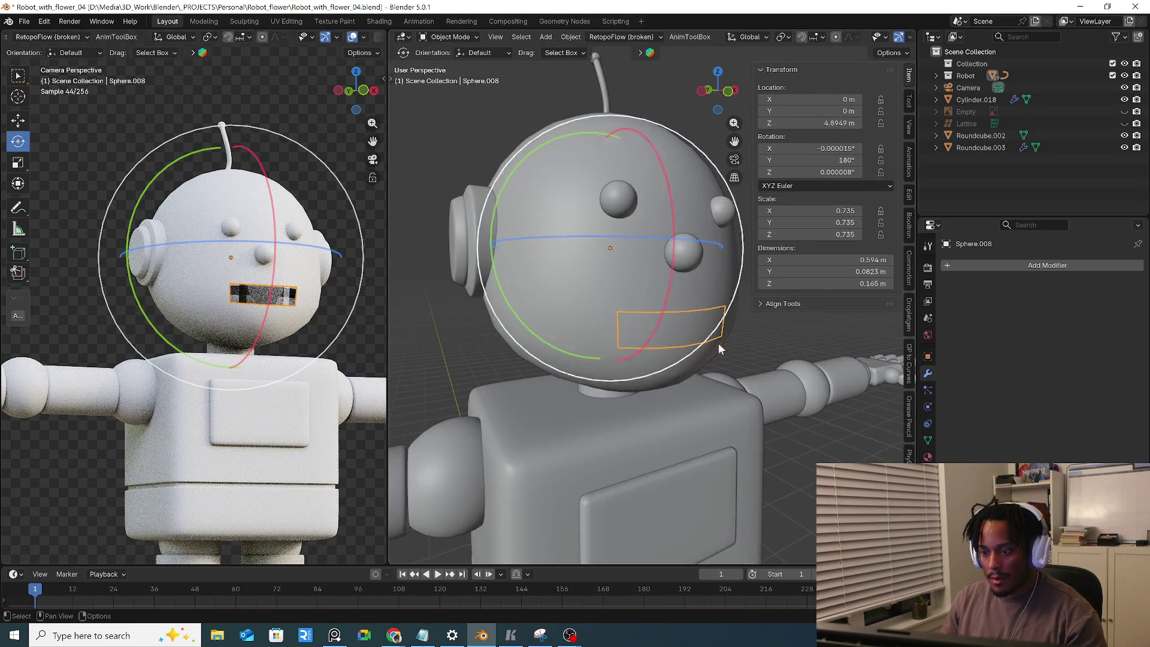
pyautogui.moveTo(712, 342); pyautogui.dragTo(623, 349, button='middle')
pyautogui.moveTo(546, 319)
pyautogui.mouseDown(button='middle')
pyautogui.moveTo(638, 332)
pyautogui.moveTo(616, 318)
pyautogui.moveTo(739, 320)
pyautogui.moveTo(677, 317)
pyautogui.mouseUp(button='middle')
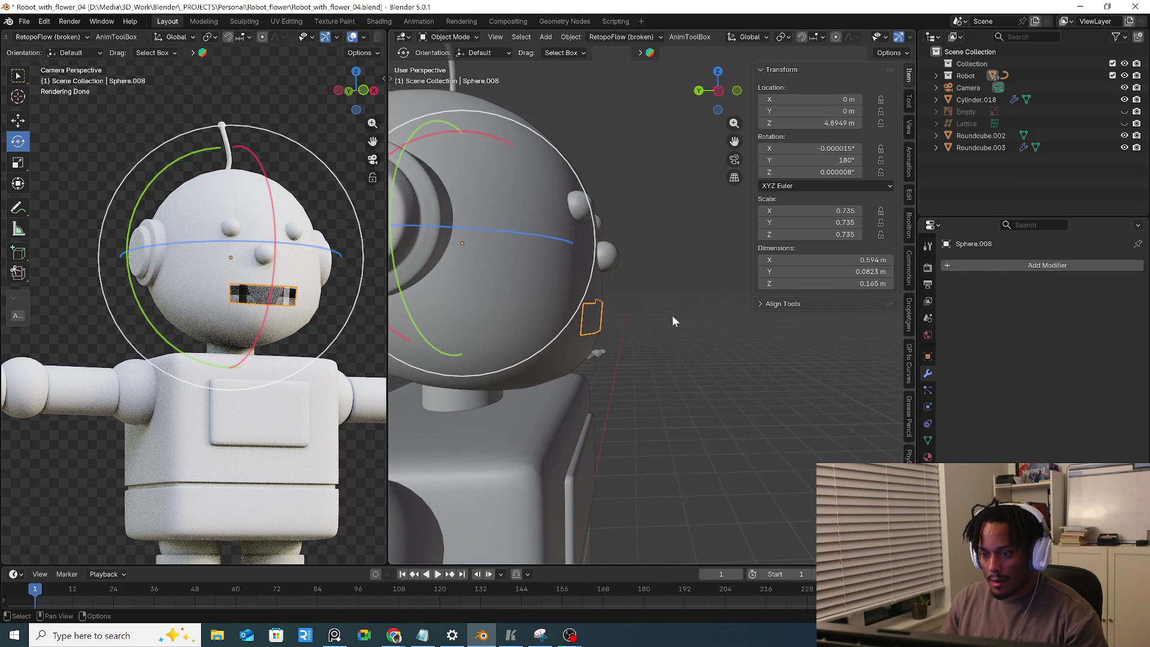
pyautogui.rightClick(602, 317)
# Set the mouth piece's origin to its geometry
pyautogui.moveTo(602, 373)
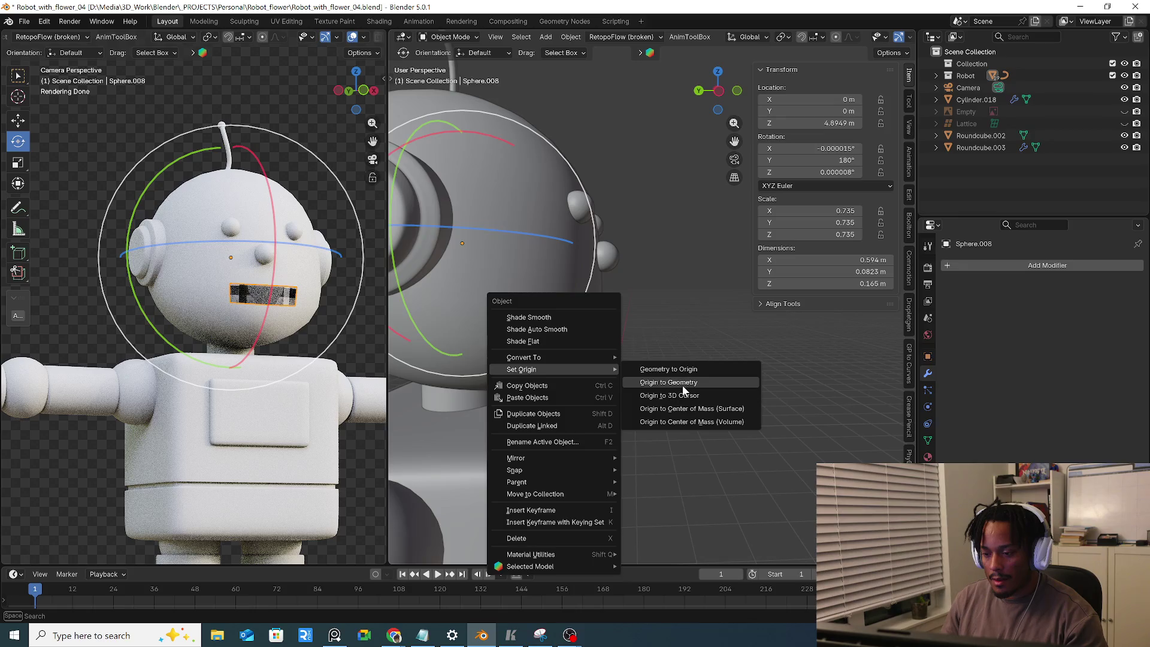
pyautogui.click(683, 384)
pyautogui.moveTo(681, 382)
pyautogui.mouseDown(button='middle')
pyautogui.moveTo(581, 343)
pyautogui.moveTo(660, 387)
pyautogui.moveTo(692, 376)
pyautogui.mouseUp(button='middle')
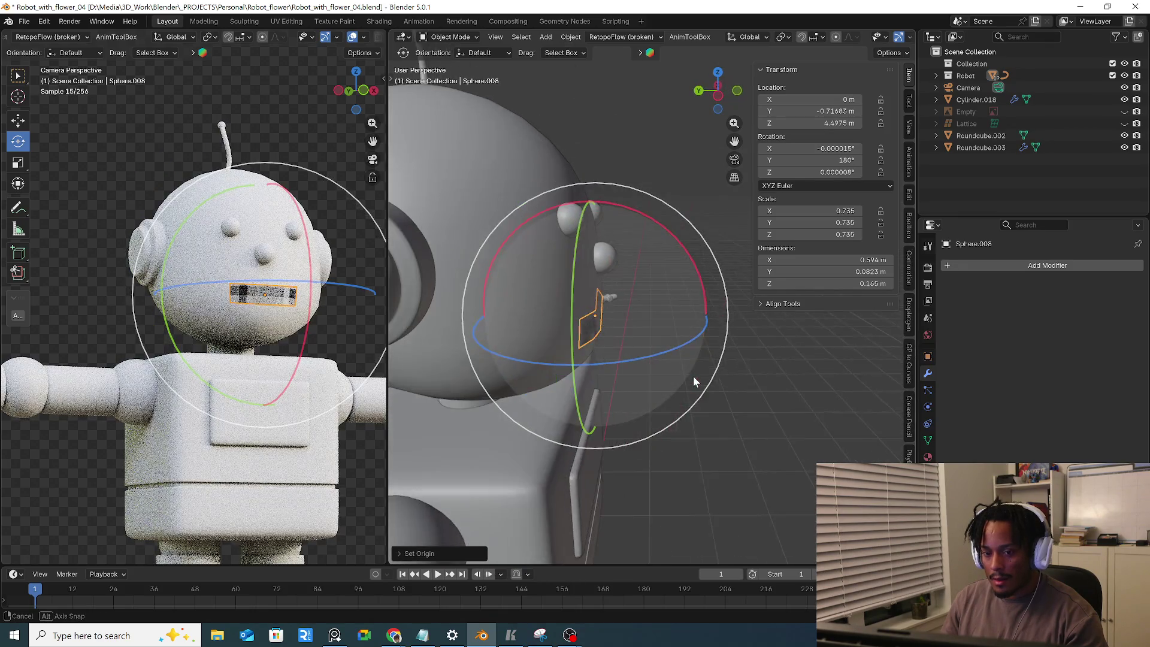
# Add a Solidify modifier to the mouth with thickness -0.02 m
pyautogui.press('q')
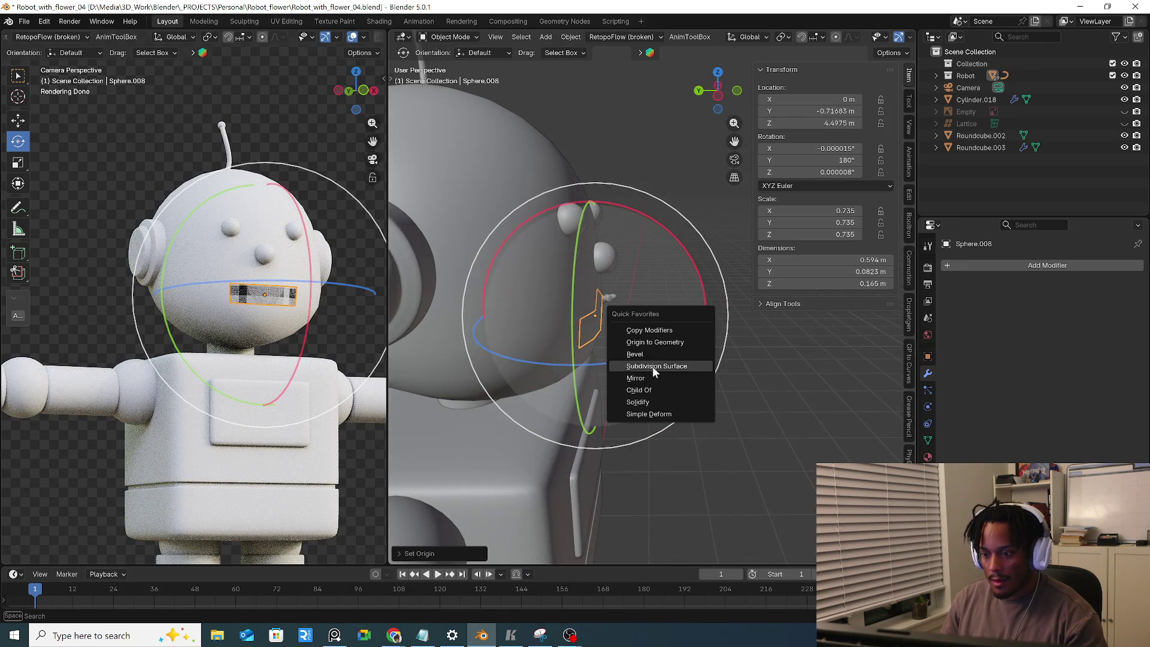
pyautogui.click(667, 401)
pyautogui.moveTo(1055, 345); pyautogui.dragTo(1034, 345)
pyautogui.moveTo(719, 360)
pyautogui.mouseDown(button='middle')
pyautogui.moveTo(757, 348)
pyautogui.moveTo(680, 315)
pyautogui.moveTo(728, 333)
pyautogui.moveTo(699, 338)
pyautogui.moveTo(819, 365)
pyautogui.moveTo(773, 378)
pyautogui.moveTo(691, 365)
pyautogui.moveTo(773, 374)
pyautogui.moveTo(731, 360)
pyautogui.moveTo(773, 376)
pyautogui.moveTo(745, 403)
pyautogui.moveTo(715, 403)
pyautogui.moveTo(574, 365)
pyautogui.moveTo(679, 342)
pyautogui.moveTo(723, 360)
pyautogui.moveTo(749, 353)
pyautogui.moveTo(739, 389)
pyautogui.mouseUp(button='middle')
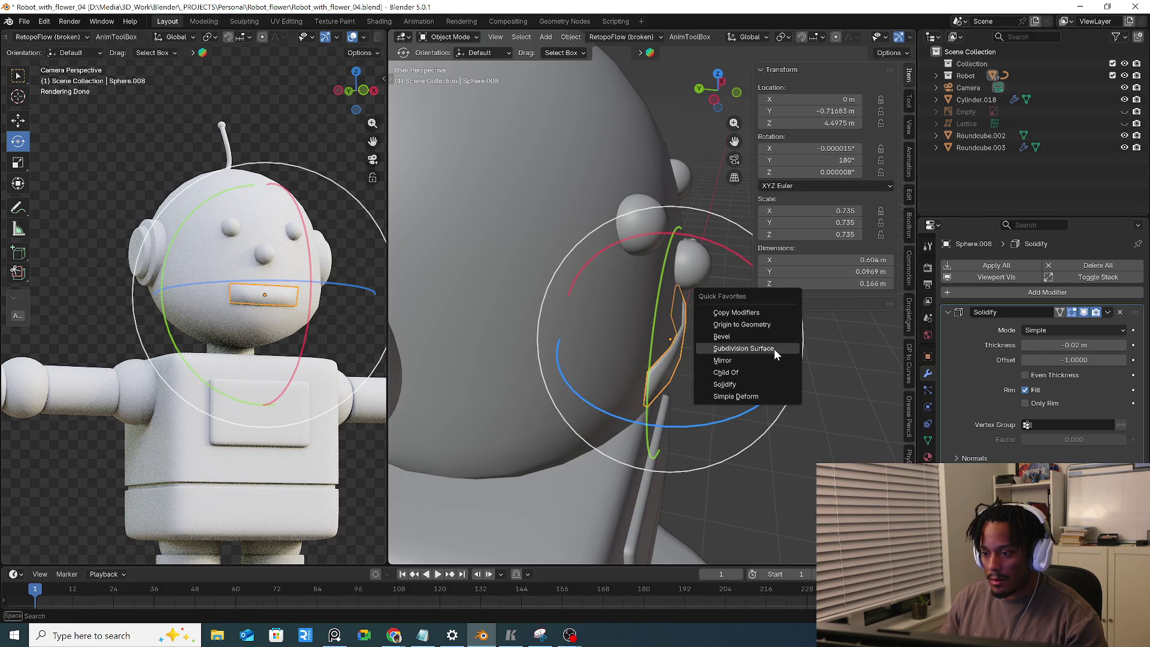
# Try a Subdivision modifier on the mouth above Solidify, then remove it again
pyautogui.click(774, 348)
pyautogui.moveTo(816, 364)
pyautogui.mouseDown(button='middle')
pyautogui.moveTo(726, 320)
pyautogui.moveTo(685, 315)
pyautogui.moveTo(699, 361)
pyautogui.mouseUp(button='middle')
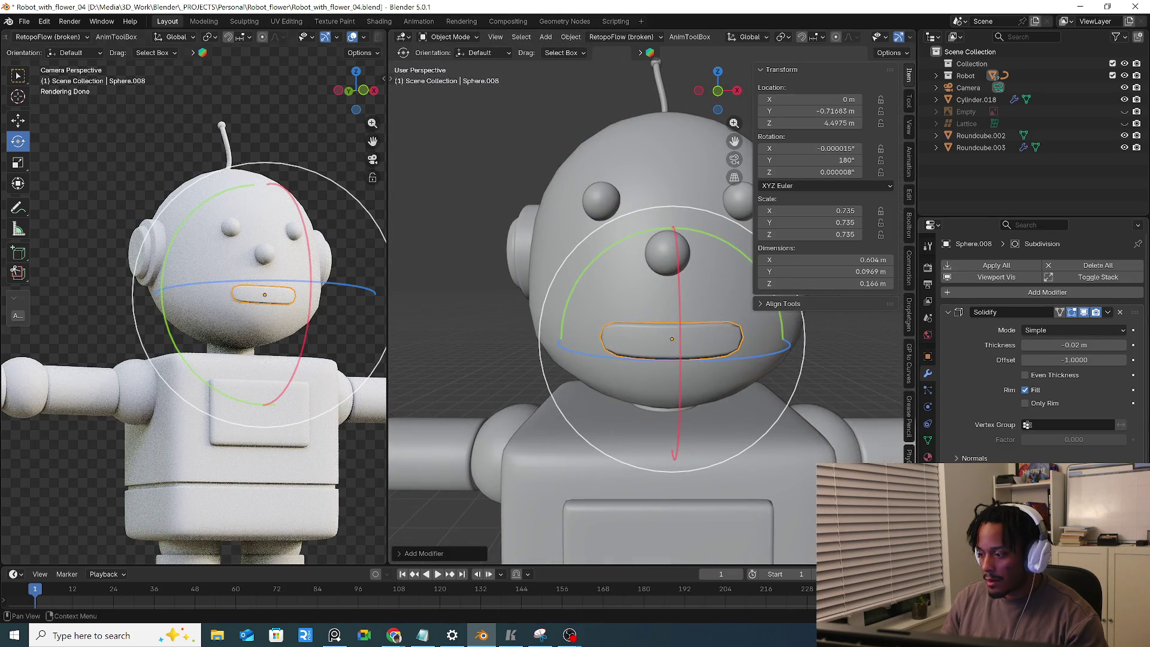
pyautogui.moveTo(776, 413); pyautogui.dragTo(782, 390, button='middle')
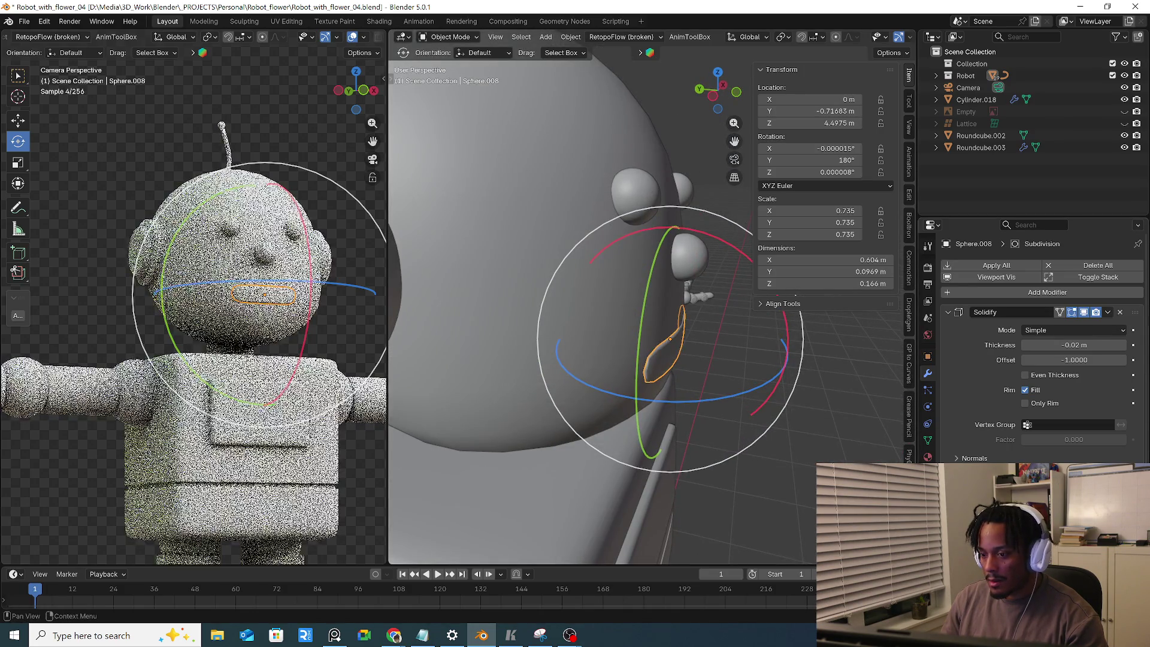
pyautogui.moveTo(1133, 521); pyautogui.dragTo(1130, 299)
pyautogui.moveTo(779, 359)
pyautogui.mouseDown(button='middle')
pyautogui.moveTo(648, 393)
pyautogui.moveTo(659, 389)
pyautogui.mouseUp(button='middle')
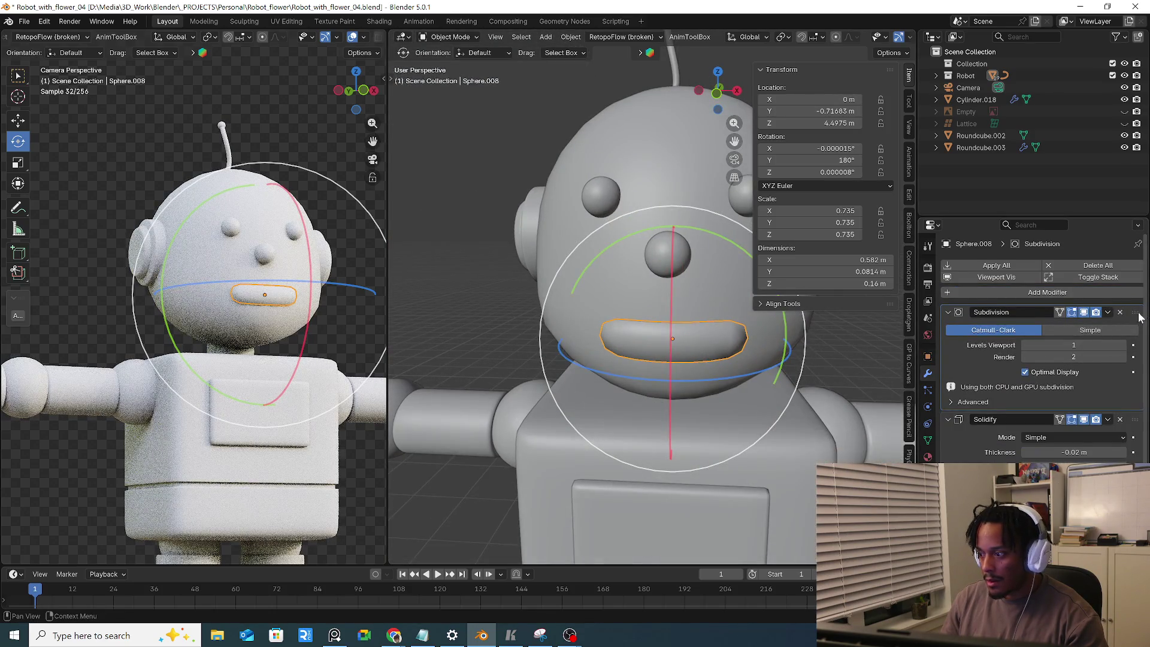
pyautogui.hotkey('ctrl', 'x')
pyautogui.moveTo(779, 360)
pyautogui.mouseDown(button='middle')
pyautogui.moveTo(733, 371)
pyautogui.moveTo(700, 358)
pyautogui.mouseUp(button='middle')
# Select the whole mouth mesh and flatten it slightly along Z
pyautogui.press('Tab')
pyautogui.press('a')
pyautogui.click(766, 350)
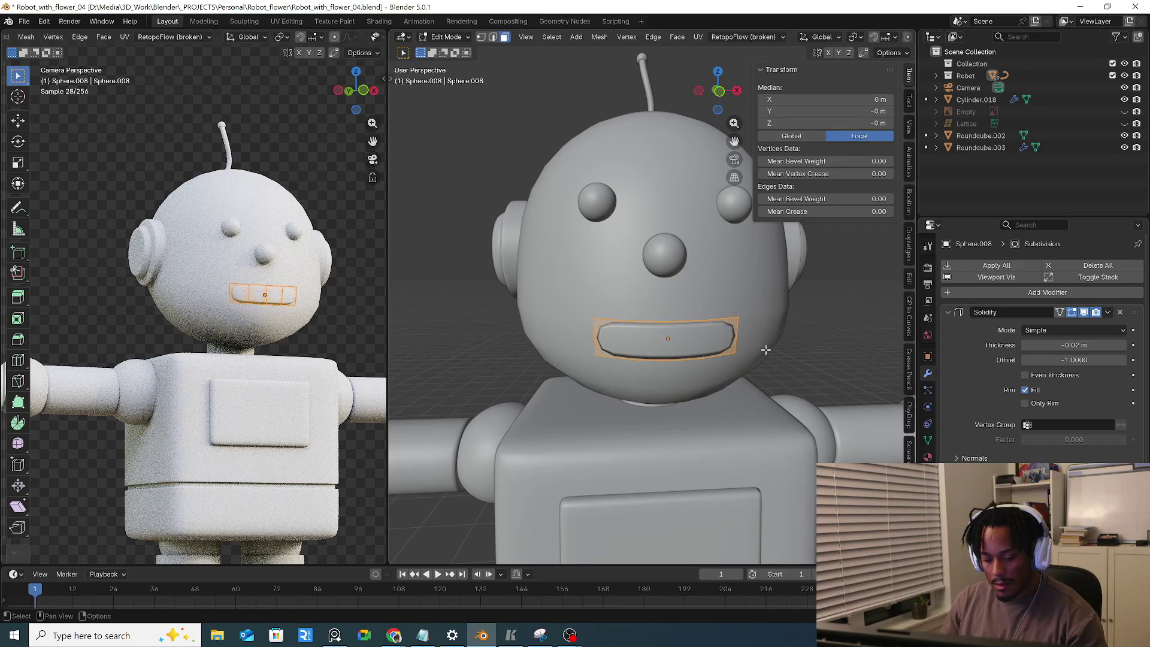
pyautogui.hotkey('alt', 's')
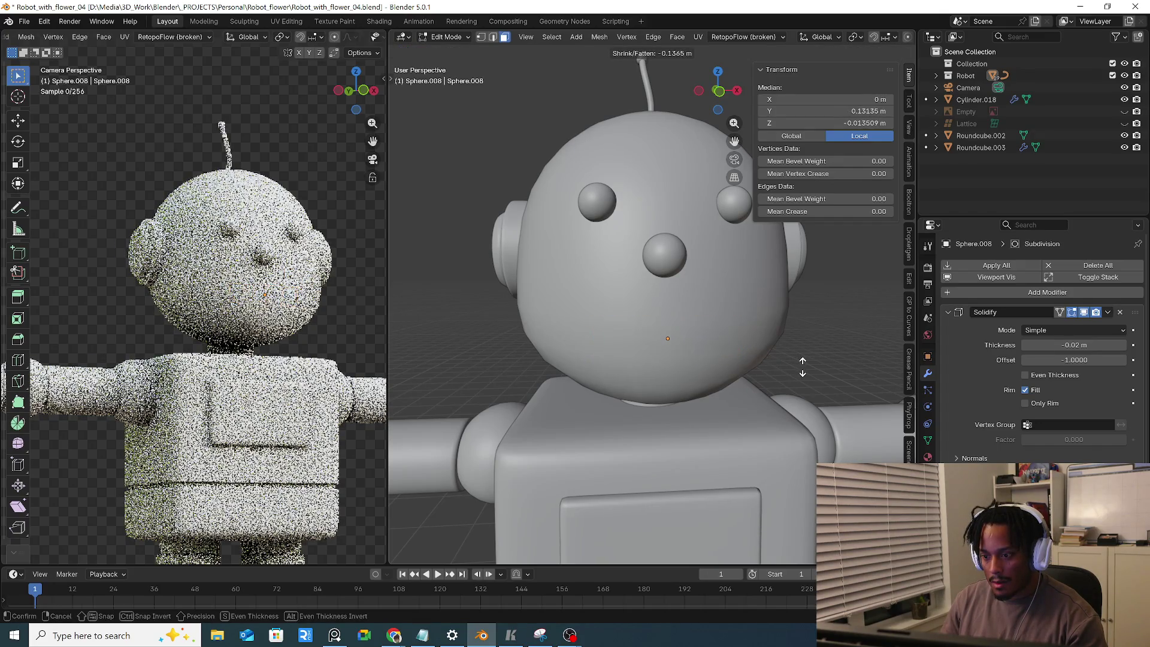
pyautogui.press('Escape')
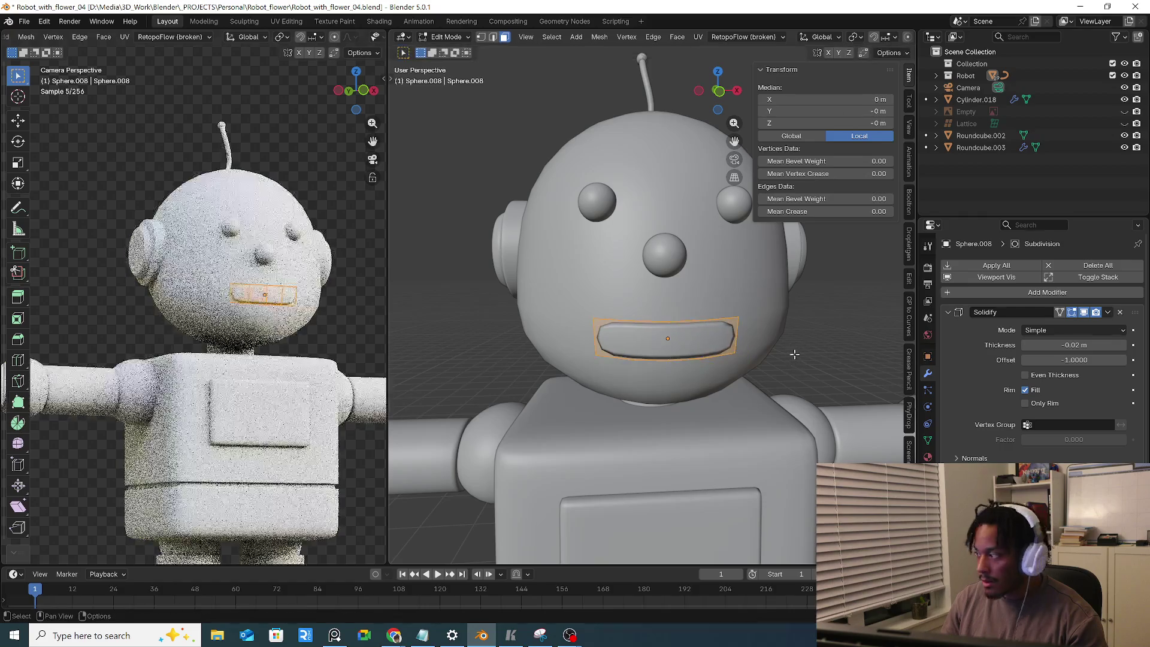
pyautogui.press('s')
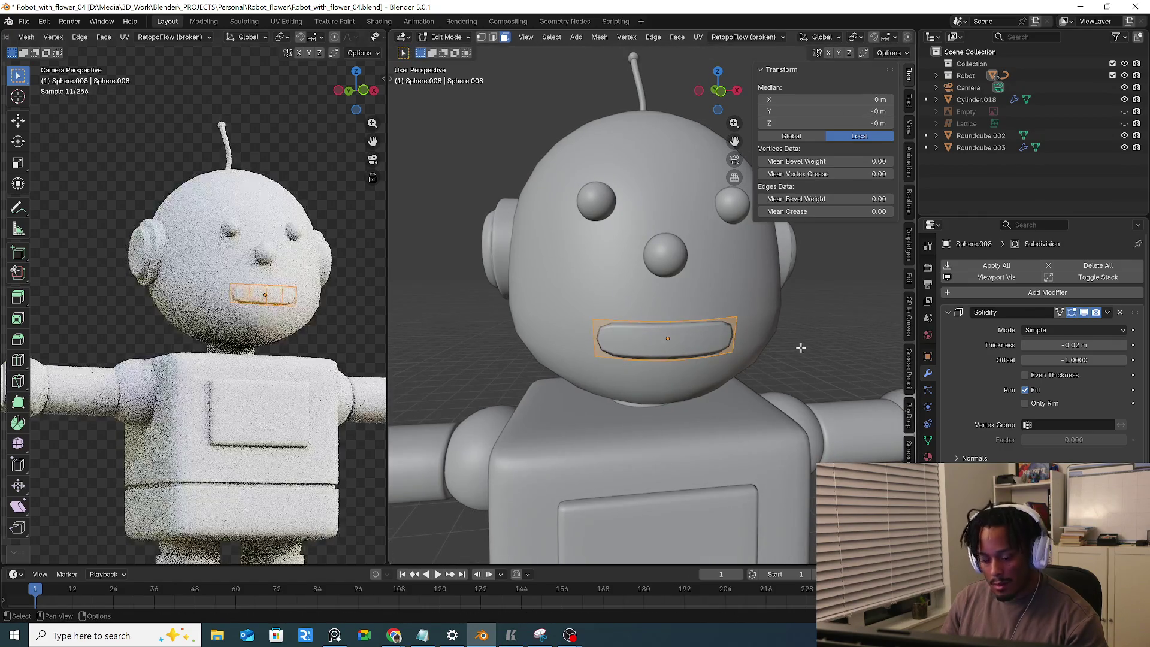
pyautogui.press('z')
pyautogui.click(732, 336)
pyautogui.moveTo(732, 336)
pyautogui.mouseDown(button='middle')
pyautogui.moveTo(865, 342)
pyautogui.moveTo(866, 388)
pyautogui.mouseUp(button='middle')
# Apply all modifiers on Sphere.008 so the Solidify thickness becomes real geometry
pyautogui.press('Tab')
pyautogui.press('r')
pyautogui.moveTo(794, 388)
pyautogui.mouseDown(button='middle')
pyautogui.moveTo(811, 339)
pyautogui.moveTo(760, 347)
pyautogui.moveTo(701, 376)
pyautogui.moveTo(771, 346)
pyautogui.moveTo(732, 375)
pyautogui.moveTo(758, 360)
pyautogui.mouseUp(button='middle')
pyautogui.click(681, 365)
pyautogui.press('Tab')
pyautogui.moveTo(760, 363)
pyautogui.mouseDown(button='middle')
pyautogui.moveTo(799, 354)
pyautogui.moveTo(638, 380)
pyautogui.moveTo(692, 383)
pyautogui.moveTo(688, 356)
pyautogui.mouseUp(button='middle')
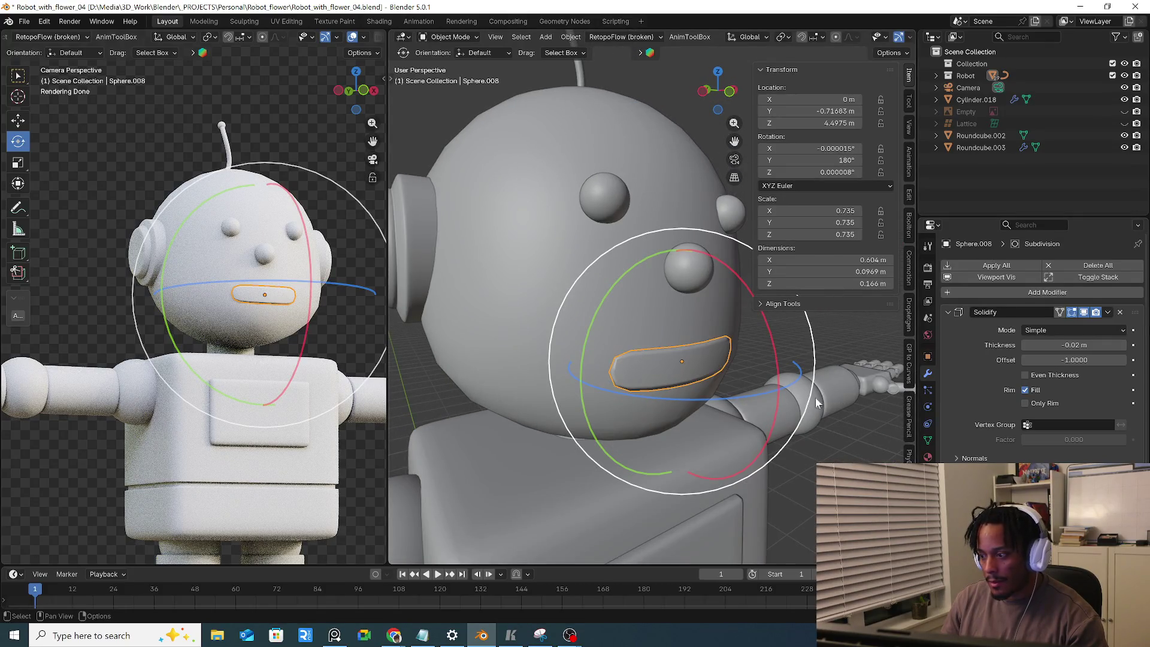
pyautogui.click(1008, 268)
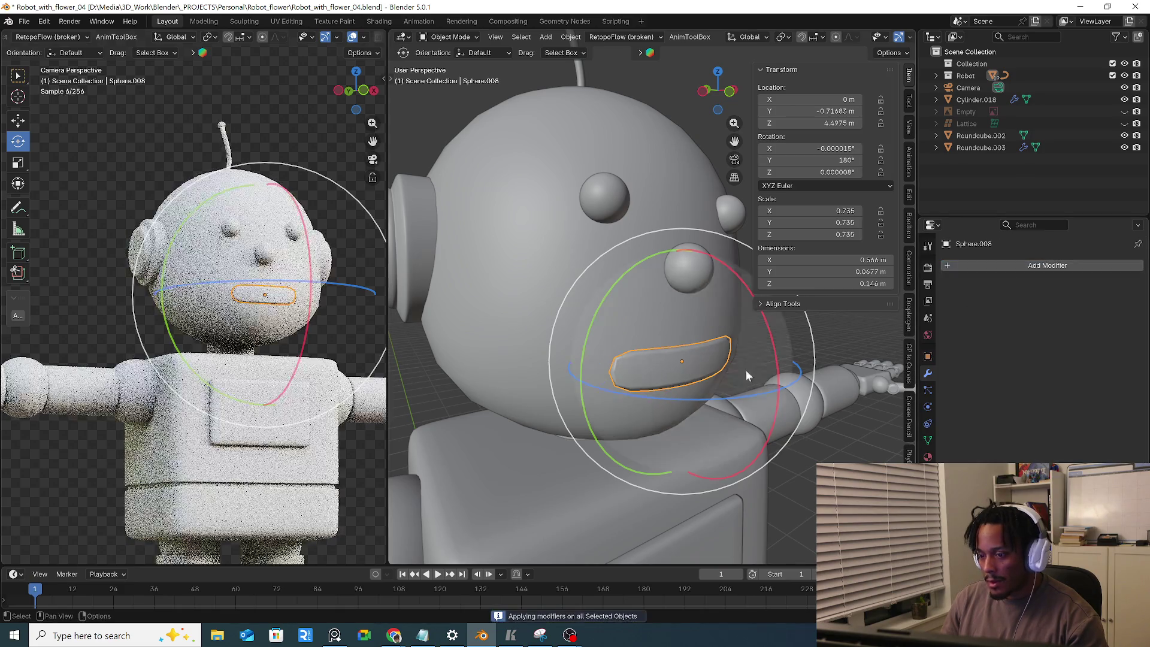
# Add a Subdivision Surface modifier to the mouth from Quick Favourites
pyautogui.press('q')
pyautogui.click(698, 372)
pyautogui.moveTo(718, 372)
pyautogui.mouseDown(button='middle')
pyautogui.moveTo(743, 366)
pyautogui.moveTo(807, 429)
pyautogui.moveTo(753, 377)
pyautogui.moveTo(763, 387)
pyautogui.moveTo(655, 385)
pyautogui.moveTo(711, 390)
pyautogui.mouseUp(button='middle')
pyautogui.click(672, 390)
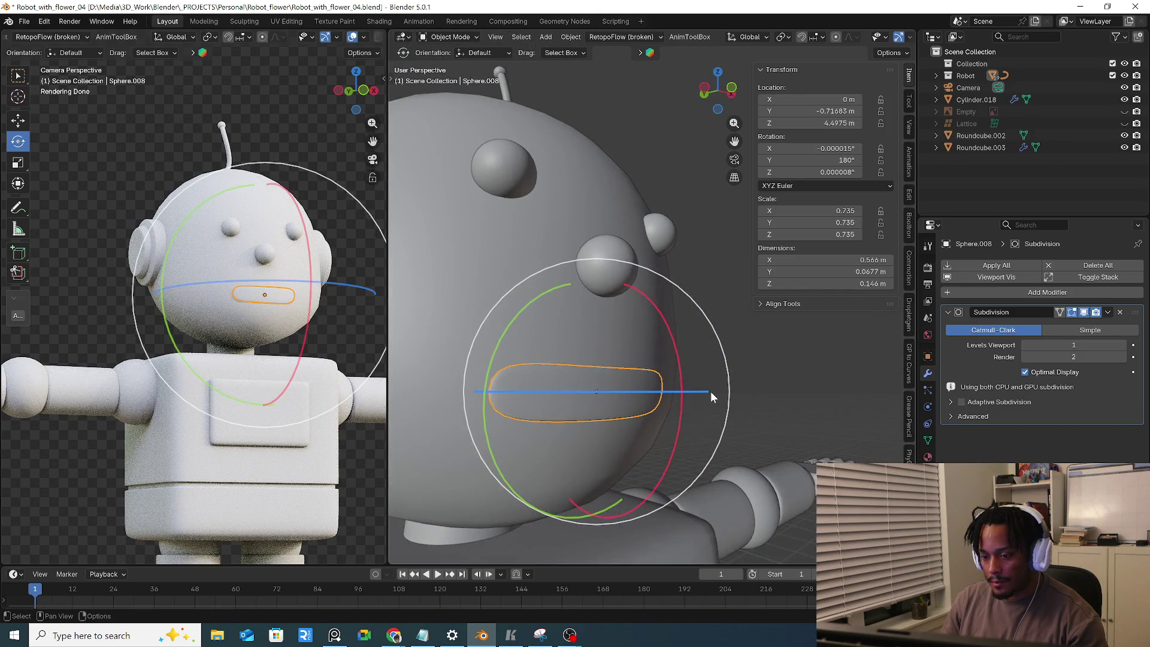
# Squash the mouth mesh along Z into a thin sliver about 0.0624 m tall
pyautogui.press('Tab')
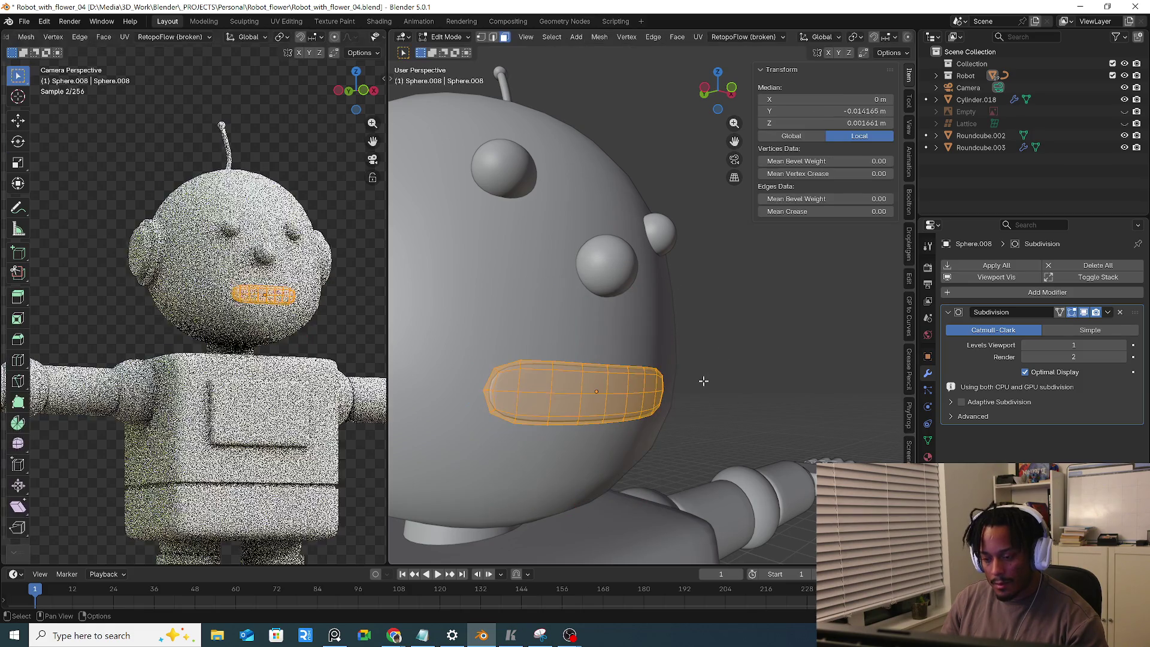
pyautogui.press('s')
pyautogui.press('z')
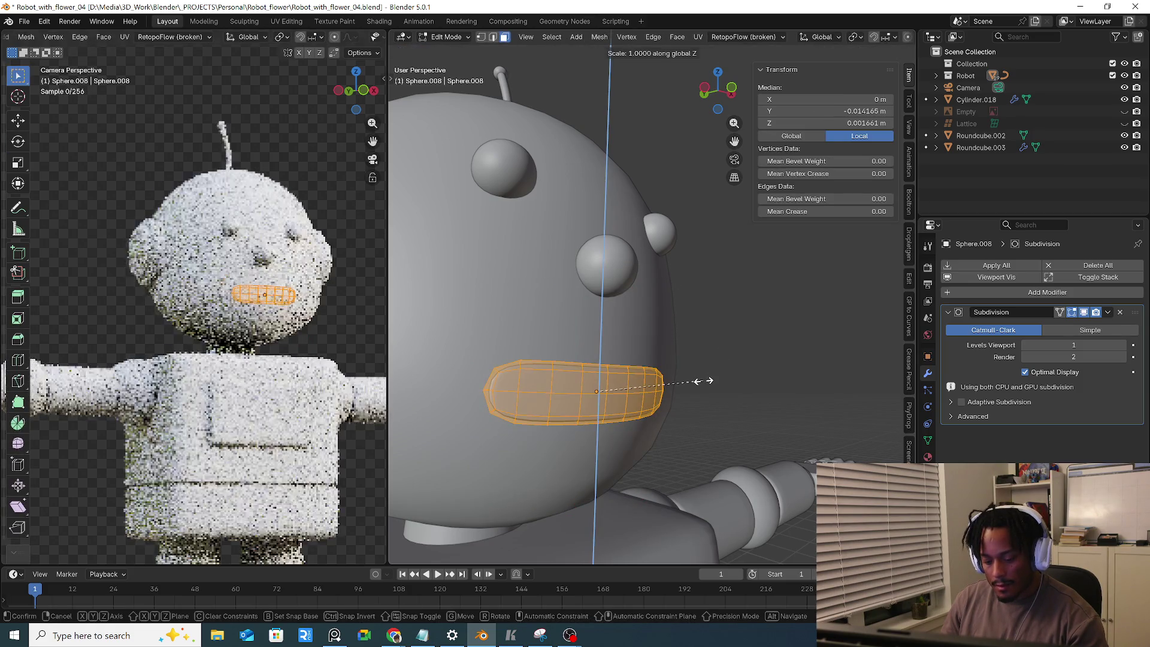
pyautogui.click(640, 375)
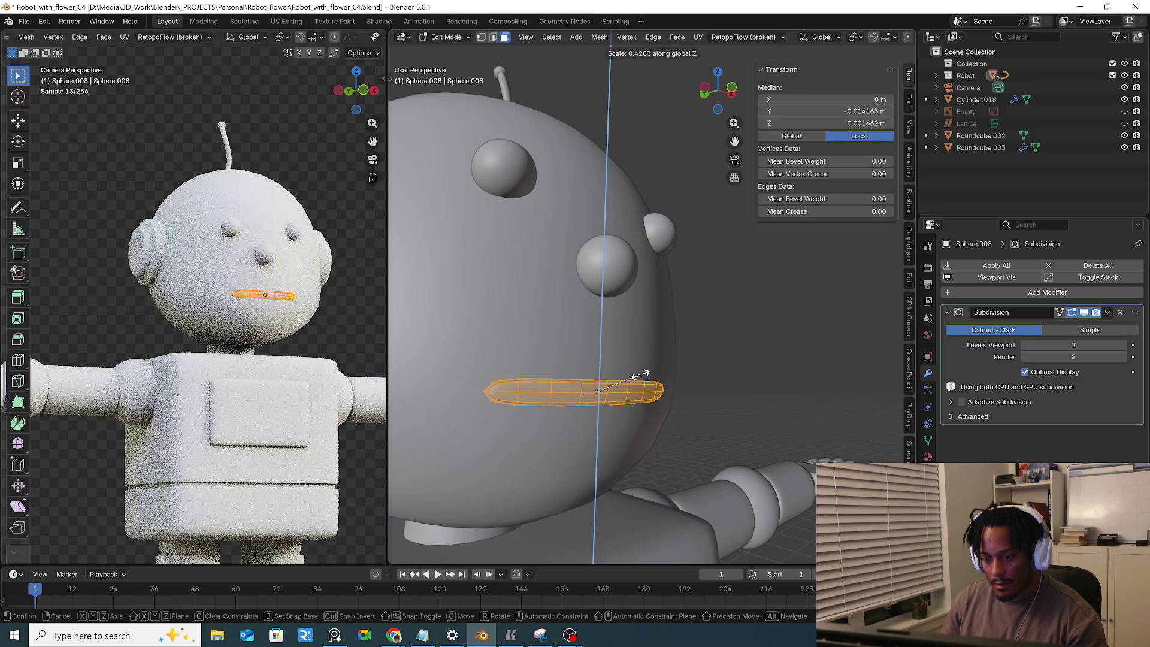
pyautogui.press('Tab')
pyautogui.moveTo(640, 375); pyautogui.dragTo(718, 388, button='middle')
pyautogui.hotkey('shift', 'space')
pyautogui.press('r')
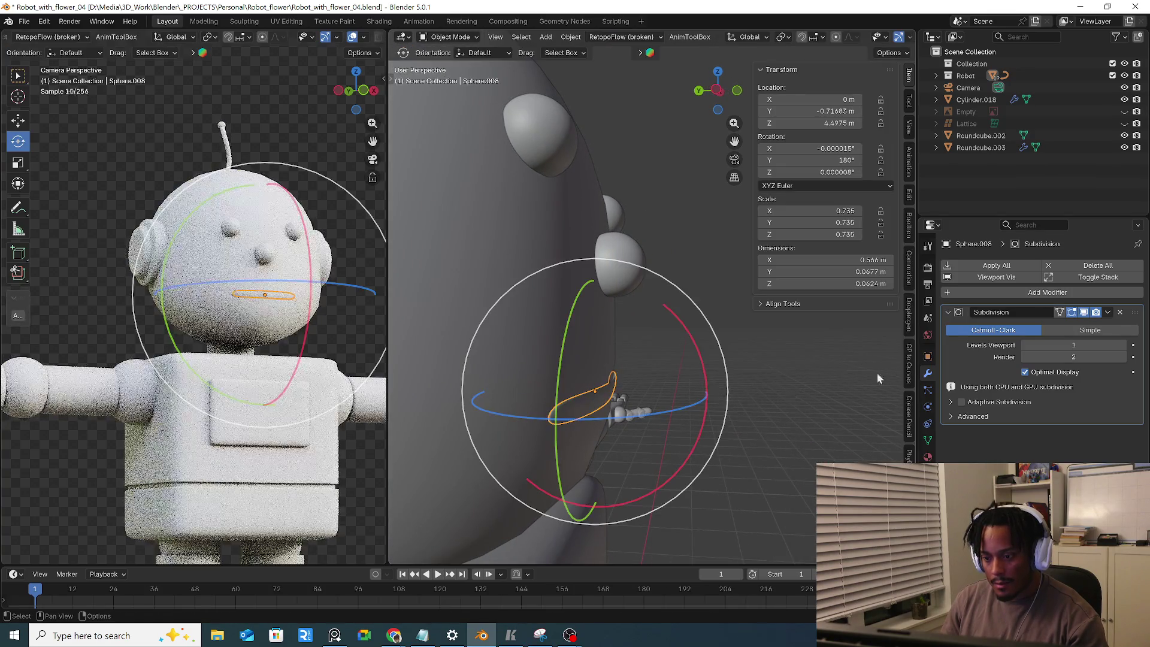
pyautogui.click(1011, 296)
# Add a Shrinkwrap modifier targeting the head Sphere.004 and adjust its wrap setting
pyautogui.moveTo(1007, 332)
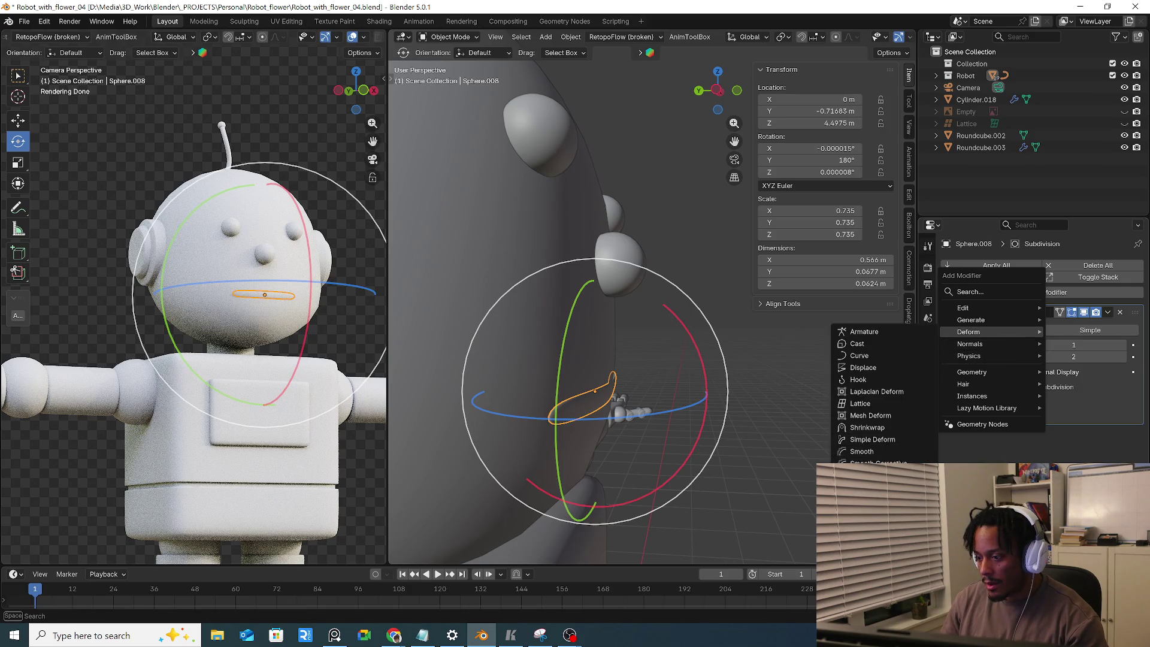
pyautogui.click(882, 430)
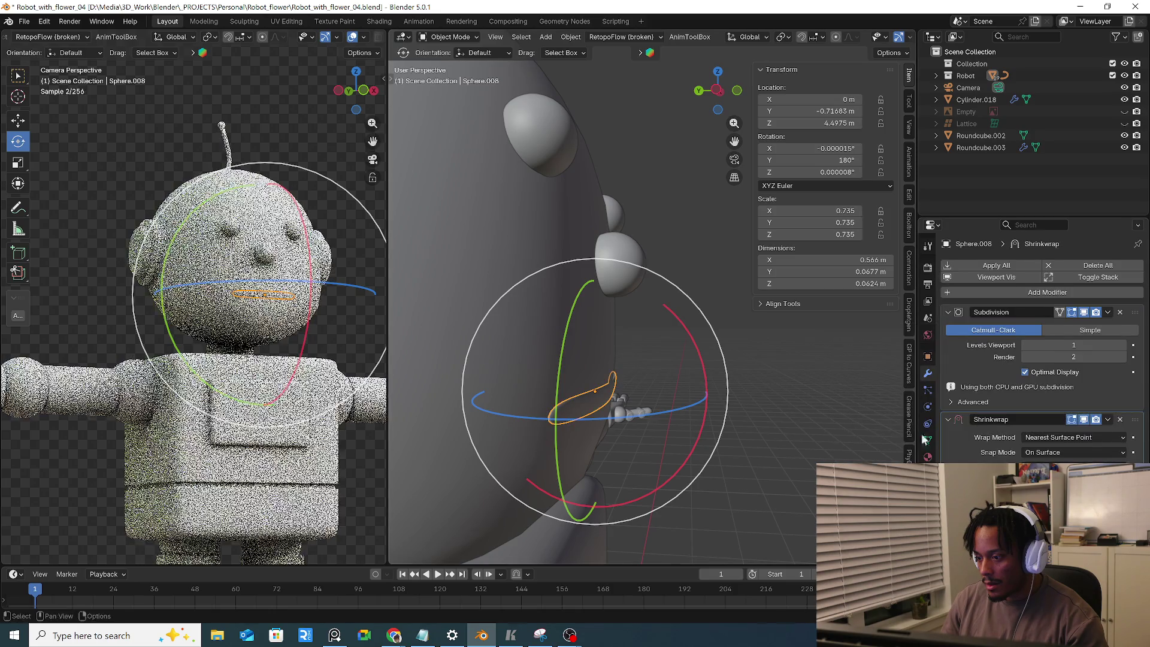
pyautogui.click(479, 257)
pyautogui.moveTo(652, 324)
pyautogui.mouseDown(button='middle')
pyautogui.moveTo(569, 310)
pyautogui.moveTo(601, 354)
pyautogui.mouseUp(button='middle')
pyautogui.moveTo(1072, 468); pyautogui.dragTo(1102, 468)
pyautogui.moveTo(797, 419)
pyautogui.mouseDown(button='middle')
pyautogui.moveTo(872, 408)
pyautogui.moveTo(852, 442)
pyautogui.mouseUp(button='middle')
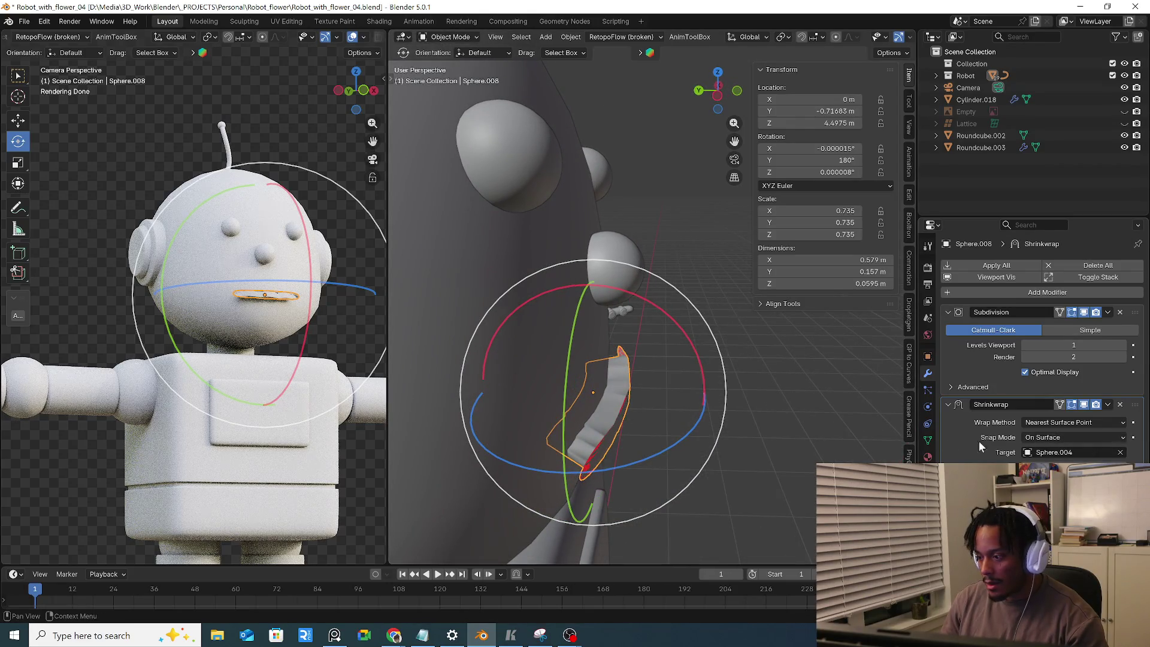
pyautogui.press('g')
pyautogui.press('y')
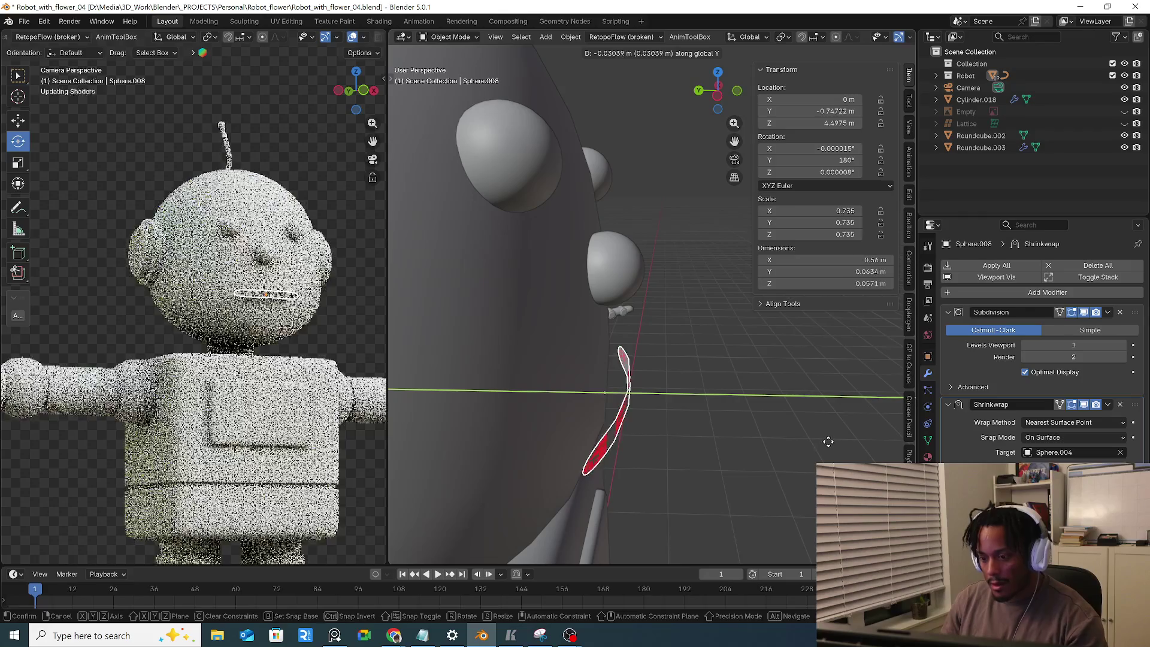
pyautogui.press('Escape')
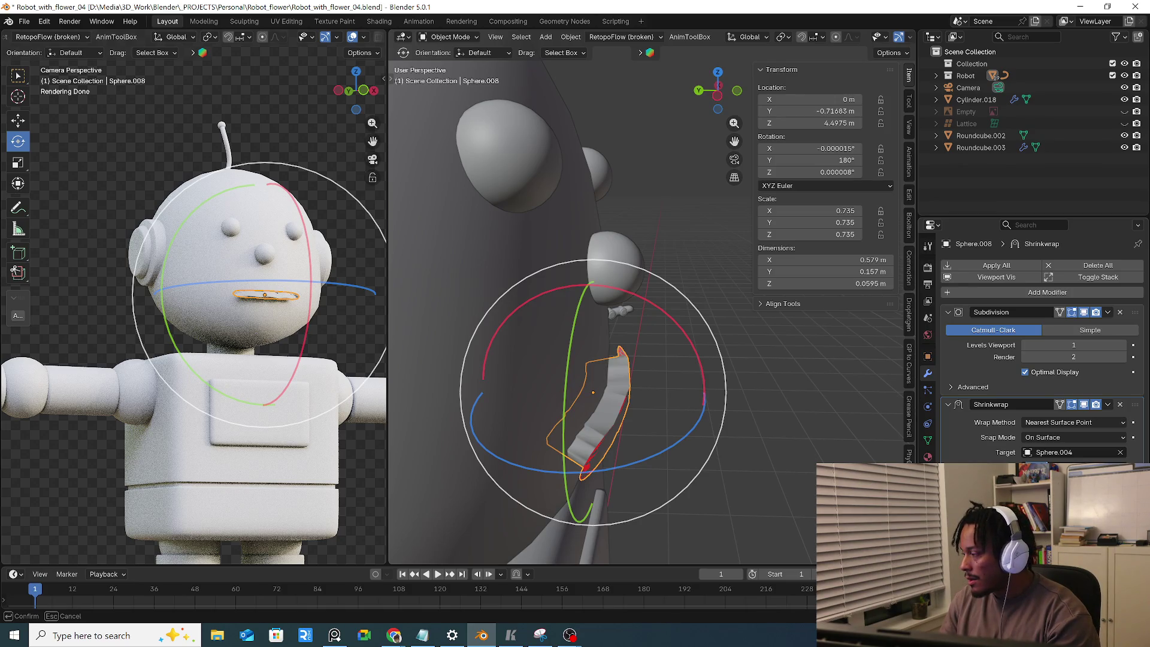
# Remove the Shrinkwrap and undo back to the Subdivision-only mouth, 0.146 m tall
pyautogui.click(1120, 404)
pyautogui.moveTo(788, 387)
pyautogui.mouseDown(button='middle')
pyautogui.moveTo(681, 346)
pyautogui.moveTo(702, 382)
pyautogui.moveTo(742, 408)
pyautogui.mouseUp(button='middle')
pyautogui.hotkey('ctrl', 'z')
pyautogui.hotkey('ctrl', 'z')
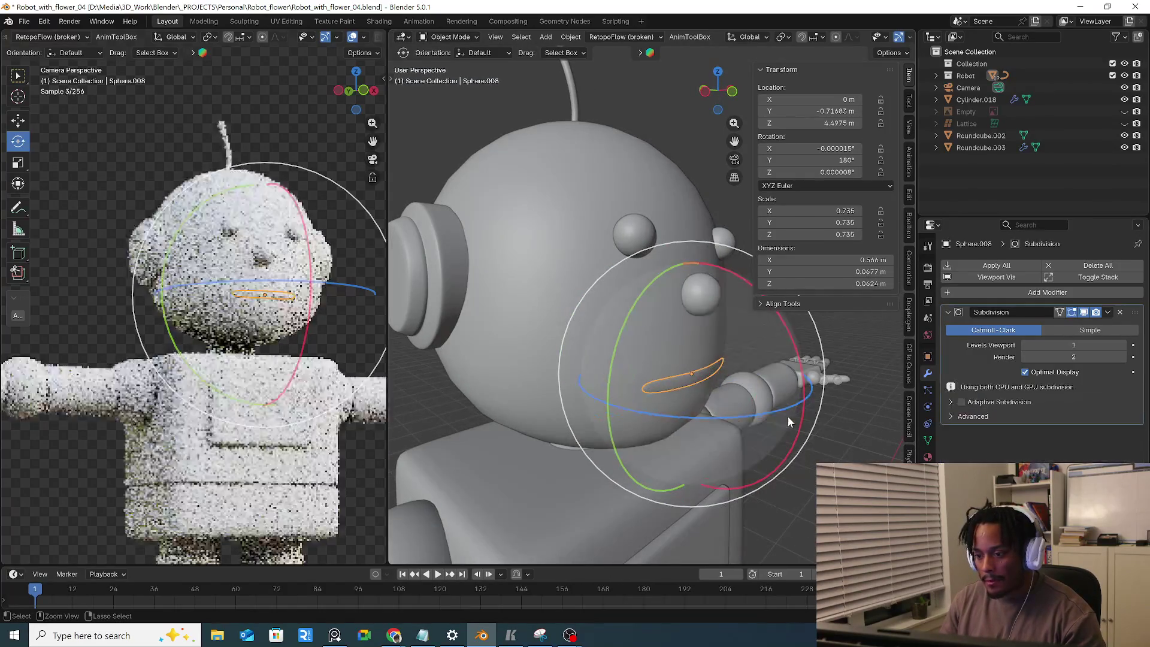
pyautogui.press('Tab')
pyautogui.hotkey('alt', 'a')
pyautogui.moveTo(754, 407)
pyautogui.mouseDown(button='middle')
pyautogui.moveTo(659, 335)
pyautogui.moveTo(617, 349)
pyautogui.moveTo(671, 357)
pyautogui.moveTo(501, 285)
pyautogui.moveTo(539, 344)
pyautogui.mouseUp(button='middle')
pyautogui.scroll(3, 653, 329)
pyautogui.press('Tab')
pyautogui.hotkey('alt', 'a')
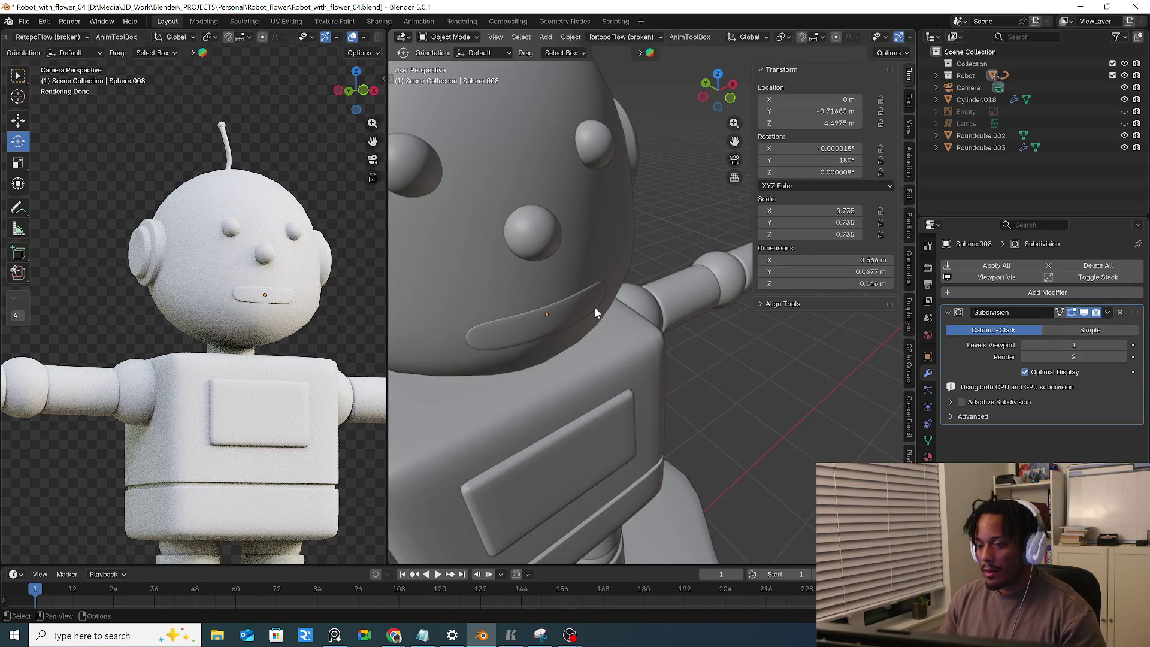
# Resize the lattice points front to back and tilt them in top view
pyautogui.press('KP_Decimal')
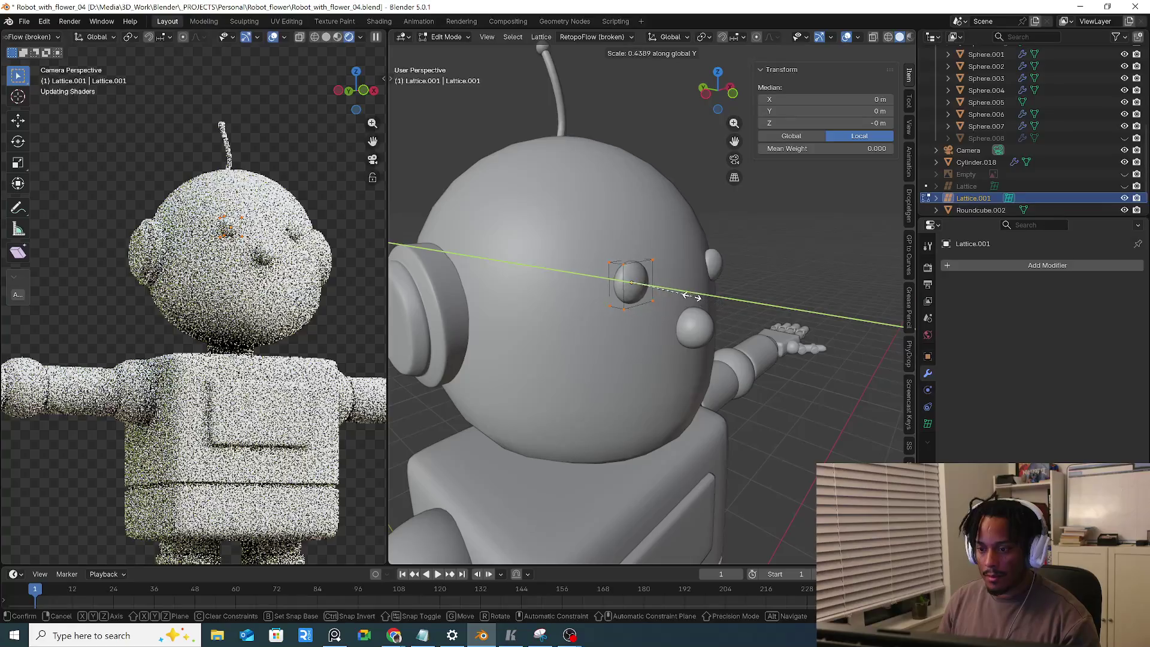
pyautogui.click(671, 286)
pyautogui.moveTo(670, 286); pyautogui.dragTo(684, 319, button='middle')
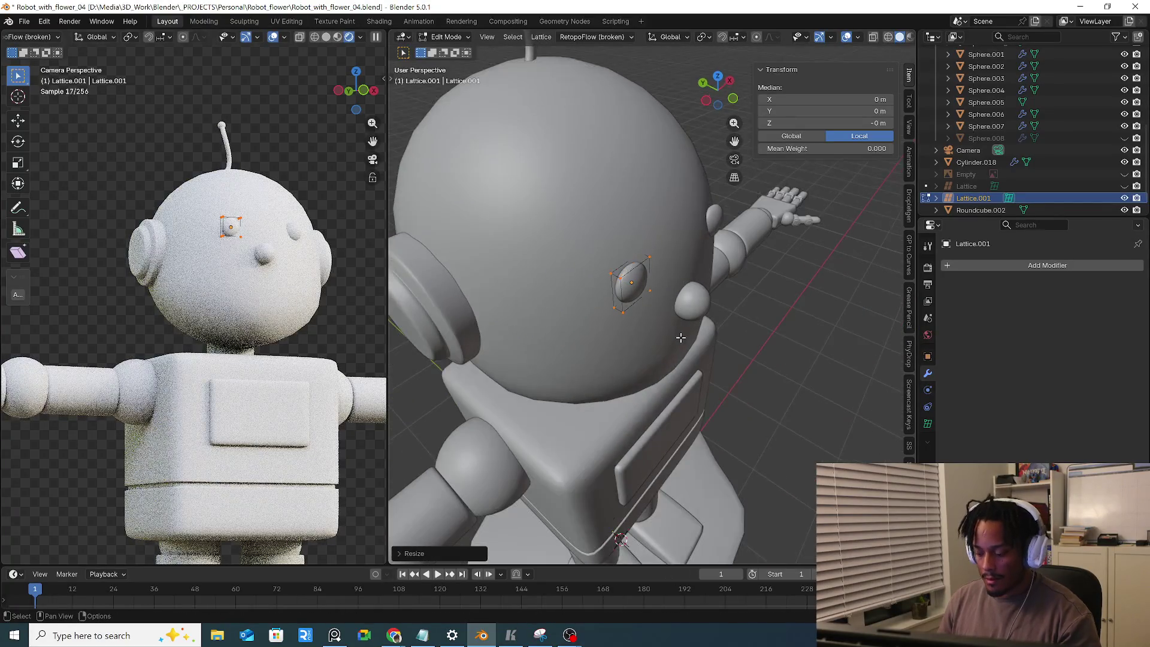
pyautogui.press('KP_7')
pyautogui.press('r')
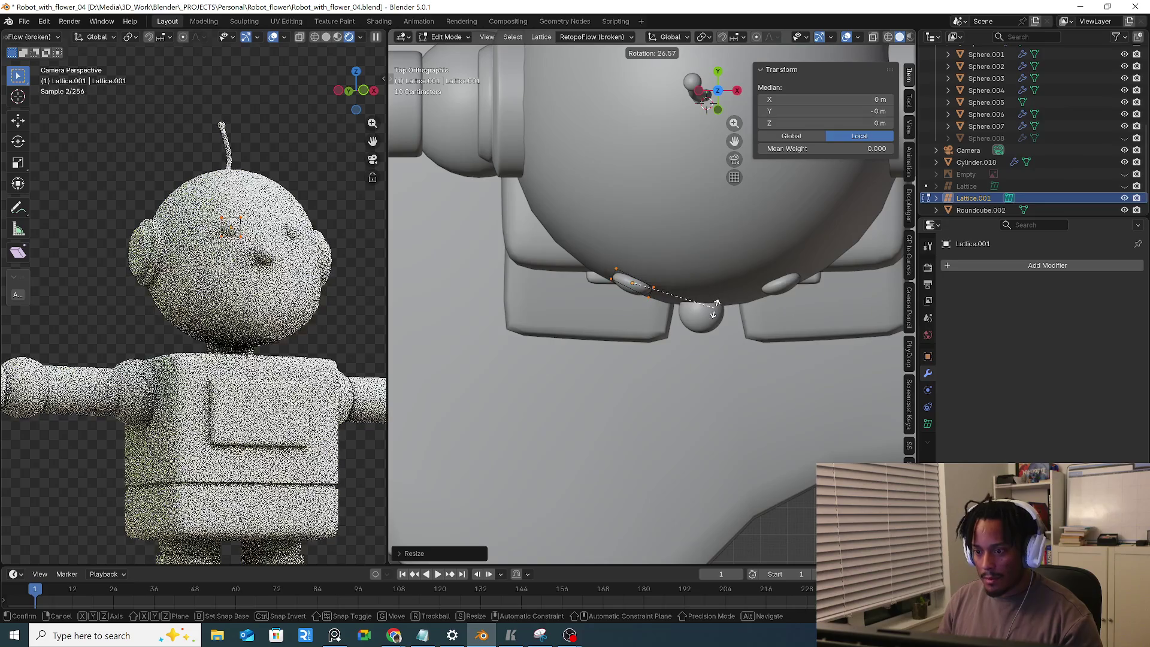
pyautogui.click(715, 308)
# Flatten the lattice points with repeated scales along the Y axis
pyautogui.press('KP_1')
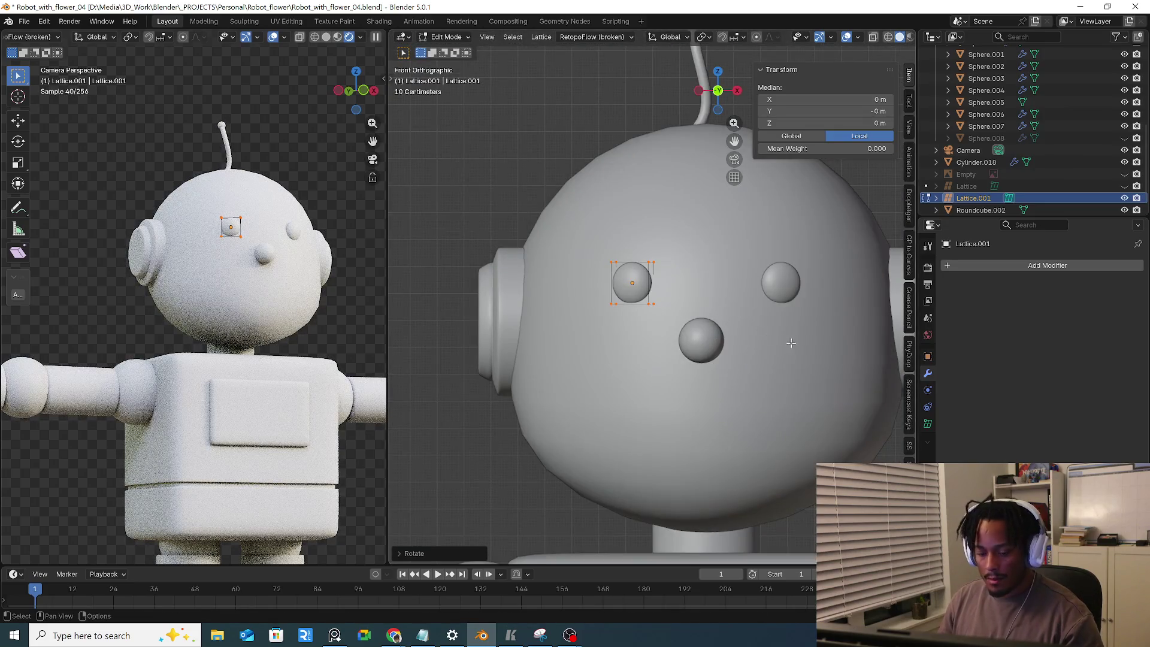
pyautogui.press('s')
pyautogui.click(778, 333)
pyautogui.press('KP_7')
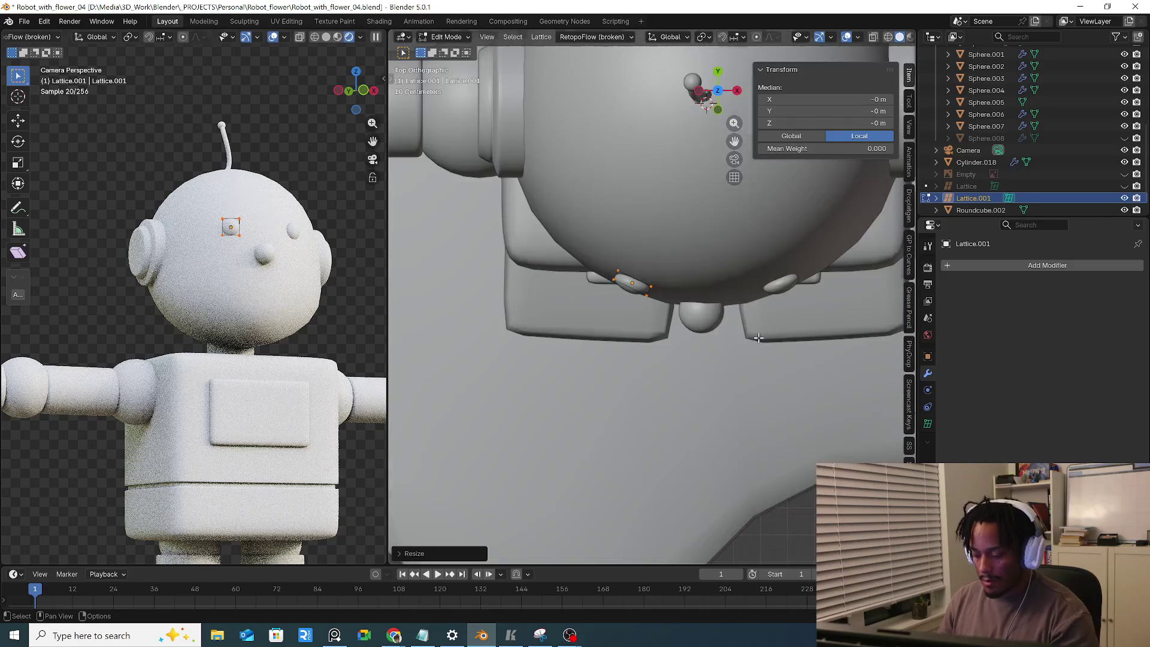
pyautogui.press('y')
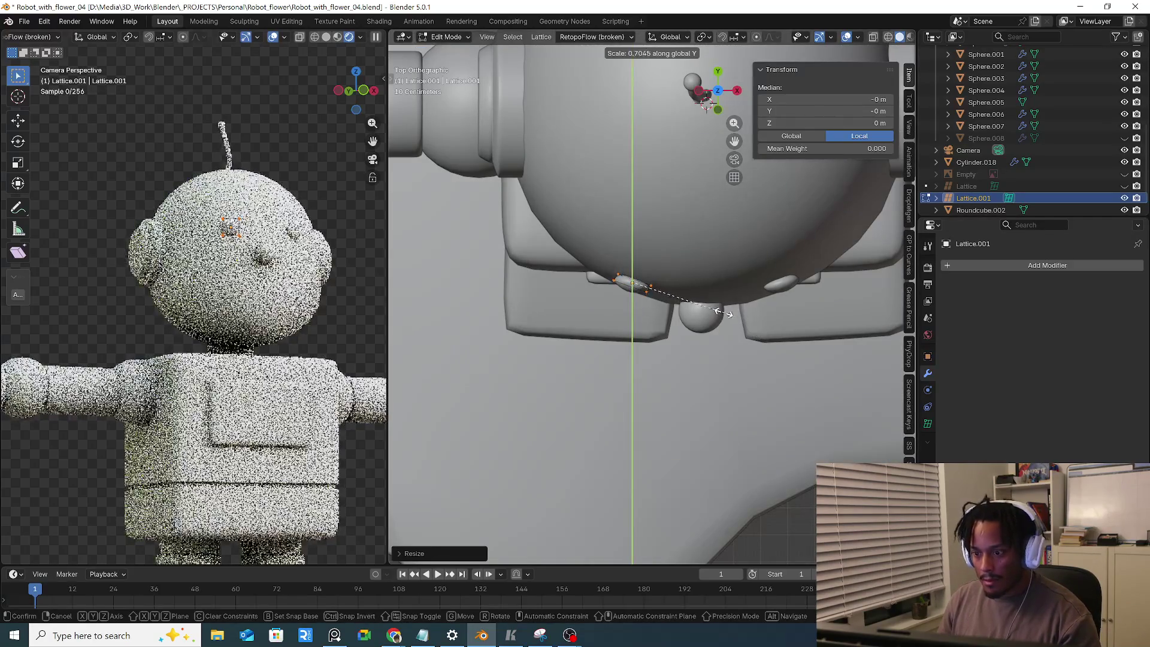
pyautogui.click(720, 312)
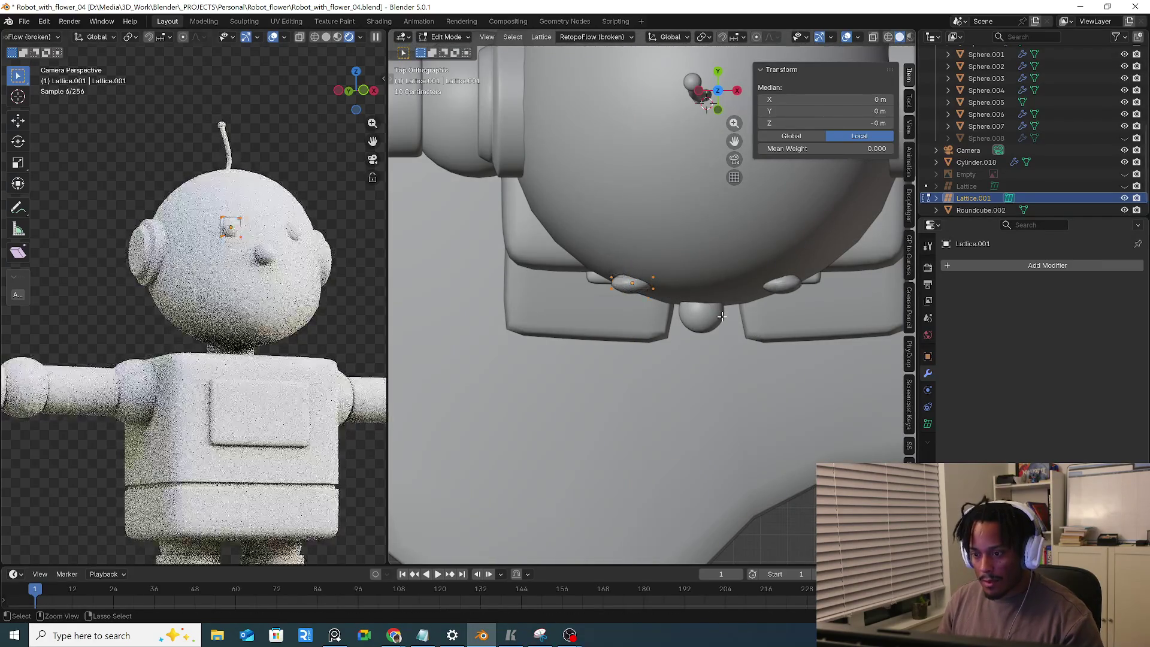
pyautogui.press('s')
pyautogui.press('y')
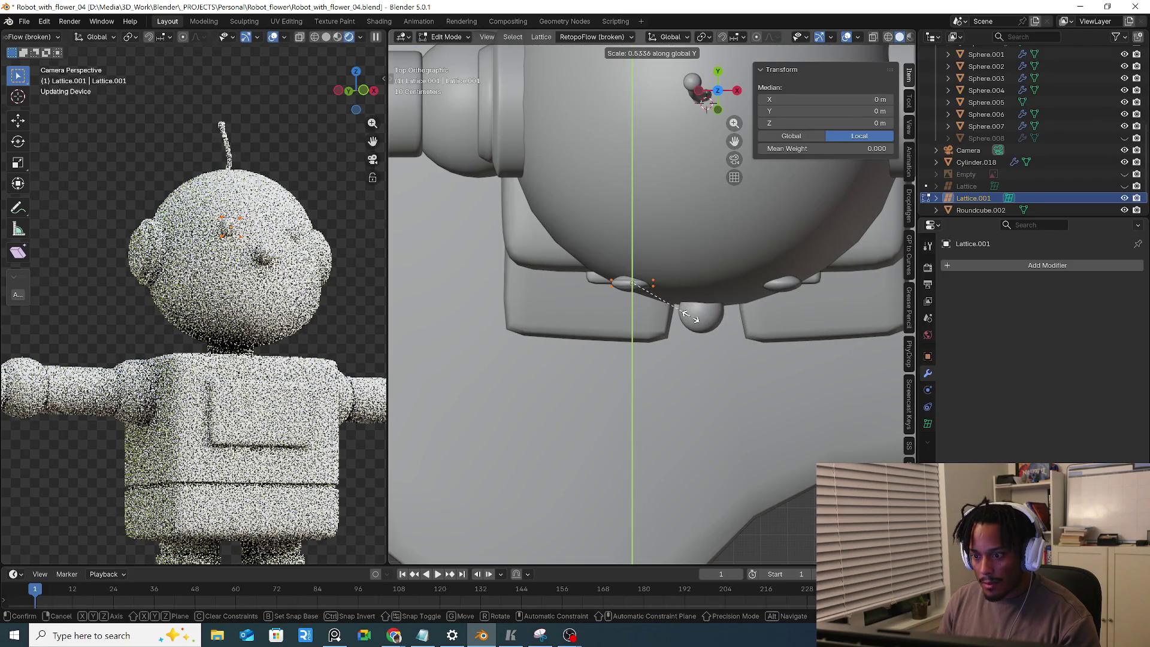
pyautogui.click(693, 316)
# Rotate the lattice points from top, front and side views so the oval follows the head
pyautogui.moveTo(693, 316)
pyautogui.mouseDown(button='middle')
pyautogui.moveTo(661, 336)
pyautogui.moveTo(745, 303)
pyautogui.moveTo(724, 316)
pyautogui.moveTo(744, 345)
pyautogui.moveTo(660, 356)
pyautogui.mouseUp(button='middle')
pyautogui.press('KP_7')
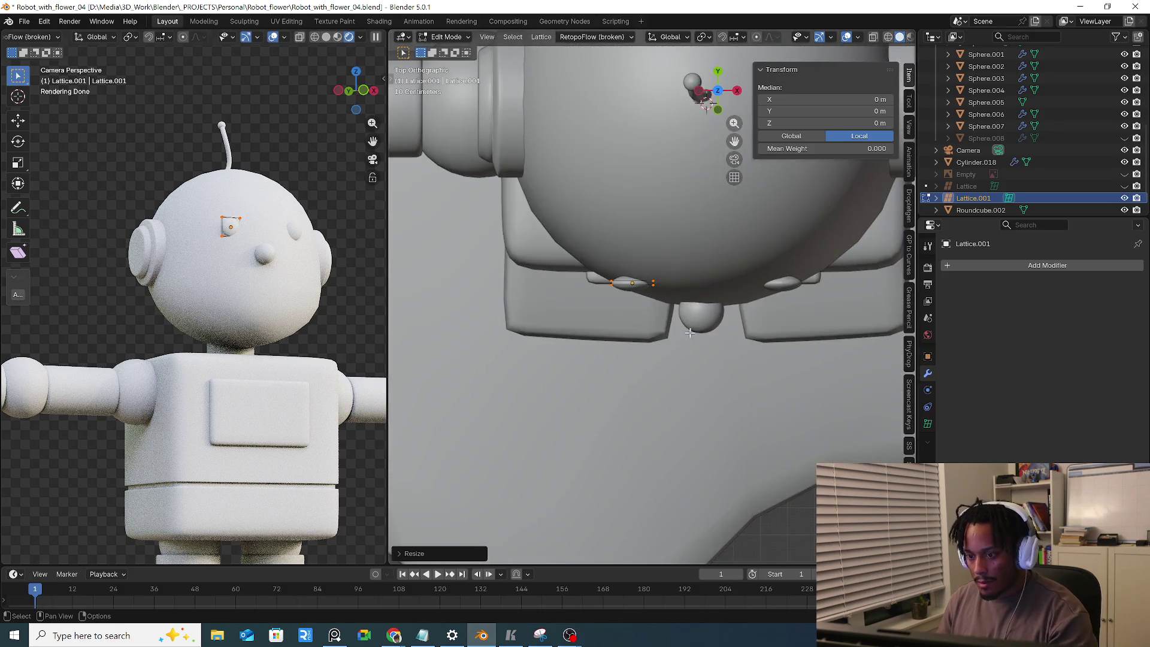
pyautogui.press('r')
pyautogui.click(714, 331)
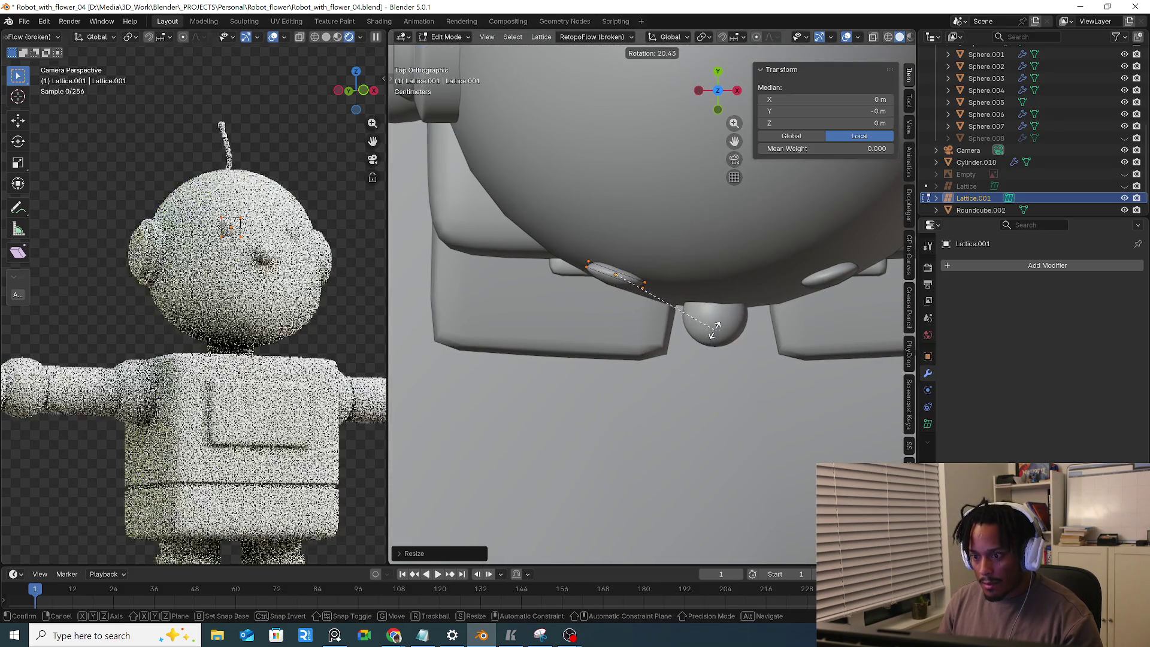
pyautogui.press('KP_1')
pyautogui.press('KP_3')
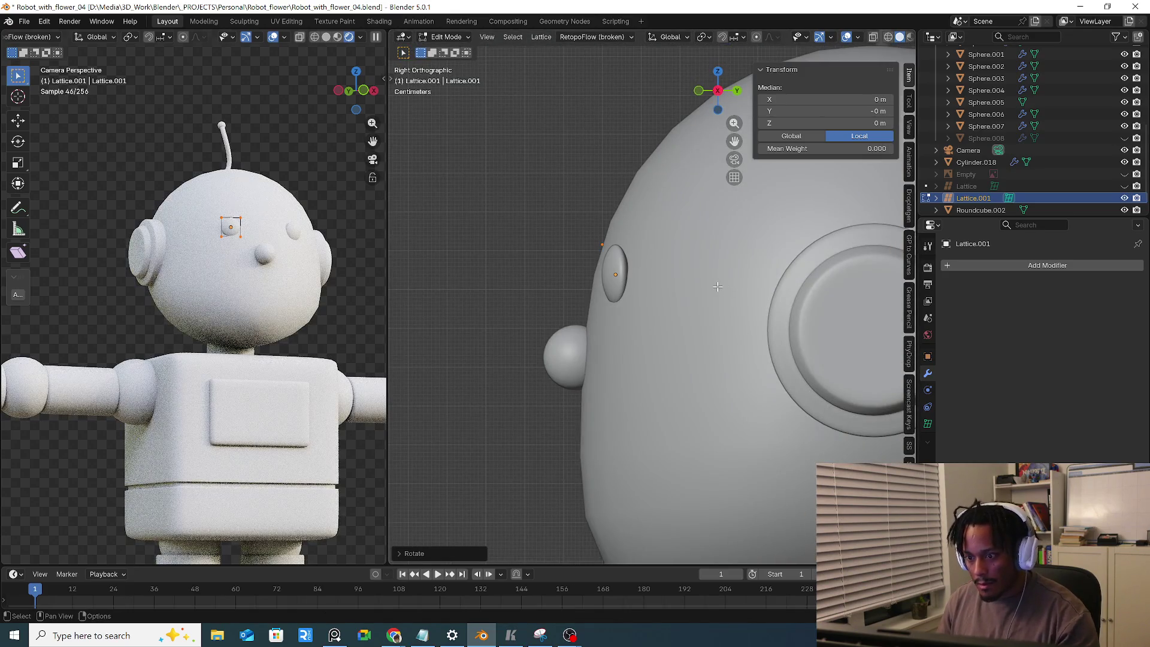
pyautogui.press('ctrl+KP_3')
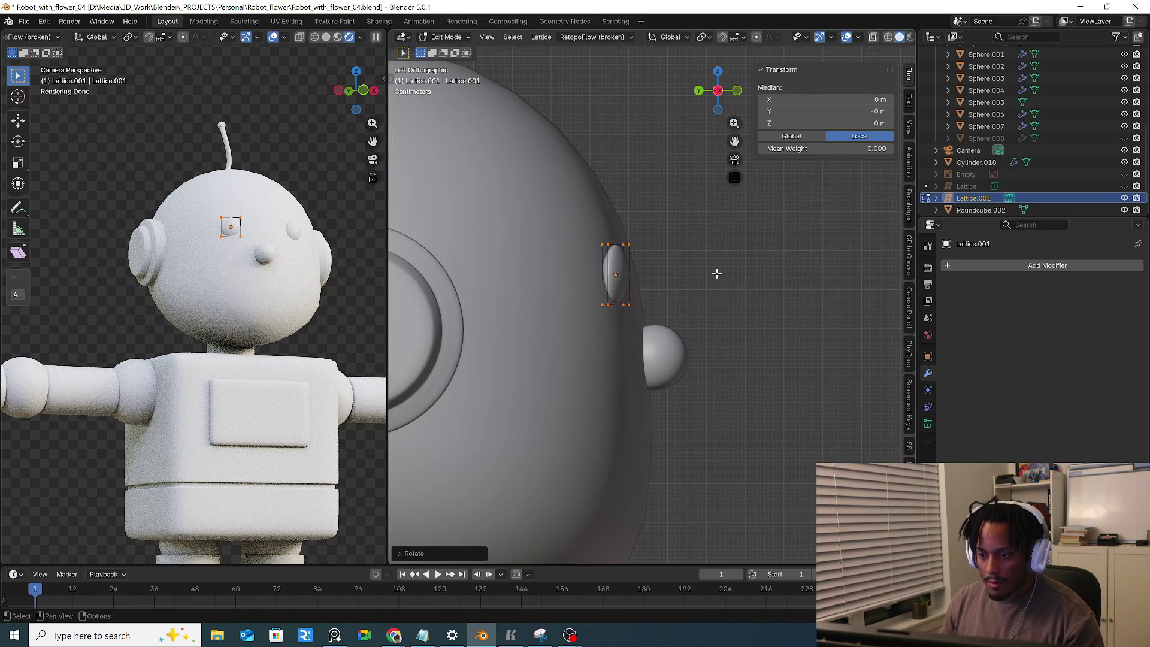
pyautogui.press('r')
pyautogui.click(771, 324)
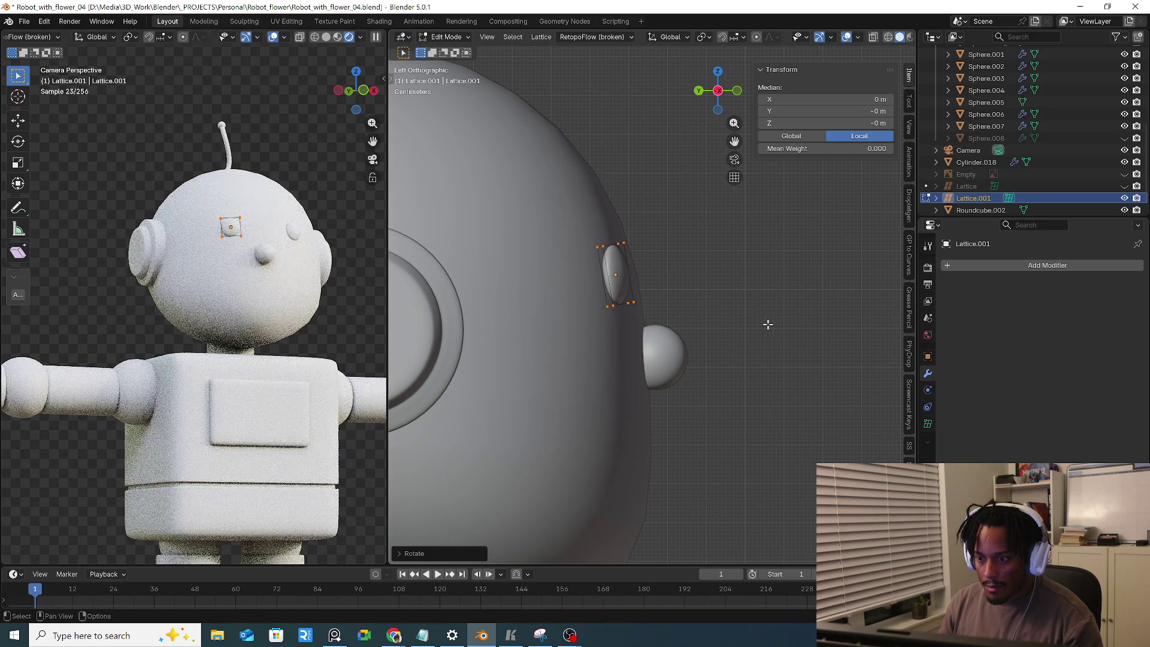
pyautogui.press('KP_7')
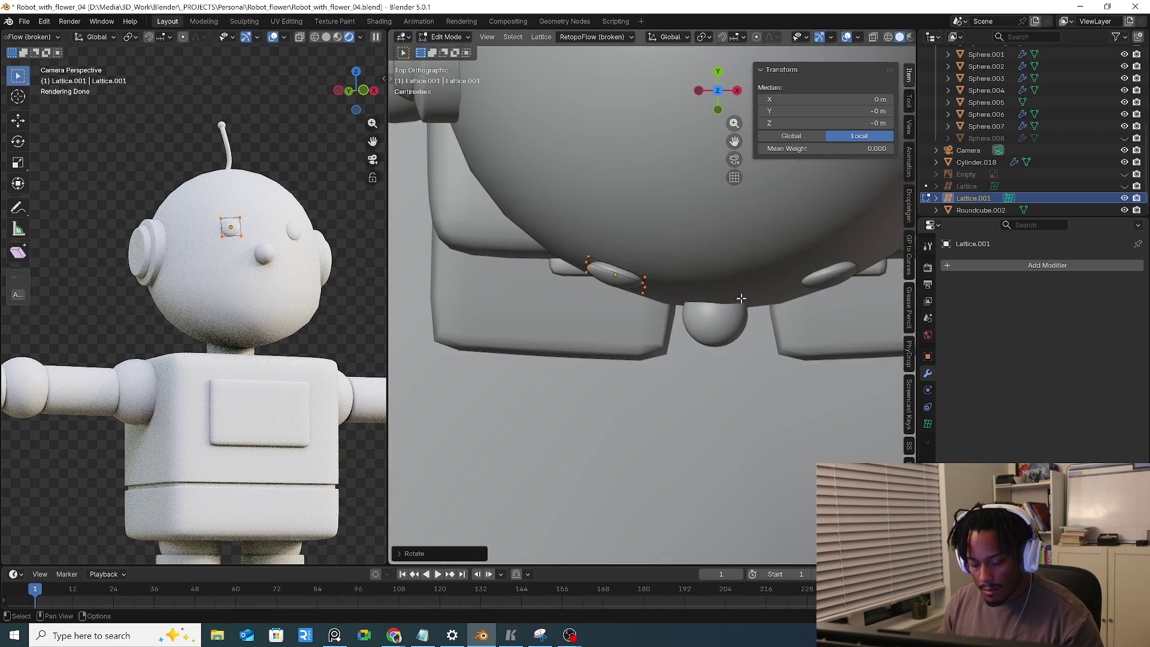
pyautogui.click(752, 297)
pyautogui.moveTo(752, 297)
pyautogui.mouseDown(button='middle')
pyautogui.moveTo(658, 328)
pyautogui.moveTo(724, 324)
pyautogui.mouseUp(button='middle')
pyautogui.press('r')
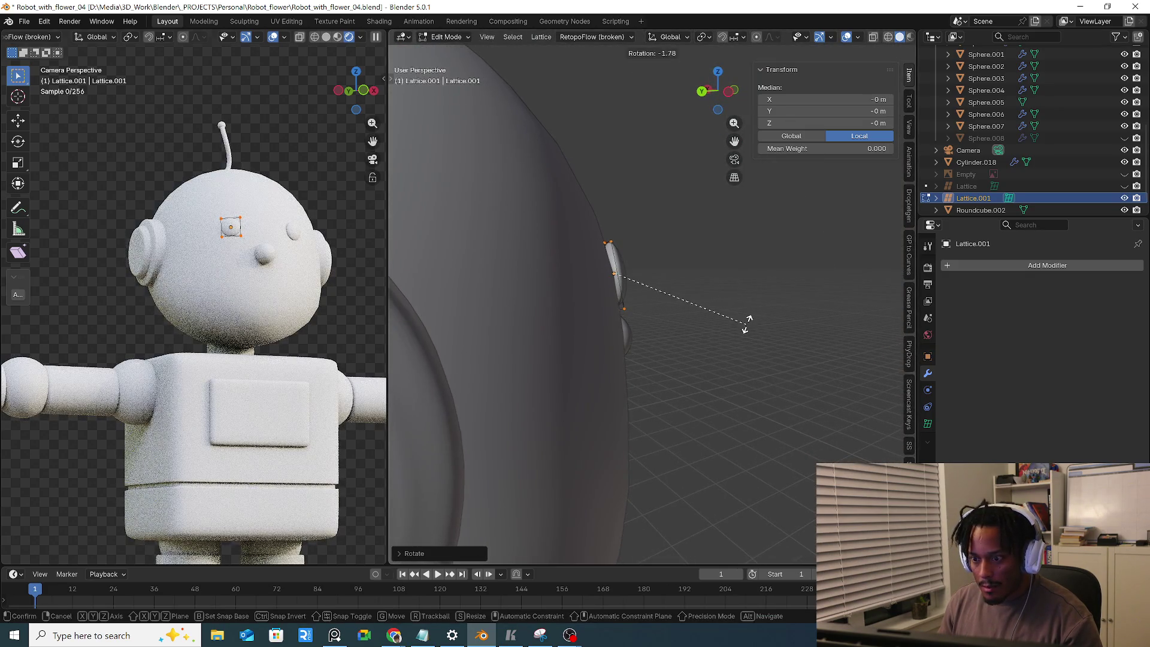
pyautogui.press('y')
pyautogui.press('g')
pyautogui.rightClick(747, 319)
# Switch transform orientation to Local and move the lattice points along local Y
pyautogui.click(679, 39)
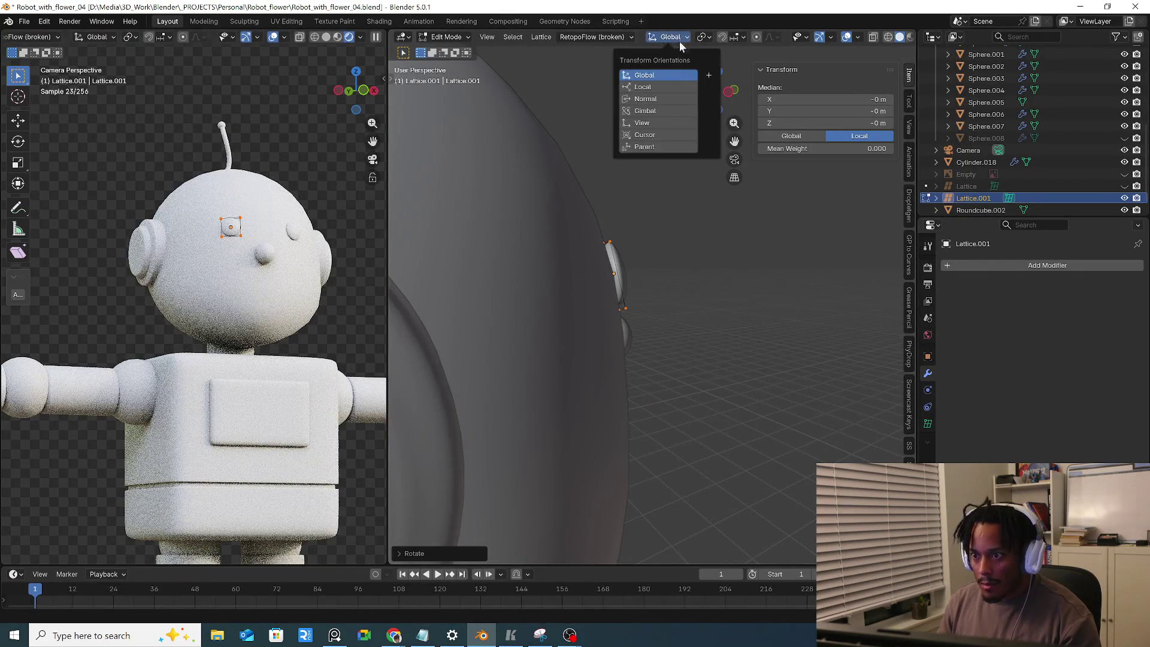
pyautogui.click(660, 87)
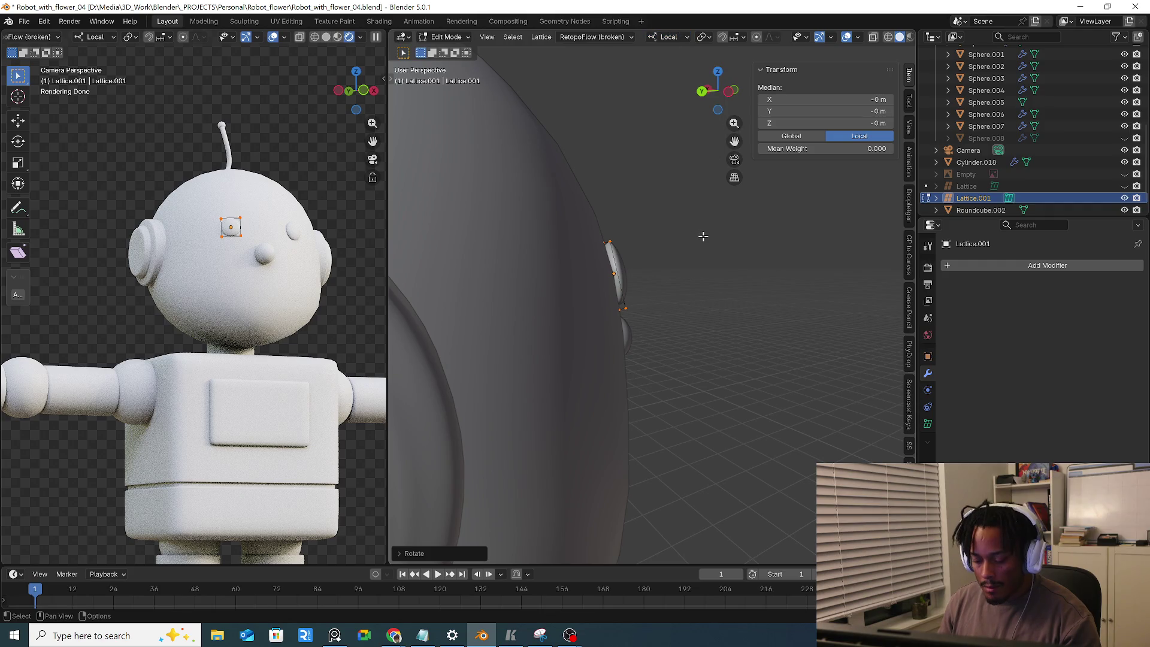
pyautogui.press('g')
pyautogui.press('y')
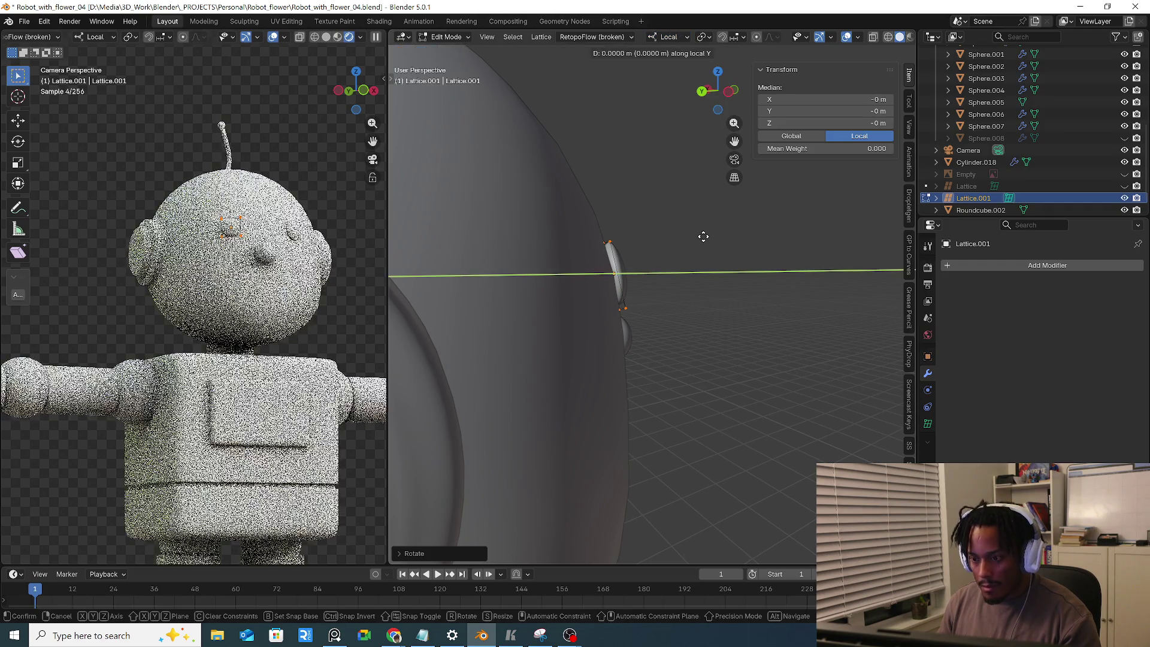
pyautogui.click(754, 267)
# Rotate the lattice points, finishing with the Rotate tool's view ring
pyautogui.press('r')
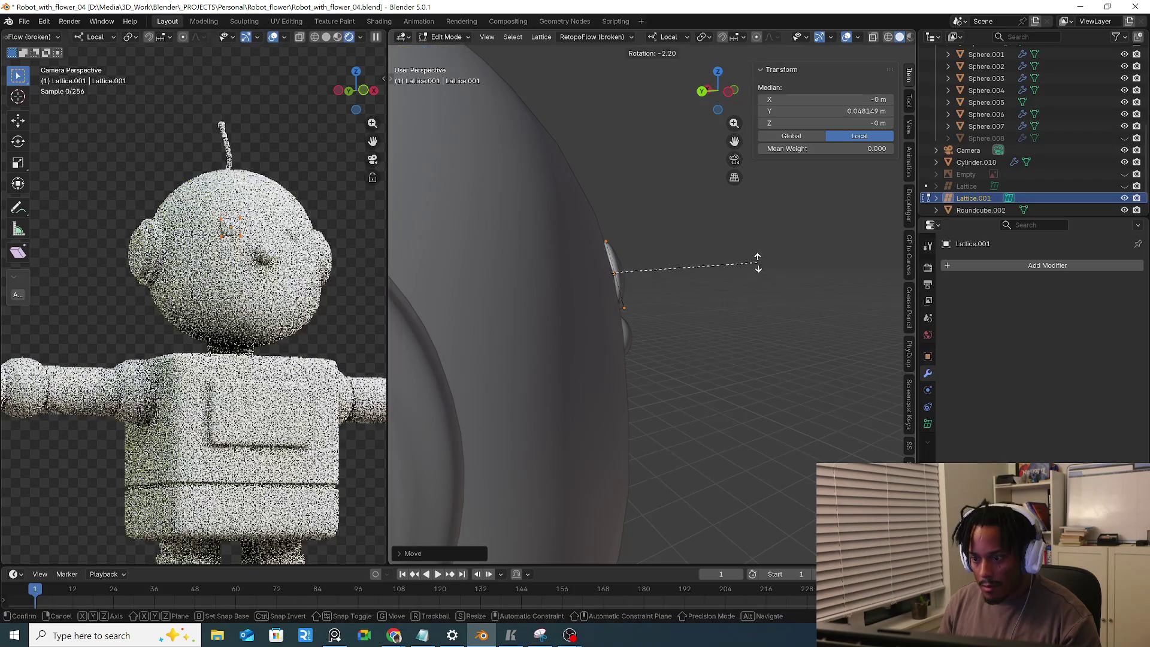
pyautogui.click(758, 264)
pyautogui.moveTo(758, 264)
pyautogui.mouseDown(button='middle')
pyautogui.moveTo(519, 236)
pyautogui.moveTo(556, 253)
pyautogui.moveTo(662, 261)
pyautogui.moveTo(718, 218)
pyautogui.mouseUp(button='middle')
pyautogui.press('r')
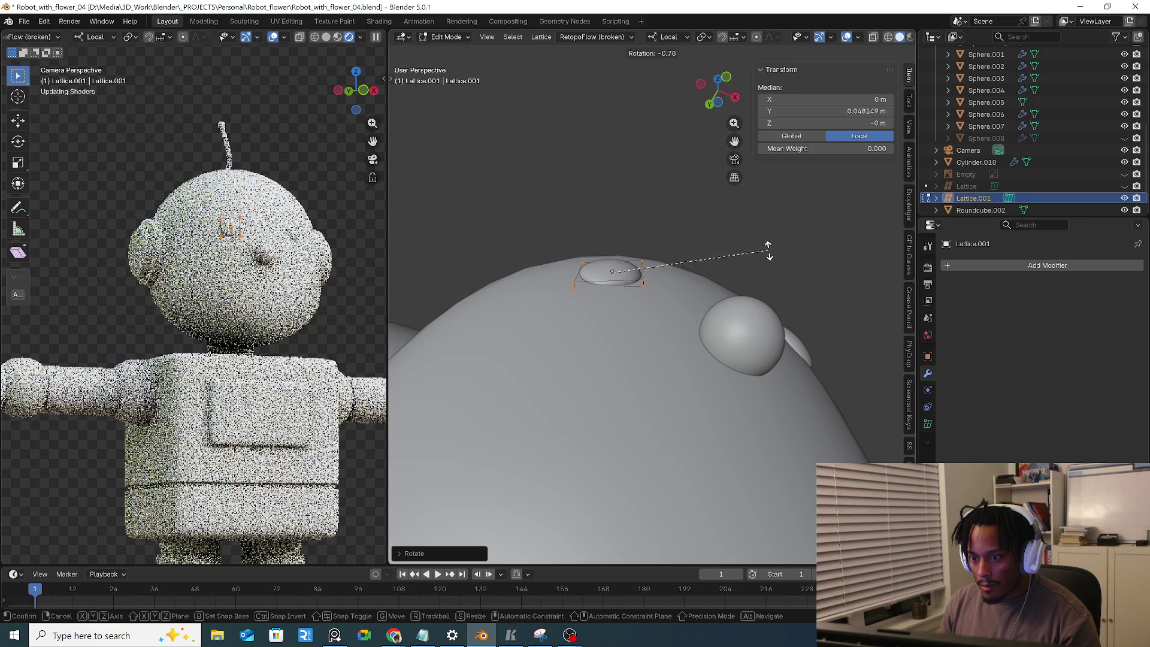
pyautogui.click(764, 248)
pyautogui.press('n')
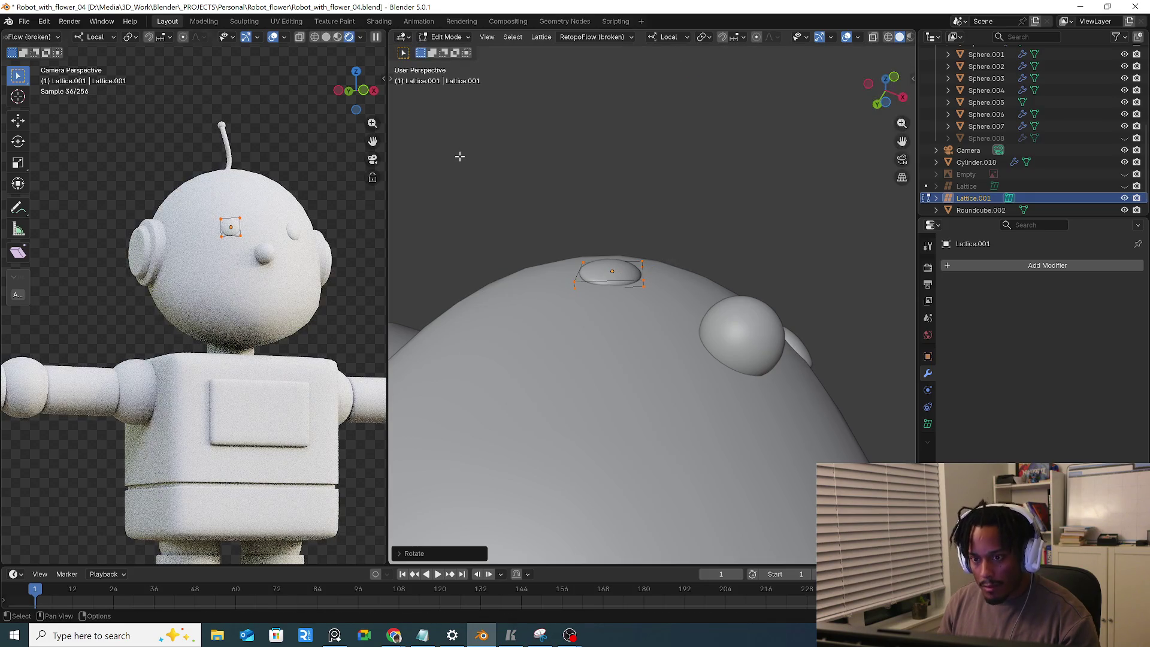
pyautogui.press('n')
pyautogui.press('t')
pyautogui.click(406, 142)
pyautogui.moveTo(679, 186); pyautogui.dragTo(679, 183)
pyautogui.moveTo(695, 251)
pyautogui.mouseDown(button='middle')
pyautogui.moveTo(726, 308)
pyautogui.moveTo(765, 333)
pyautogui.moveTo(764, 356)
pyautogui.moveTo(800, 400)
pyautogui.moveTo(709, 342)
pyautogui.moveTo(522, 330)
pyautogui.moveTo(643, 389)
pyautogui.moveTo(585, 336)
pyautogui.mouseUp(button='middle')
# Leave lattice editing and hide Lattice.001 in the Outliner
pyautogui.press('Tab')
pyautogui.click(577, 322)
pyautogui.click(1124, 198)
pyautogui.scroll(-4, 865, 332)
pyautogui.moveTo(778, 397)
pyautogui.mouseDown(button='middle')
pyautogui.moveTo(589, 351)
pyautogui.moveTo(663, 380)
pyautogui.moveTo(546, 377)
pyautogui.moveTo(598, 367)
pyautogui.moveTo(642, 436)
pyautogui.moveTo(645, 428)
pyautogui.moveTo(560, 387)
pyautogui.moveTo(662, 448)
pyautogui.mouseUp(button='middle')
# Scale the base Cube.002 to 1.517 and rotate it about -78° around Z
pyautogui.click(641, 437)
pyautogui.press('s')
pyautogui.click(671, 419)
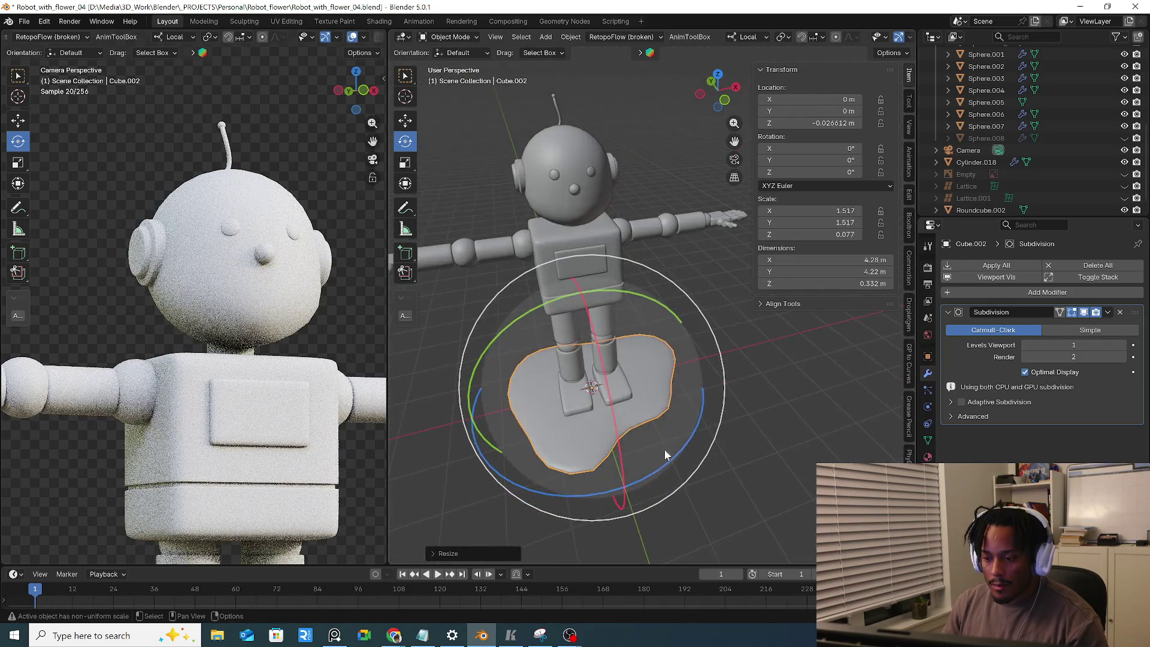
pyautogui.moveTo(692, 433)
pyautogui.mouseDown()
pyautogui.moveTo(610, 472)
pyautogui.moveTo(573, 457)
pyautogui.mouseUp()
pyautogui.moveTo(573, 457)
pyautogui.mouseDown(button='middle')
pyautogui.moveTo(778, 452)
pyautogui.moveTo(823, 394)
pyautogui.moveTo(751, 399)
pyautogui.moveTo(759, 430)
pyautogui.mouseUp(button='middle')
pyautogui.press('Home')
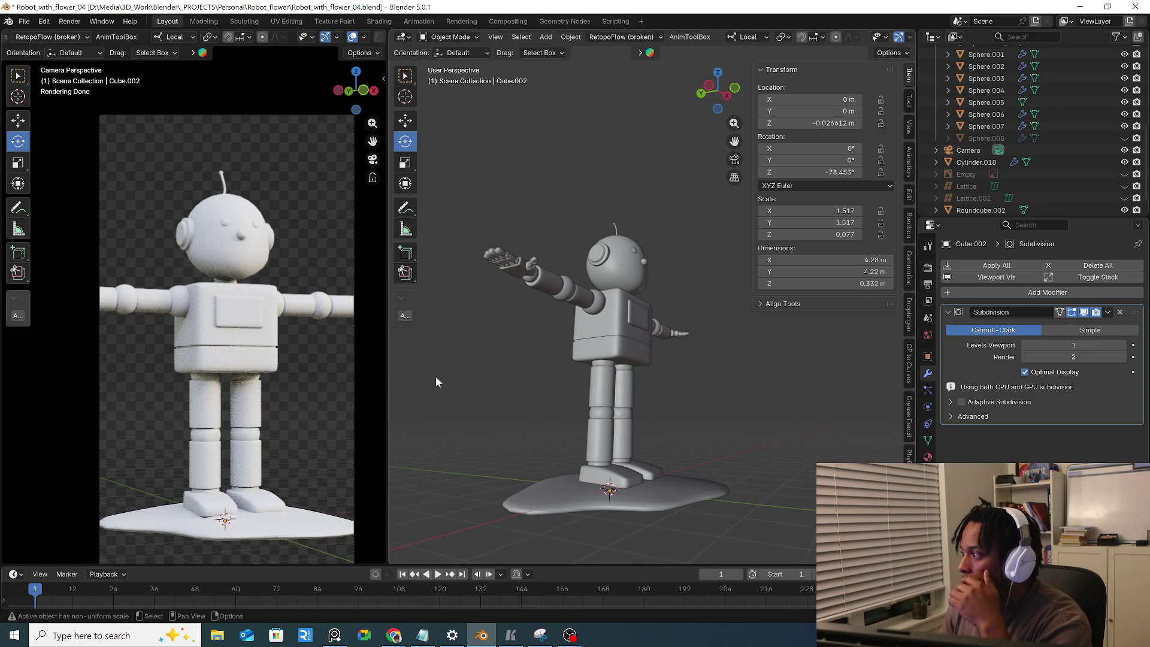
pyautogui.moveTo(605, 379)
pyautogui.mouseDown(button='middle')
pyautogui.moveTo(675, 350)
pyautogui.moveTo(652, 408)
pyautogui.moveTo(640, 394)
pyautogui.moveTo(643, 412)
pyautogui.moveTo(854, 393)
pyautogui.moveTo(782, 415)
pyautogui.moveTo(465, 400)
pyautogui.moveTo(558, 413)
pyautogui.mouseUp(button='middle')
# Compare the robot against the Instagram reference image, then return to Blender
pyautogui.moveTo(396, 635)
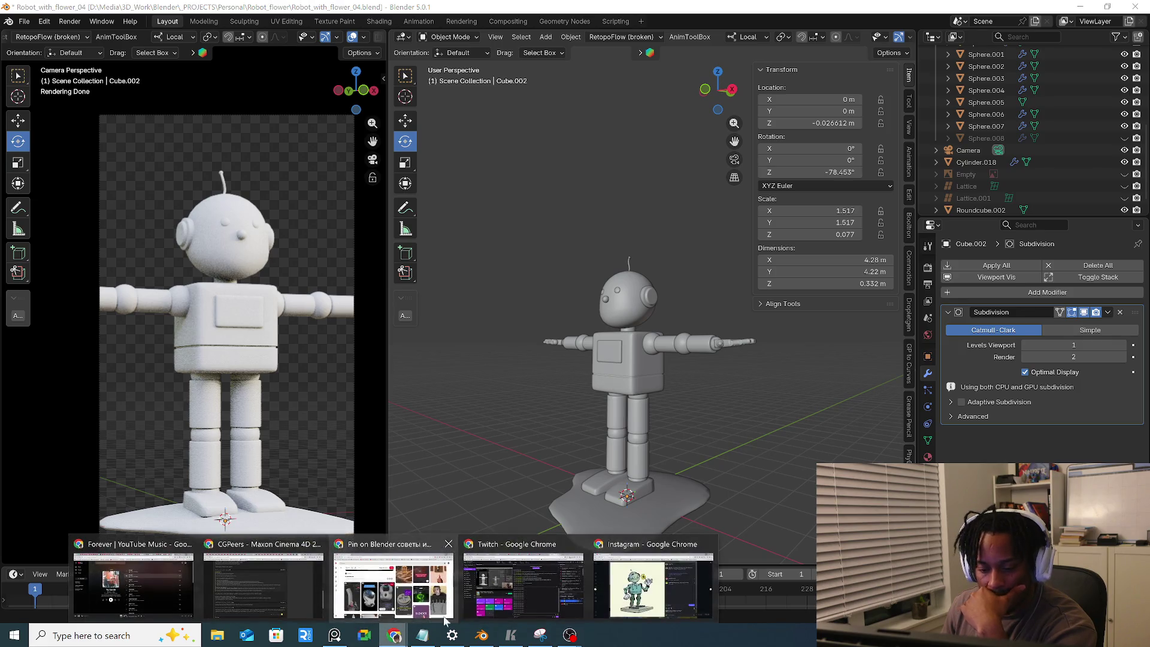
pyautogui.click(662, 584)
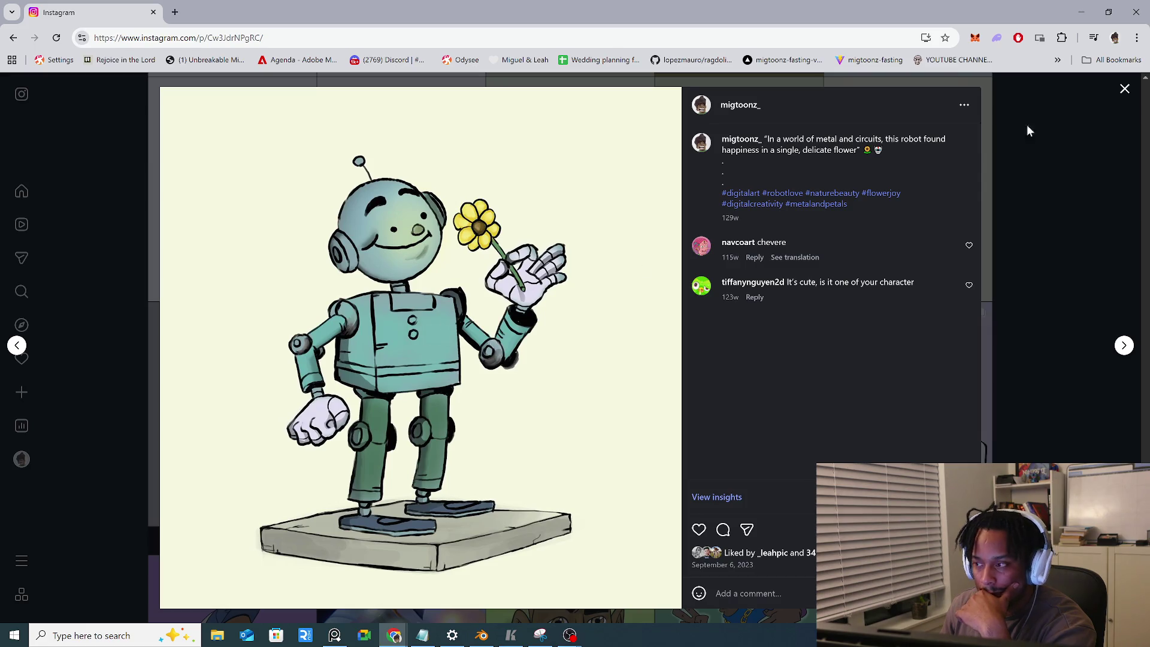
pyautogui.click(1081, 12)
pyautogui.moveTo(542, 371)
pyautogui.mouseDown(button='middle')
pyautogui.moveTo(658, 347)
pyautogui.moveTo(597, 322)
pyautogui.mouseUp(button='middle')
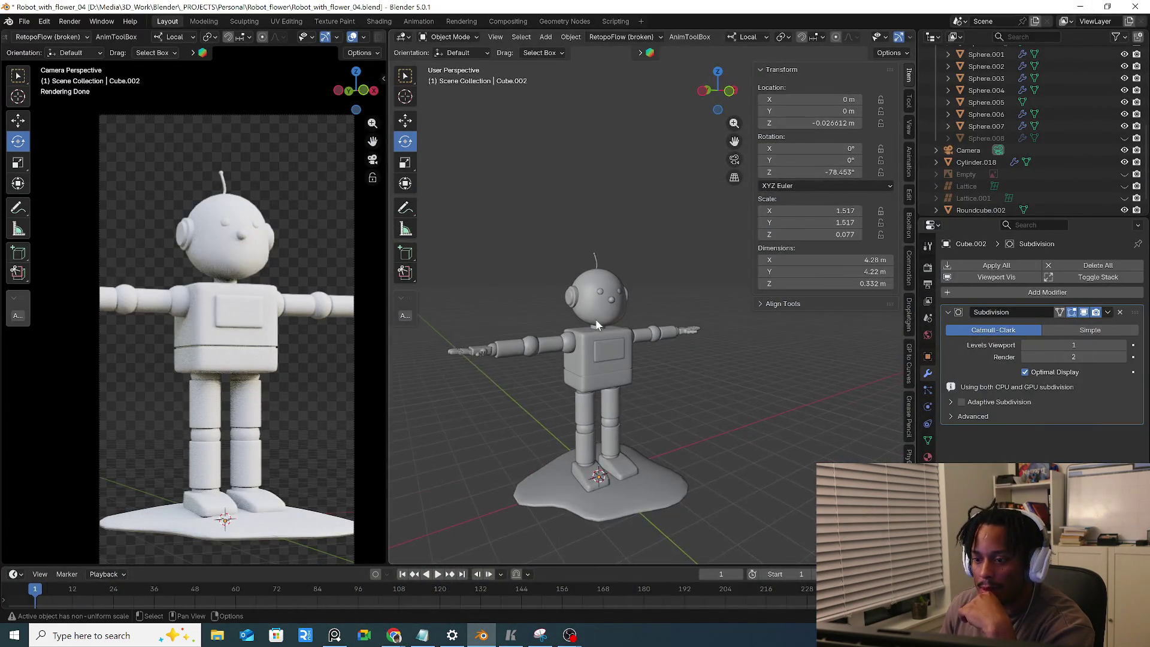
# Select the chest panel Cube.003 and raise it along Z
pyautogui.scroll(5, 598, 322)
pyautogui.scroll(3, 608, 344)
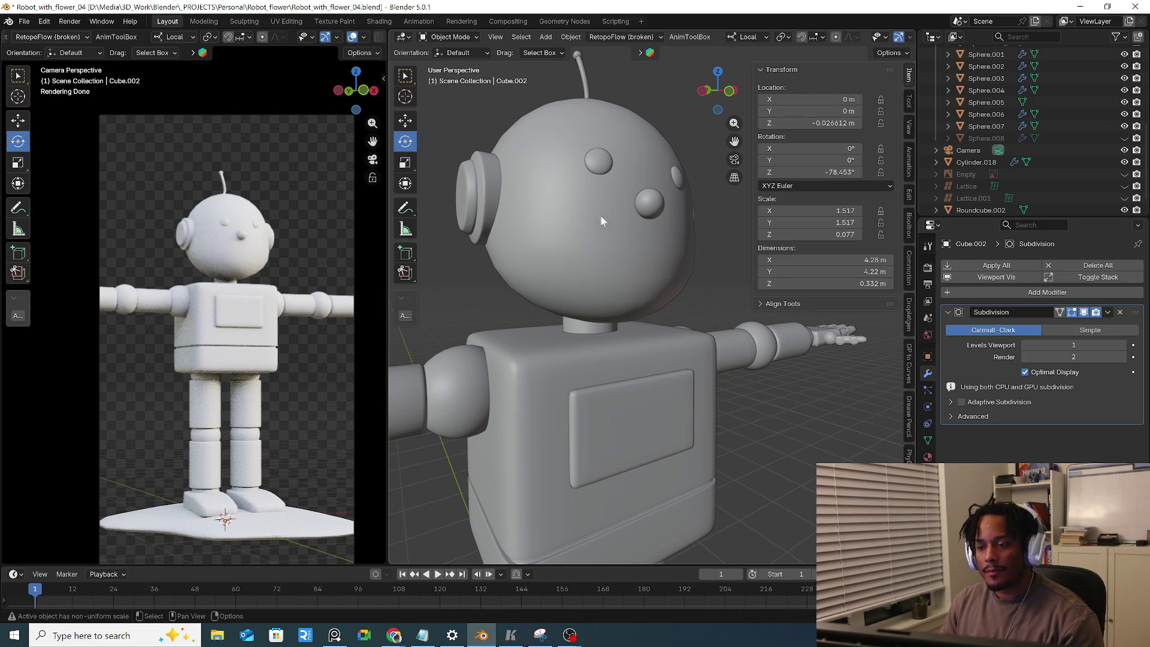
pyautogui.moveTo(595, 195)
pyautogui.mouseDown(button='middle')
pyautogui.moveTo(616, 372)
pyautogui.moveTo(642, 411)
pyautogui.moveTo(630, 321)
pyautogui.mouseUp(button='middle')
pyautogui.click(641, 406)
pyautogui.click(630, 322)
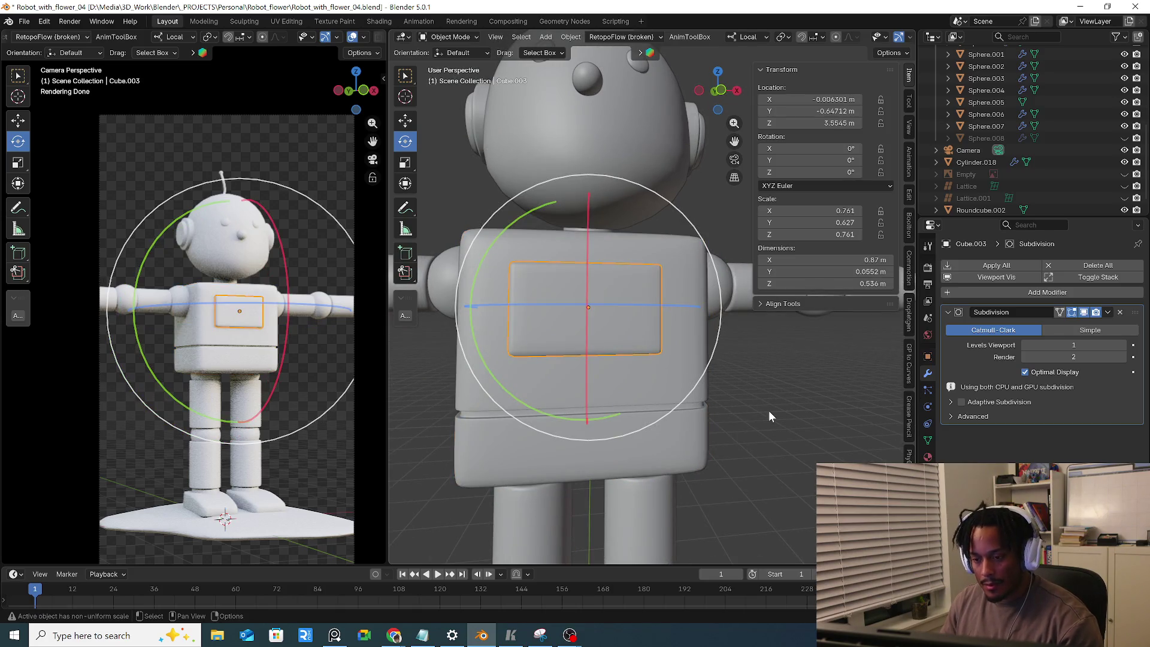
pyautogui.press('g')
pyautogui.press('z')
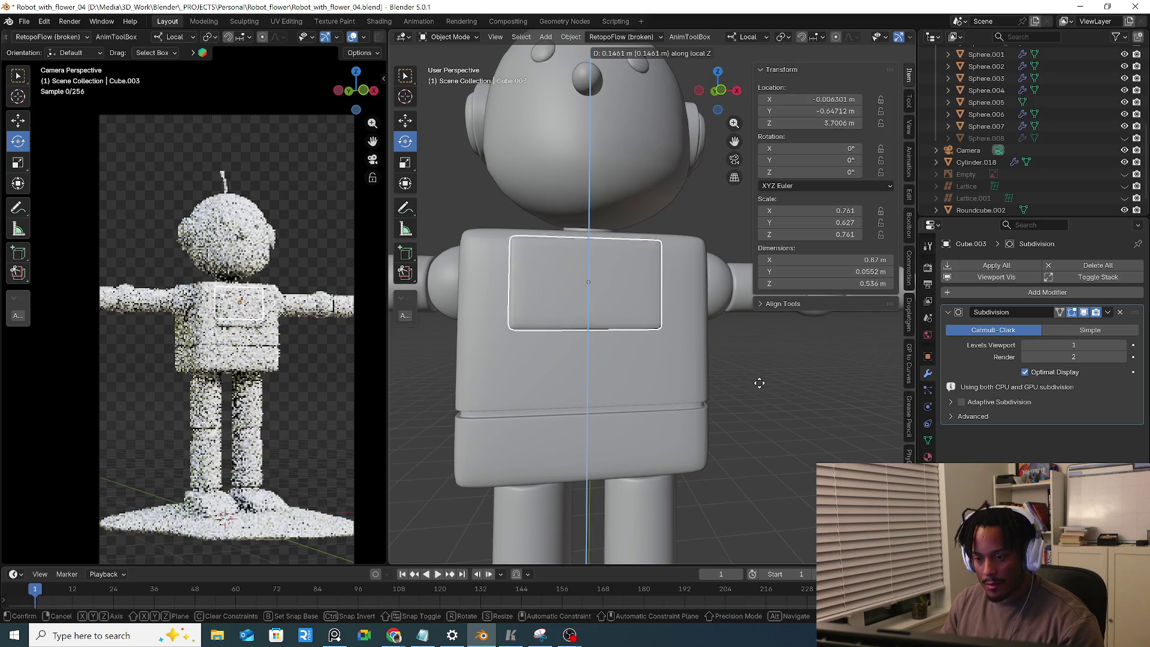
pyautogui.click(760, 380)
# Shrink the panel into a small button and shift it up and left on the chest
pyautogui.press('s')
pyautogui.click(661, 331)
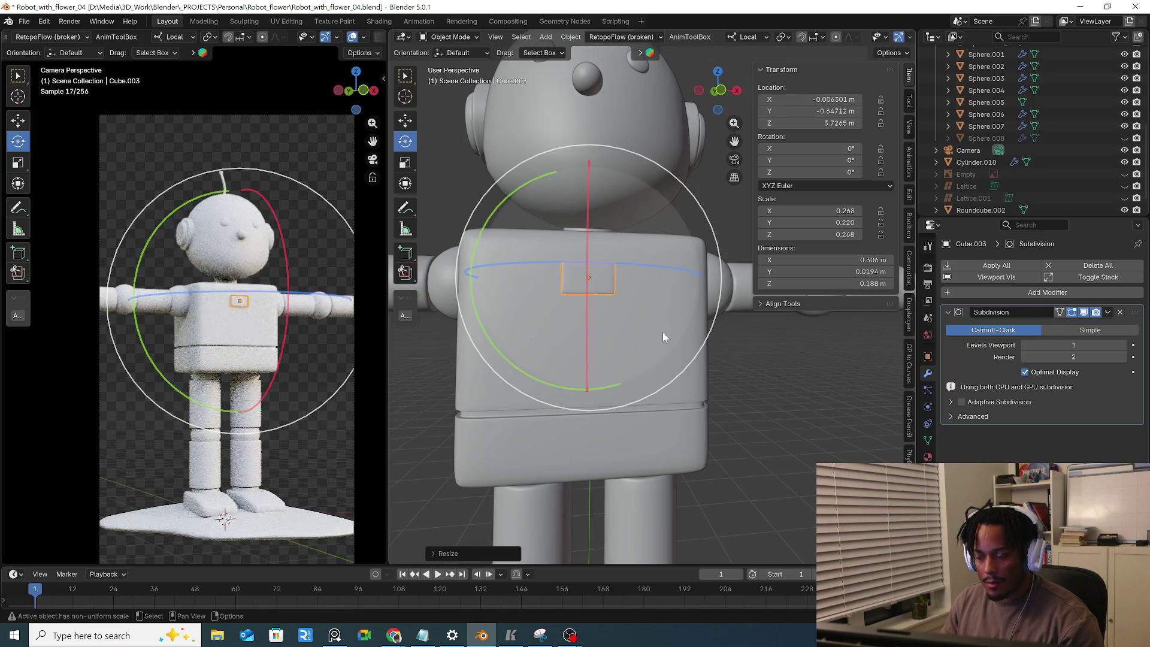
pyautogui.press('KP_1')
pyautogui.scroll(3, 661, 338)
pyautogui.press('g')
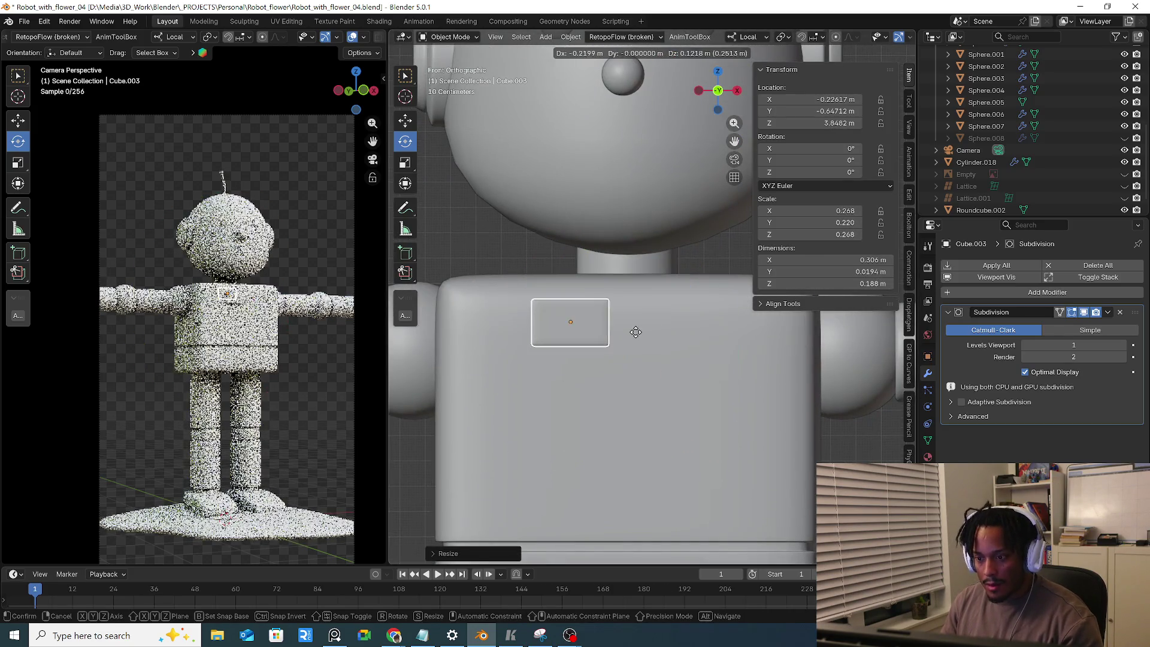
pyautogui.click(634, 332)
# Add a Mirror modifier on X to create the matching button
pyautogui.press('Tab')
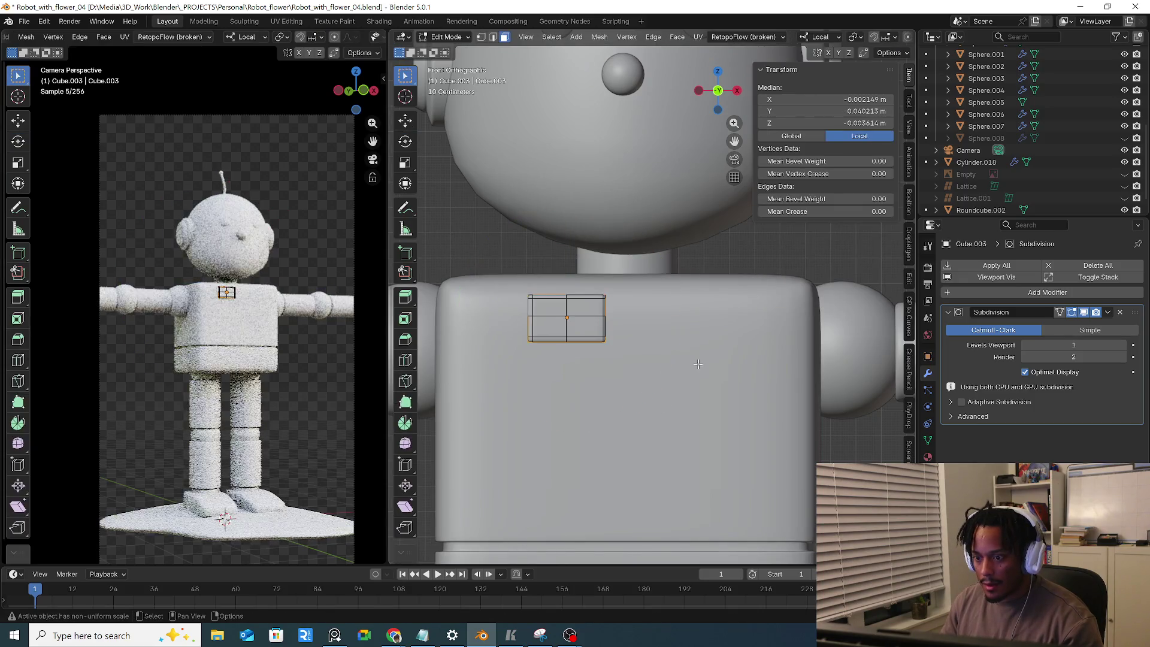
pyautogui.press('Tab')
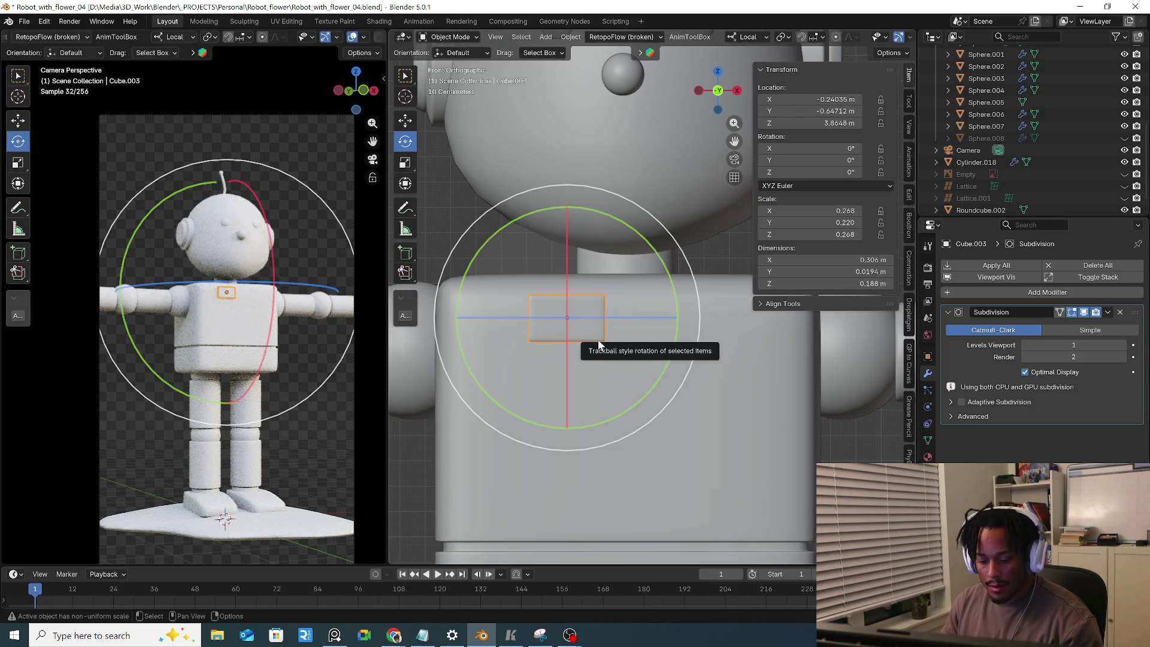
pyautogui.press('q')
pyautogui.click(598, 340)
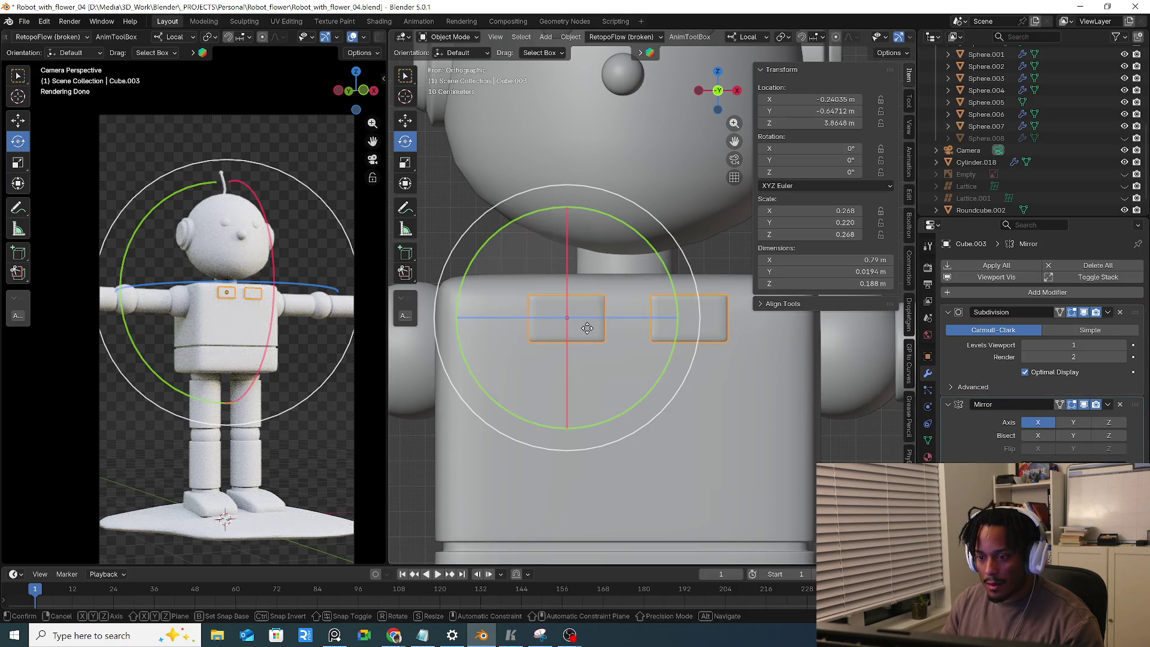
# Shift the bow tie panel to X -0.19071 and duplicate it as an unmirrored centre copy
pyautogui.press('g')
pyautogui.click(617, 337)
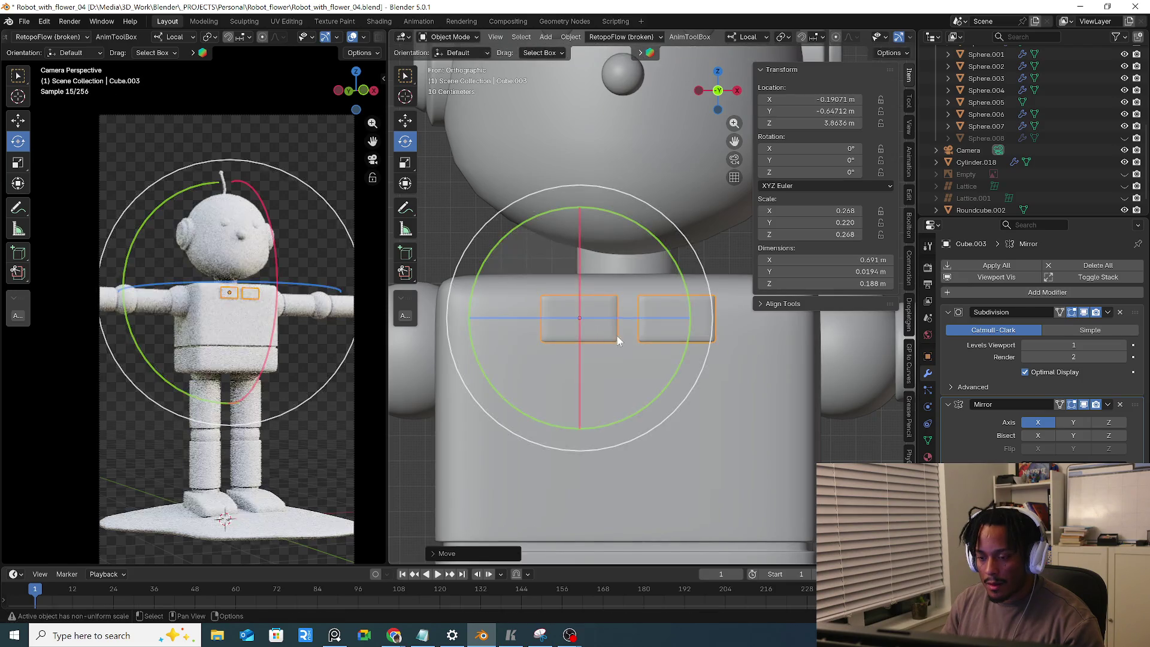
pyautogui.hotkey('shift', 'd')
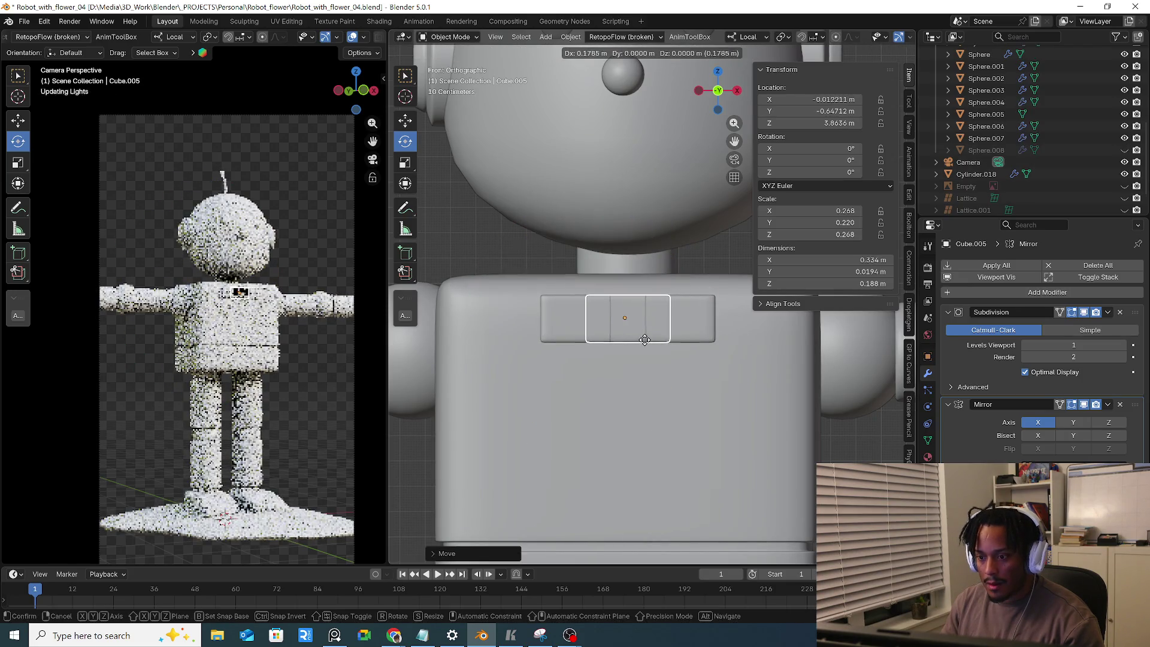
pyautogui.click(659, 339)
pyautogui.click(1119, 405)
# Shrink the centre copy, then narrow it along X into a 0.31 × 0.134 m knot
pyautogui.press('s')
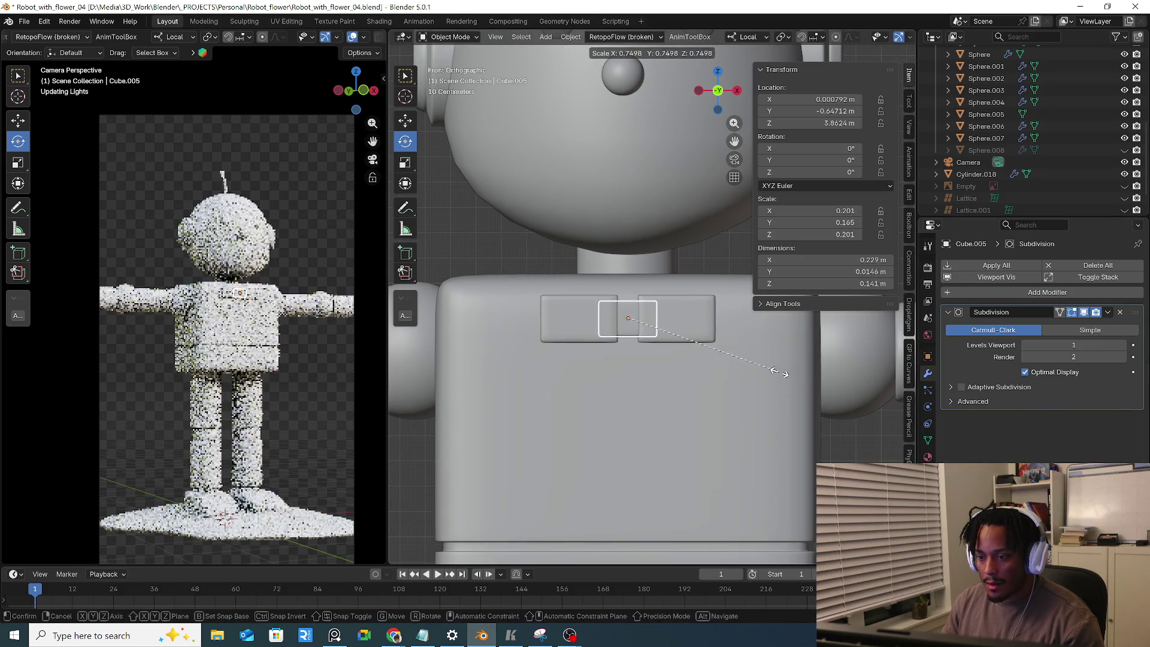
pyautogui.click(760, 381)
pyautogui.moveTo(759, 381)
pyautogui.mouseDown(button='middle')
pyautogui.moveTo(673, 342)
pyautogui.moveTo(674, 393)
pyautogui.moveTo(762, 360)
pyautogui.mouseUp(button='middle')
pyautogui.press('s')
pyautogui.press('Escape')
pyautogui.press('s')
pyautogui.press('x')
pyautogui.press('x')
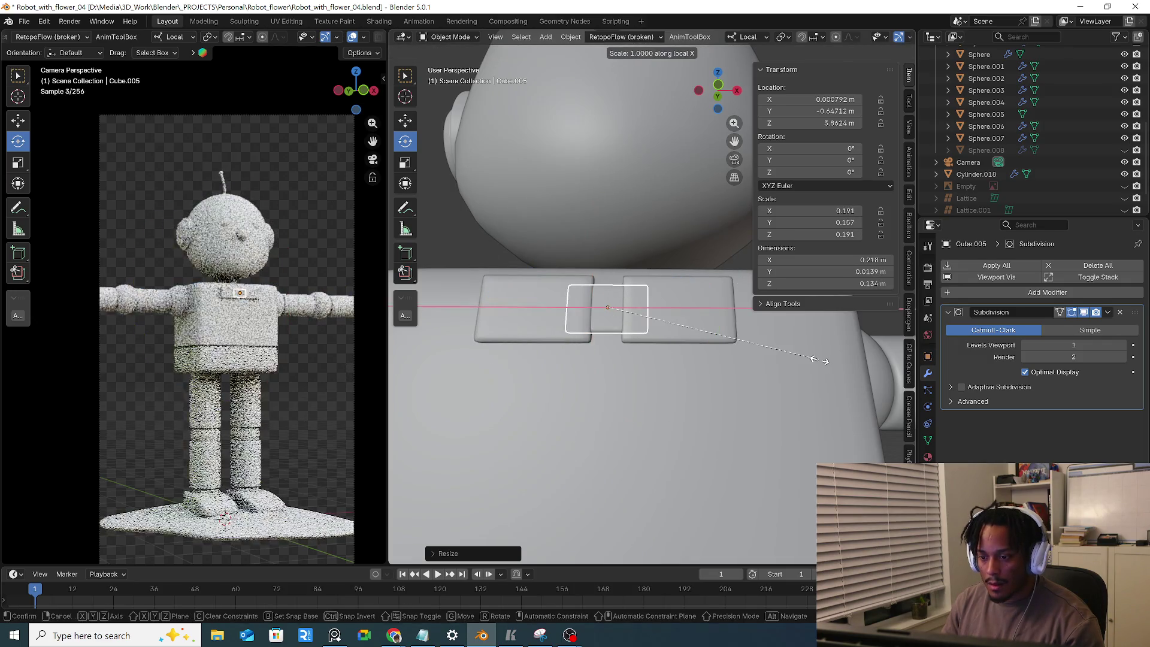
pyautogui.click(721, 340)
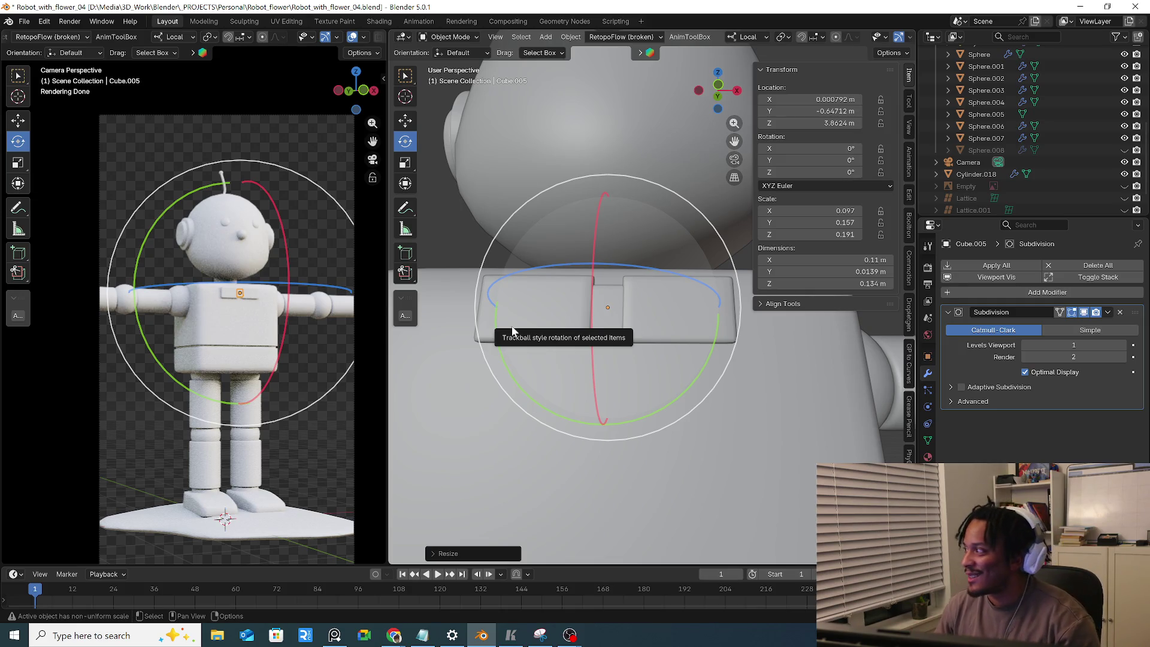
pyautogui.click(548, 303)
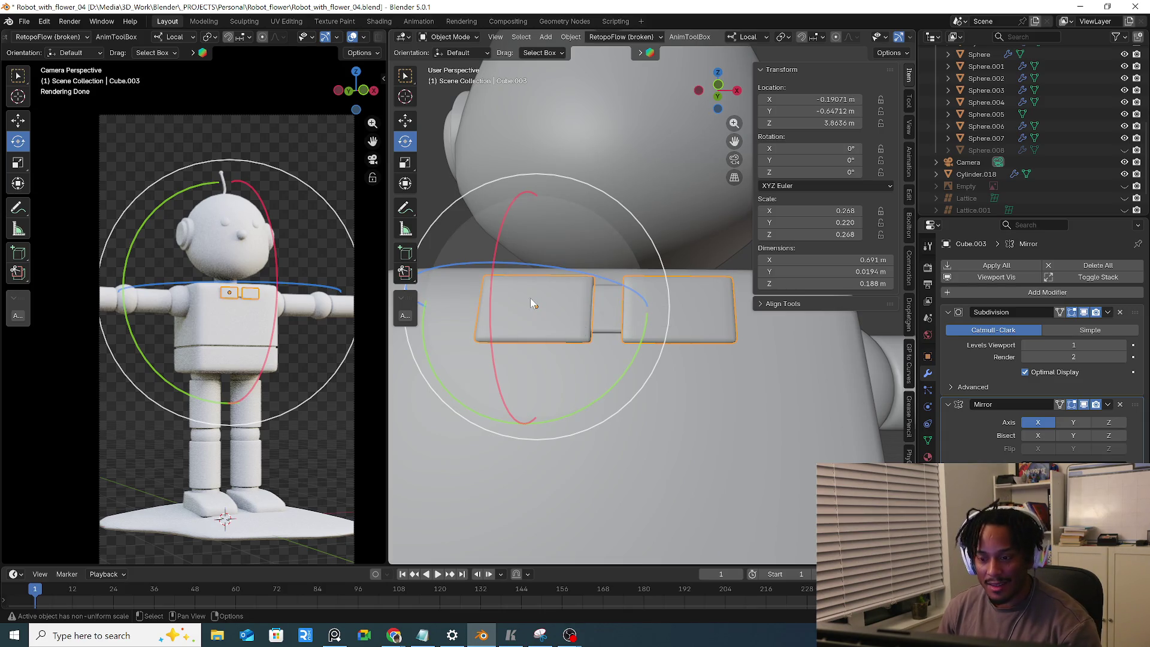
# In front X-ray view, select the inner edge vertices of the side panels in Edit Mode
pyautogui.press('KP_1')
pyautogui.scroll(1, 554, 324)
pyautogui.press('Tab')
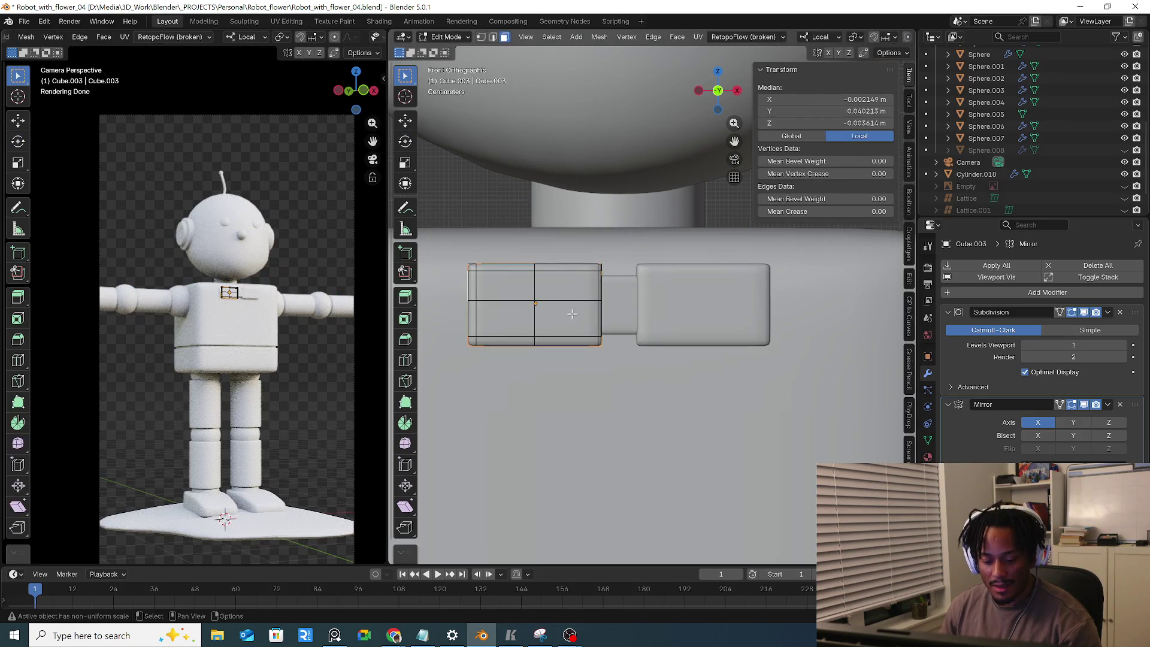
pyautogui.hotkey('alt', 'z')
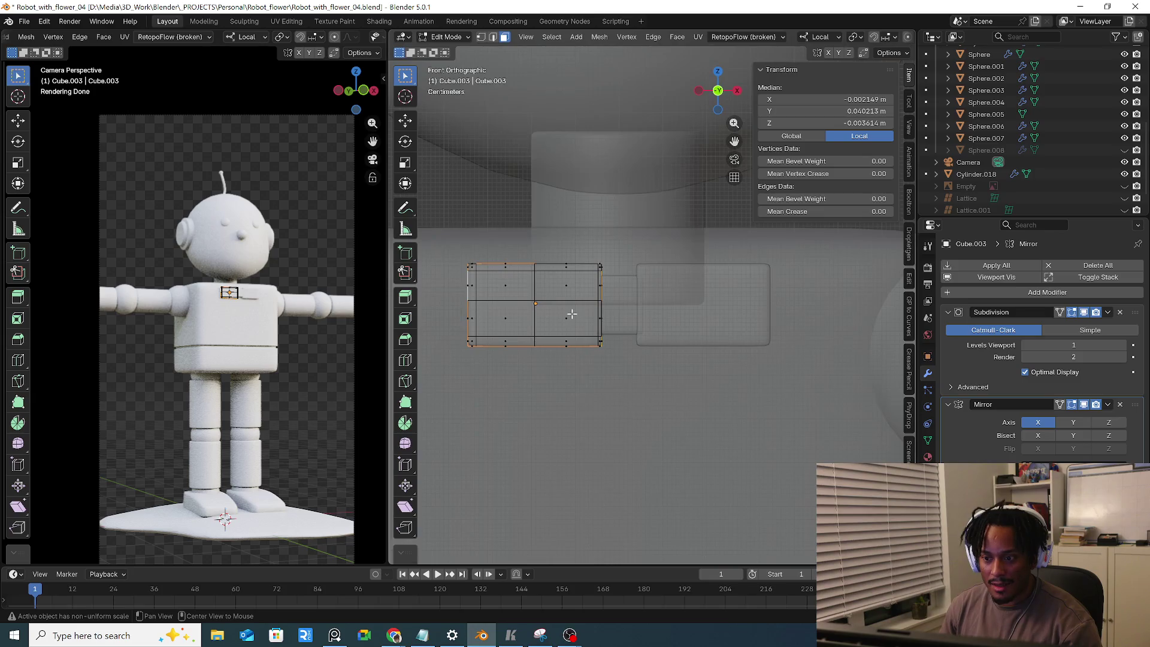
pyautogui.moveTo(596, 342); pyautogui.dragTo(597, 342)
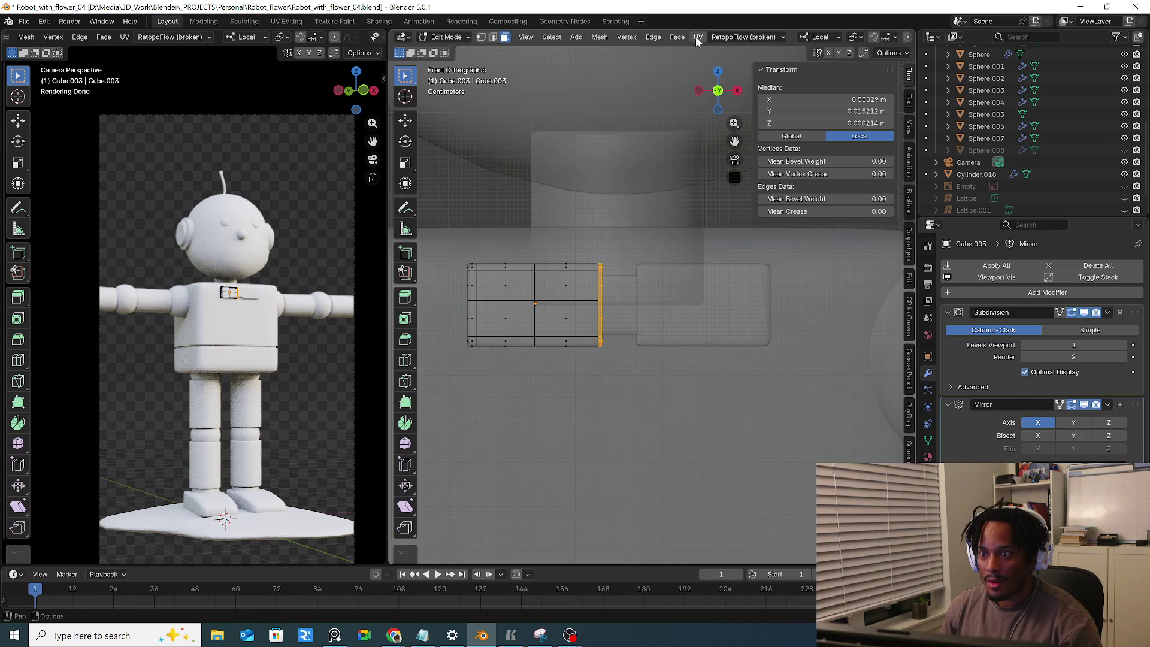
pyautogui.moveTo(615, 39); pyautogui.dragTo(497, 48, button='middle')
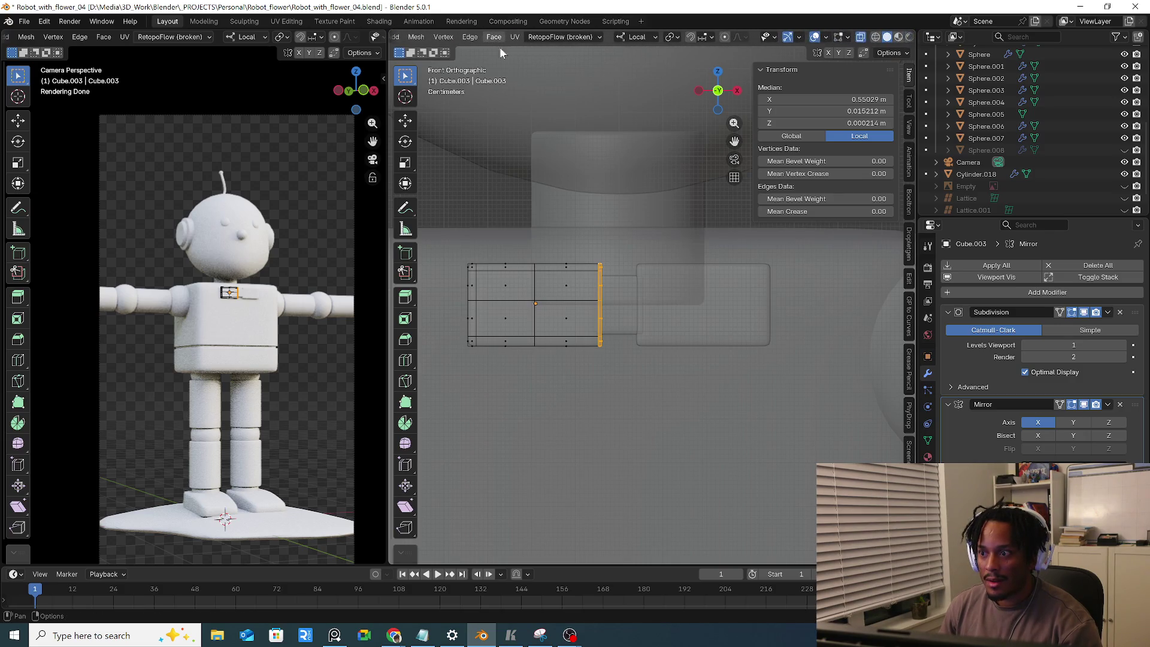
pyautogui.moveTo(850, 29); pyautogui.dragTo(808, 39, button='middle')
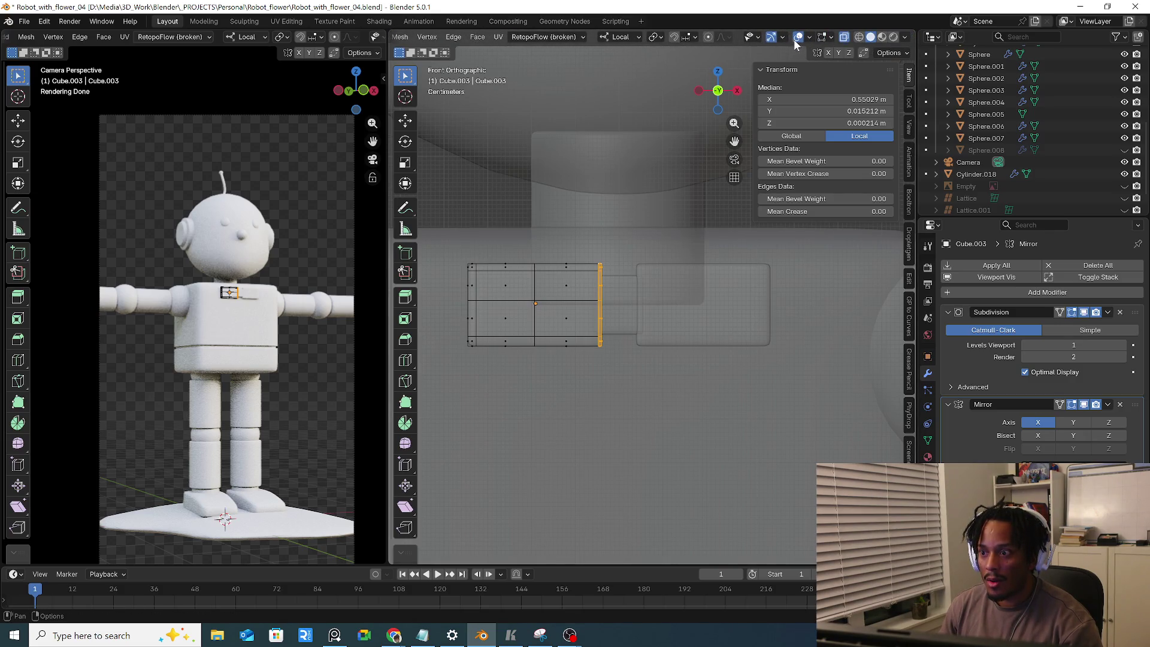
# Scale the inner edge down with Smooth proportional editing so the panels taper toward the knot
pyautogui.click(729, 36)
pyautogui.click(713, 91)
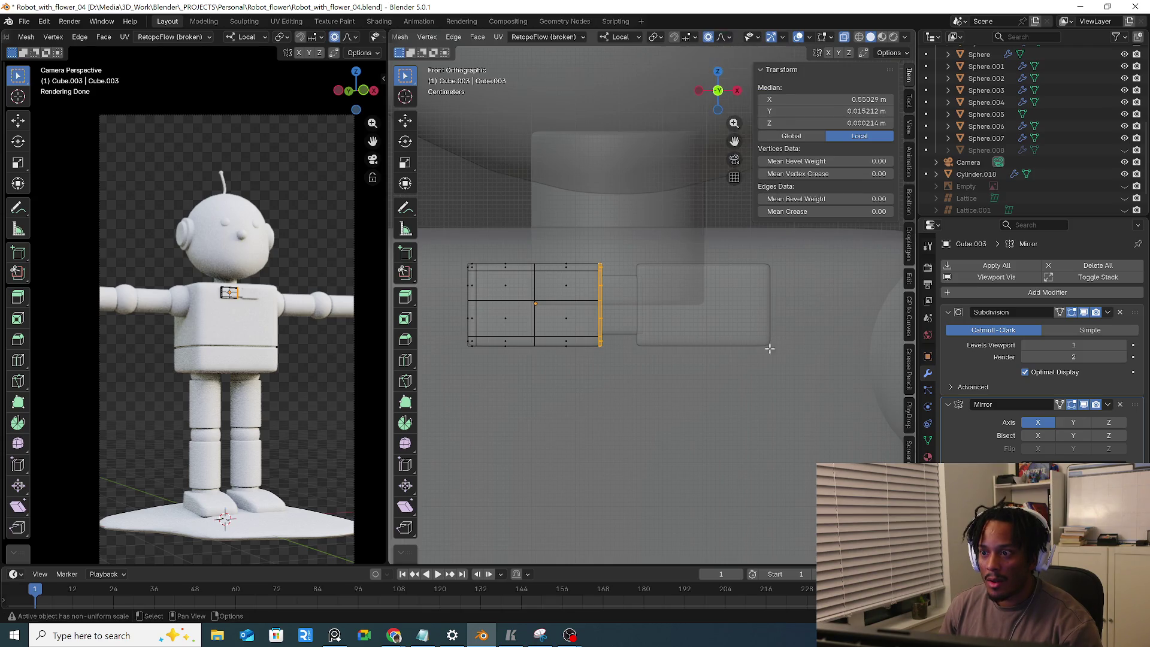
pyautogui.press('s')
pyautogui.scroll(-1, 736, 352)
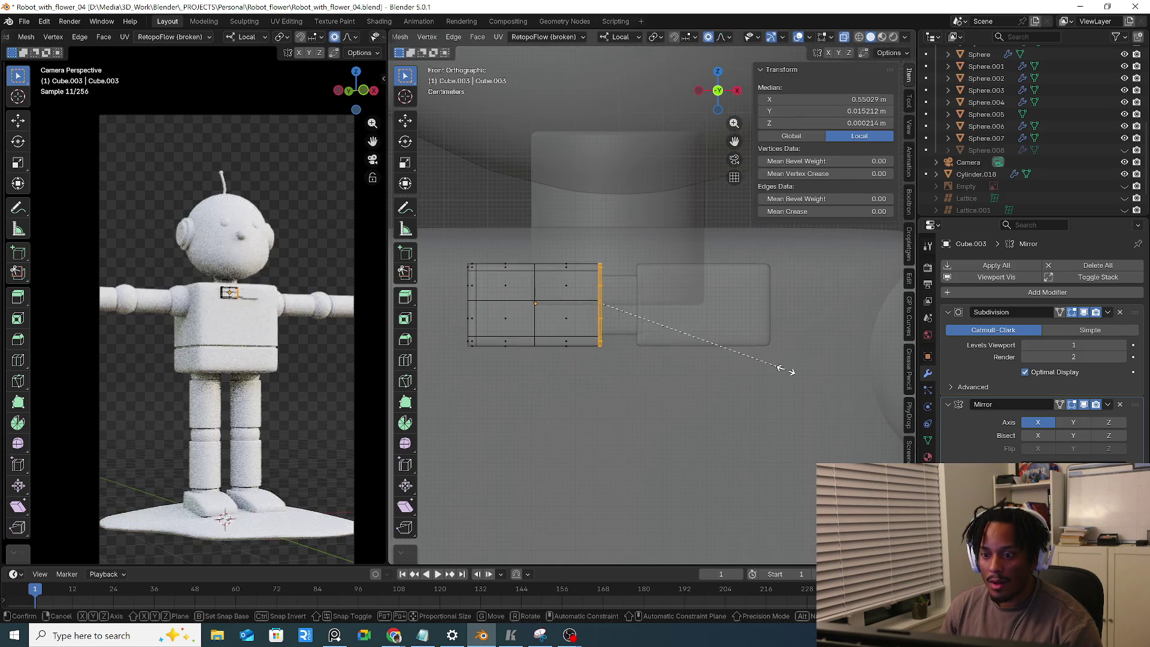
pyautogui.scroll(-3, 724, 343)
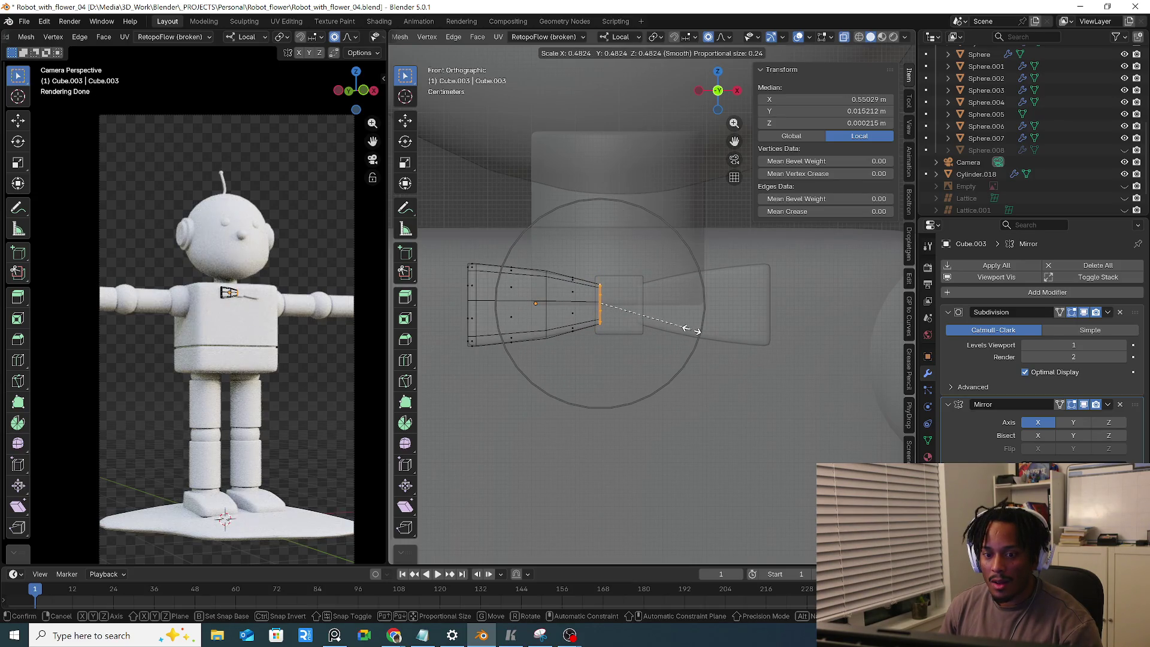
pyautogui.click(691, 330)
pyautogui.press('Tab')
pyautogui.press('KP_Divide')
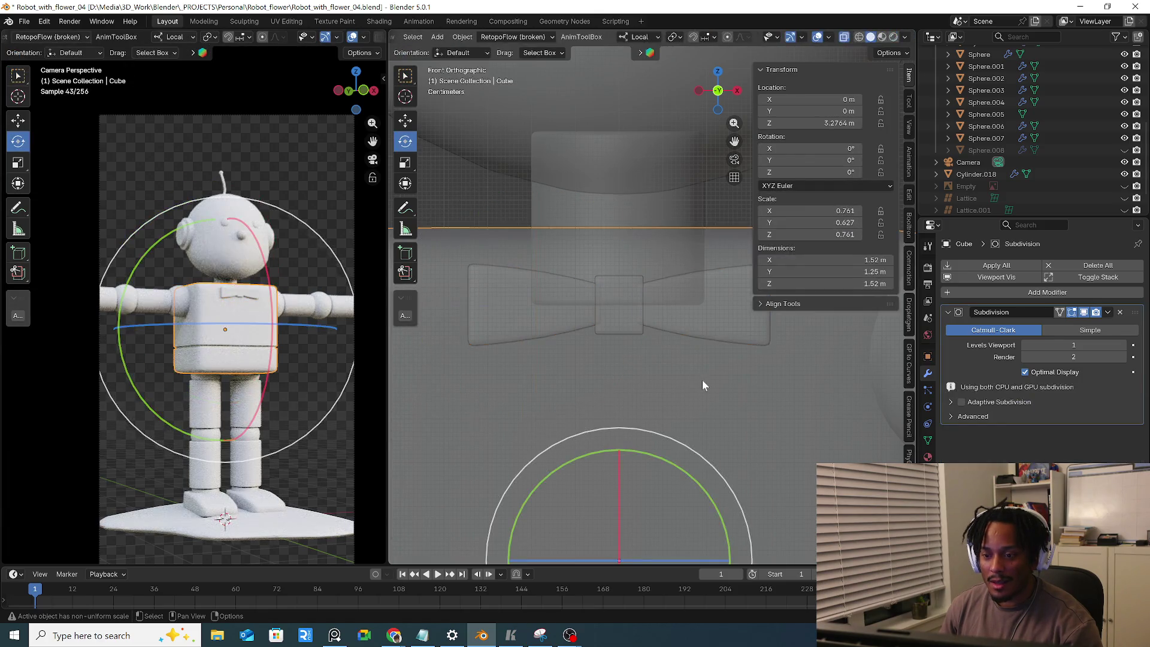
# Snap the 3D cursor to a vertex at the centre of the robot's body mesh
pyautogui.scroll(-2, 538, 301)
pyautogui.moveTo(538, 301)
pyautogui.mouseDown(button='middle')
pyautogui.moveTo(562, 279)
pyautogui.moveTo(641, 297)
pyautogui.moveTo(563, 311)
pyautogui.moveTo(580, 293)
pyautogui.mouseUp(button='middle')
pyautogui.scroll(1, 627, 297)
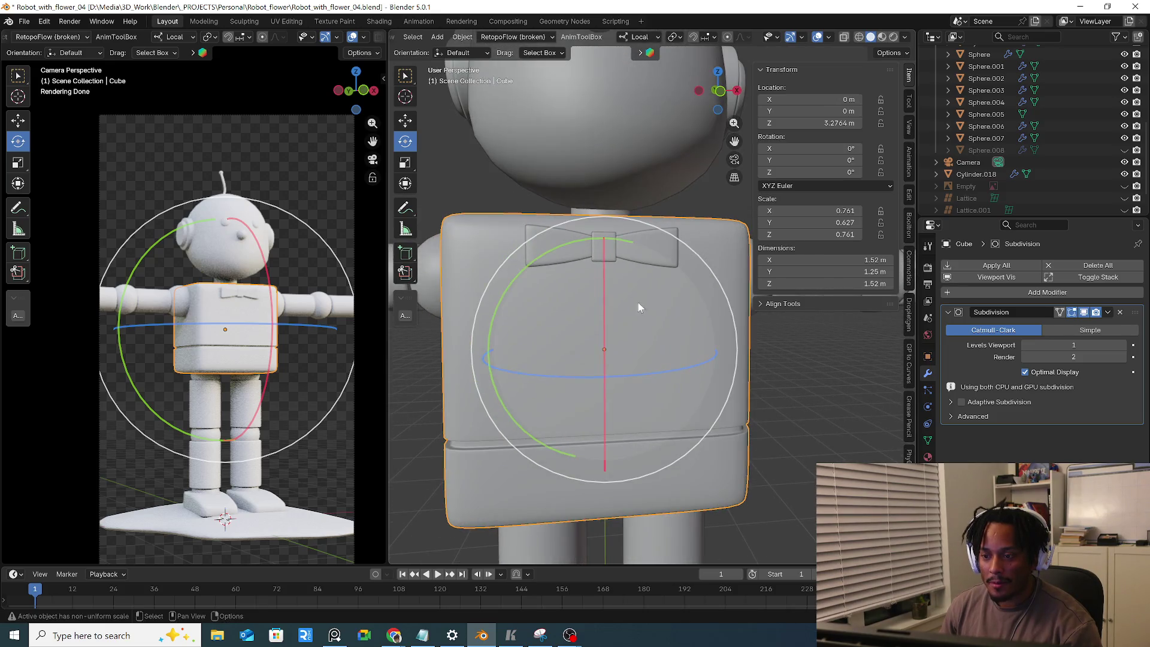
pyautogui.press('Tab')
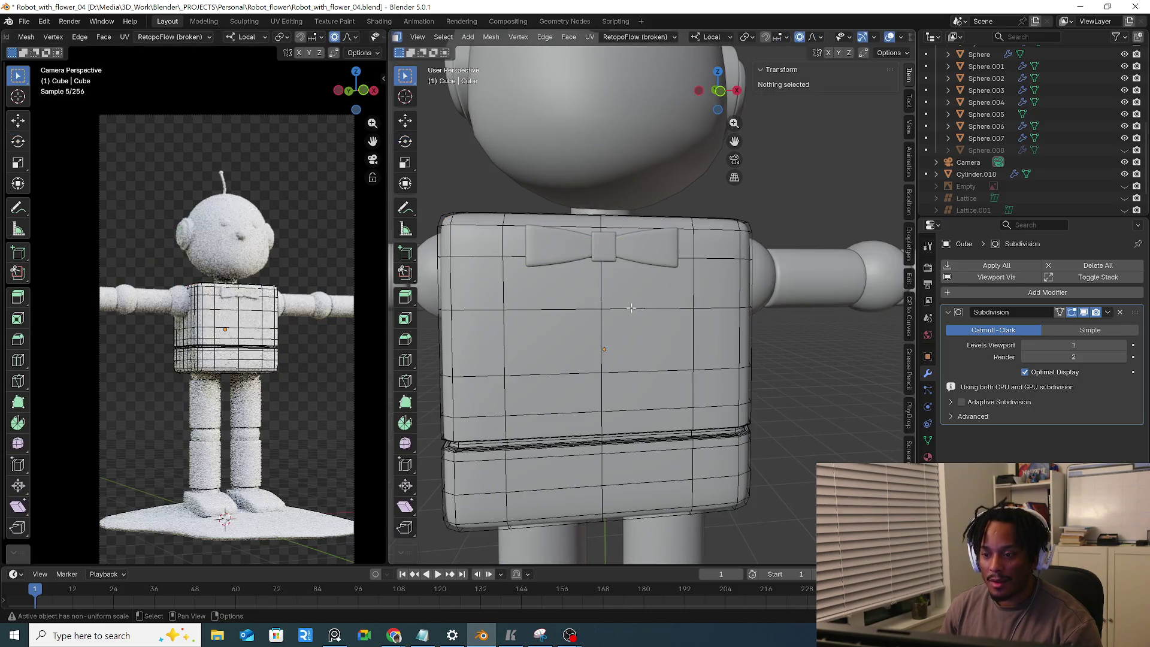
pyautogui.click(601, 309)
pyautogui.hotkey('ctrl', 'Tab')
pyautogui.click(646, 325)
pyautogui.press('Tab')
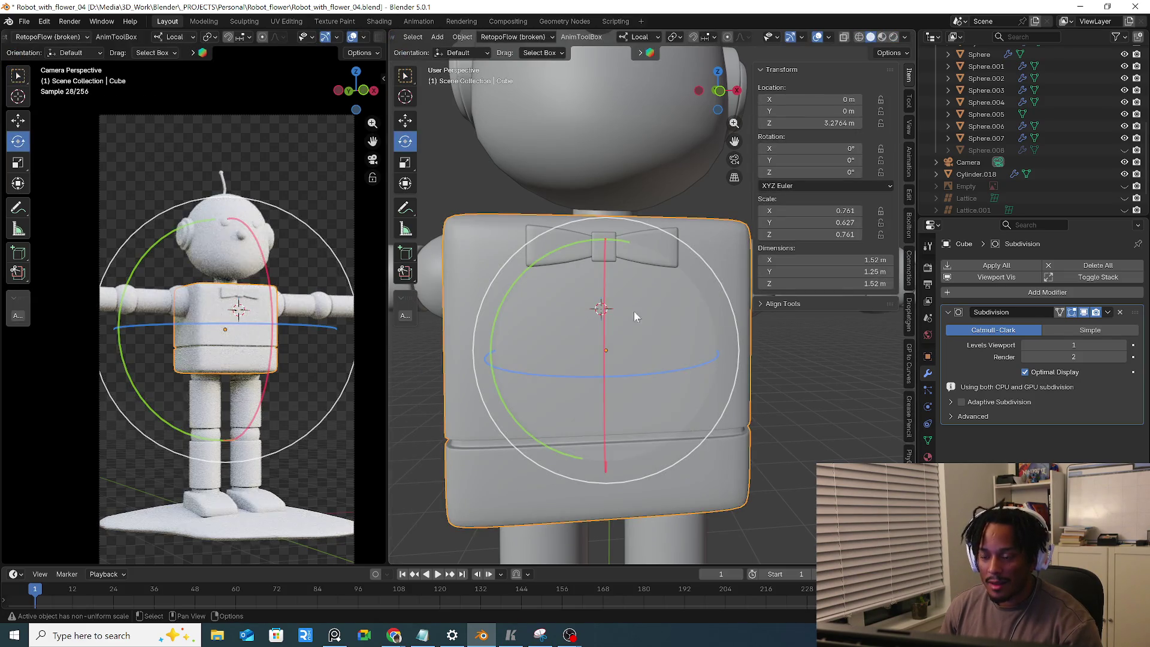
# Select one of the robot's eyes
pyautogui.scroll(-3, 640, 314)
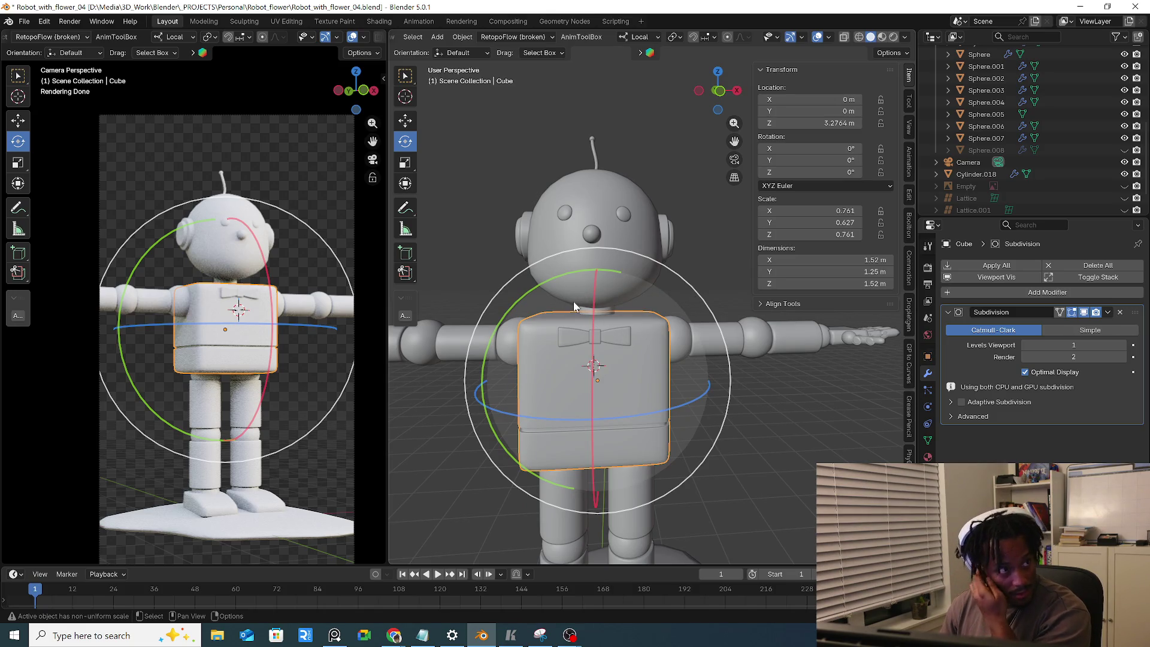
pyautogui.click(570, 212)
pyautogui.scroll(-2, 1102, 174)
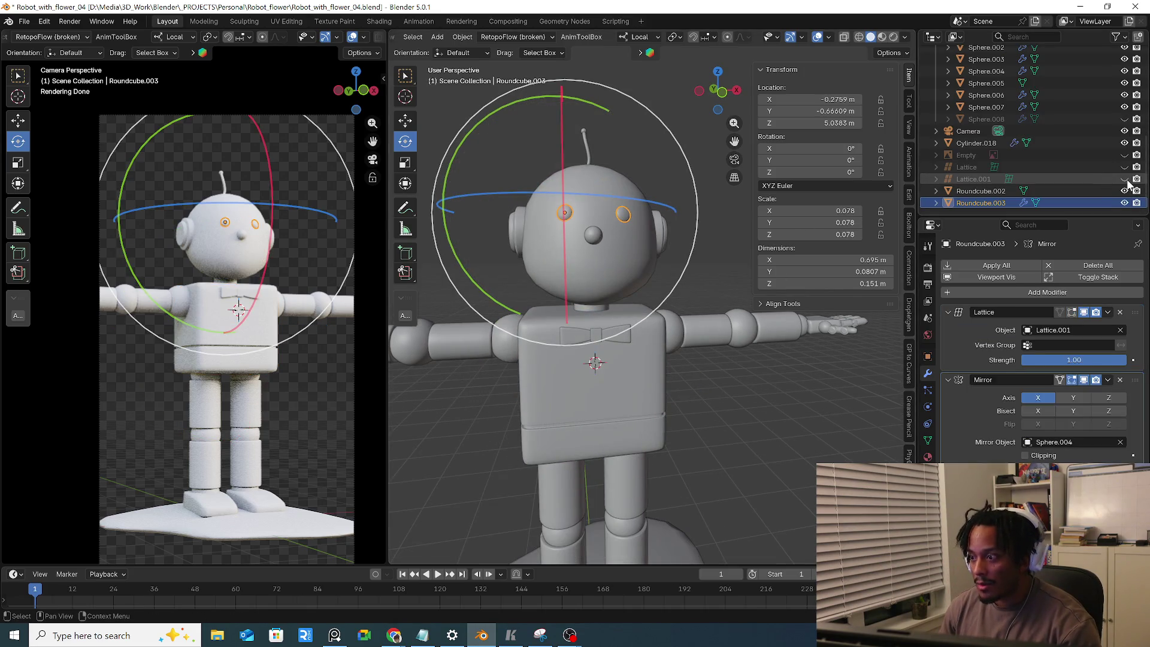
# Duplicate the eye with its lattice and place the copy on the chest below the bow tie
pyautogui.scroll(6, 529, 263)
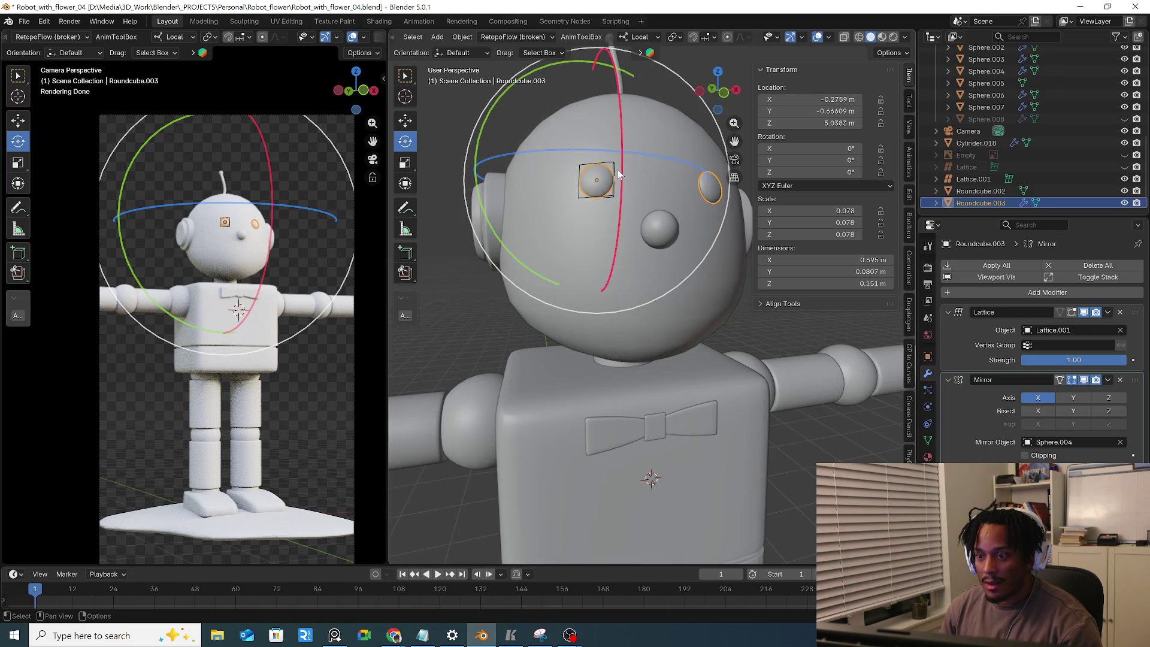
pyautogui.keyDown('shift'); pyautogui.click(615, 190); pyautogui.keyUp('shift')
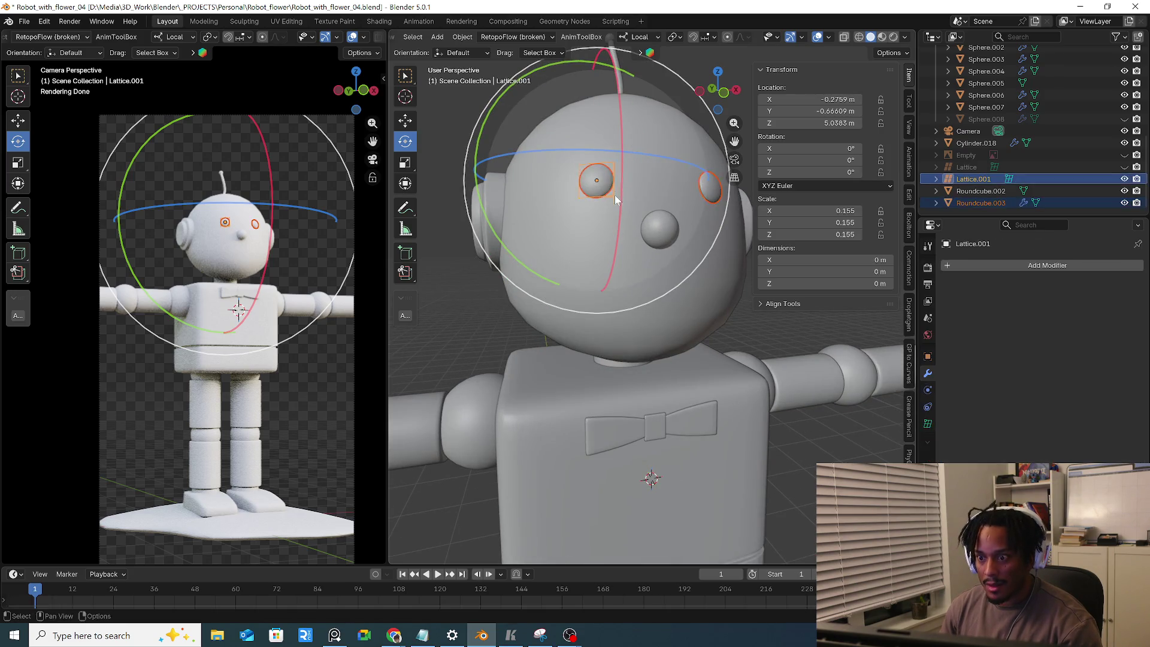
pyautogui.moveTo(615, 190); pyautogui.dragTo(624, 242, button='middle')
pyautogui.hotkey('shift', 'd')
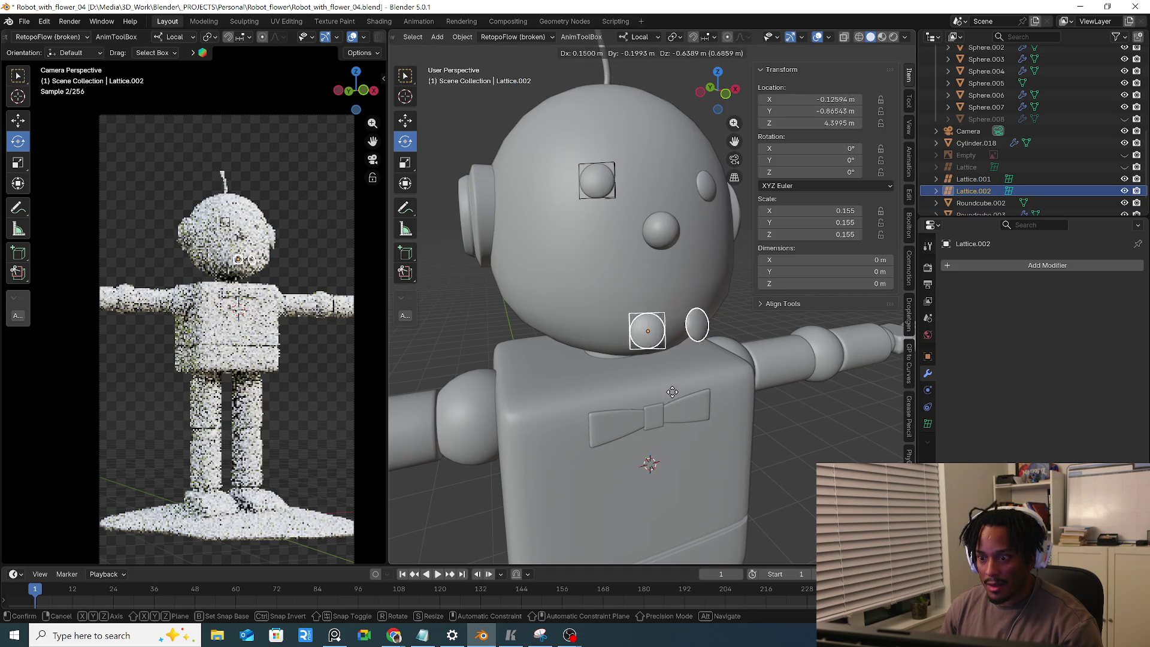
pyautogui.click(678, 461)
pyautogui.moveTo(672, 444); pyautogui.dragTo(678, 406, button='middle')
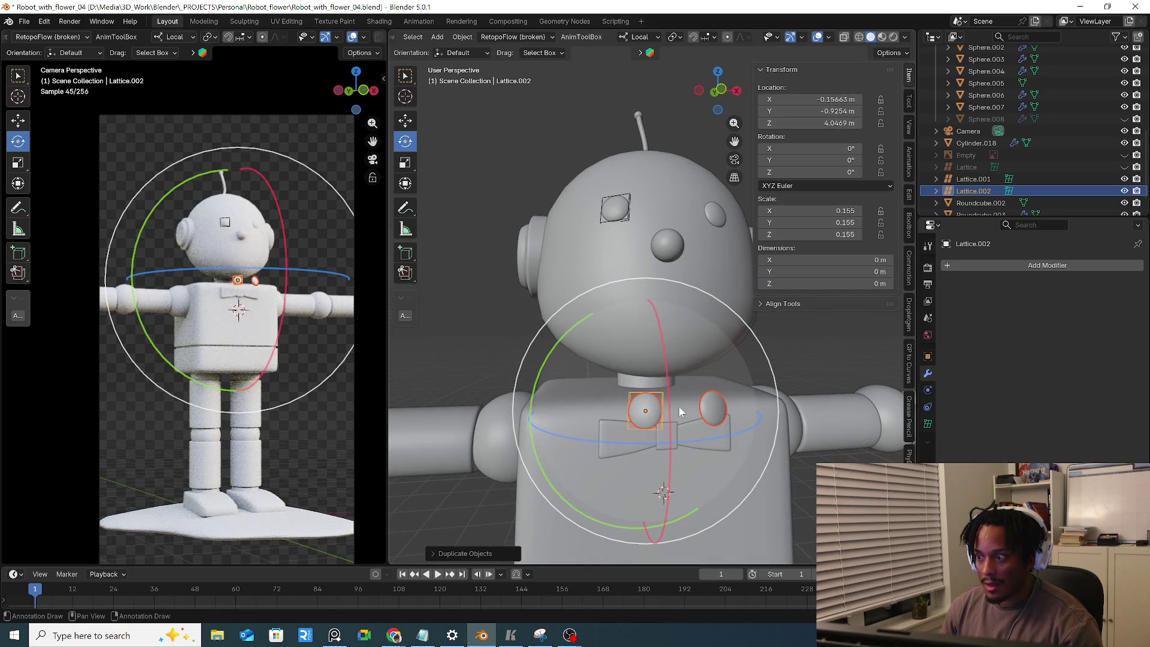
pyautogui.press('KP_1')
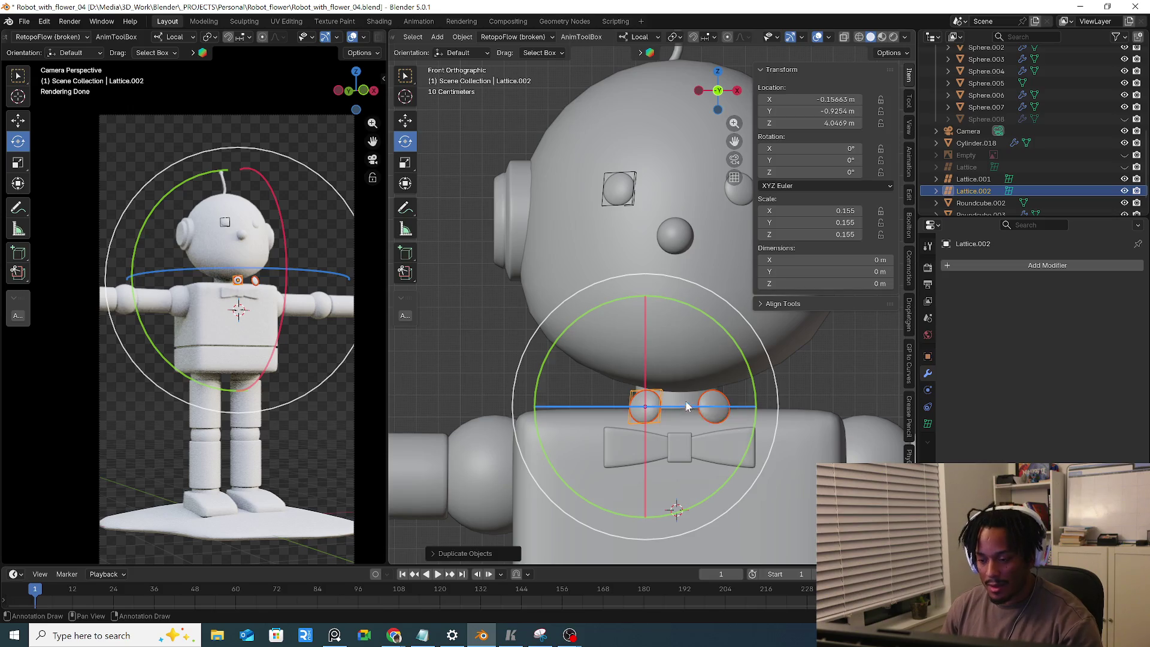
pyautogui.press('g')
pyautogui.click(664, 494)
# Remove the chest button's Mirror modifier and select its lattice, Lattice.002, for editing
pyautogui.click(619, 496)
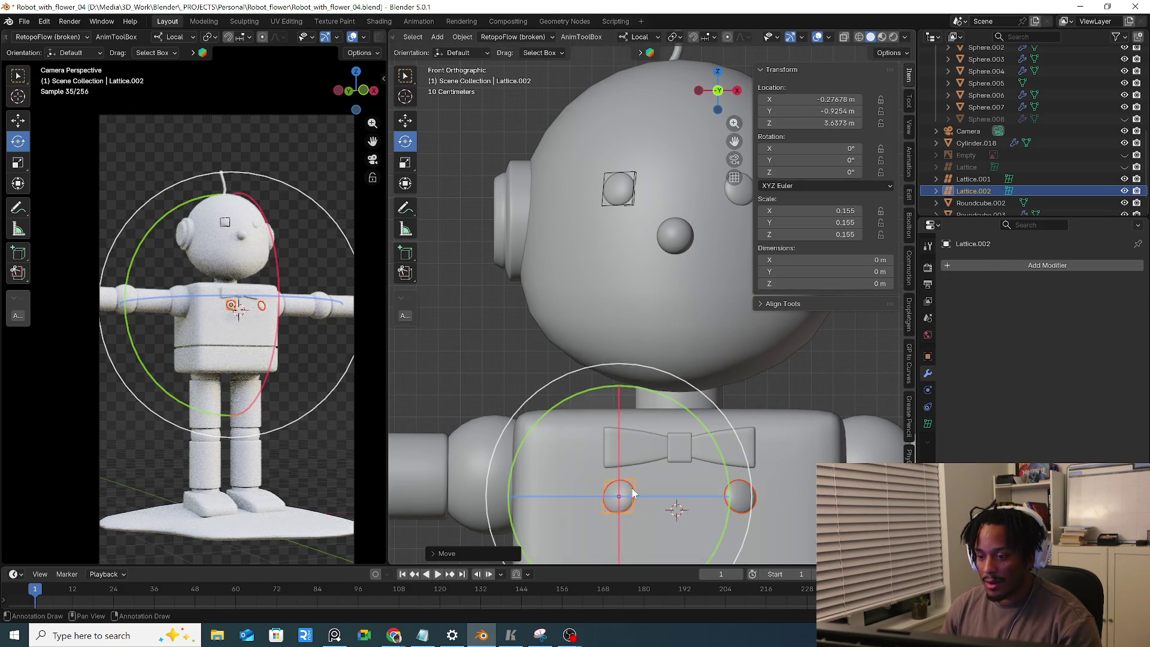
pyautogui.click(1120, 380)
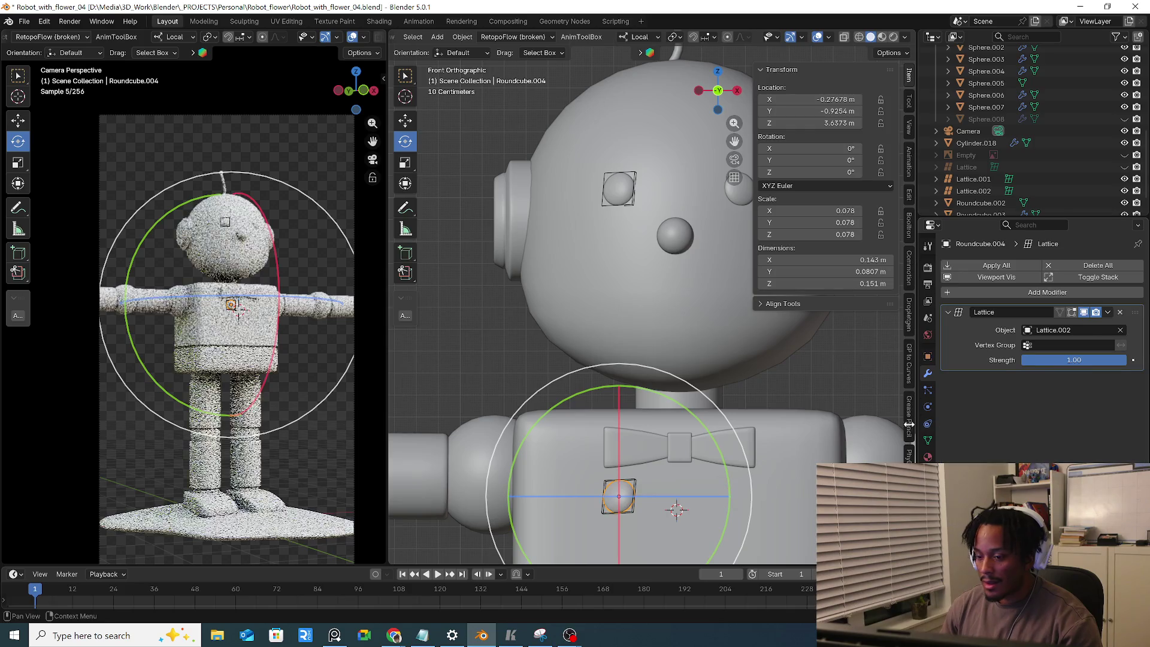
pyautogui.press('KP_7')
pyautogui.scroll(2, 642, 510)
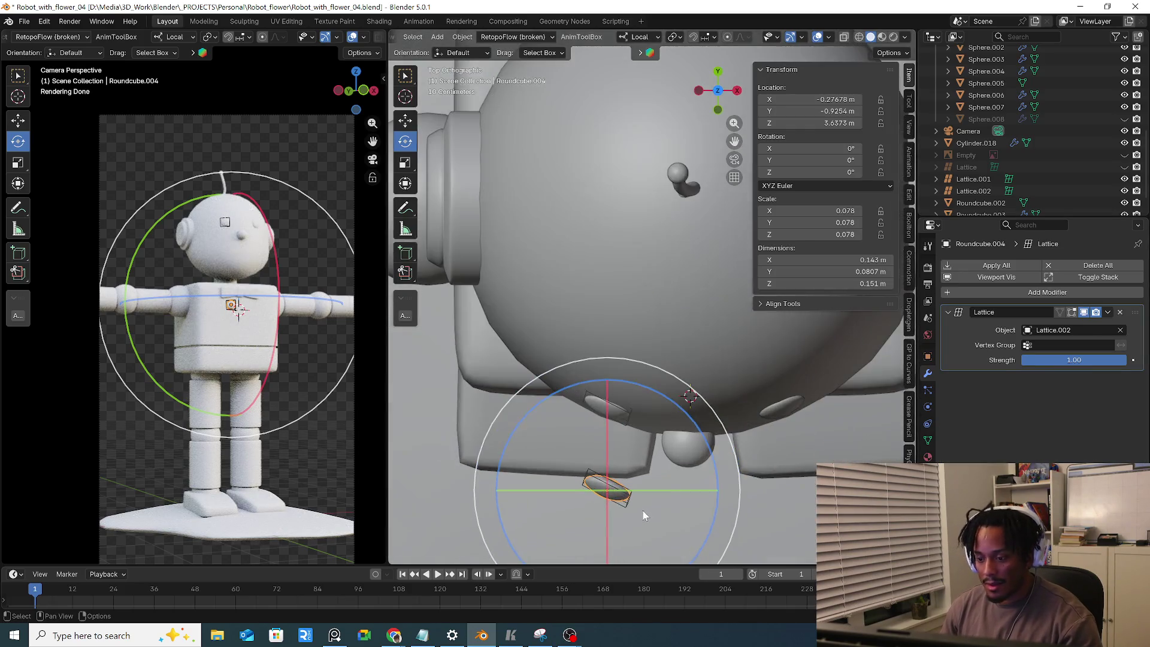
pyautogui.click(609, 462)
pyautogui.click(606, 454)
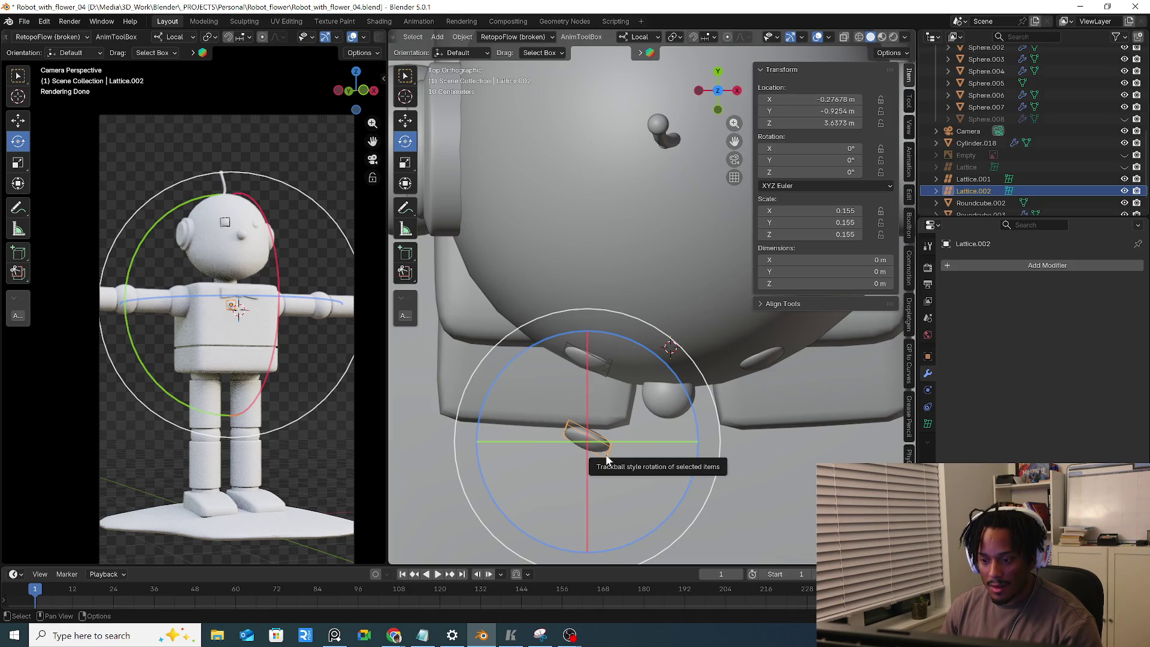
pyautogui.press('Tab')
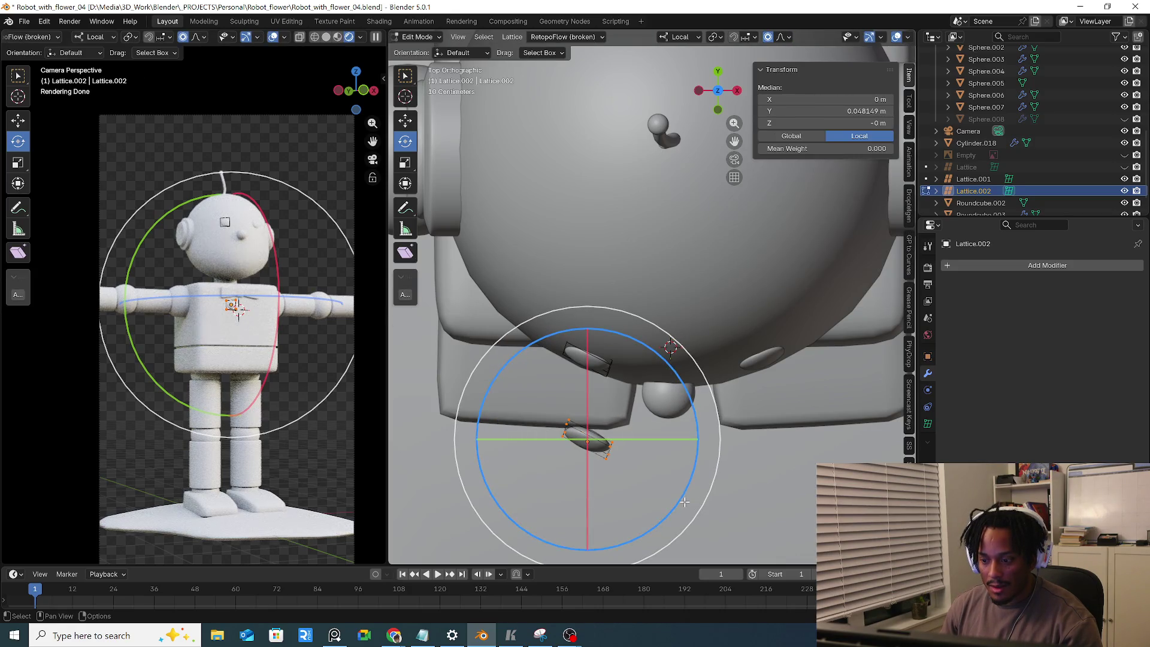
# Rotate the button's lattice upright in side view and flatten its points along Y
pyautogui.moveTo(676, 502); pyautogui.dragTo(700, 468)
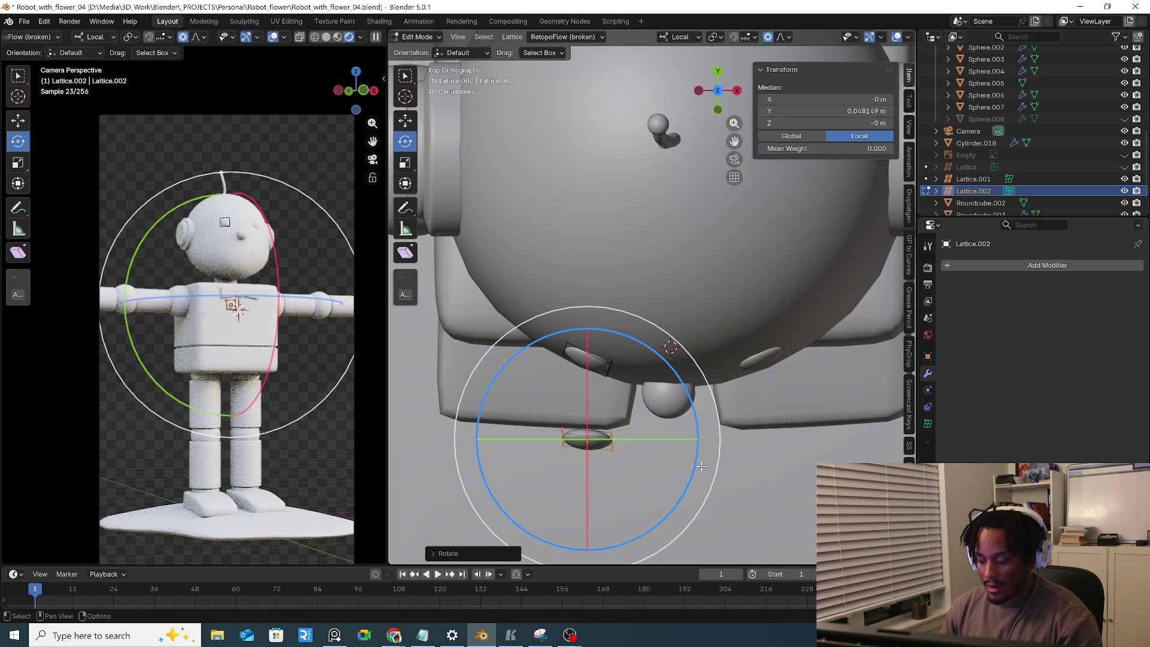
pyautogui.press('KP_1')
pyautogui.press('KP_3')
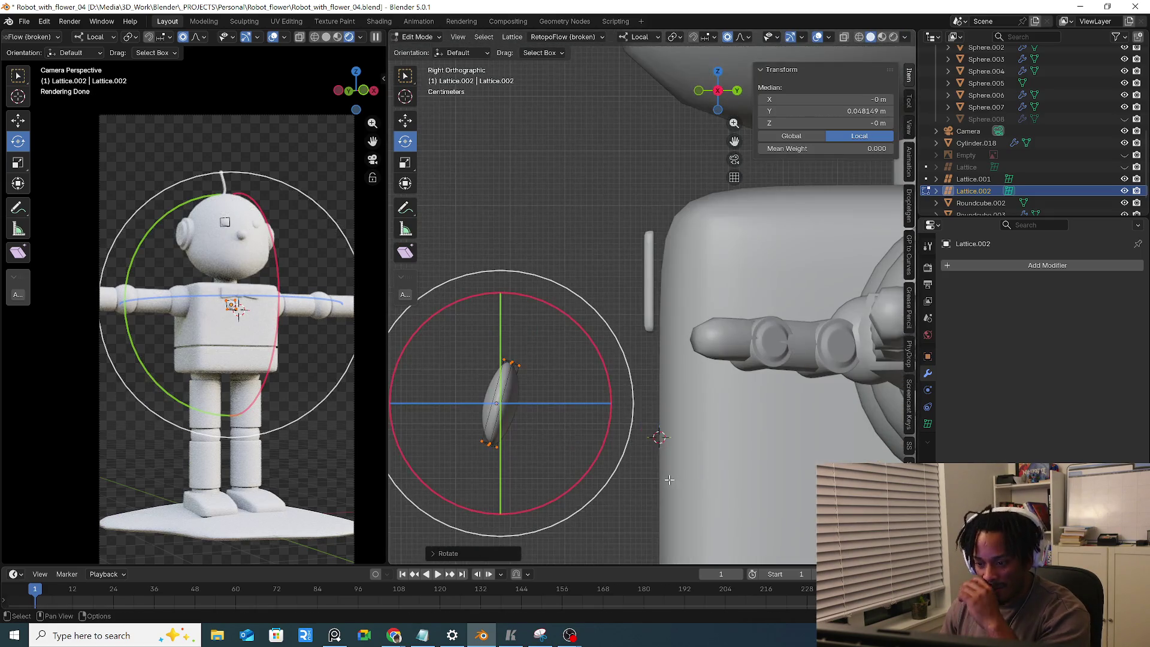
pyautogui.moveTo(582, 479); pyautogui.dragTo(604, 455)
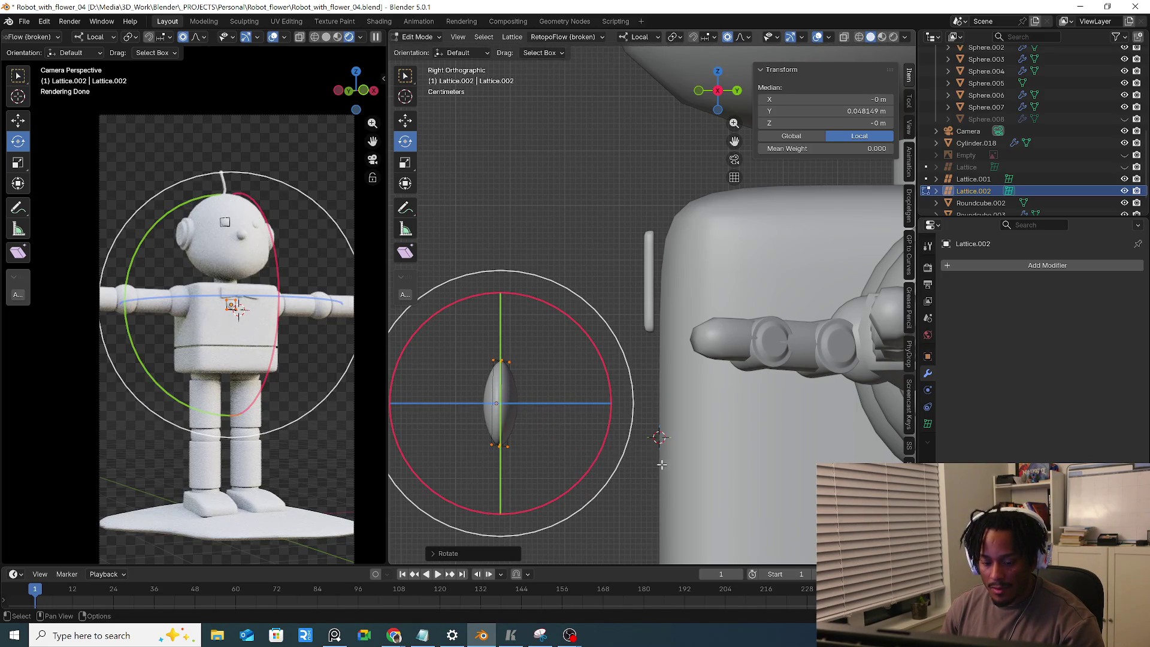
pyautogui.press('s')
pyautogui.press('x')
pyautogui.press('x')
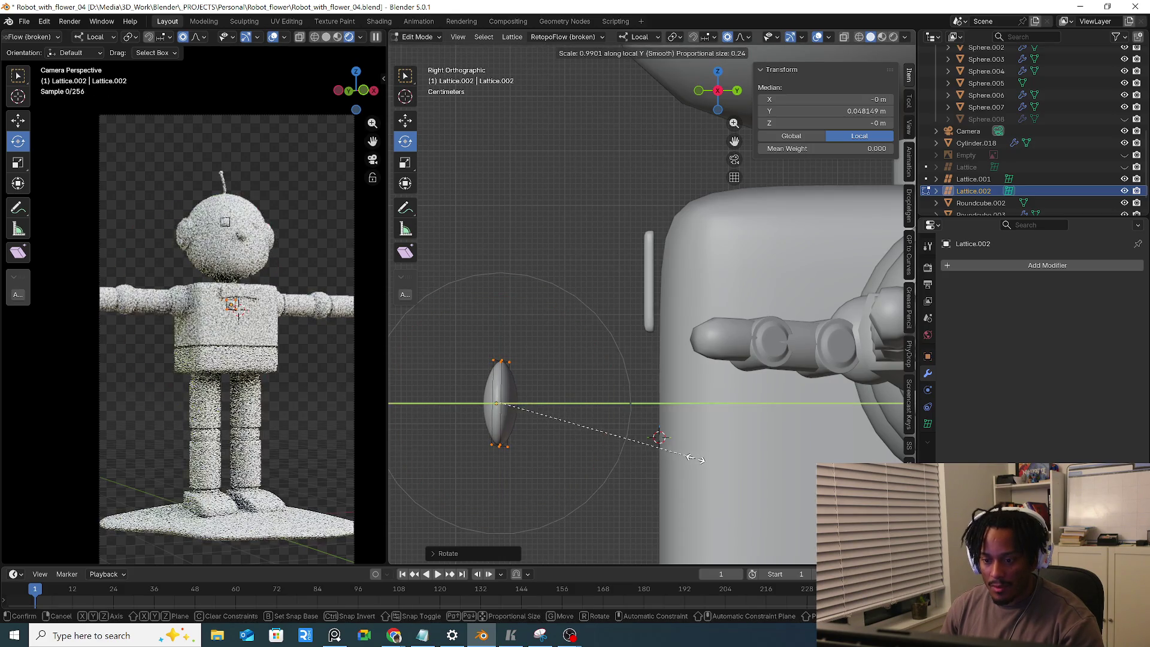
pyautogui.press('y')
pyautogui.click(710, 446)
pyautogui.press('Tab')
# With proportional editing off, centre the flattened lattice just below the bow tie
pyautogui.moveTo(711, 446); pyautogui.dragTo(748, 453, button='middle')
pyautogui.press('Tab')
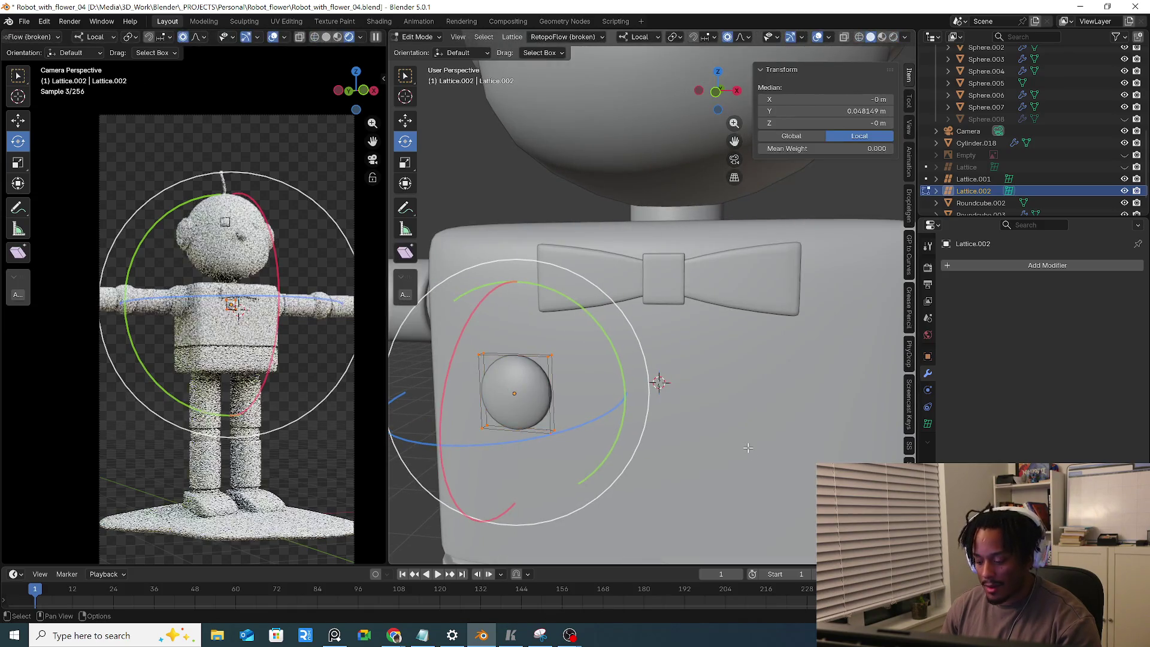
pyautogui.press('KP_1')
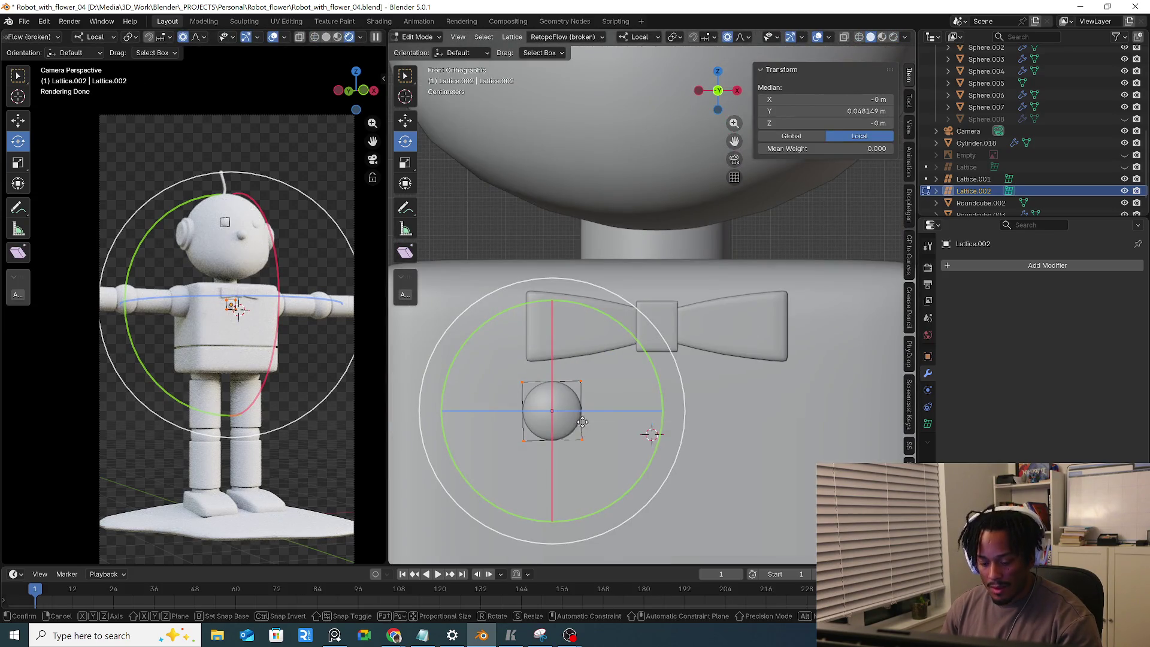
pyautogui.moveTo(582, 423); pyautogui.dragTo(641, 431)
pyautogui.rightClick(649, 436)
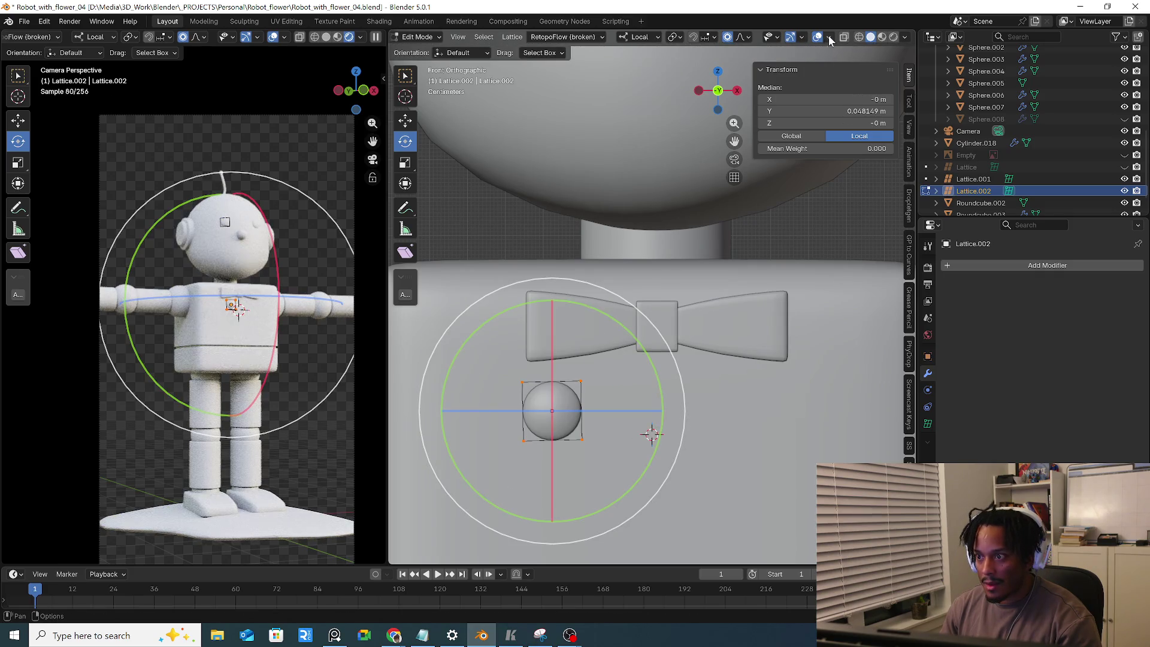
pyautogui.click(727, 38)
pyautogui.press('g')
pyautogui.click(760, 362)
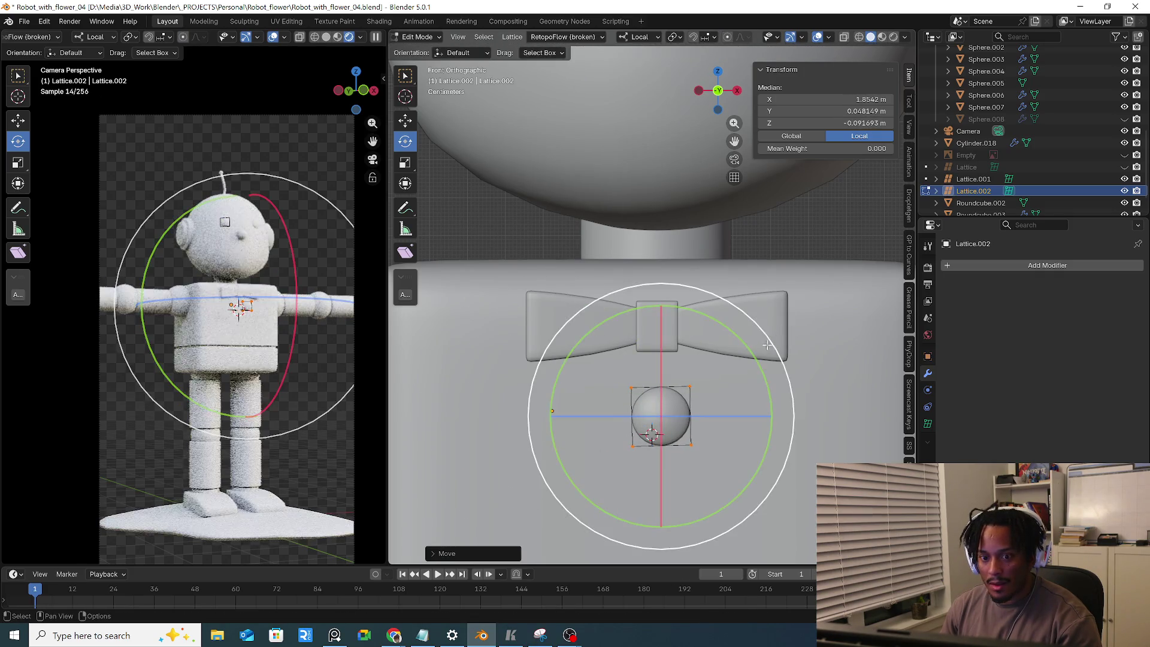
pyautogui.moveTo(760, 362); pyautogui.dragTo(717, 355, button='middle')
pyautogui.press('Tab')
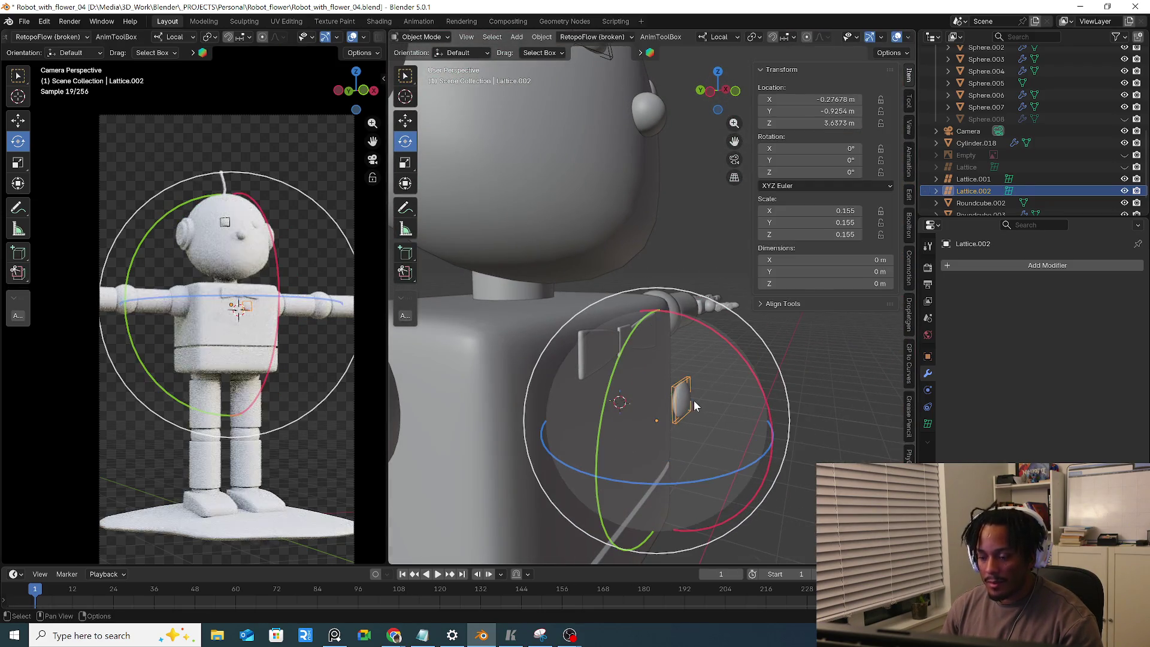
# Delete Lattice.002, then add and tilt a trial cylinder before undoing it
pyautogui.press('Delete')
pyautogui.moveTo(680, 405); pyautogui.dragTo(651, 393, button='middle')
pyautogui.hotkey('shift', 'a')
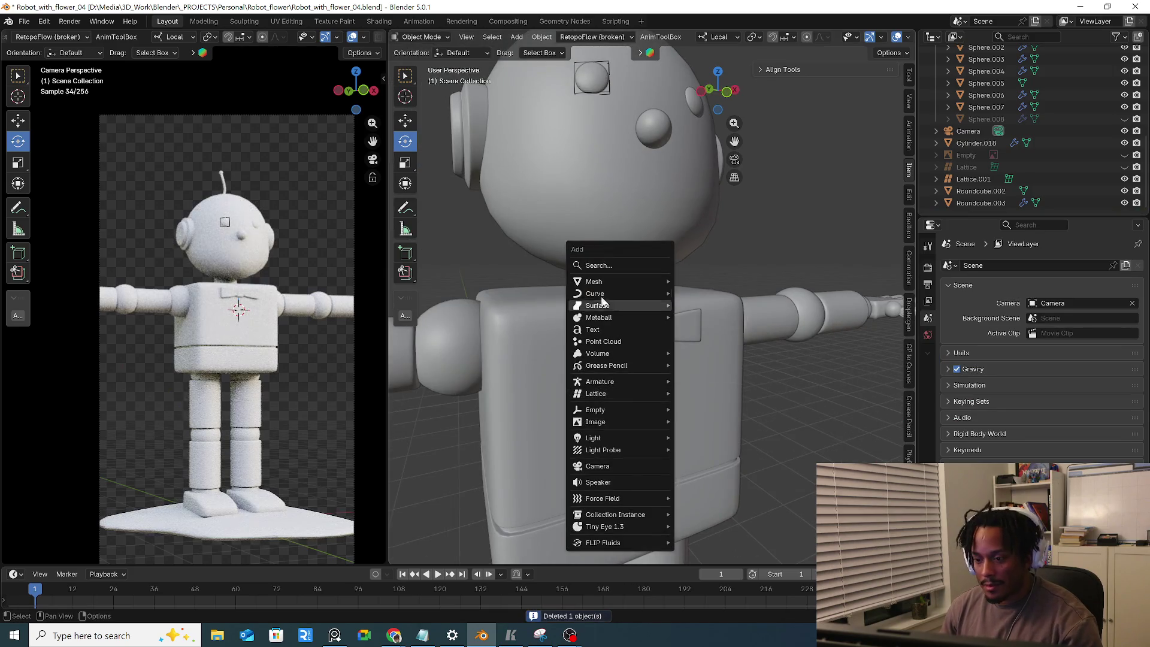
pyautogui.moveTo(619, 282)
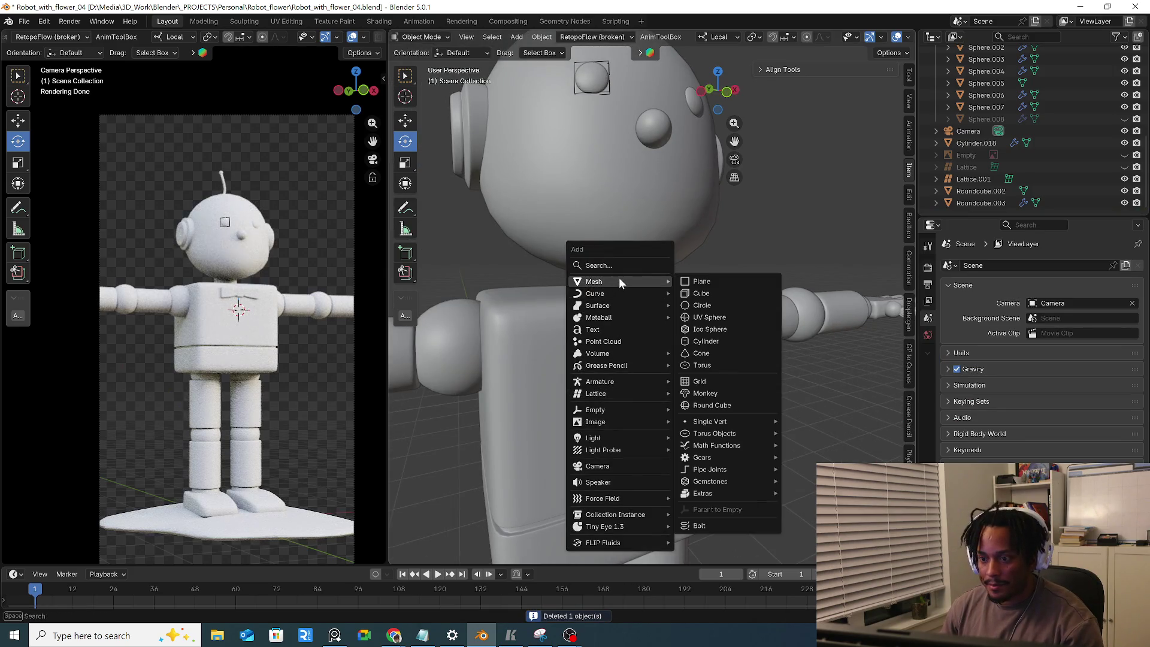
pyautogui.click(739, 345)
pyautogui.scroll(-5, 738, 350)
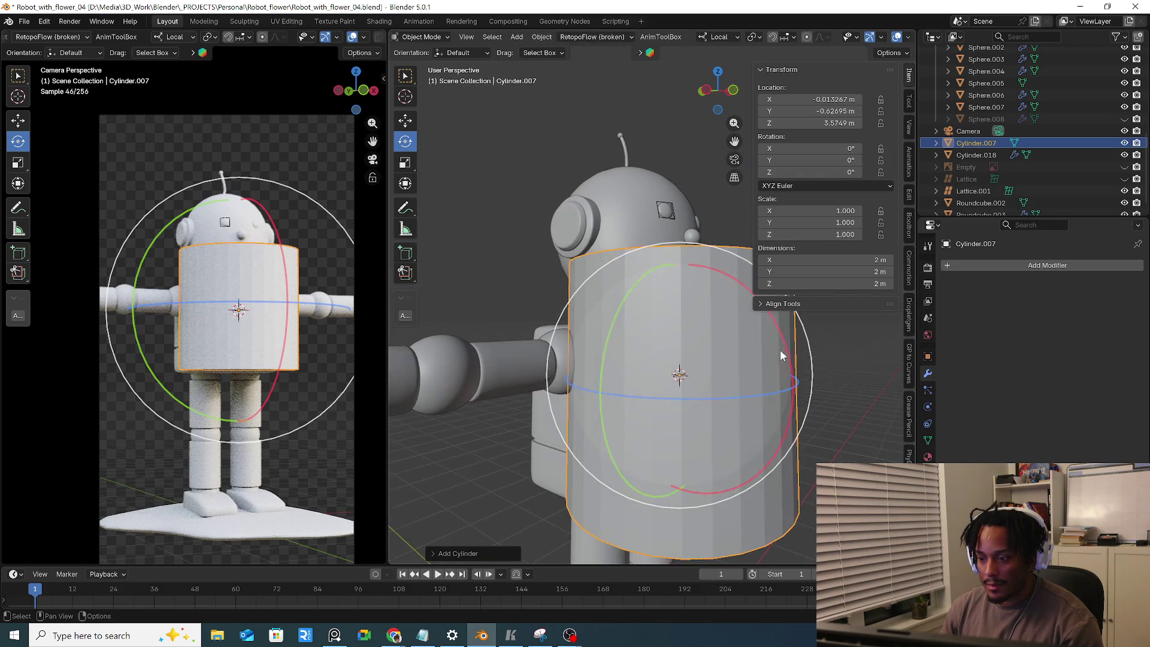
pyautogui.moveTo(783, 353); pyautogui.dragTo(796, 407)
pyautogui.click(827, 397)
pyautogui.hotkey('ctrl', 'z')
pyautogui.hotkey('ctrl', 'z')
pyautogui.hotkey('ctrl', 'z')
# Add another cylinder, tilt it about 36 degrees on X, then undo it
pyautogui.moveTo(796, 410)
pyautogui.mouseDown(button='middle')
pyautogui.moveTo(787, 388)
pyautogui.moveTo(702, 387)
pyautogui.mouseUp(button='middle')
pyautogui.hotkey('shift', 'a')
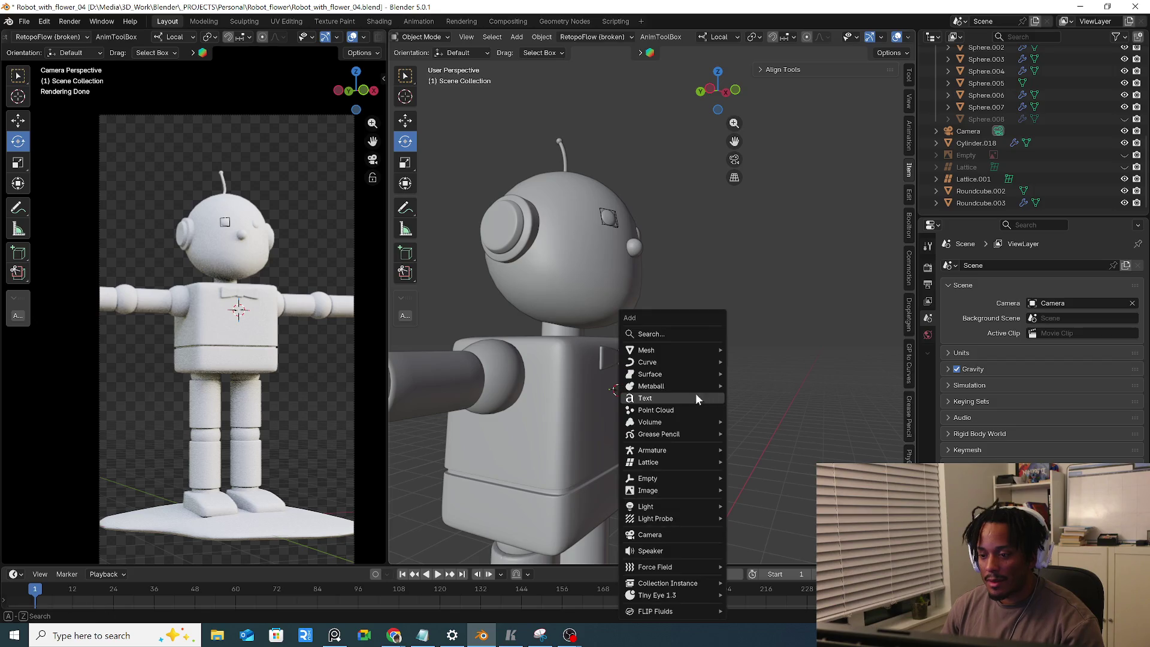
pyautogui.moveTo(694, 346)
pyautogui.click(771, 409)
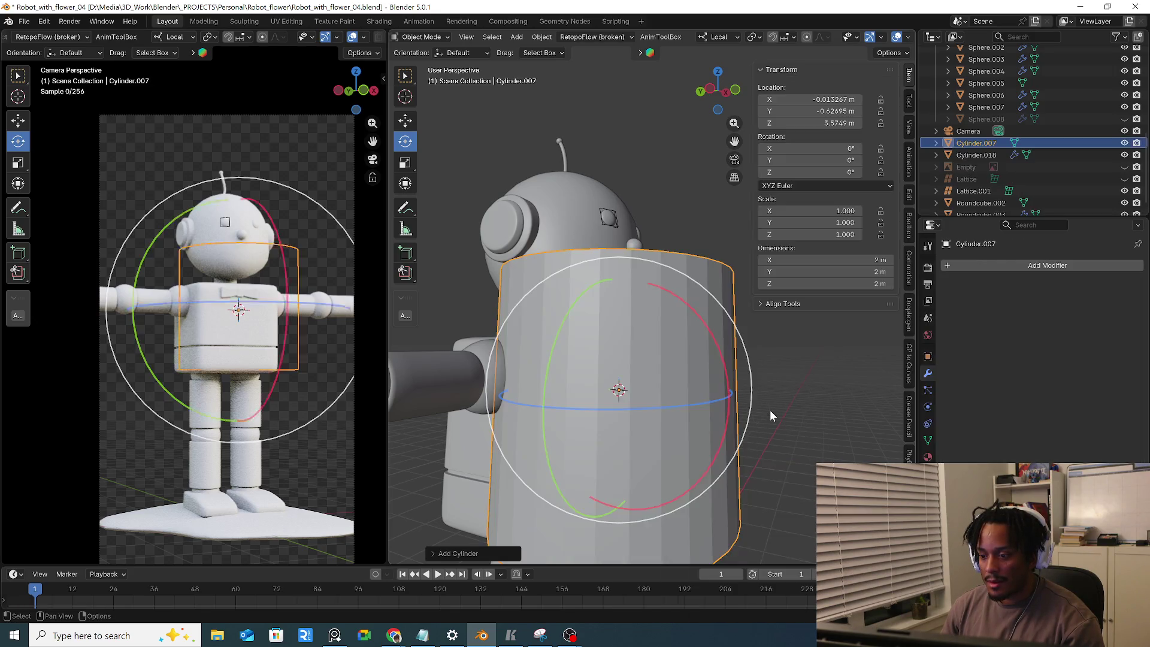
pyautogui.press('KP_3')
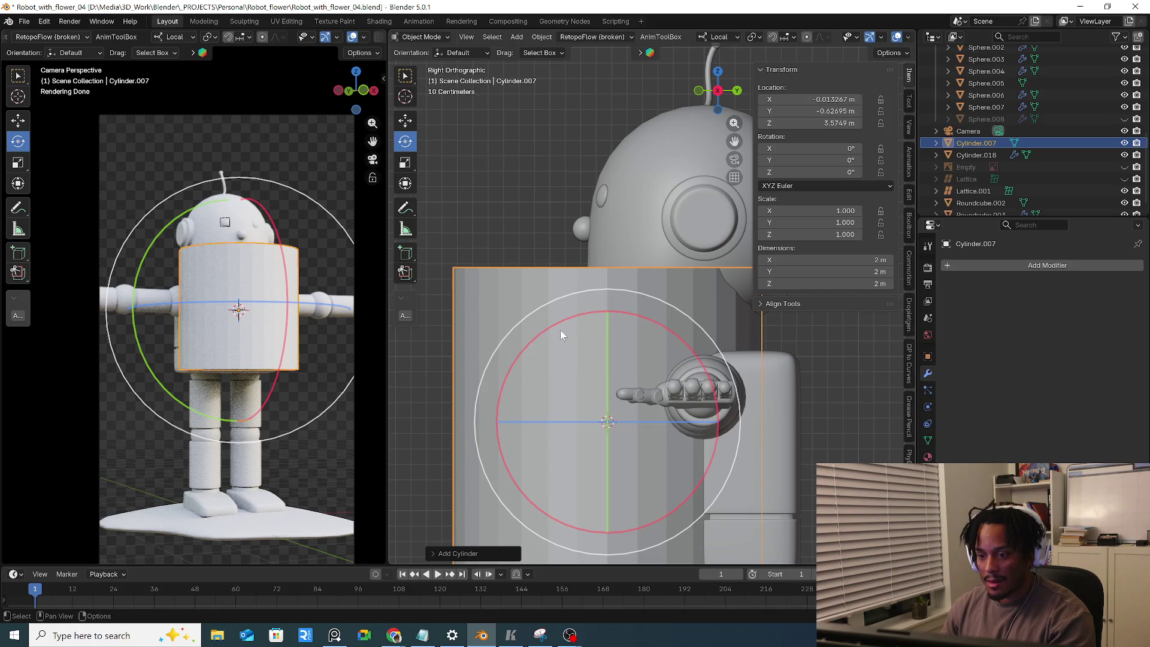
pyautogui.moveTo(568, 318)
pyautogui.mouseDown()
pyautogui.moveTo(544, 326)
pyautogui.moveTo(546, 337)
pyautogui.mouseUp()
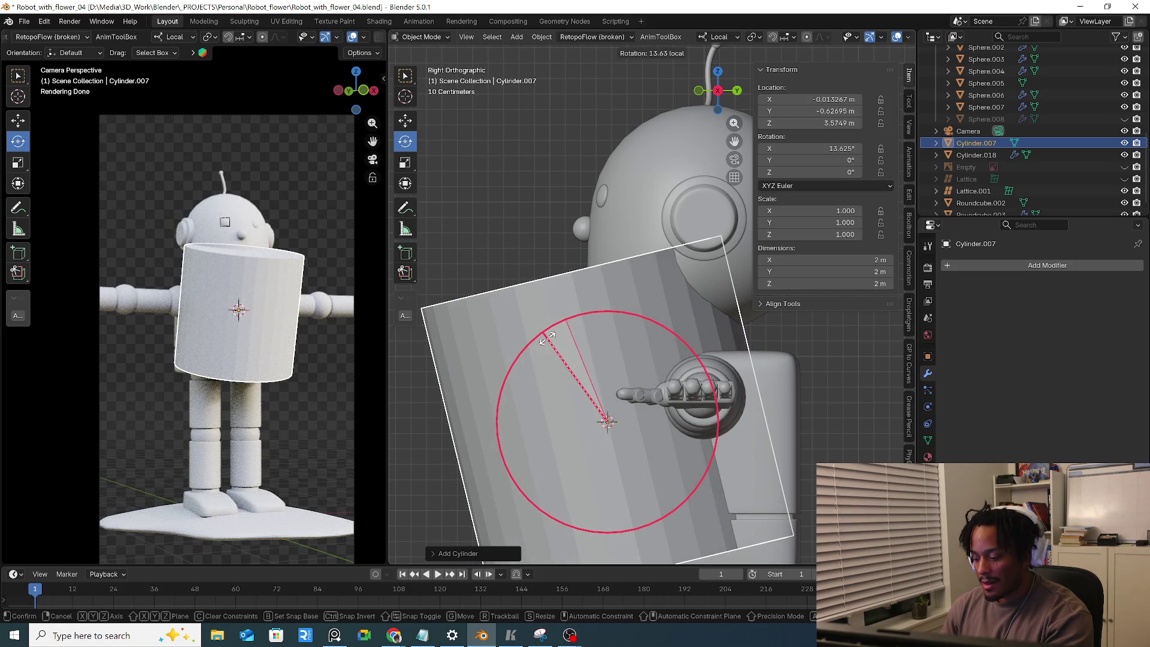
pyautogui.moveTo(546, 337); pyautogui.dragTo(531, 374)
pyautogui.hotkey('ctrl', 'z')
pyautogui.hotkey('ctrl', 'z')
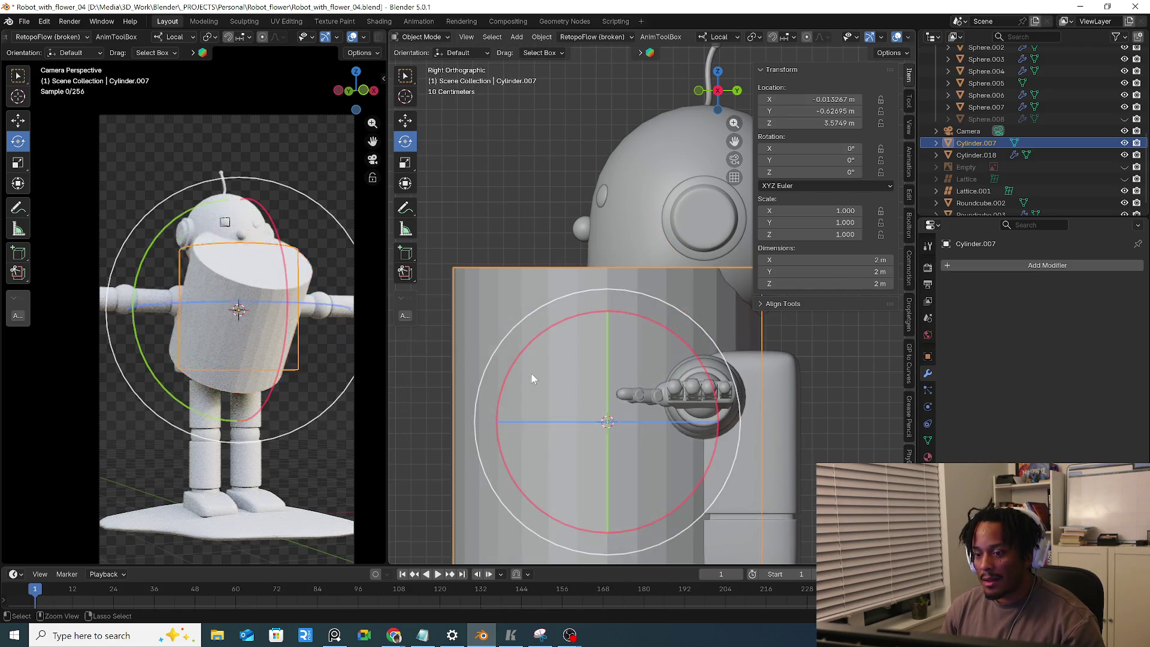
pyautogui.scroll(-3, 560, 217)
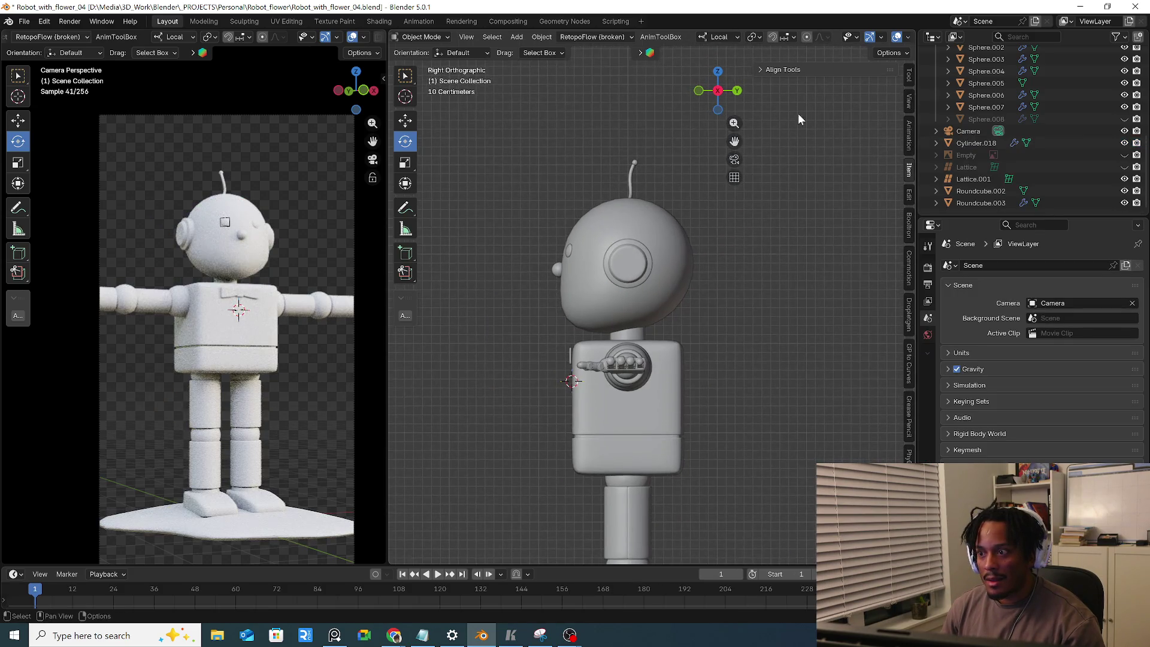
pyautogui.scroll(-3, 650, 37)
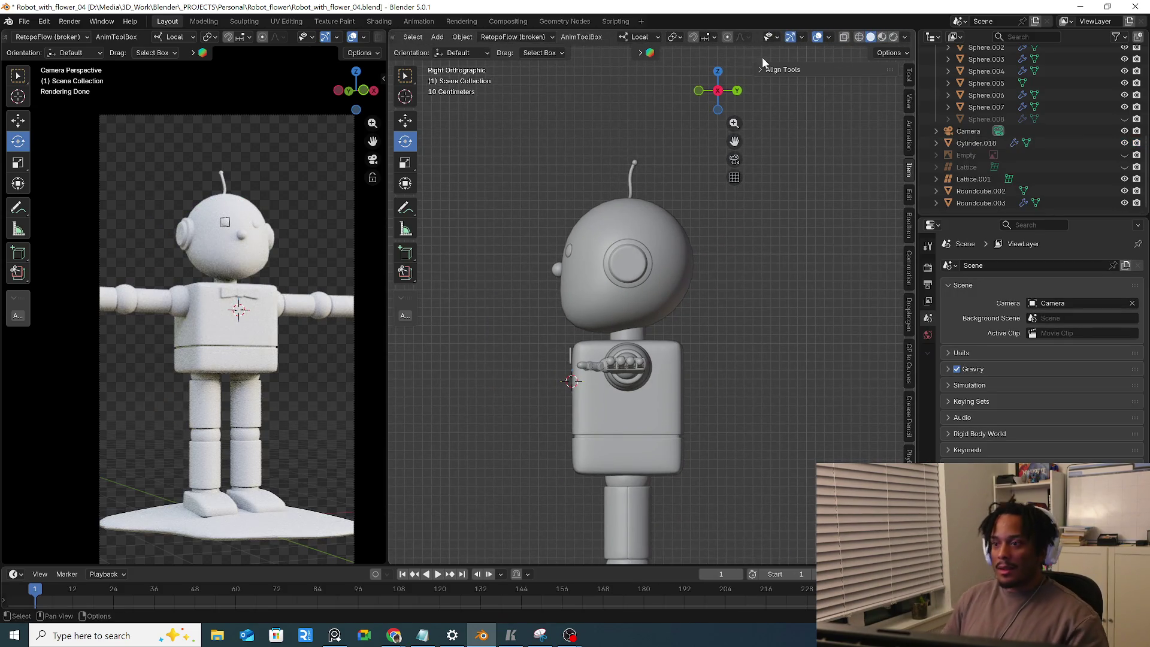
pyautogui.keyDown('shift'); pyautogui.moveTo(692, 100); pyautogui.dragTo(735, 105, button='middle'); pyautogui.keyUp('shift')
pyautogui.scroll(3, 679, 36)
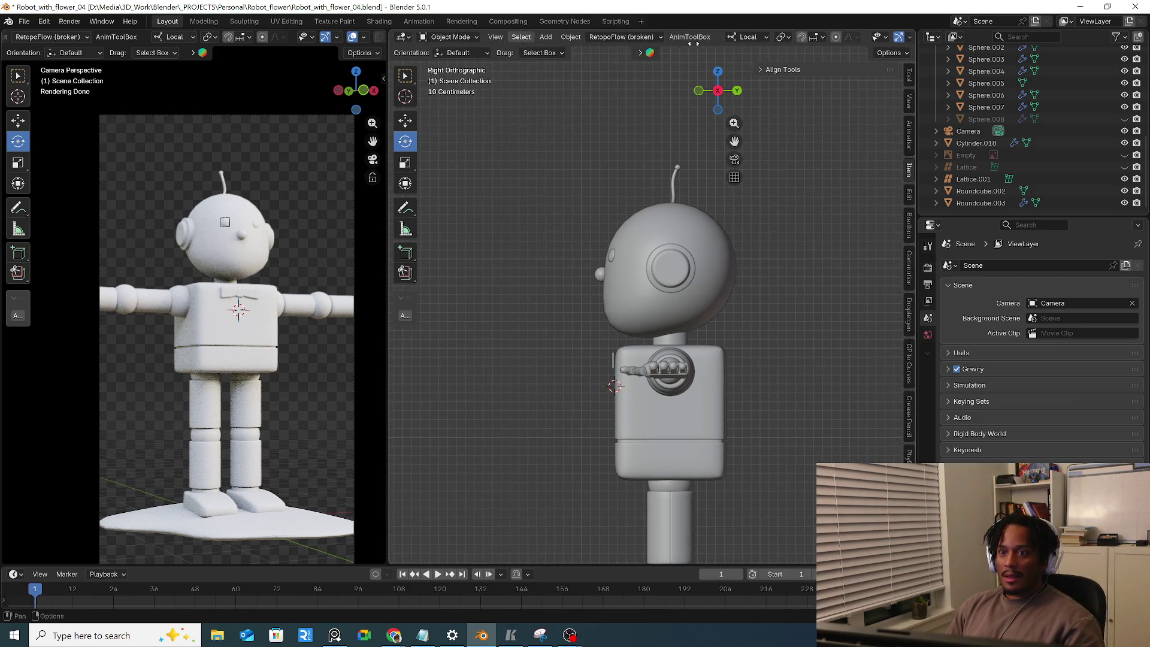
pyautogui.click(451, 37)
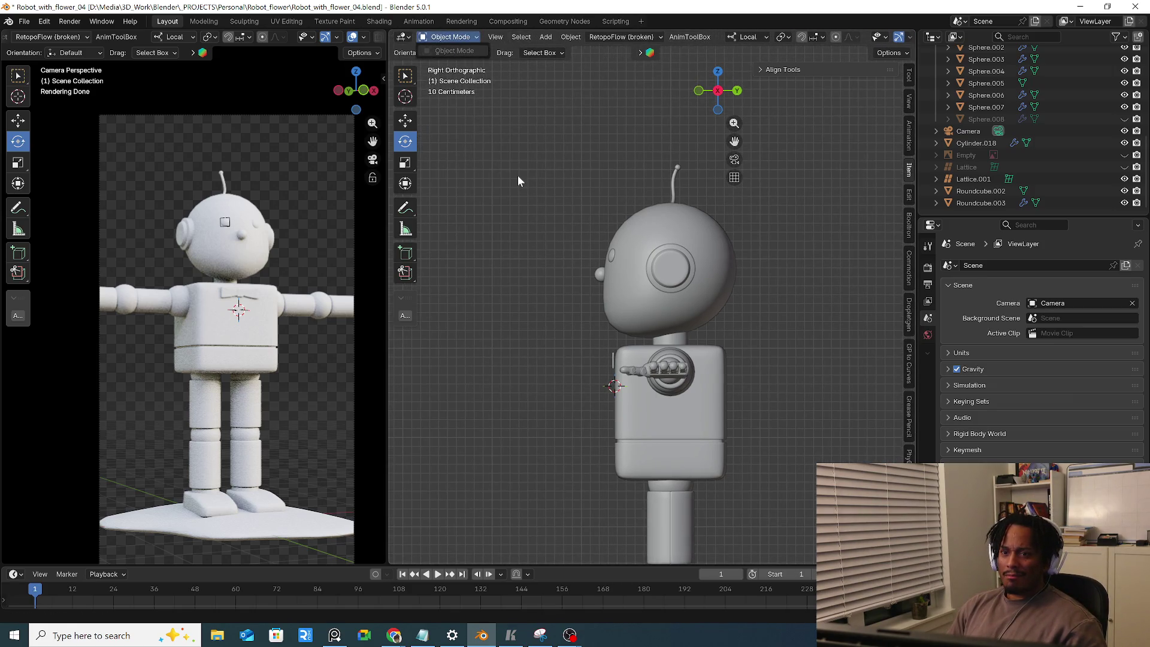
pyautogui.moveTo(662, 323)
pyautogui.mouseDown(button='middle')
pyautogui.moveTo(696, 321)
pyautogui.moveTo(606, 273)
pyautogui.mouseUp(button='middle')
pyautogui.click(585, 293)
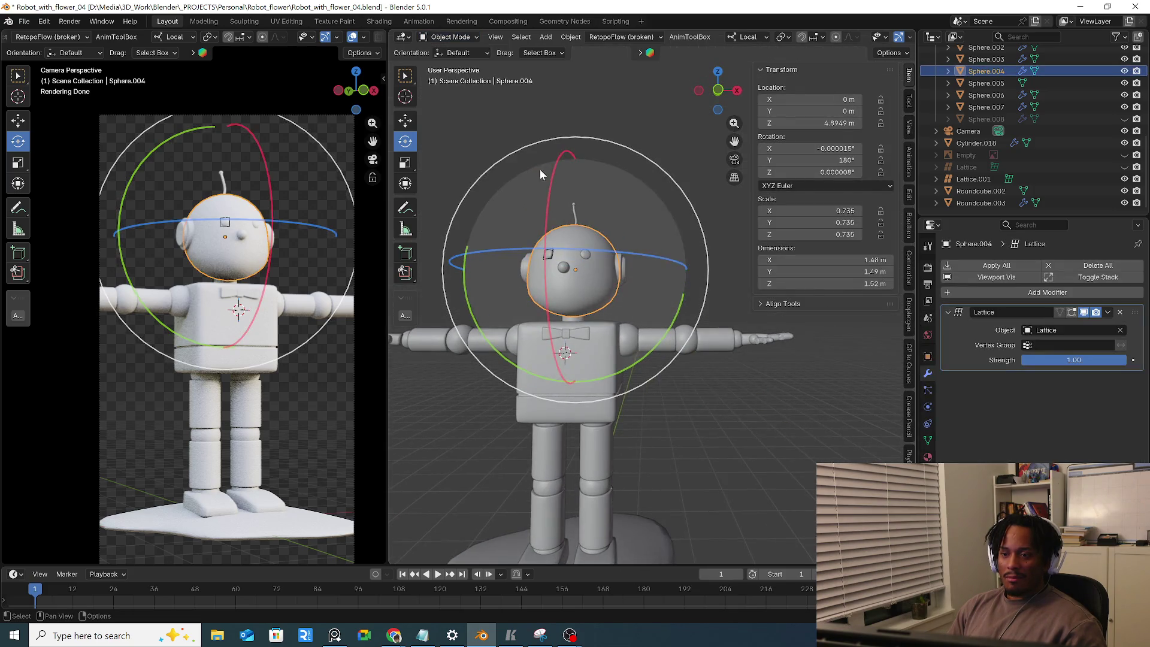
pyautogui.moveTo(670, 214); pyautogui.dragTo(620, 312, button='middle')
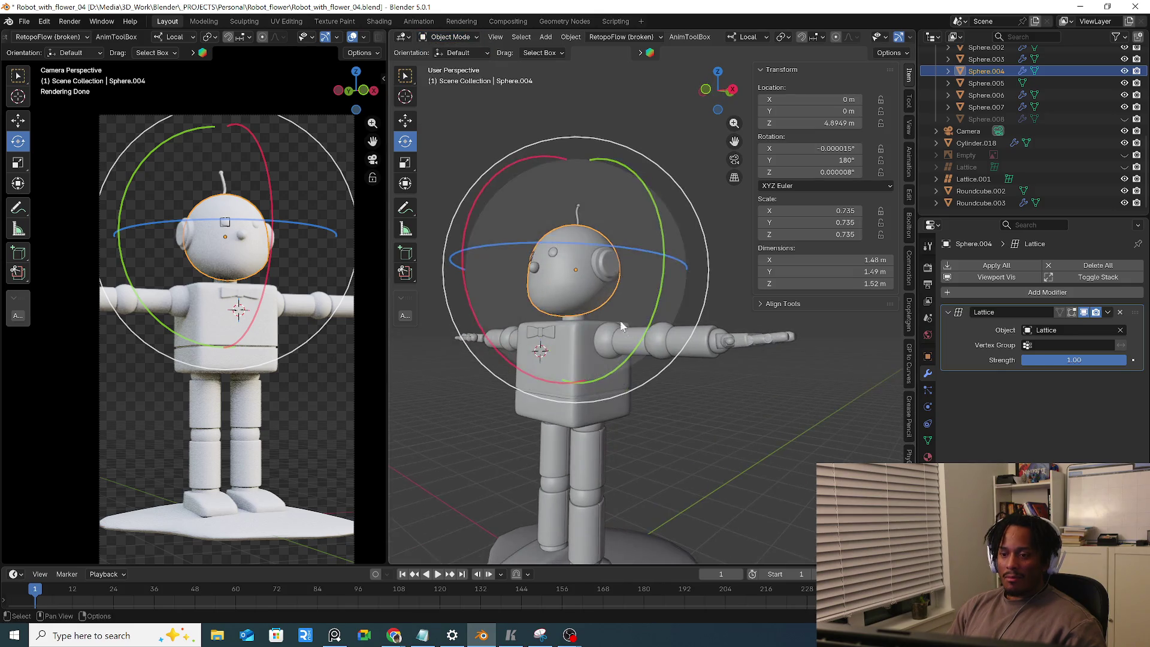
pyautogui.click(678, 390)
pyautogui.moveTo(678, 391); pyautogui.dragTo(692, 368, button='middle')
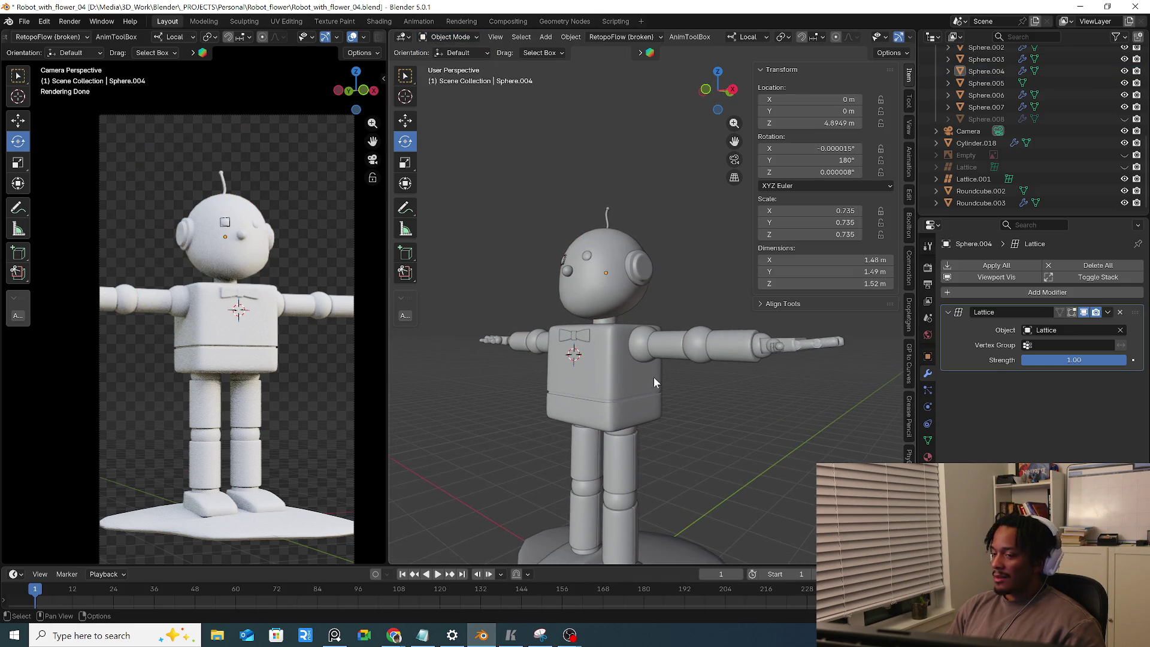
# Add a cylinder at the torso, cancelling an initial tilt so it stays upright
pyautogui.hotkey('shift', 'a')
pyautogui.moveTo(683, 351)
pyautogui.click(770, 410)
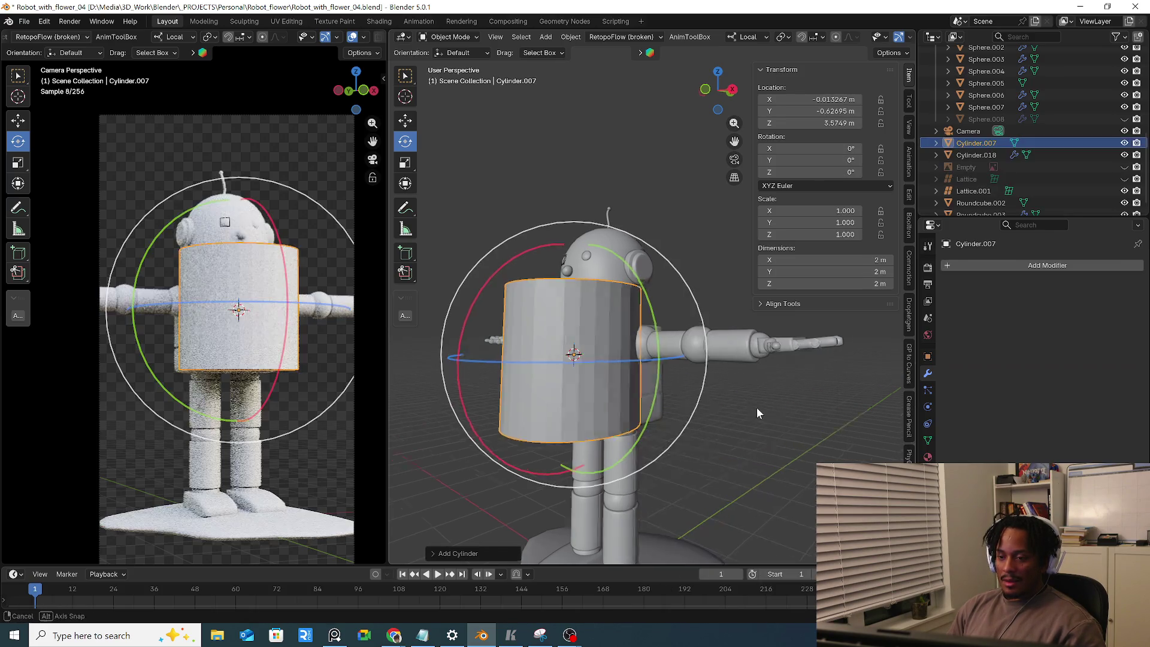
pyautogui.moveTo(481, 273); pyautogui.dragTo(479, 293)
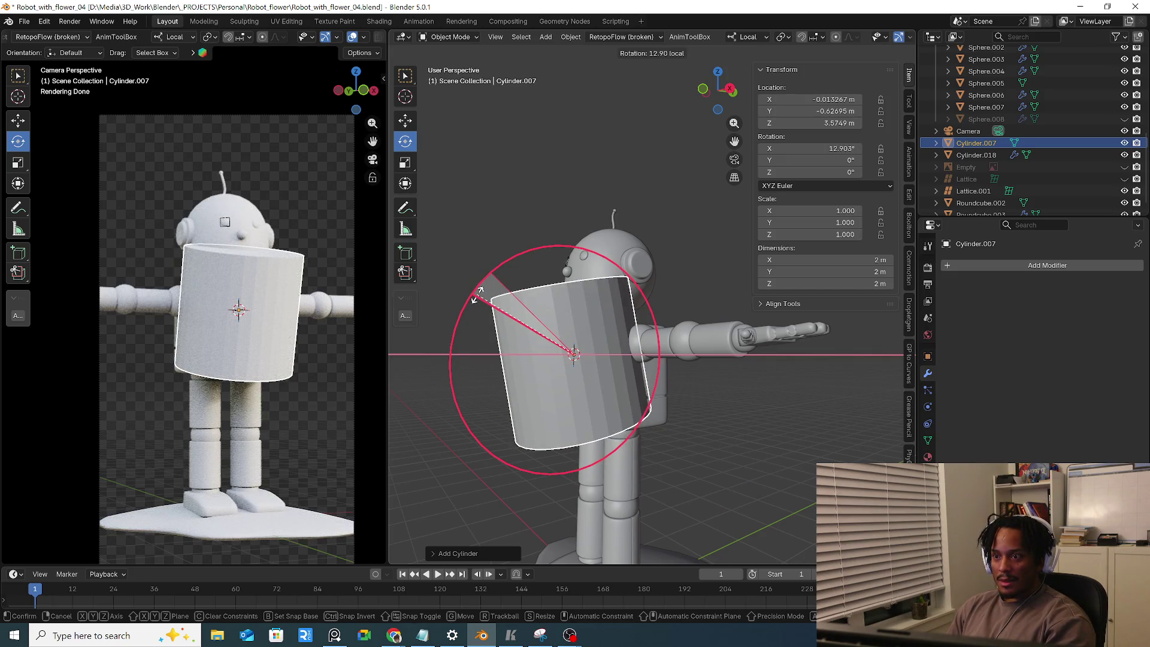
pyautogui.rightClick(477, 295)
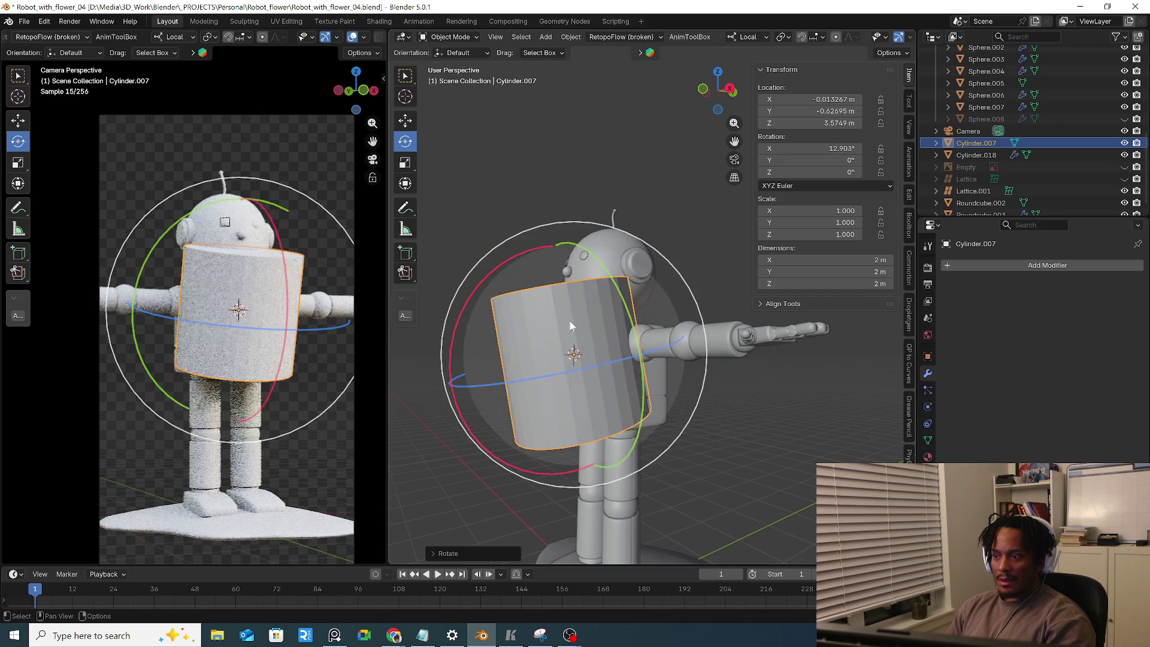
pyautogui.scroll(-3, 665, 331)
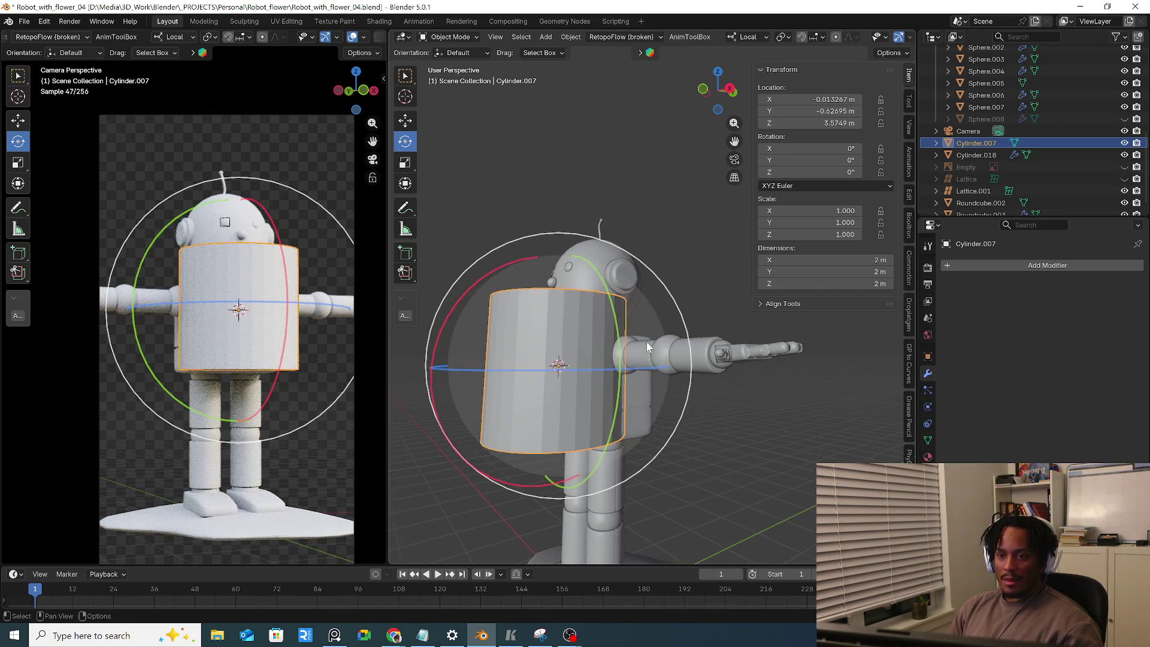
pyautogui.moveTo(860, 42); pyautogui.dragTo(745, 45, button='middle')
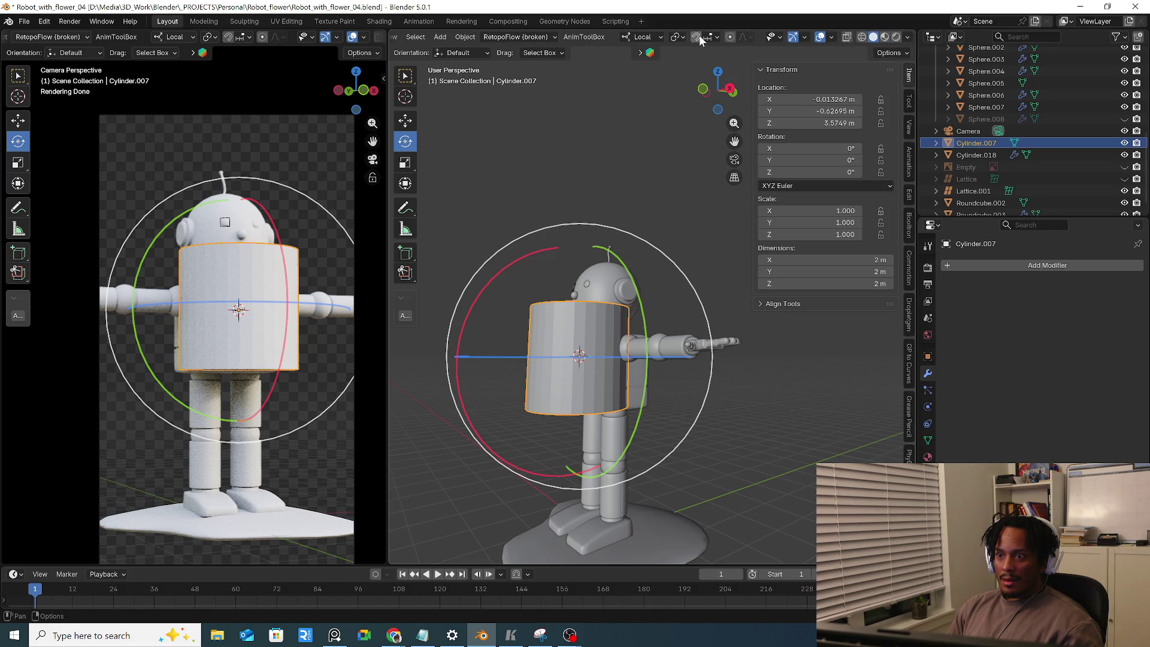
# Rotate the cylinder -90 degrees on X so it faces forward, then view from the front
pyautogui.moveTo(652, 299)
pyautogui.mouseDown(button='middle')
pyautogui.moveTo(660, 319)
pyautogui.moveTo(533, 283)
pyautogui.mouseUp(button='middle')
pyautogui.moveTo(516, 270); pyautogui.dragTo(479, 298)
pyautogui.press('Num_Lock')
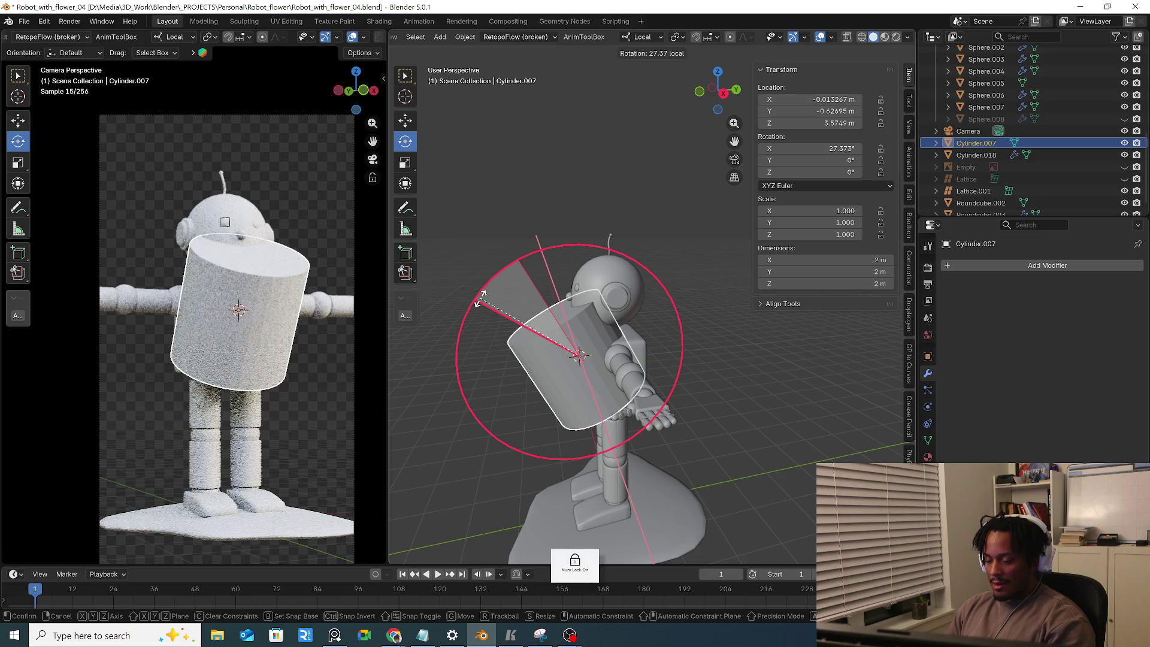
pyautogui.write('90')
pyautogui.write('-')
pyautogui.press('Return')
pyautogui.moveTo(479, 298)
pyautogui.mouseDown(button='middle')
pyautogui.moveTo(638, 314)
pyautogui.moveTo(603, 331)
pyautogui.mouseUp(button='middle')
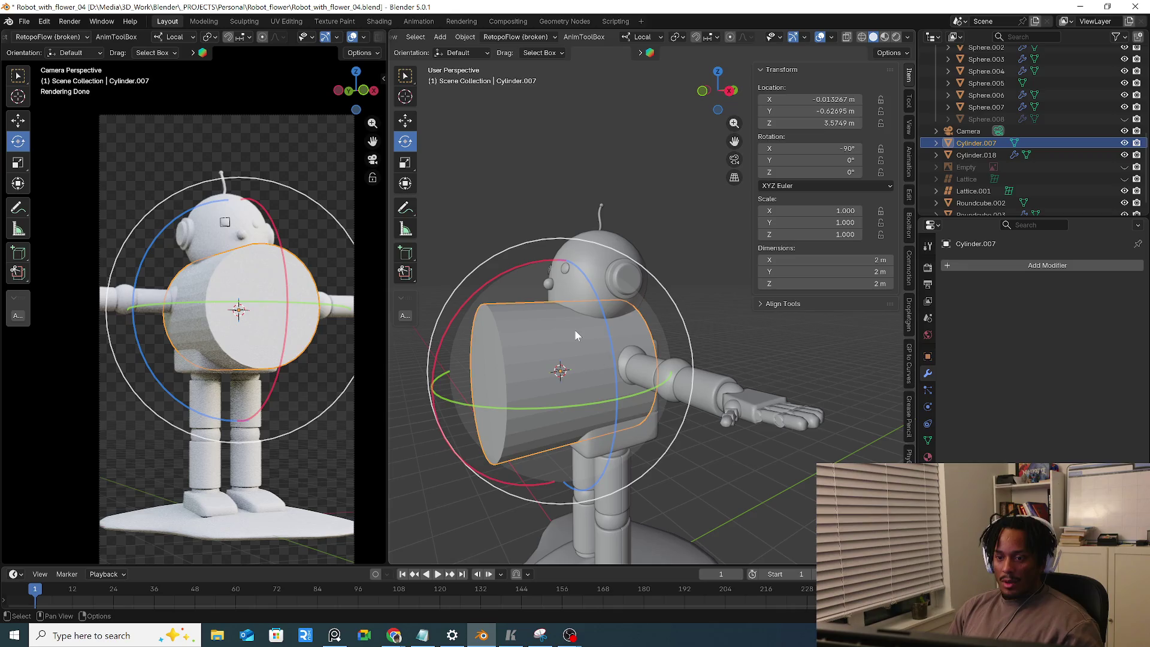
pyautogui.press('KP_1')
# Shrink the cylinder and flatten it along Y into a disc
pyautogui.press('s')
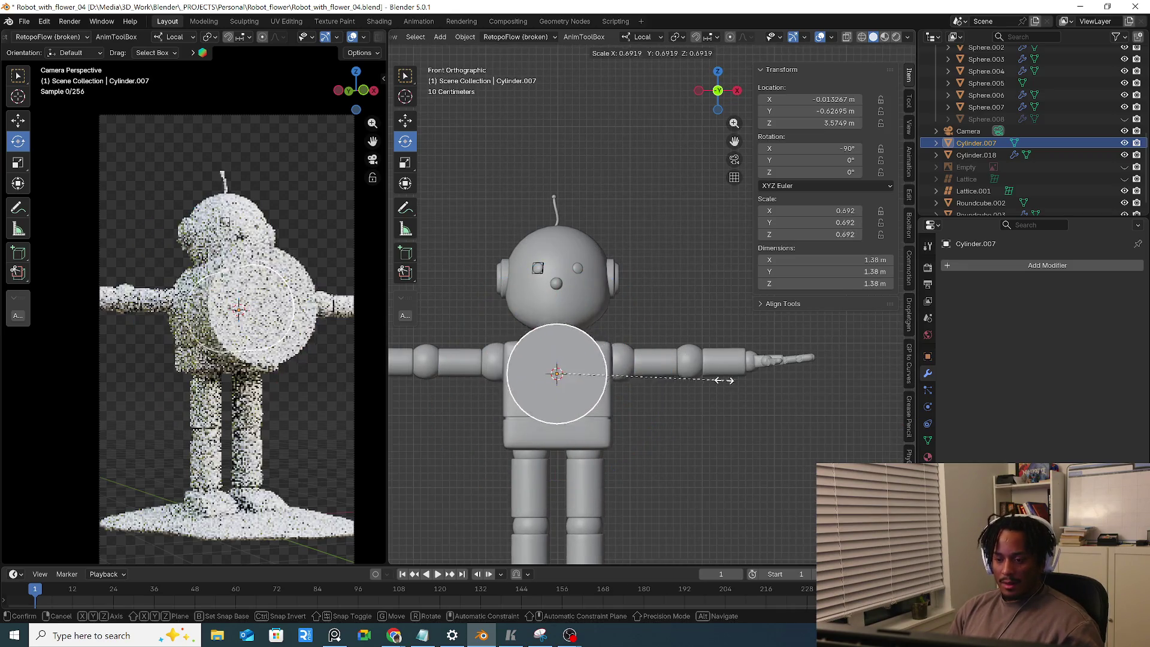
pyautogui.click(643, 378)
pyautogui.moveTo(644, 377)
pyautogui.mouseDown(button='middle')
pyautogui.moveTo(532, 382)
pyautogui.moveTo(619, 368)
pyautogui.mouseUp(button='middle')
pyautogui.press('s')
pyautogui.press('z')
pyautogui.press('y')
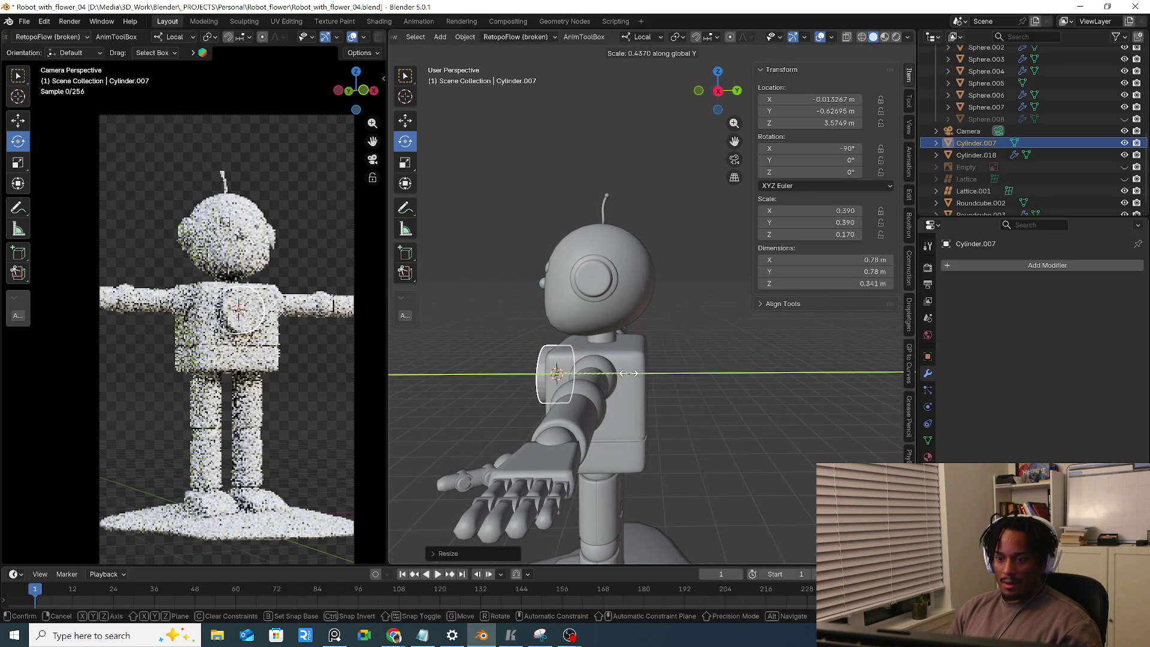
pyautogui.click(599, 371)
pyautogui.press('KP_1')
# Scale the disc down uniformly and raise it along Z toward the bow tie
pyautogui.press('s')
pyautogui.click(678, 365)
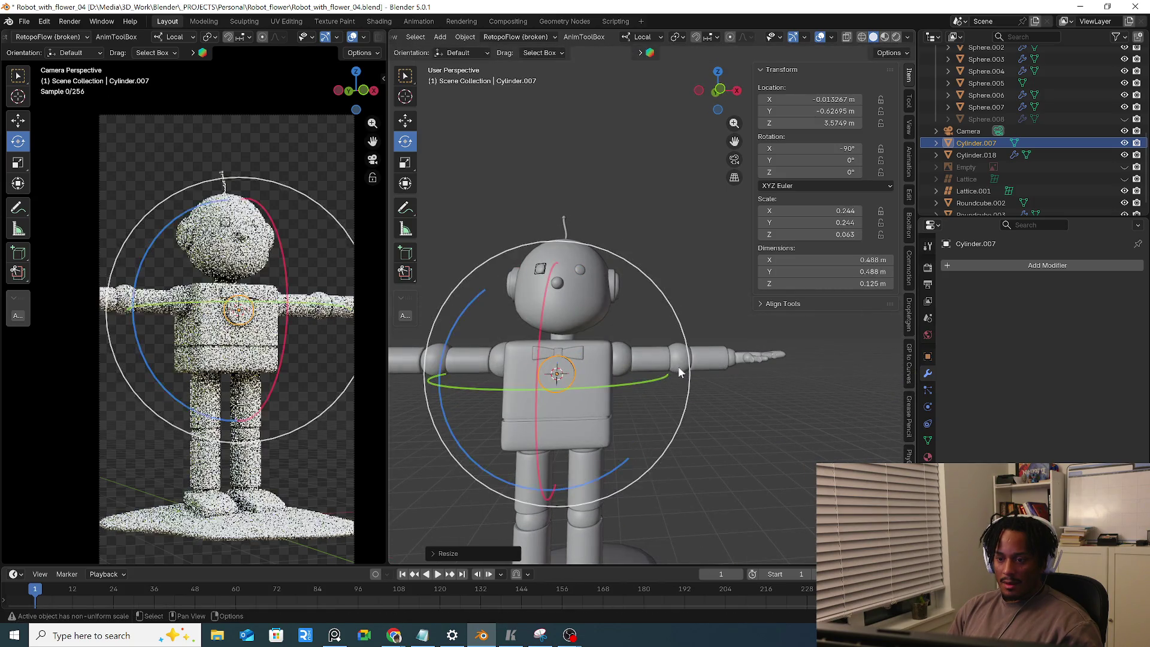
pyautogui.scroll(7, 566, 369)
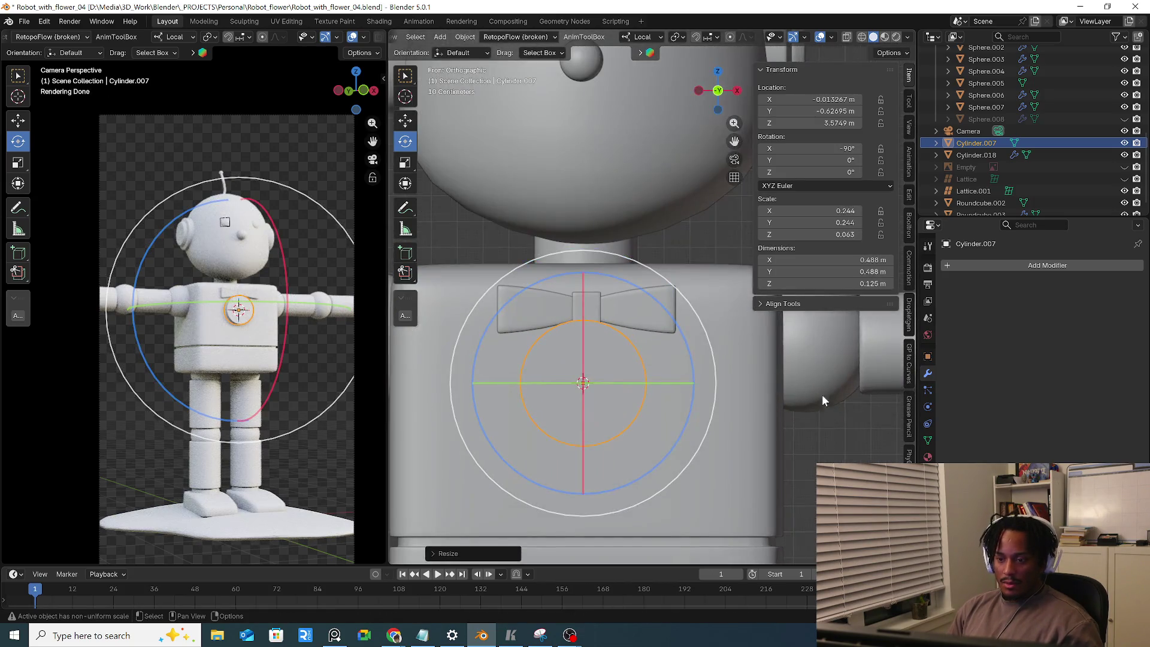
pyautogui.press('s')
pyautogui.press('Escape')
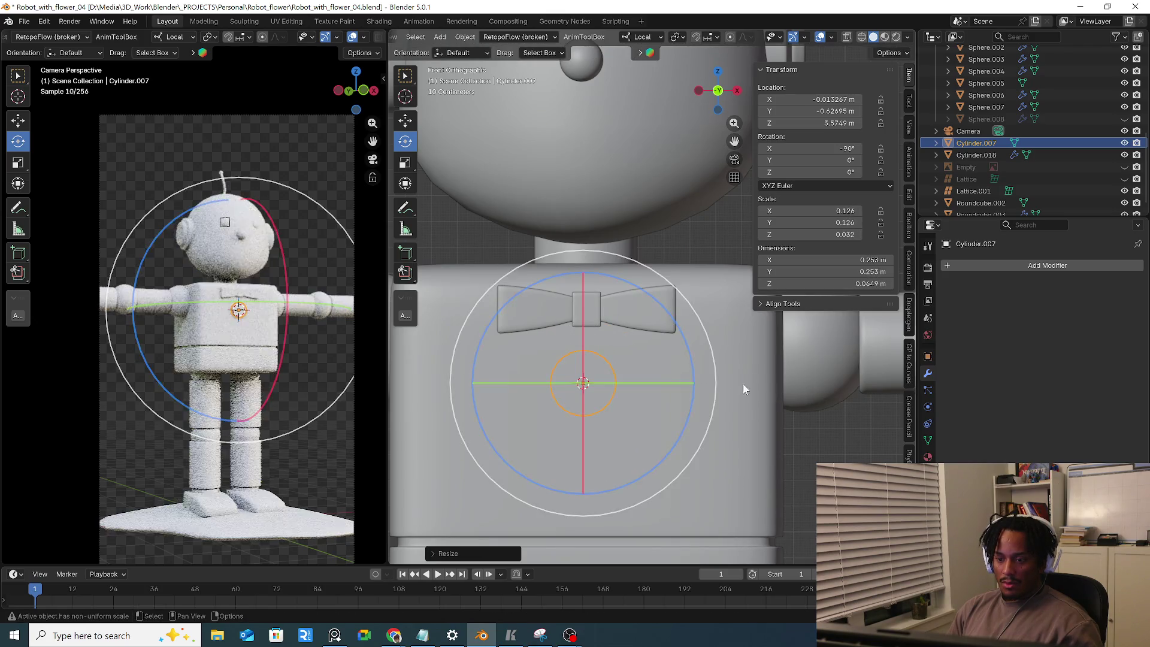
pyautogui.press('s')
pyautogui.click(758, 397)
pyautogui.press('g')
pyautogui.press('Escape')
pyautogui.press('g')
pyautogui.press('Escape')
pyautogui.press('g')
pyautogui.press('z')
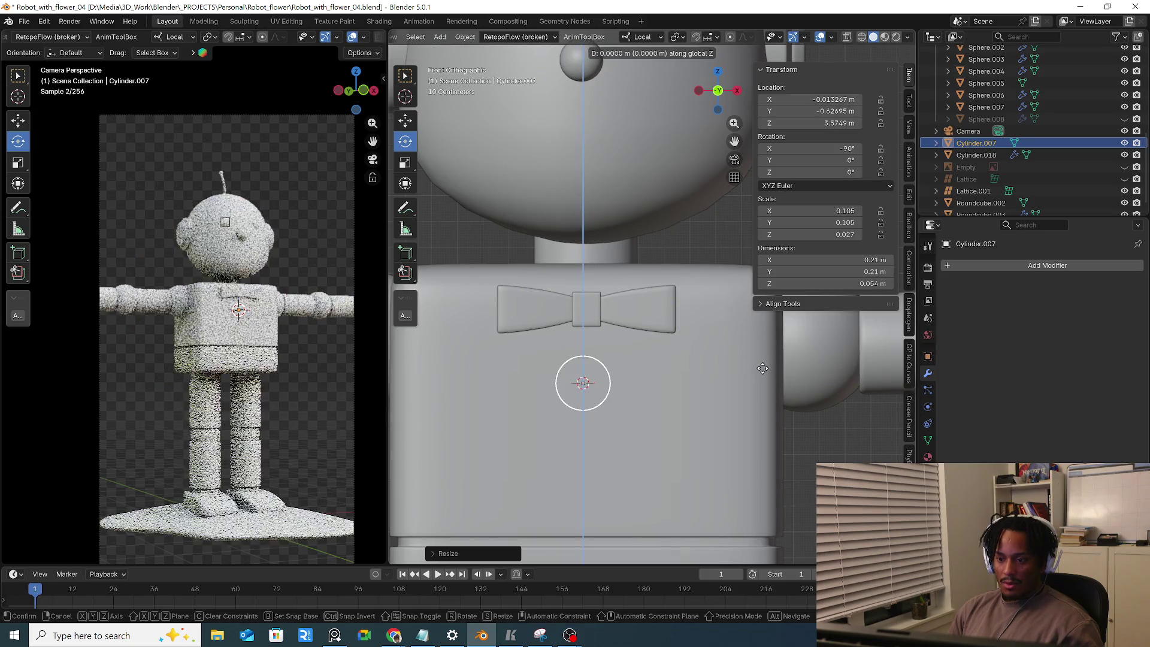
pyautogui.click(766, 359)
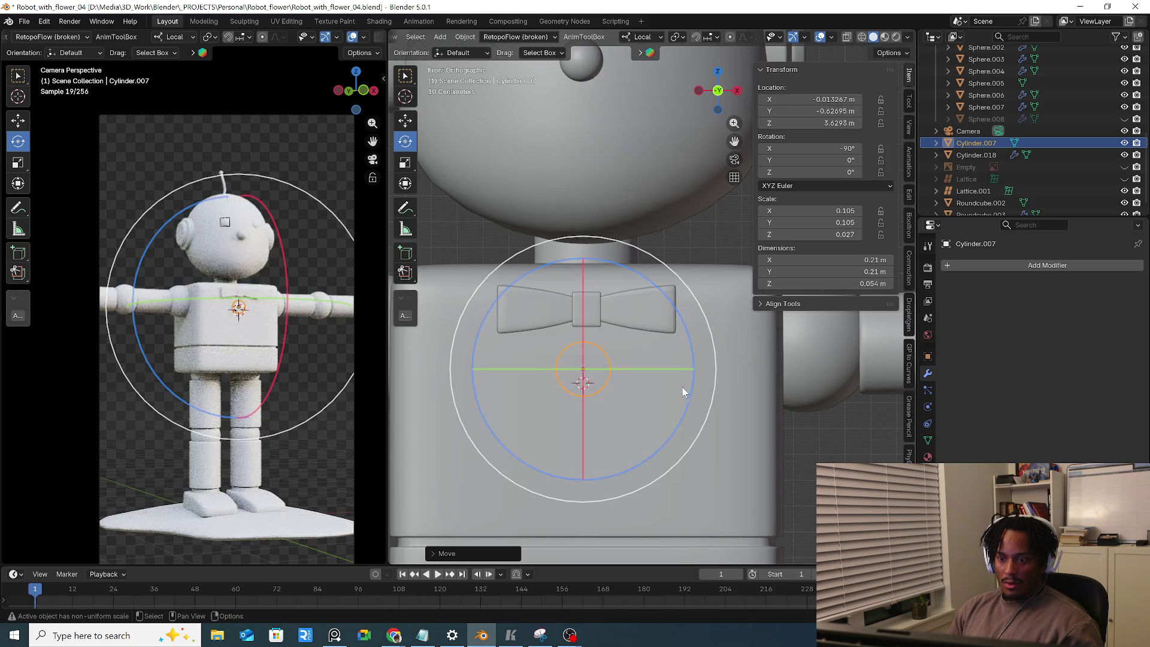
# Shrink the disc to 0.17 m wide and push it along local Y against the chest
pyautogui.press('s')
pyautogui.click(707, 403)
pyautogui.moveTo(707, 402)
pyautogui.mouseDown(button='middle')
pyautogui.moveTo(819, 405)
pyautogui.moveTo(710, 377)
pyautogui.moveTo(735, 368)
pyautogui.moveTo(738, 394)
pyautogui.mouseUp(button='middle')
pyautogui.press('g')
pyautogui.press('x')
pyautogui.press('x')
pyautogui.press('y')
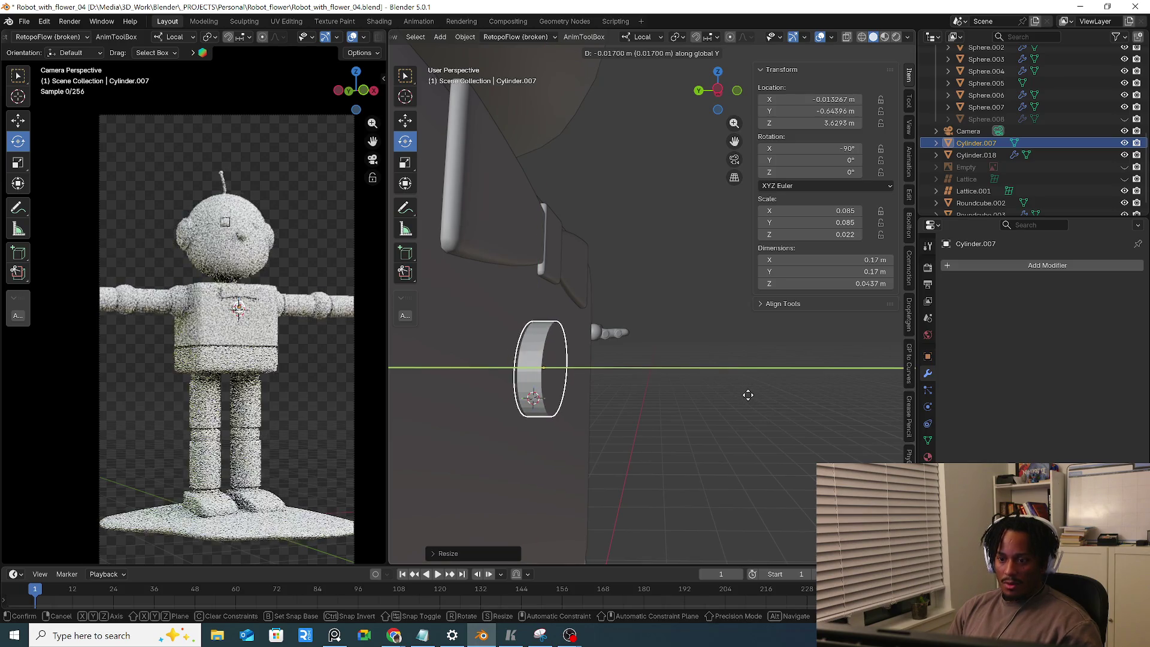
pyautogui.click(744, 395)
pyautogui.scroll(5, 582, 397)
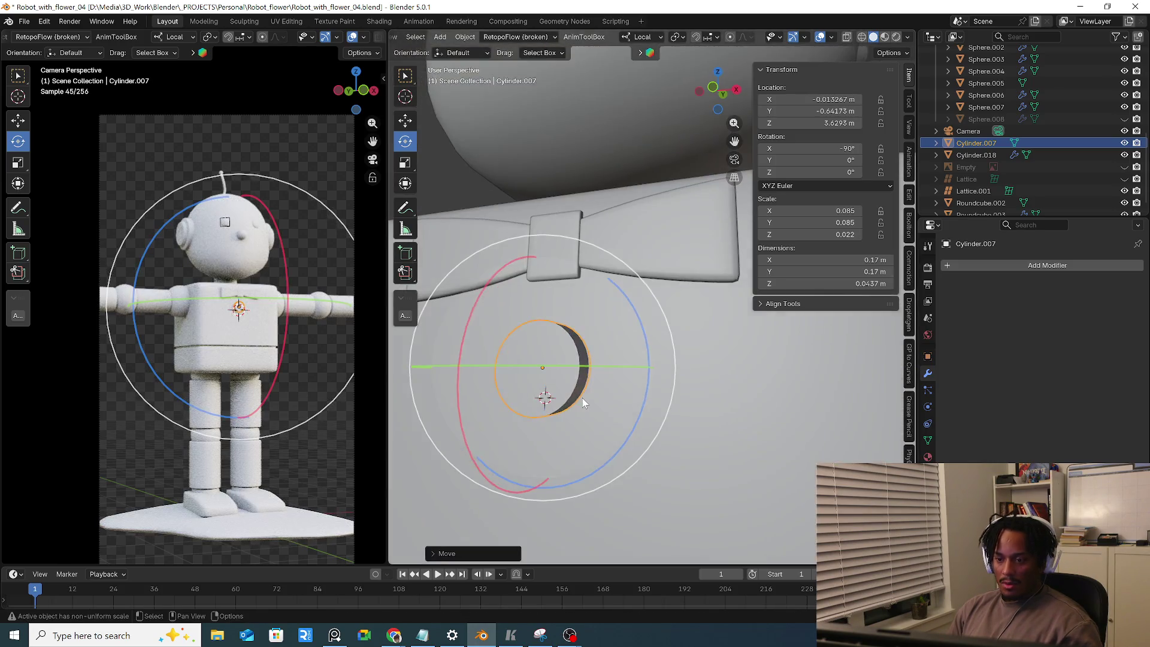
pyautogui.press('Tab')
pyautogui.moveTo(582, 398); pyautogui.dragTo(575, 386, button='middle')
pyautogui.moveTo(614, 389); pyautogui.dragTo(604, 388, button='middle')
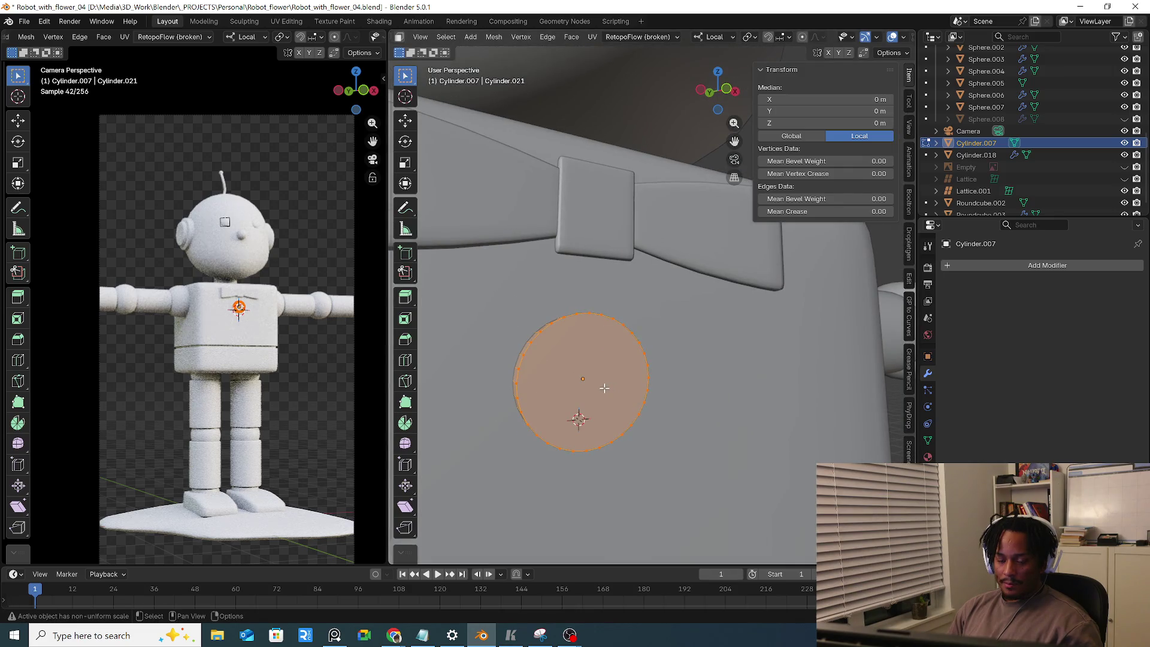
# Inset the disc's front face and start bevelling its outer rim edge loop
pyautogui.press('i')
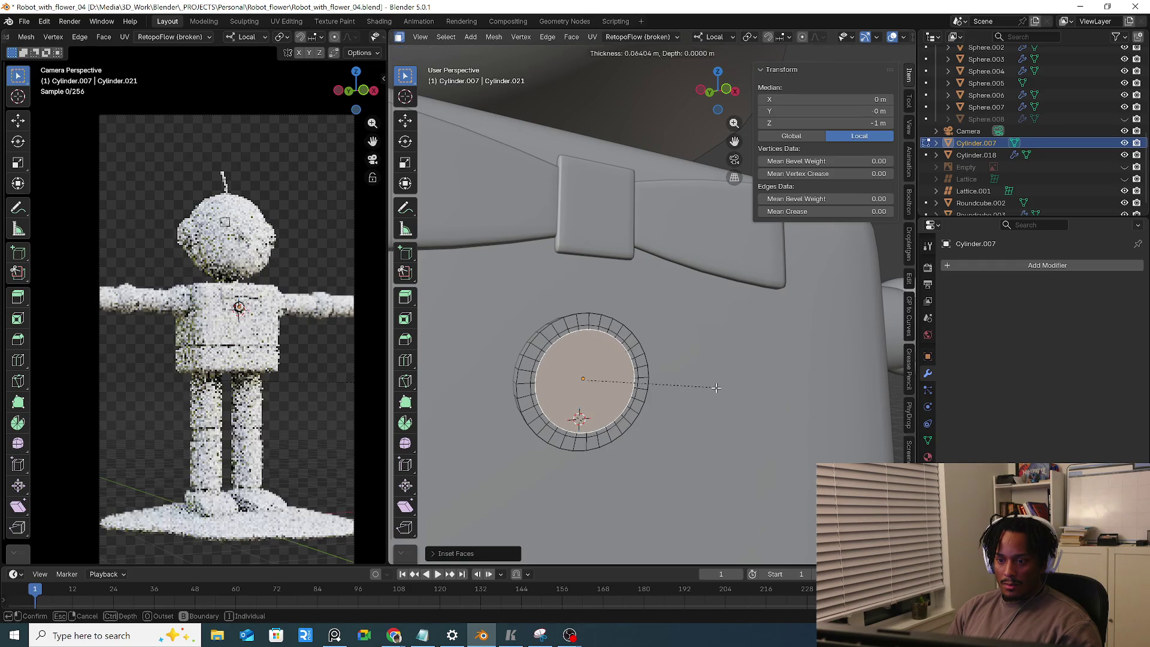
pyautogui.click(713, 388)
pyautogui.moveTo(688, 384); pyautogui.dragTo(657, 375, button='middle')
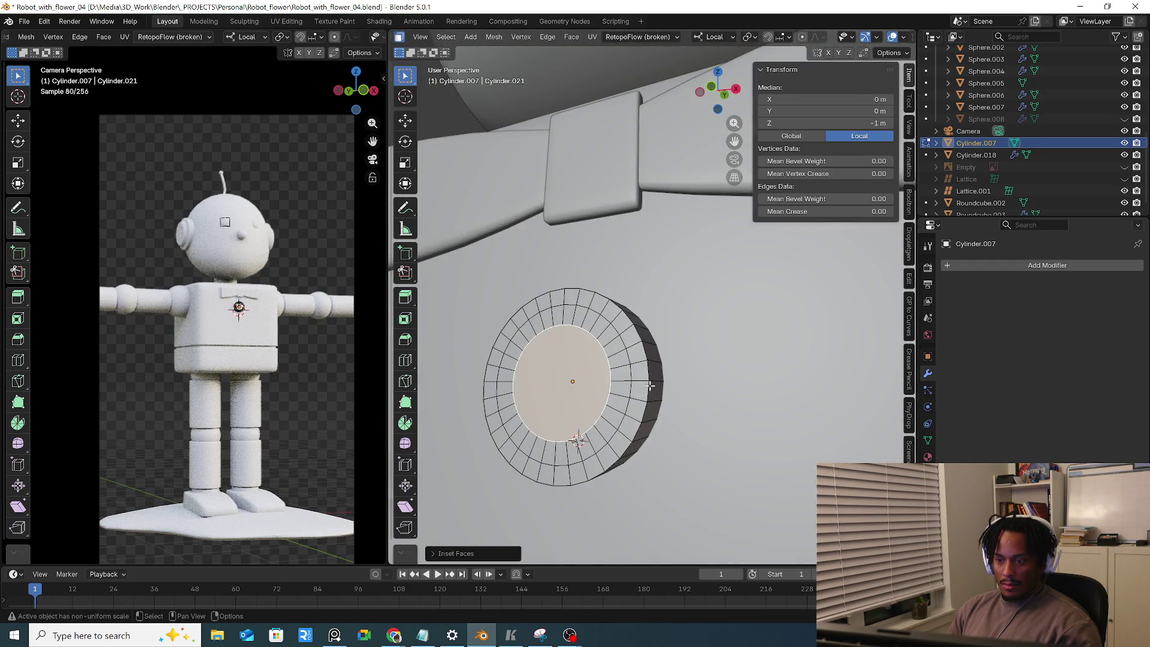
pyautogui.keyDown('alt'); pyautogui.click(657, 384); pyautogui.keyUp('alt')
pyautogui.hotkey('ctrl', 'b')
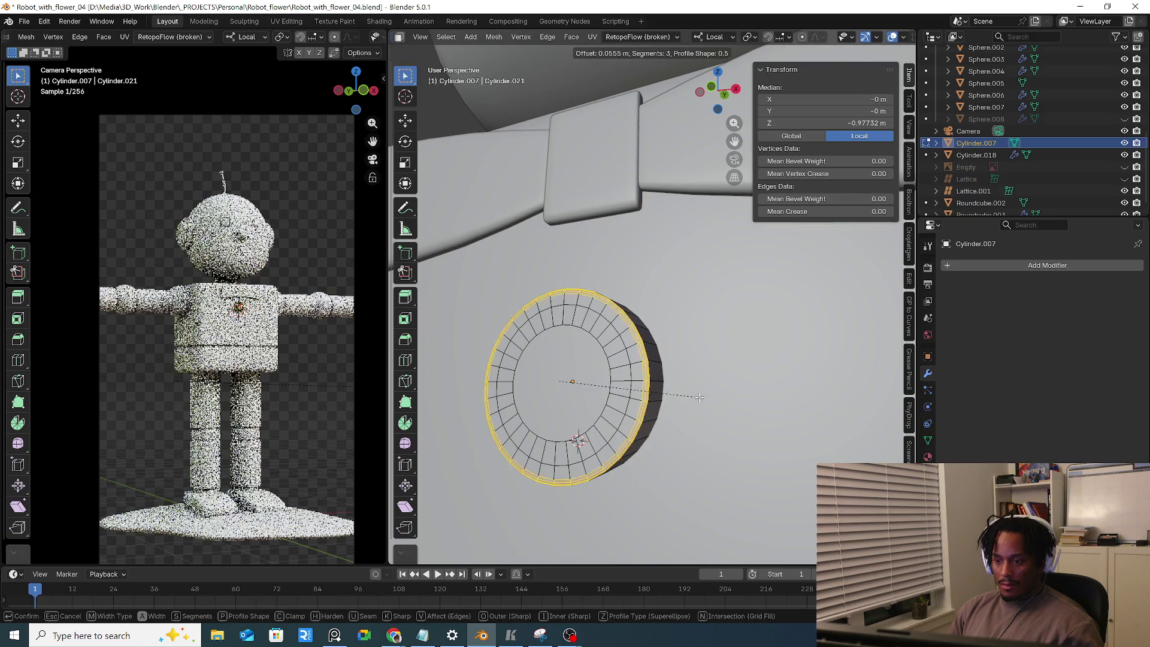
pyautogui.moveTo(686, 397)
pyautogui.mouseDown(button='middle')
pyautogui.moveTo(725, 364)
pyautogui.moveTo(715, 377)
pyautogui.mouseUp(button='middle')
# Isolate the disc in Local View, add an edge loop around its side, then dissolve it
pyautogui.press('KP_Divide')
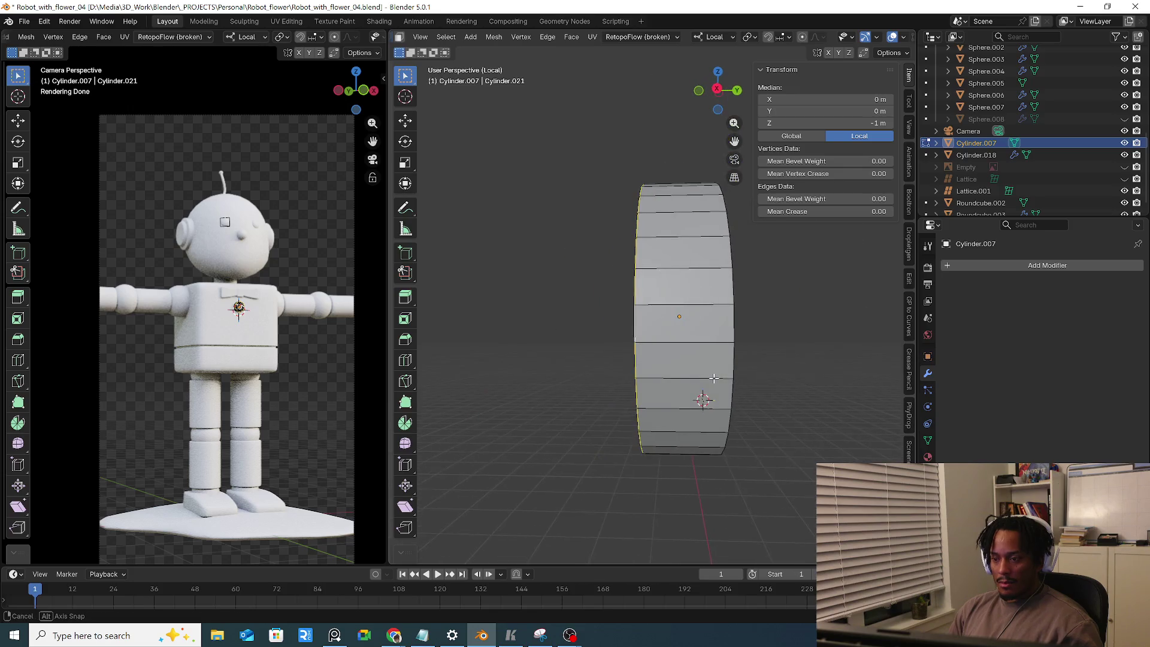
pyautogui.moveTo(680, 369); pyautogui.dragTo(733, 372)
pyautogui.press('Escape')
pyautogui.moveTo(752, 364); pyautogui.dragTo(700, 371, button='middle')
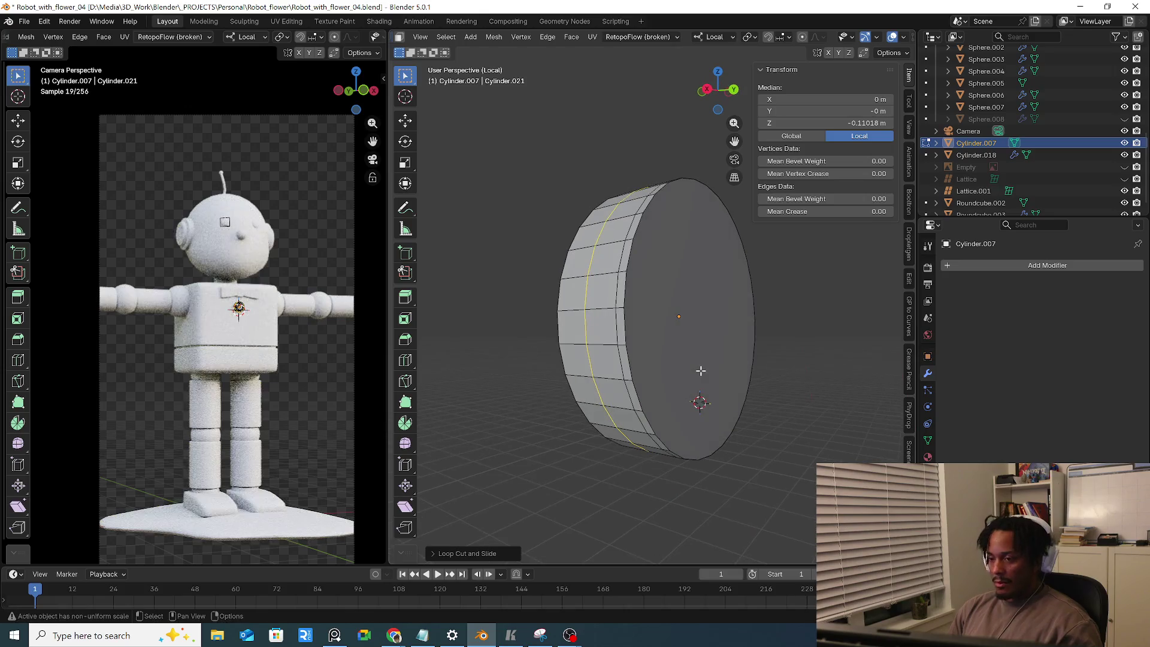
pyautogui.press('x')
pyautogui.click(705, 363)
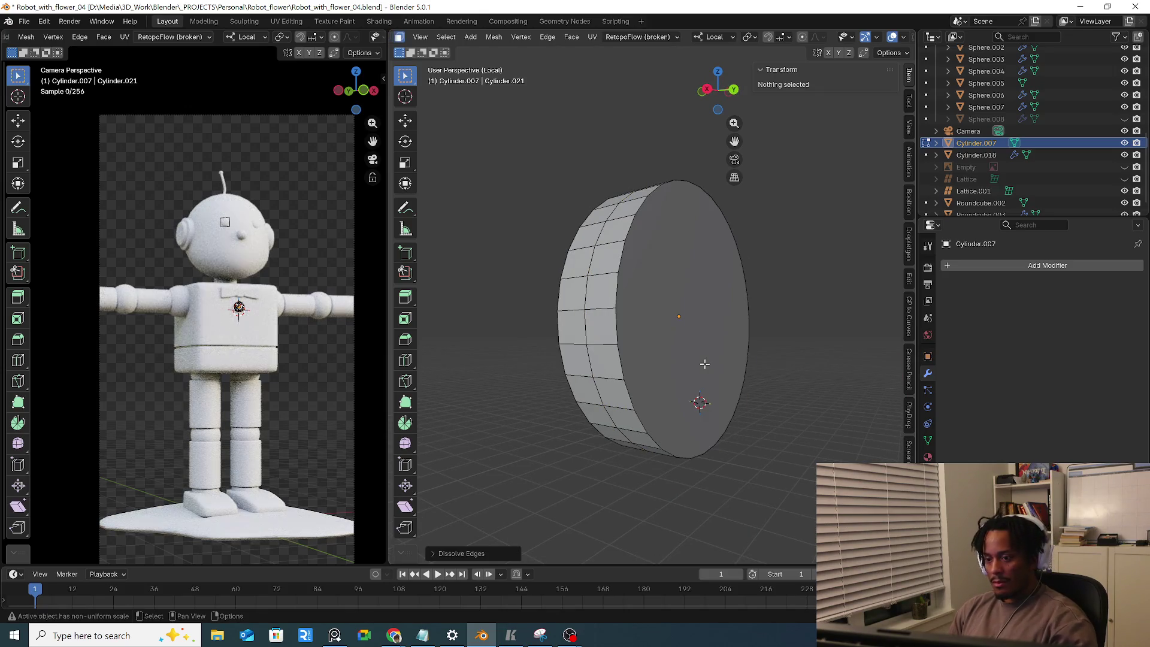
pyautogui.moveTo(699, 364)
pyautogui.mouseDown(button='middle')
pyautogui.moveTo(718, 403)
pyautogui.moveTo(708, 398)
pyautogui.mouseUp(button='middle')
# Delete the disc's cap face and bevel the open rim edge loop
pyautogui.click(718, 403)
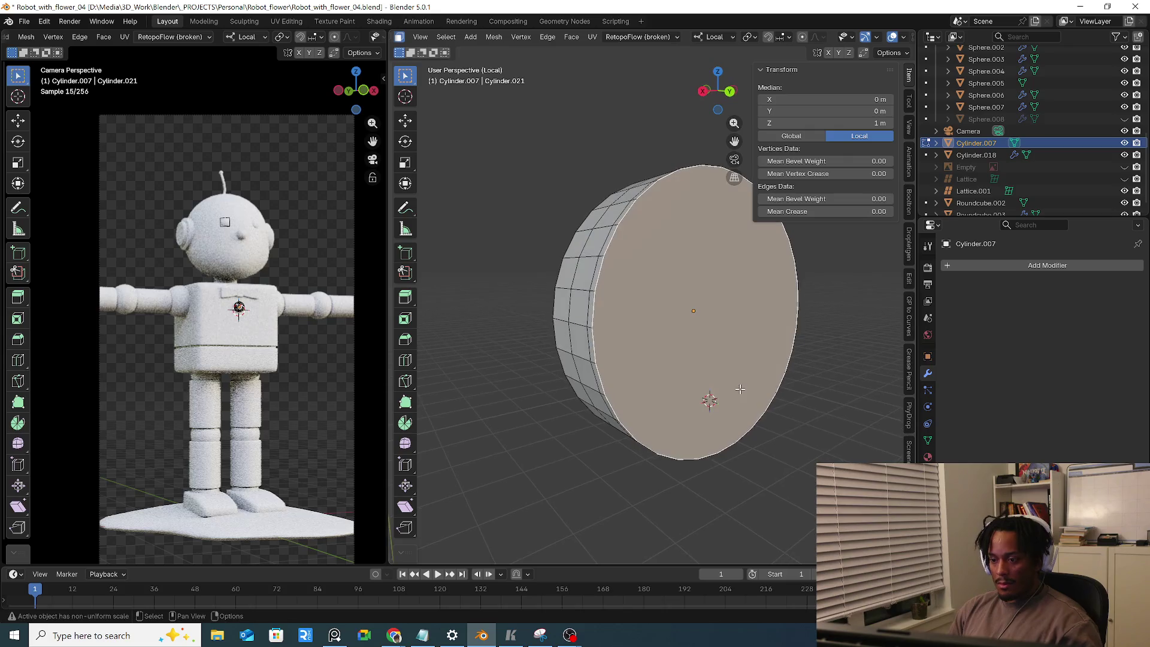
pyautogui.press('x')
pyautogui.click(700, 333)
pyautogui.moveTo(700, 333)
pyautogui.mouseDown(button='middle')
pyautogui.moveTo(750, 368)
pyautogui.moveTo(763, 352)
pyautogui.moveTo(701, 348)
pyautogui.mouseUp(button='middle')
pyautogui.keyDown('alt'); pyautogui.click(752, 367); pyautogui.keyUp('alt')
pyautogui.click(769, 354)
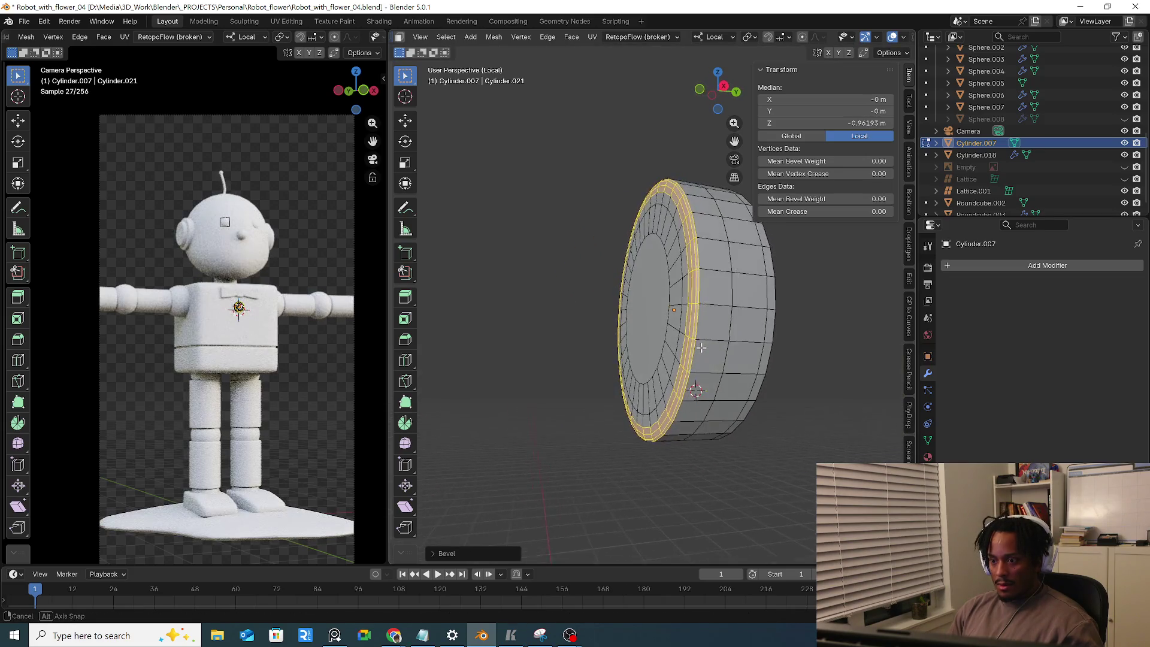
# Add a loop cut across the disc's side and select the front rim edge loop
pyautogui.hotkey('ctrl', 'r')
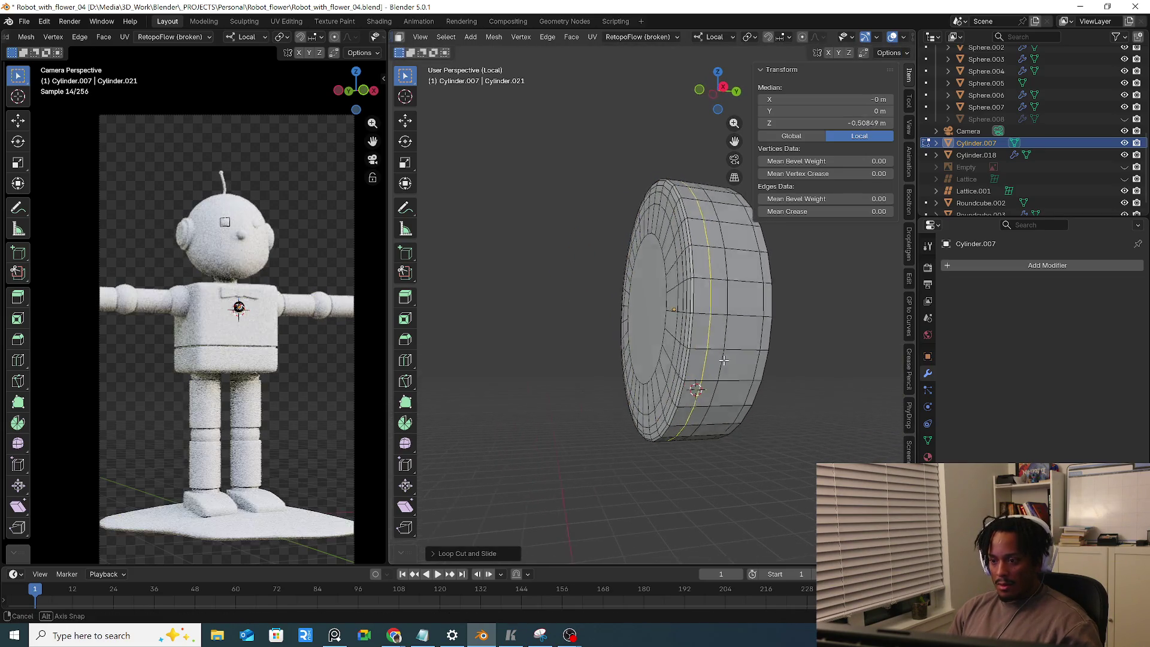
pyautogui.click(710, 355)
pyautogui.click(734, 361)
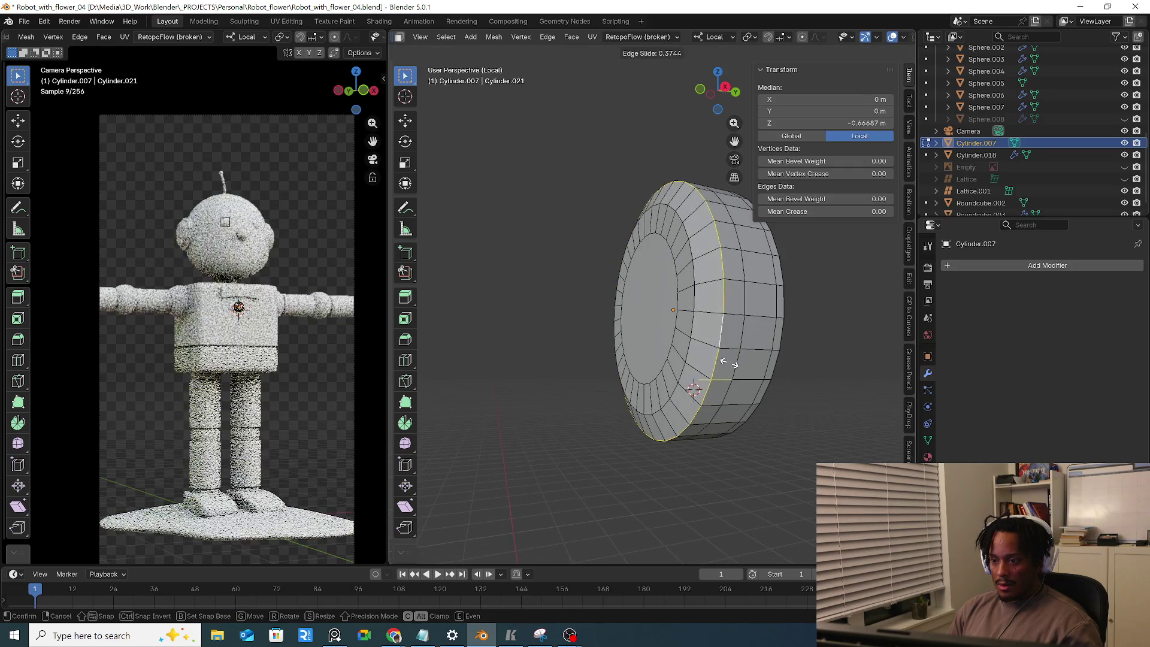
pyautogui.hotkey('ctrl', 'b')
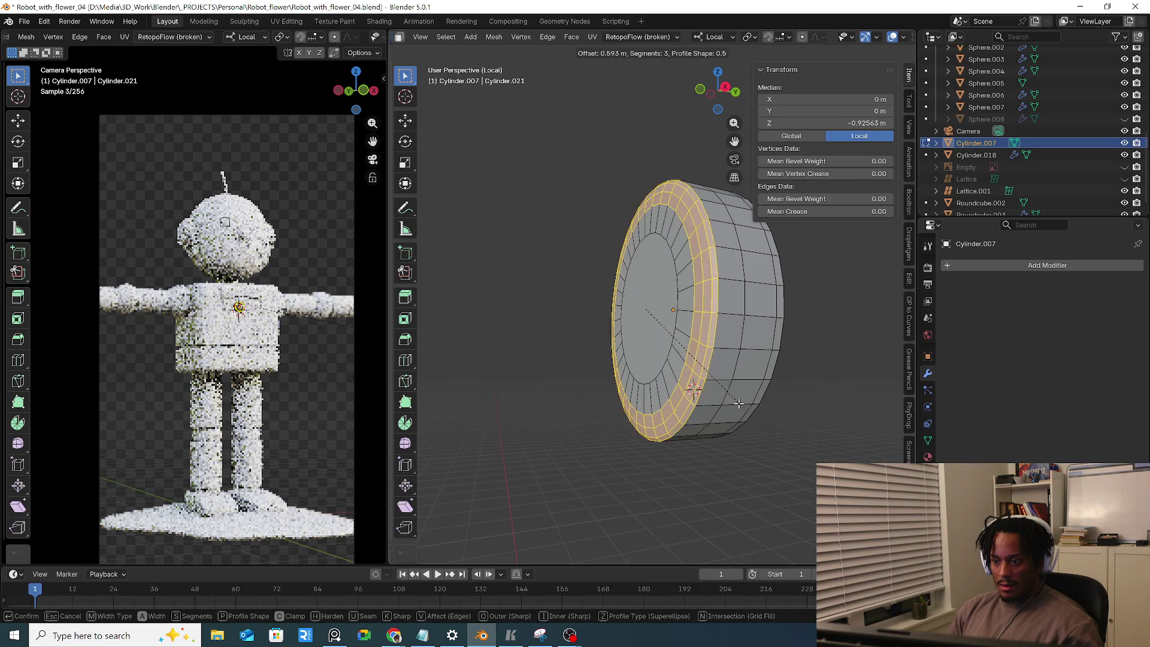
pyautogui.press('Escape')
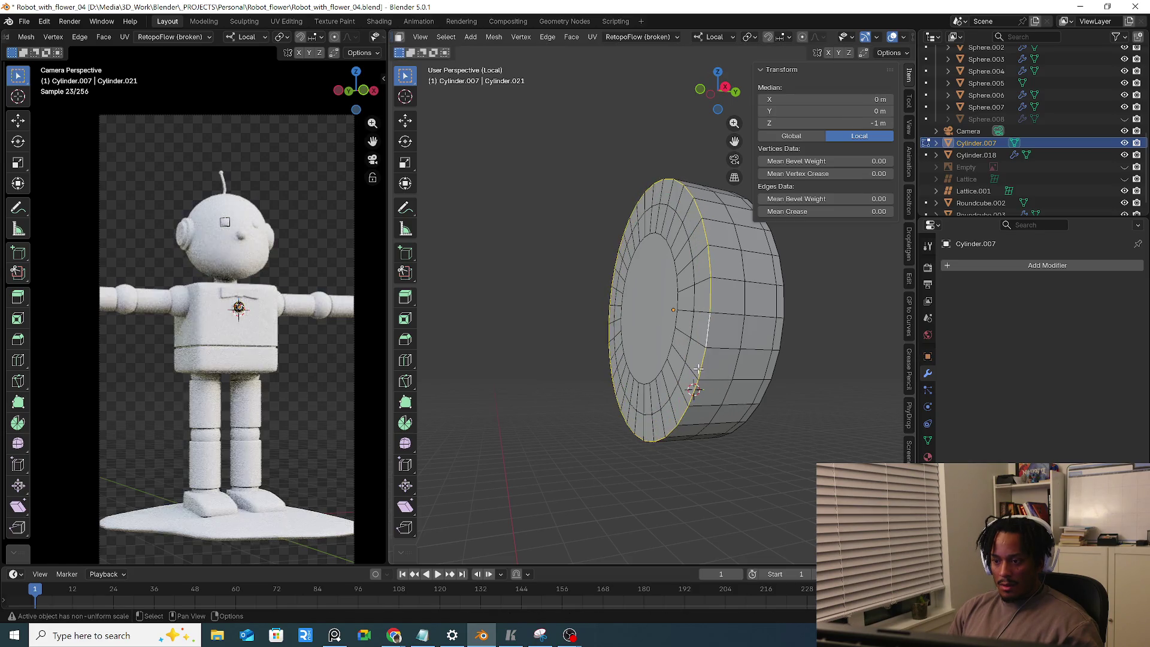
pyautogui.keyDown('alt'); pyautogui.click(701, 364); pyautogui.keyUp('alt')
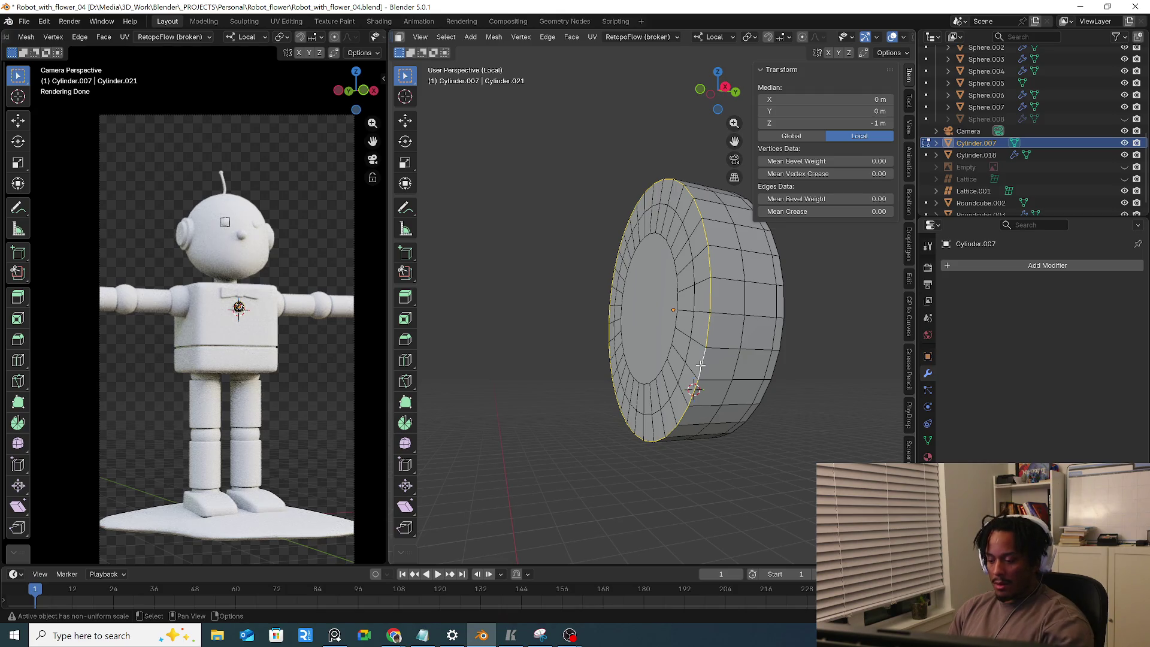
# Dissolve the rim loop, then add, scale and bevel a new edge loop on the side
pyautogui.press('x')
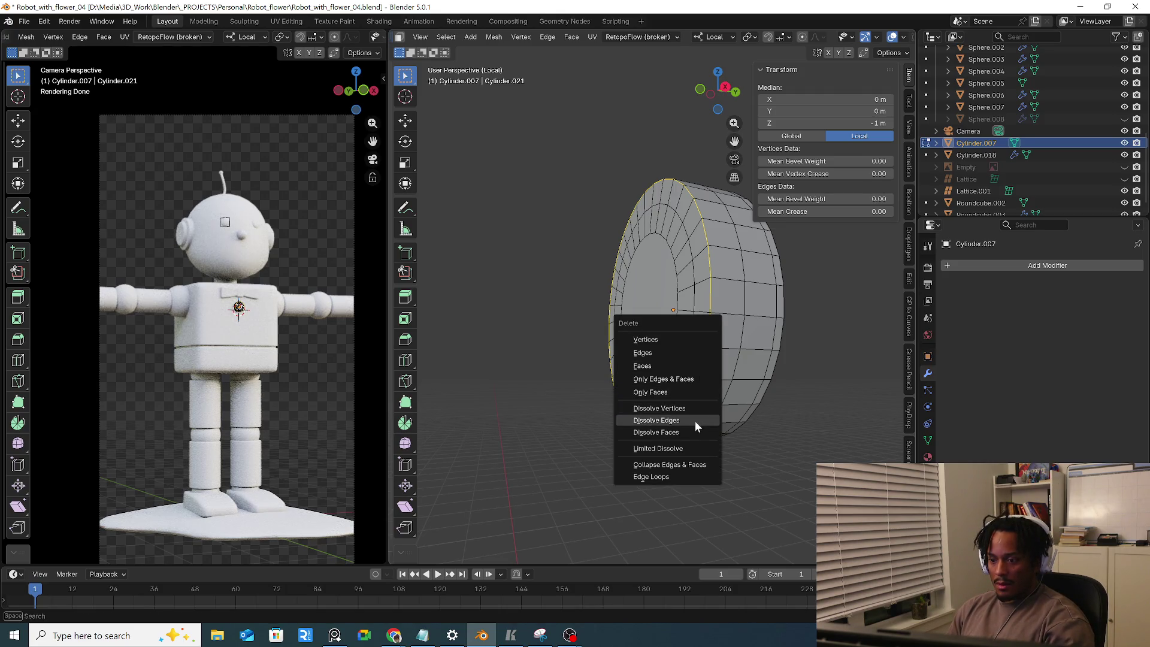
pyautogui.click(694, 421)
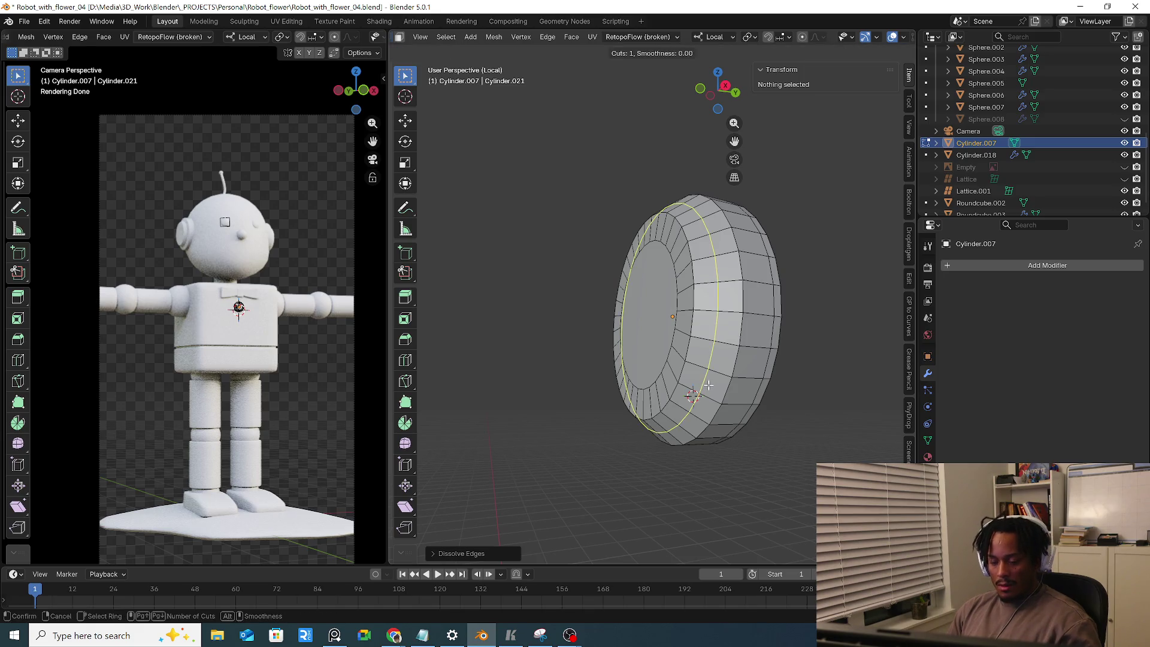
pyautogui.click(708, 386)
pyautogui.press('s')
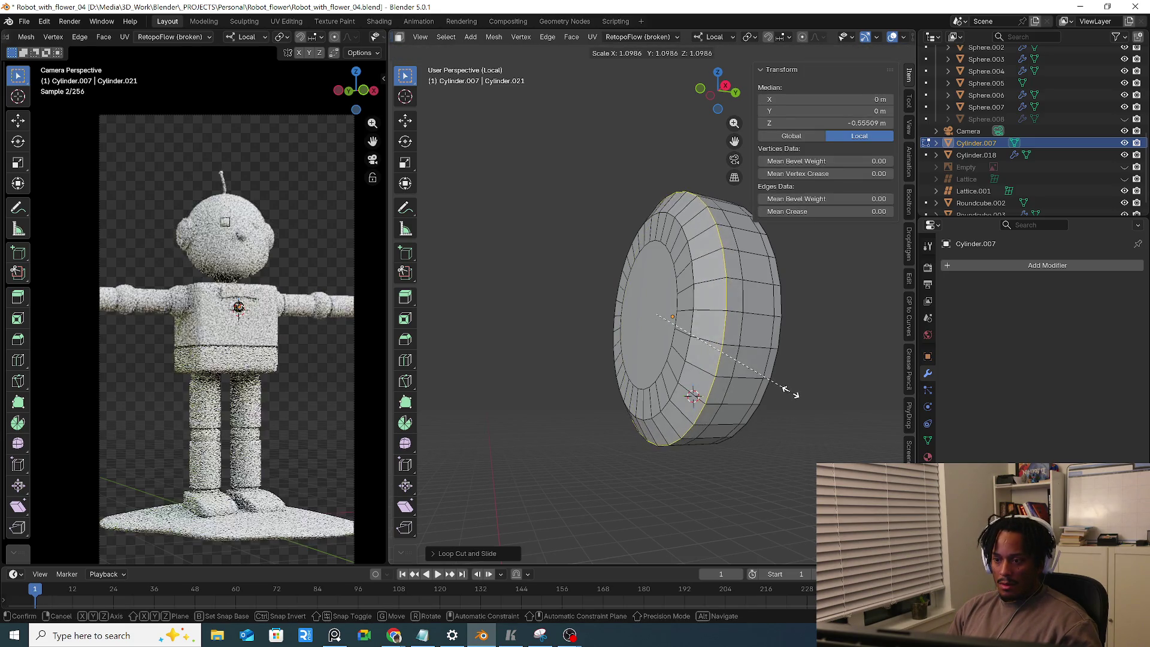
pyautogui.click(788, 389)
pyautogui.hotkey('ctrl', 'b')
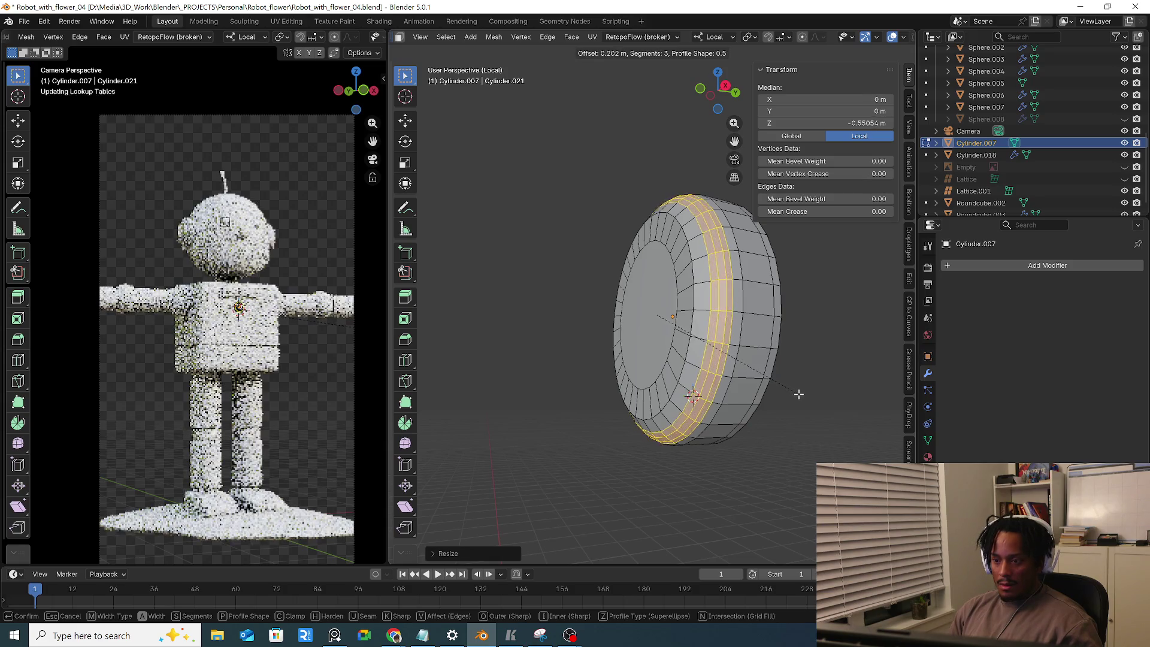
pyautogui.click(798, 393)
pyautogui.moveTo(798, 394)
pyautogui.mouseDown(button='middle')
pyautogui.moveTo(821, 411)
pyautogui.moveTo(750, 405)
pyautogui.mouseUp(button='middle')
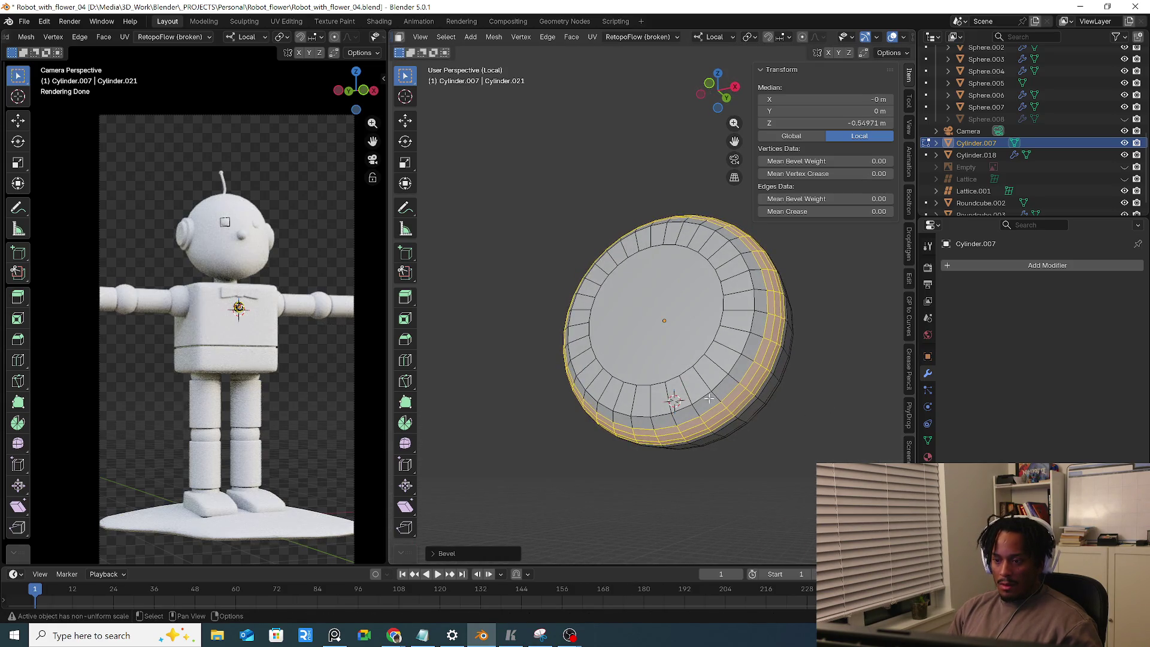
# Inset the button's front cap face and extrude it
pyautogui.press('Tab')
pyautogui.press('r')
pyautogui.moveTo(707, 397)
pyautogui.mouseDown()
pyautogui.moveTo(799, 443)
pyautogui.moveTo(672, 429)
pyautogui.moveTo(685, 417)
pyautogui.mouseUp()
pyautogui.press('Tab')
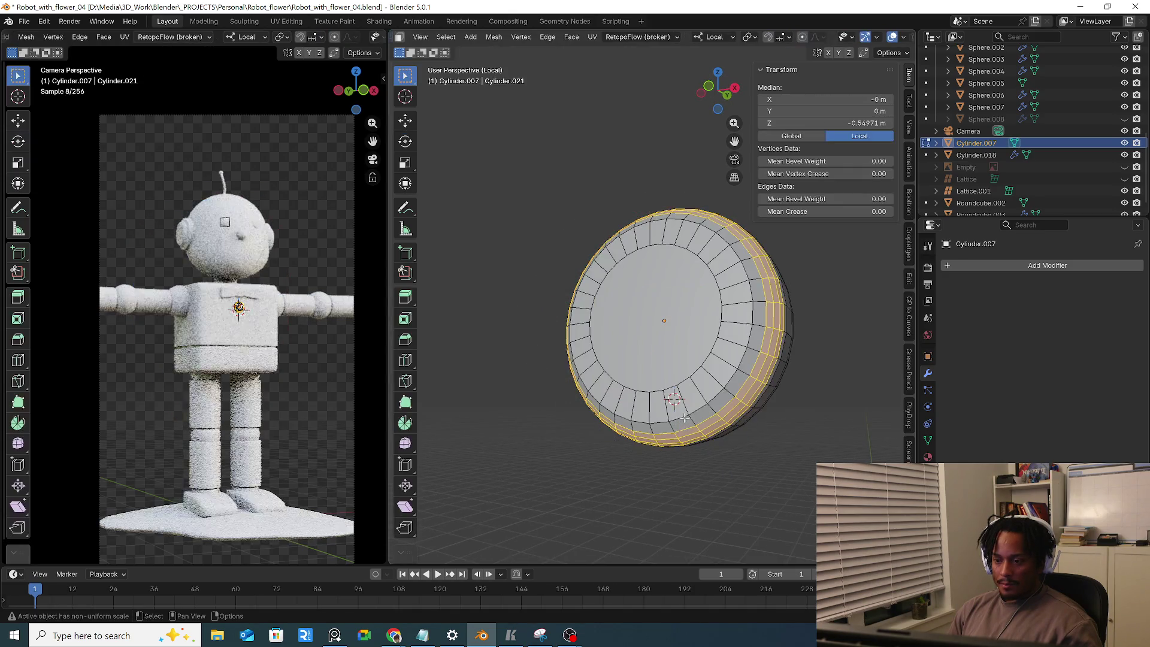
pyautogui.click(651, 359)
pyautogui.press('i')
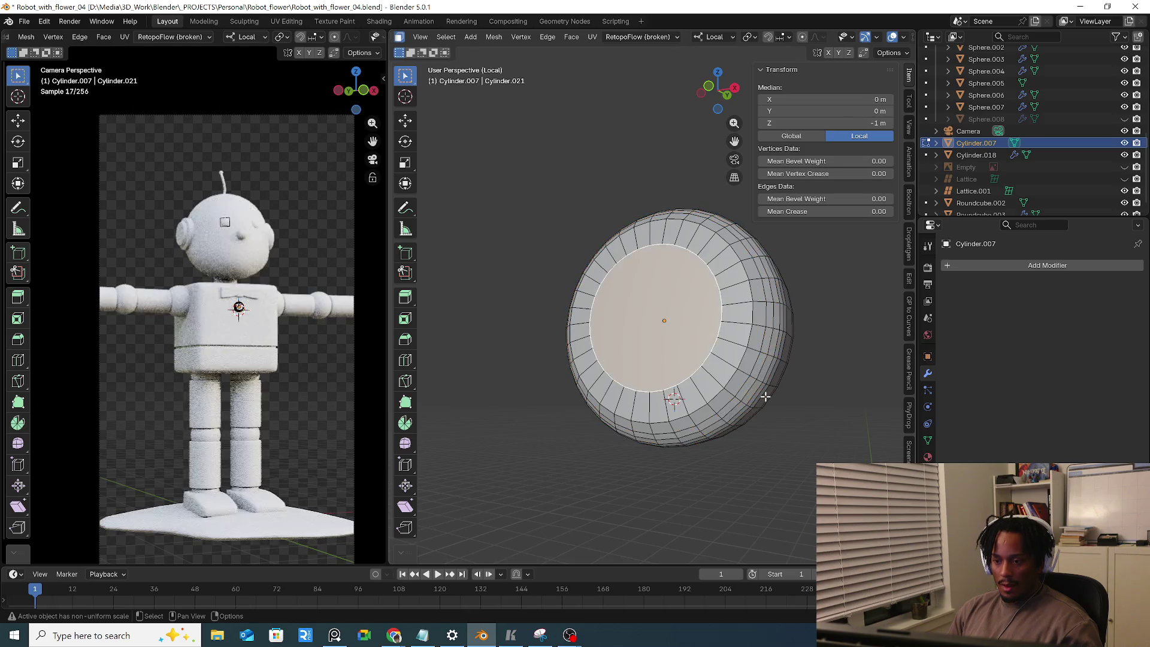
pyautogui.click(762, 392)
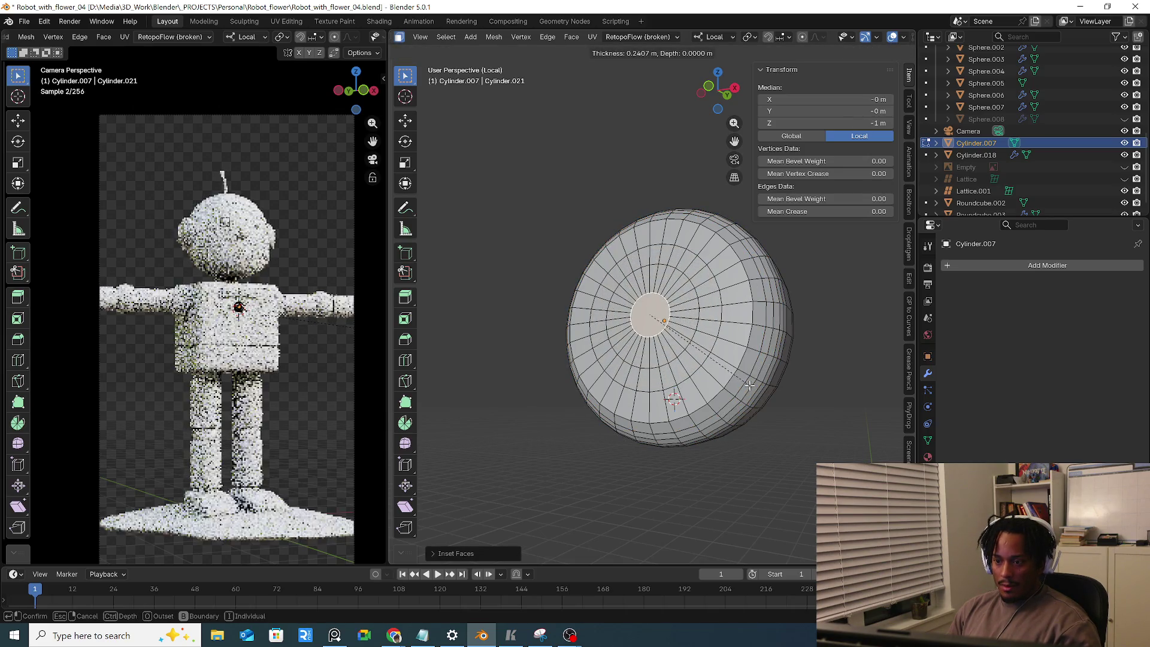
pyautogui.rightClick(632, 361)
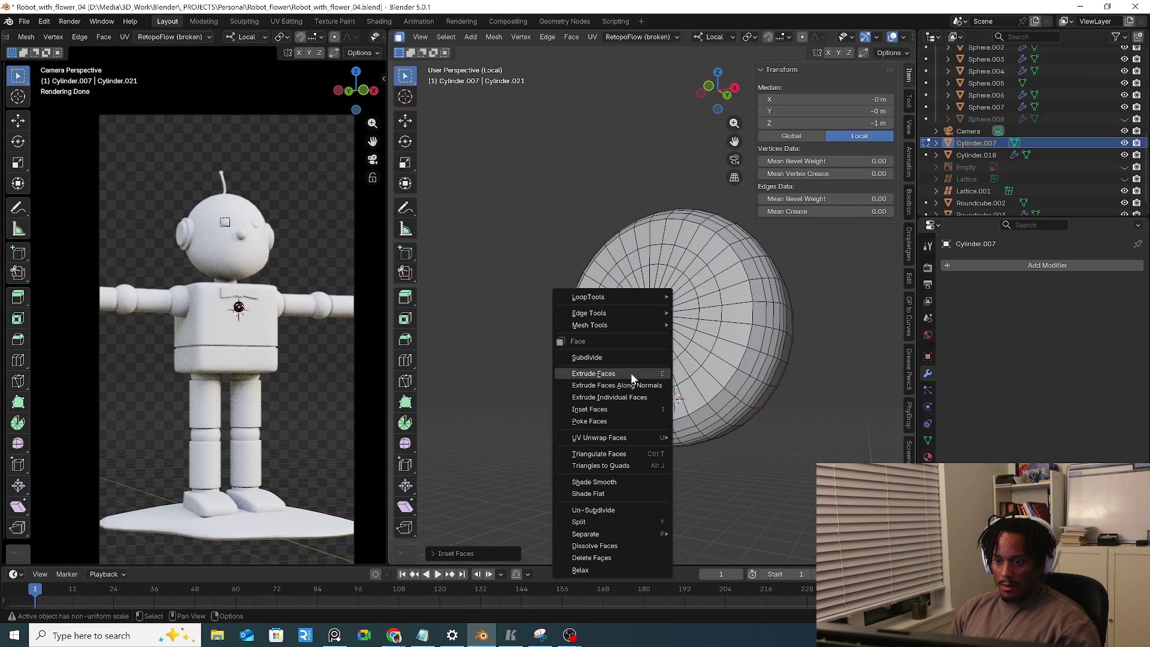
pyautogui.click(630, 372)
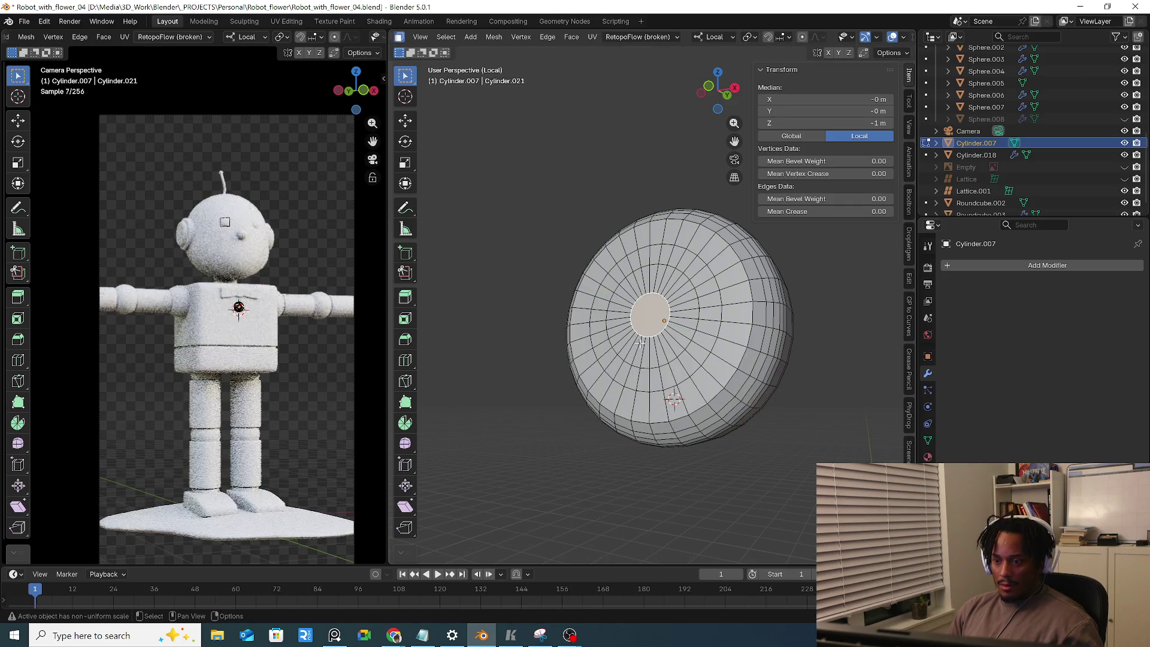
# Add a Subdivision Surface to the button and shade it smooth
pyautogui.rightClick(652, 307)
pyautogui.press('Escape')
pyautogui.press('Tab')
pyautogui.moveTo(665, 377)
pyautogui.mouseDown(button='middle')
pyautogui.moveTo(706, 402)
pyautogui.moveTo(781, 398)
pyautogui.moveTo(774, 375)
pyautogui.mouseUp(button='middle')
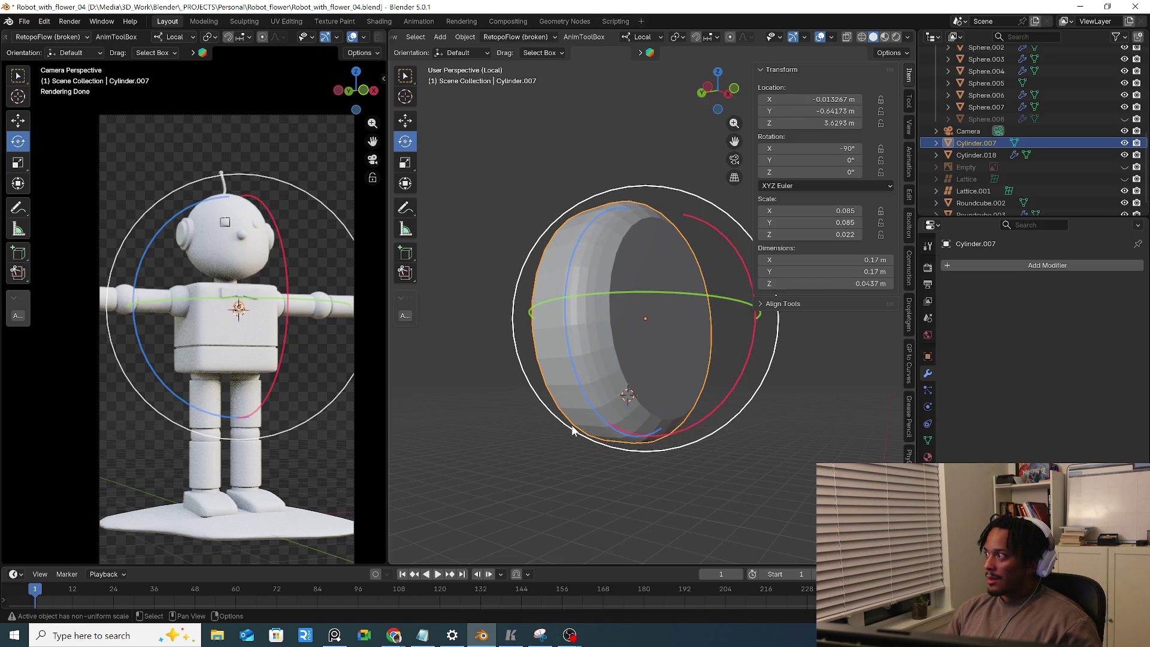
pyautogui.press('Tab')
pyautogui.press('Tab')
pyautogui.press('Tab')
pyautogui.press('Tab')
pyautogui.press('q')
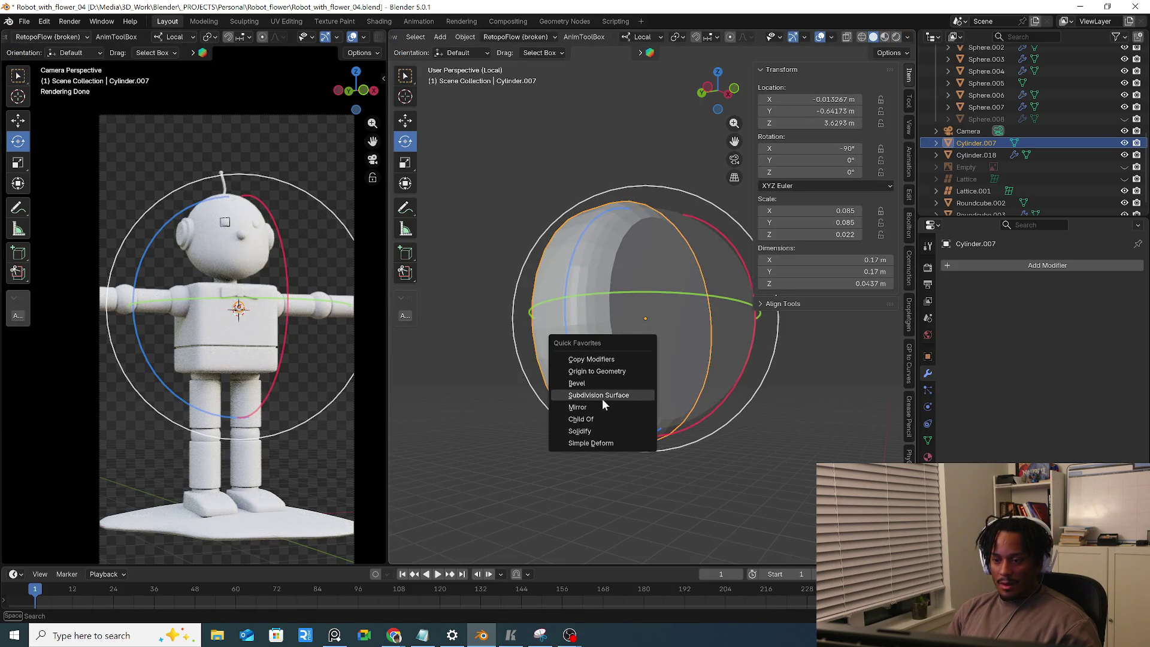
pyautogui.click(617, 395)
pyautogui.rightClick(680, 383)
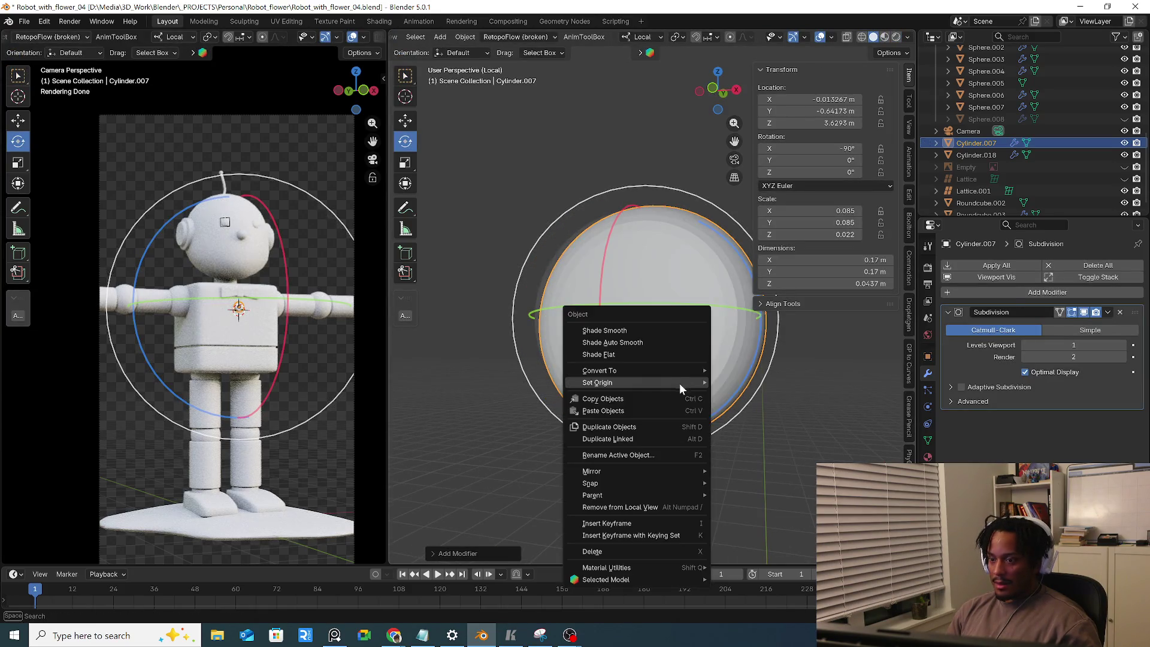
pyautogui.click(631, 330)
pyautogui.moveTo(644, 383)
pyautogui.mouseDown()
pyautogui.moveTo(650, 419)
pyautogui.moveTo(726, 428)
pyautogui.mouseUp()
pyautogui.rightClick(726, 427)
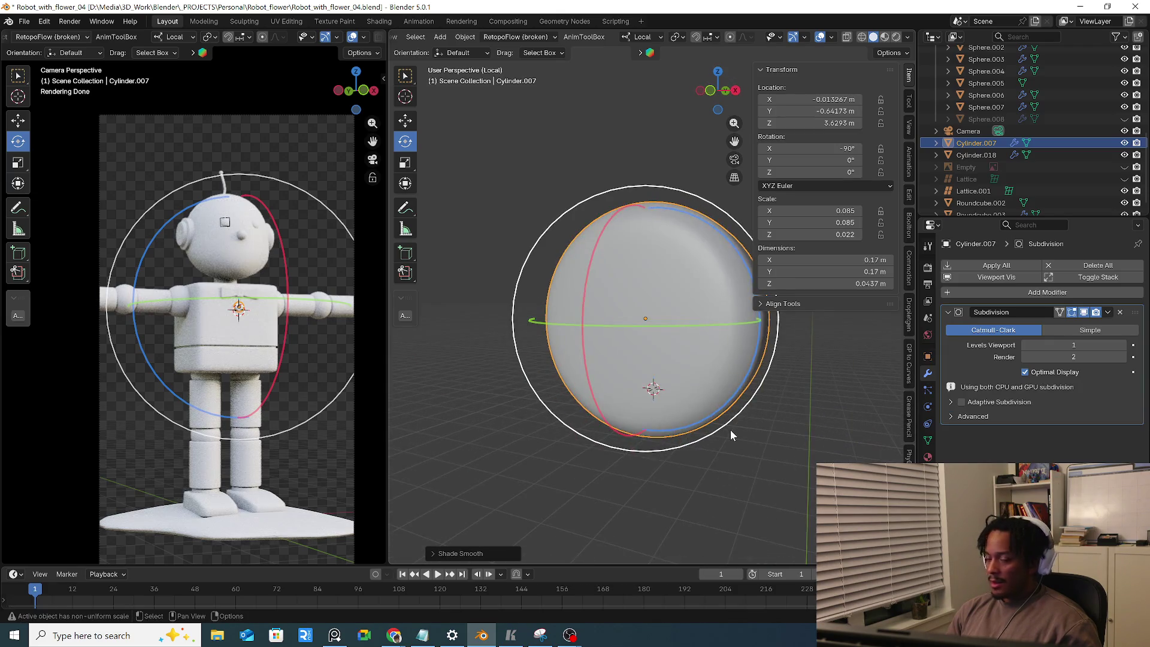
# Exit Local View and duplicate the button straight down, just below the first one
pyautogui.press('/')
pyautogui.moveTo(745, 429)
pyautogui.mouseDown(button='middle')
pyautogui.moveTo(775, 450)
pyautogui.moveTo(692, 427)
pyautogui.moveTo(699, 447)
pyautogui.mouseUp(button='middle')
pyautogui.press('KP_1')
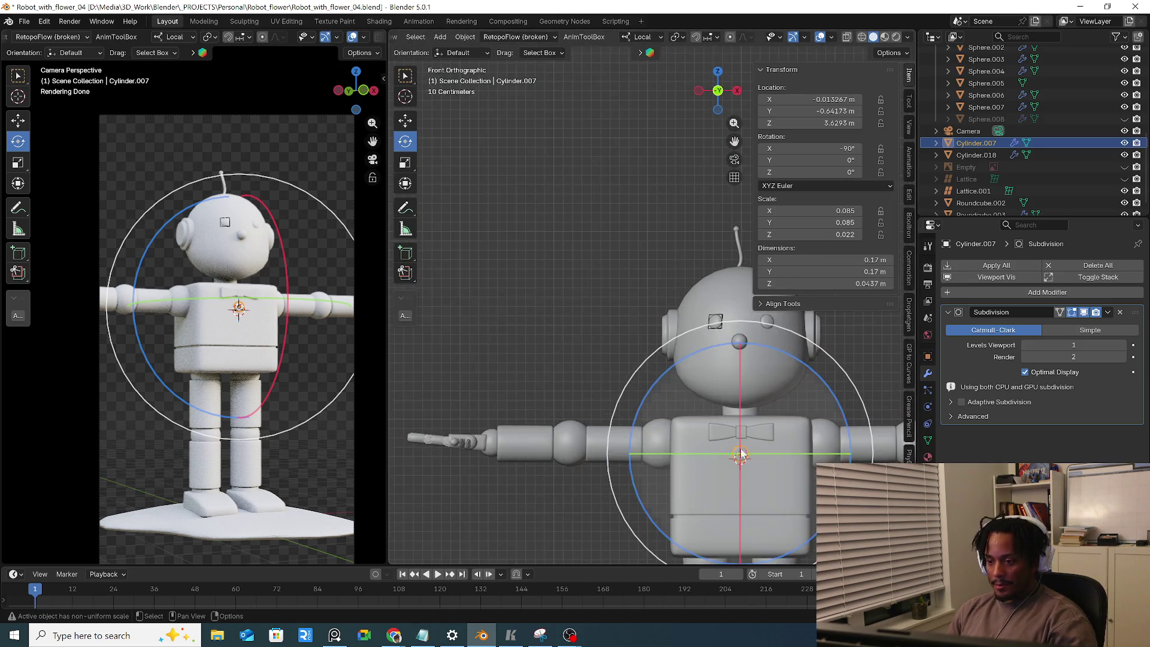
pyautogui.press('KP_Decimal')
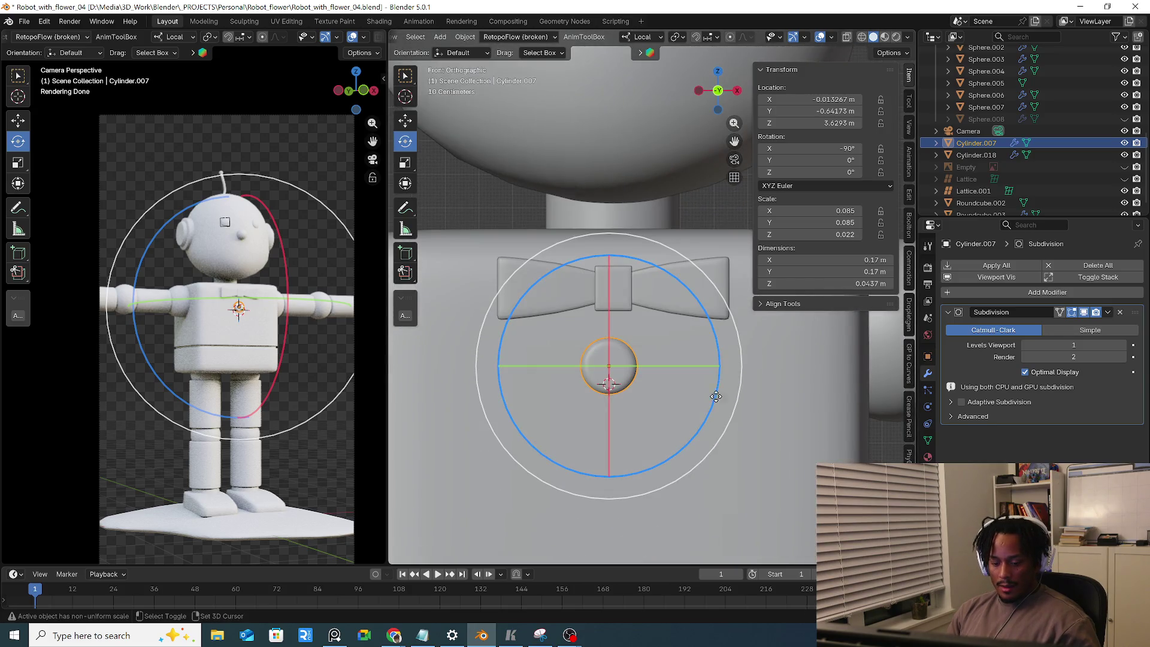
pyautogui.hotkey('shift', 'd')
pyautogui.press('z')
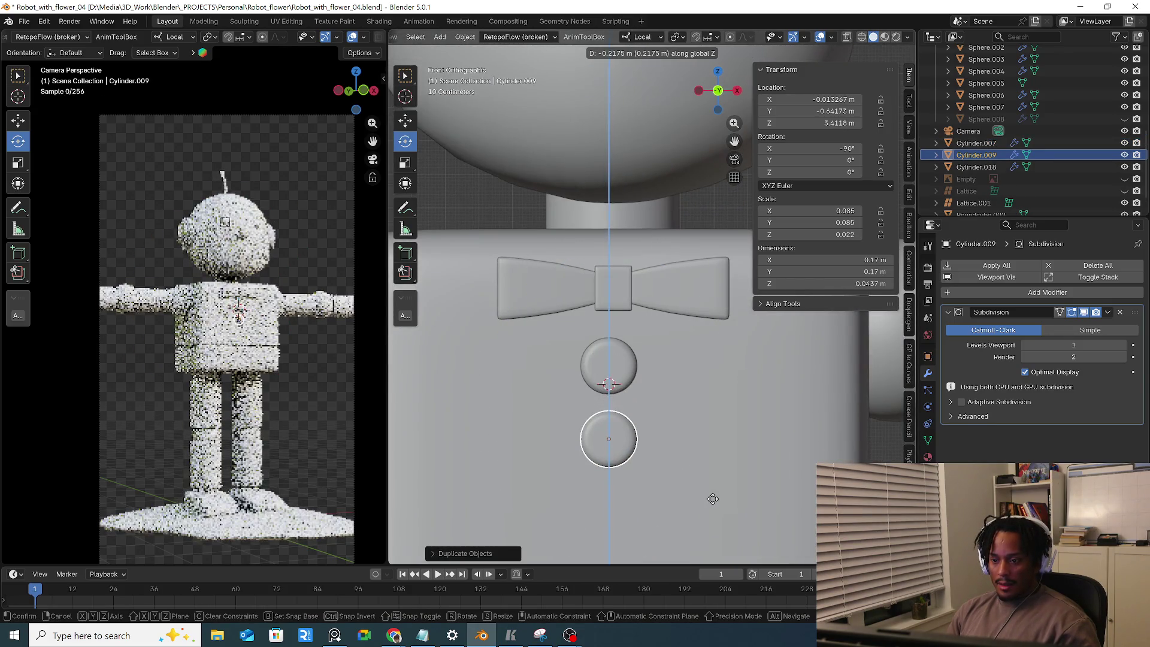
pyautogui.click(713, 499)
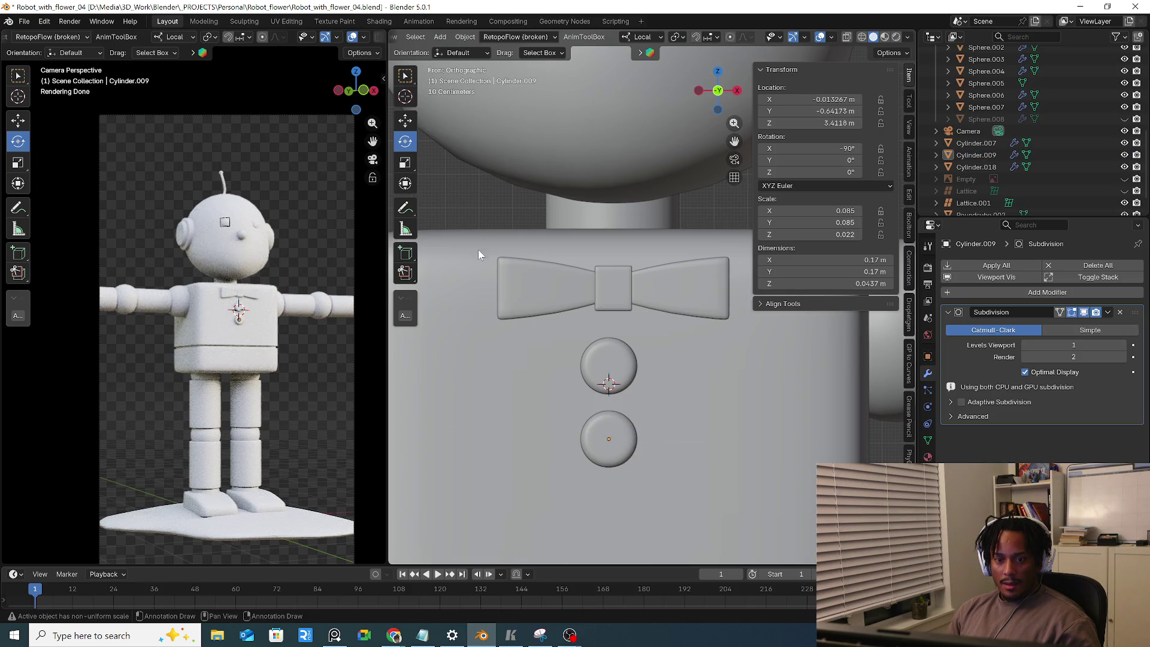
# Reset the 3D cursor to the world origin
pyautogui.hotkey('shift', 's')
pyautogui.click(394, 305)
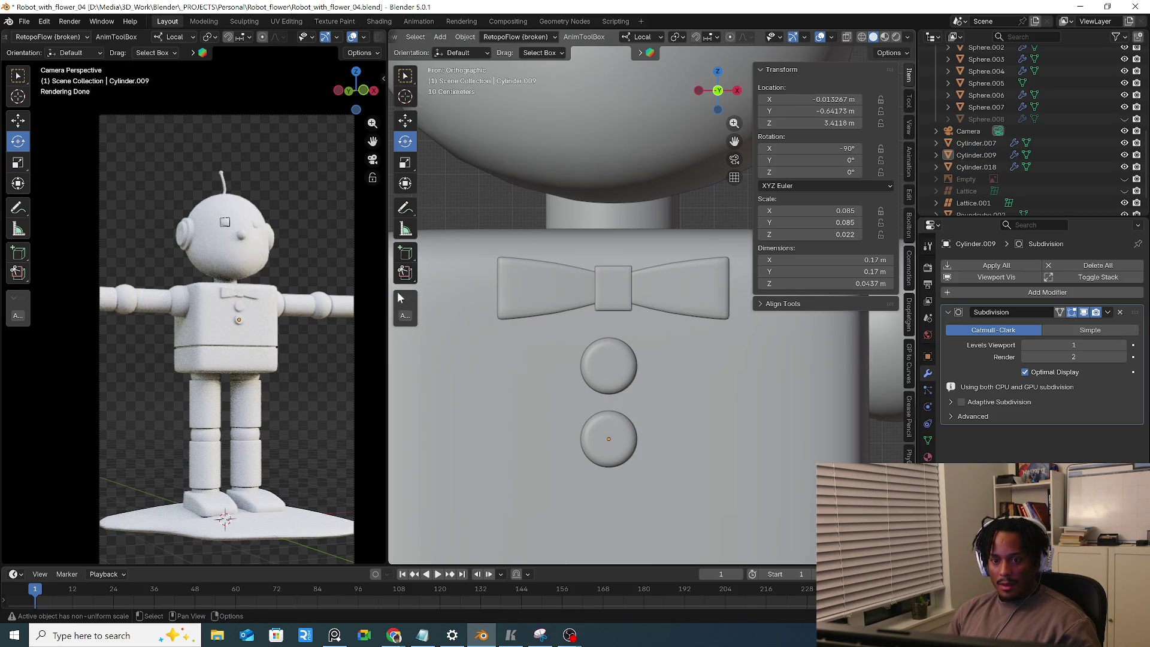
pyautogui.scroll(-5, 455, 202)
# Select the neck cylinder, try flattening it along Z, then undo the resize
pyautogui.moveTo(519, 296); pyautogui.dragTo(616, 285, button='middle')
pyautogui.scroll(-5, 617, 285)
pyautogui.moveTo(666, 358)
pyautogui.mouseDown(button='middle')
pyautogui.moveTo(653, 368)
pyautogui.moveTo(638, 268)
pyautogui.mouseUp(button='middle')
pyautogui.scroll(6, 645, 300)
pyautogui.scroll(6, 669, 303)
pyautogui.click(674, 306)
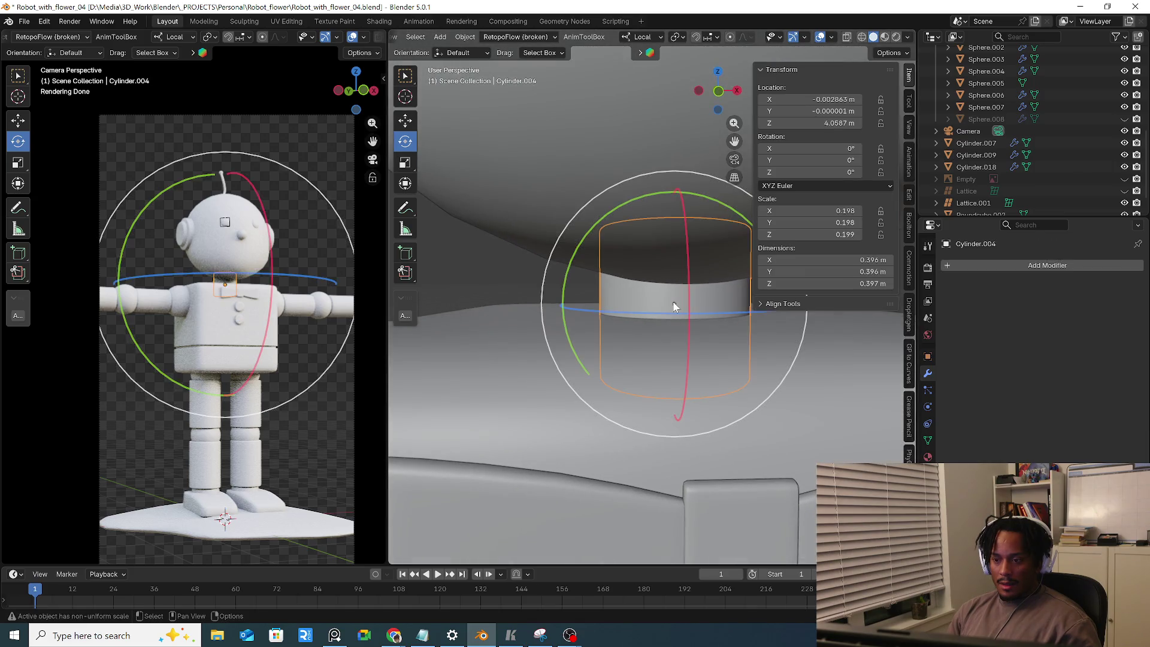
pyautogui.scroll(-3, 674, 306)
pyautogui.moveTo(674, 307)
pyautogui.mouseDown(button='middle')
pyautogui.moveTo(678, 319)
pyautogui.moveTo(731, 308)
pyautogui.moveTo(691, 336)
pyautogui.moveTo(767, 366)
pyautogui.mouseUp(button='middle')
pyautogui.press('s')
pyautogui.press('z')
pyautogui.click(762, 353)
pyautogui.hotkey('ctrl', 'z')
pyautogui.hotkey('ctrl', 'z')
pyautogui.hotkey('ctrl', 'z')
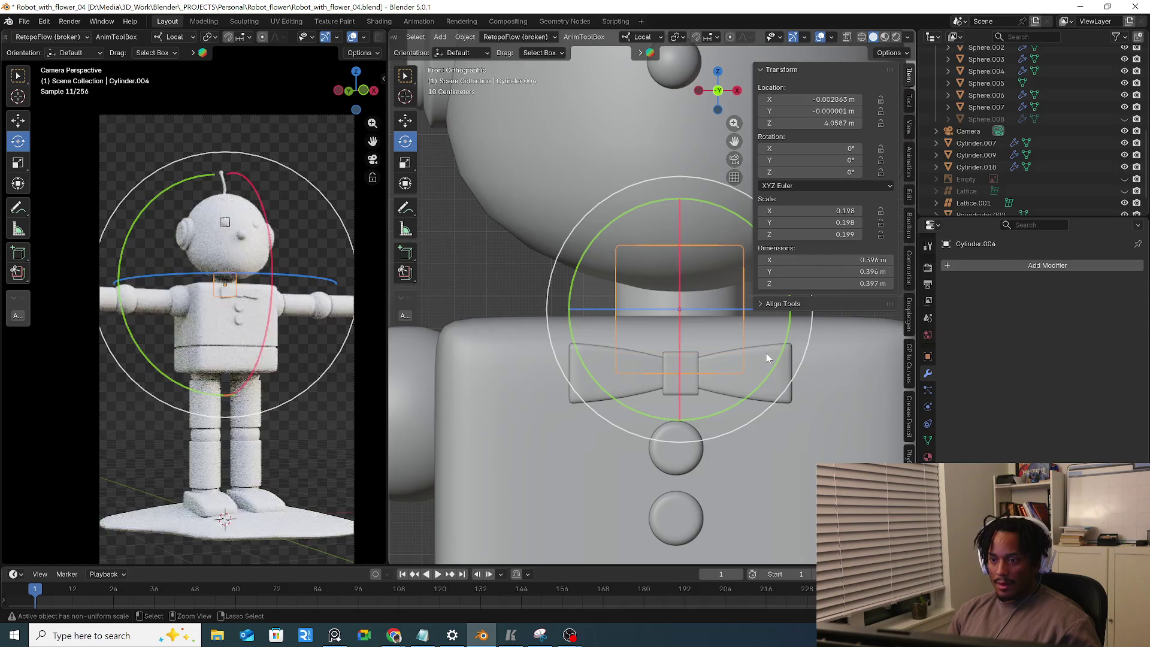
# Shift the neck cylinder slightly along its Z axis
pyautogui.click(672, 312)
pyautogui.press('g')
pyautogui.press('z')
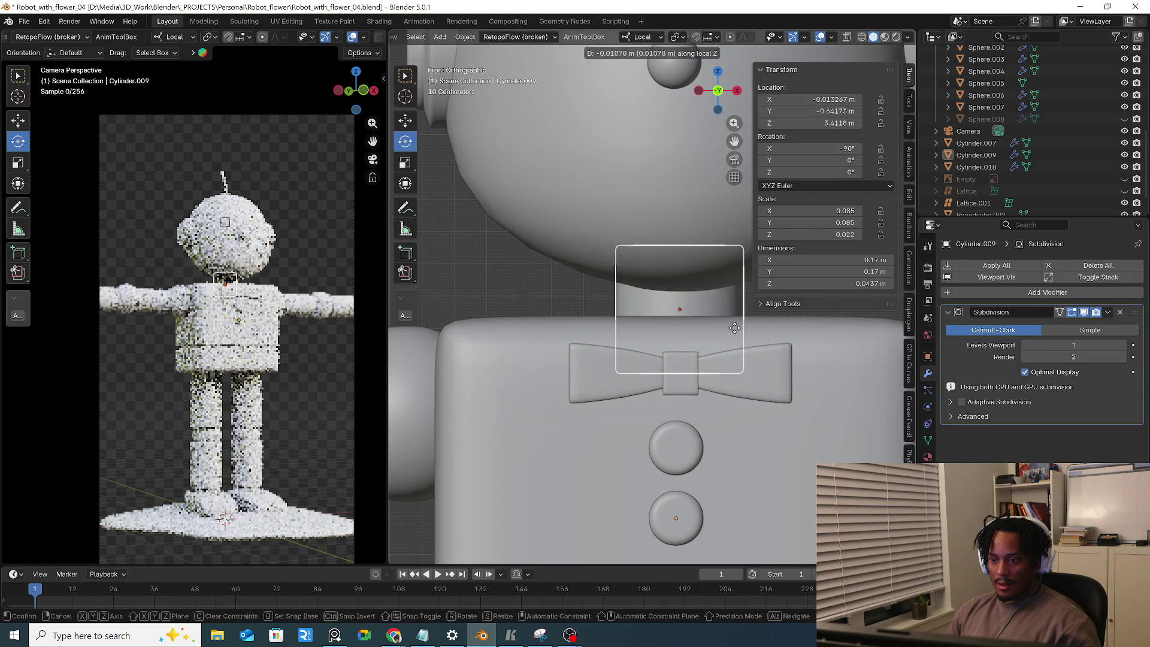
pyautogui.click(733, 347)
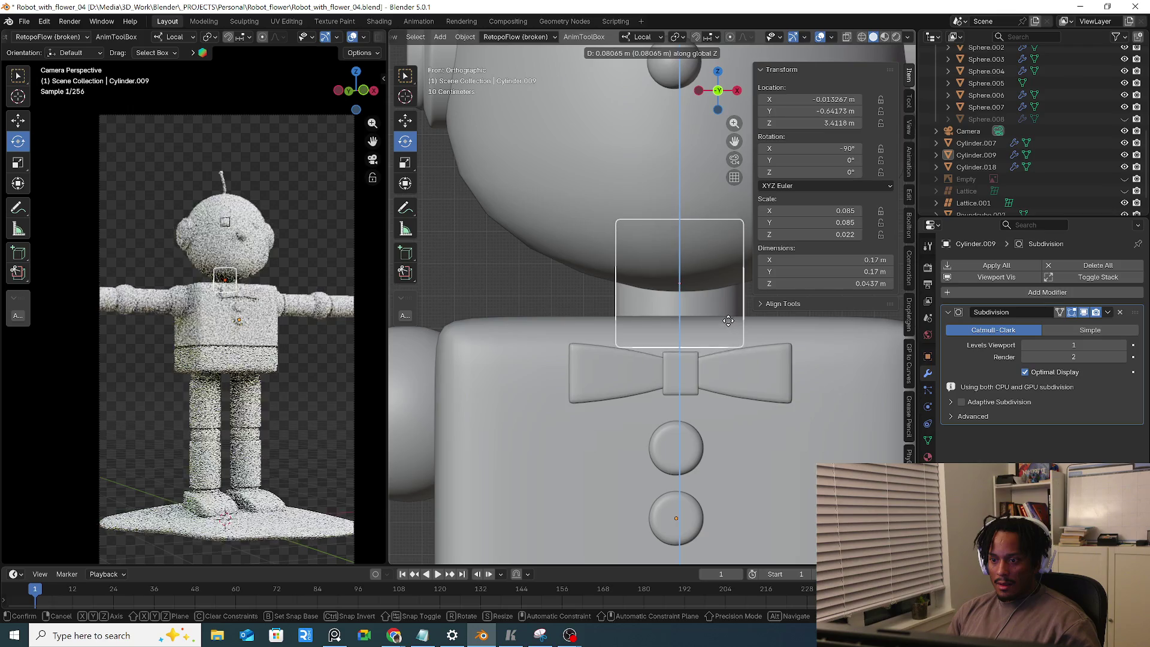
pyautogui.moveTo(733, 347); pyautogui.dragTo(717, 337, button='middle')
# Isolate the neck in Edit Mode and cut a horizontal face band off its middle
pyautogui.press('Tab')
pyautogui.scroll(4, 681, 320)
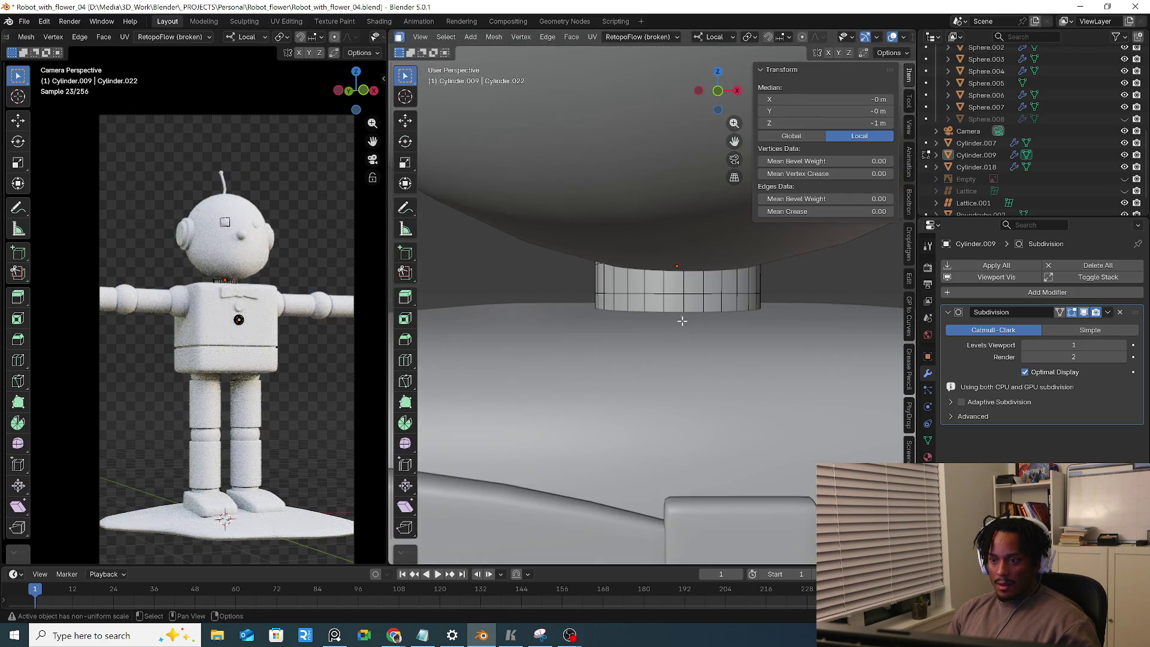
pyautogui.press('KP_Divide')
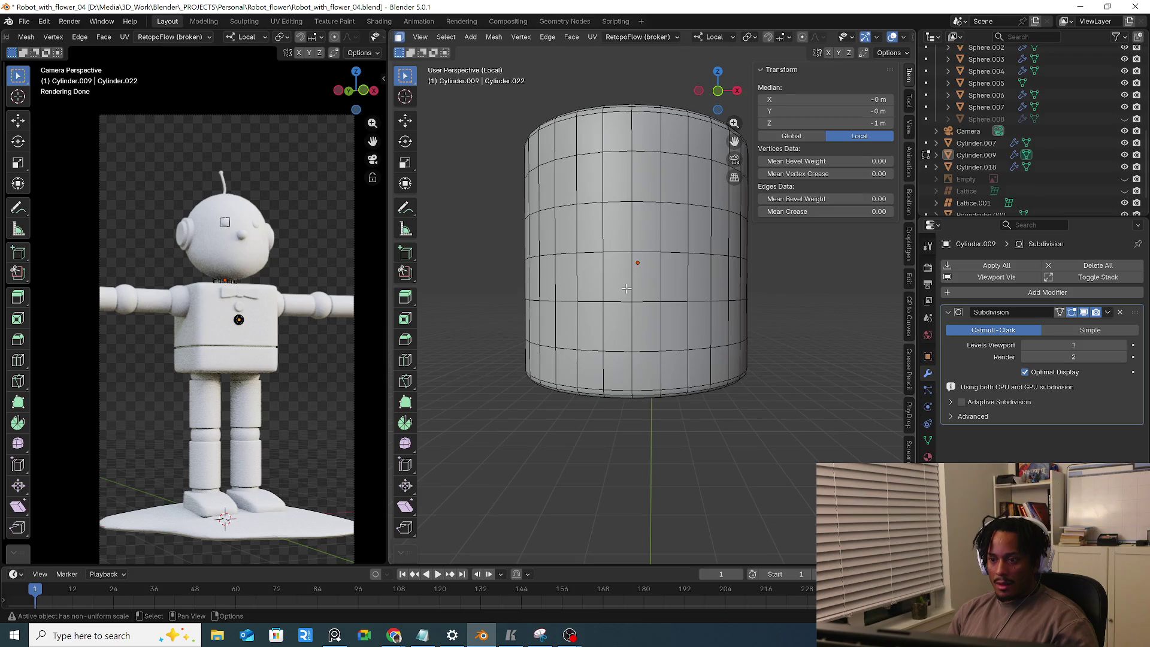
pyautogui.keyDown('alt'); pyautogui.click(632, 276); pyautogui.keyUp('alt')
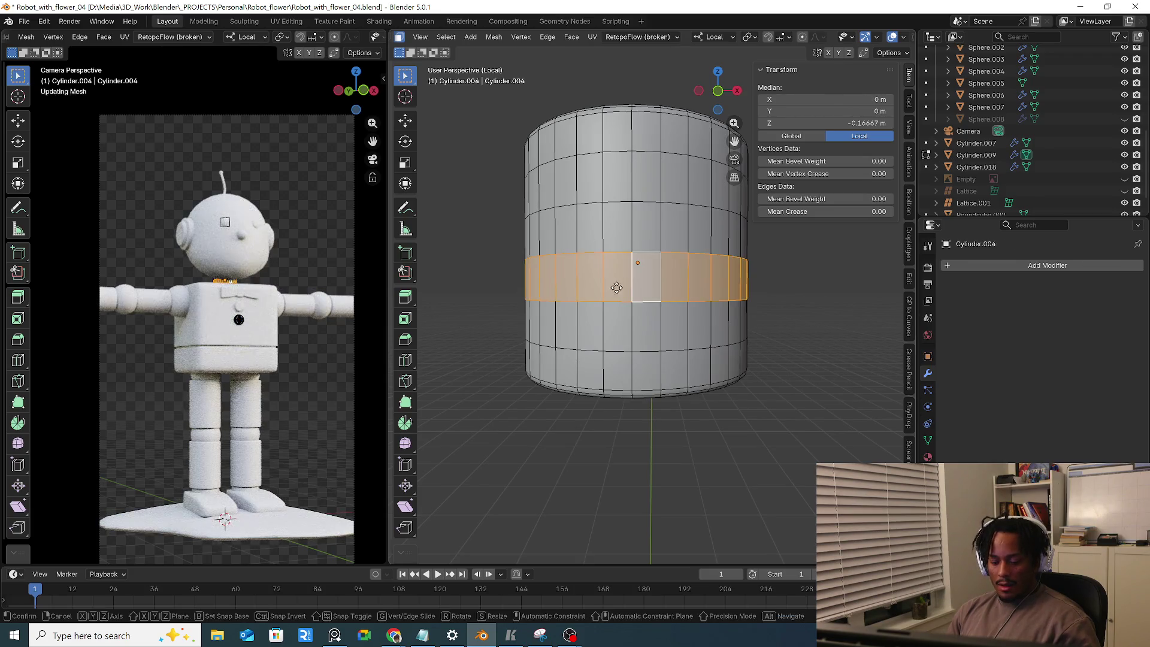
pyautogui.press('x')
pyautogui.click(666, 321)
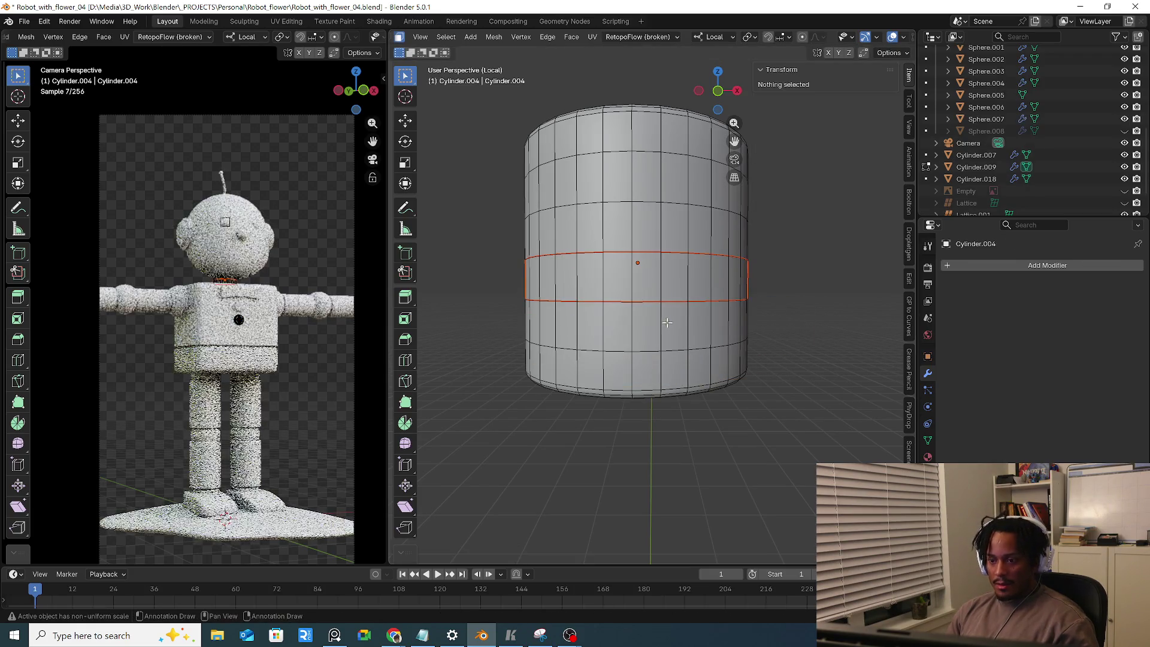
pyautogui.press('Tab')
pyautogui.hotkey('shift', 'z')
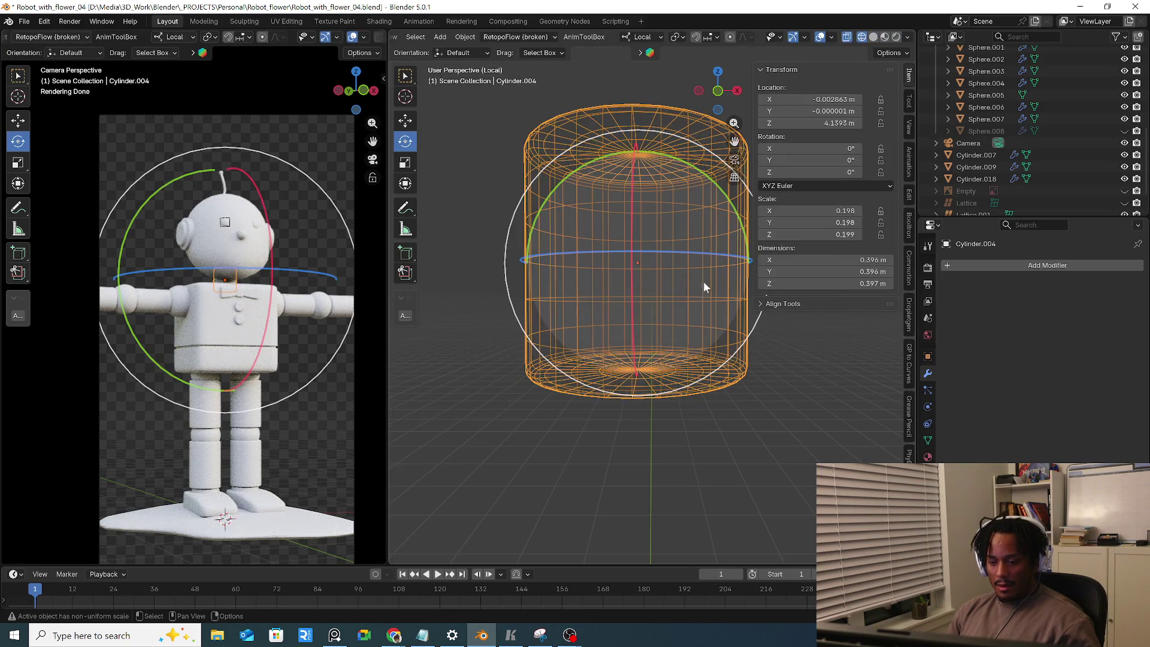
# Select the ring slice, exit Local View, and test enlarging and raising it
pyautogui.click(688, 279)
pyautogui.hotkey('shift', 'z')
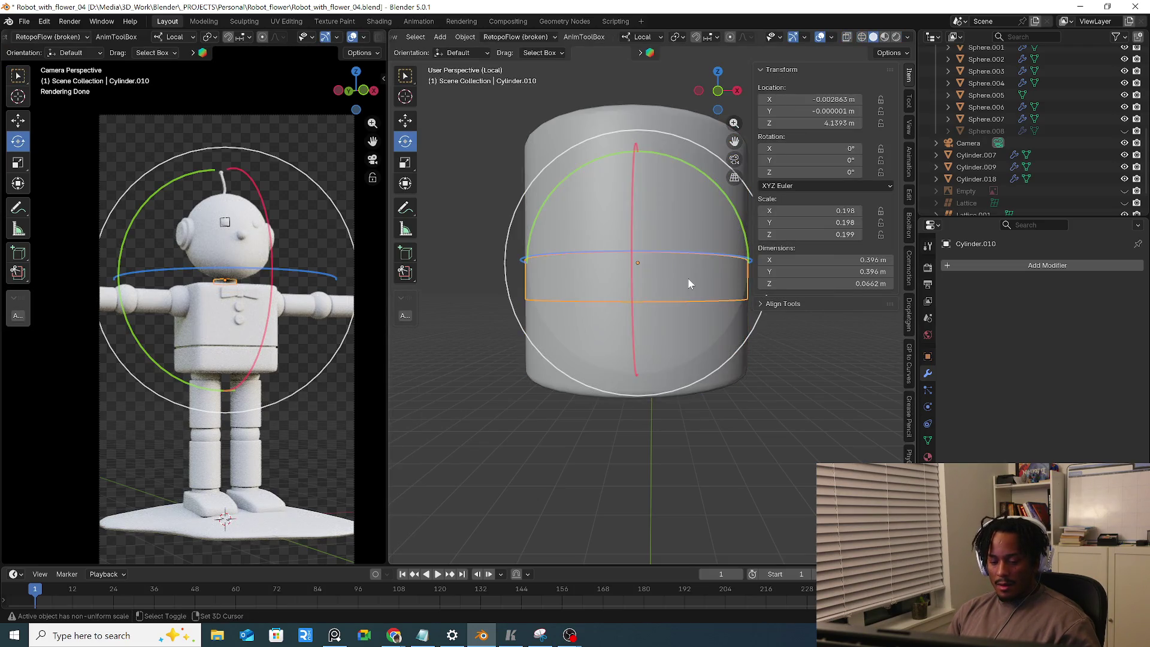
pyautogui.press('KP_Divide')
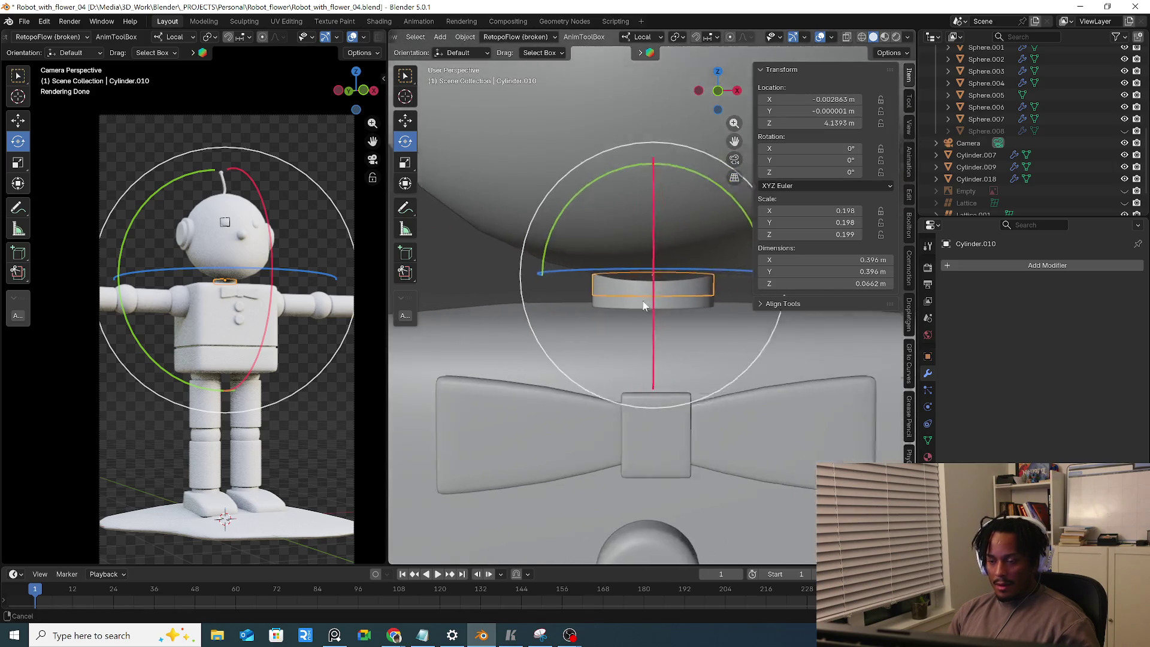
pyautogui.moveTo(618, 303); pyautogui.dragTo(628, 328, button='middle')
pyautogui.press('s')
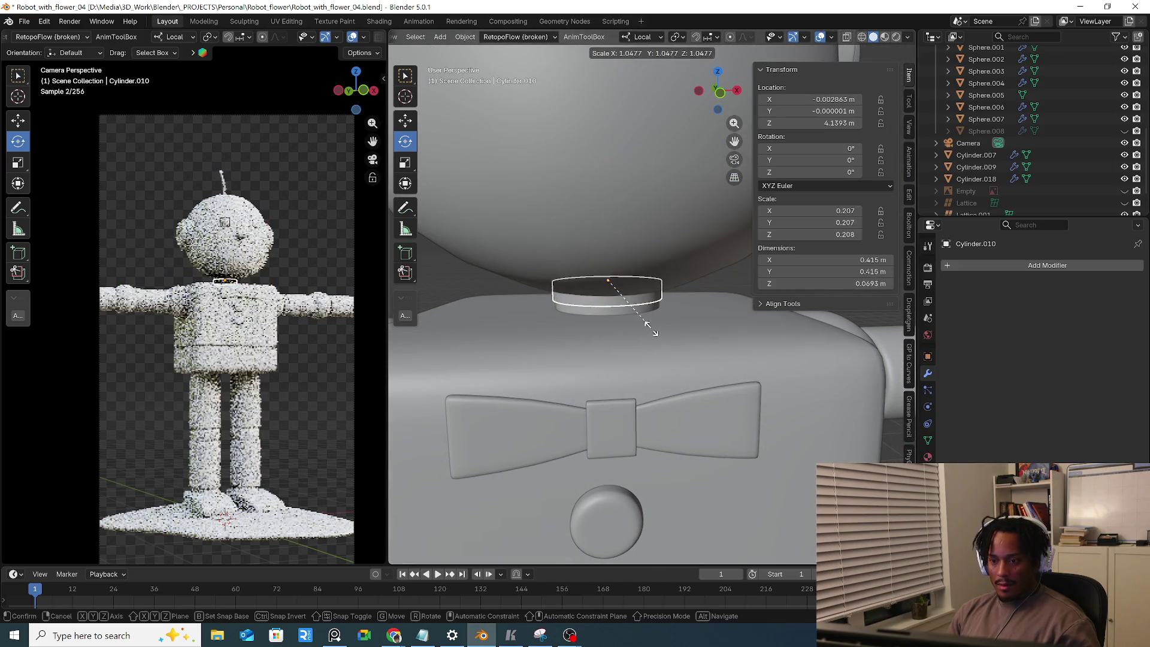
pyautogui.click(652, 327)
pyautogui.press('g')
pyautogui.press('z')
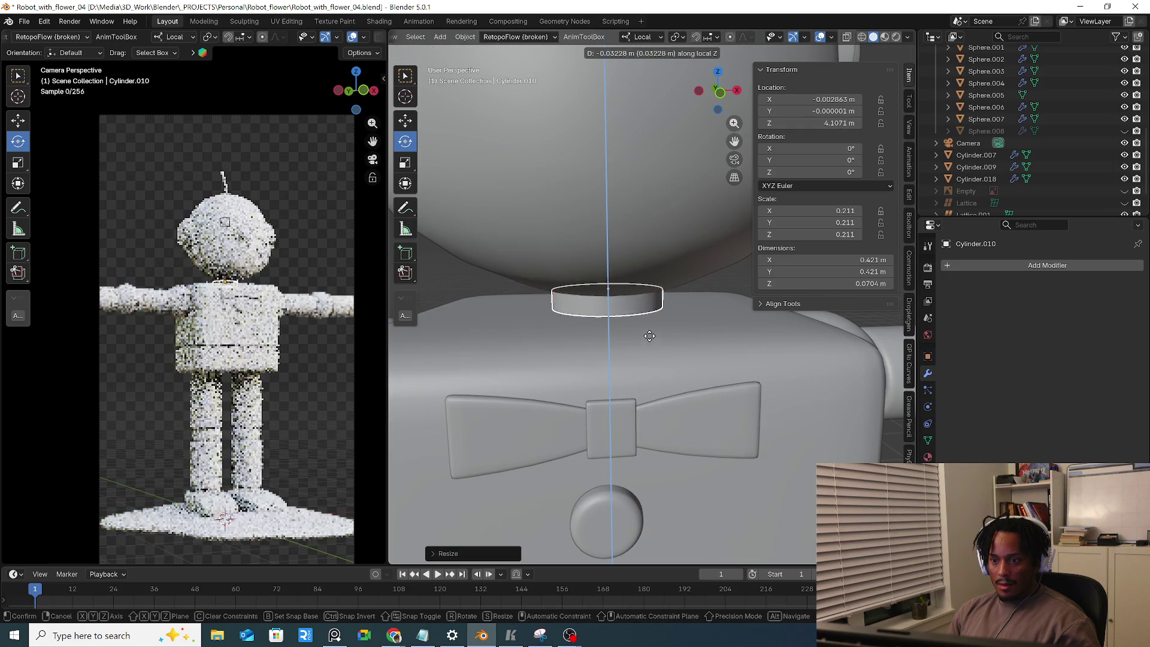
pyautogui.click(671, 353)
pyautogui.moveTo(680, 359)
pyautogui.mouseDown(button='middle')
pyautogui.moveTo(693, 351)
pyautogui.moveTo(677, 372)
pyautogui.moveTo(626, 297)
pyautogui.moveTo(651, 314)
pyautogui.mouseUp(button='middle')
pyautogui.hotkey('ctrl', 'z')
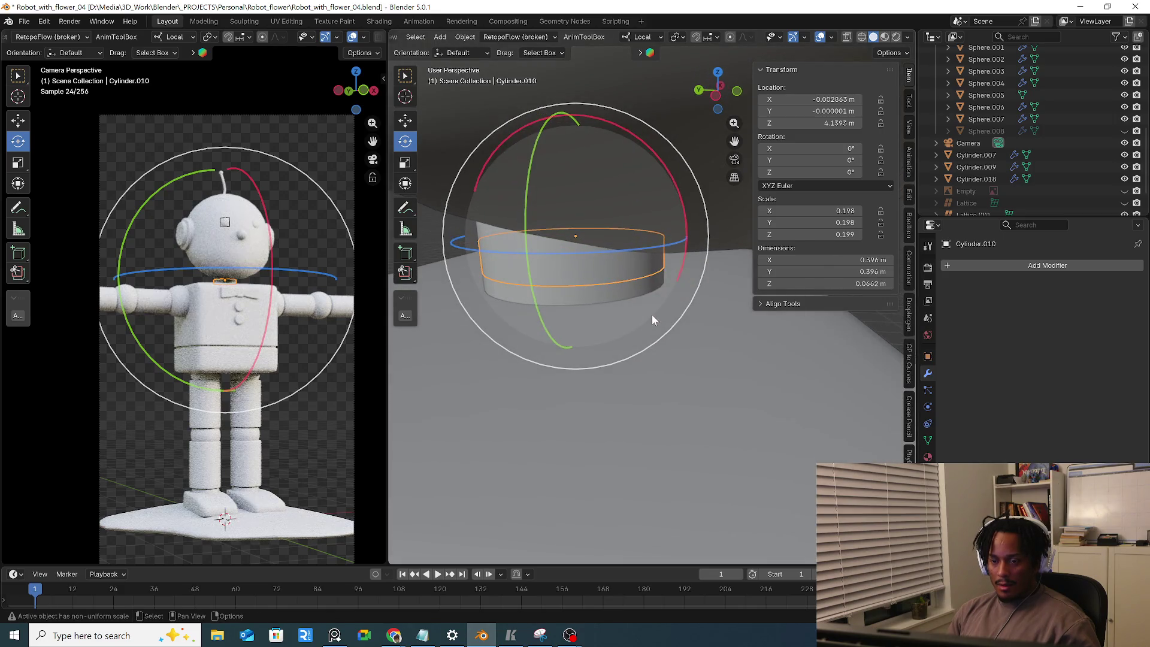
# Add a Solidify modifier with 0.1 m thickness and lower the ring along Z
pyautogui.press('q')
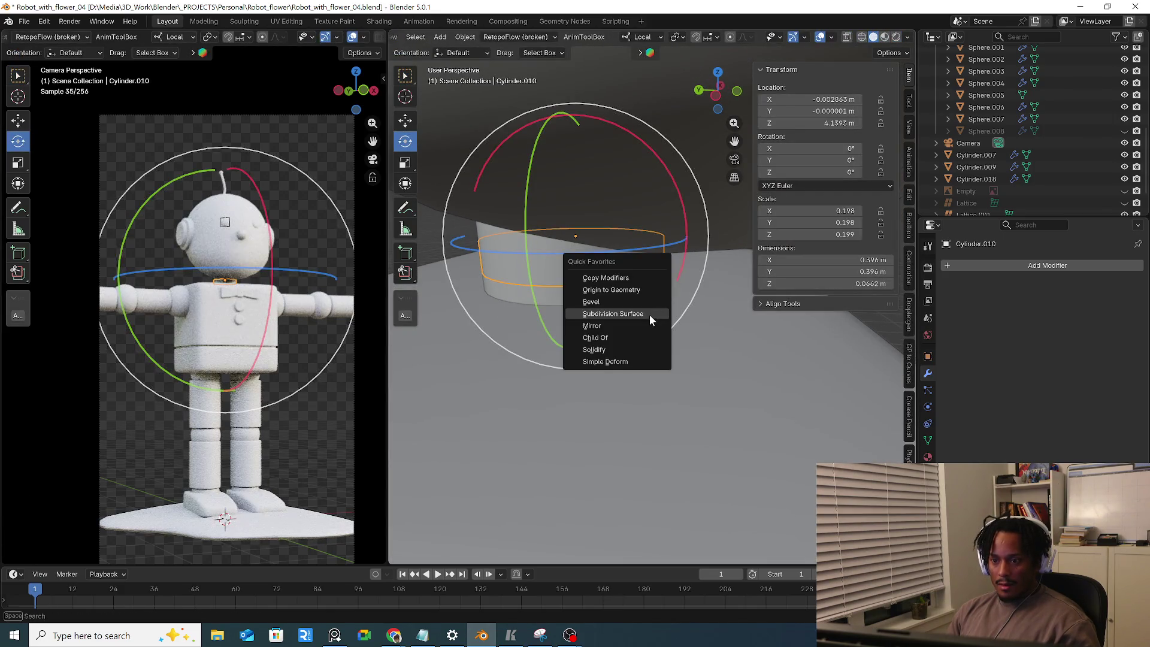
pyautogui.click(636, 344)
pyautogui.moveTo(1061, 346)
pyautogui.mouseDown()
pyautogui.moveTo(1084, 347)
pyautogui.moveTo(1042, 346)
pyautogui.mouseUp()
pyautogui.moveTo(599, 336); pyautogui.dragTo(569, 281, button='middle')
pyautogui.press('g')
pyautogui.press('z')
pyautogui.press('z')
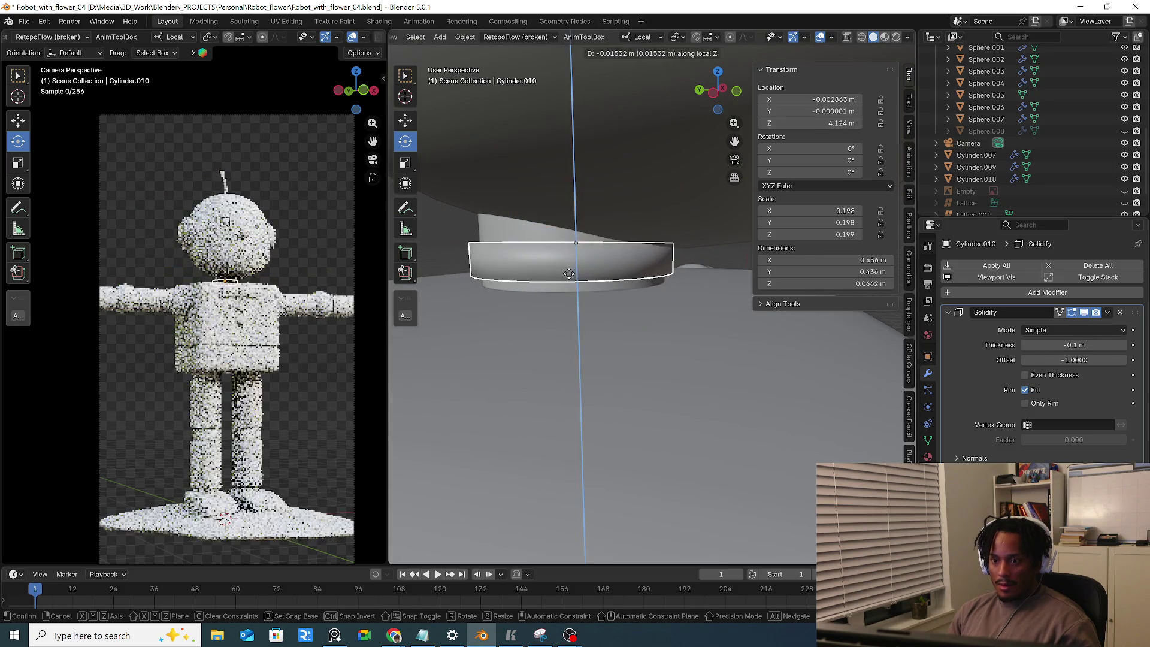
pyautogui.click(568, 281)
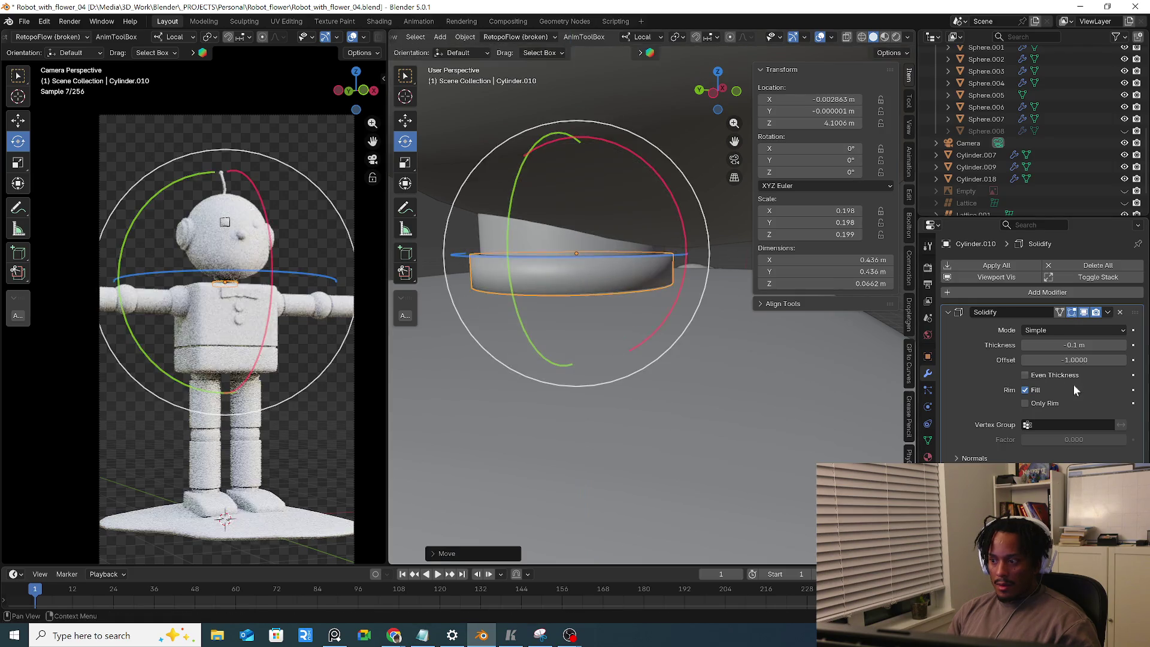
# Flip the Solidify offset to 1.0000 and reduce the thickness from 0.11 m
pyautogui.moveTo(788, 375); pyautogui.dragTo(791, 386, button='middle')
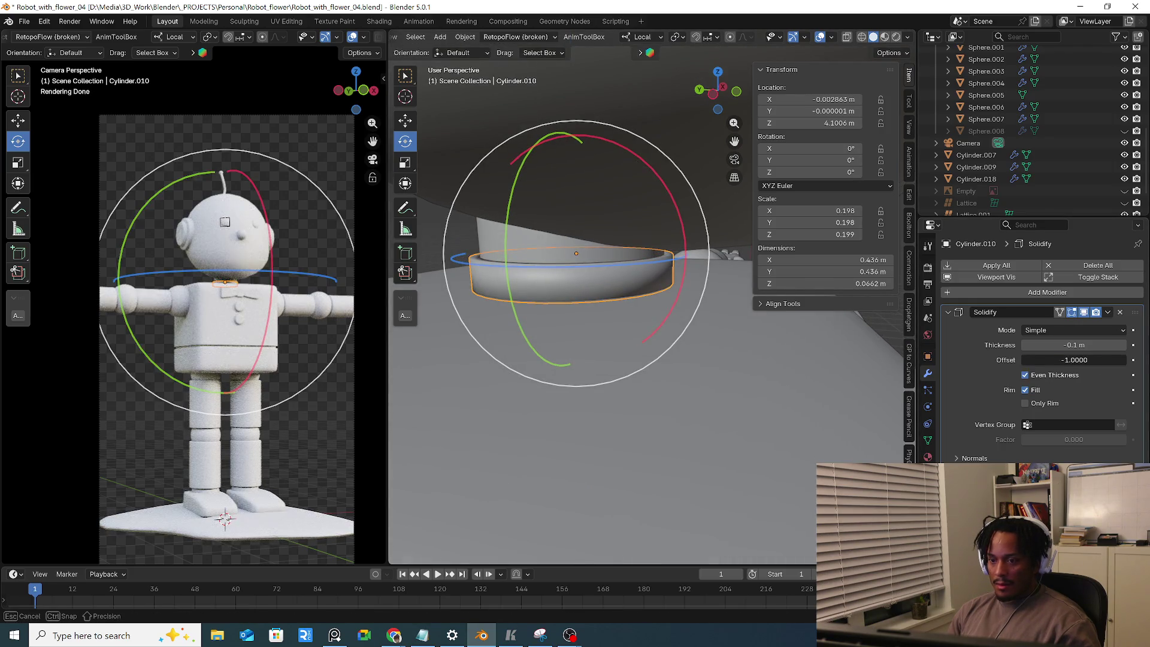
pyautogui.press('-')
pyautogui.moveTo(1107, 345)
pyautogui.mouseDown()
pyautogui.moveTo(1126, 345)
pyautogui.moveTo(1022, 360)
pyautogui.moveTo(1078, 345)
pyautogui.mouseUp()
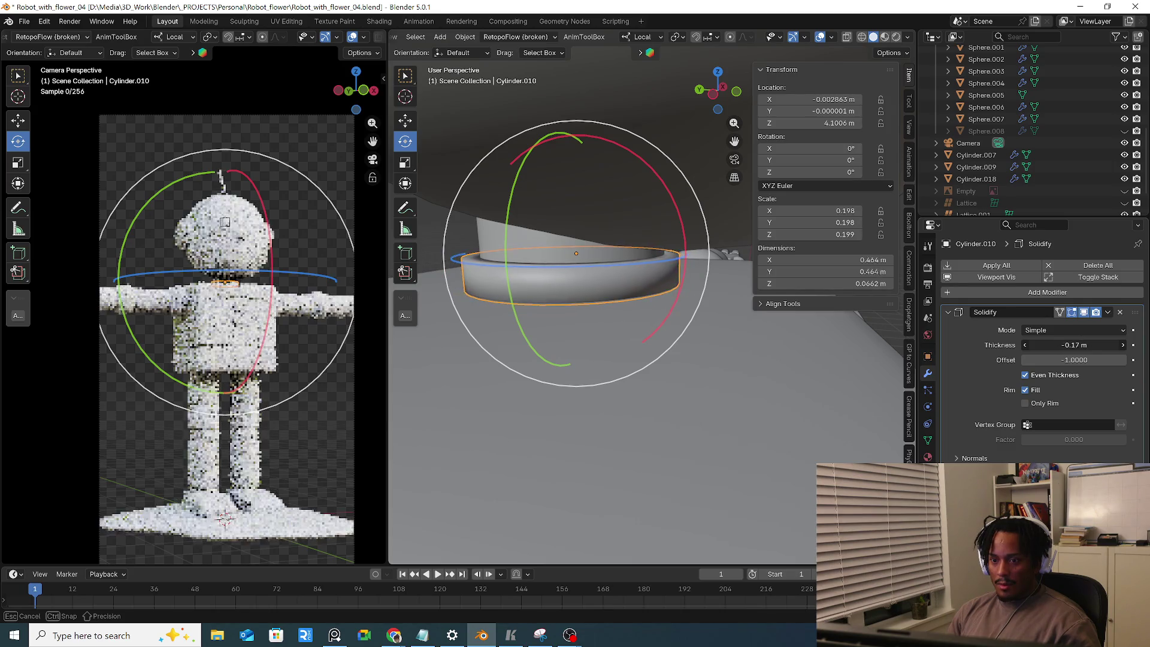
pyautogui.moveTo(623, 360)
pyautogui.mouseDown(button='middle')
pyautogui.moveTo(731, 360)
pyautogui.moveTo(681, 347)
pyautogui.moveTo(528, 357)
pyautogui.moveTo(683, 351)
pyautogui.moveTo(667, 334)
pyautogui.moveTo(699, 356)
pyautogui.mouseUp(button='middle')
# Flatten the ring along Z and apply the Solidify modifier
pyautogui.press('s')
pyautogui.press('z')
pyautogui.click(670, 330)
pyautogui.click(1111, 313)
pyautogui.click(1100, 328)
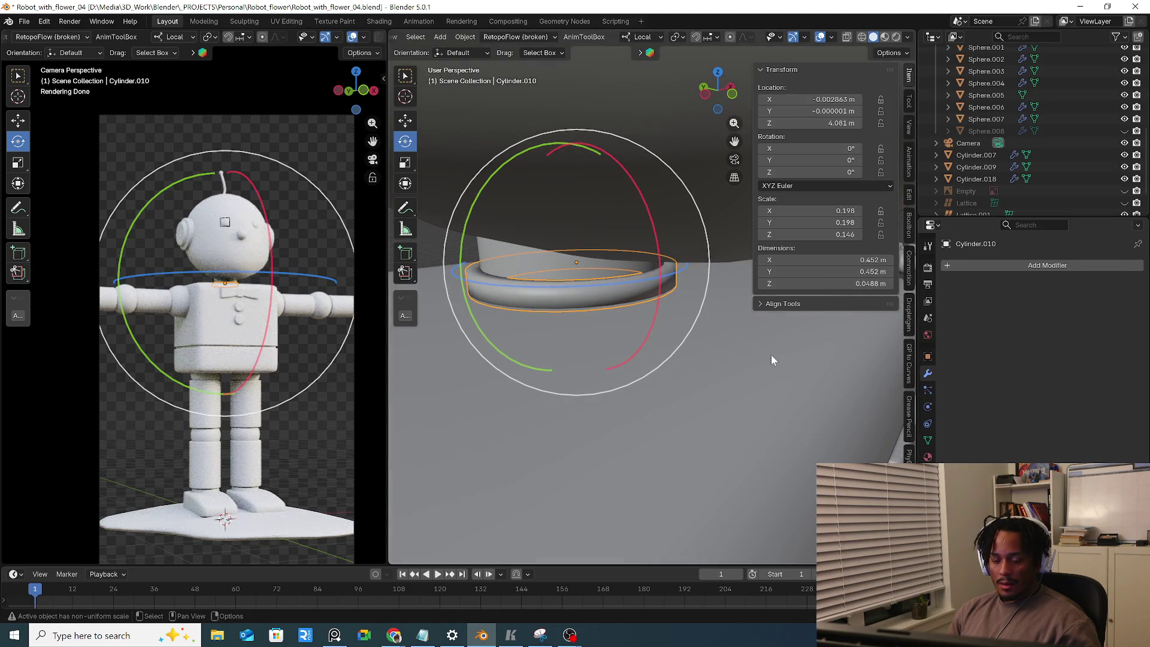
# Add a Subdivision Surface modifier (viewport 3, render 2) to the collar ring via Quick Favorites
pyautogui.press('q')
pyautogui.click(764, 322)
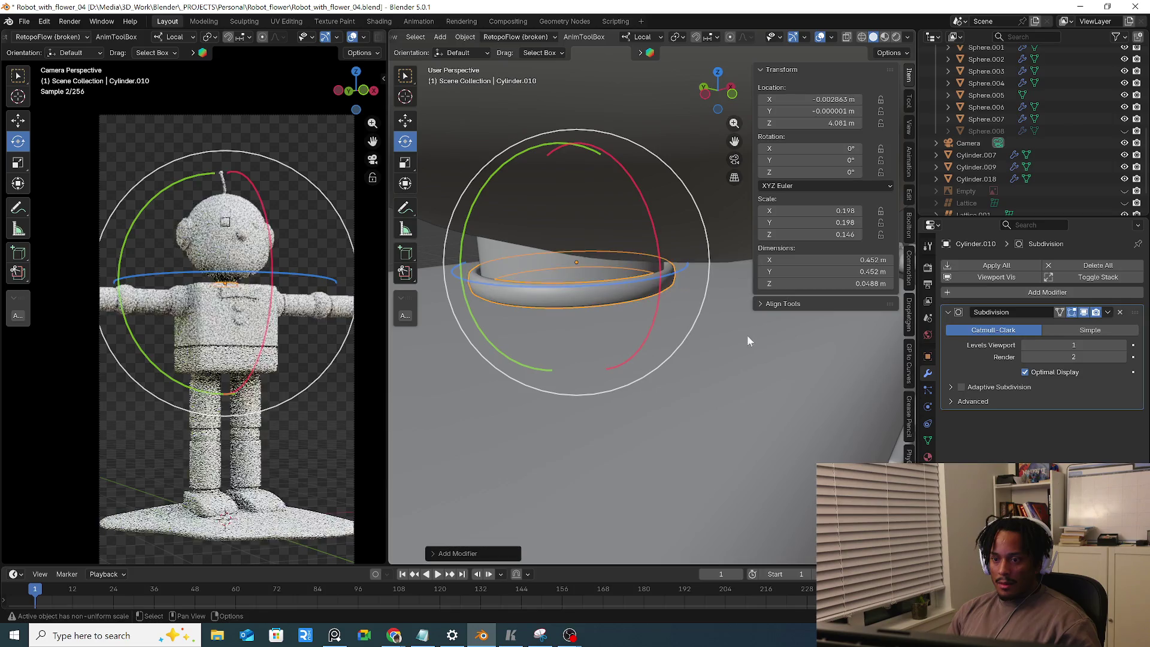
pyautogui.scroll(3, 749, 339)
pyautogui.moveTo(689, 335)
pyautogui.mouseDown(button='middle')
pyautogui.moveTo(603, 317)
pyautogui.moveTo(599, 328)
pyautogui.mouseUp(button='middle')
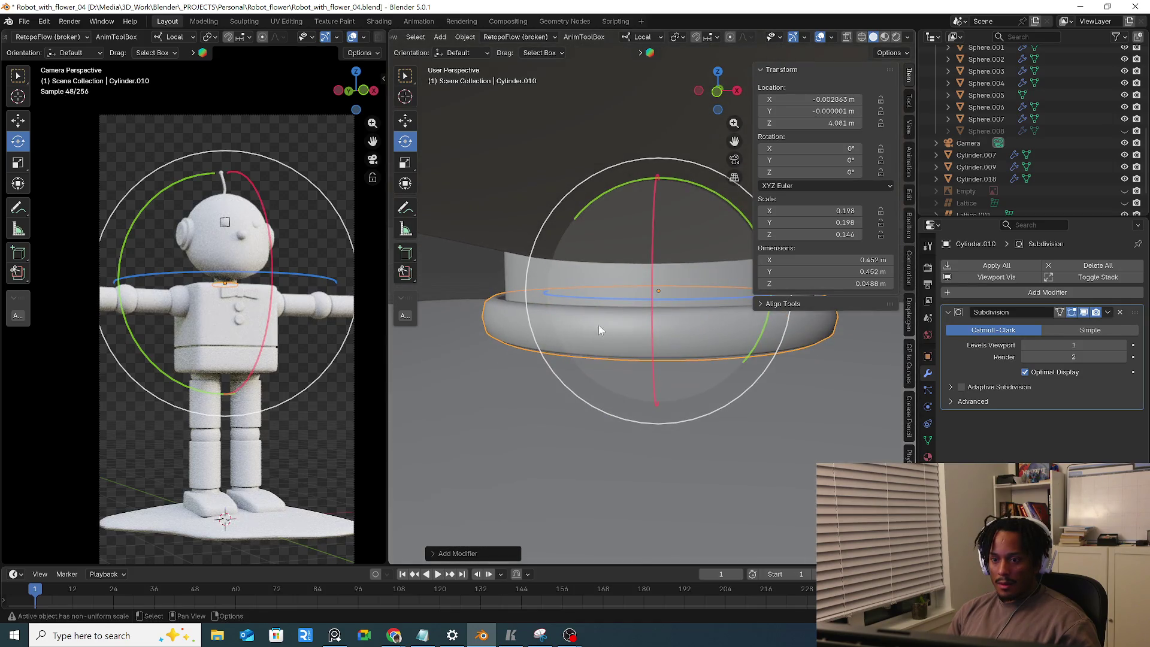
# Add edge loops near the ring's top and bottom edges to sharpen them
pyautogui.press('Tab')
pyautogui.hotkey('ctrl', 'r')
pyautogui.click(599, 342)
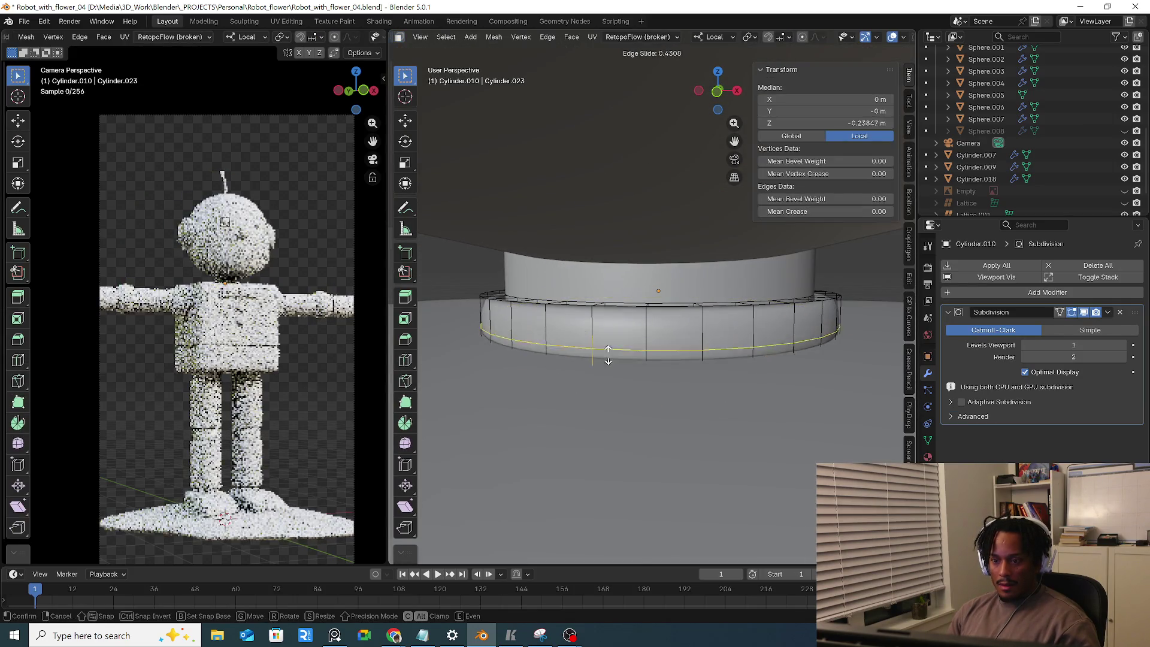
pyautogui.click(609, 361)
pyautogui.hotkey('ctrl', 'r')
pyautogui.click(581, 332)
pyautogui.moveTo(581, 332)
pyautogui.mouseDown(button='middle')
pyautogui.moveTo(487, 322)
pyautogui.moveTo(497, 331)
pyautogui.mouseUp(button='middle')
pyautogui.click(486, 299)
pyautogui.click(497, 331)
pyautogui.press('Tab')
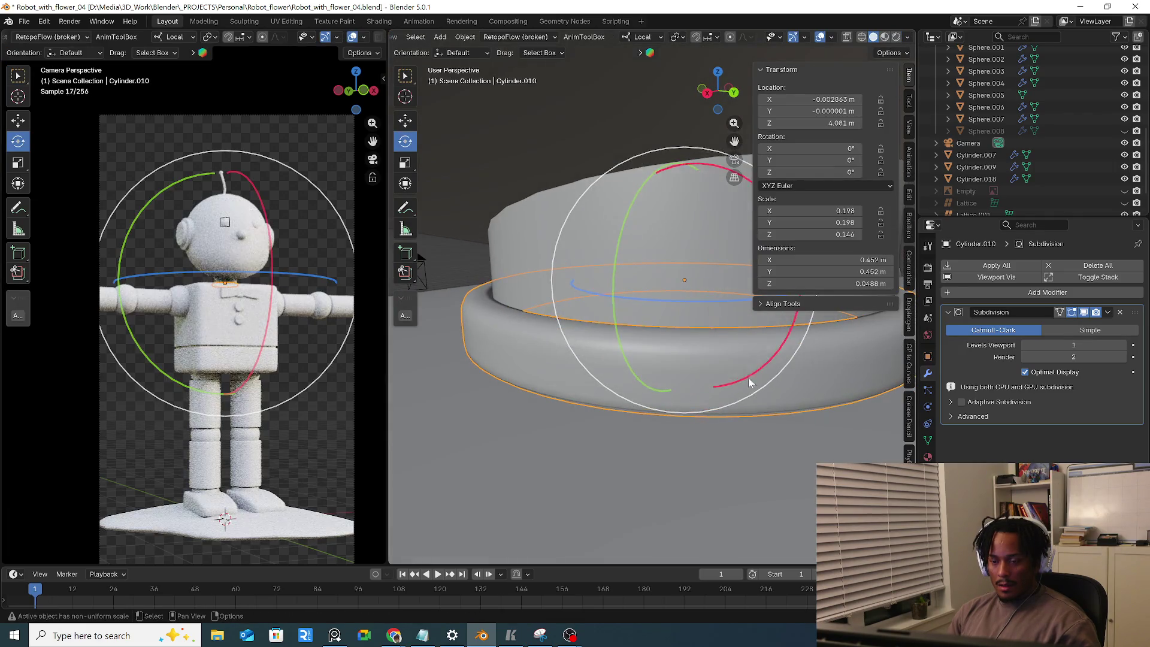
# Shrink the collar ring slightly to 0.441 m wide so it fits the neck
pyautogui.press('s')
pyautogui.click(774, 402)
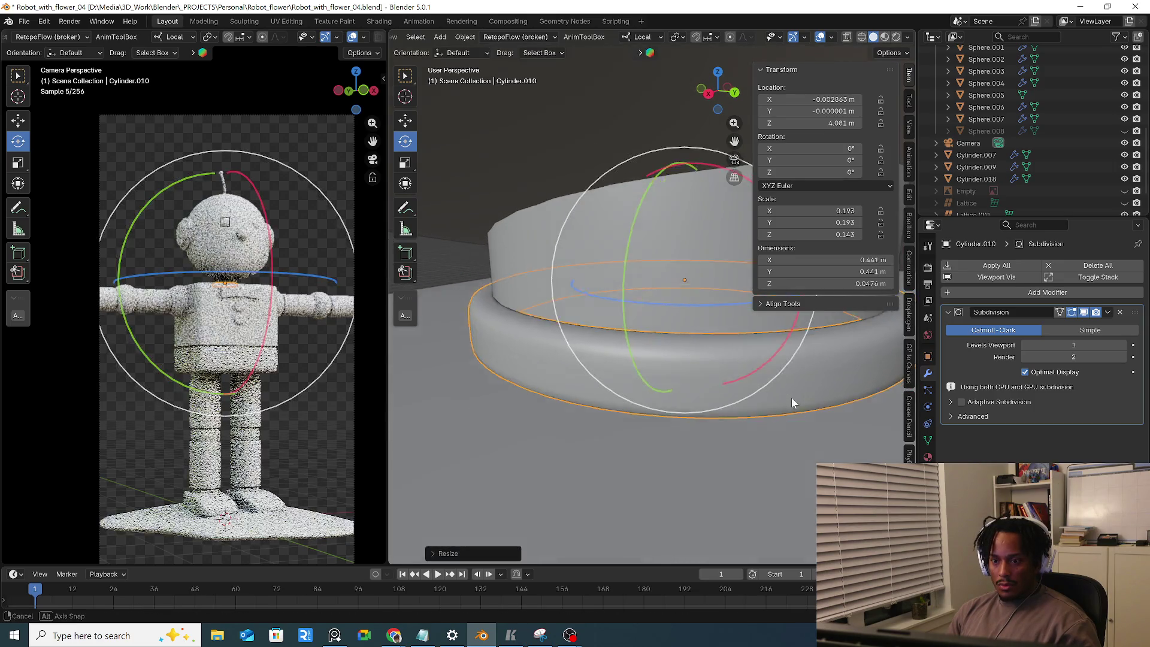
pyautogui.moveTo(774, 402); pyautogui.dragTo(789, 384, button='middle')
pyautogui.scroll(-5, 599, 361)
pyautogui.moveTo(599, 362)
pyautogui.mouseDown(button='middle')
pyautogui.moveTo(642, 365)
pyautogui.moveTo(584, 366)
pyautogui.mouseUp(button='middle')
pyautogui.scroll(-5, 638, 365)
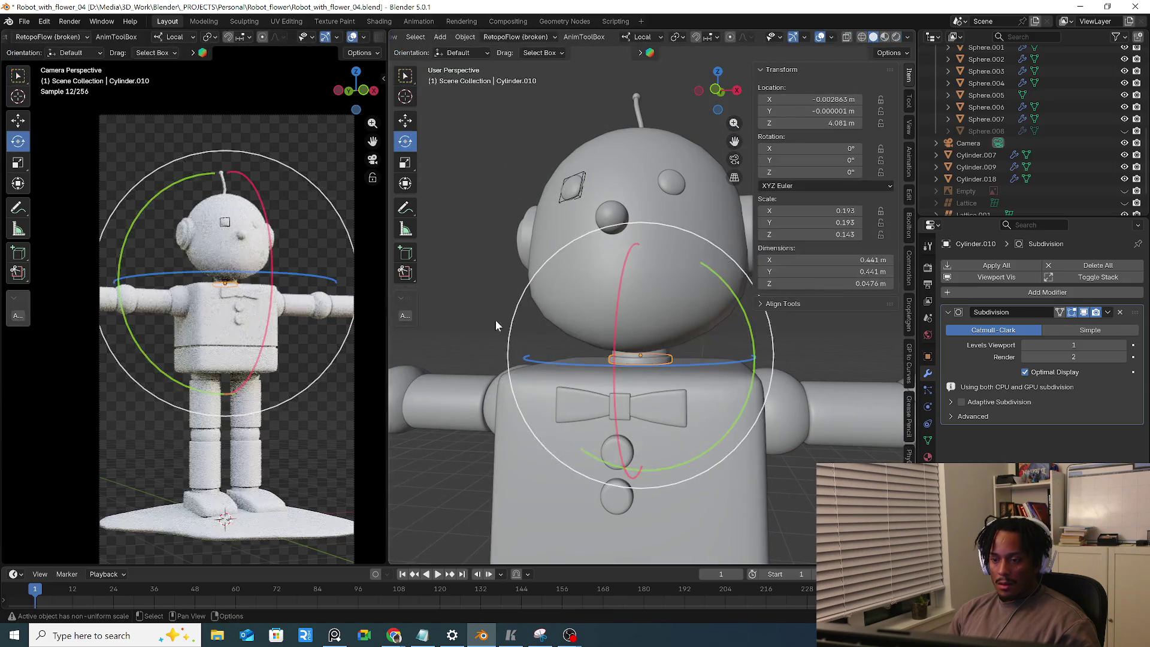
# Turn to a front view of the head and select the lattice around the eye
pyautogui.scroll(-1, 497, 337)
pyautogui.scroll(-3, 498, 337)
pyautogui.moveTo(497, 338)
pyautogui.mouseDown(button='middle')
pyautogui.moveTo(624, 347)
pyautogui.moveTo(610, 372)
pyautogui.moveTo(589, 339)
pyautogui.moveTo(517, 356)
pyautogui.moveTo(481, 333)
pyautogui.moveTo(551, 350)
pyautogui.moveTo(606, 383)
pyautogui.moveTo(620, 418)
pyautogui.mouseUp(button='middle')
pyautogui.moveTo(420, 374)
pyautogui.mouseDown(button='middle')
pyautogui.moveTo(533, 388)
pyautogui.moveTo(531, 350)
pyautogui.mouseUp(button='middle')
pyautogui.scroll(5, 531, 327)
pyautogui.click(547, 198)
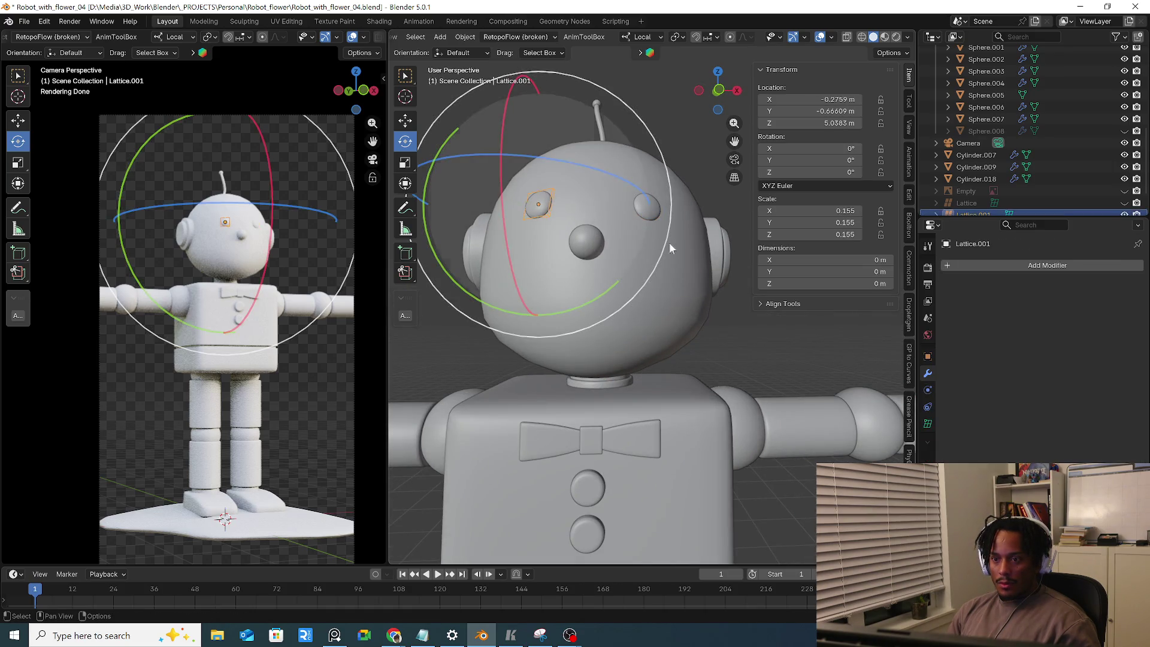
# Hide the eye lattice Lattice.001 in the Outliner
pyautogui.scroll(-2, 1052, 167)
pyautogui.moveTo(1042, 218); pyautogui.dragTo(1114, 338)
pyautogui.click(1124, 300)
# Rename the robot's torso Cube object to Body
pyautogui.scroll(-3, 695, 322)
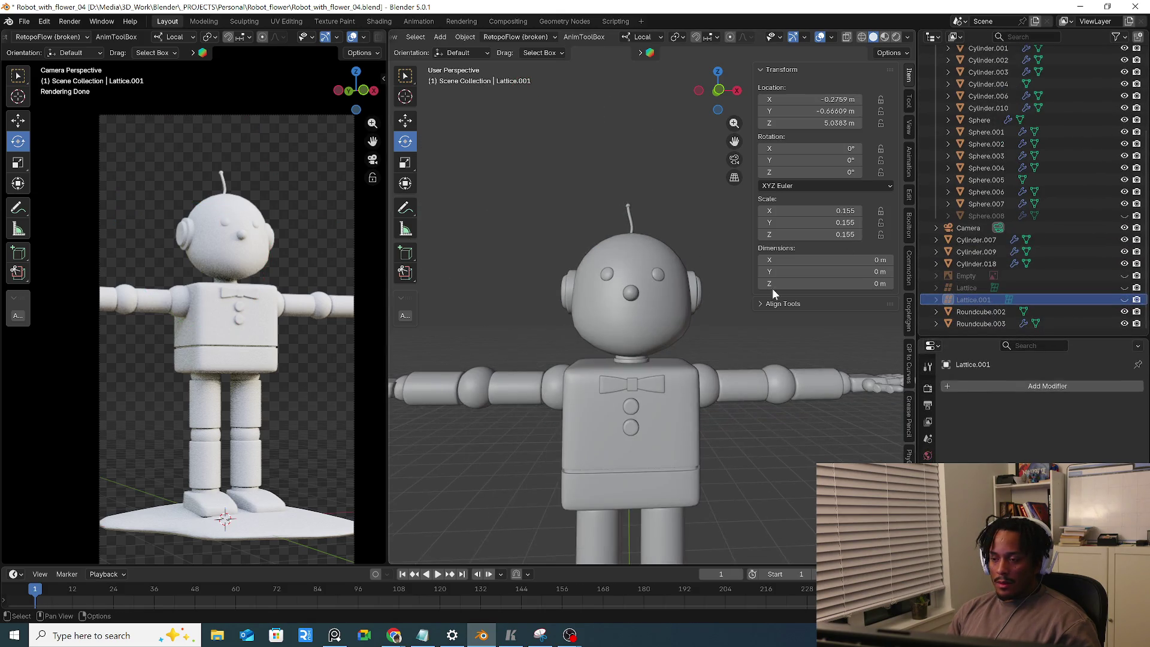
pyautogui.click(659, 422)
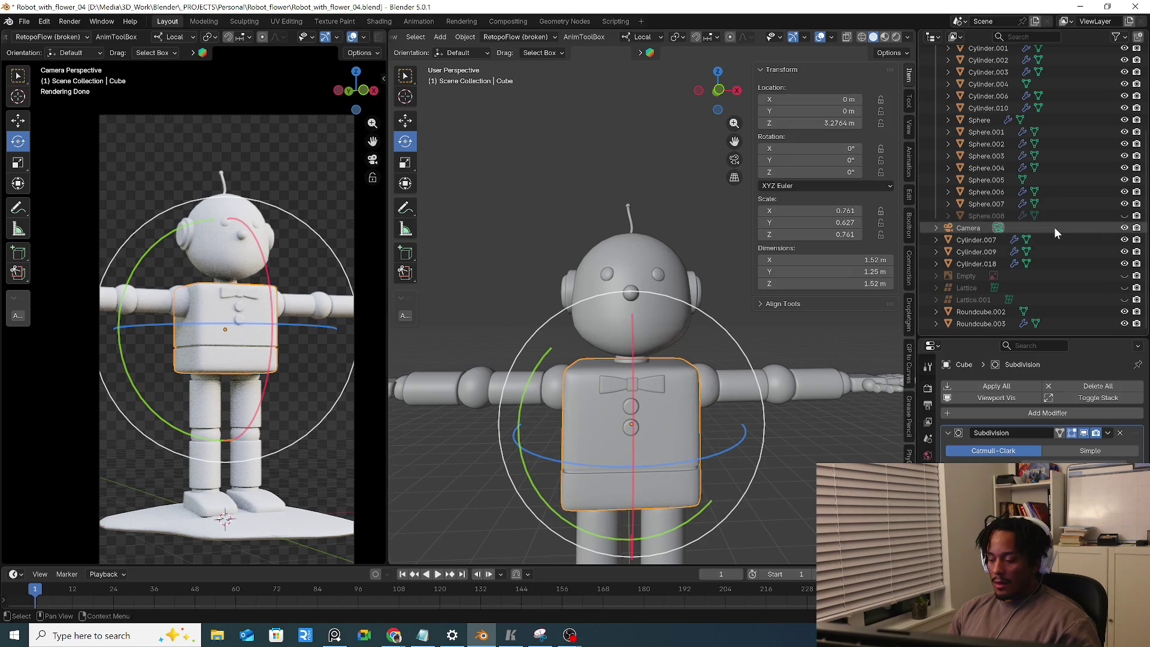
pyautogui.scroll(5, 1055, 228)
pyautogui.doubleClick(982, 98)
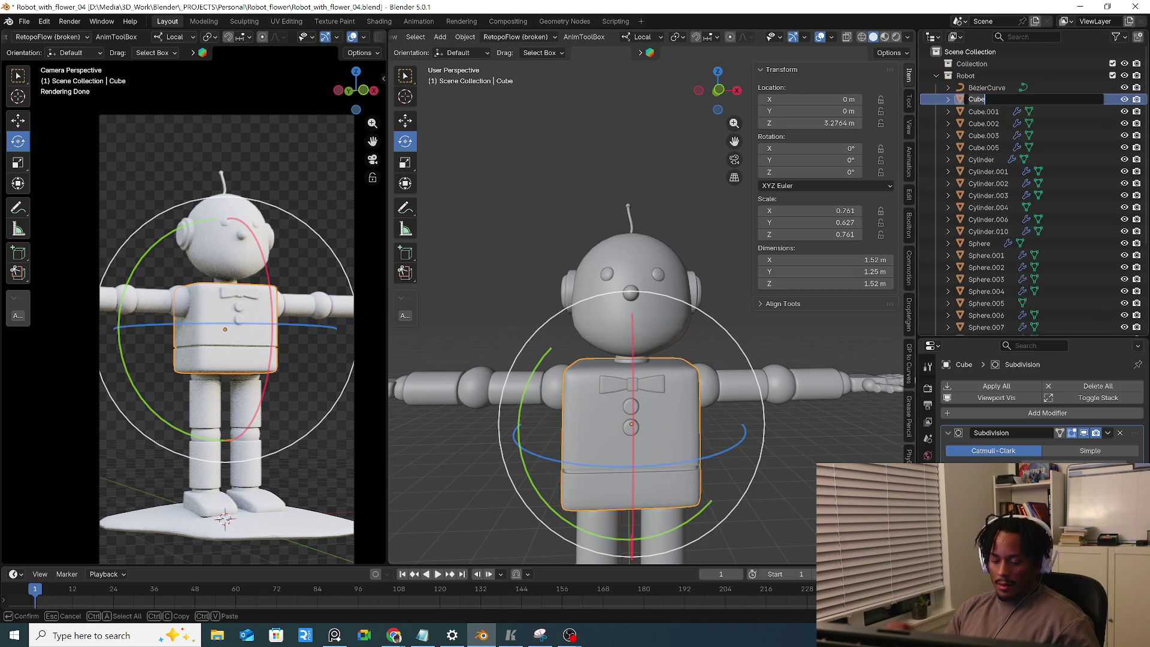
pyautogui.write('Body')
pyautogui.press('Return')
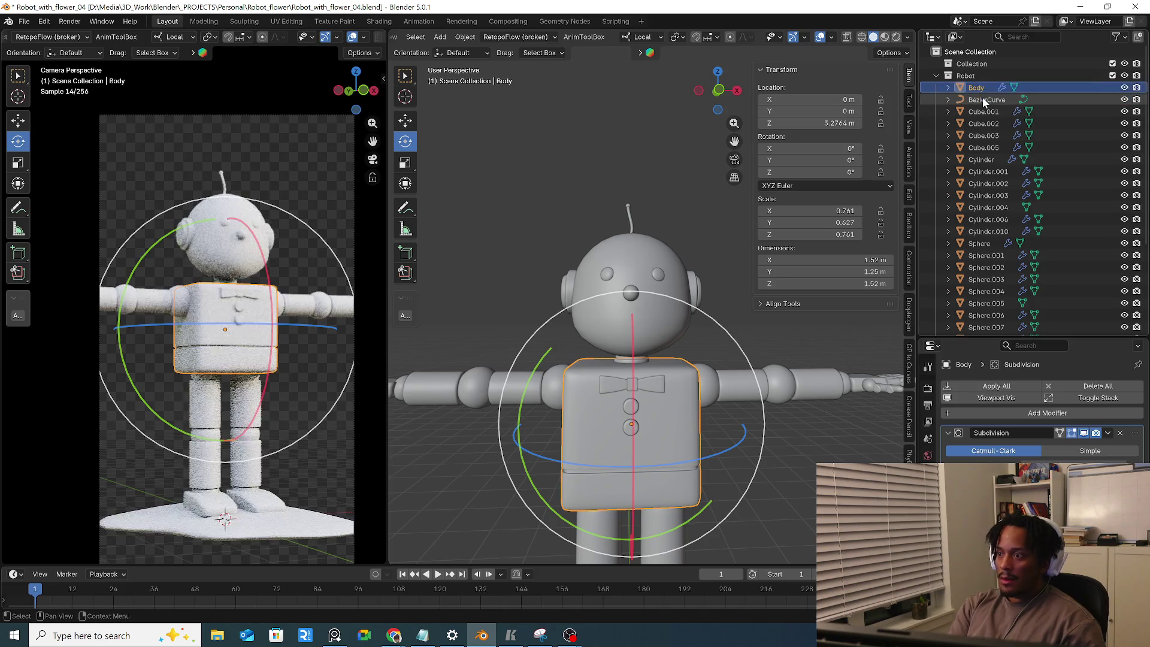
# Select the left arm, head and upper leg in turn, ending on the antenna curve
pyautogui.moveTo(496, 288)
pyautogui.keyDown('shift'); pyautogui.mouseDown(button='middle')
pyautogui.moveTo(605, 336)
pyautogui.moveTo(678, 329)
pyautogui.moveTo(695, 354)
pyautogui.moveTo(649, 364)
pyautogui.moveTo(709, 384)
pyautogui.moveTo(694, 390)
pyautogui.moveTo(659, 356)
pyautogui.moveTo(598, 147)
pyautogui.moveTo(685, 210)
pyautogui.moveTo(645, 226)
pyautogui.moveTo(658, 241)
pyautogui.mouseUp(button='middle'); pyautogui.keyUp('shift')
pyautogui.scroll(-2, 539, 329)
pyautogui.click(518, 350)
pyautogui.click(724, 316)
pyautogui.click(695, 390)
pyautogui.click(619, 198)
pyautogui.scroll(6, 626, 200)
pyautogui.scroll(-3, 659, 198)
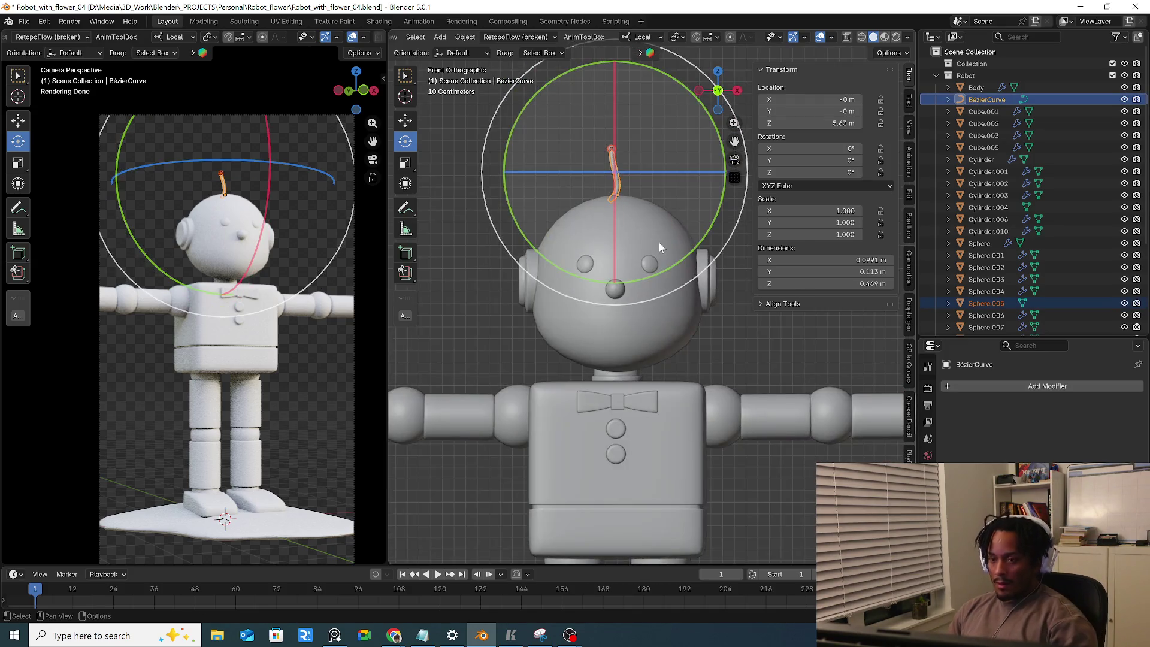
# Duplicate the antenna curve and move the copy down to the base
pyautogui.scroll(-1, 647, 228)
pyautogui.scroll(-1, 597, 221)
pyautogui.hotkey('shift', 'd')
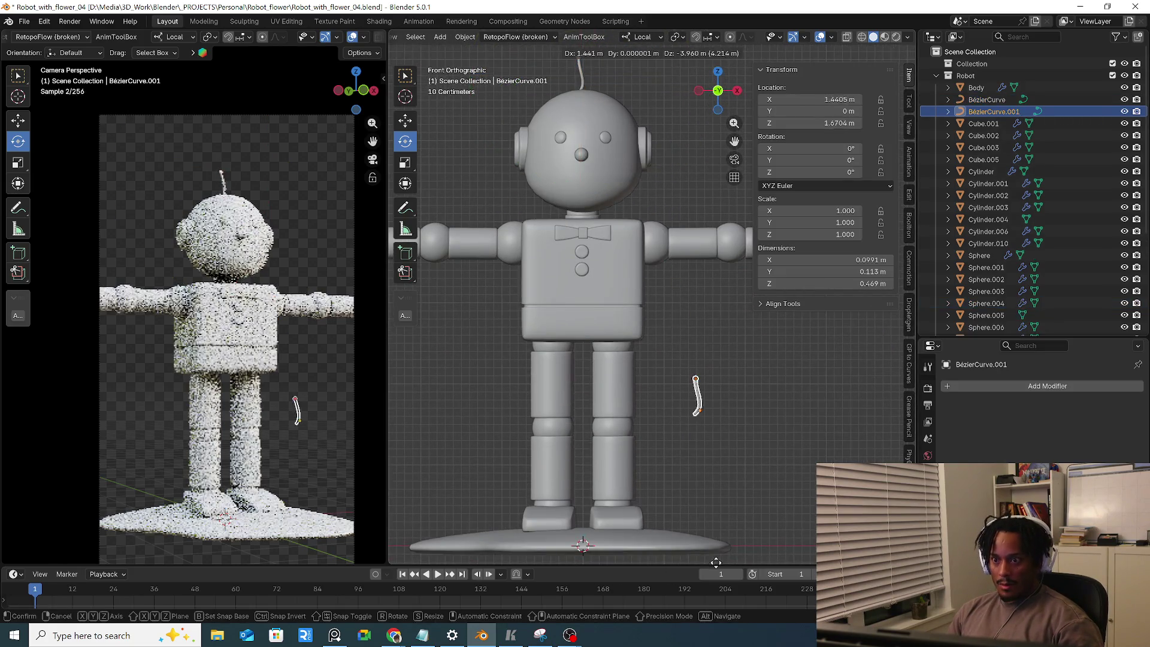
pyautogui.click(688, 524)
pyautogui.keyDown('shift'); pyautogui.moveTo(689, 525); pyautogui.dragTo(663, 352, button='middle'); pyautogui.keyUp('shift')
pyautogui.press('g')
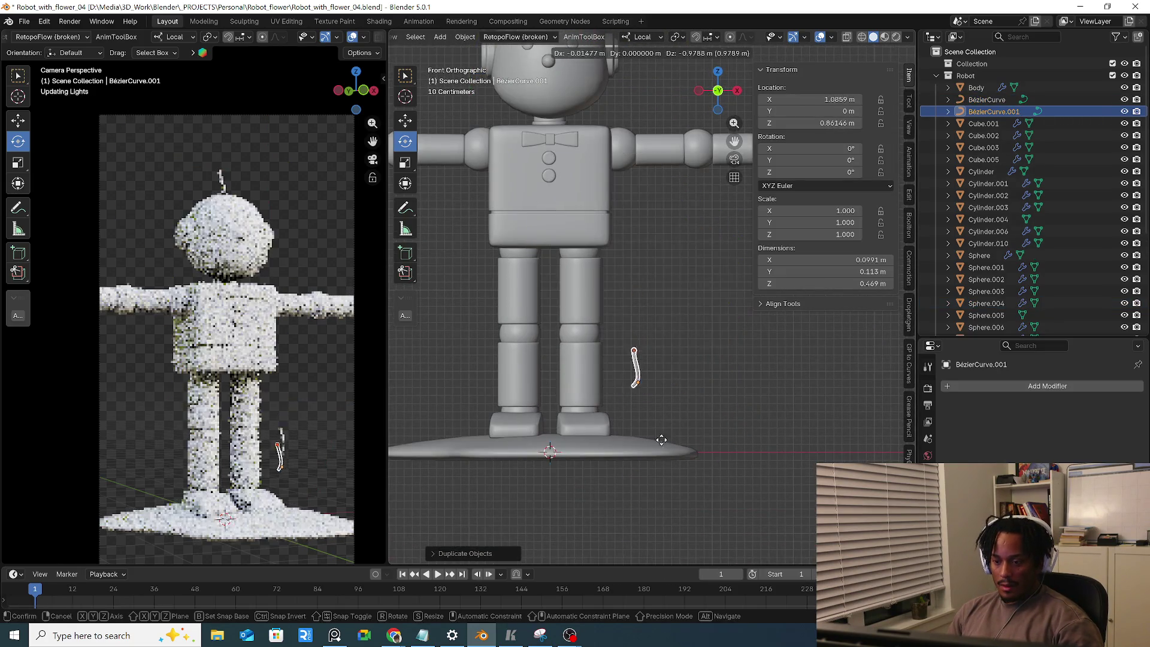
pyautogui.click(648, 444)
# Scale the copy to 1.398 and stand it on the base in Right view
pyautogui.press('s')
pyautogui.click(761, 463)
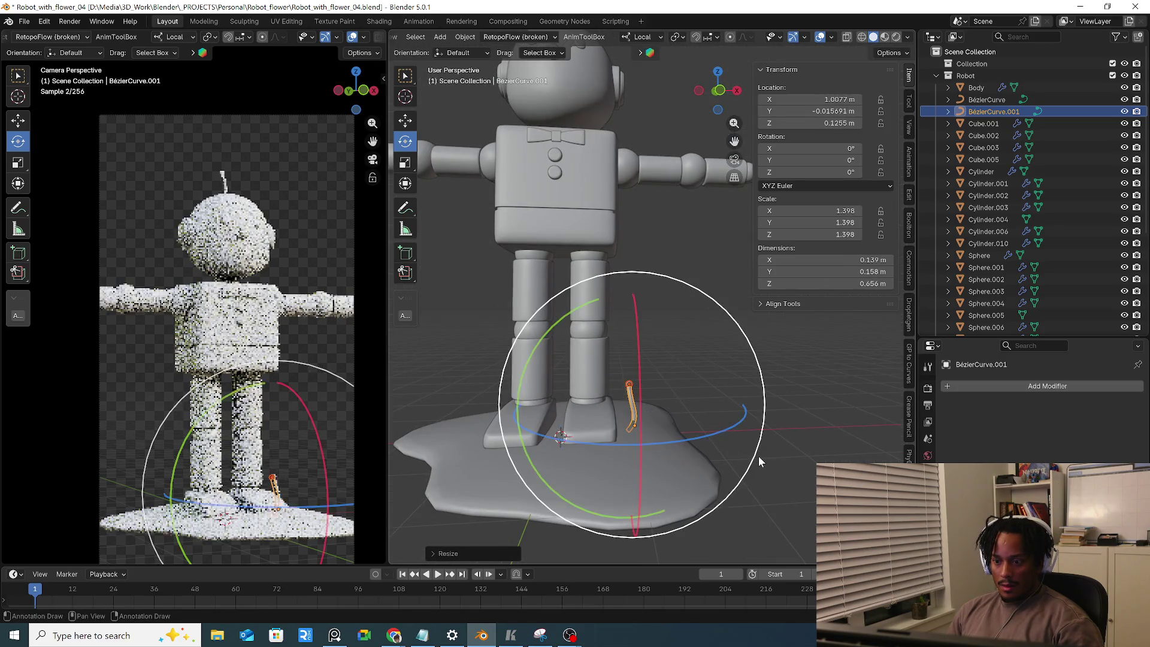
pyautogui.press('KP_3')
pyautogui.press('g')
pyautogui.click(629, 446)
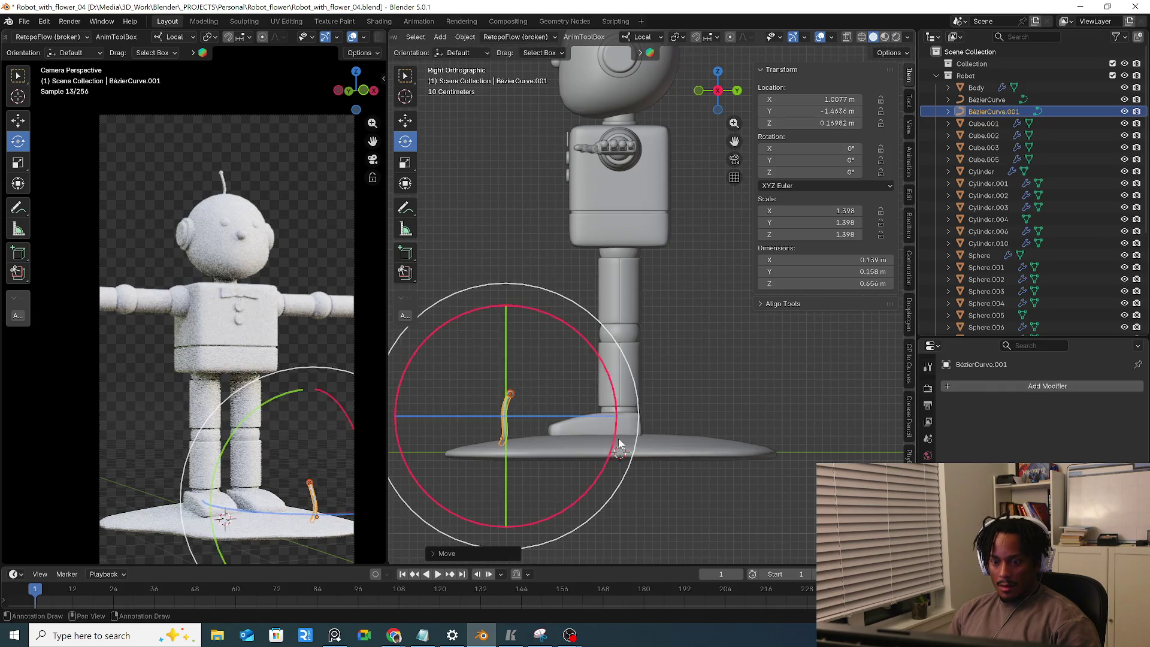
pyautogui.scroll(2, 623, 413)
pyautogui.scroll(3, 622, 414)
pyautogui.click(654, 376)
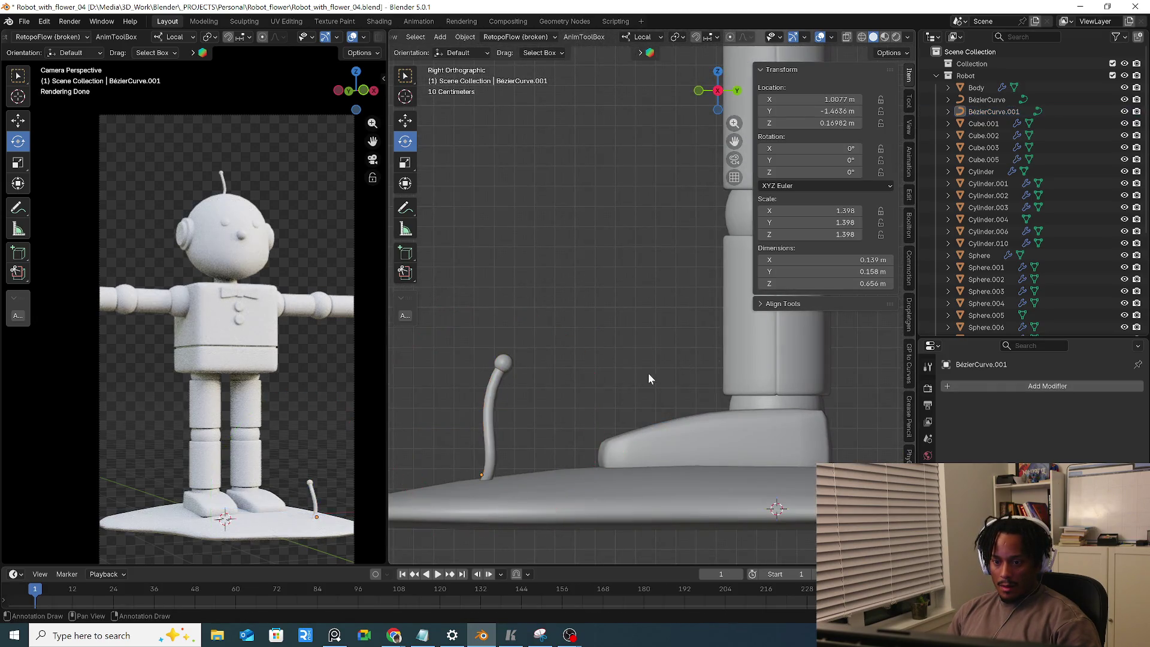
# Select the bud sphere and stem curve, and inspect the stem in Edit Mode
pyautogui.scroll(3, 511, 392)
pyautogui.click(494, 361)
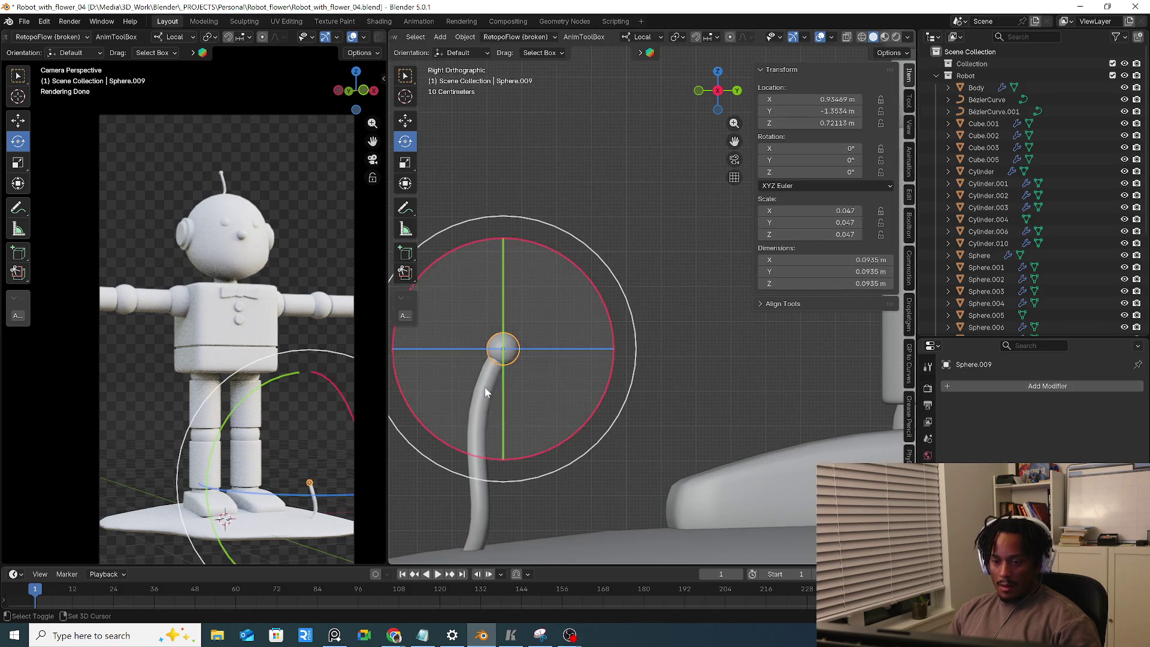
pyautogui.click(484, 386)
pyautogui.press('Tab')
pyautogui.moveTo(503, 390)
pyautogui.mouseDown(button='middle')
pyautogui.moveTo(546, 402)
pyautogui.moveTo(515, 397)
pyautogui.mouseUp(button='middle')
pyautogui.press('Tab')
# Hook the bud sphere's vertices to the stem curve and return to Object Mode
pyautogui.keyDown('shift'); pyautogui.click(528, 354); pyautogui.keyUp('shift')
pyautogui.press('Tab')
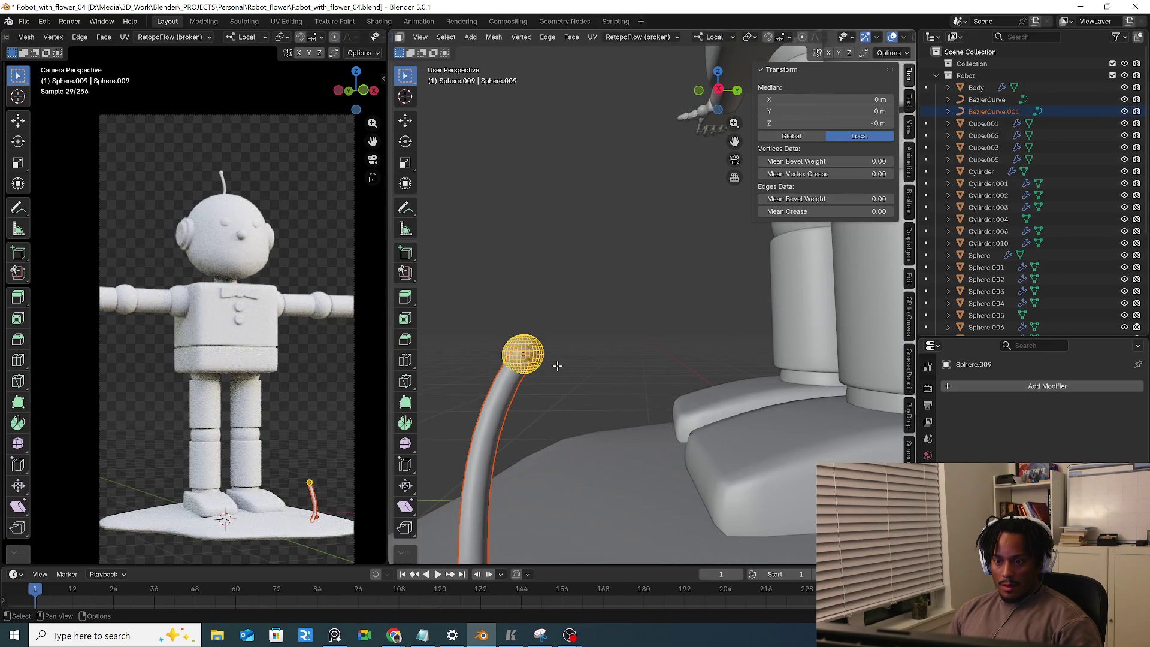
pyautogui.moveTo(493, 374); pyautogui.dragTo(500, 371)
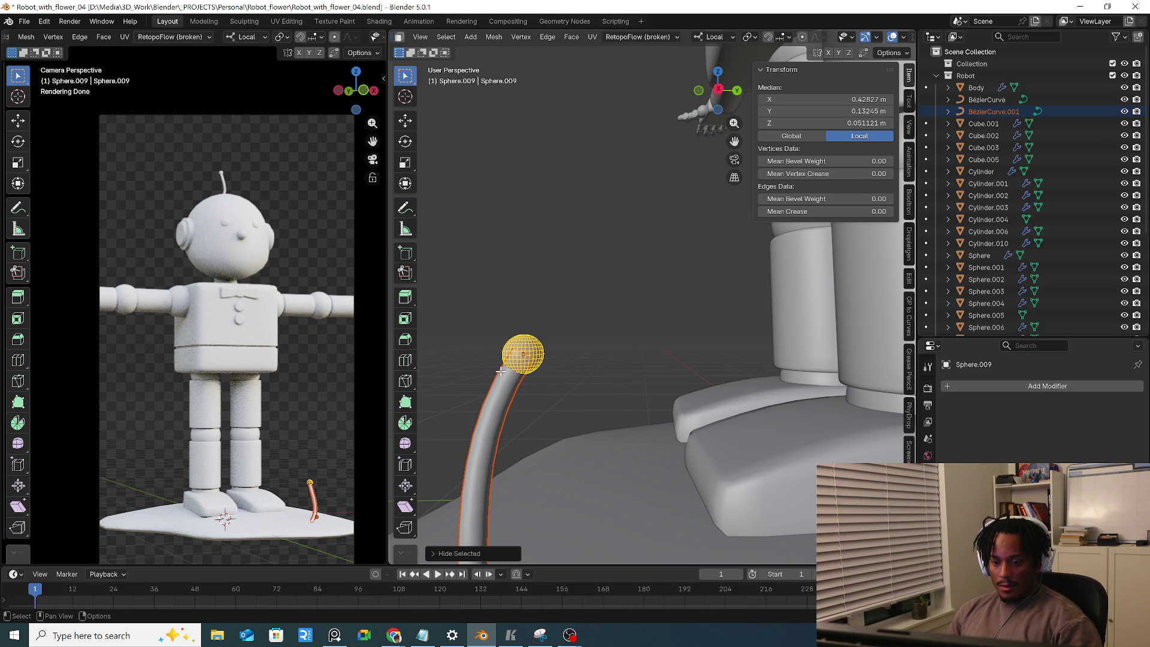
pyautogui.keyDown('shift'); pyautogui.moveTo(564, 366); pyautogui.dragTo(631, 363, button='middle'); pyautogui.keyUp('shift')
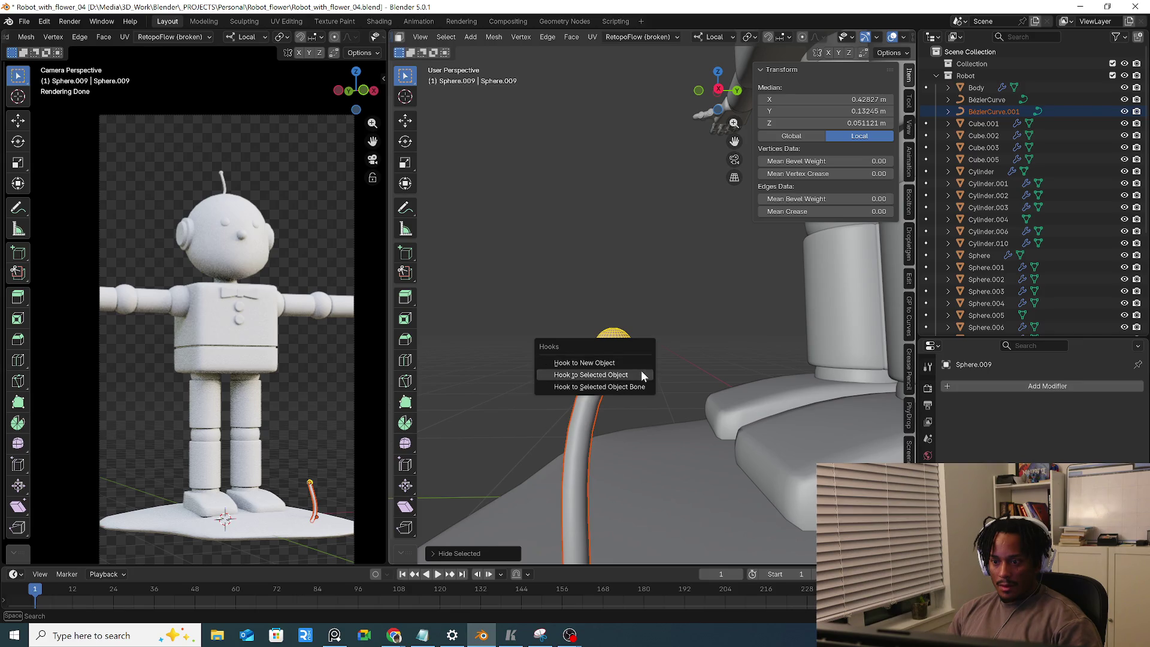
pyautogui.click(640, 374)
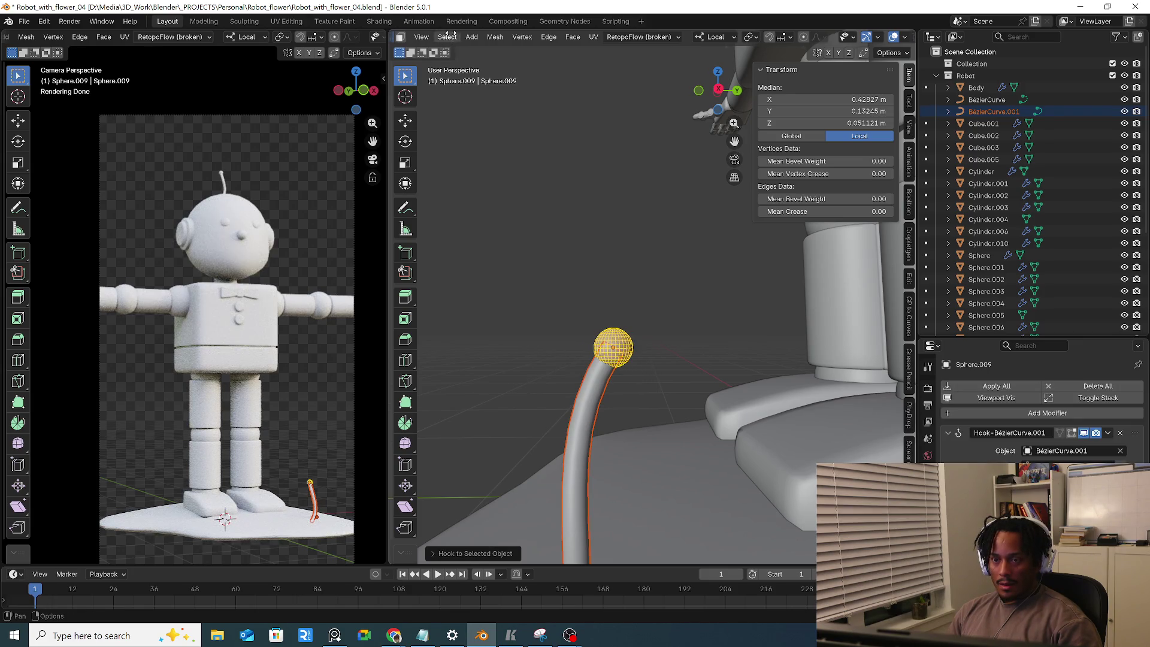
pyautogui.click(454, 51)
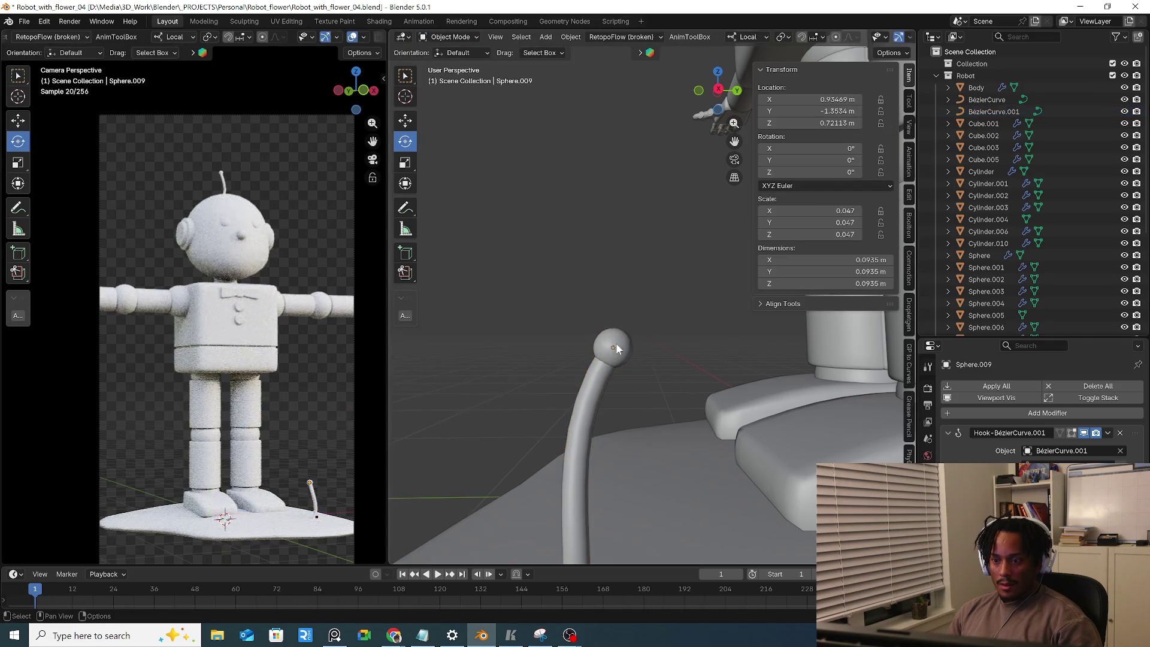
# Test-move the sphere and cancel, then hide and reshow it
pyautogui.press('g')
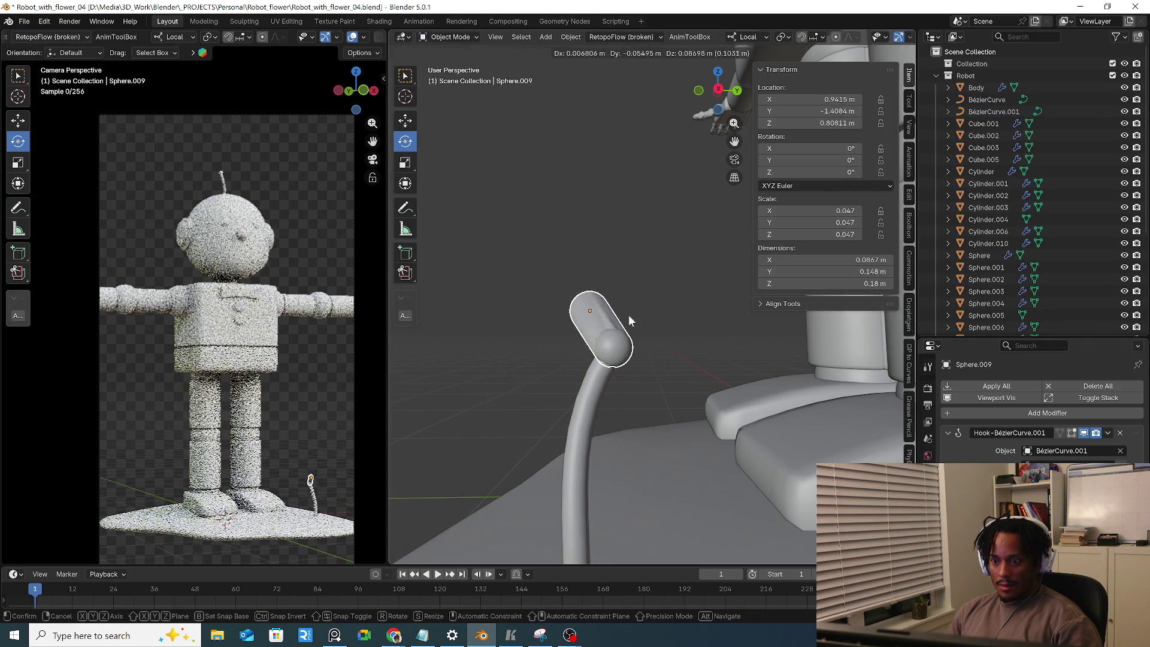
pyautogui.press('Escape')
pyautogui.press('g')
pyautogui.press('Escape')
pyautogui.scroll(-5, 1028, 273)
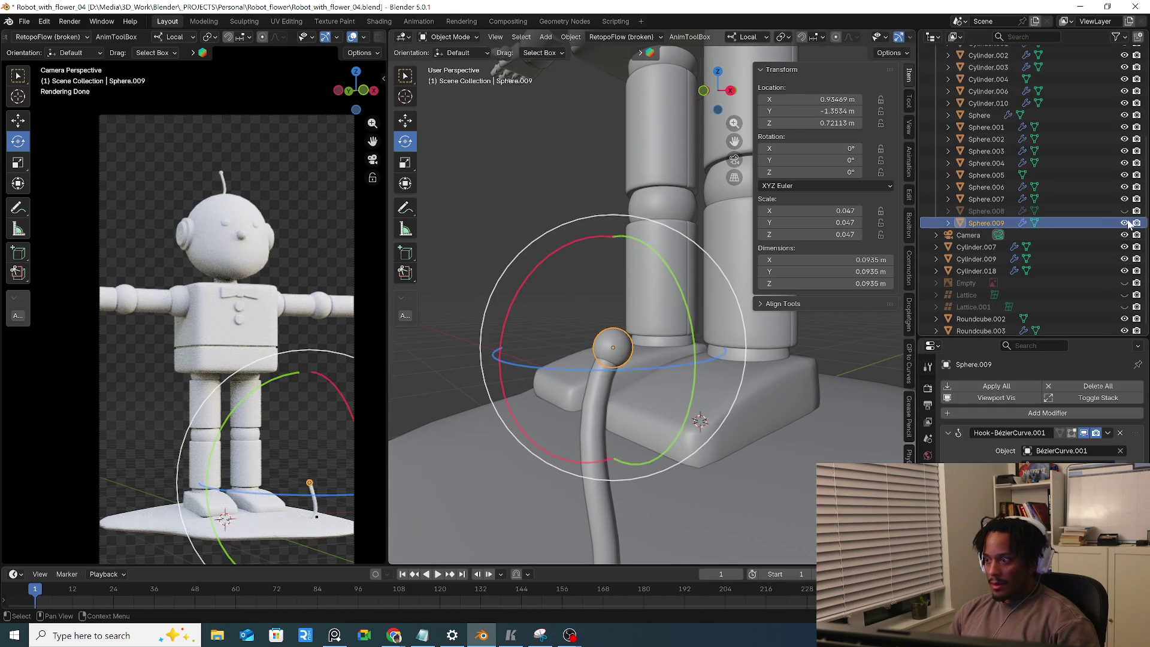
pyautogui.click(1128, 224)
pyautogui.click(1128, 223)
# Select all the bud sphere's vertices in Edit Mode and return to Object Mode
pyautogui.press('Tab')
pyautogui.moveTo(599, 299); pyautogui.dragTo(569, 352, button='middle')
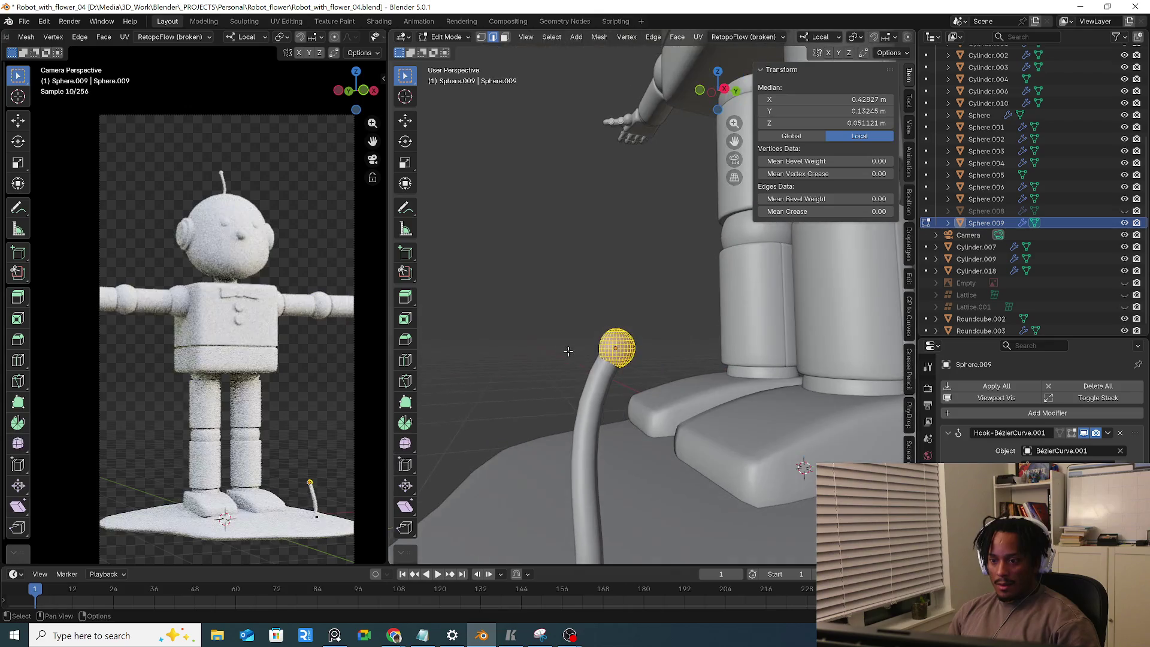
pyautogui.moveTo(679, 368); pyautogui.dragTo(674, 365)
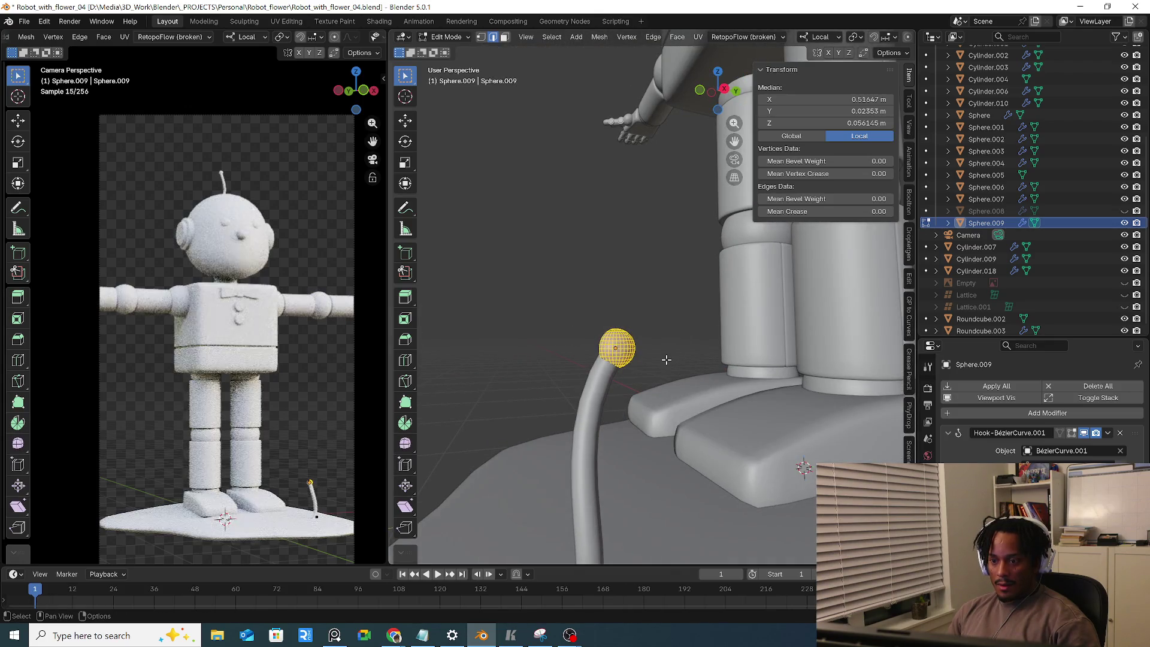
pyautogui.press('Tab')
# Check the stem's top control point, then delete the sphere's Hook-BézierCurve.001 modifier
pyautogui.click(605, 387)
pyautogui.press('Tab')
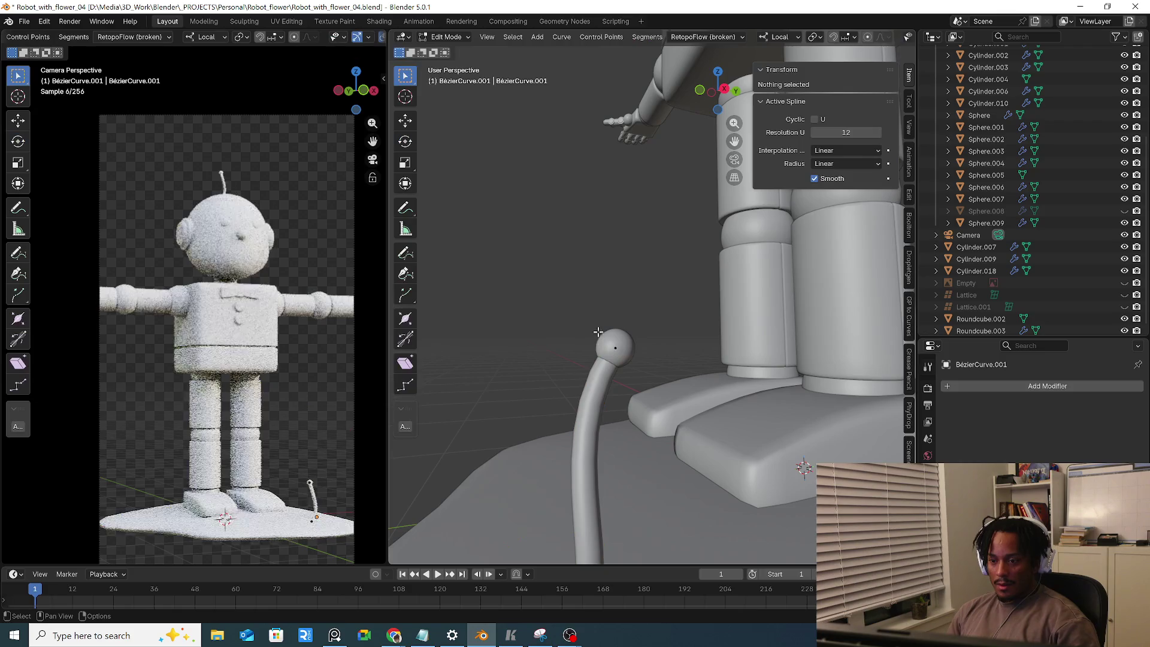
pyautogui.click(617, 350)
pyautogui.press('Tab')
pyautogui.click(617, 366)
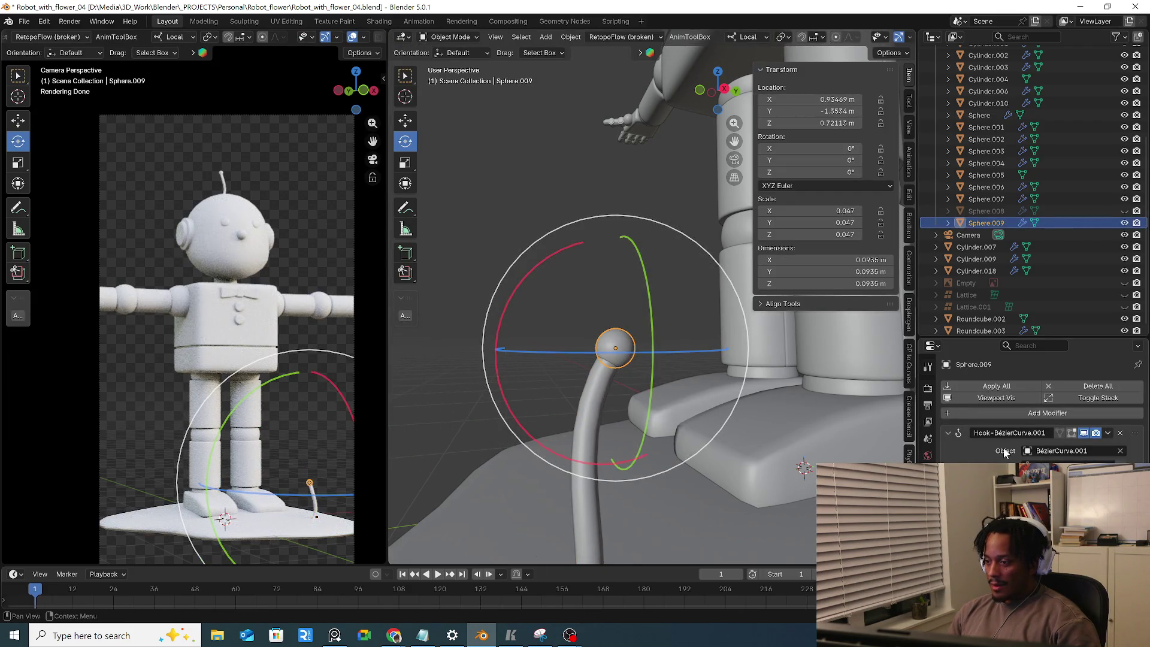
pyautogui.click(1121, 433)
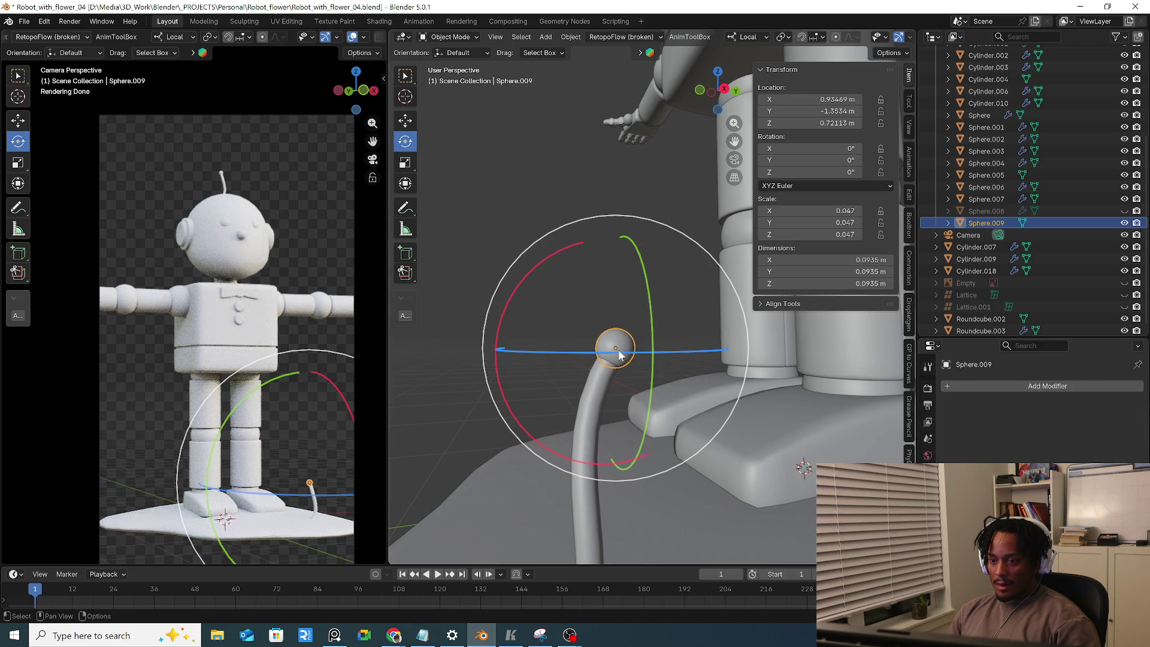
pyautogui.click(584, 501)
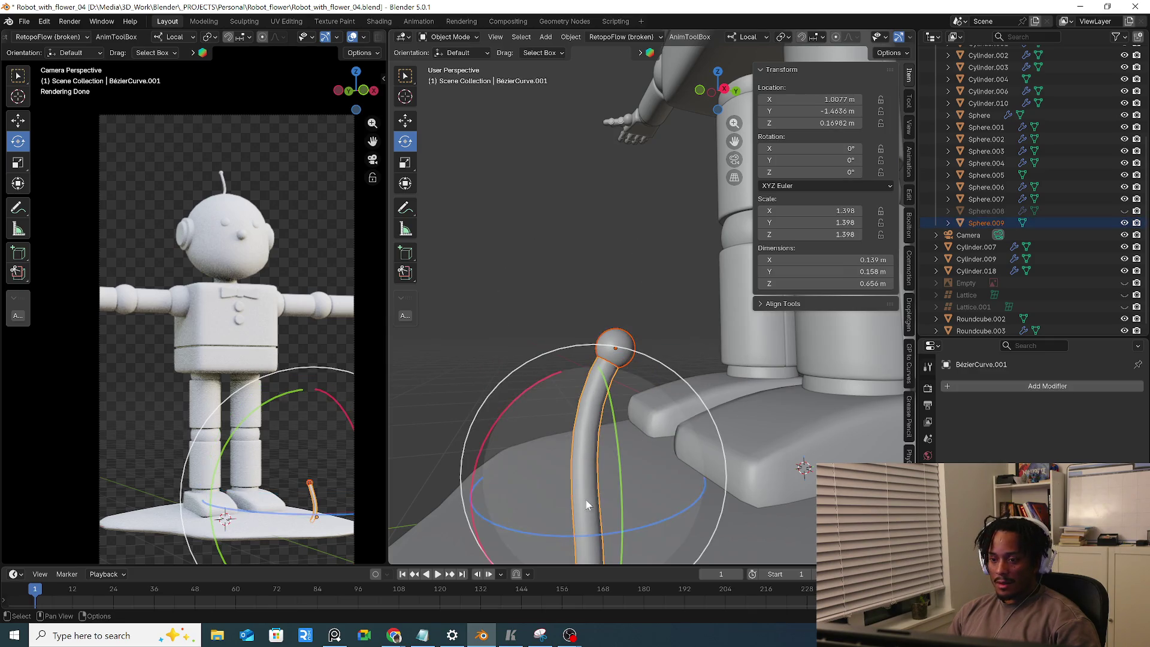
pyautogui.press('Tab')
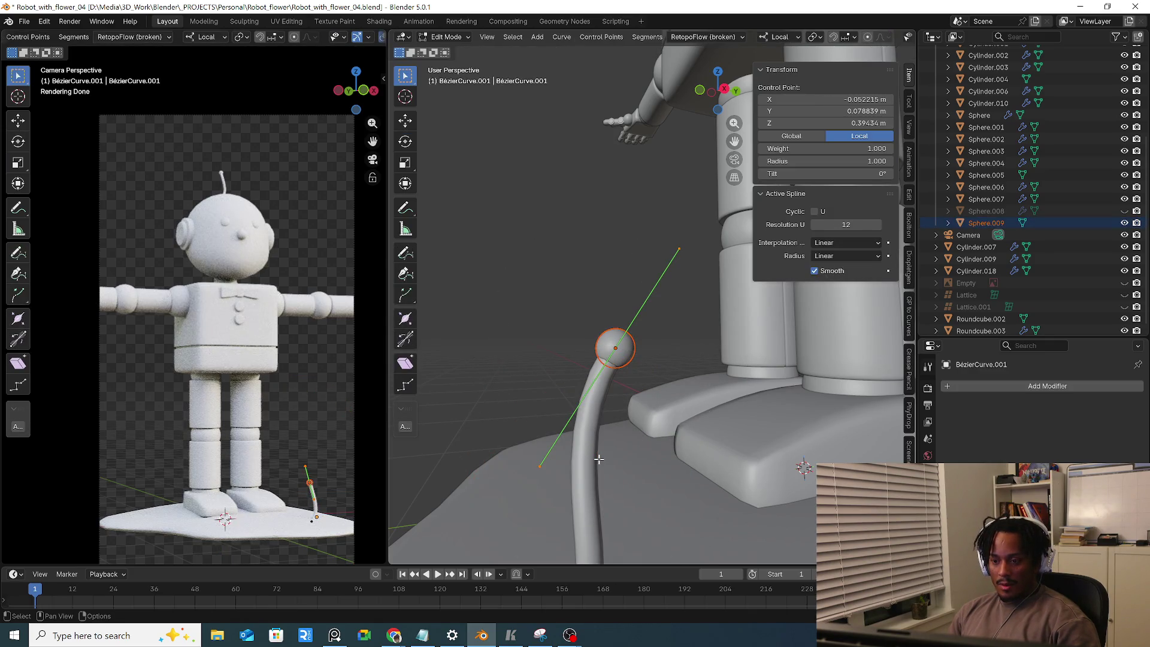
pyautogui.click(598, 458)
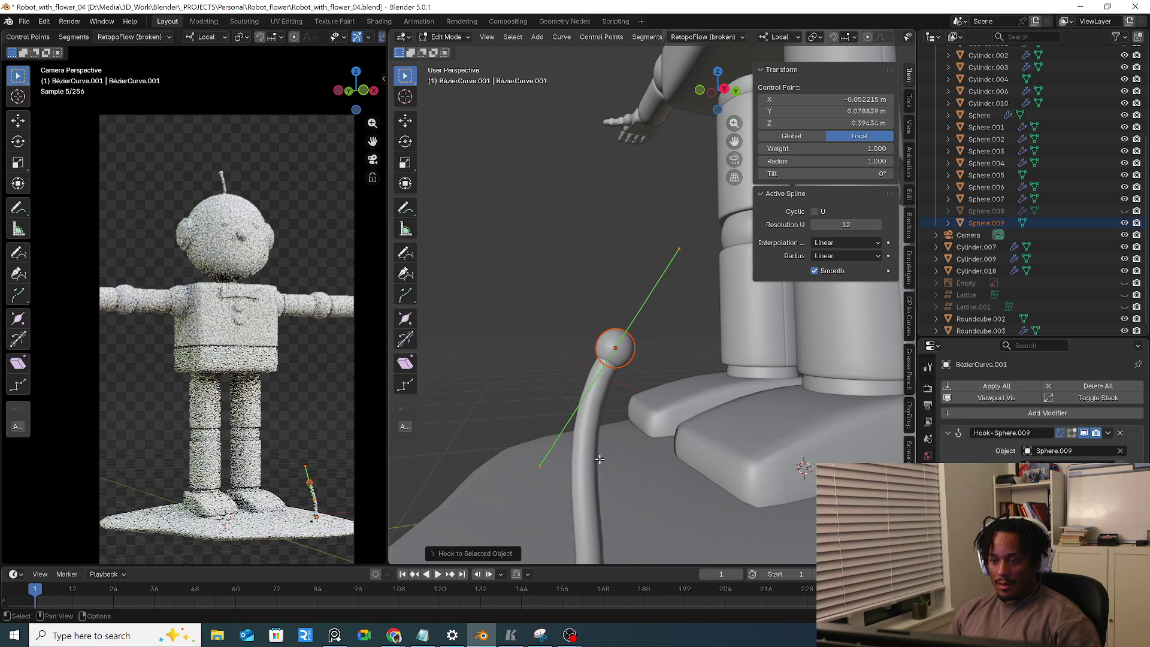
pyautogui.press('Tab')
pyautogui.click(629, 347)
pyautogui.moveTo(629, 347)
pyautogui.mouseDown(button='middle')
pyautogui.moveTo(585, 432)
pyautogui.moveTo(546, 380)
pyautogui.moveTo(599, 443)
pyautogui.mouseUp(button='middle')
pyautogui.press('r')
pyautogui.click(722, 379)
pyautogui.moveTo(721, 379)
pyautogui.mouseDown(button='middle')
pyautogui.moveTo(761, 411)
pyautogui.moveTo(703, 411)
pyautogui.moveTo(741, 447)
pyautogui.moveTo(708, 425)
pyautogui.mouseUp(button='middle')
pyautogui.press('r')
pyautogui.click(744, 436)
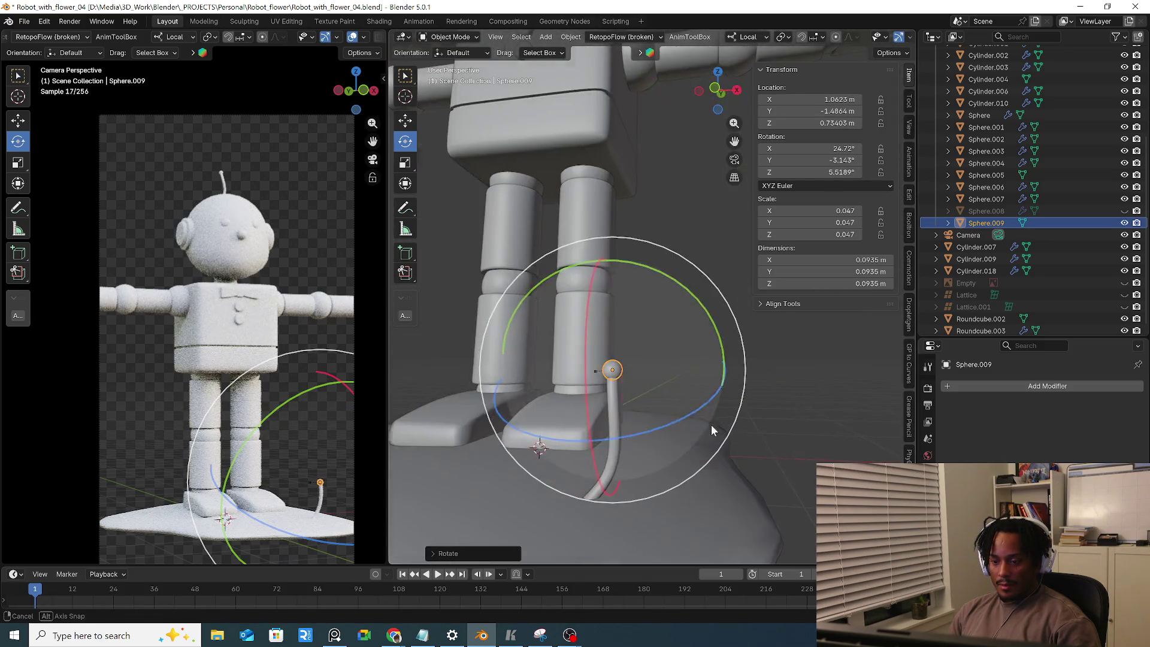
pyautogui.press('g')
pyautogui.click(683, 423)
pyautogui.press('r')
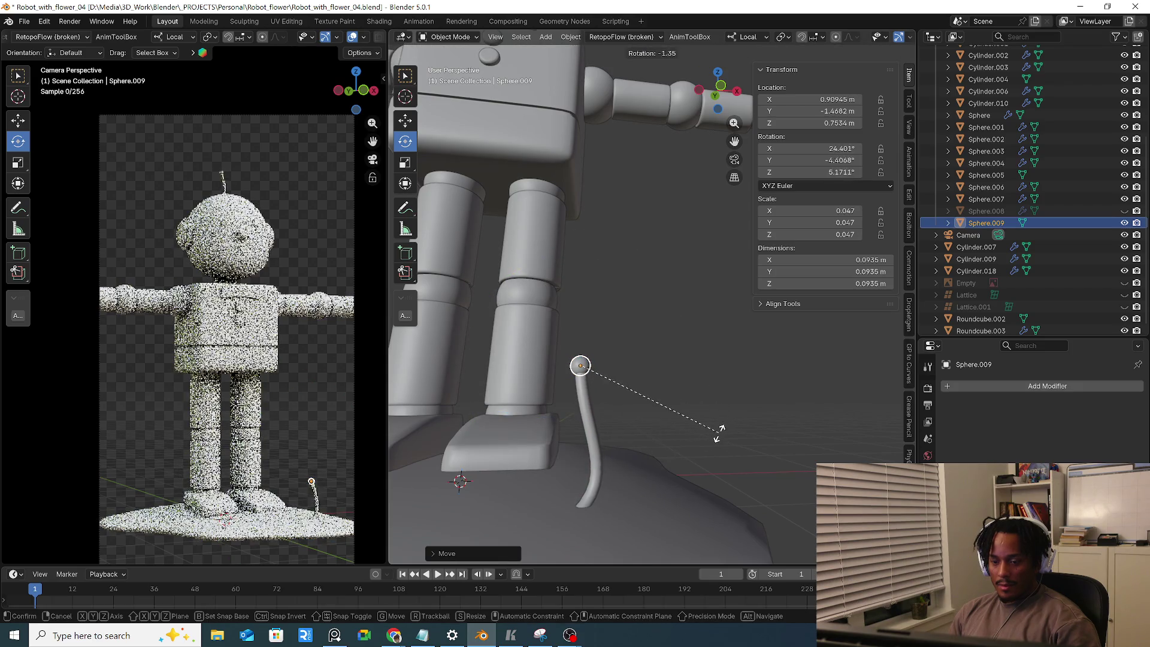
pyautogui.click(720, 426)
pyautogui.moveTo(706, 437)
pyautogui.mouseDown(button='middle')
pyautogui.moveTo(762, 461)
pyautogui.moveTo(628, 465)
pyautogui.moveTo(703, 451)
pyautogui.moveTo(739, 418)
pyautogui.mouseUp(button='middle')
pyautogui.press('s')
pyautogui.press('x')
pyautogui.press('Escape')
pyautogui.press('s')
pyautogui.press('Escape')
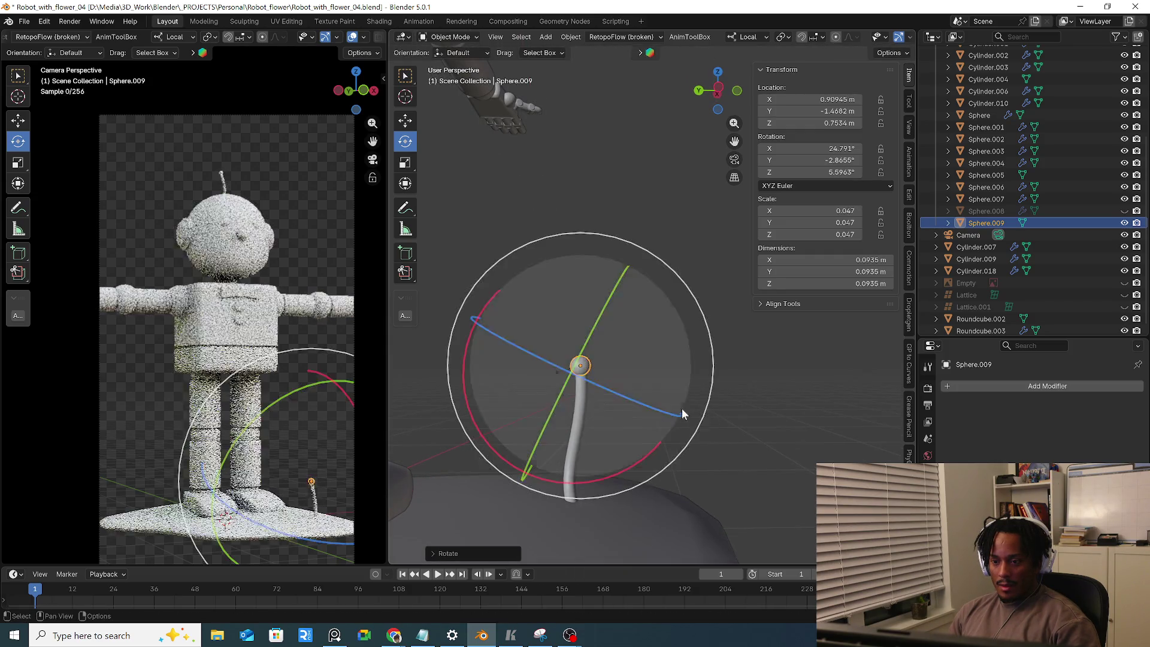
pyautogui.press('s')
pyautogui.press('y')
pyautogui.press('Escape')
pyautogui.moveTo(687, 392); pyautogui.dragTo(692, 425, button='middle')
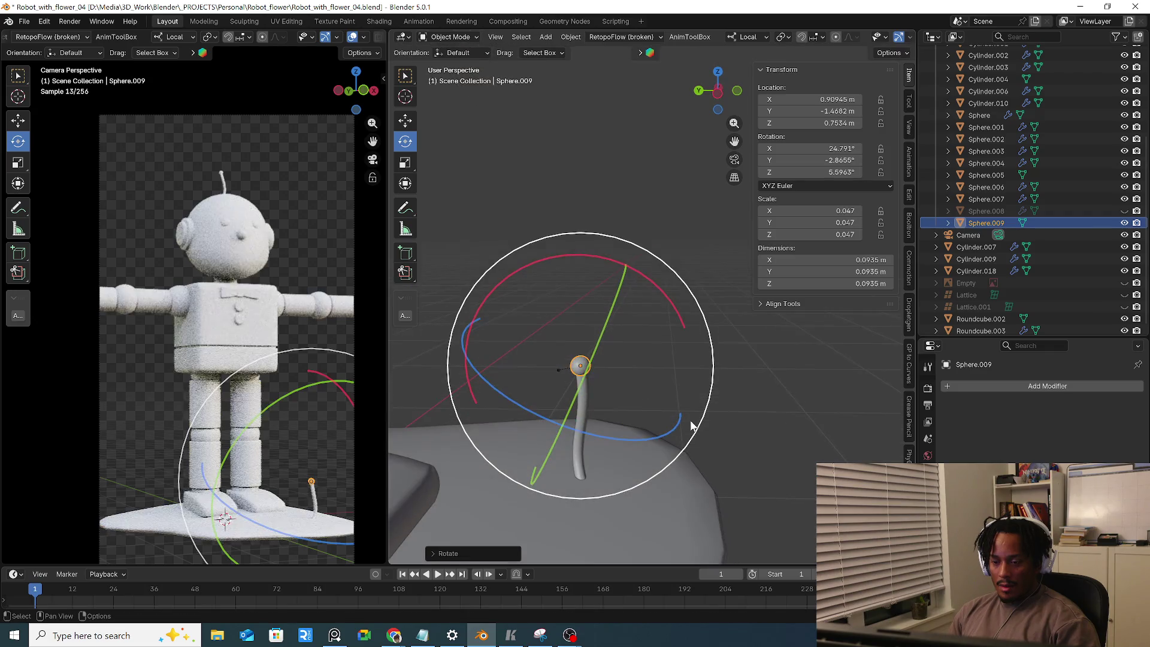
pyautogui.press('s')
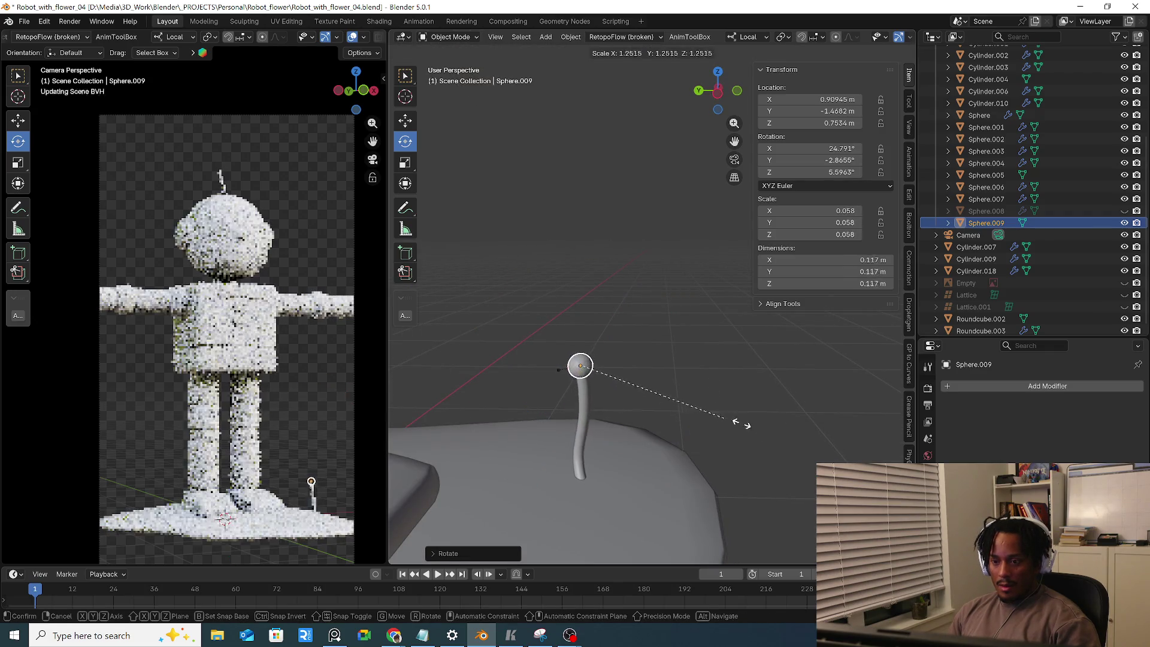
pyautogui.press('Escape')
pyautogui.press('KP_0')
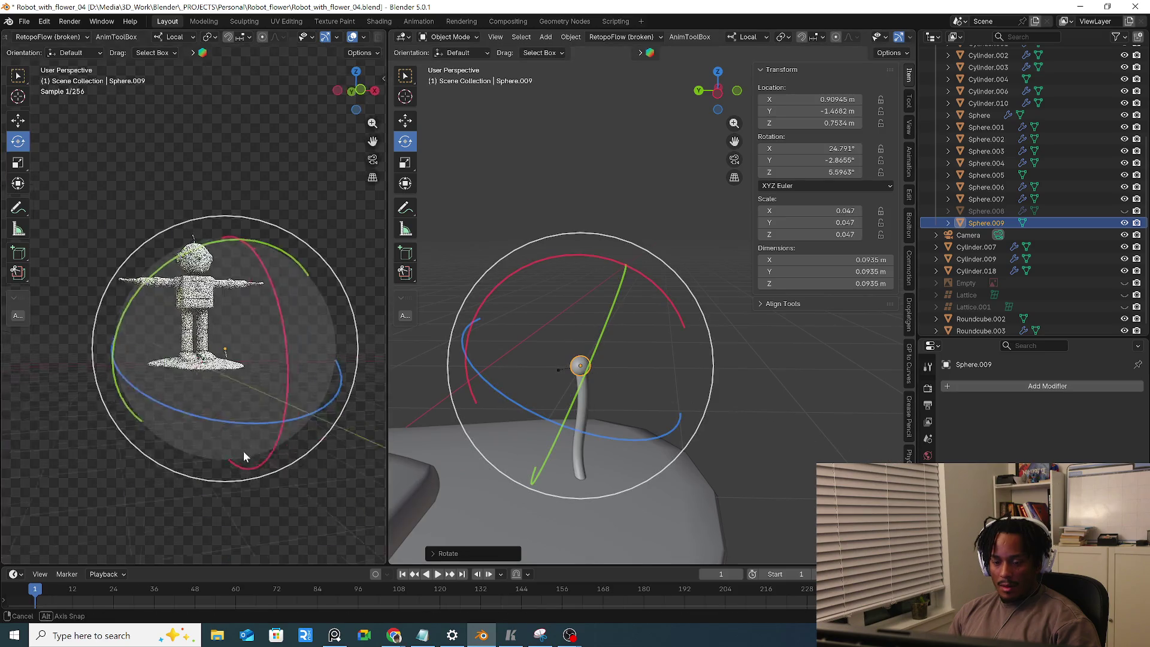
pyautogui.press('KP_0')
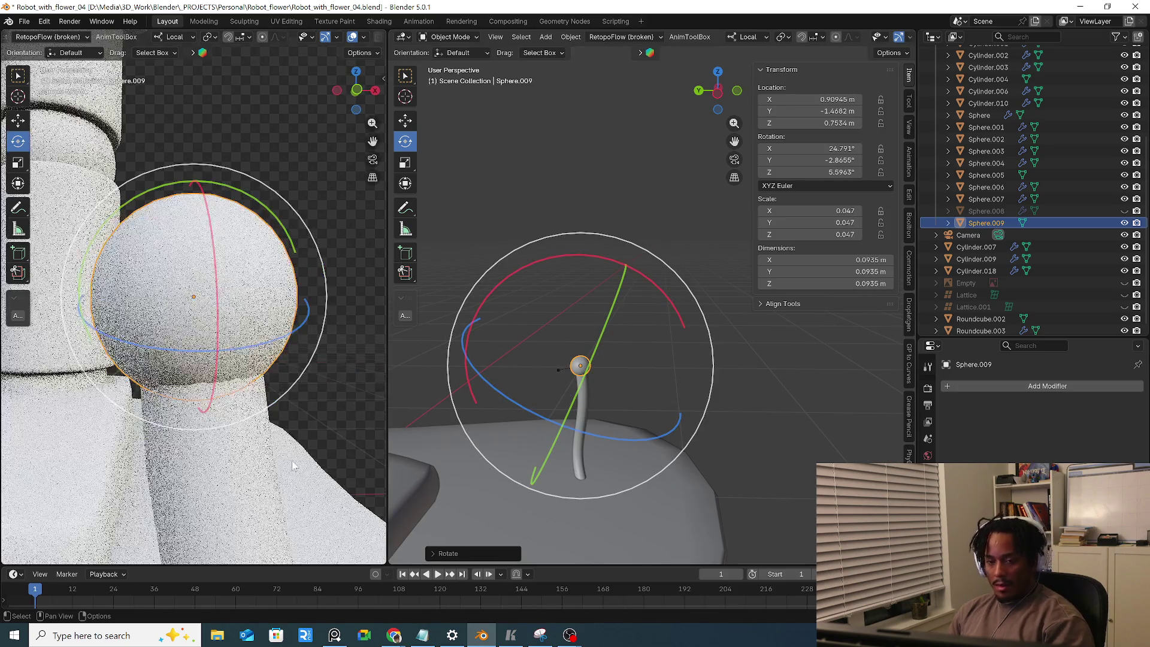
pyautogui.click(714, 438)
pyautogui.moveTo(662, 472)
pyautogui.mouseDown(button='middle')
pyautogui.moveTo(640, 421)
pyautogui.moveTo(667, 474)
pyautogui.moveTo(552, 415)
pyautogui.moveTo(561, 402)
pyautogui.moveTo(752, 466)
pyautogui.moveTo(742, 443)
pyautogui.mouseUp(button='middle')
pyautogui.click(734, 440)
pyautogui.click(733, 453)
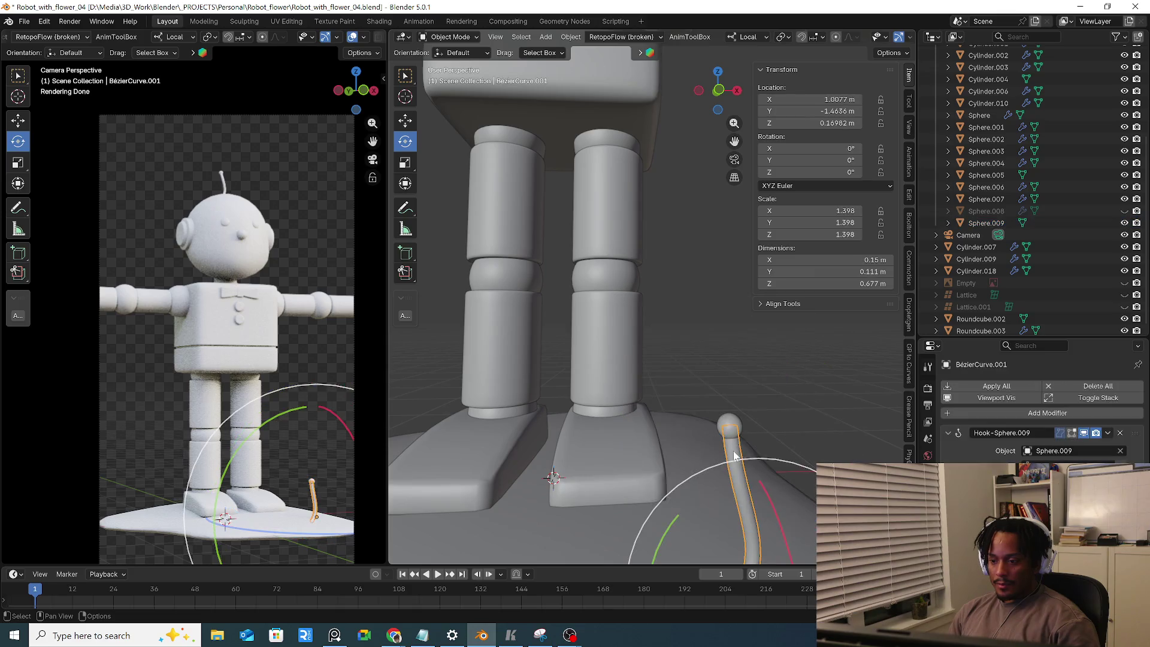
pyautogui.moveTo(892, 446)
pyautogui.mouseDown(button='middle')
pyautogui.moveTo(785, 444)
pyautogui.moveTo(739, 401)
pyautogui.mouseUp(button='middle')
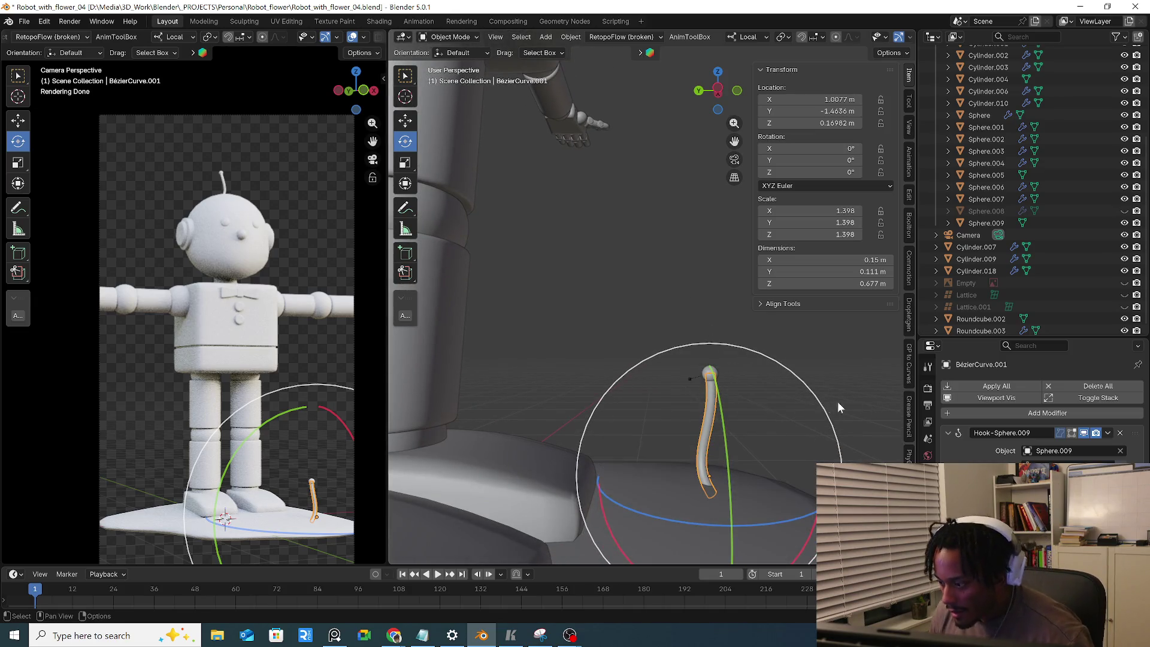
pyautogui.click(1120, 433)
pyautogui.moveTo(758, 355)
pyautogui.mouseDown(button='middle')
pyautogui.moveTo(460, 369)
pyautogui.moveTo(825, 385)
pyautogui.mouseUp(button='middle')
pyautogui.hotkey('ctrl', 'z')
pyautogui.hotkey('ctrl', 'z')
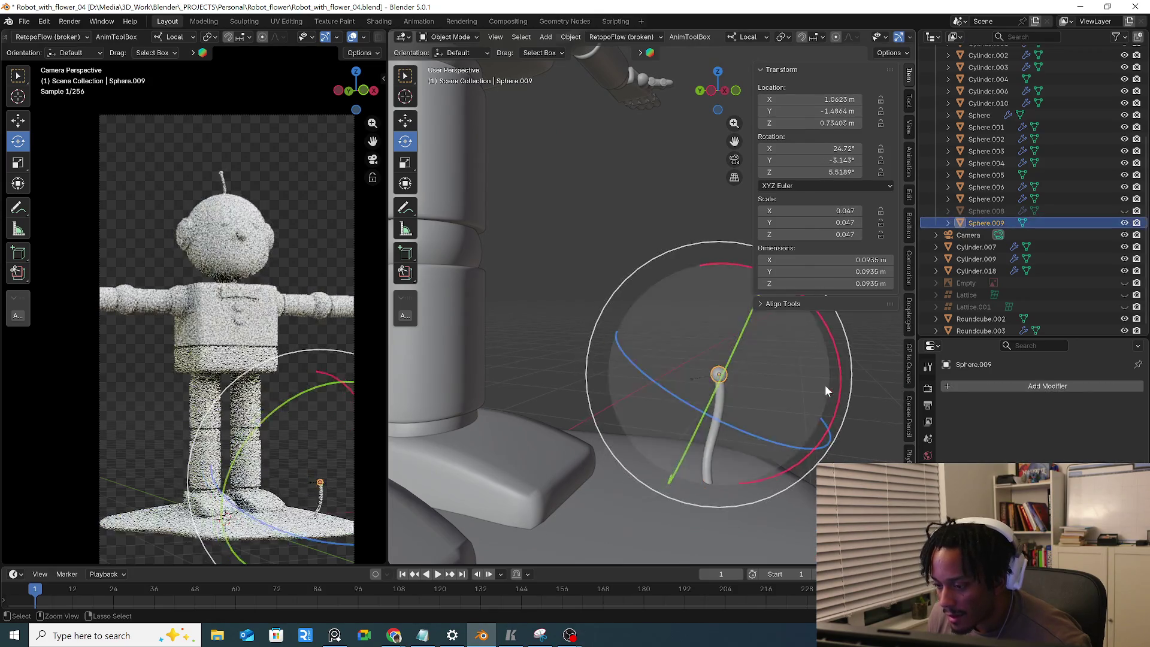
pyautogui.hotkey('ctrl', 'z')
pyautogui.hotkey('ctrl', 'z')
pyautogui.hotkey('ctrl', 'z')
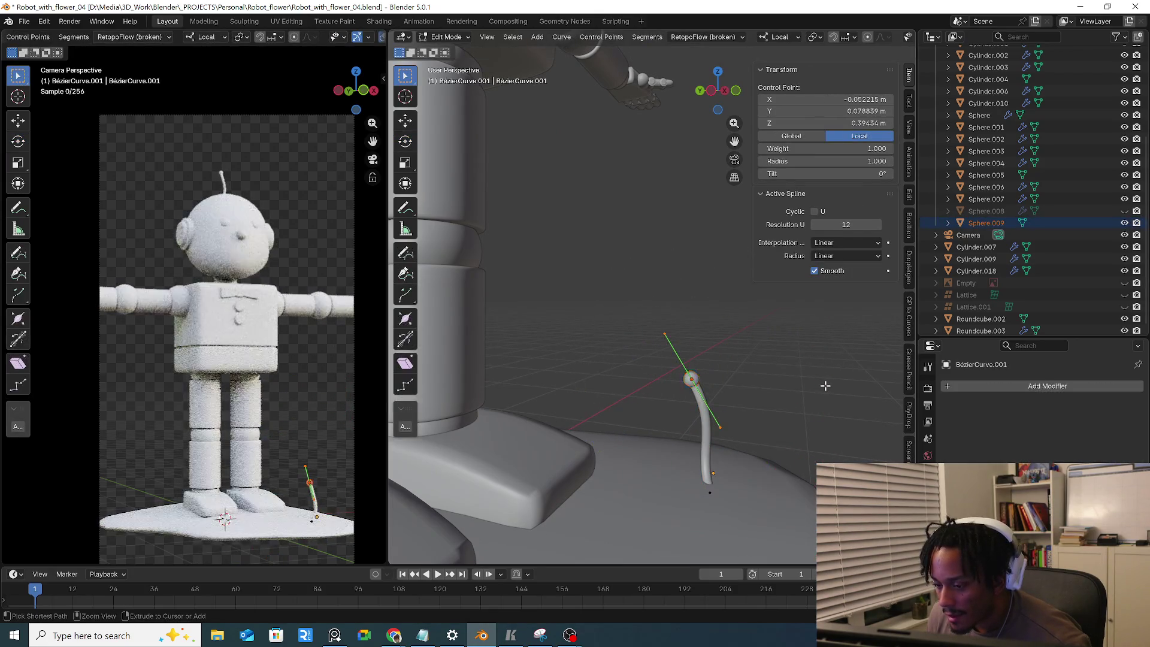
pyautogui.moveTo(821, 385)
pyautogui.mouseDown(button='middle')
pyautogui.moveTo(778, 381)
pyautogui.moveTo(629, 323)
pyautogui.moveTo(717, 379)
pyautogui.mouseUp(button='middle')
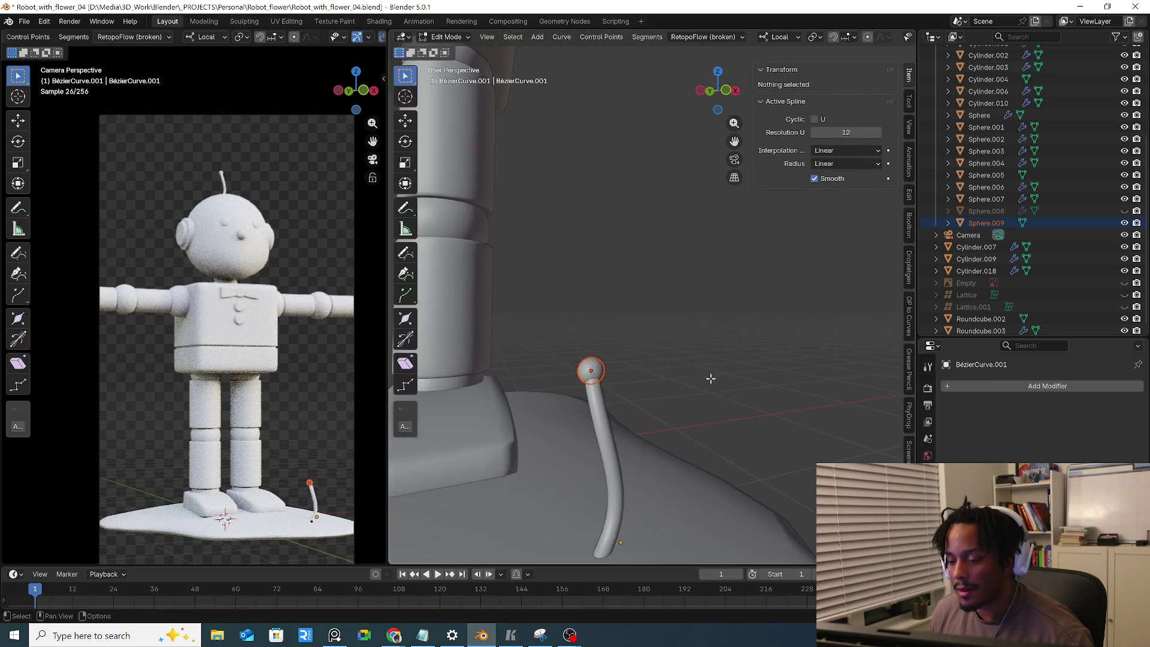
pyautogui.hotkey('ctrl', 'shift', 'z')
pyautogui.press('KP_Divide')
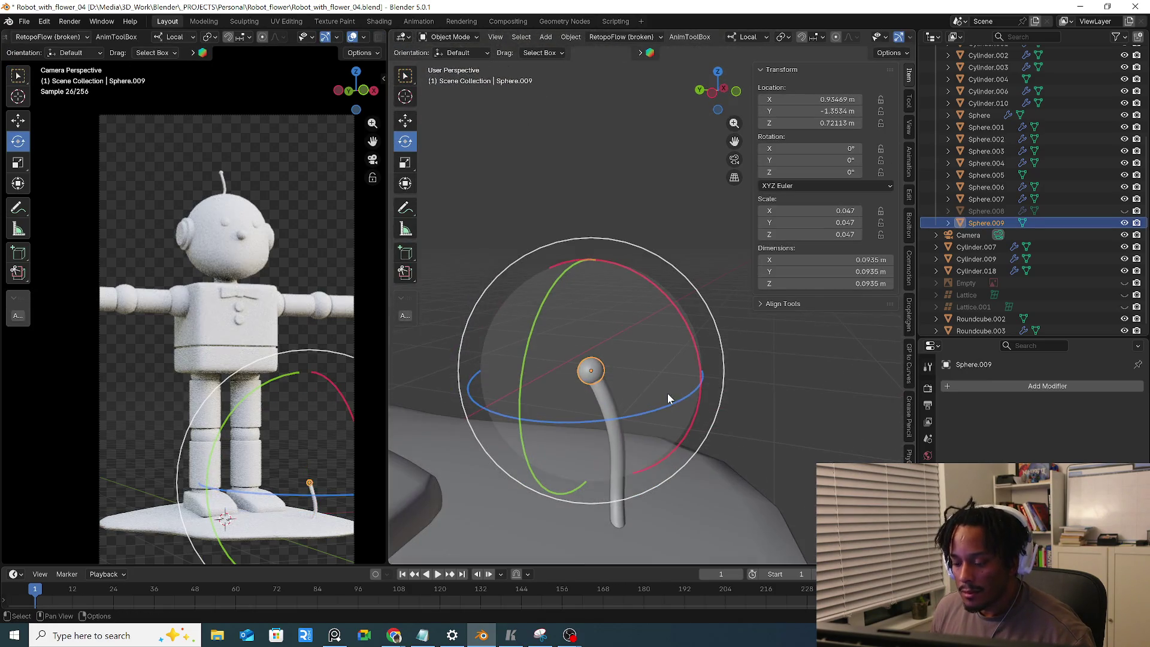
# Step back and forth through undo and redo, leaving the editing mode unchanged
pyautogui.hotkey('ctrl', 'shift', 'z')
pyautogui.hotkey('ctrl', 'shift', 'z')
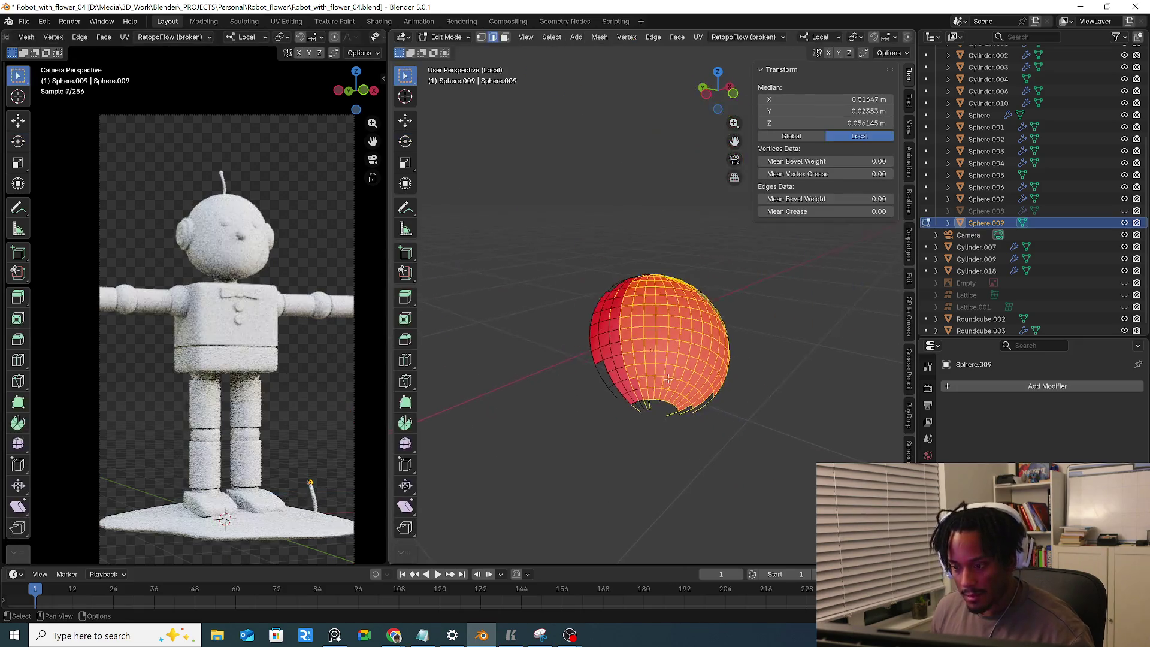
pyautogui.hotkey('ctrl', 'z')
pyautogui.hotkey('ctrl', 'shift', 'z')
pyautogui.scroll(-3, 602, 374)
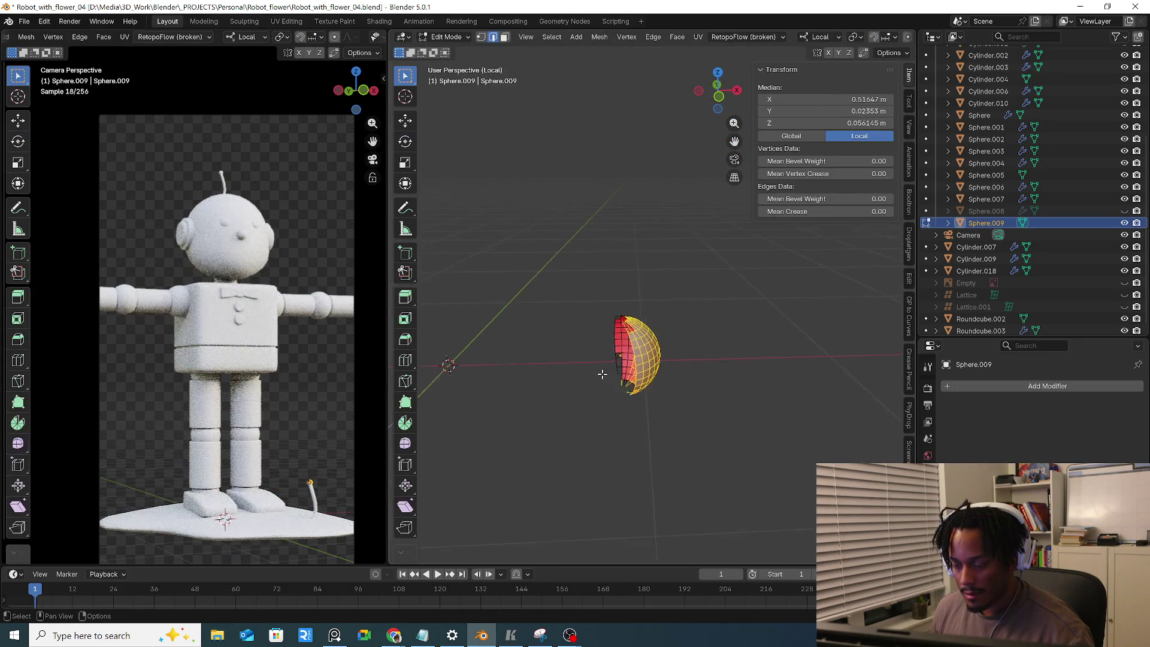
pyautogui.hotkey('ctrl', 'z')
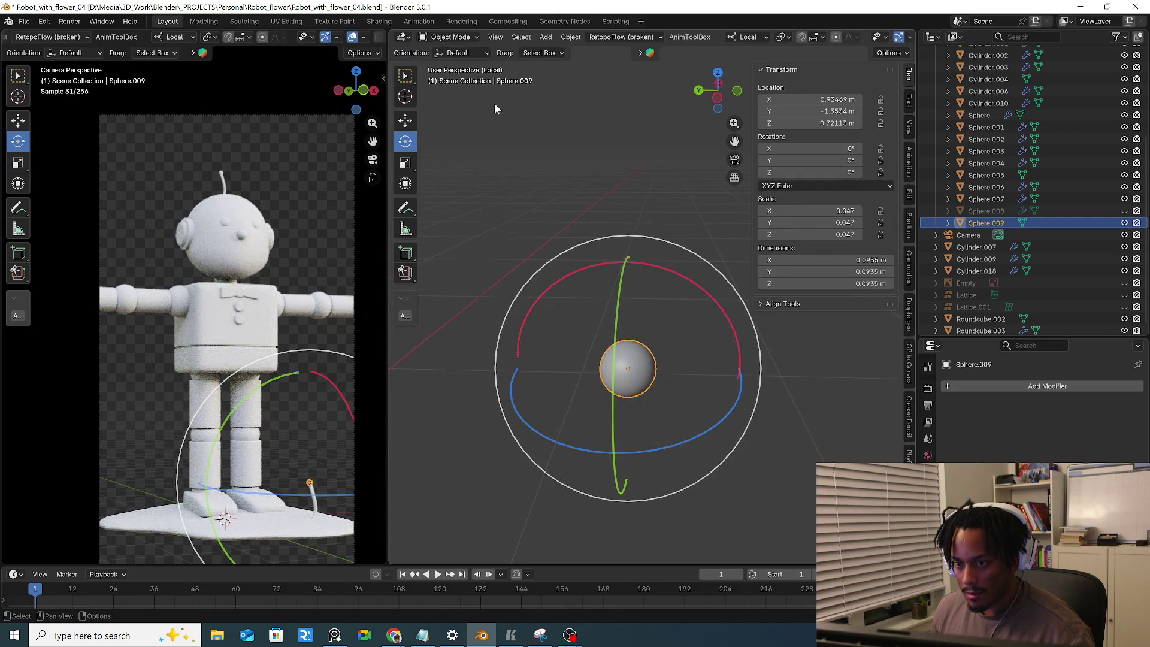
pyautogui.click(453, 36)
pyautogui.click(536, 142)
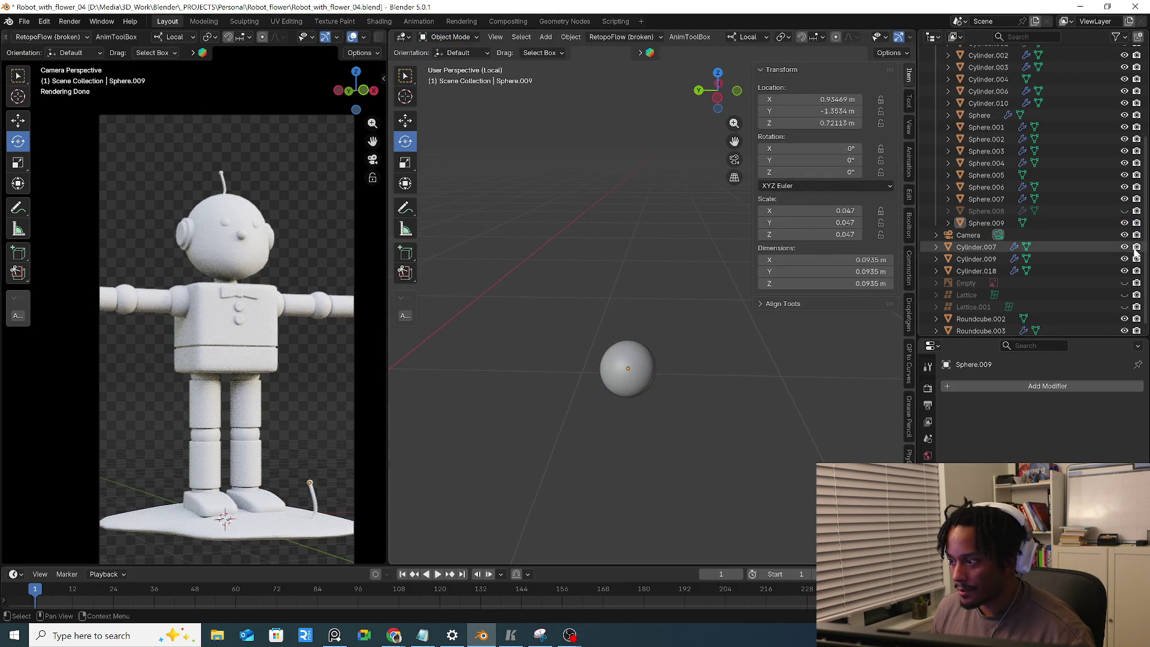
# Select the sphere bud, enter Edit Mode, and clear its mesh selection
pyautogui.click(636, 376)
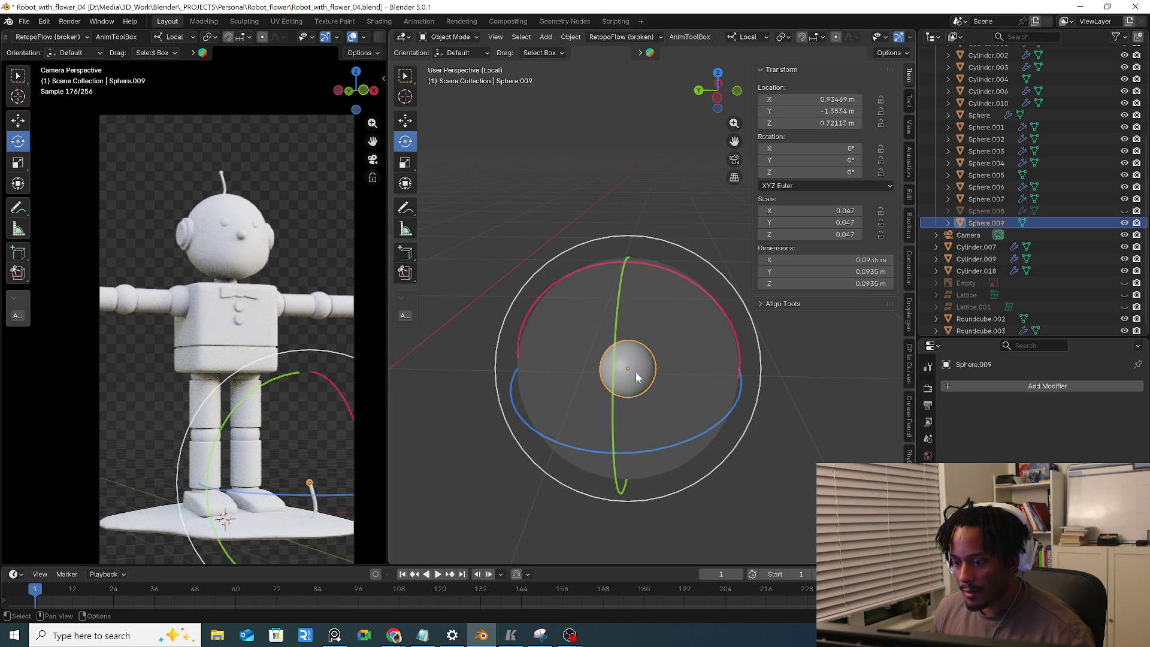
pyautogui.press('Tab')
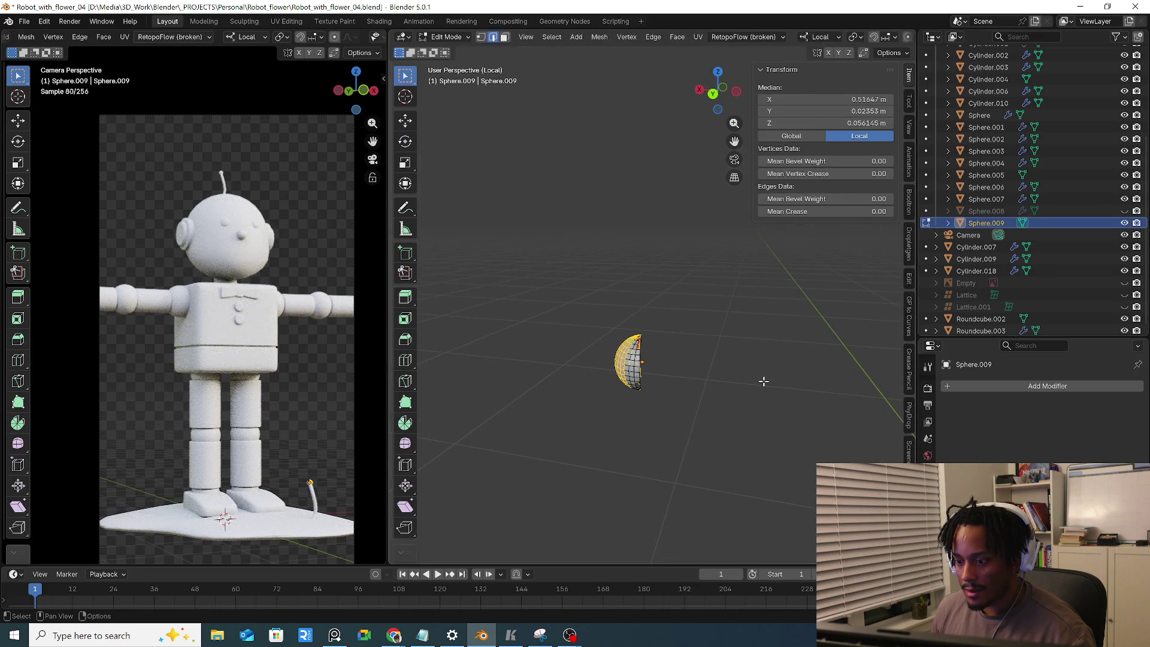
pyautogui.press('a')
pyautogui.hotkey('alt', 'a')
# In face select mode, select one vertical face loop on the bud
pyautogui.moveTo(752, 385); pyautogui.dragTo(659, 373, button='middle')
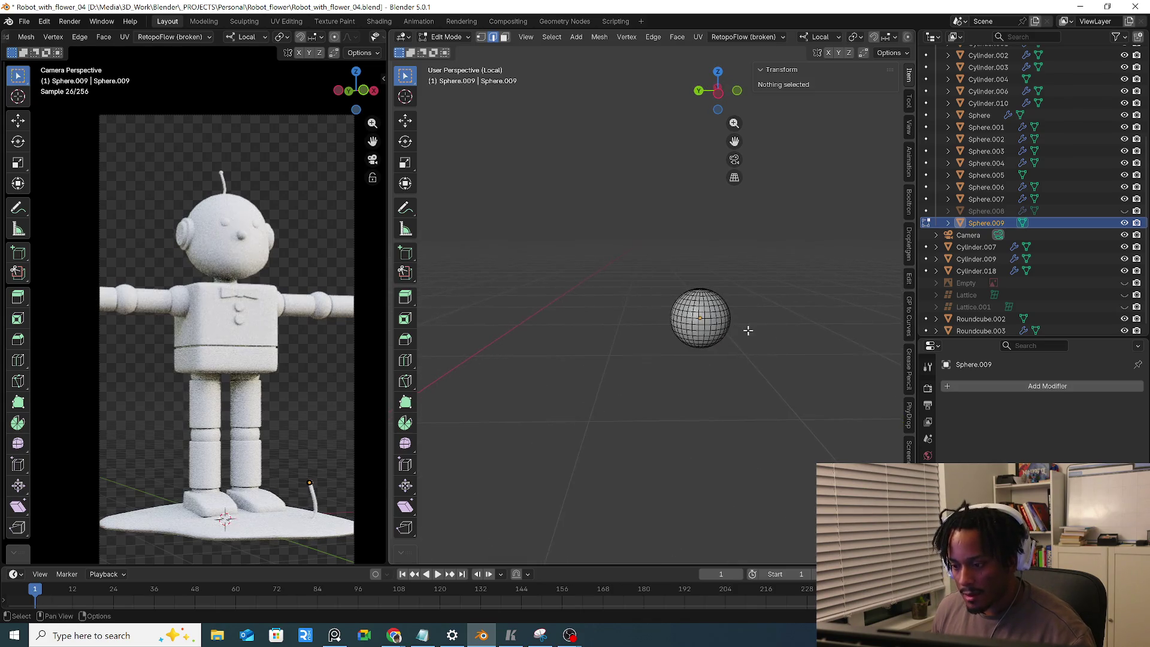
pyautogui.moveTo(716, 397)
pyautogui.mouseDown(button='middle')
pyautogui.moveTo(726, 389)
pyautogui.moveTo(685, 385)
pyautogui.moveTo(836, 387)
pyautogui.mouseUp(button='middle')
pyautogui.click(716, 407)
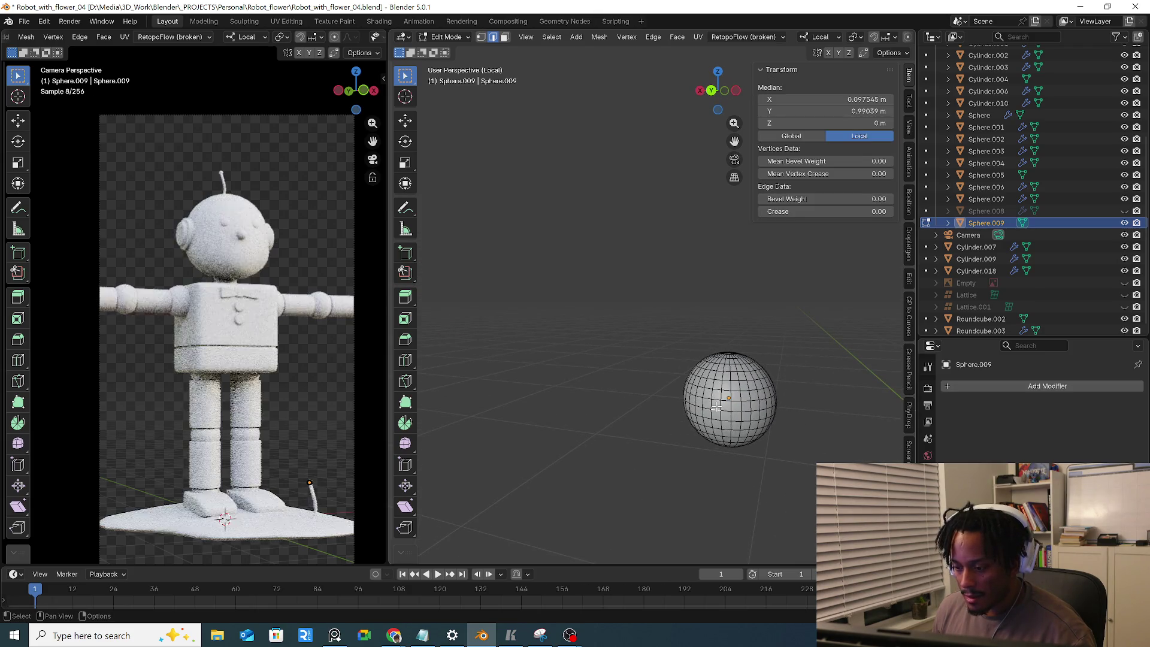
pyautogui.press('3')
pyautogui.keyDown('alt'); pyautogui.click(716, 406); pyautogui.keyUp('alt')
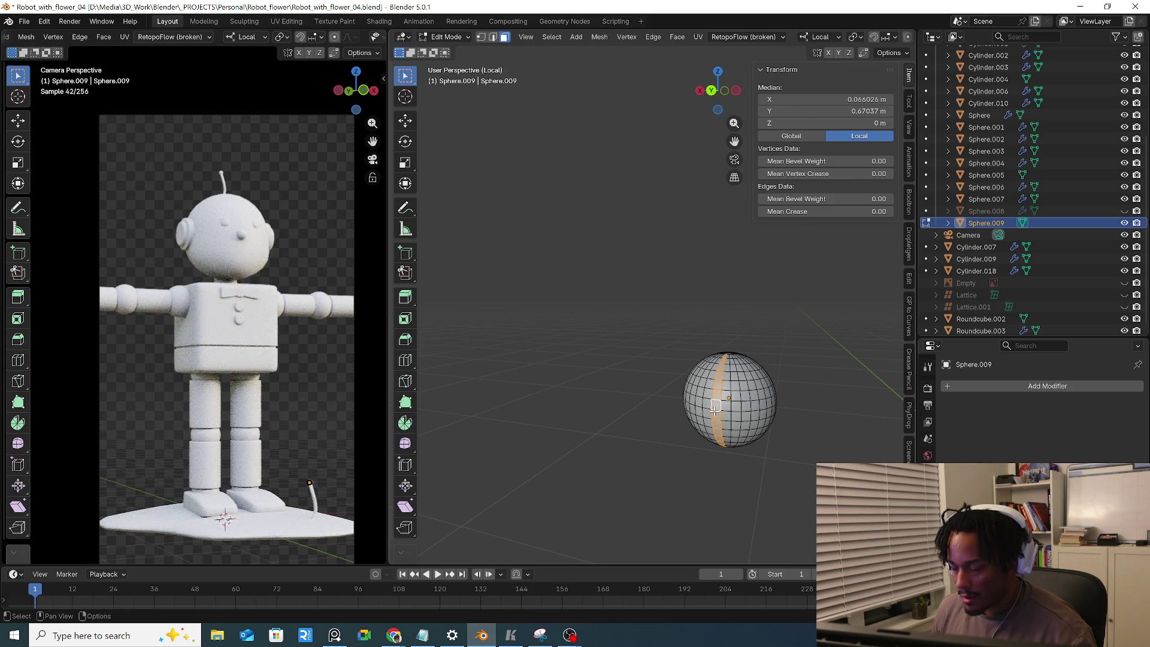
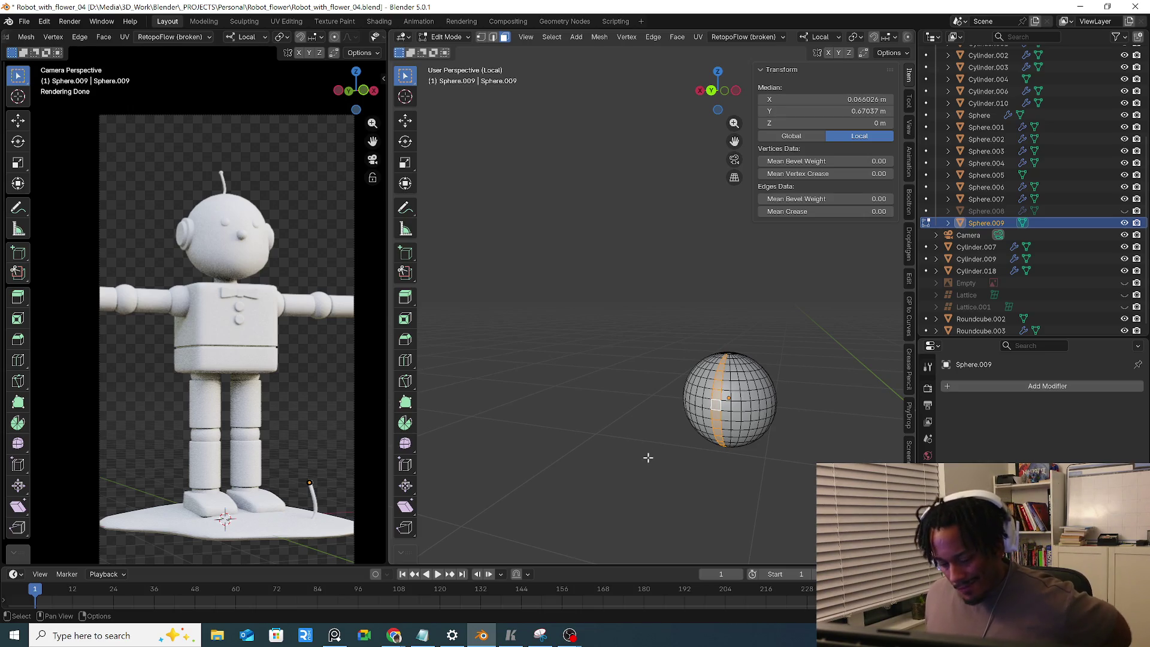
# Flatten the sphere into a disc by scaling all its vertices along local Y
pyautogui.press('Tab')
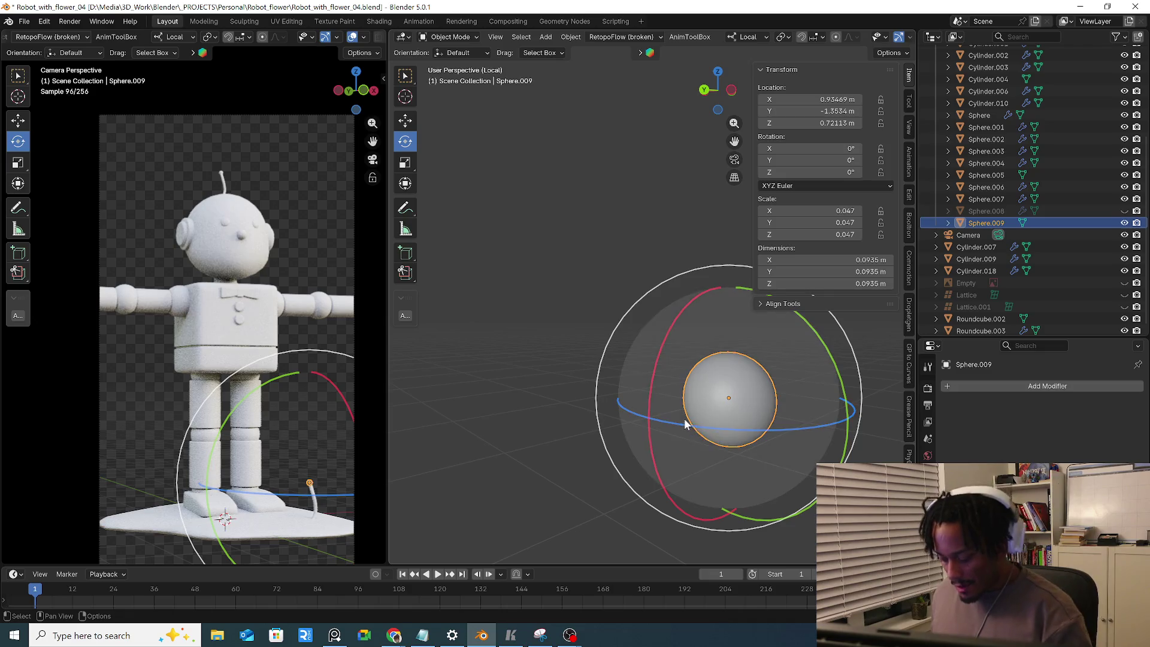
pyautogui.press('Tab')
pyautogui.moveTo(785, 418)
pyautogui.mouseDown(button='middle')
pyautogui.moveTo(802, 411)
pyautogui.moveTo(788, 414)
pyautogui.mouseUp(button='middle')
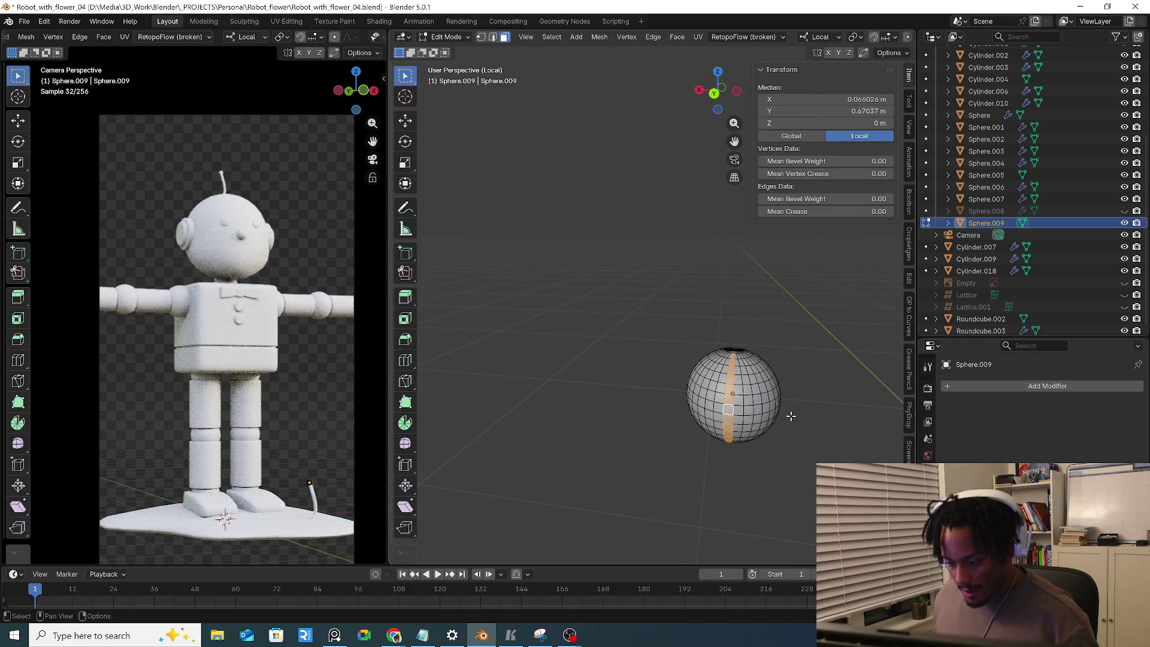
pyautogui.press('KP_7')
pyautogui.press('a')
pyautogui.click(790, 359)
pyautogui.press('s')
pyautogui.press('x')
pyautogui.press('y')
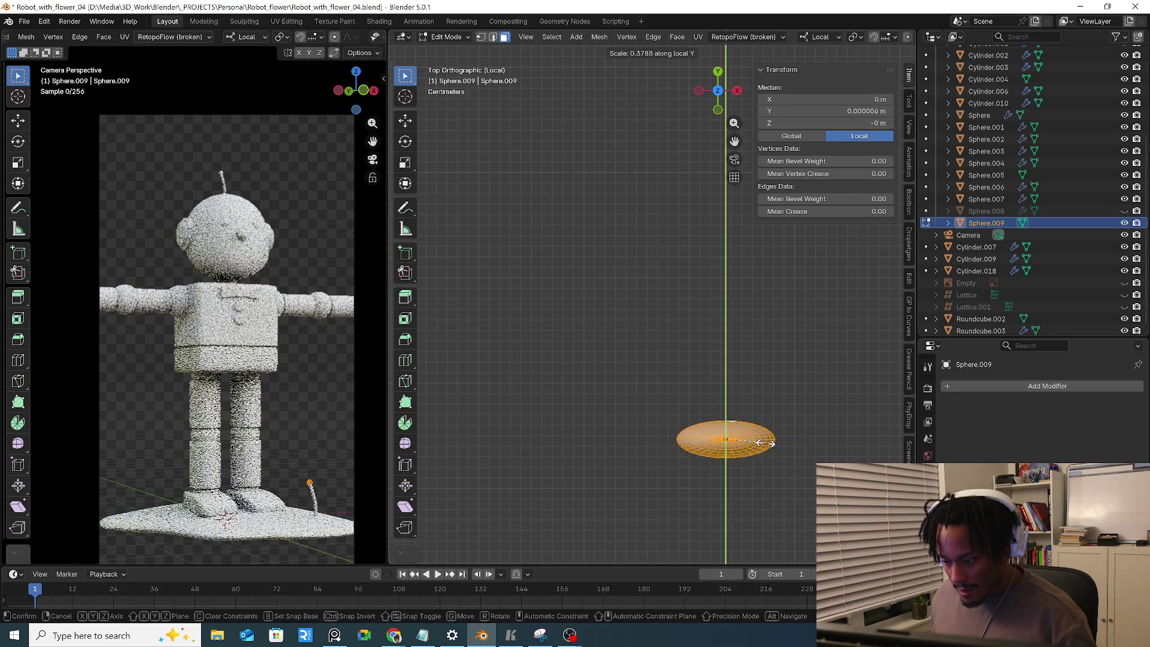
pyautogui.click(772, 443)
pyautogui.press('Tab')
# Rotate the disc and move it along Z so it sits on top of the flower stem
pyautogui.hotkey('shift', 'space')
pyautogui.press('r')
pyautogui.moveTo(771, 443)
pyautogui.mouseDown(button='middle')
pyautogui.moveTo(760, 414)
pyautogui.moveTo(776, 383)
pyautogui.moveTo(618, 364)
pyautogui.moveTo(725, 359)
pyautogui.moveTo(714, 374)
pyautogui.moveTo(617, 344)
pyautogui.mouseUp(button='middle')
pyautogui.press('g')
pyautogui.press('z')
pyautogui.click(621, 340)
# Snap the 3D cursor to the disc's centre and add a new cube there
pyautogui.press('Tab')
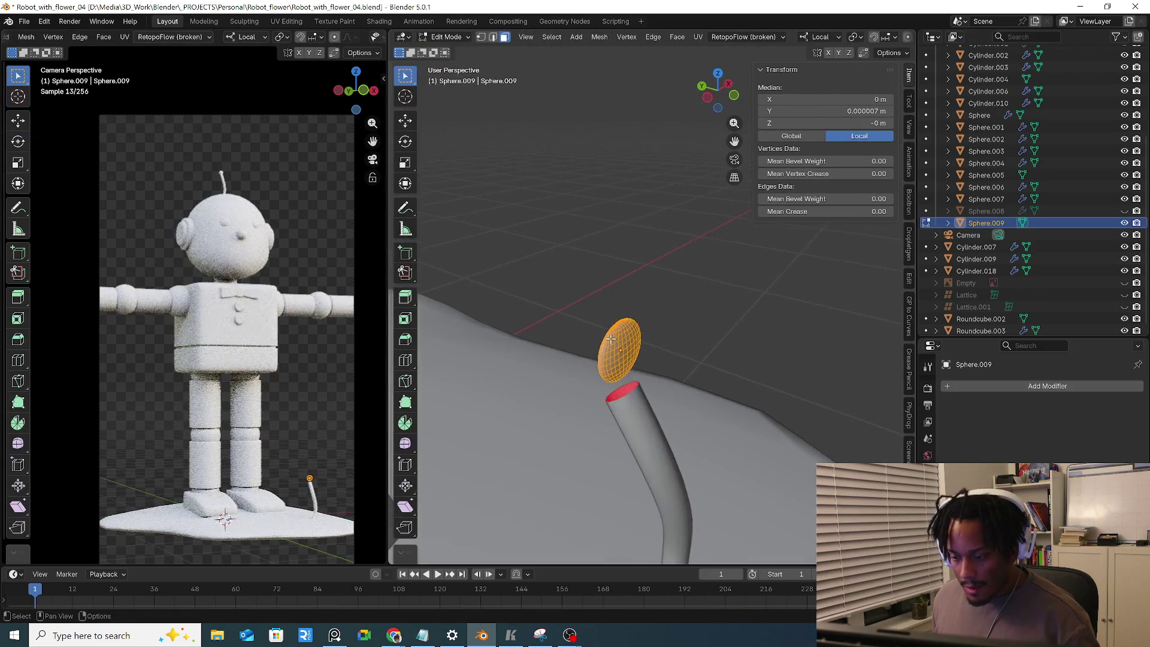
pyautogui.scroll(5, 612, 342)
pyautogui.hotkey('shift', 's')
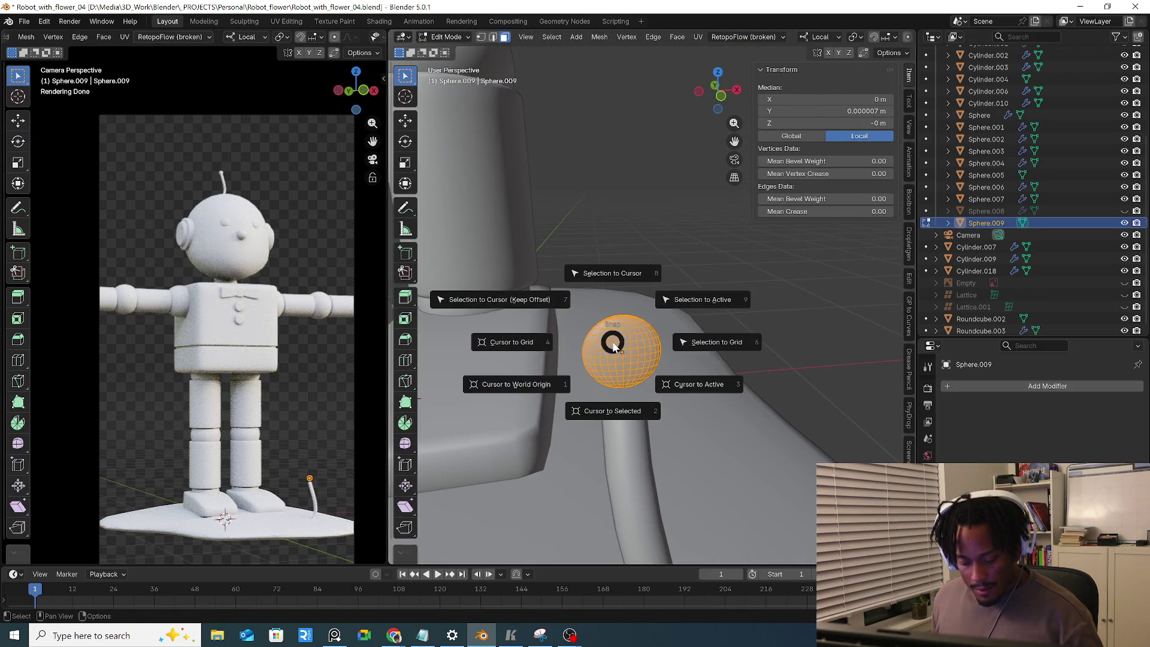
pyautogui.click(597, 412)
pyautogui.press('Tab')
pyautogui.moveTo(698, 368); pyautogui.dragTo(662, 339, button='middle')
pyautogui.hotkey('shift', 'a')
pyautogui.click(713, 348)
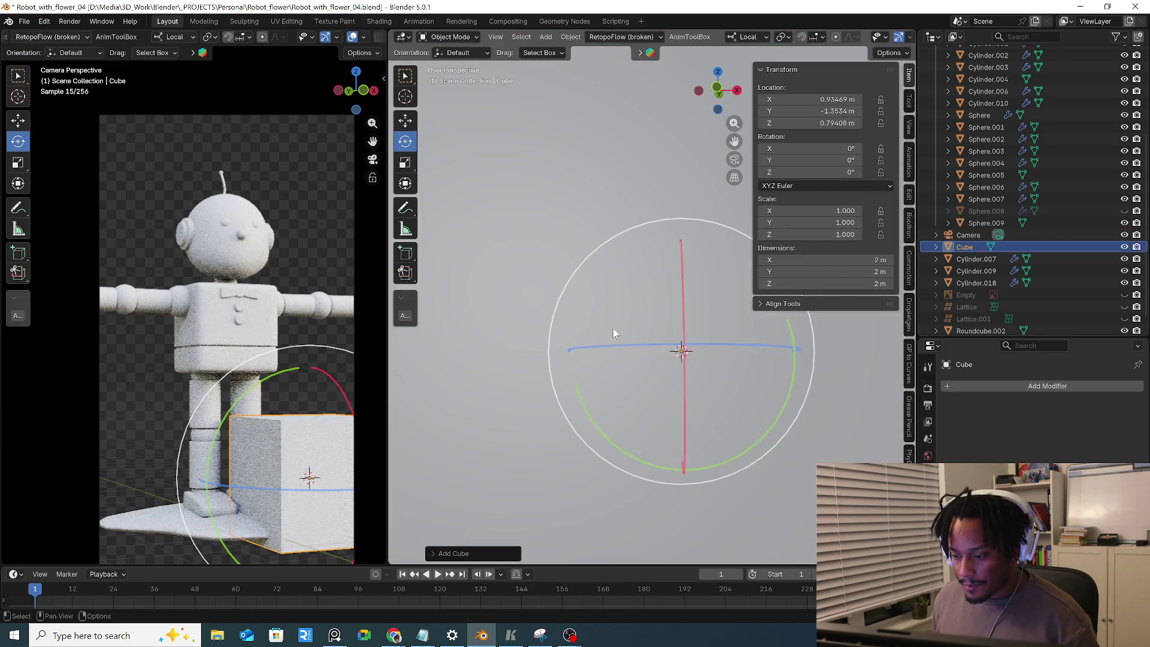
# Shrink the new cube down to a small size and view it from the front
pyautogui.press('s')
pyautogui.click(663, 345)
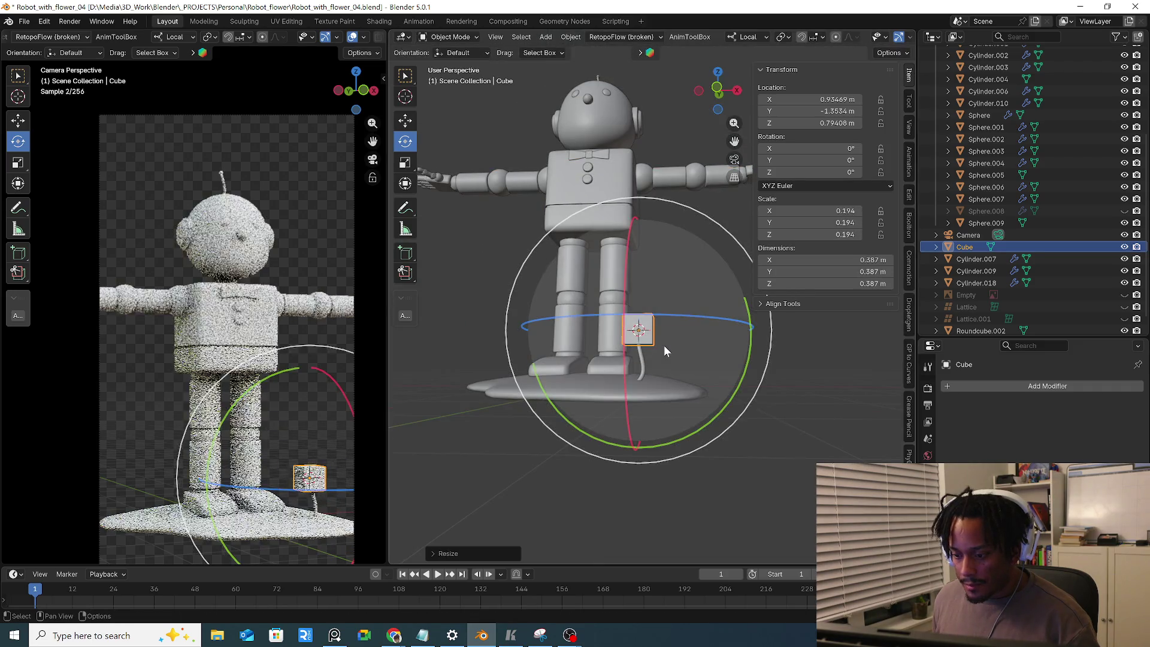
pyautogui.press('KP_Decimal')
pyautogui.scroll(-8, 683, 347)
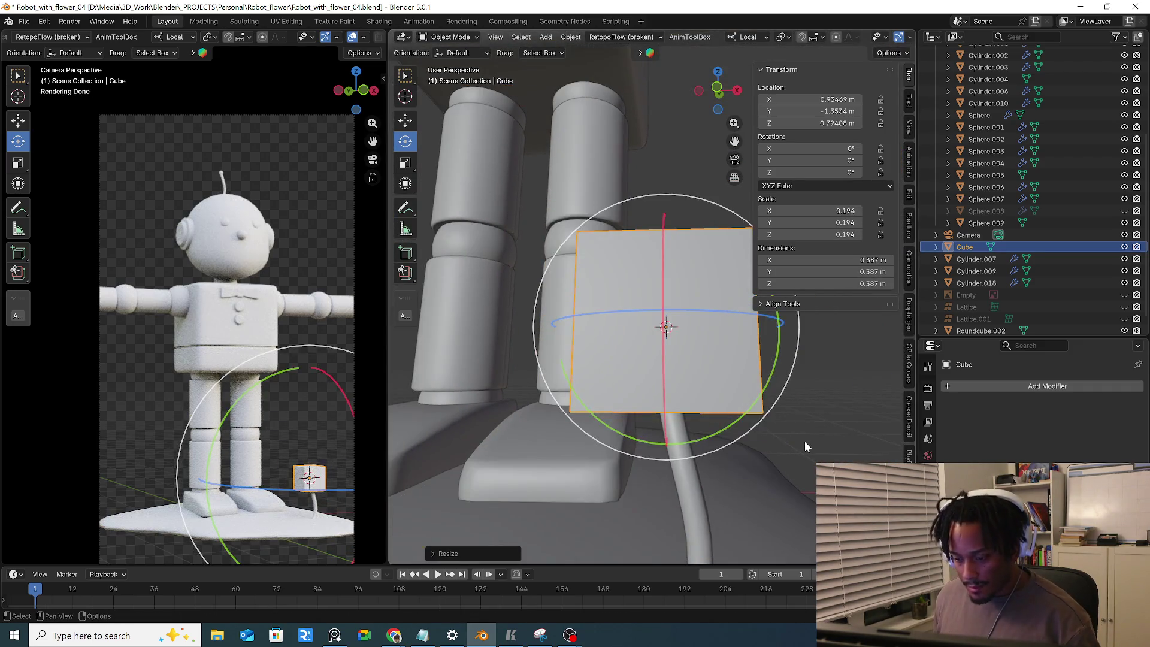
pyautogui.press('s')
pyautogui.click(702, 388)
pyautogui.press('KP_1')
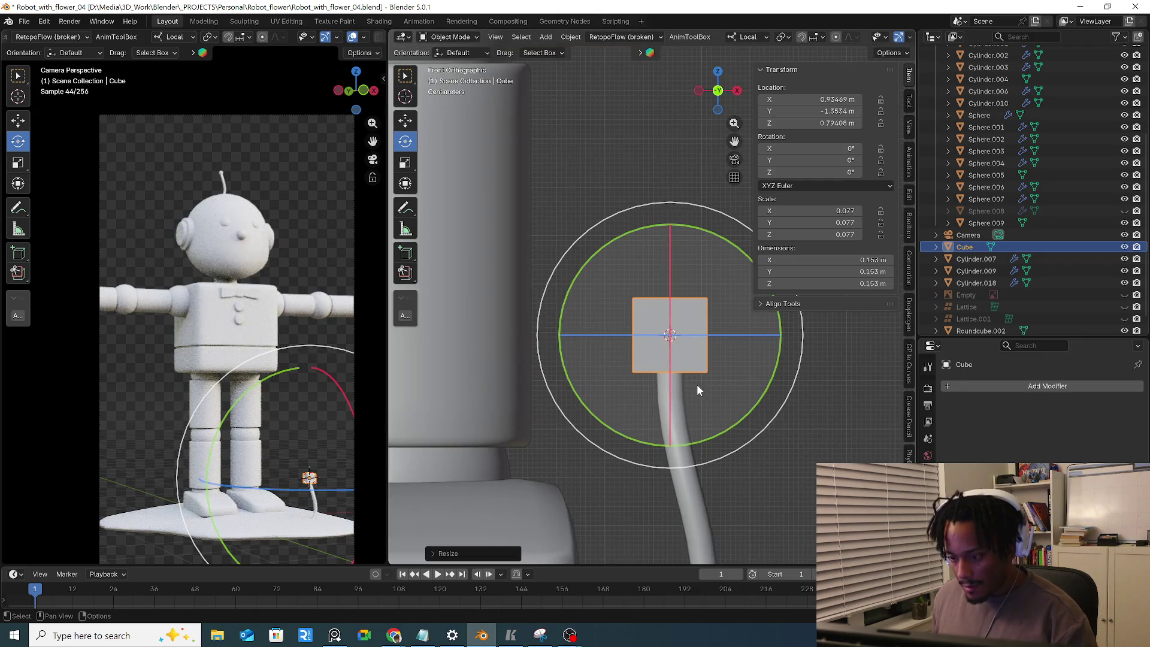
# Scale the cube smaller still and place it right beside the flower disc
pyautogui.press('g')
pyautogui.click(753, 381)
pyautogui.press('s')
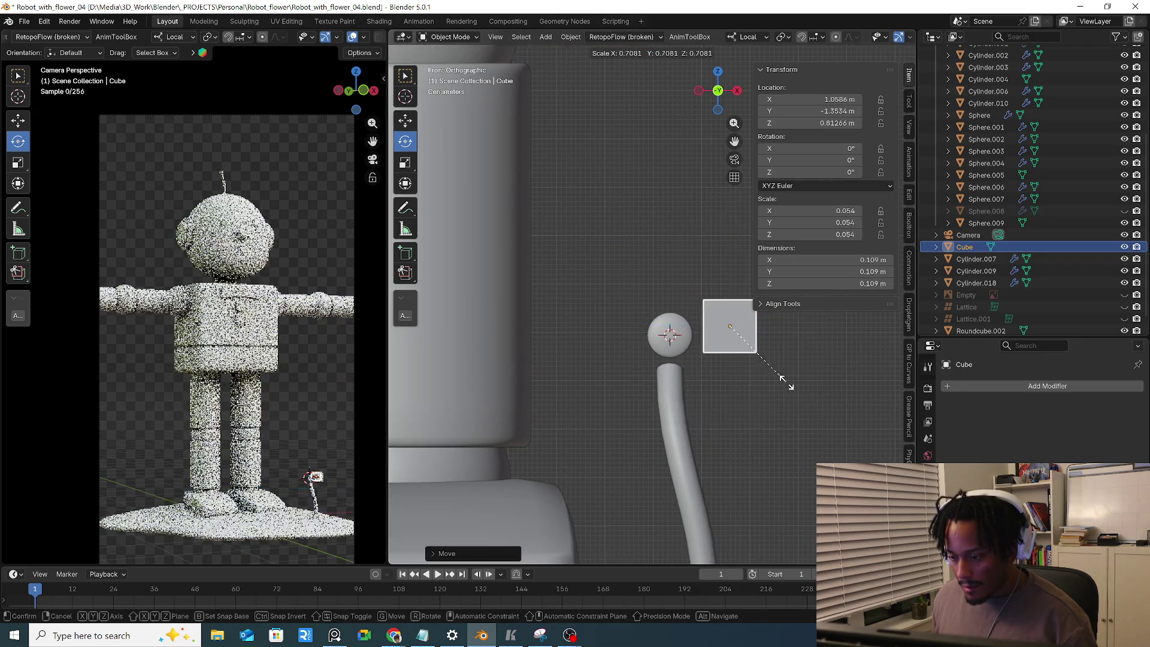
pyautogui.click(760, 374)
pyautogui.scroll(2, 741, 380)
pyautogui.press('g')
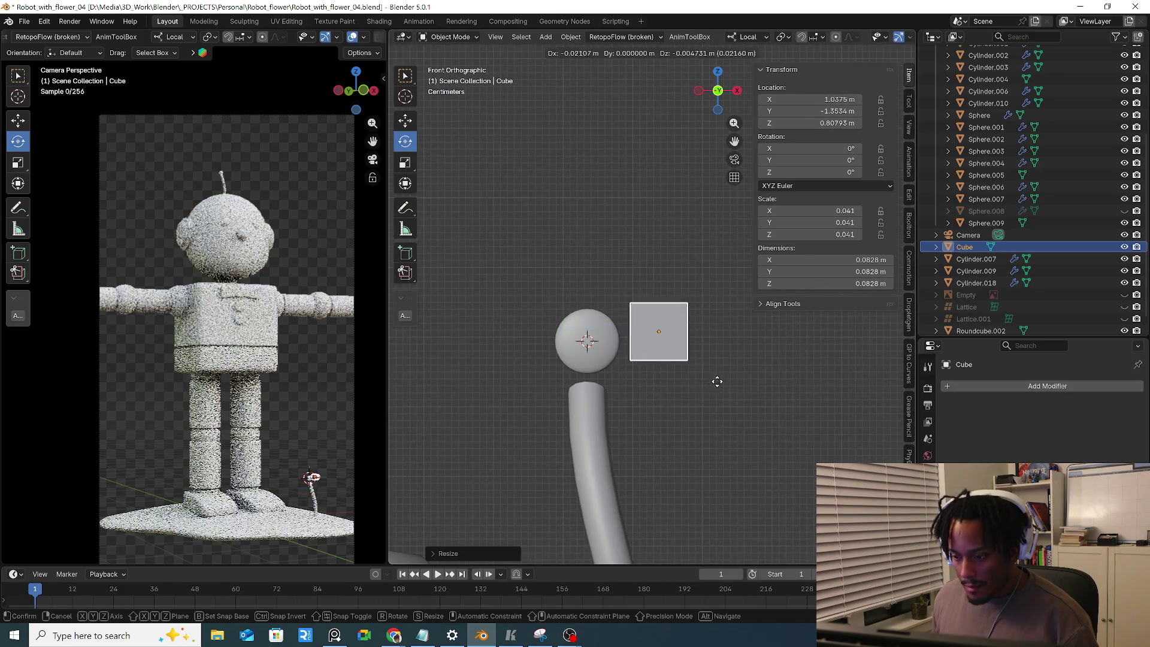
pyautogui.click(687, 396)
# In Edit Mode, shift all the cube's geometry along local X away from the disc
pyautogui.press('Tab')
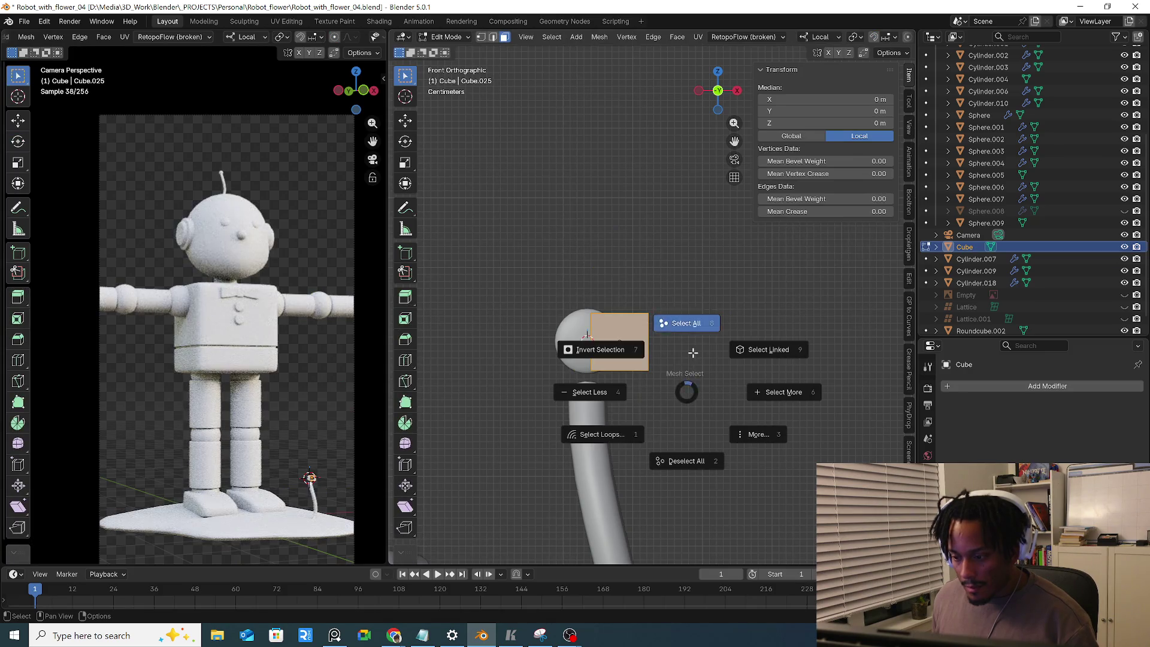
pyautogui.click(693, 352)
pyautogui.press('g')
pyautogui.press('x')
pyautogui.click(720, 358)
pyautogui.scroll(3, 725, 367)
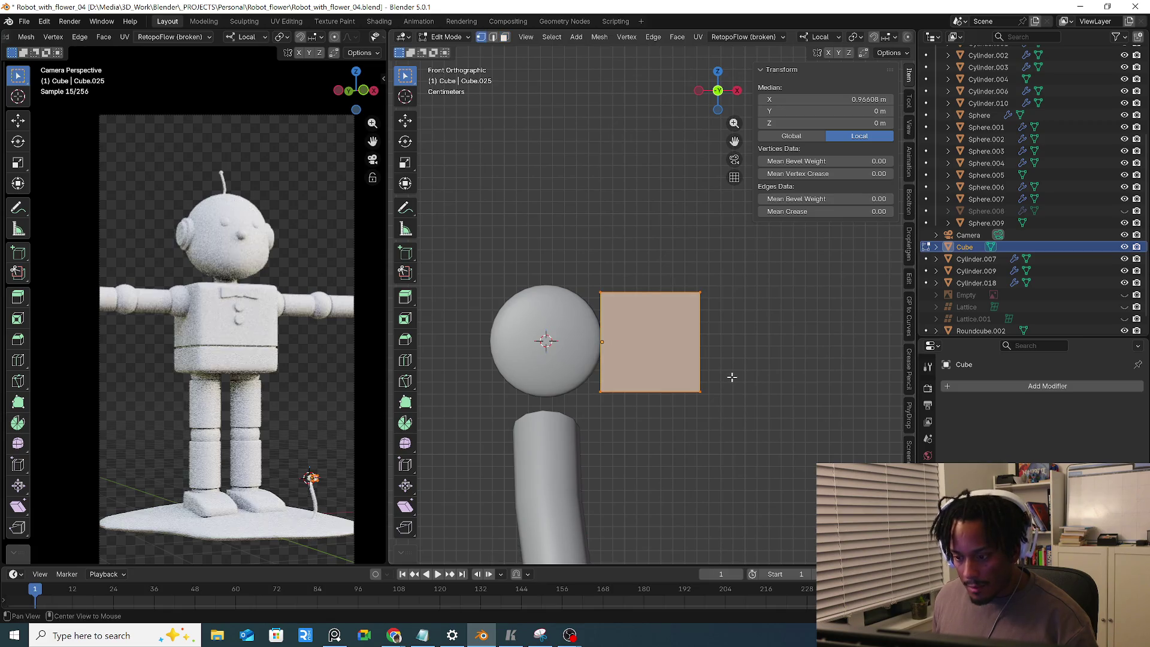
# Scale the cube's left-edge vertices inward to taper it into a wedge
pyautogui.press('1')
pyautogui.moveTo(578, 261); pyautogui.dragTo(637, 421)
pyautogui.press('s')
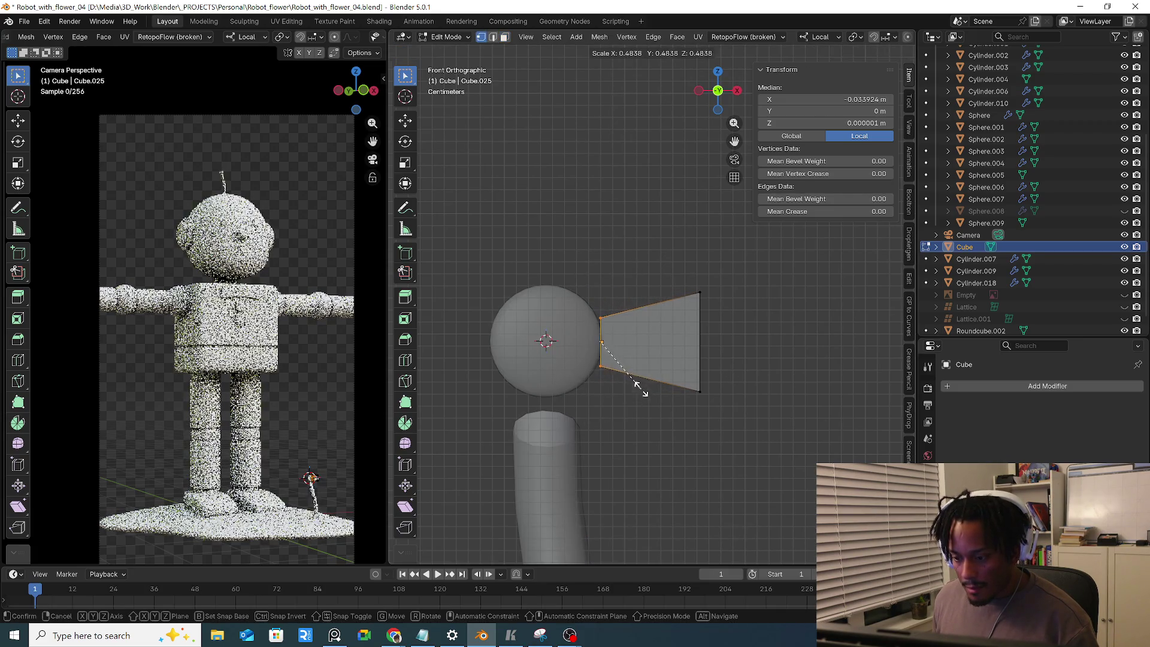
pyautogui.click(638, 387)
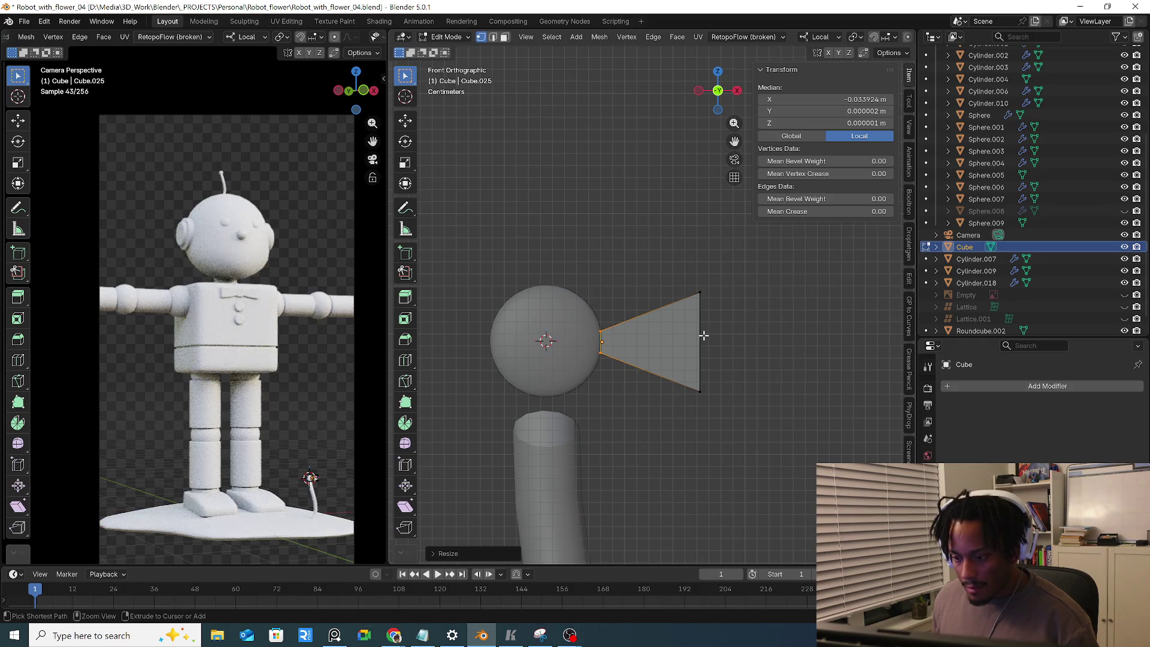
pyautogui.hotkey('ctrl', 'z')
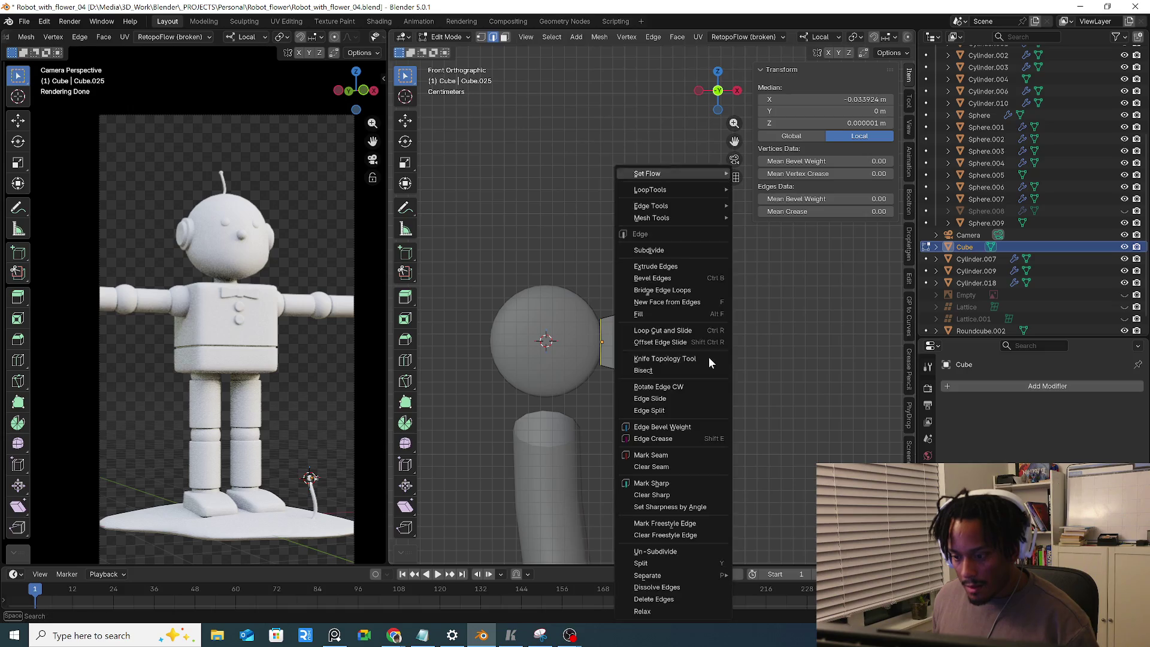
# Deselect all and add a centred horizontal loop cut through the petal in front view
pyautogui.press('1')
pyautogui.moveTo(741, 360)
pyautogui.mouseDown(button='middle')
pyautogui.moveTo(783, 372)
pyautogui.moveTo(753, 341)
pyautogui.mouseUp(button='middle')
pyautogui.hotkey('alt', 'a')
pyautogui.press('KP_1')
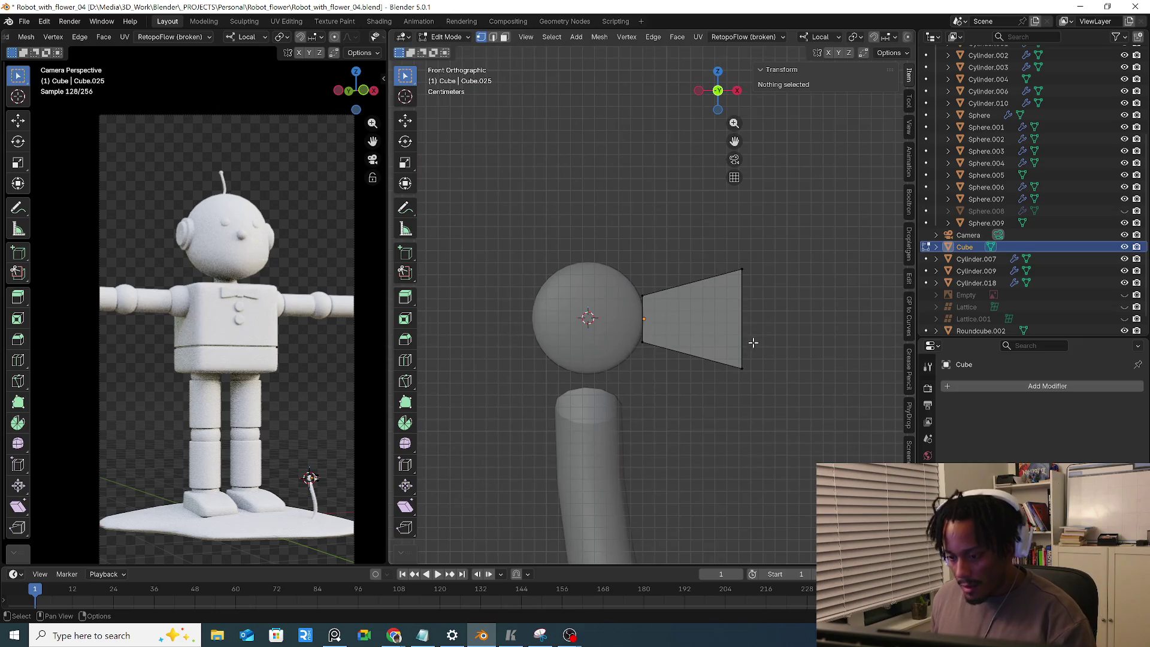
pyautogui.press('2')
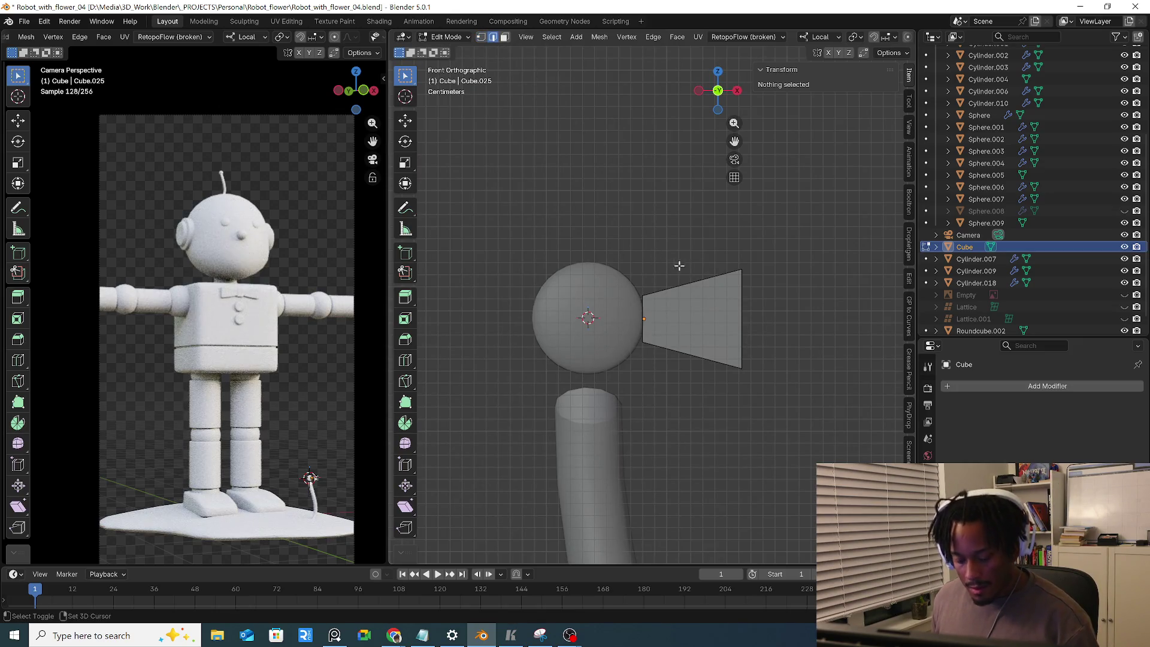
pyautogui.hotkey('ctrl', 'r')
pyautogui.click(728, 318)
pyautogui.rightClick(752, 319)
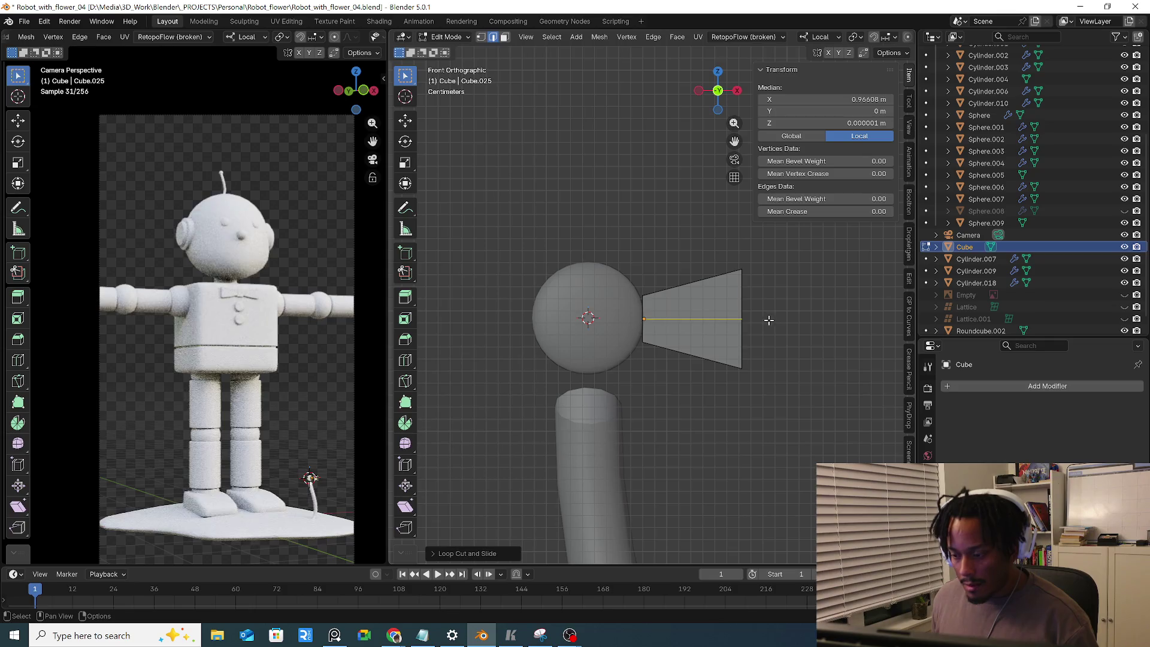
# Pull the petal's middle outer vertex into a point, then undo that attempt
pyautogui.press('1')
pyautogui.moveTo(771, 303); pyautogui.dragTo(702, 339)
pyautogui.press('g')
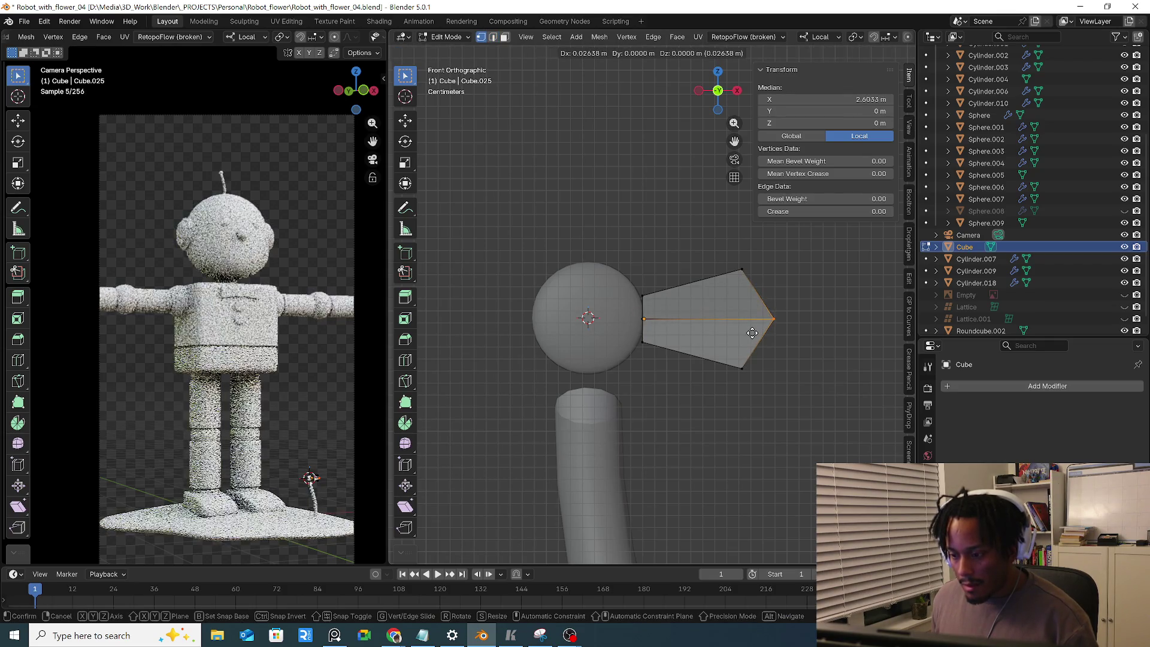
pyautogui.click(750, 333)
pyautogui.scroll(1, 715, 326)
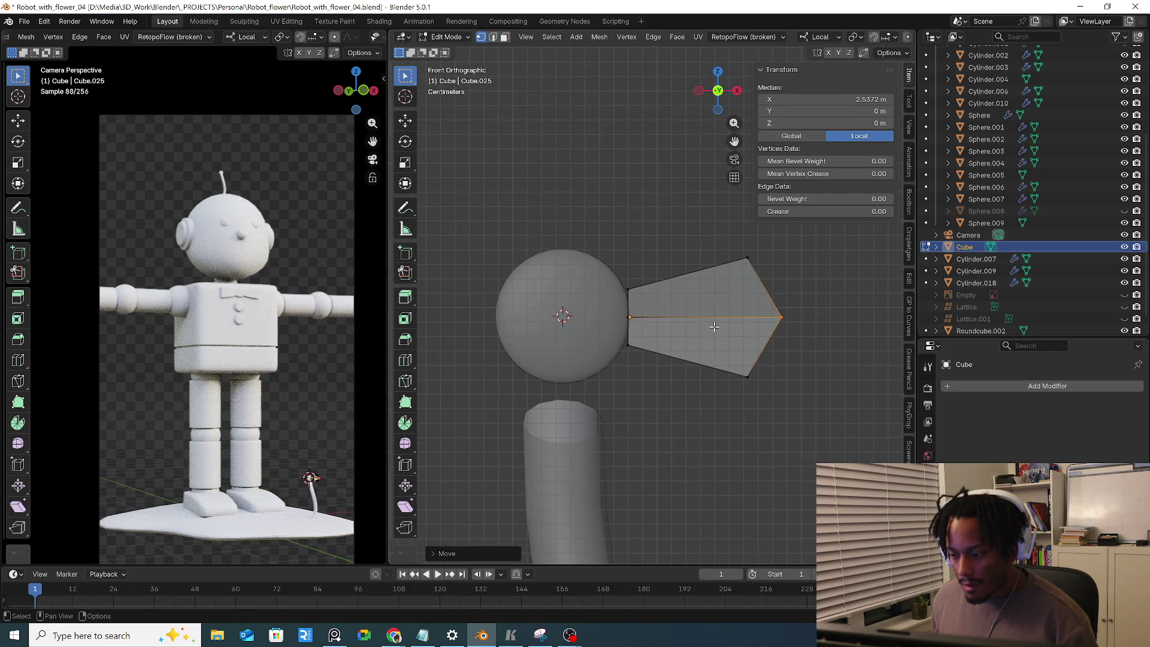
pyautogui.press('g')
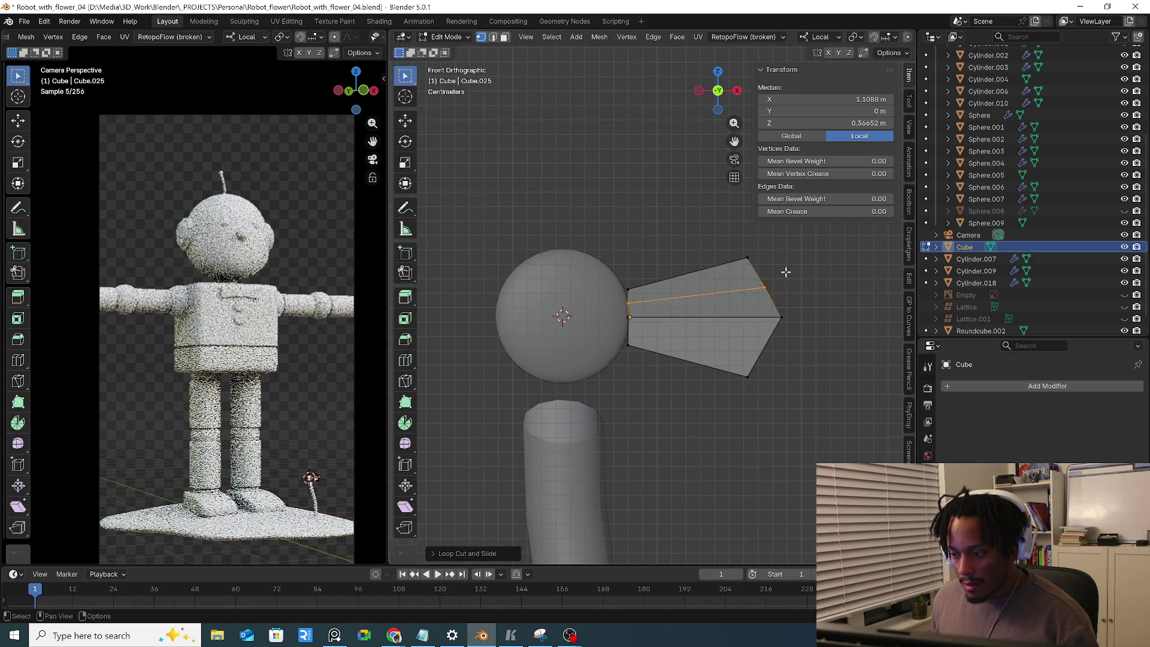
pyautogui.click(783, 275)
pyautogui.hotkey('ctrl', 'z')
pyautogui.hotkey('ctrl', 'z')
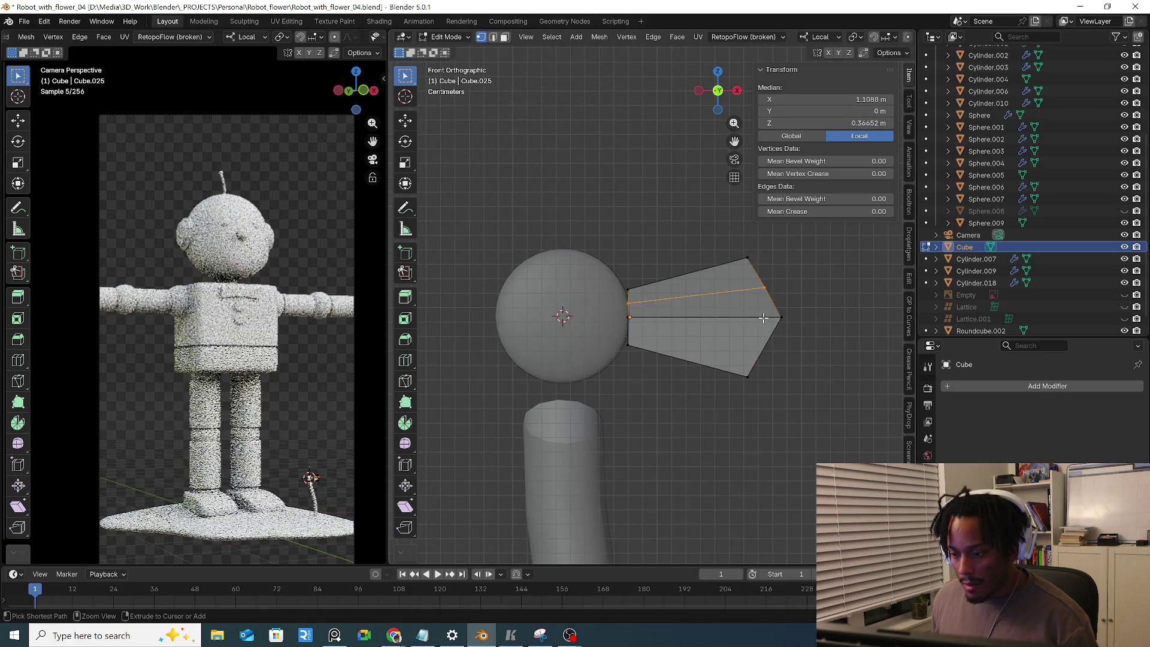
# Add two centred horizontal loop cuts in the petal's upper and lower halves
pyautogui.hotkey('ctrl', 'r')
pyautogui.click(761, 298)
pyautogui.rightClick(760, 302)
pyautogui.hotkey('ctrl', 'r')
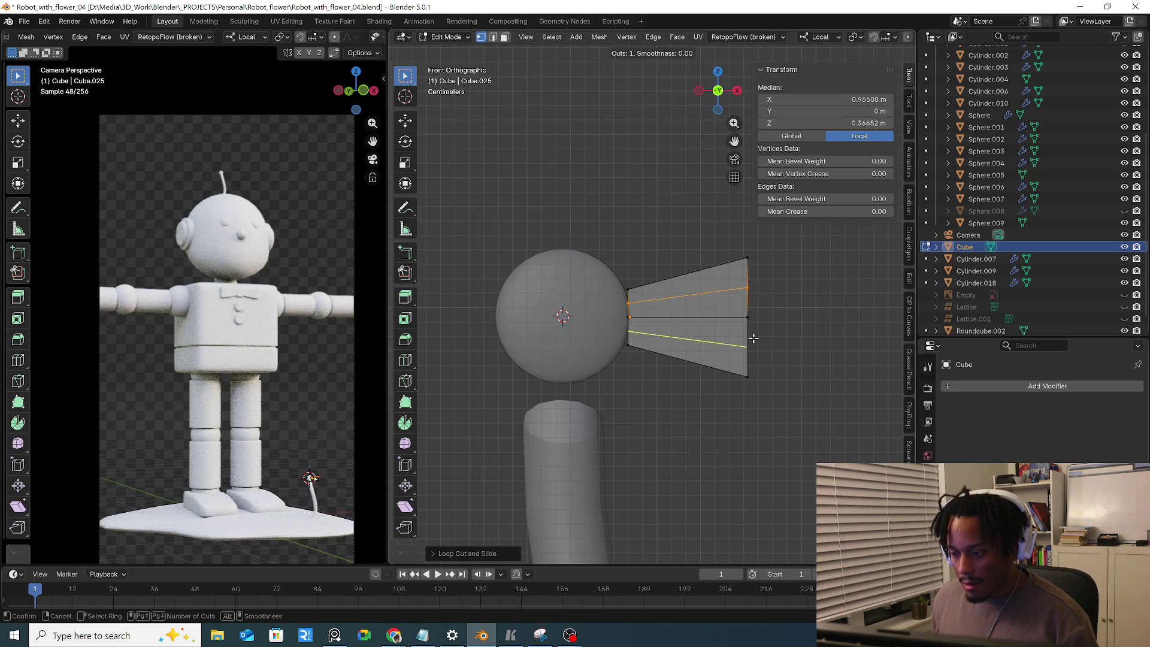
pyautogui.click(753, 339)
pyautogui.rightClick(753, 339)
# With Proportional Editing on, pull the petal's middle edge along X into a soft point
pyautogui.click(707, 333)
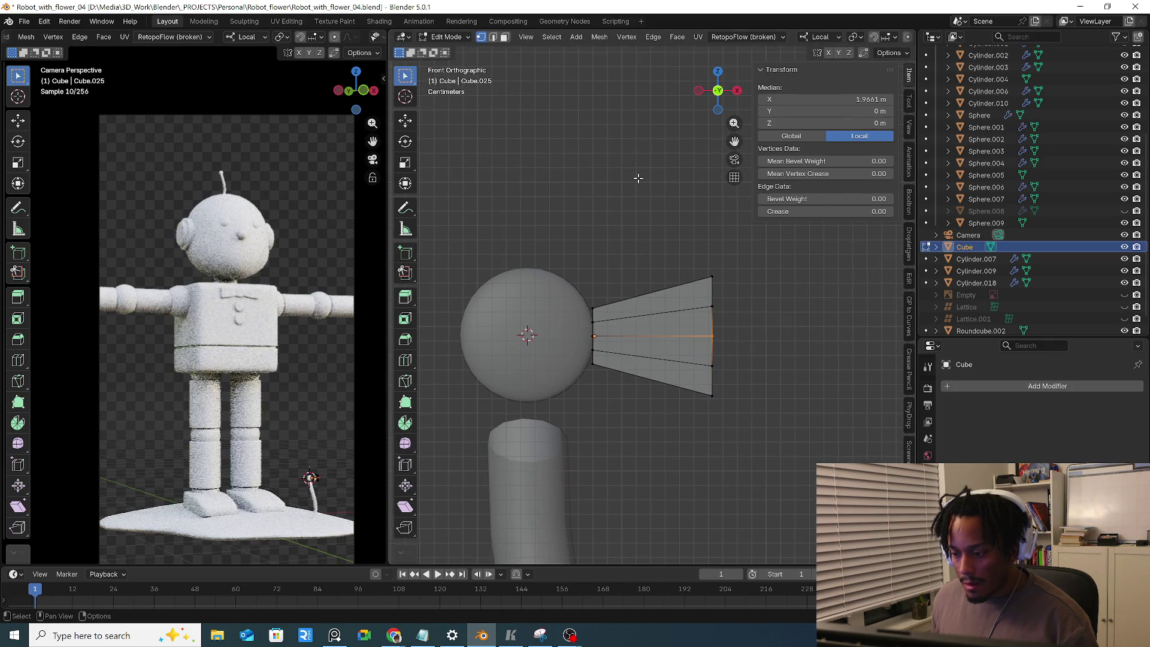
pyautogui.moveTo(831, 38); pyautogui.dragTo(689, 50, button='middle')
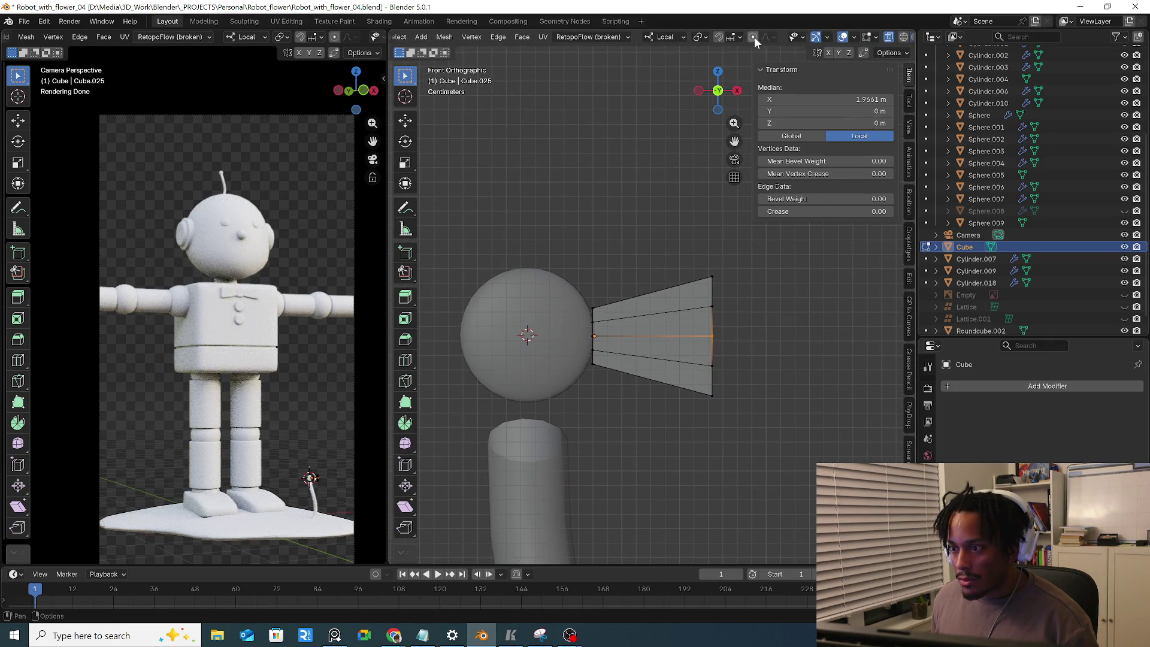
pyautogui.press('g')
pyautogui.press('x')
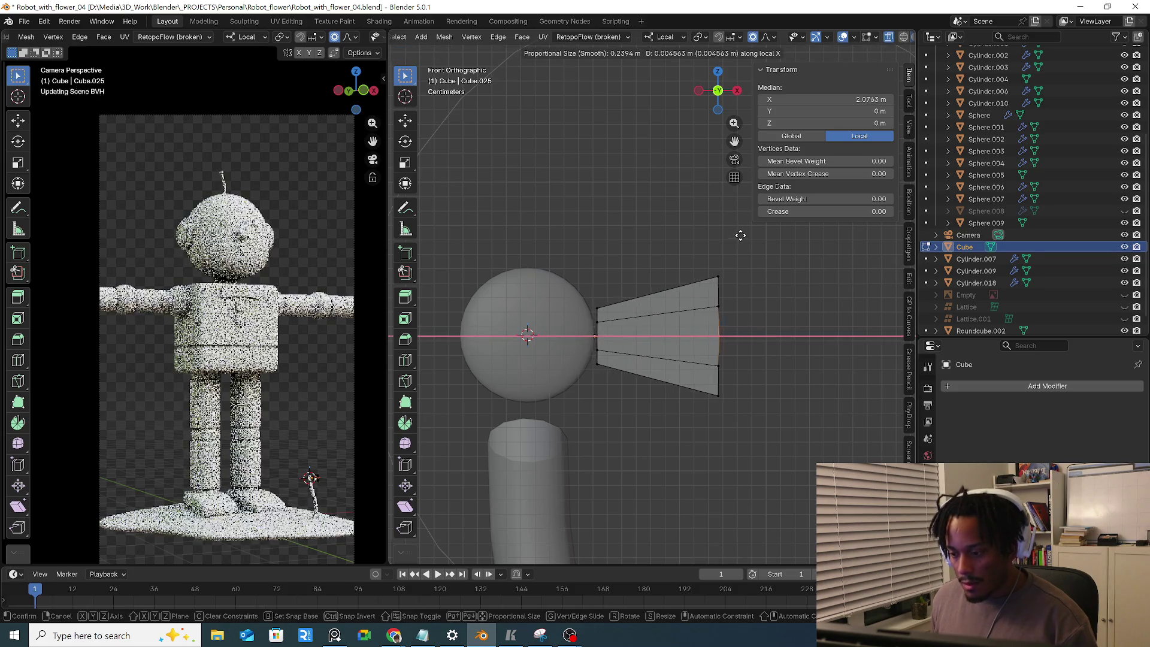
pyautogui.scroll(-3, 731, 243)
pyautogui.click(729, 245)
pyautogui.press('g')
pyautogui.press('x')
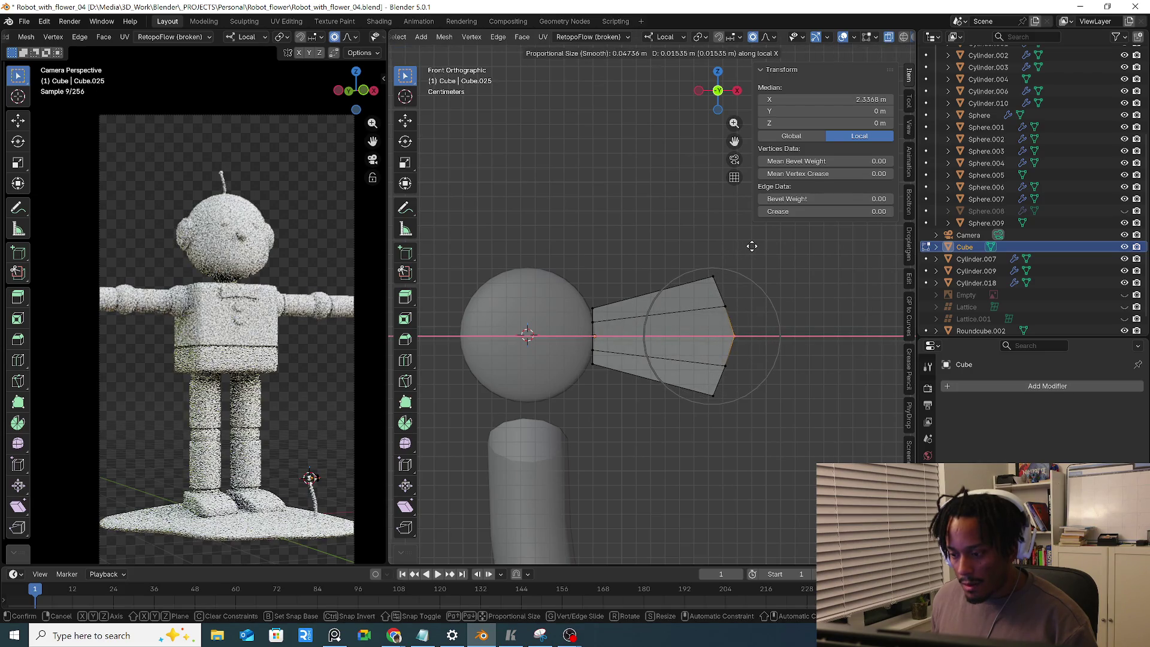
pyautogui.scroll(-3, 756, 246)
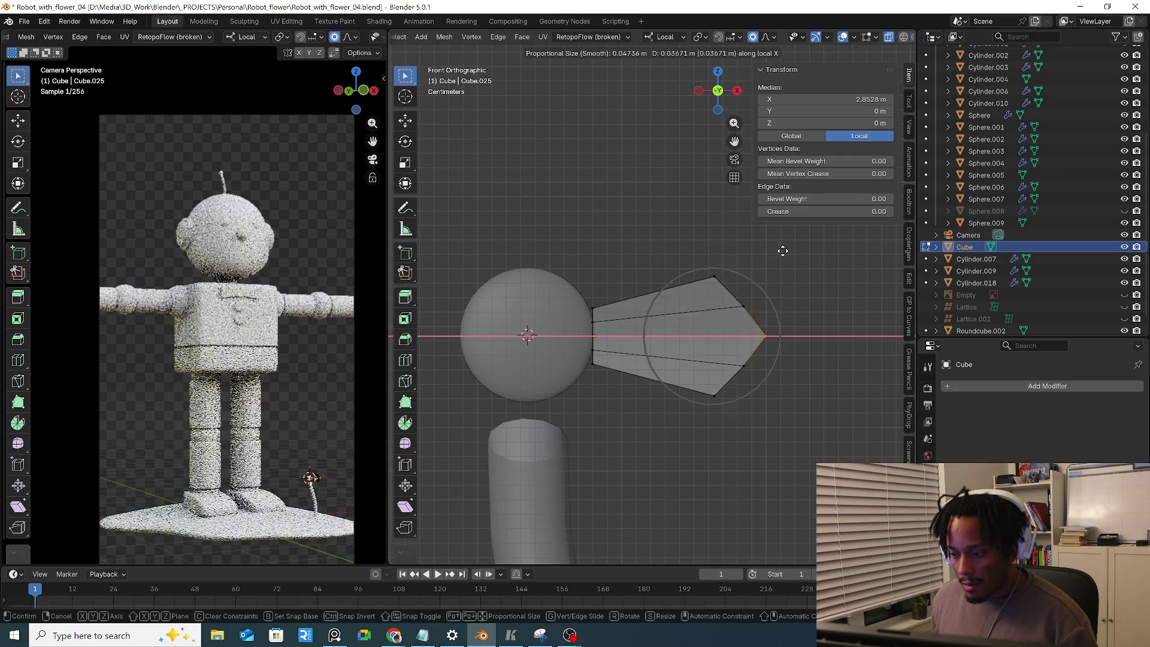
pyautogui.click(783, 250)
pyautogui.hotkey('ctrl', 'r')
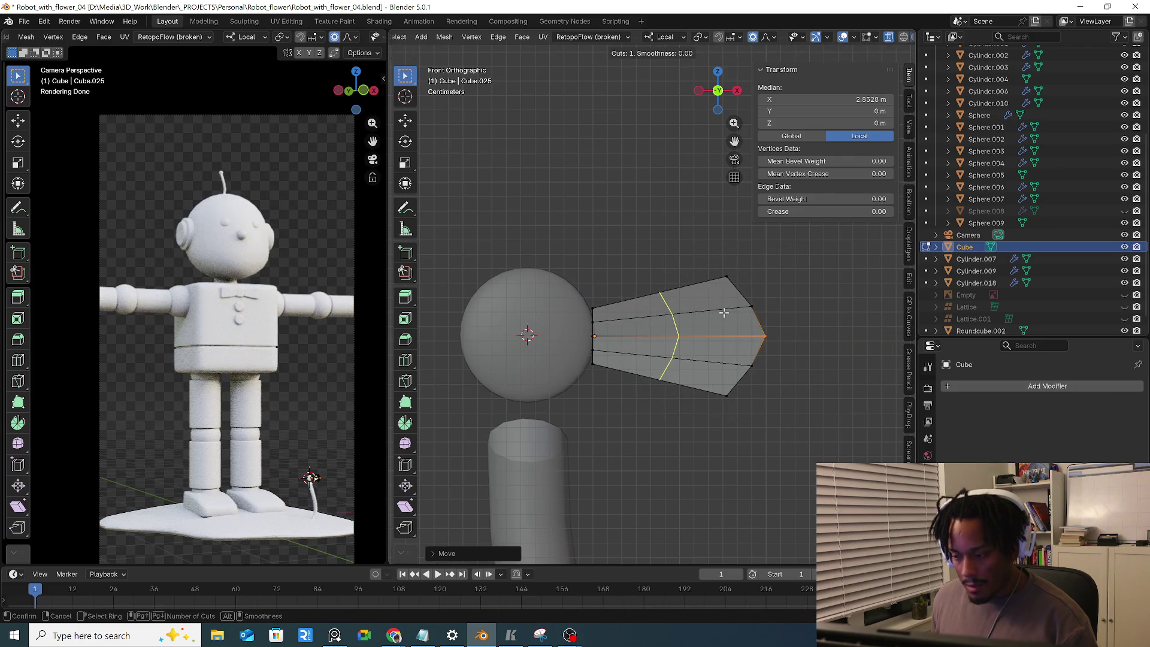
# Add a vertical loop cut and another centred loop near the petal's base
pyautogui.click(716, 314)
pyautogui.click(694, 324)
pyautogui.hotkey('ctrl', 'r')
pyautogui.click(695, 323)
pyautogui.rightClick(718, 294)
# Scale the petal's top and bottom tip vertices inward to taper its outer end
pyautogui.click(726, 277)
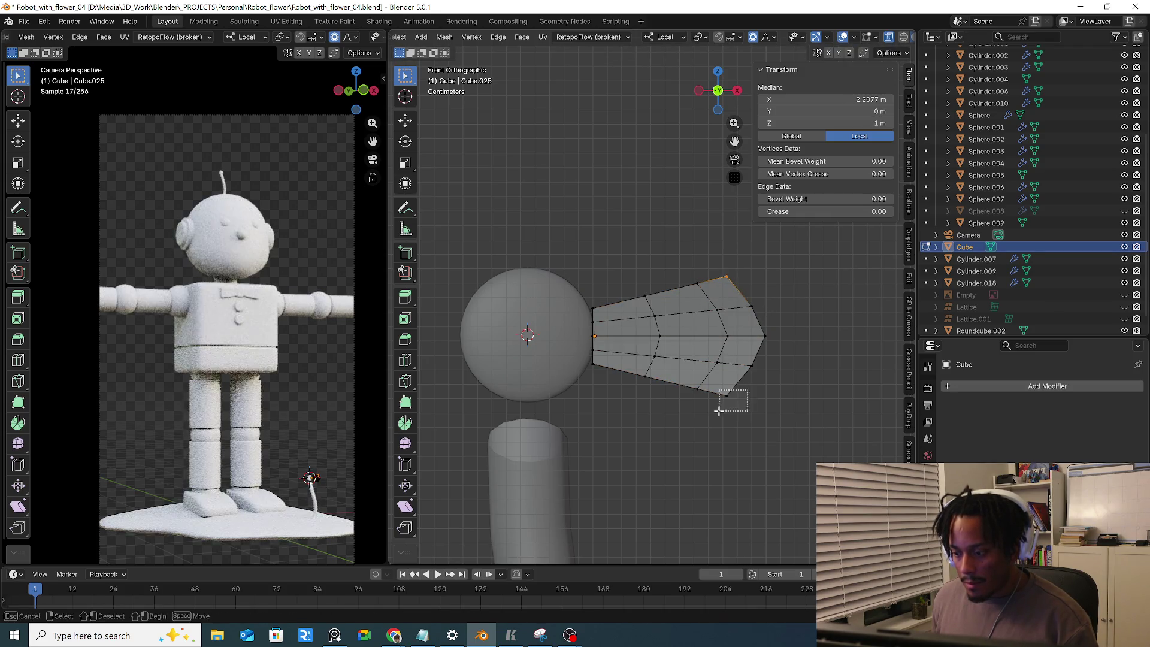
pyautogui.moveTo(719, 411); pyautogui.dragTo(720, 411)
pyautogui.press('s')
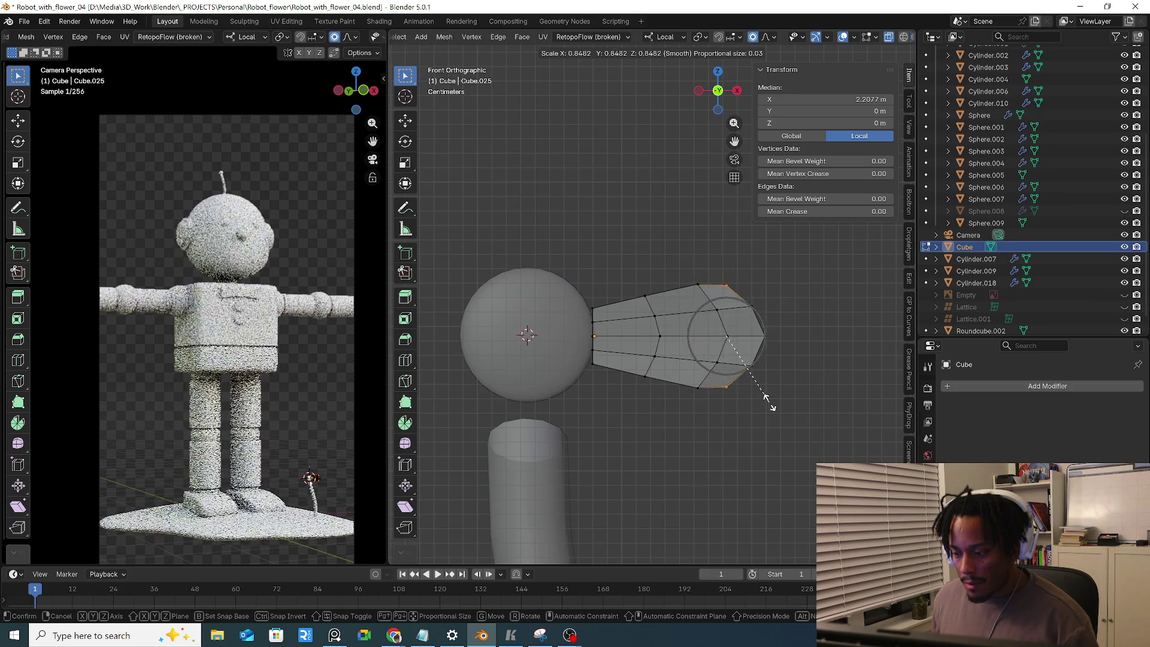
pyautogui.click(769, 402)
pyautogui.moveTo(765, 403)
pyautogui.mouseDown(button='middle')
pyautogui.moveTo(617, 367)
pyautogui.moveTo(680, 411)
pyautogui.moveTo(745, 416)
pyautogui.moveTo(706, 381)
pyautogui.mouseUp(button='middle')
pyautogui.scroll(3, 679, 411)
# Narrow the whole petal to about a quarter width along its local Y axis
pyautogui.press('a')
pyautogui.click(709, 358)
pyautogui.press('s')
pyautogui.press('x')
pyautogui.press('y')
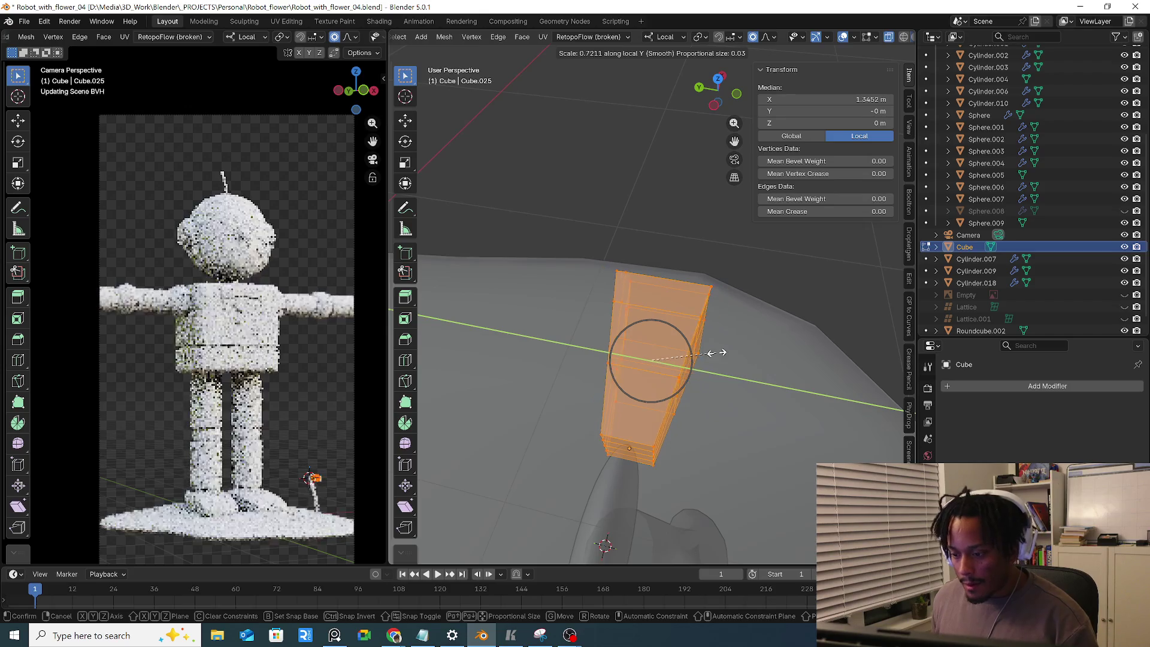
pyautogui.press('Escape')
pyautogui.press('s')
pyautogui.press('x')
pyautogui.press('y')
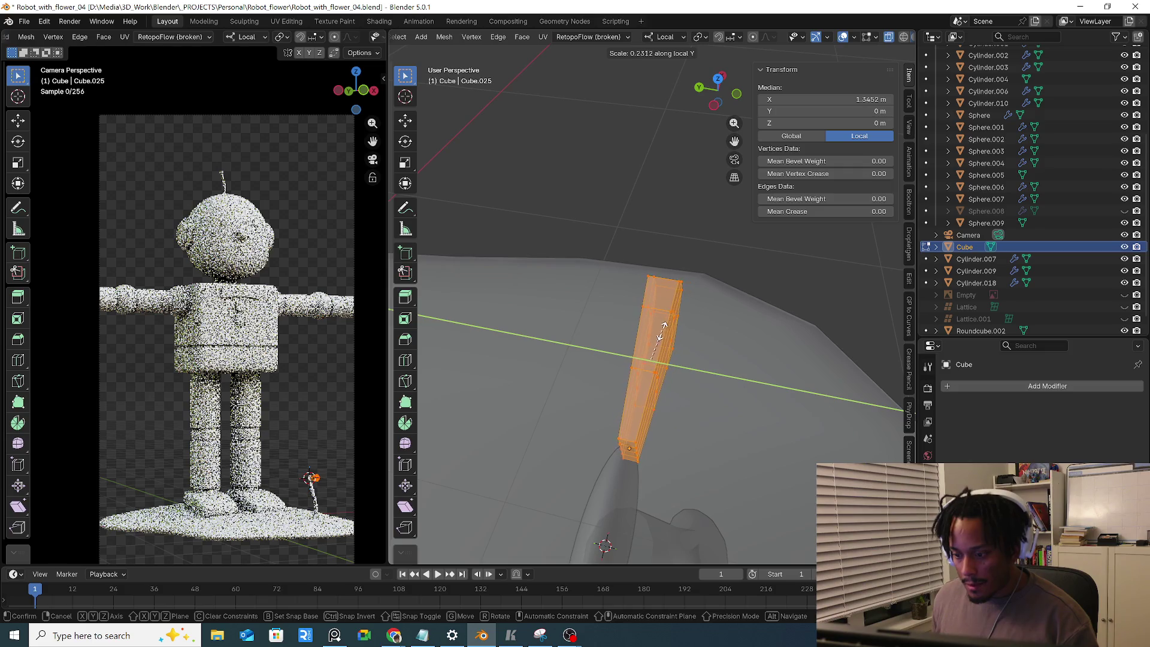
pyautogui.click(659, 341)
pyautogui.moveTo(659, 341)
pyautogui.mouseDown(button='middle')
pyautogui.moveTo(627, 283)
pyautogui.moveTo(454, 235)
pyautogui.moveTo(548, 259)
pyautogui.mouseUp(button='middle')
# Back in Object Mode, give the petal a Subdivision Surface modifier and smooth shading
pyautogui.press('Tab')
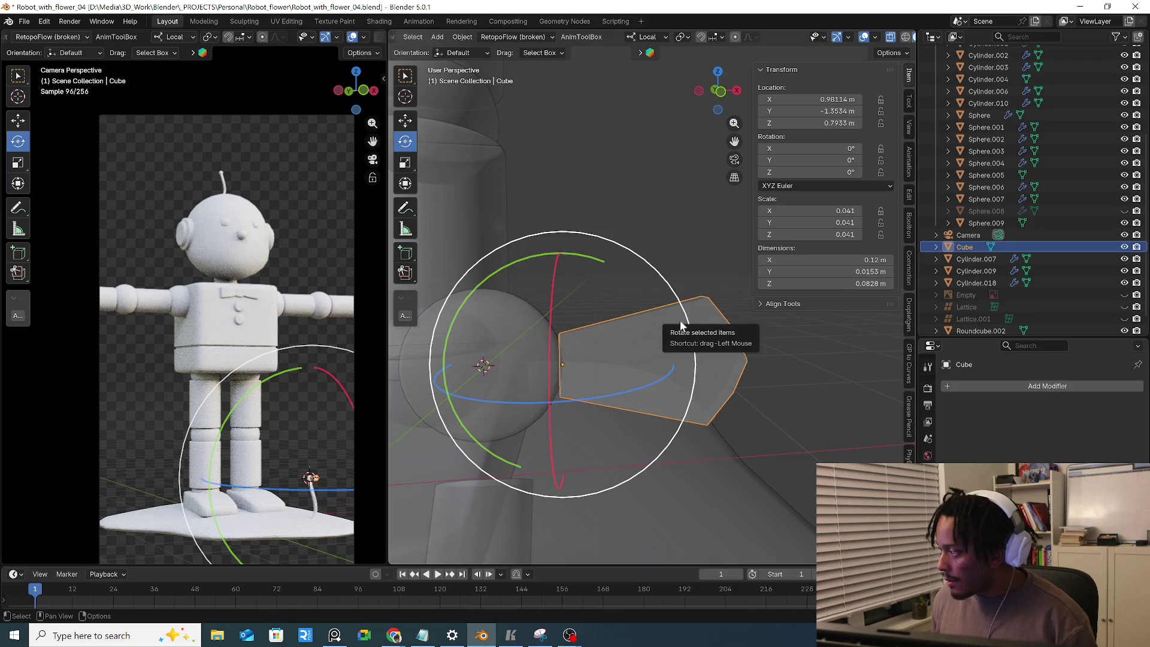
pyautogui.moveTo(704, 343)
pyautogui.mouseDown(button='middle')
pyautogui.moveTo(722, 348)
pyautogui.moveTo(681, 366)
pyautogui.moveTo(548, 333)
pyautogui.moveTo(692, 358)
pyautogui.moveTo(714, 341)
pyautogui.moveTo(648, 358)
pyautogui.mouseUp(button='middle')
pyautogui.press('q')
pyautogui.click(721, 342)
pyautogui.rightClick(692, 358)
pyautogui.click(692, 358)
# Add loop cuts near the petal's base and scale the new loop inward to pinch it
pyautogui.press('Tab')
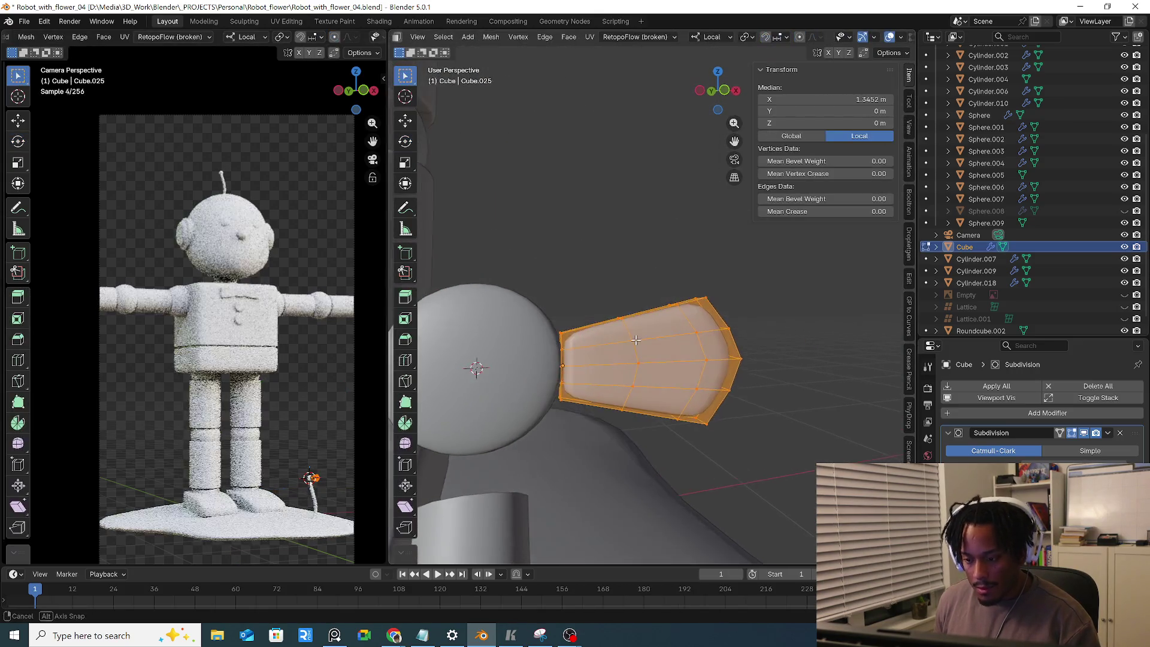
pyautogui.hotkey('ctrl', 'r')
pyautogui.click(584, 359)
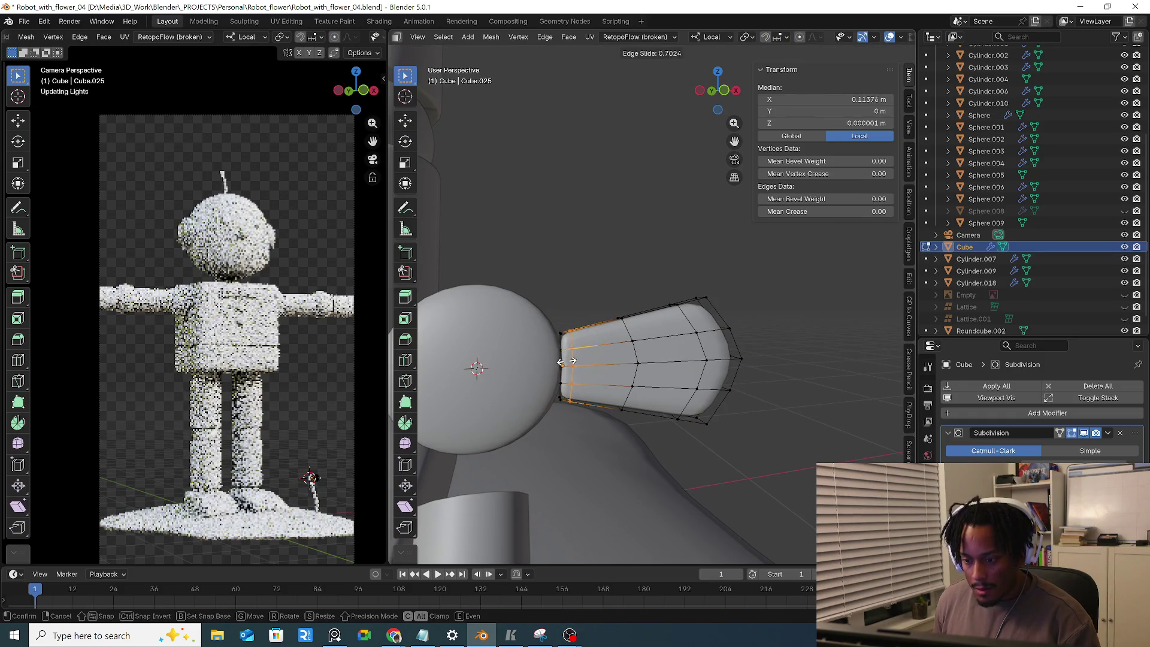
pyautogui.click(567, 361)
pyautogui.moveTo(568, 361); pyautogui.dragTo(577, 309, button='middle')
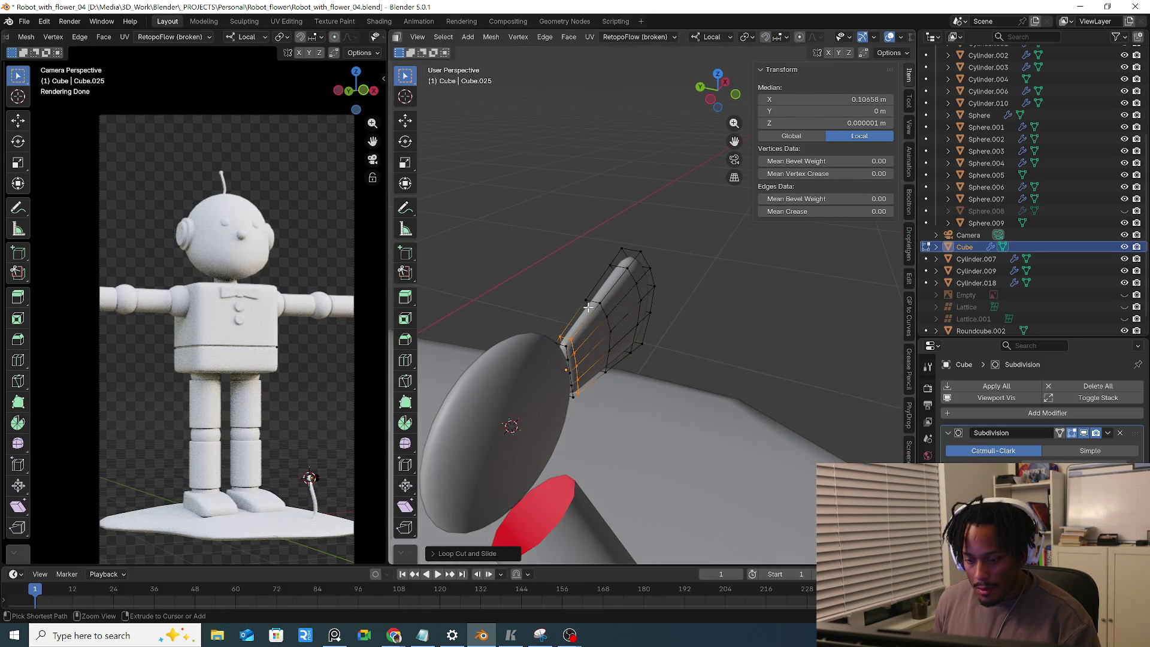
pyautogui.hotkey('ctrl', 'r')
pyautogui.click(592, 299)
pyautogui.rightClick(593, 297)
pyautogui.press('s')
pyautogui.click(745, 339)
pyautogui.moveTo(745, 339)
pyautogui.mouseDown(button='middle')
pyautogui.moveTo(521, 295)
pyautogui.moveTo(623, 306)
pyautogui.mouseUp(button='middle')
# Select the petal in front view and save incrementally as Robot_with_flower_05.blend
pyautogui.press('Tab')
pyautogui.hotkey('shift', 'space')
pyautogui.press('r')
pyautogui.scroll(3, 722, 318)
pyautogui.moveTo(723, 318)
pyautogui.mouseDown(button='middle')
pyautogui.moveTo(774, 354)
pyautogui.moveTo(738, 335)
pyautogui.moveTo(749, 348)
pyautogui.moveTo(689, 351)
pyautogui.mouseUp(button='middle')
pyautogui.click(689, 350)
pyautogui.press('KP_1')
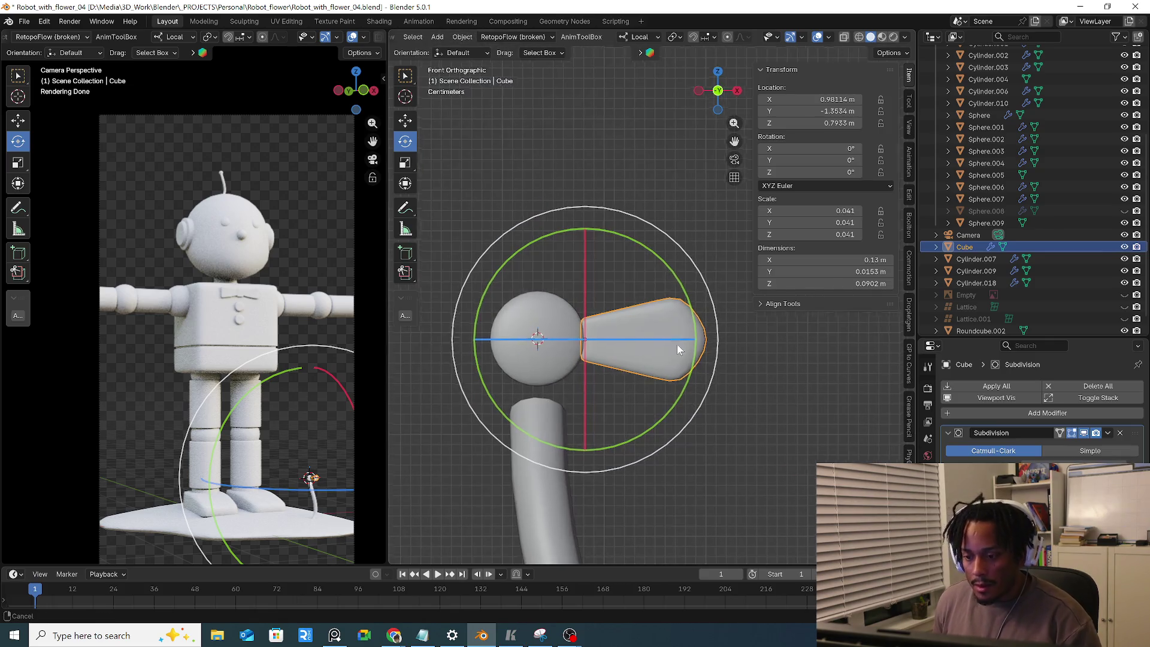
pyautogui.click(25, 22)
pyautogui.click(66, 135)
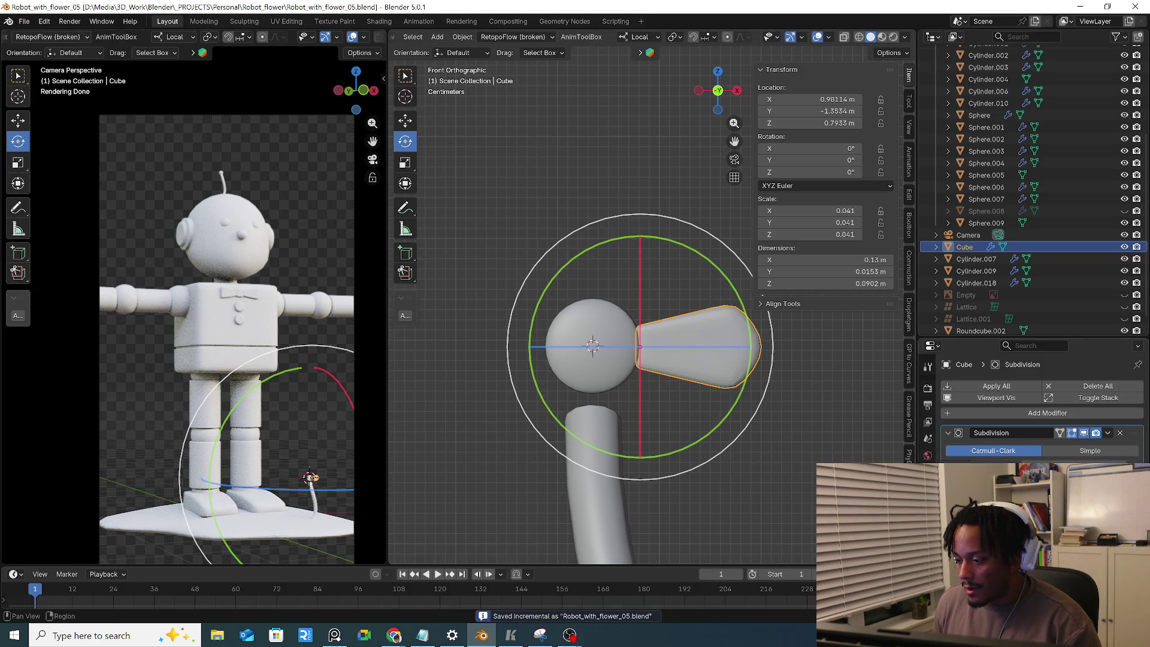
# Add an Array modifier to the petal and reduce its number of copies
pyautogui.click(972, 412)
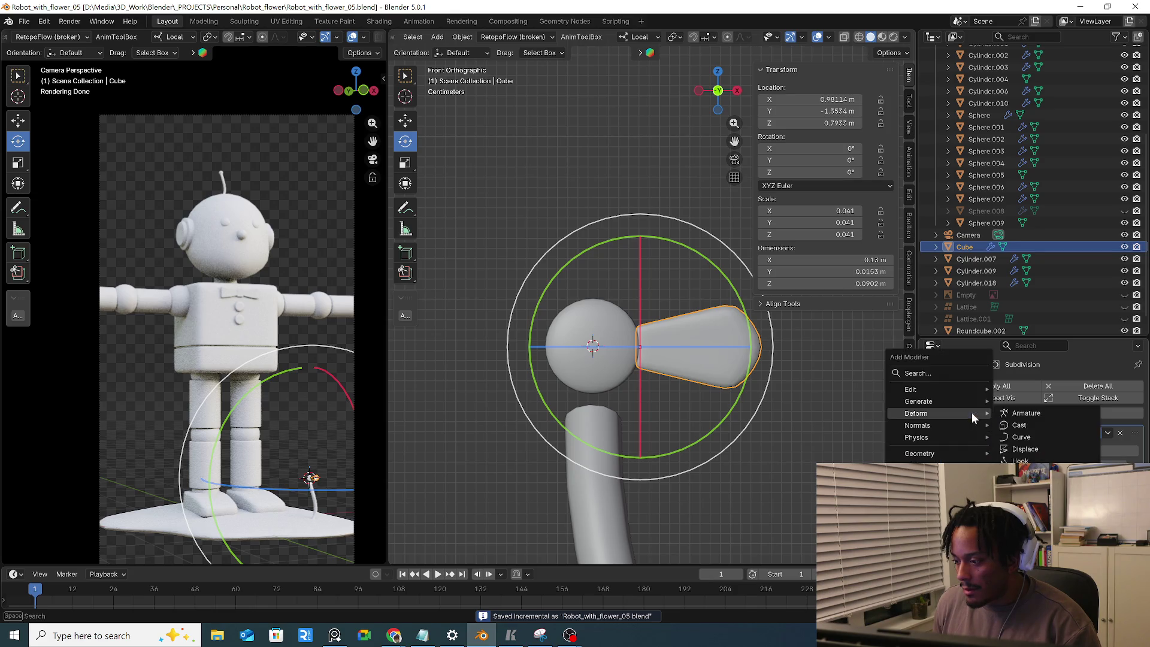
pyautogui.moveTo(974, 400)
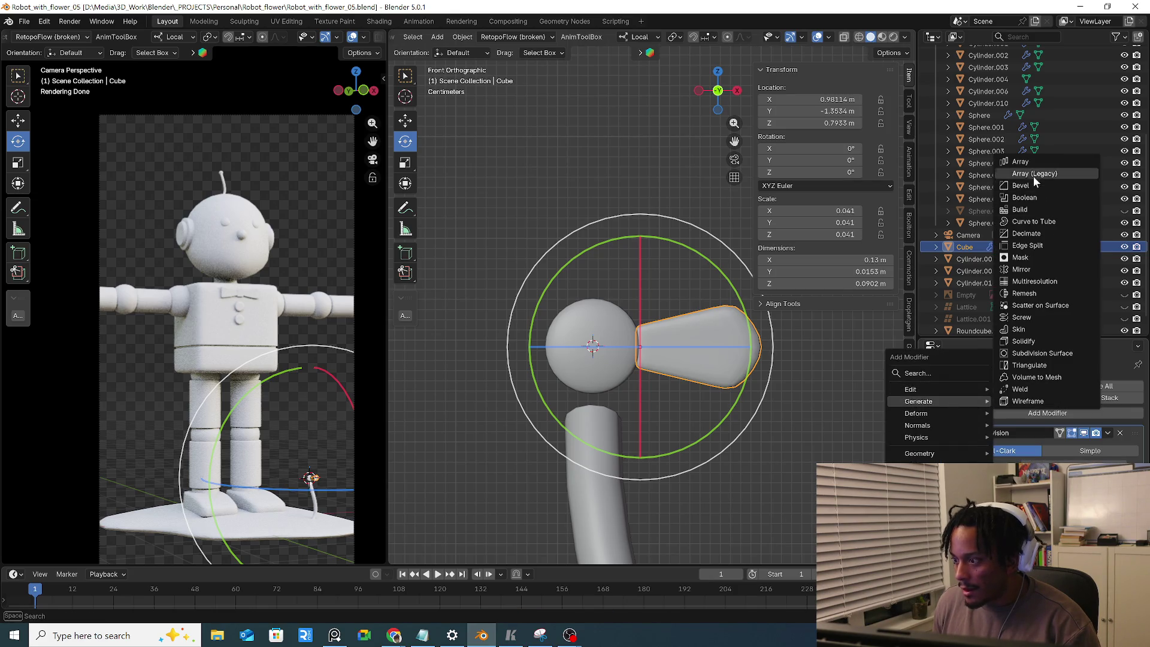
pyautogui.click(1037, 161)
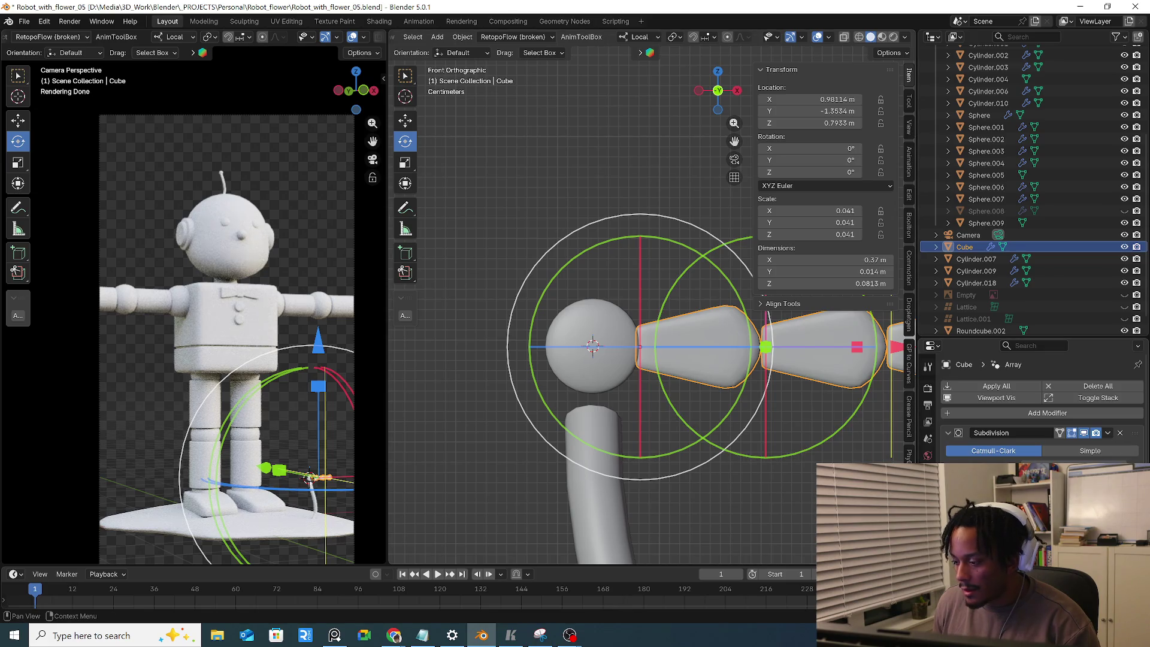
pyautogui.scroll(-5, 1042, 407)
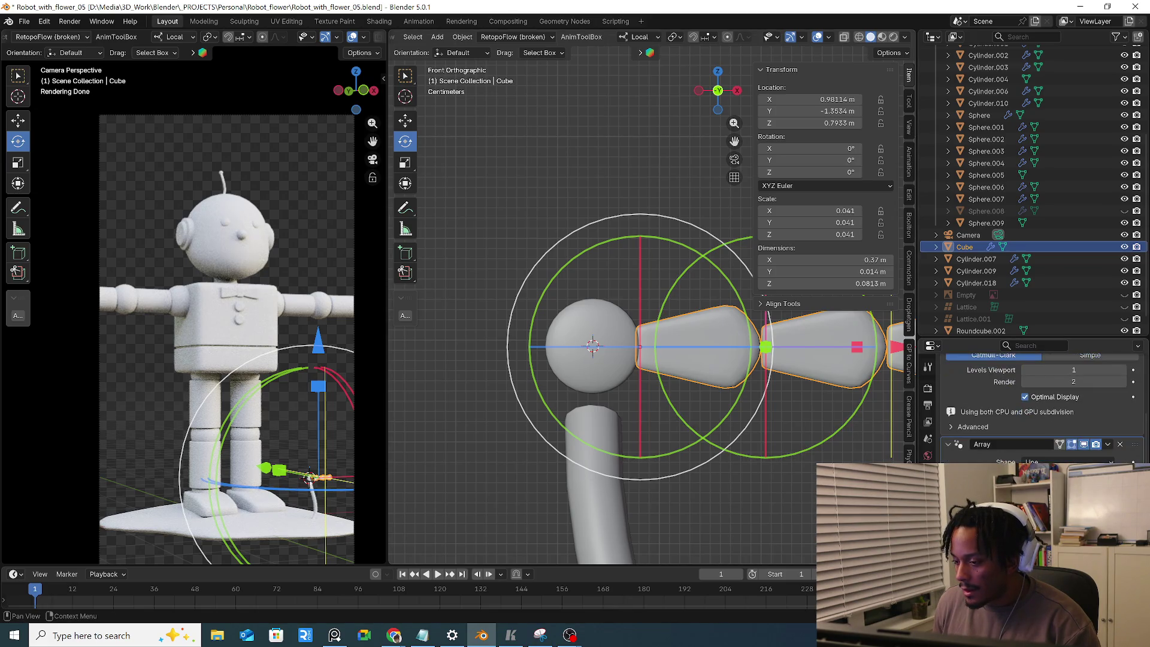
pyautogui.scroll(-2, 1042, 408)
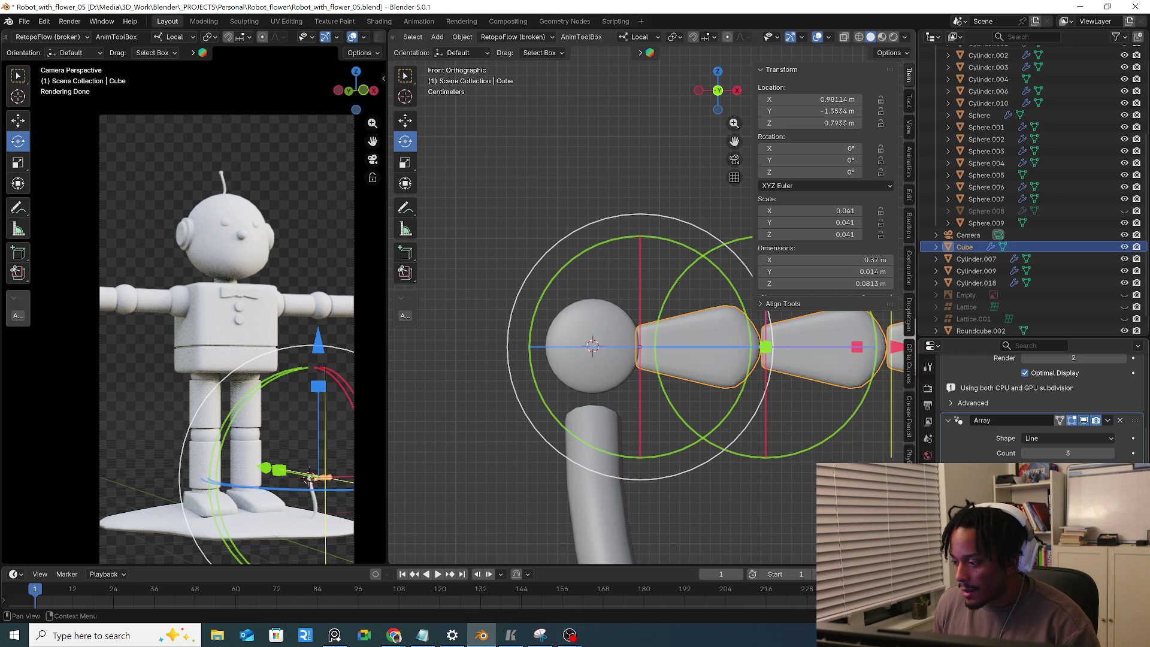
pyautogui.scroll(-1, 1042, 408)
pyautogui.keyDown('ctrl'); pyautogui.scroll(1, 1067, 450); pyautogui.keyUp('ctrl')
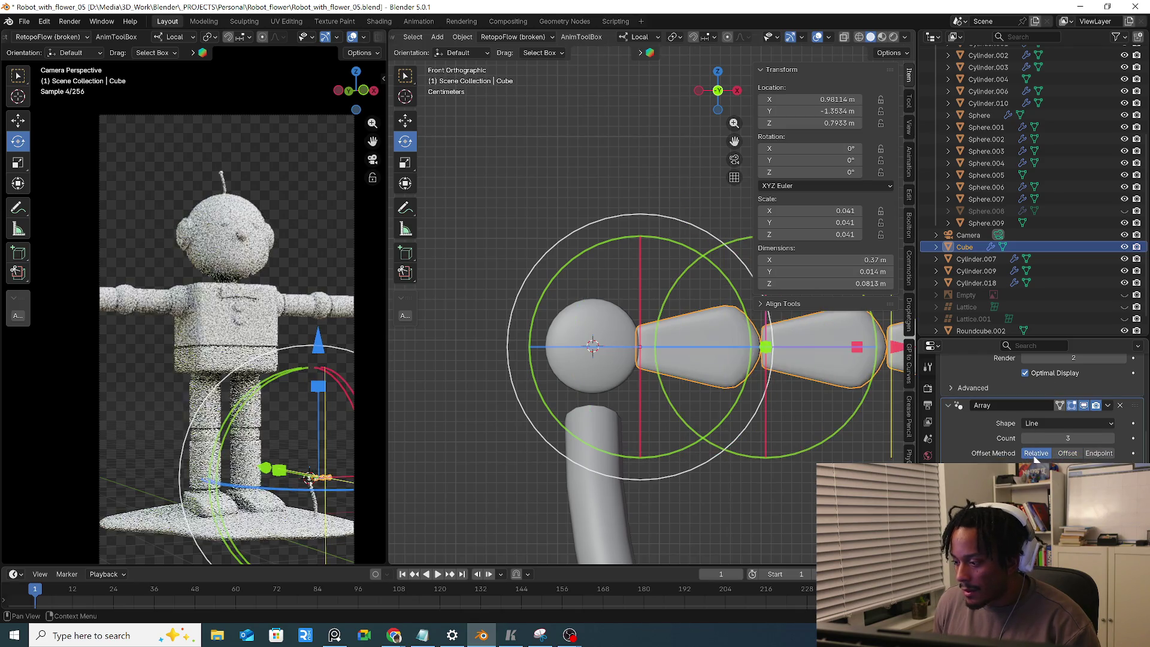
pyautogui.press('Return')
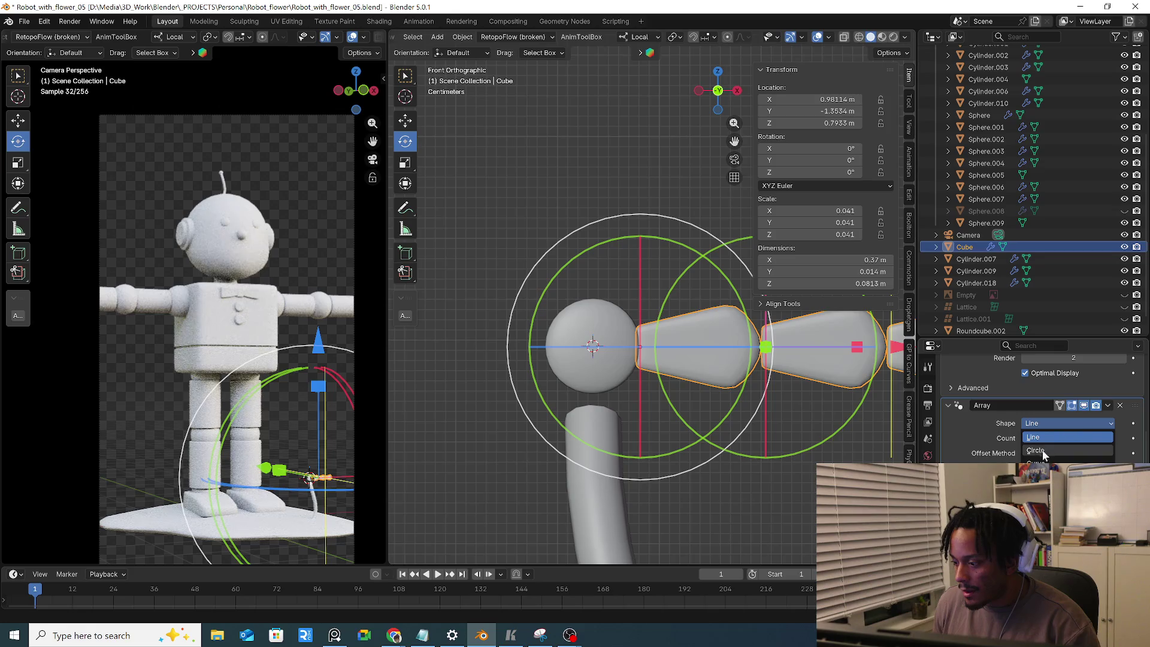
pyautogui.keyDown('ctrl'); pyautogui.scroll(-1, 1040, 451); pyautogui.keyUp('ctrl')
pyautogui.scroll(2, 1069, 417)
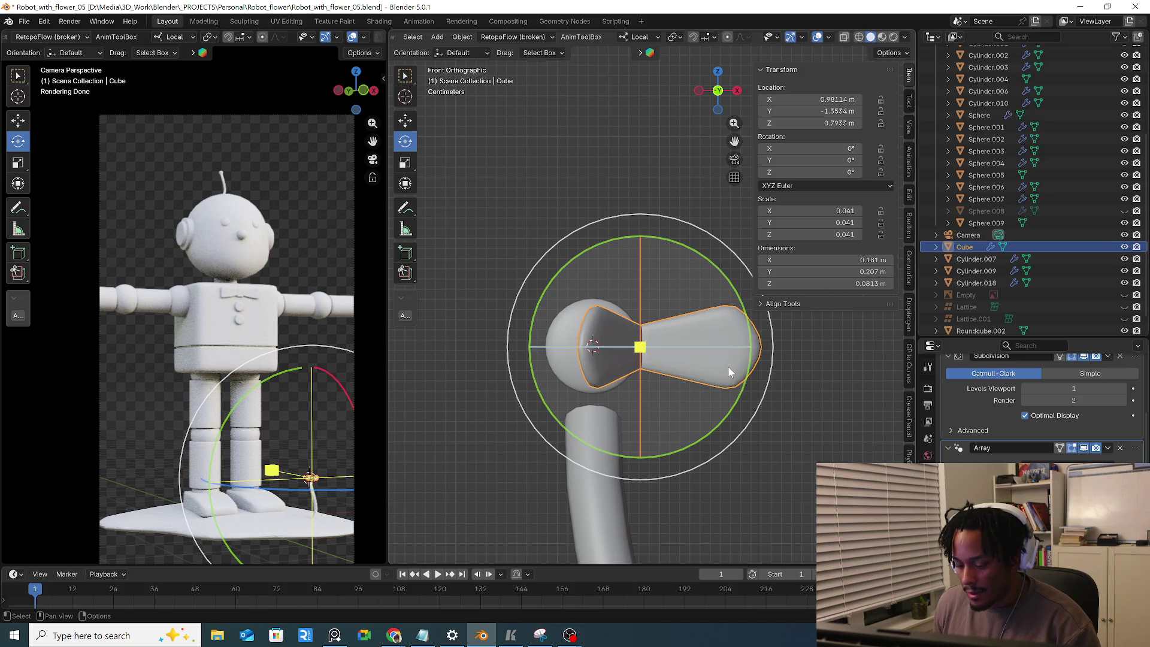
# Shift the petal slightly outward along its local X axis
pyautogui.press('Tab')
pyautogui.press('Tab')
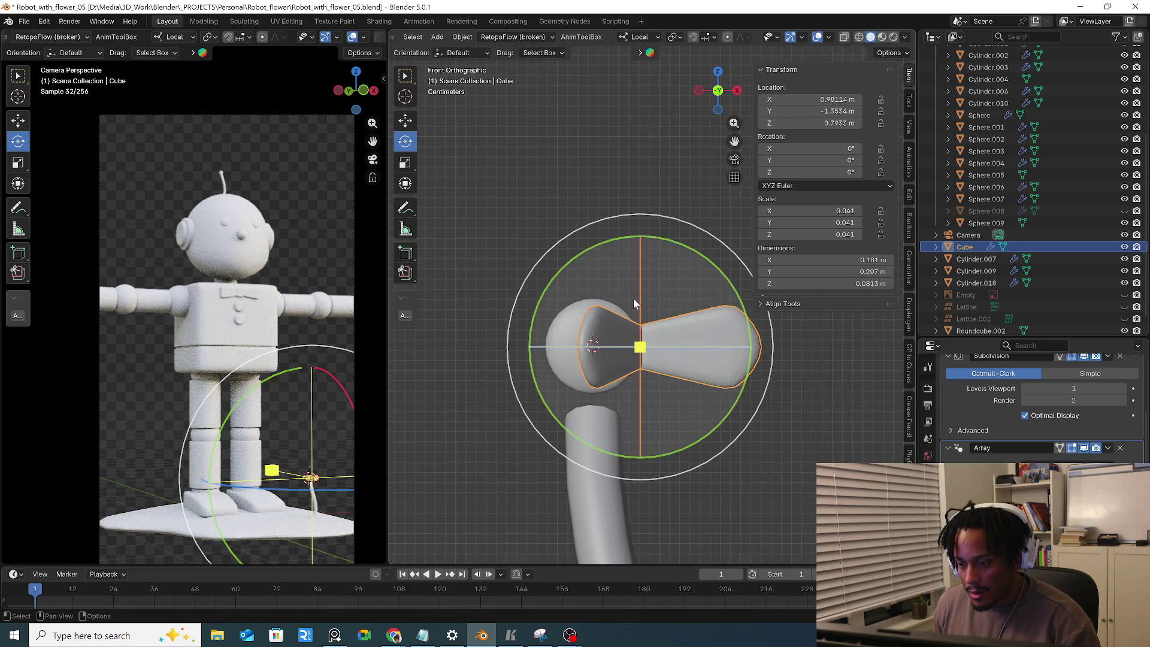
pyautogui.click(630, 263)
pyautogui.click(683, 351)
pyautogui.moveTo(682, 351)
pyautogui.mouseDown(button='middle')
pyautogui.moveTo(688, 376)
pyautogui.moveTo(739, 415)
pyautogui.moveTo(641, 293)
pyautogui.mouseUp(button='middle')
pyautogui.press('g')
pyautogui.press('x')
pyautogui.press('x')
pyautogui.click(608, 313)
pyautogui.moveTo(607, 313); pyautogui.dragTo(627, 362, button='middle')
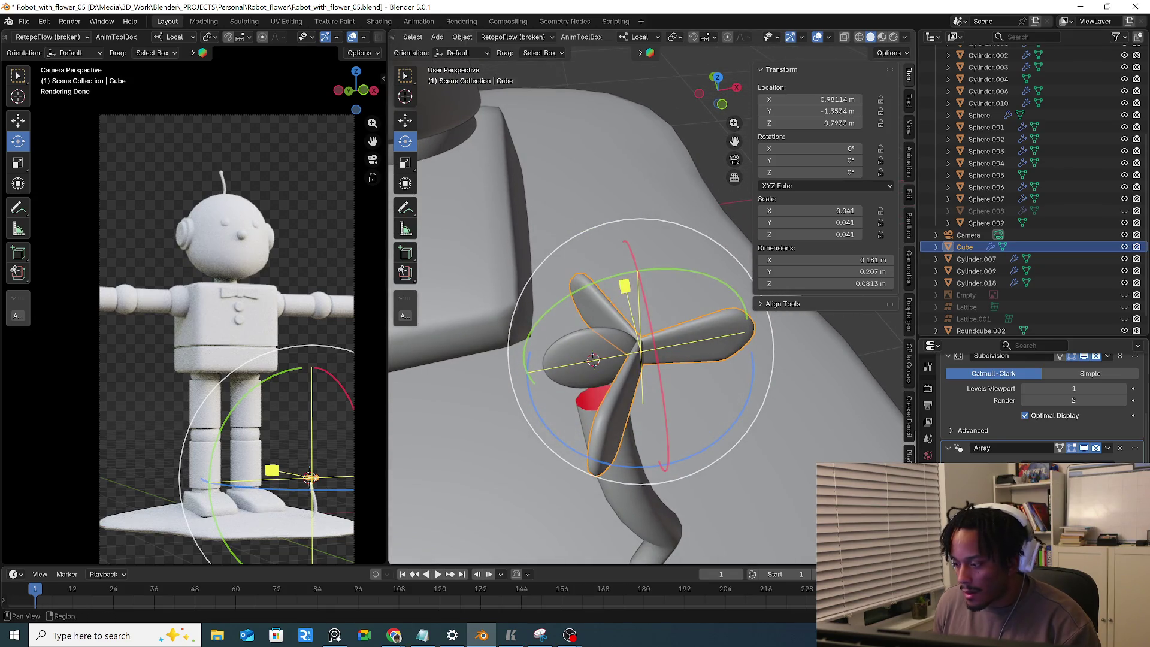
# Step through undo and redo to compare the petal arrangements
pyautogui.hotkey('ctrl', 'z')
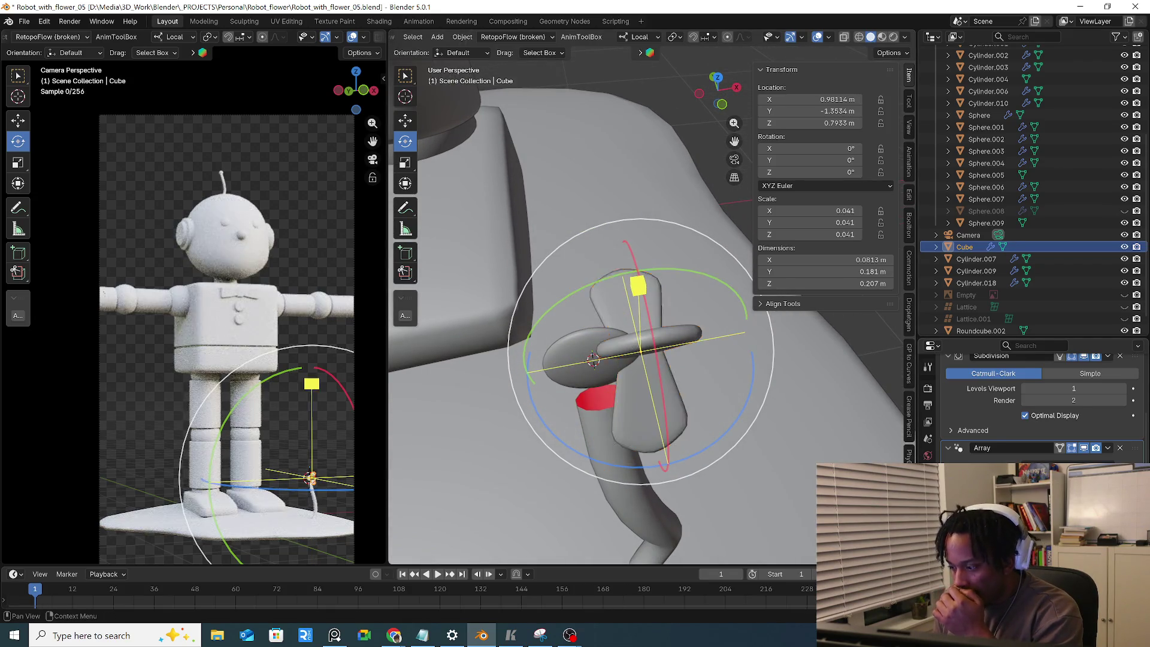
pyautogui.hotkey('ctrl', 'shift', 'z')
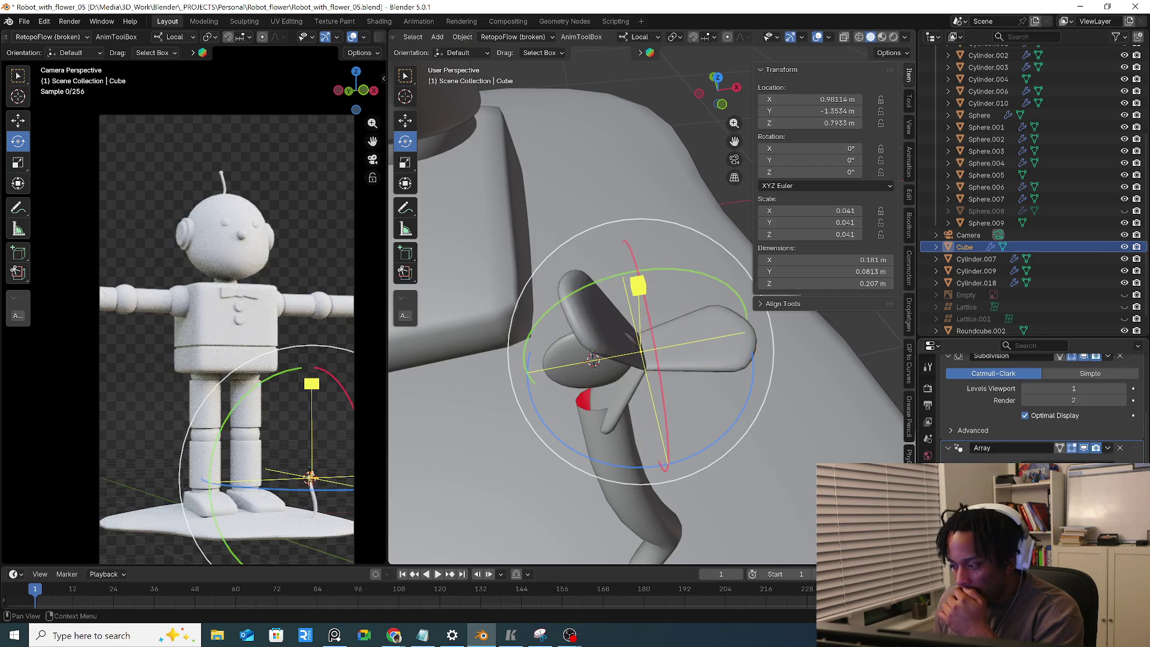
pyautogui.hotkey('ctrl', 'z')
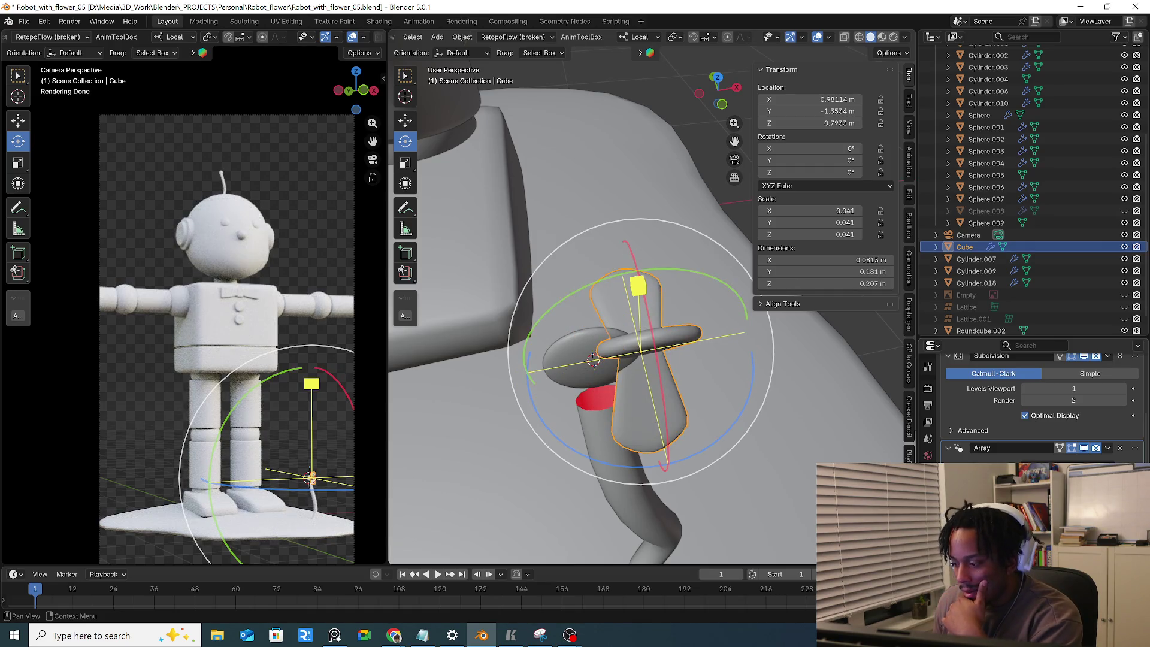
pyautogui.hotkey('ctrl', 'z')
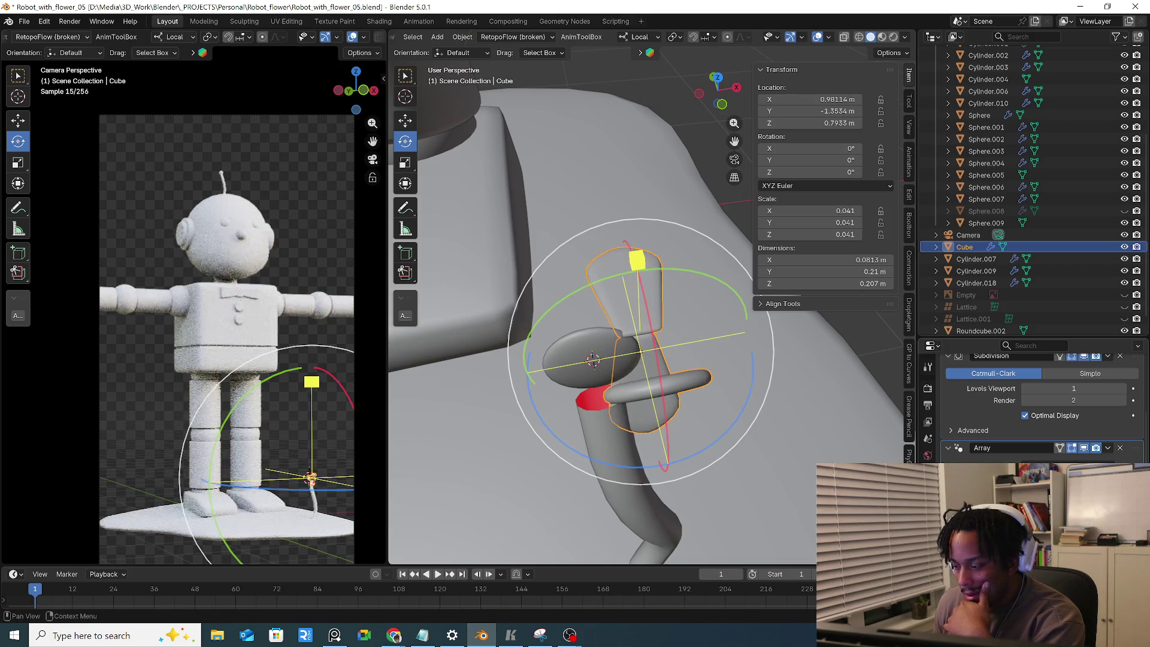
pyautogui.hotkey('ctrl', 'shift', 'z')
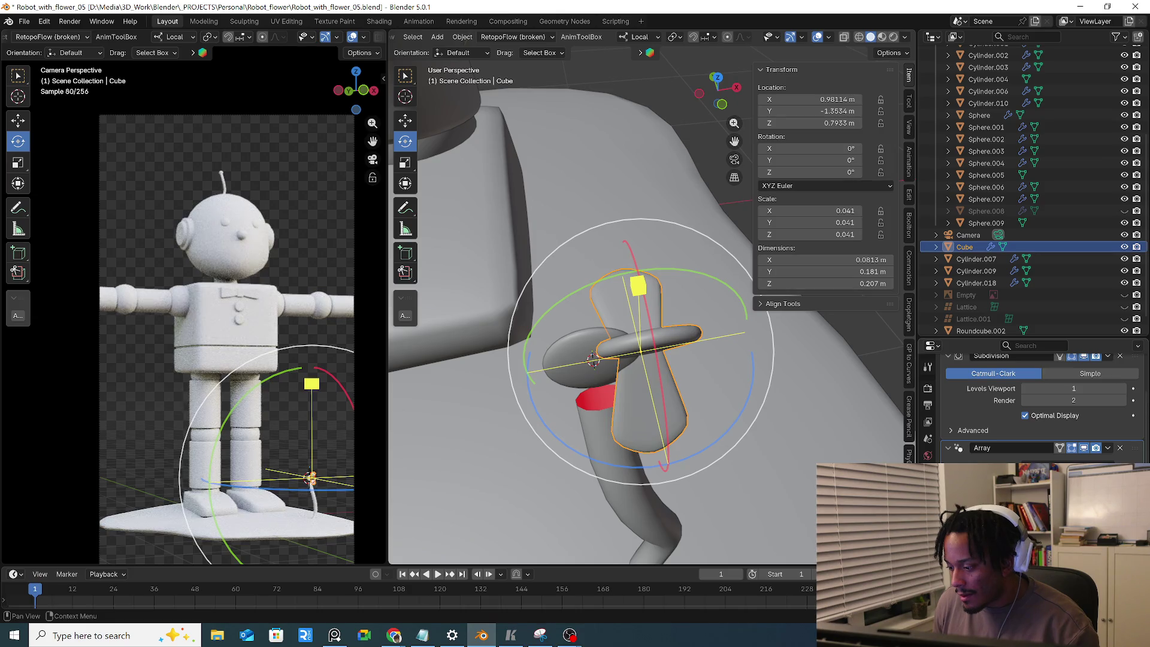
pyautogui.scroll(-2, 1042, 407)
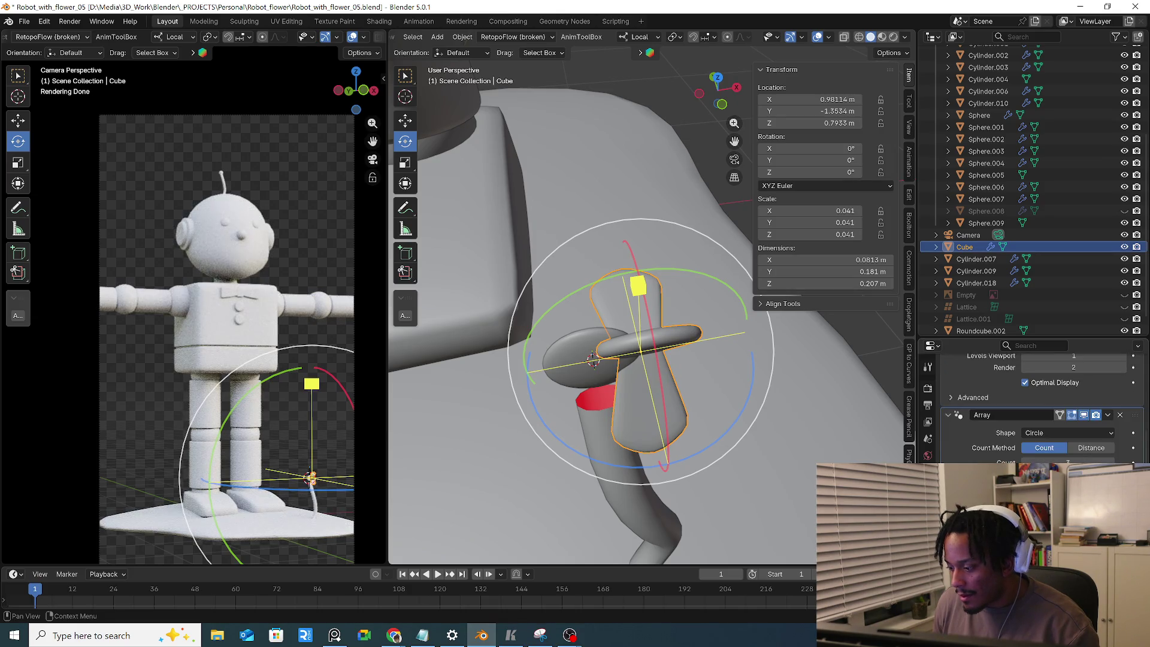
# Restore the circular ring of petals by stepping back and forth through undo history
pyautogui.hotkey('ctrl', 'z')
pyautogui.hotkey('ctrl', 'z')
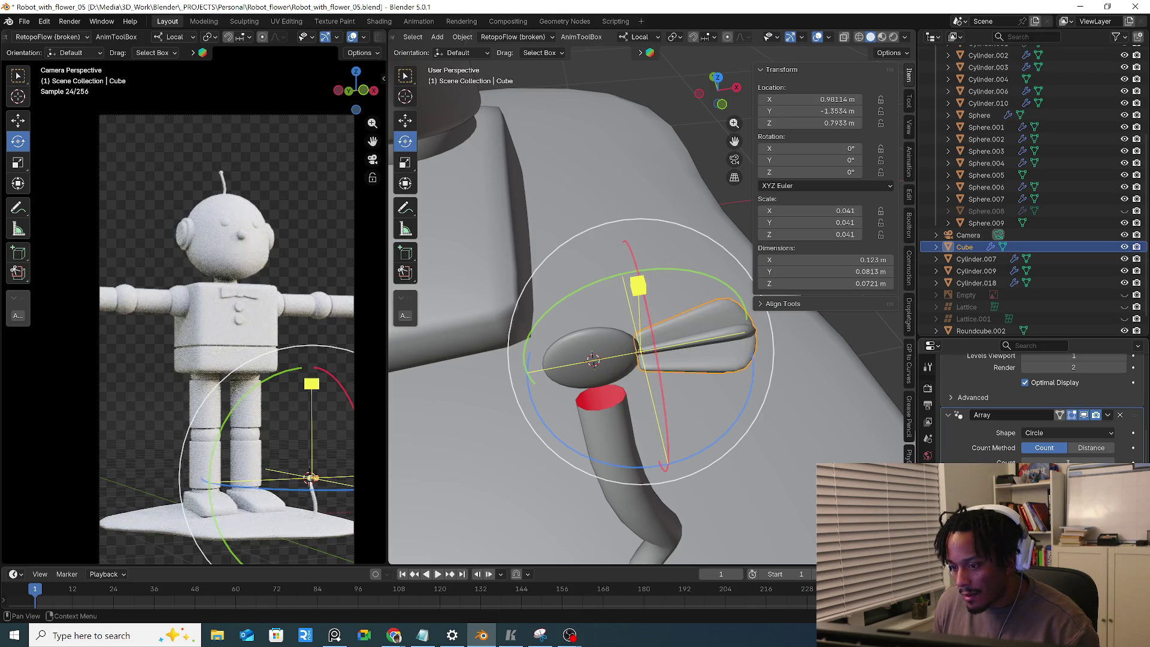
pyautogui.hotkey('ctrl', 'z')
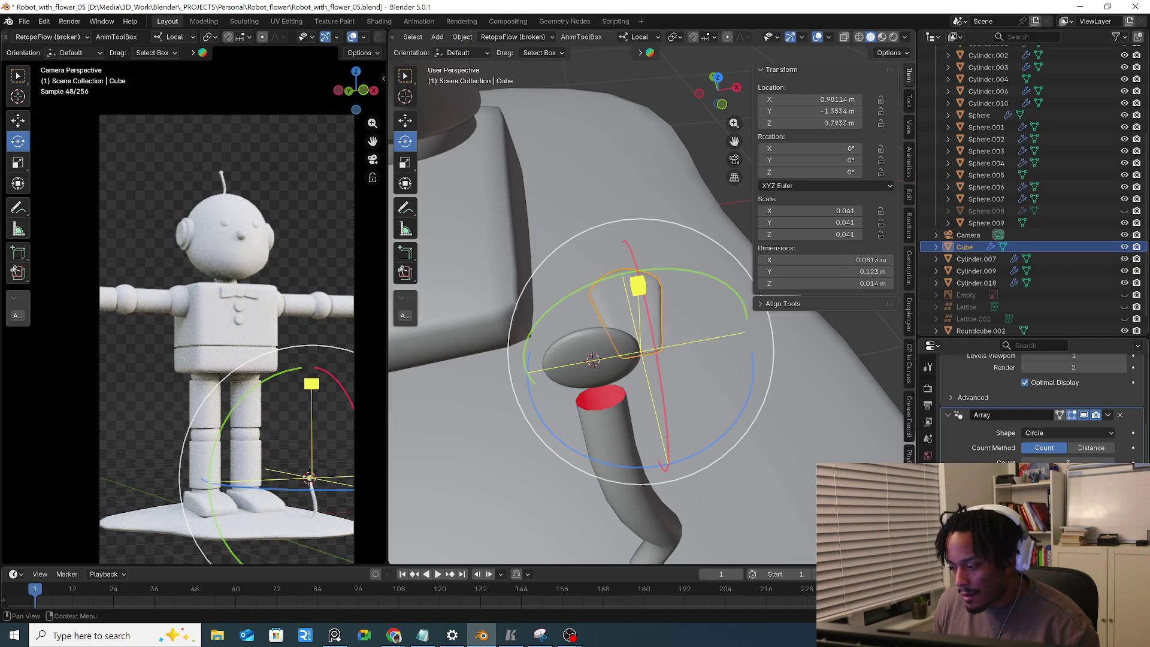
pyautogui.hotkey('ctrl', 'z')
pyautogui.hotkey('ctrl', 'shift', 'z')
pyautogui.hotkey('ctrl', 'z')
pyautogui.hotkey('ctrl', 'shift', 'z')
pyautogui.moveTo(749, 414); pyautogui.dragTo(714, 421, button='middle')
pyautogui.hotkey('ctrl', 'z')
pyautogui.hotkey('ctrl', 'shift', 'z')
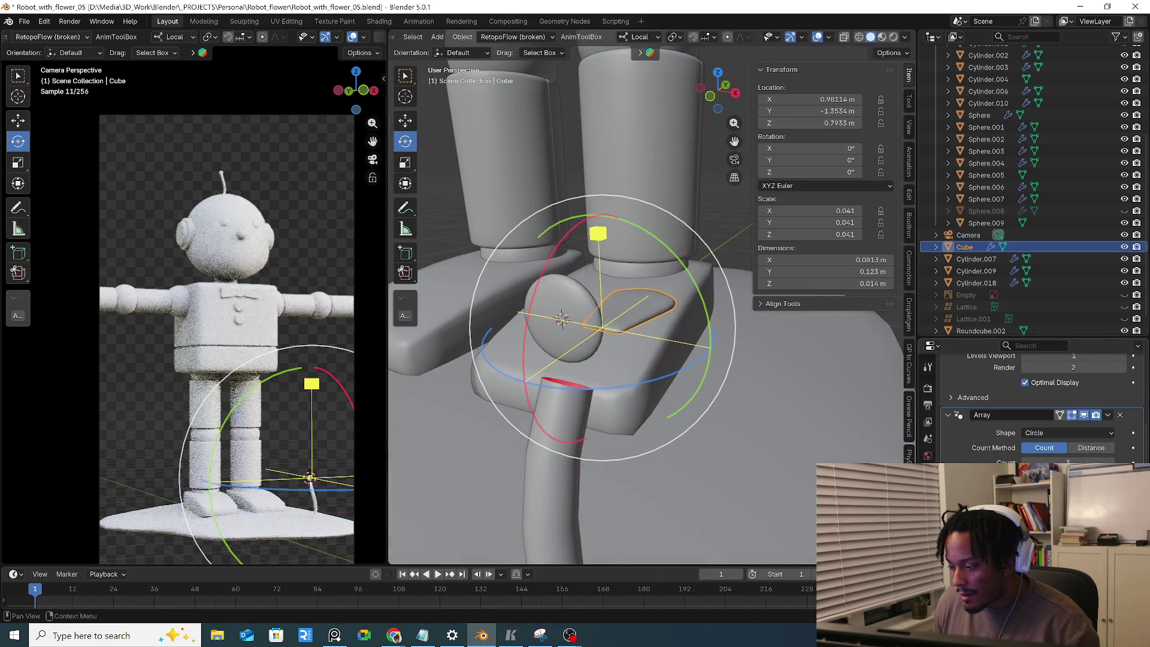
pyautogui.hotkey('ctrl', 'z')
pyautogui.hotkey('ctrl', 'shift', 'z')
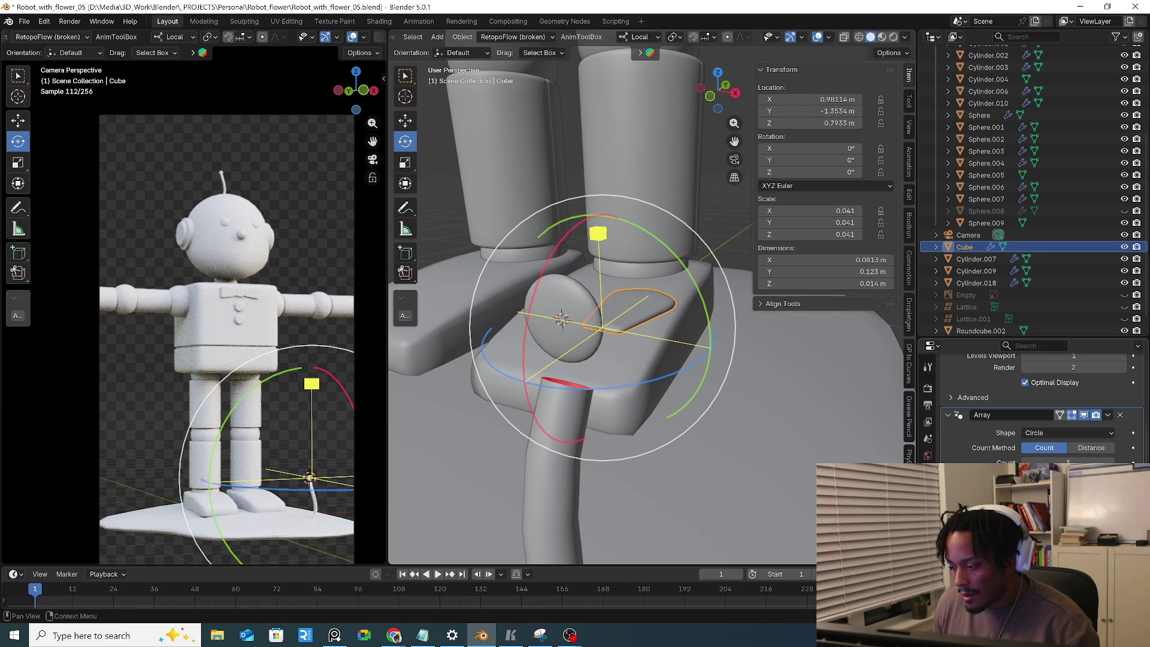
pyautogui.hotkey('ctrl', 'z')
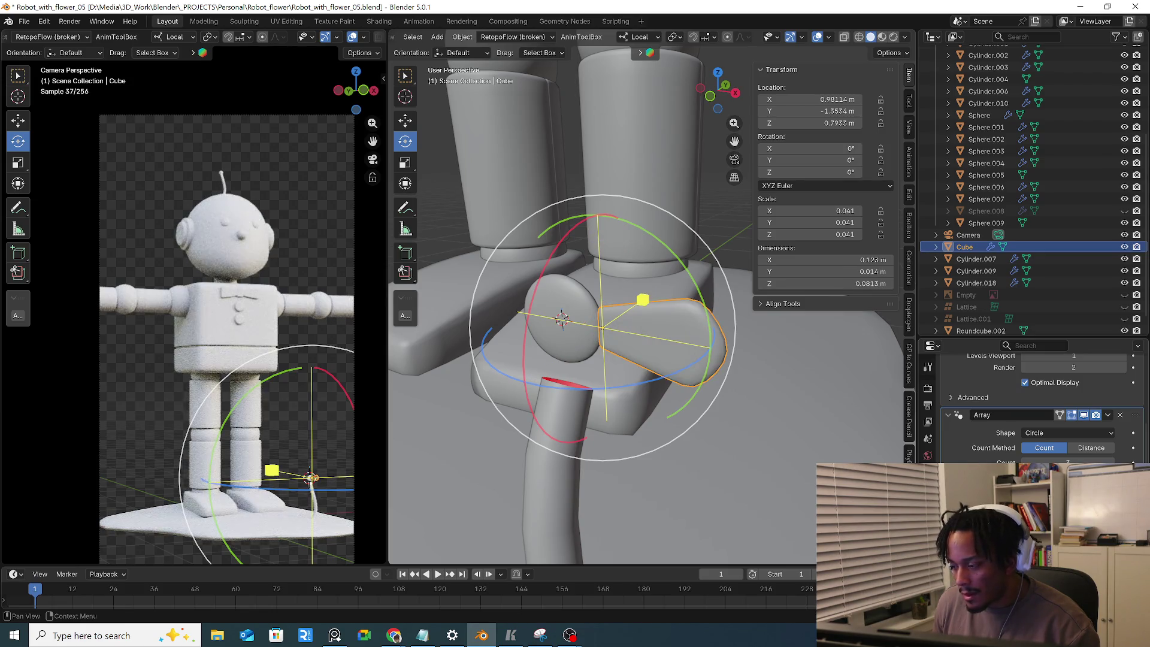
# Try a different petal count, then undo back to the full upright ring
pyautogui.moveTo(1067, 461); pyautogui.dragTo(1045, 461)
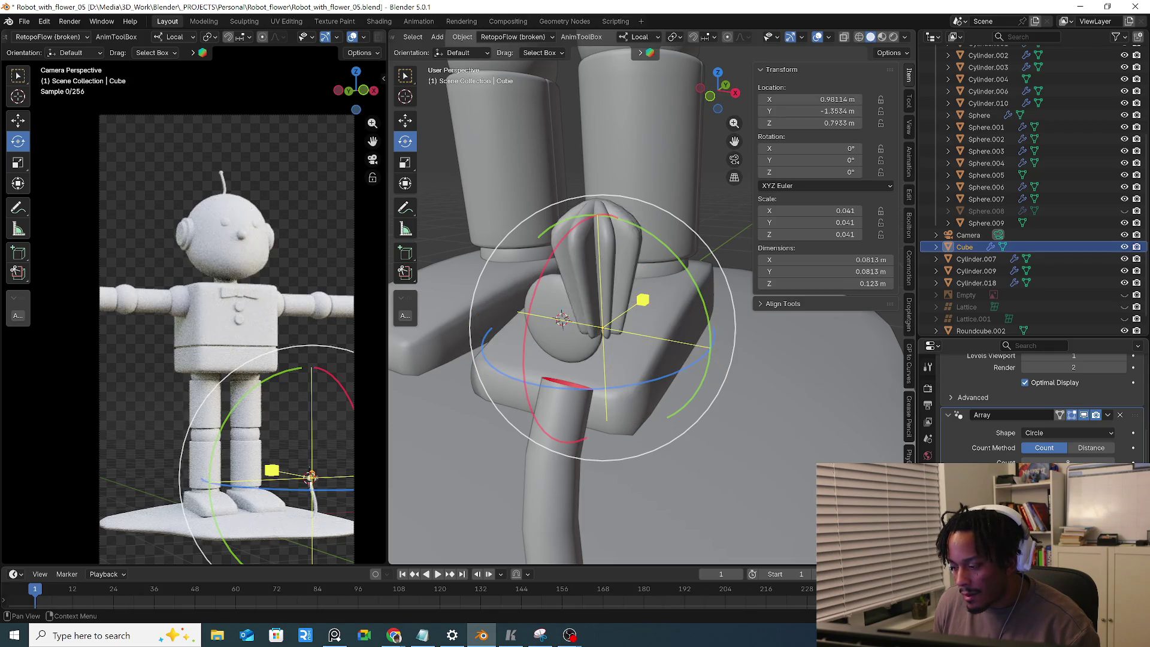
pyautogui.hotkey('ctrl', 'z')
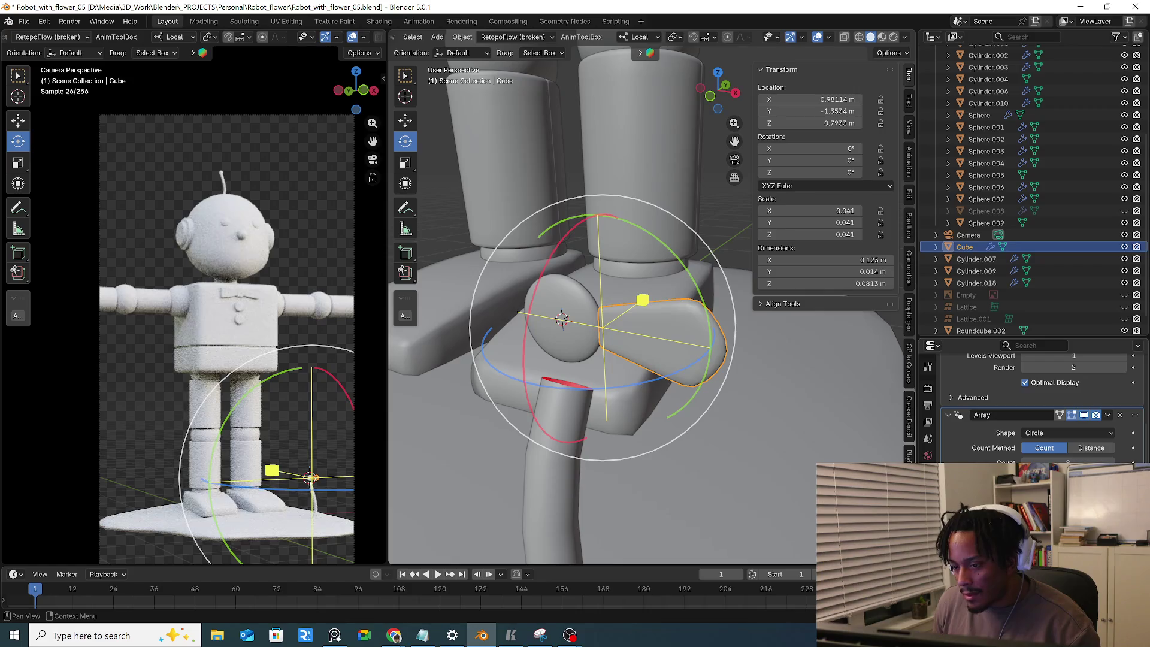
pyautogui.scroll(-2, 1045, 420)
pyautogui.hotkey('ctrl', 'z')
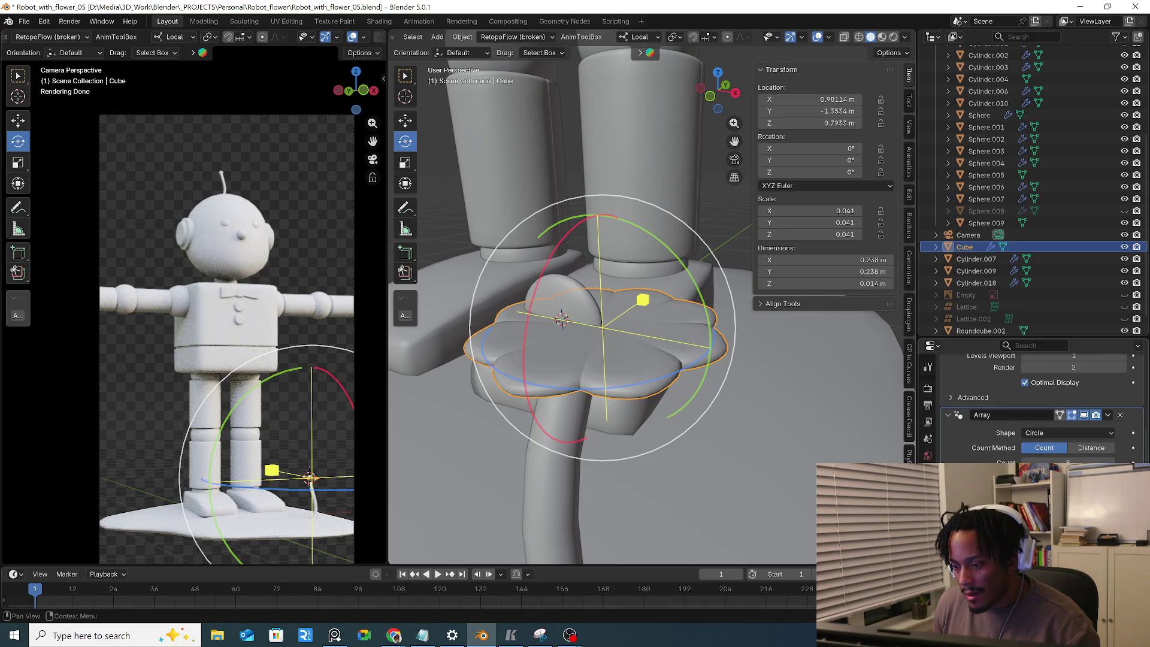
pyautogui.hotkey('ctrl', 'z')
pyautogui.hotkey('ctrl', 'z')
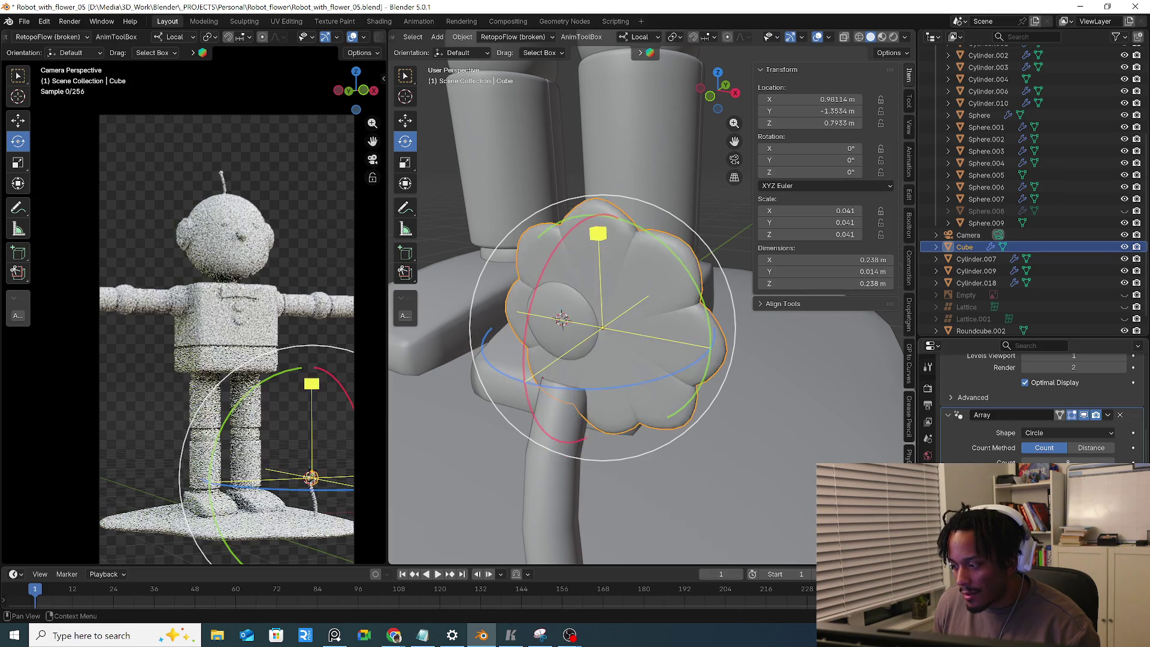
# Reduce the ring to four petals and view it in front orthographic view
pyautogui.moveTo(693, 346); pyautogui.dragTo(653, 338, button='middle')
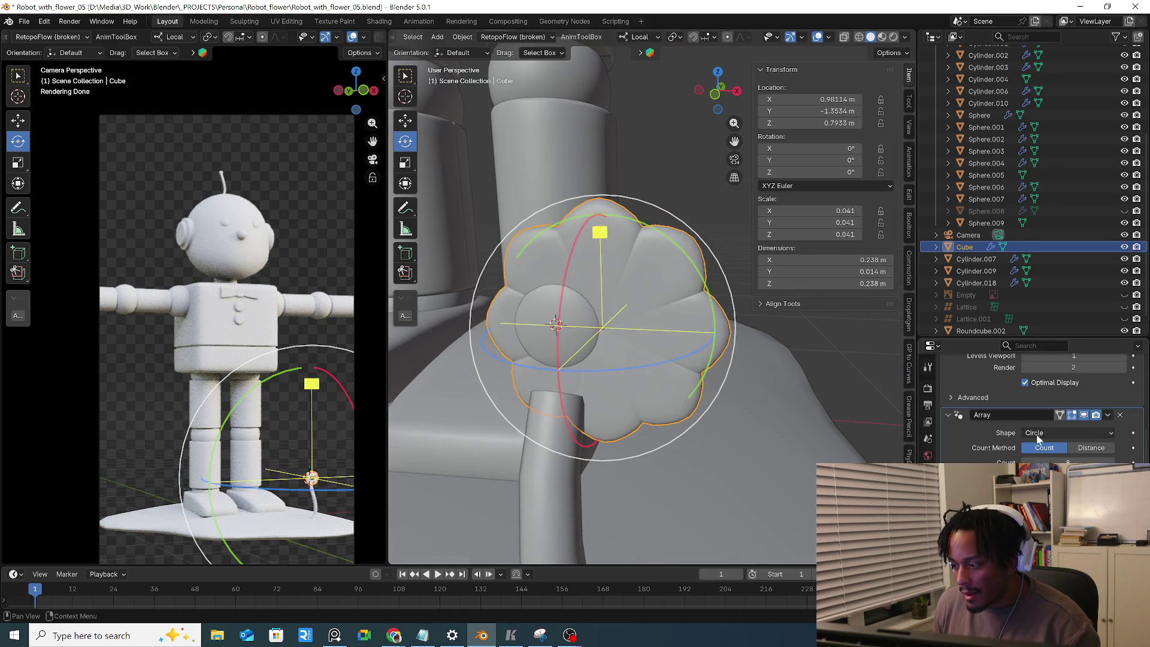
pyautogui.moveTo(1069, 462)
pyautogui.mouseDown()
pyautogui.moveTo(1039, 462)
pyautogui.moveTo(1057, 463)
pyautogui.mouseUp()
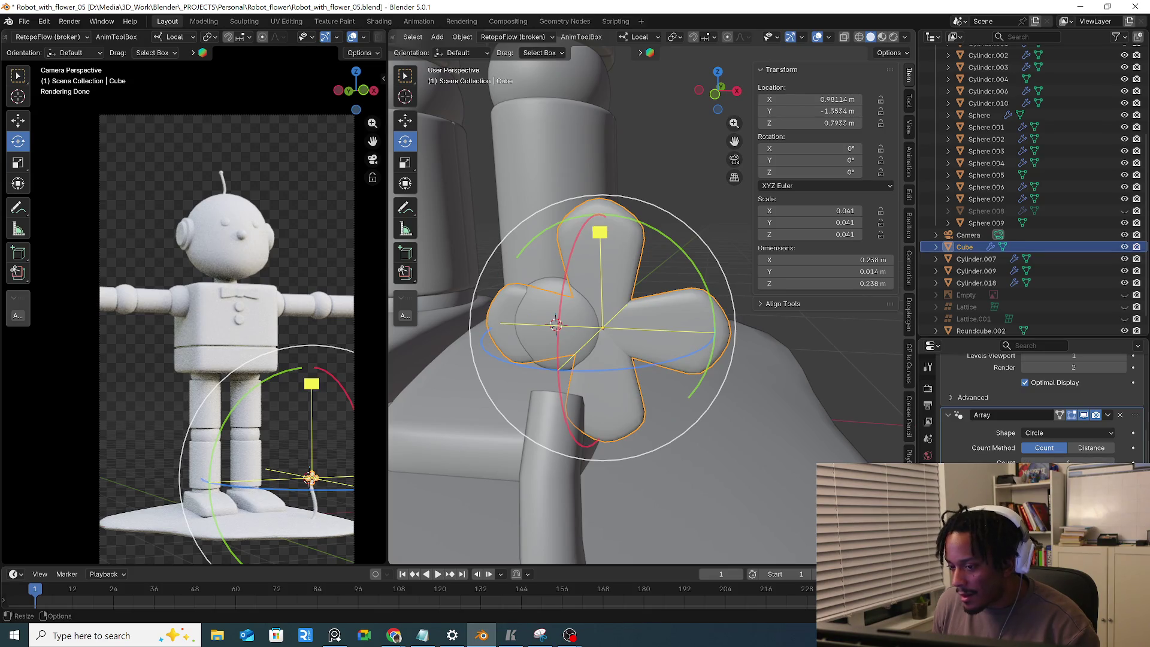
pyautogui.press('KP_1')
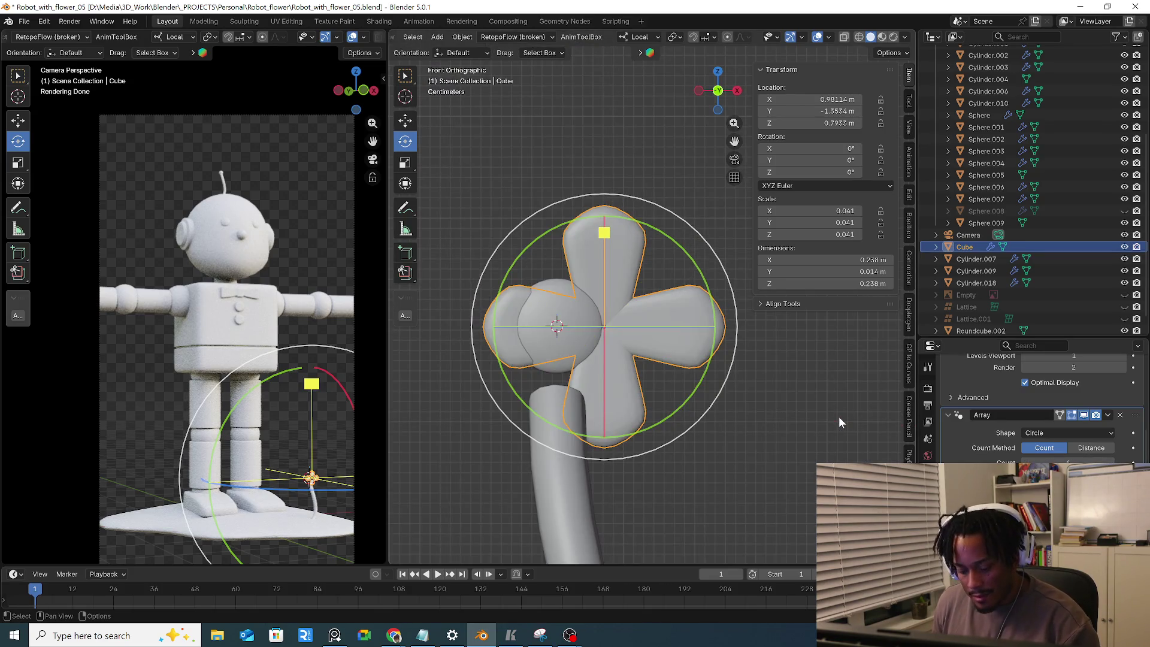
# Move the flower left along X, then shrink the petal mesh and push it outward
pyautogui.press('g')
pyautogui.press('x')
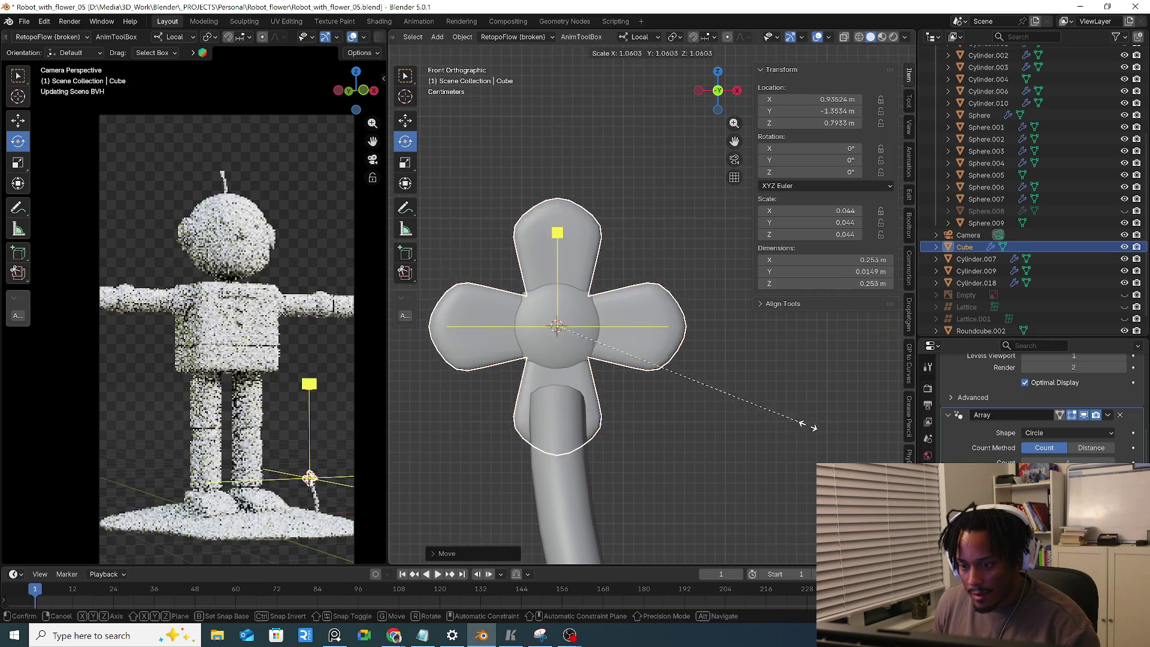
pyautogui.click(818, 433)
pyautogui.press('Tab')
pyautogui.hotkey('shift', 's')
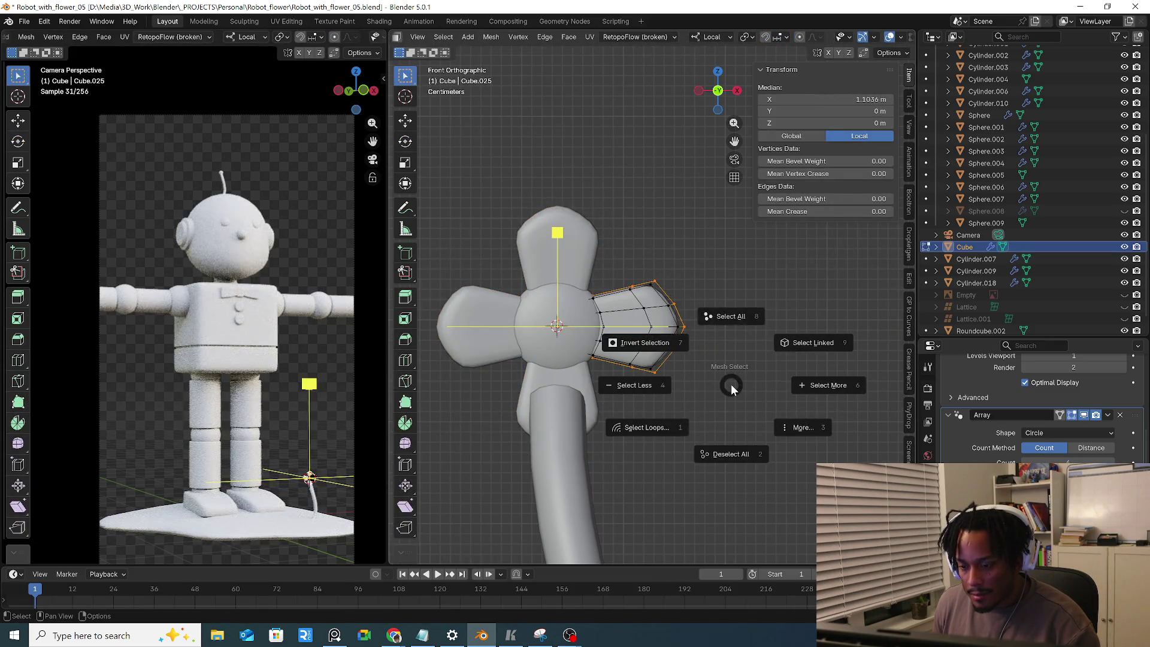
pyautogui.click(757, 370)
pyautogui.press('s')
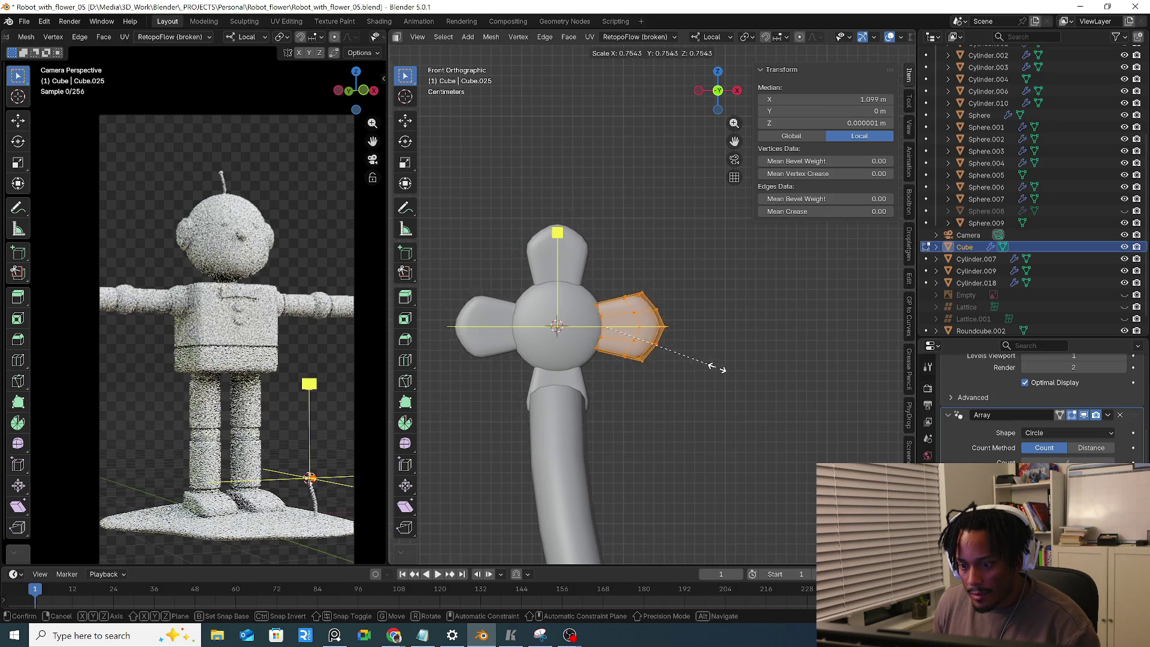
pyautogui.click(707, 367)
pyautogui.press('g')
pyautogui.press('x')
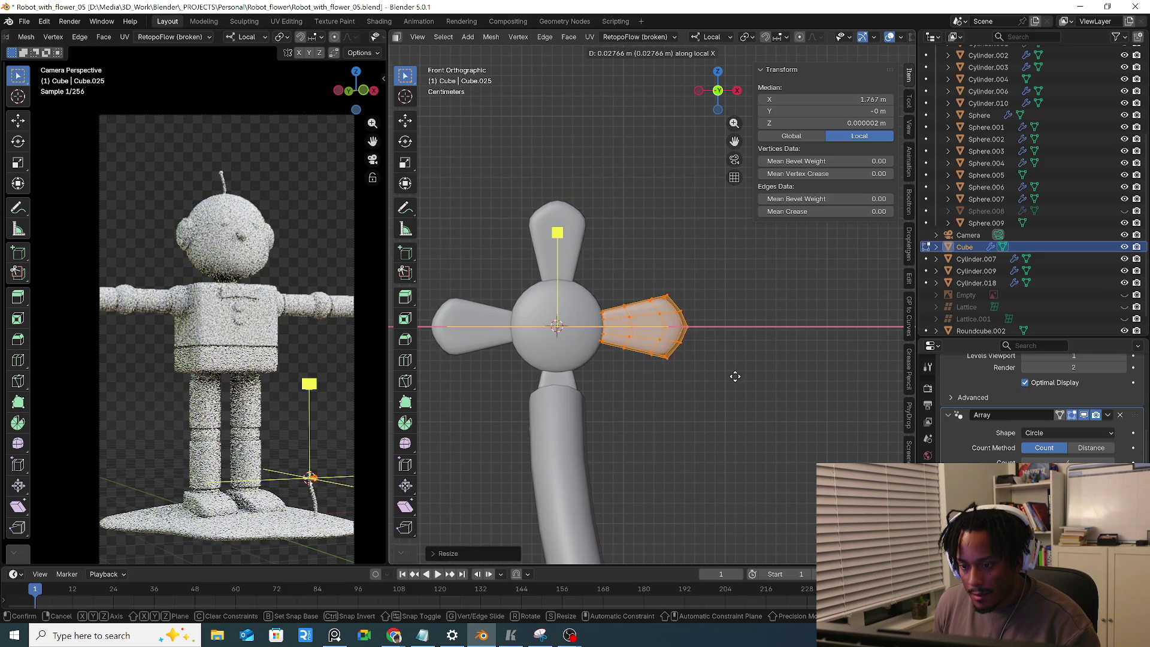
pyautogui.click(731, 378)
pyautogui.press('Tab')
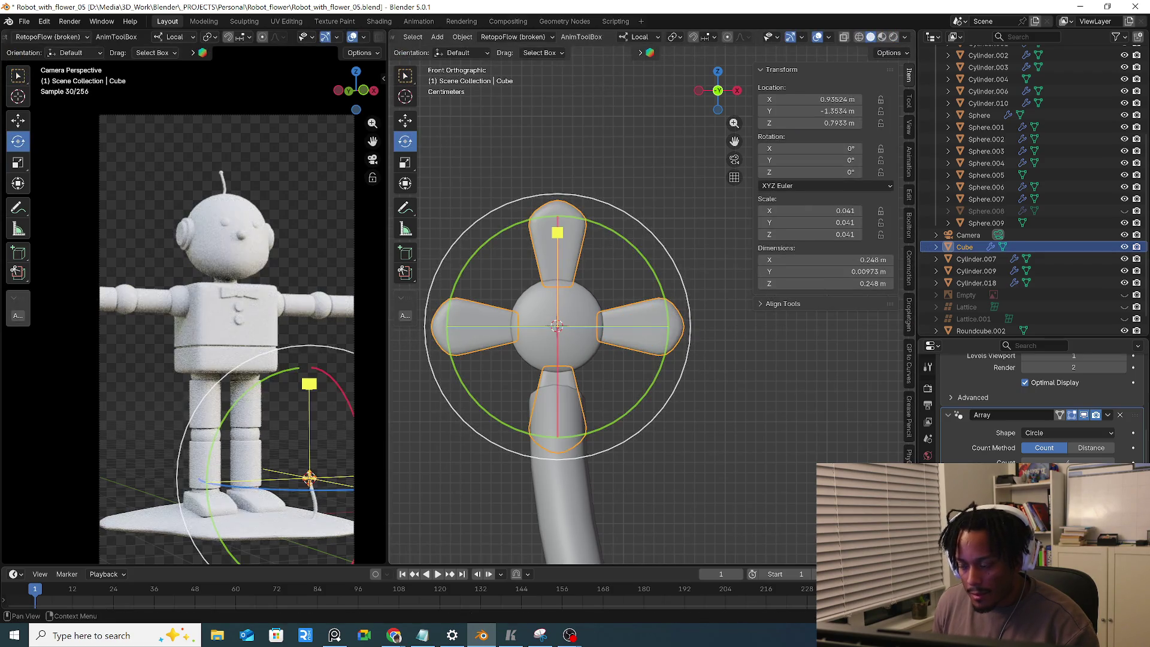
# Raise the Array count to nine petals
pyautogui.click(1111, 463)
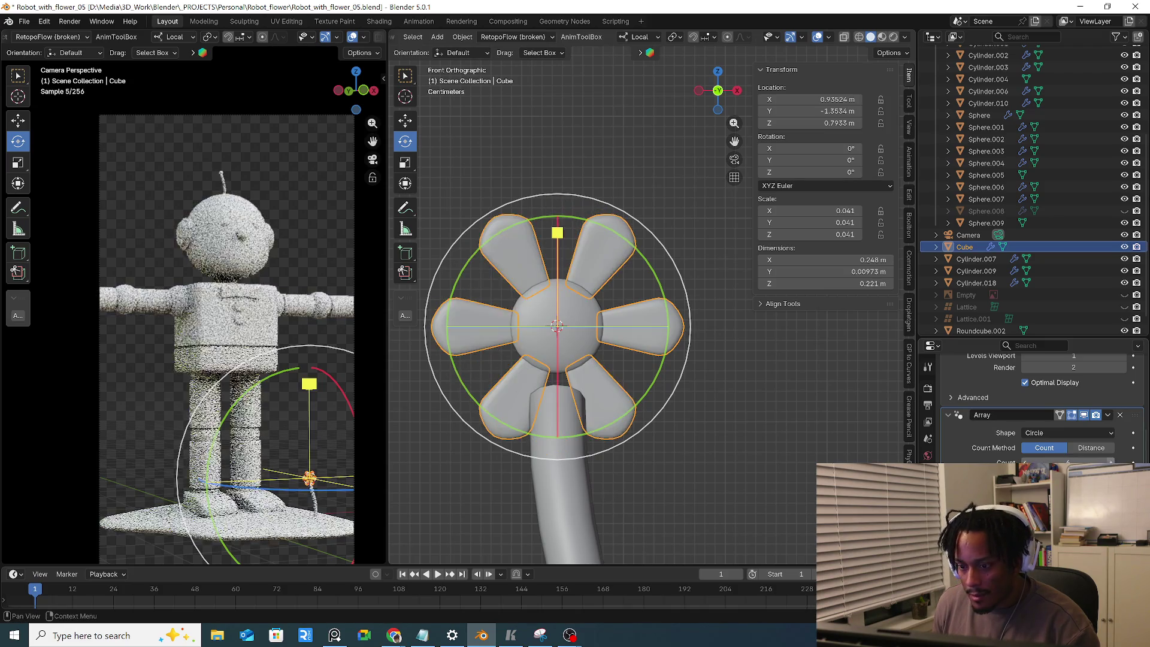
pyautogui.click(1111, 463)
pyautogui.click(1111, 462)
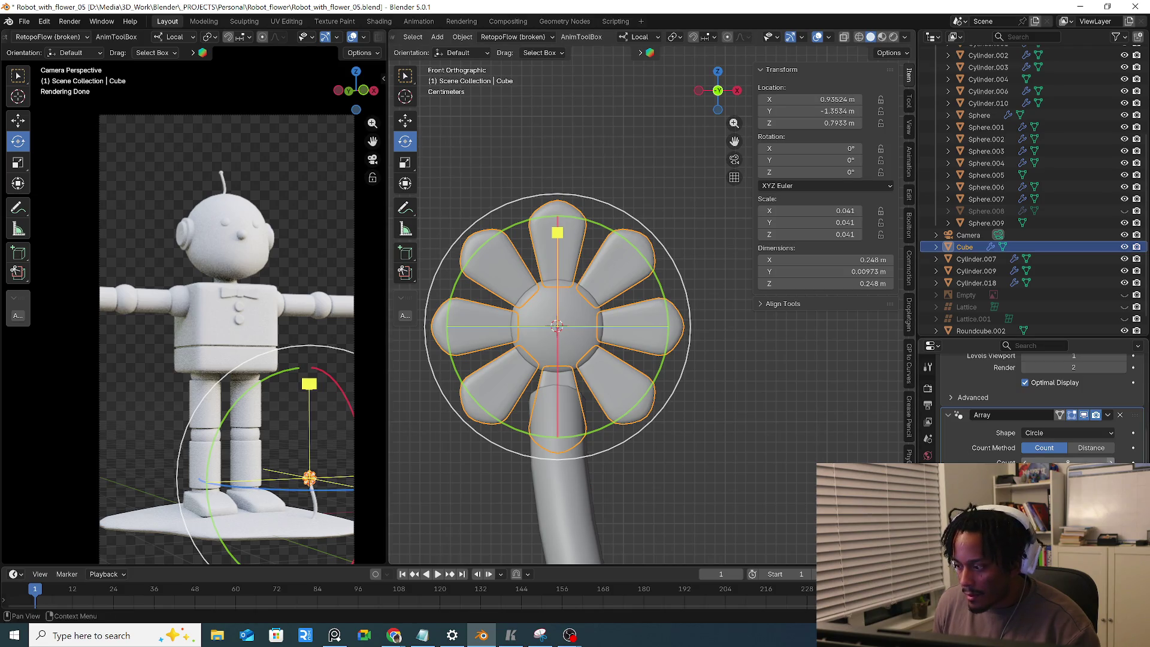
pyautogui.click(1111, 463)
# Select the whole flower head and scale it up to 0.091
pyautogui.click(825, 455)
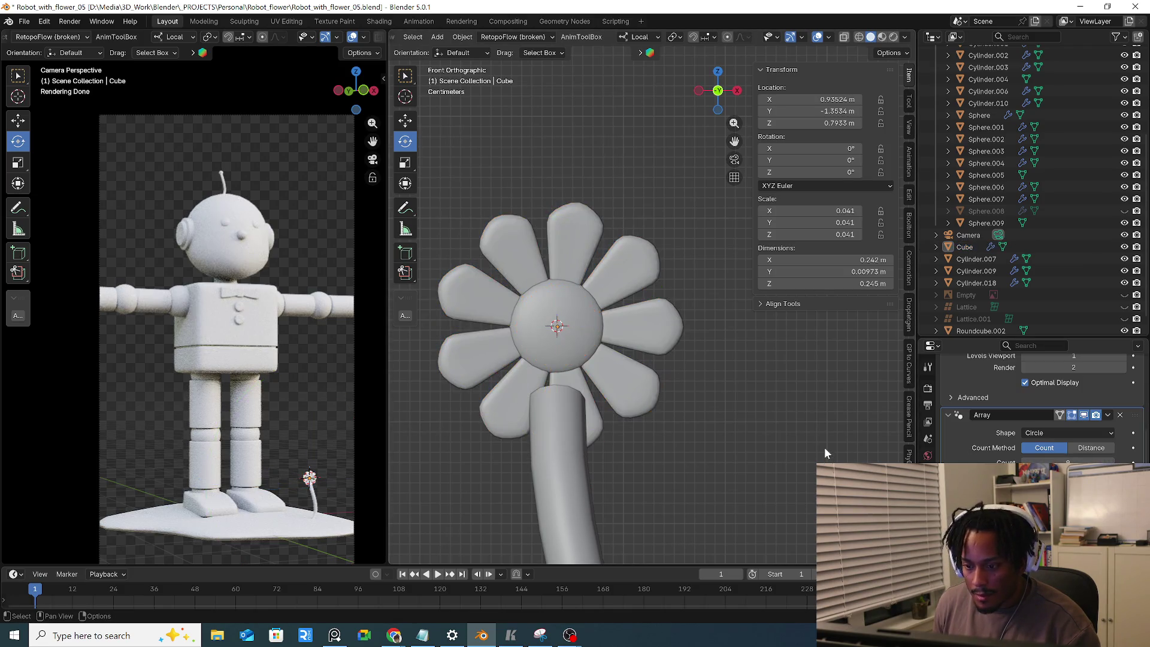
pyautogui.scroll(-5, 651, 377)
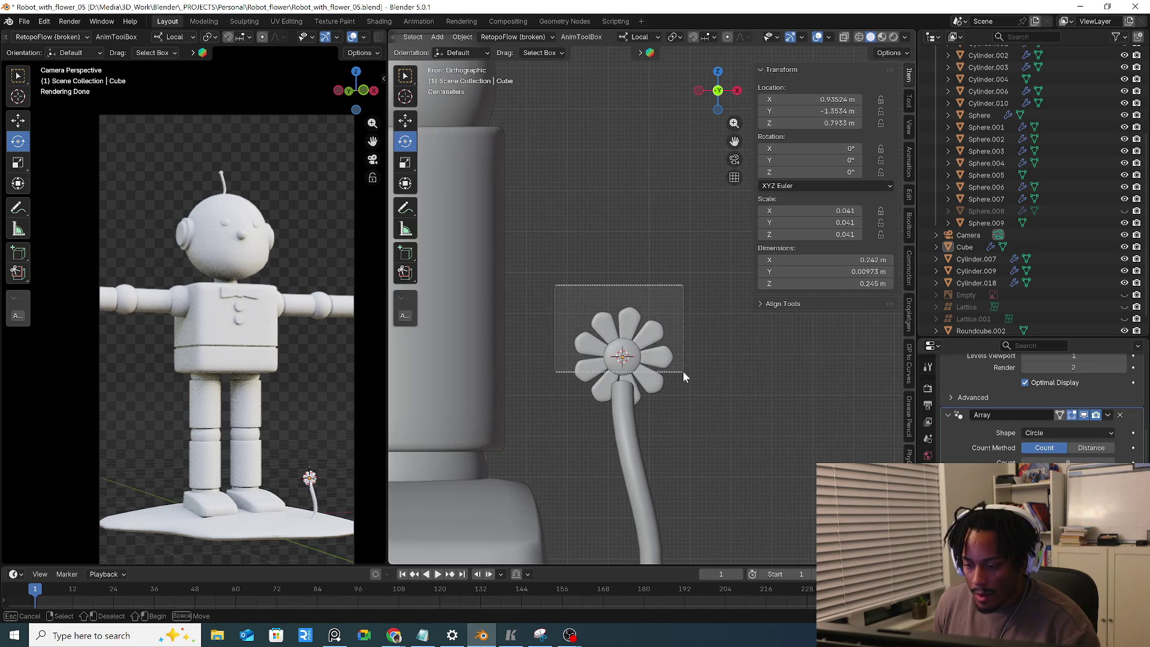
pyautogui.moveTo(683, 371); pyautogui.dragTo(684, 372)
pyautogui.press('s')
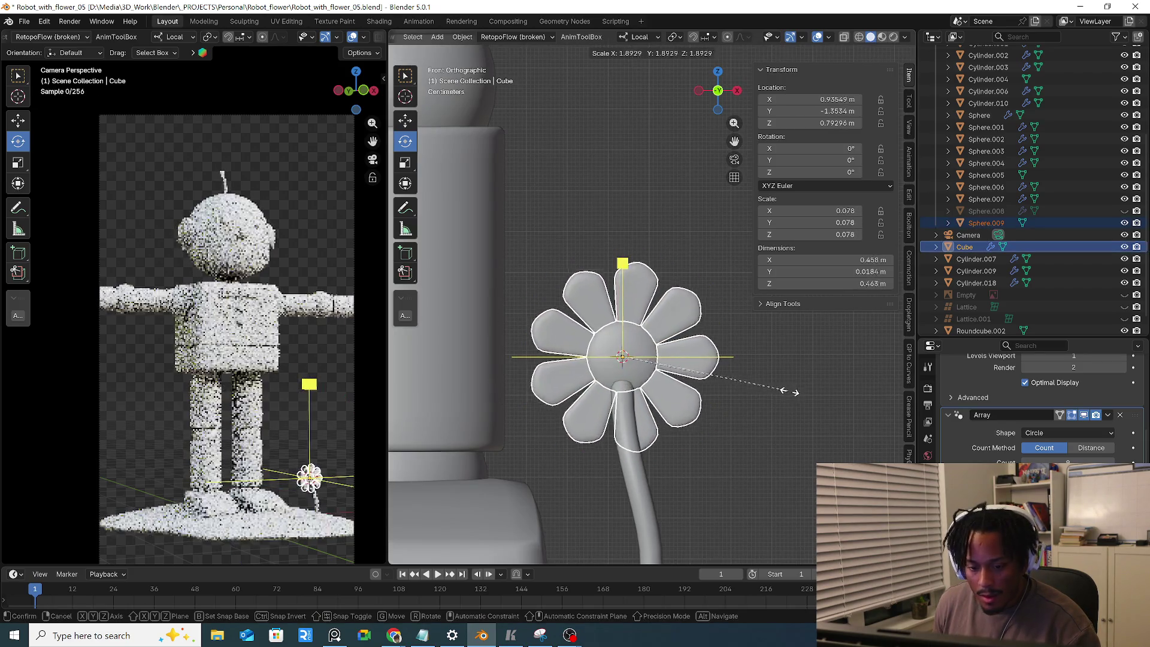
pyautogui.click(813, 395)
# Move the enlarged flower head along Y to sit on the stem
pyautogui.moveTo(813, 396); pyautogui.dragTo(670, 365, button='middle')
pyautogui.press('g')
pyautogui.press('y')
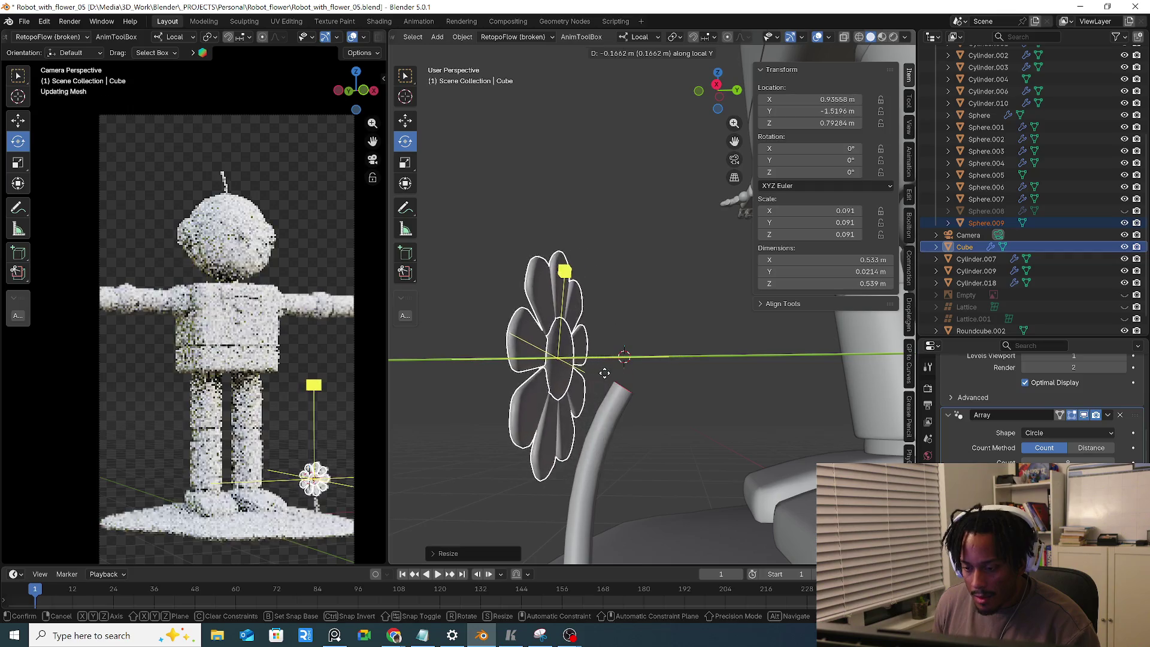
pyautogui.click(647, 373)
pyautogui.moveTo(647, 372)
pyautogui.mouseDown(button='middle')
pyautogui.moveTo(669, 356)
pyautogui.moveTo(699, 368)
pyautogui.moveTo(650, 367)
pyautogui.mouseUp(button='middle')
pyautogui.click(627, 357)
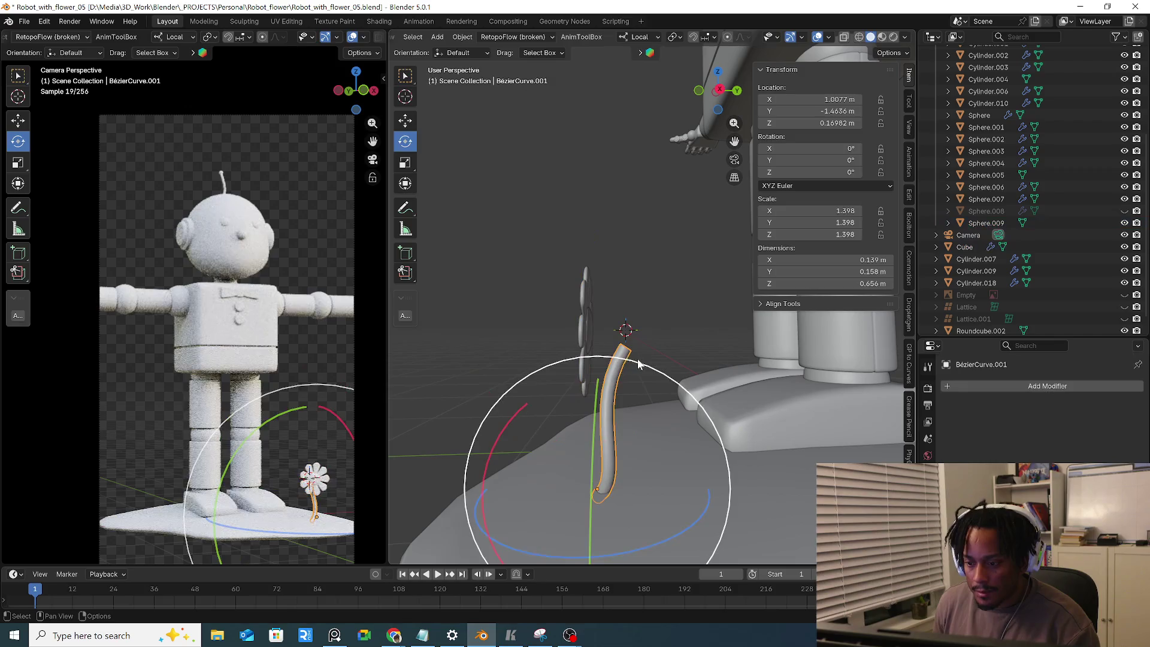
# In right side view, rotate and reposition the stem curve's top control point
pyautogui.press('Tab')
pyautogui.moveTo(626, 357); pyautogui.dragTo(619, 357, button='middle')
pyautogui.press('KP_3')
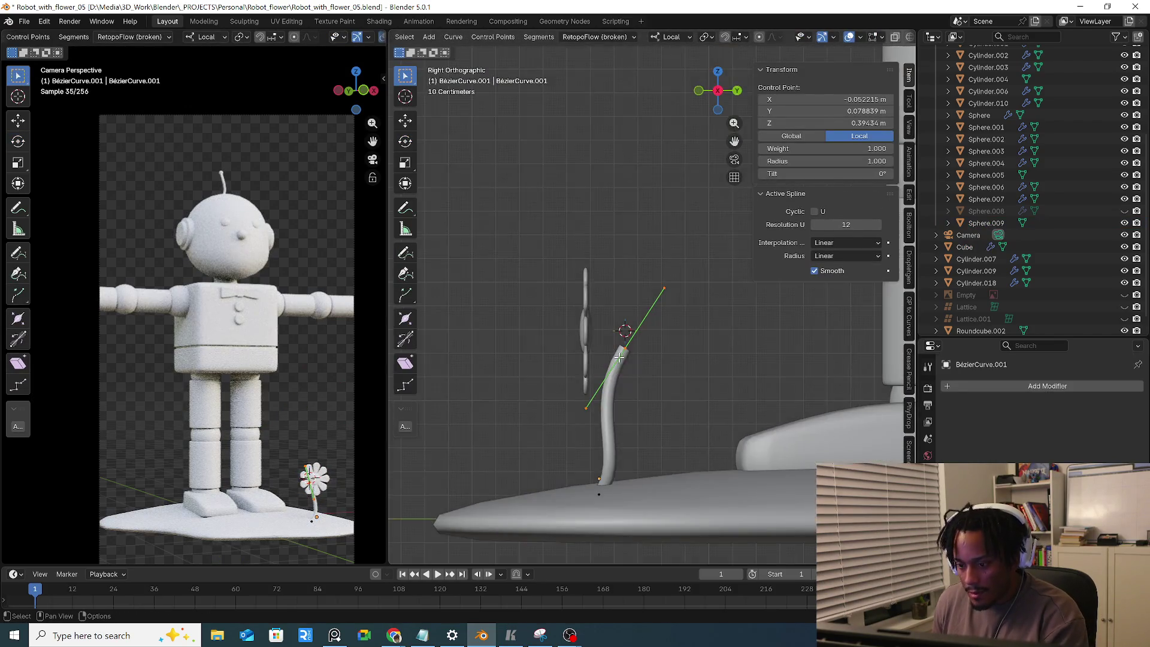
pyautogui.scroll(3, 659, 367)
pyautogui.press('g')
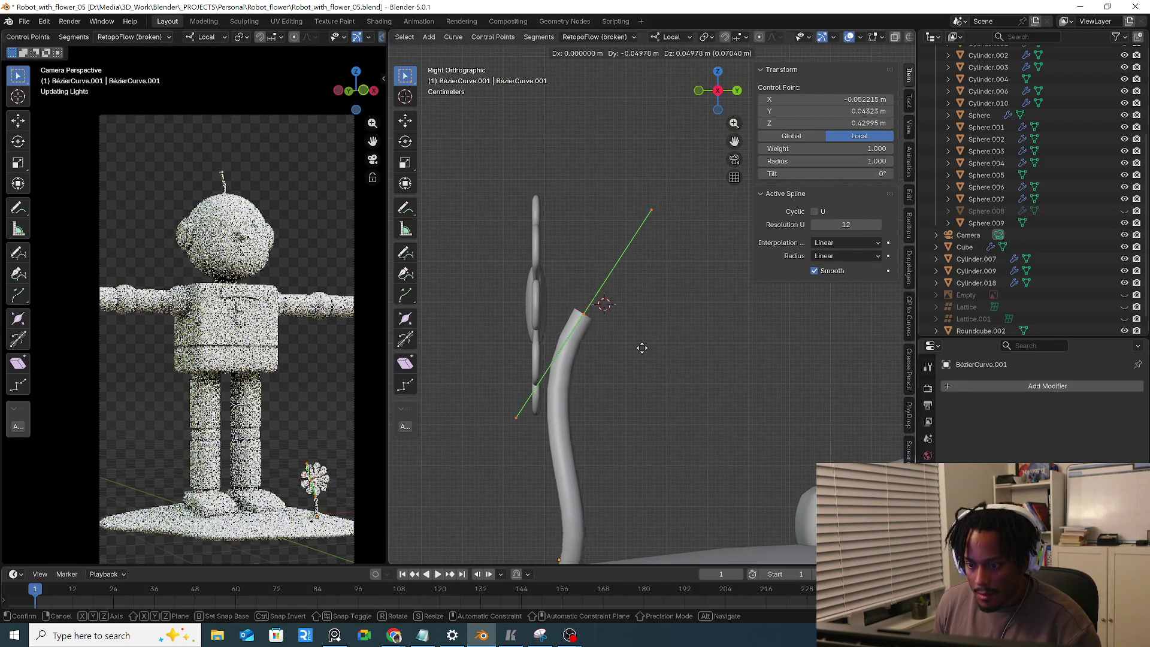
pyautogui.press('r')
pyautogui.click(660, 310)
pyautogui.press('g')
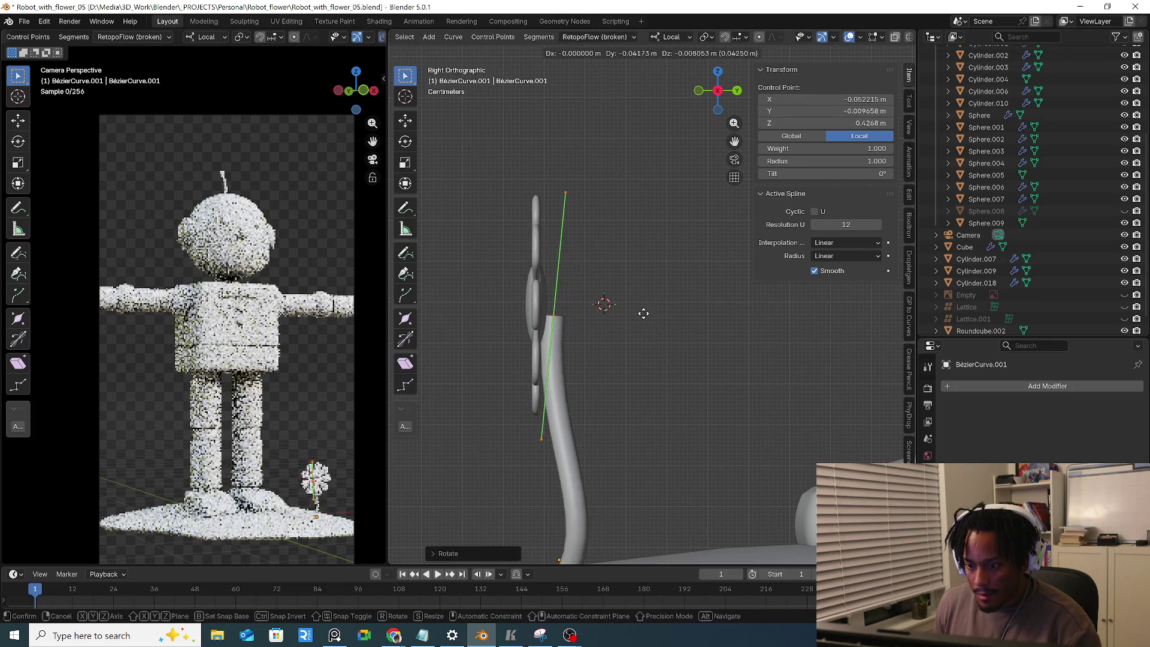
pyautogui.click(649, 312)
# Rotate the bottom and top control points so the stem rises vertically
pyautogui.keyDown('shift'); pyautogui.moveTo(655, 316); pyautogui.dragTo(672, 188, button='middle'); pyautogui.keyUp('shift')
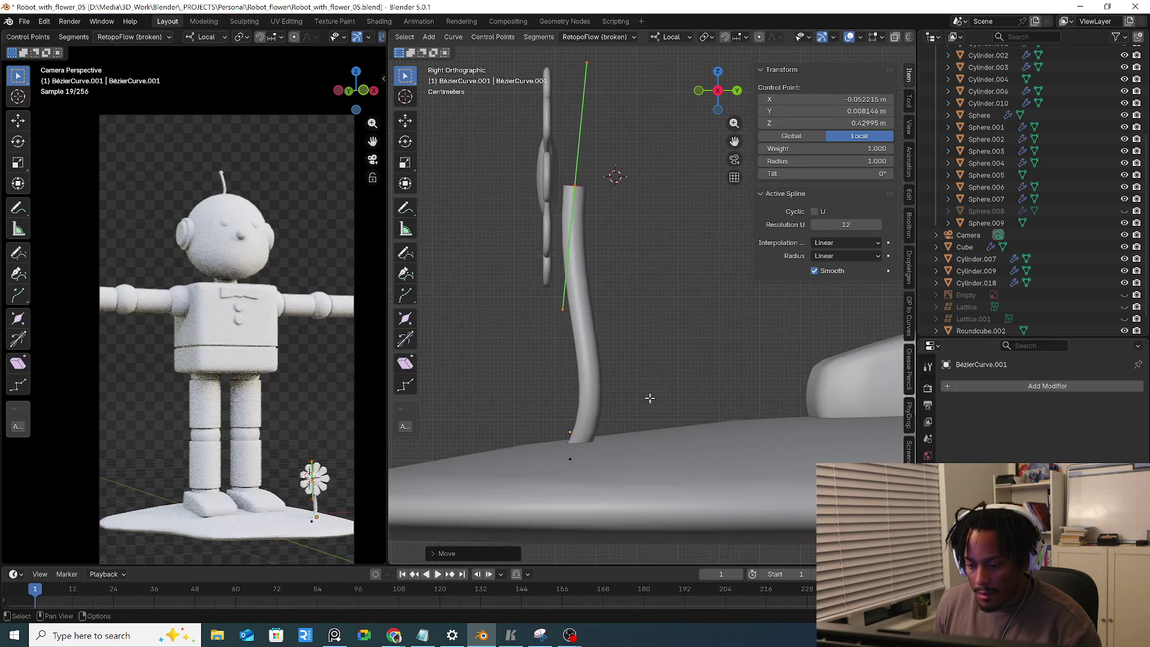
pyautogui.click(570, 458)
pyautogui.moveTo(655, 382); pyautogui.dragTo(573, 429)
pyautogui.press('r')
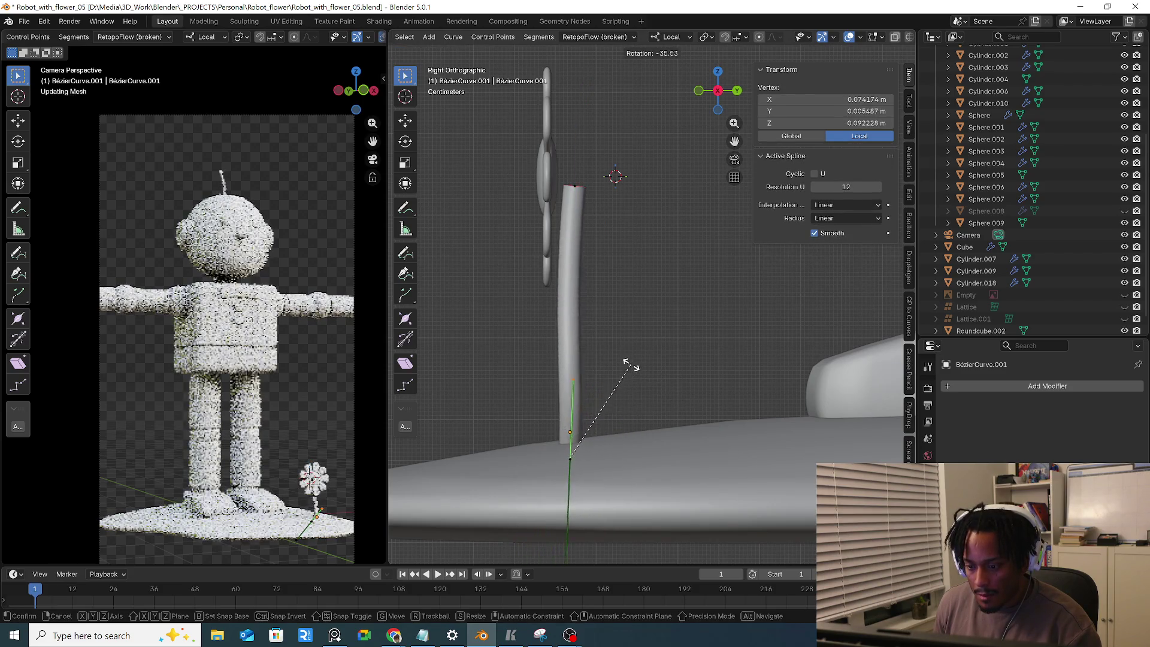
pyautogui.click(628, 361)
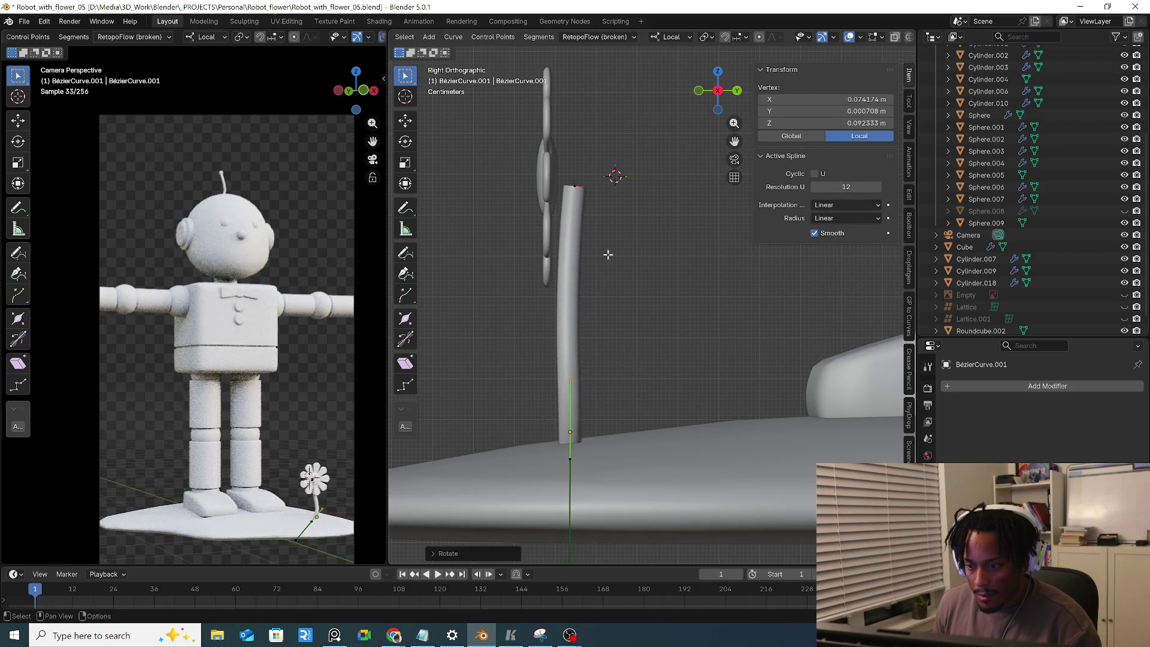
pyautogui.moveTo(579, 213); pyautogui.dragTo(581, 215)
pyautogui.press('r')
pyautogui.click(672, 250)
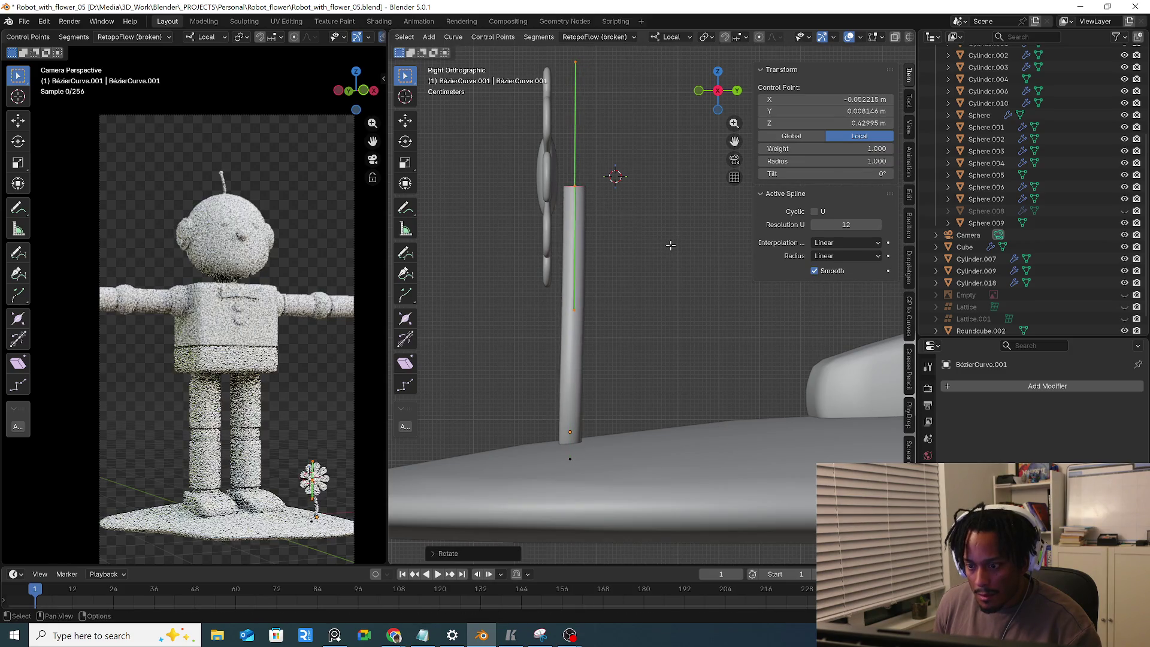
pyautogui.press('g')
pyautogui.click(668, 244)
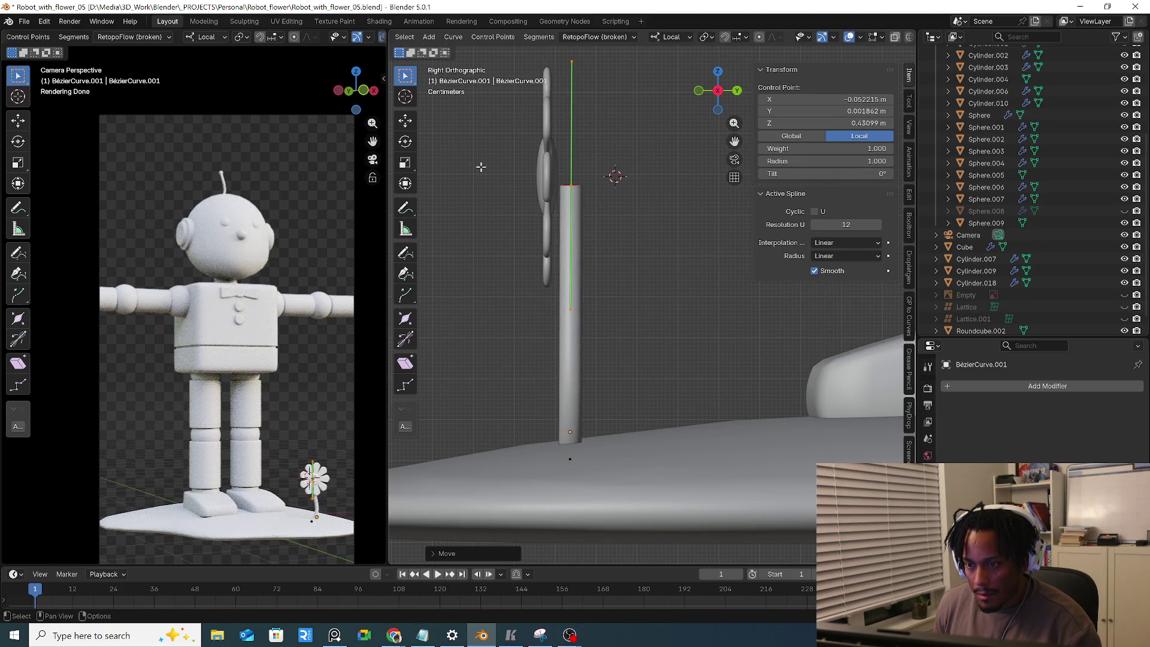
# Move the flower centre sphere into line with the stem
pyautogui.press('Tab')
pyautogui.click(550, 226)
pyautogui.press('g')
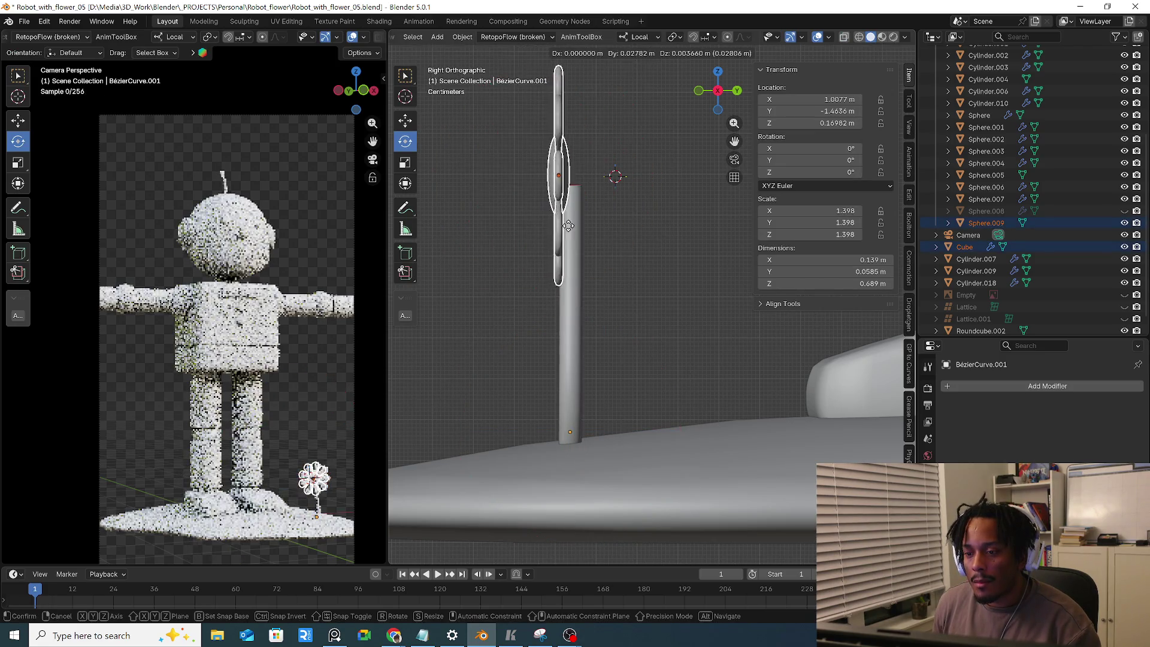
pyautogui.click(559, 224)
# Snap the 3D cursor to the selected flower centre sphere
pyautogui.moveTo(559, 224)
pyautogui.mouseDown(button='middle')
pyautogui.moveTo(688, 221)
pyautogui.moveTo(584, 256)
pyautogui.moveTo(652, 256)
pyautogui.moveTo(565, 180)
pyautogui.moveTo(606, 195)
pyautogui.mouseUp(button='middle')
pyautogui.click(565, 180)
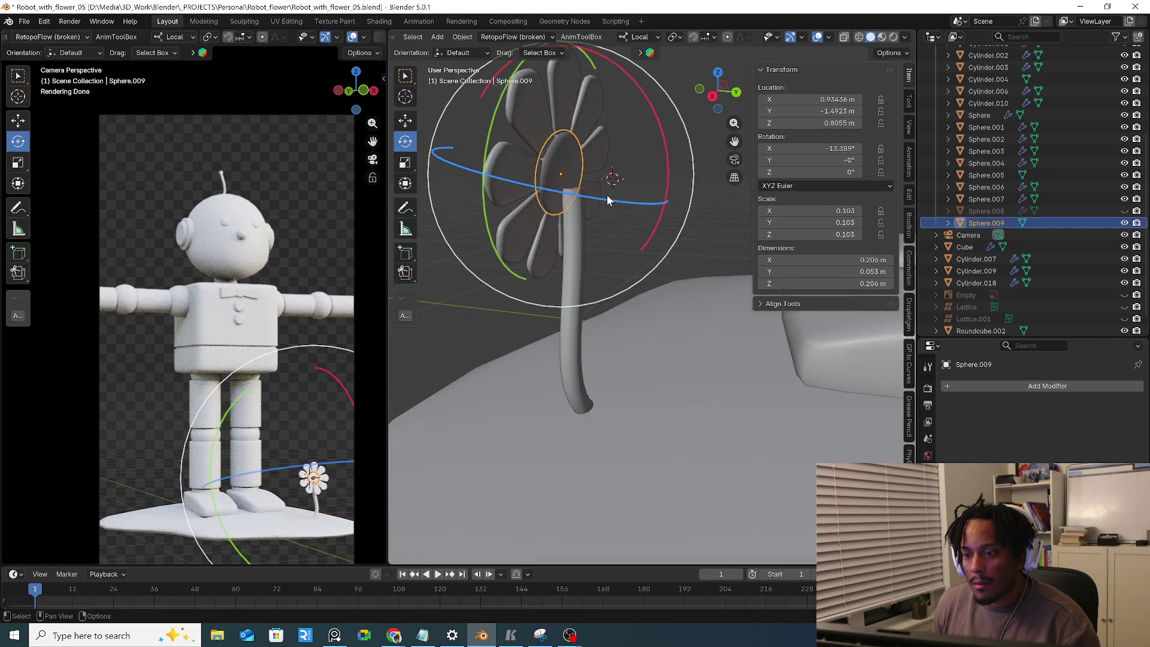
pyautogui.hotkey('shift', 's')
pyautogui.click(603, 254)
pyautogui.press('Tab')
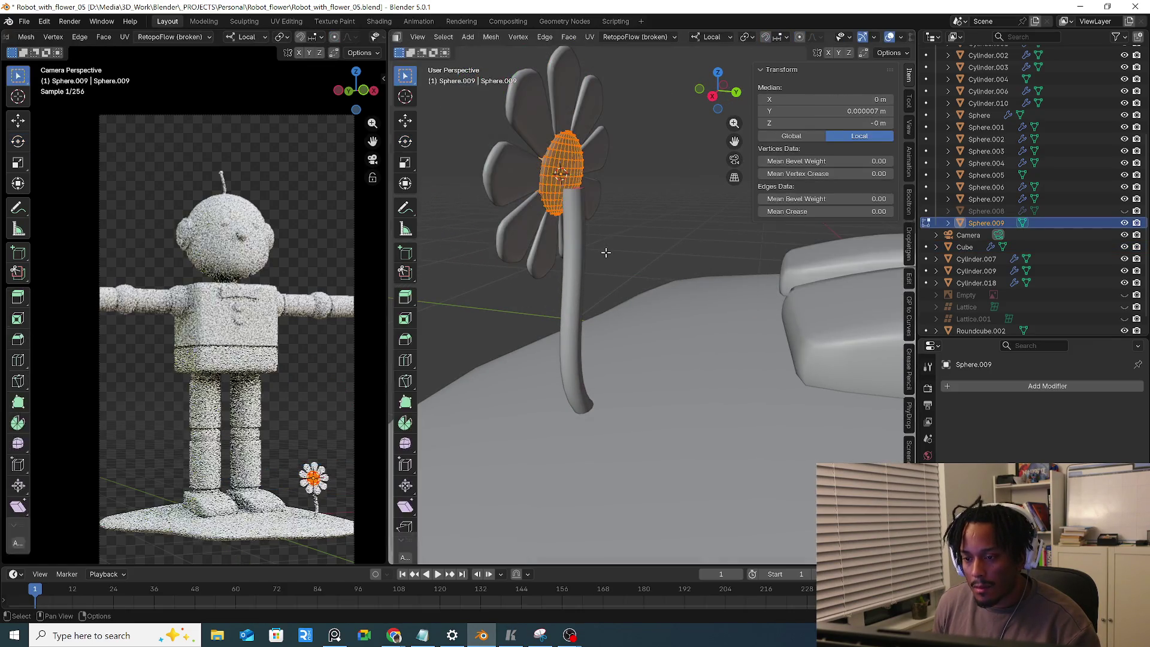
pyautogui.rightClick(630, 205)
pyautogui.press('Escape')
pyautogui.press('Tab')
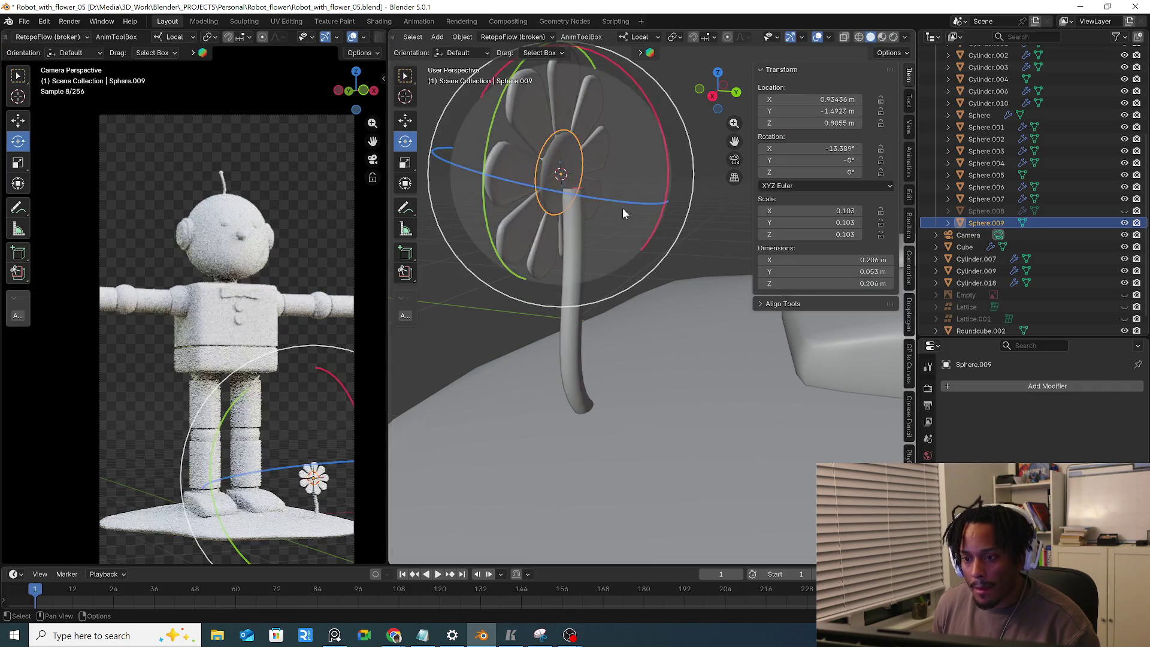
# Set the stem's origin to its geometry
pyautogui.rightClick(623, 207)
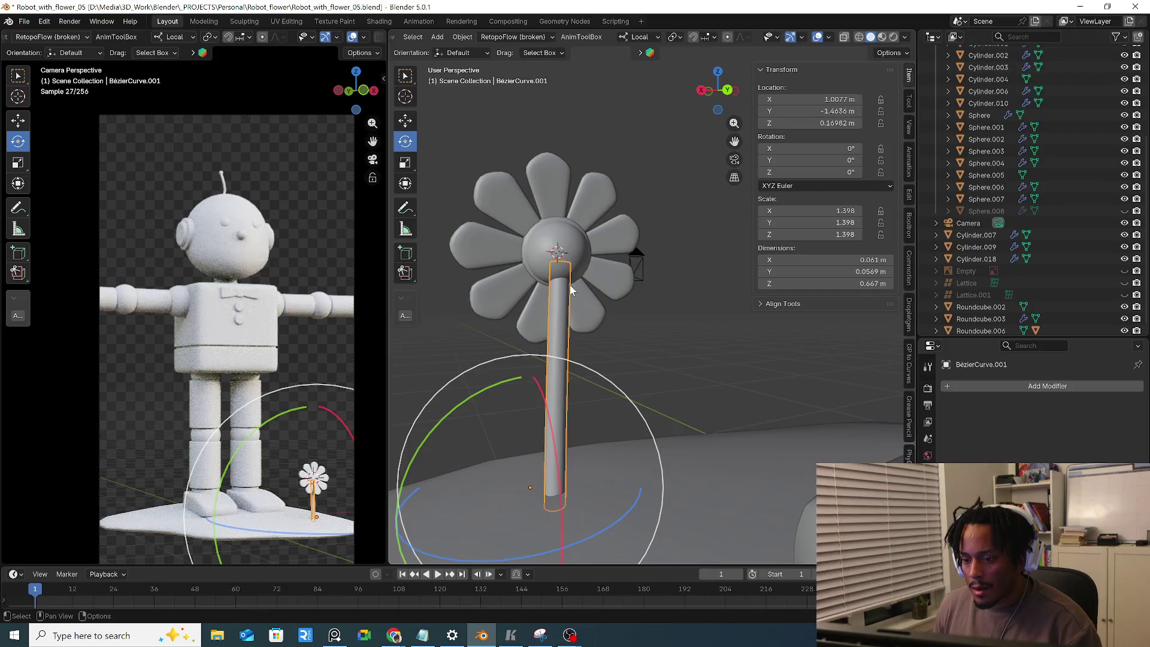
pyautogui.moveTo(549, 301); pyautogui.dragTo(620, 295, button='middle')
pyautogui.rightClick(570, 332)
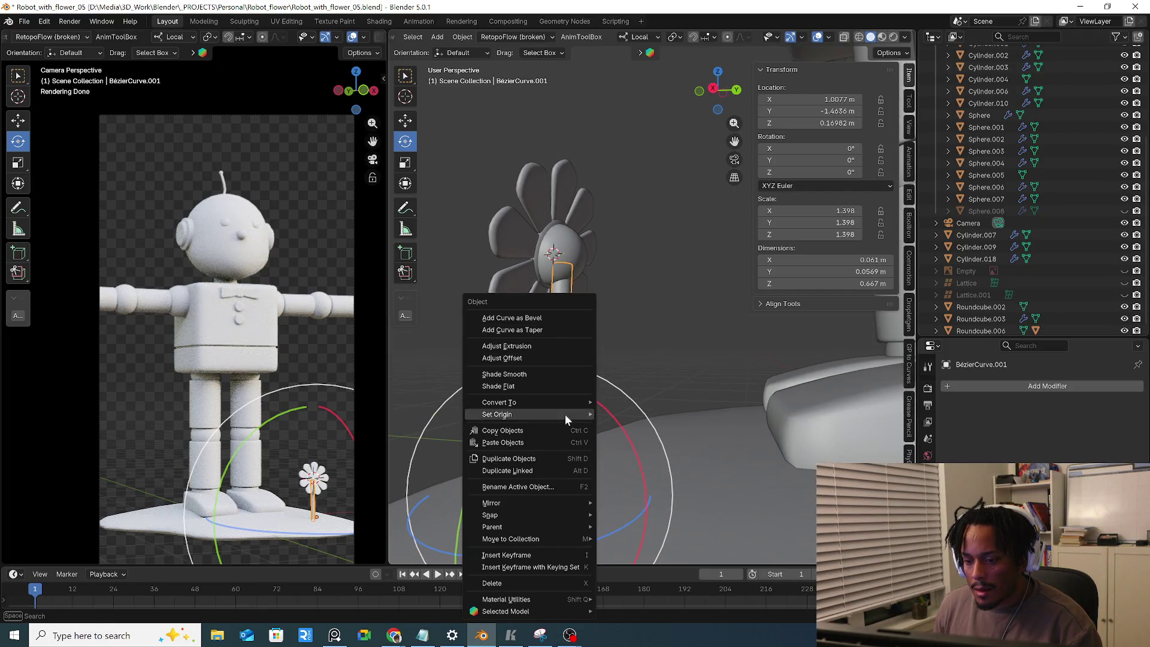
pyautogui.moveTo(565, 413)
pyautogui.click(690, 432)
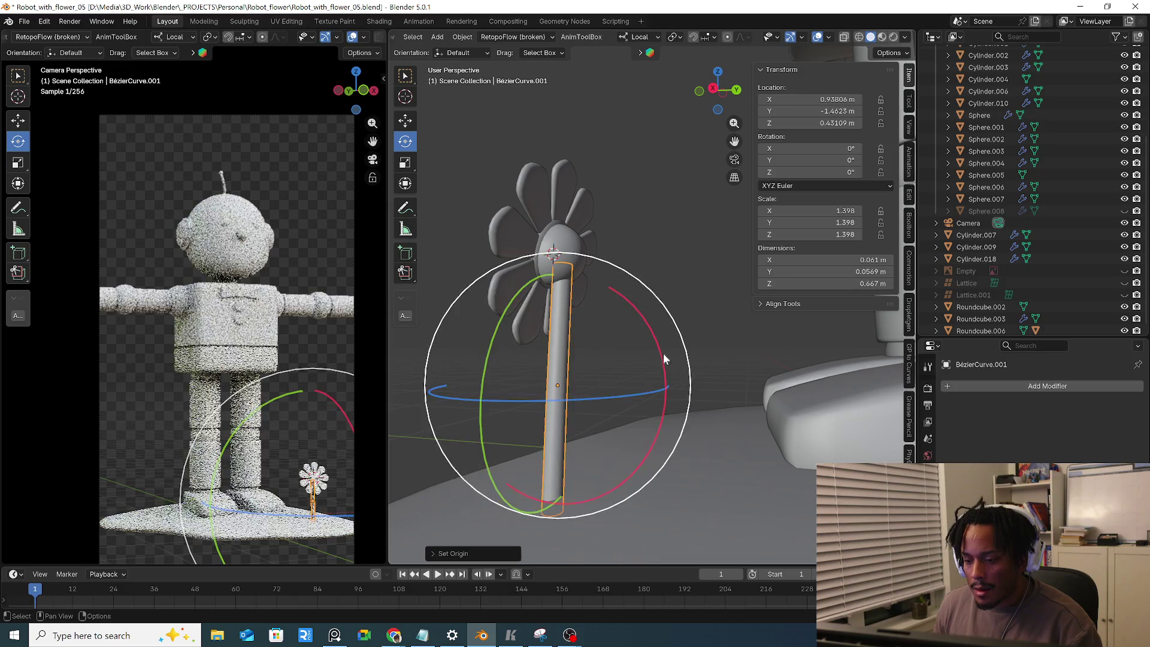
# Hook the stem's top control point to the flower-centre sphere via Ctrl+H
pyautogui.moveTo(667, 360); pyautogui.dragTo(587, 338, button='middle')
pyautogui.click(584, 267)
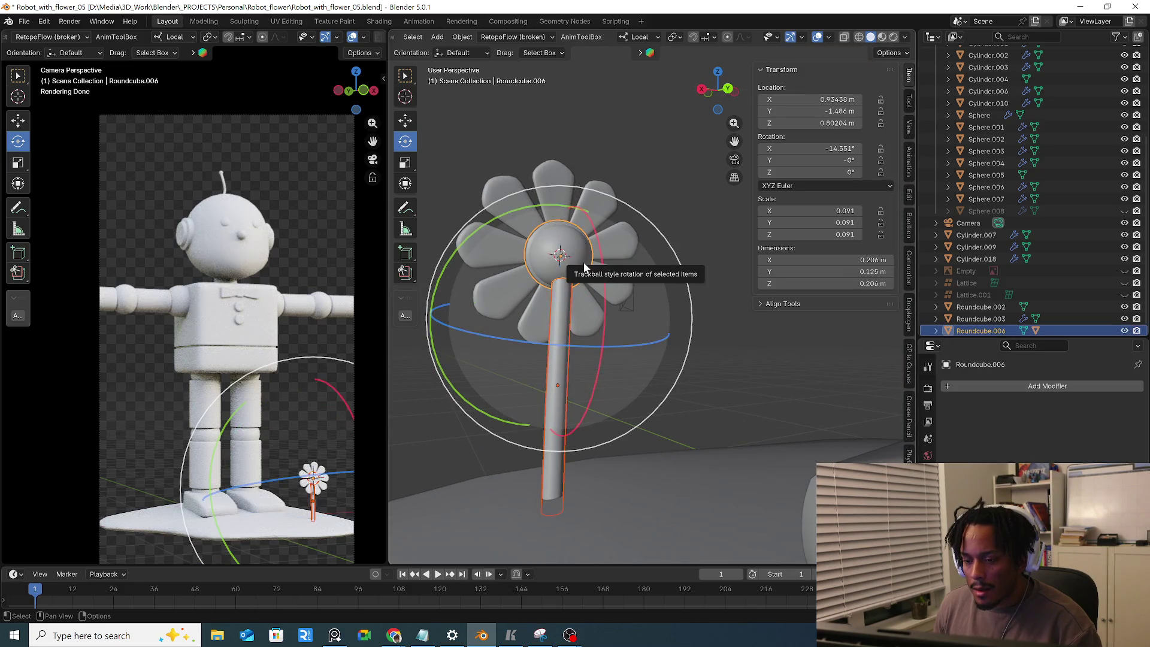
pyautogui.press('Tab')
pyautogui.press('Tab')
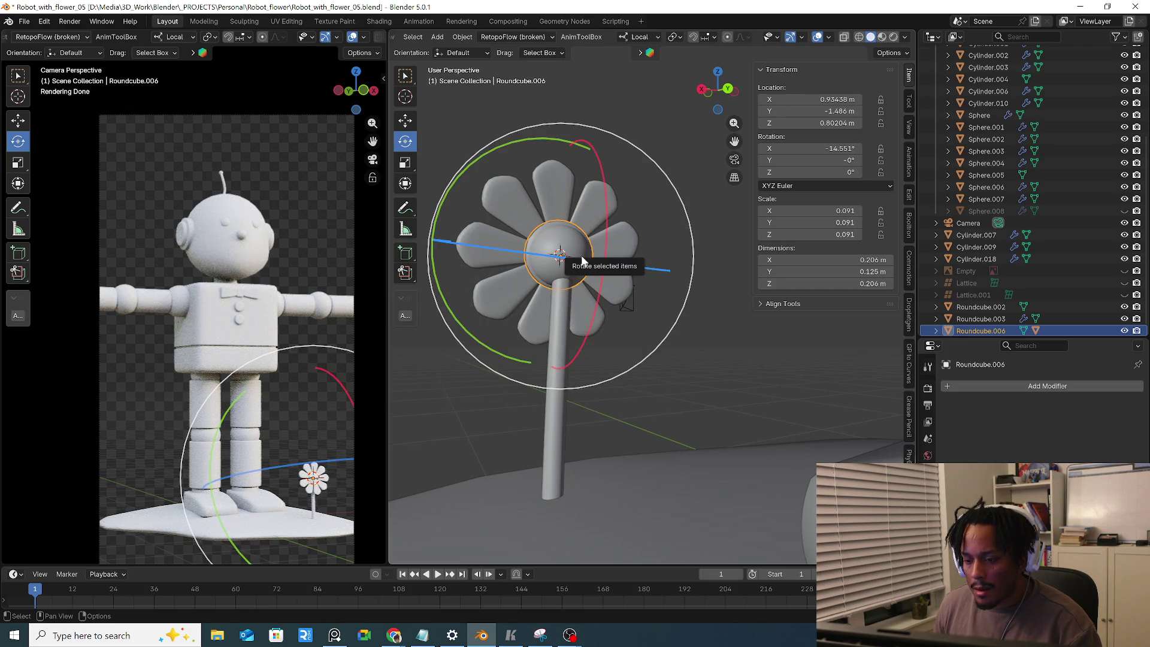
pyautogui.click(564, 311)
pyautogui.press('Tab')
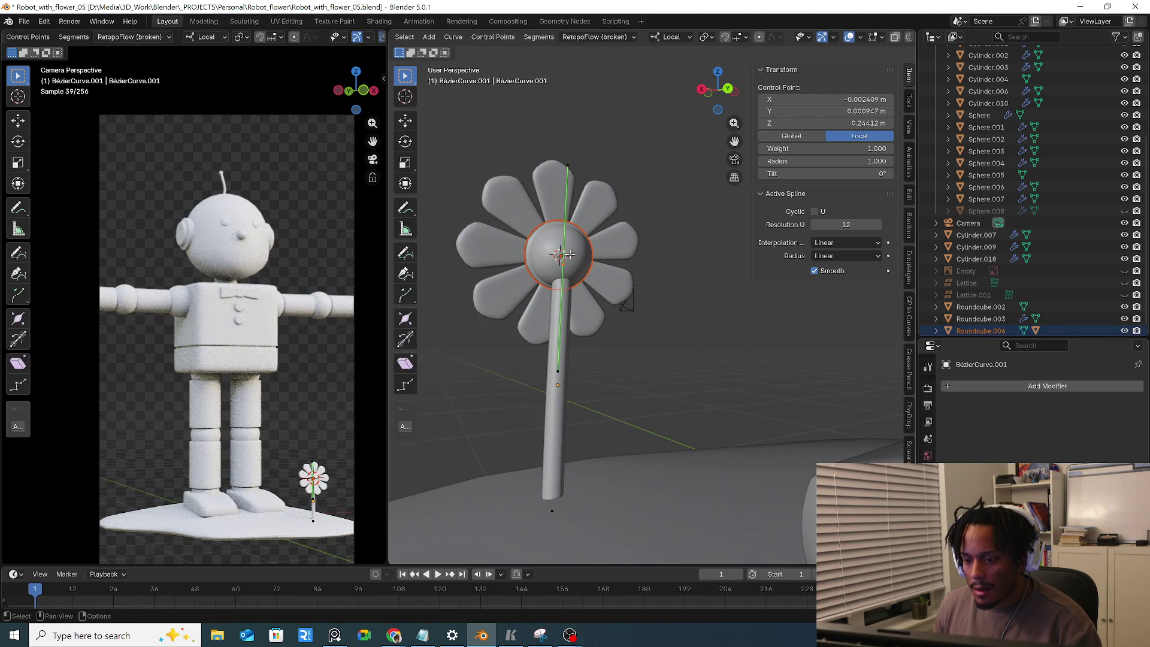
pyautogui.moveTo(552, 271)
pyautogui.mouseDown(button='middle')
pyautogui.moveTo(664, 286)
pyautogui.moveTo(473, 285)
pyautogui.moveTo(648, 298)
pyautogui.mouseUp(button='middle')
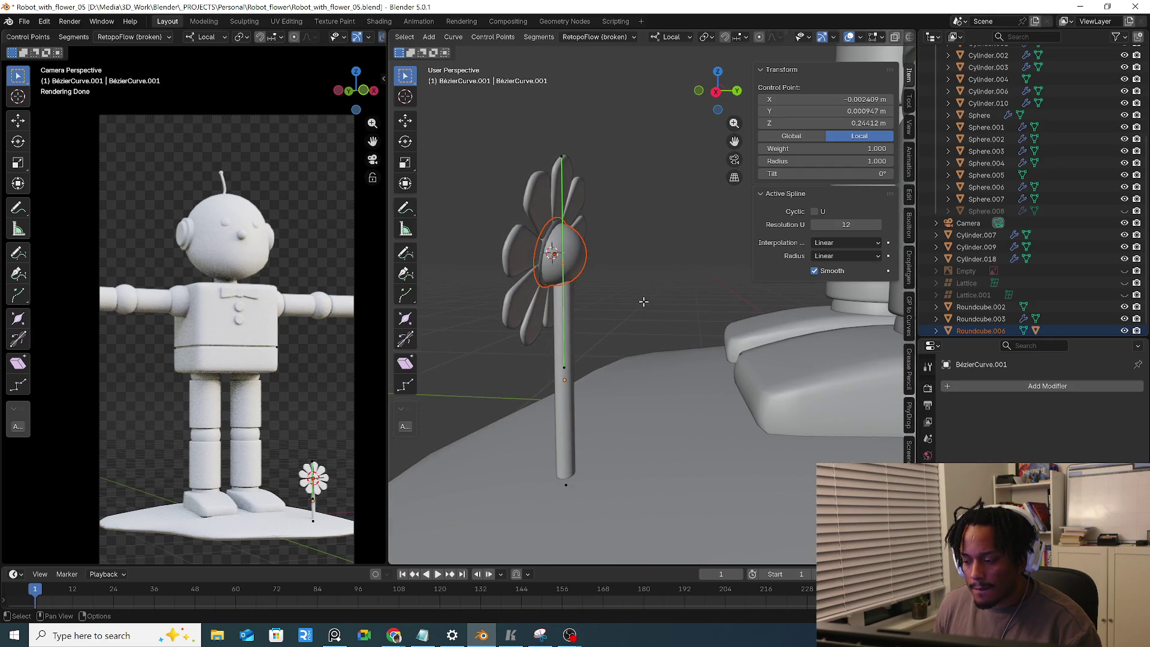
pyautogui.hotkey('ctrl', 'h')
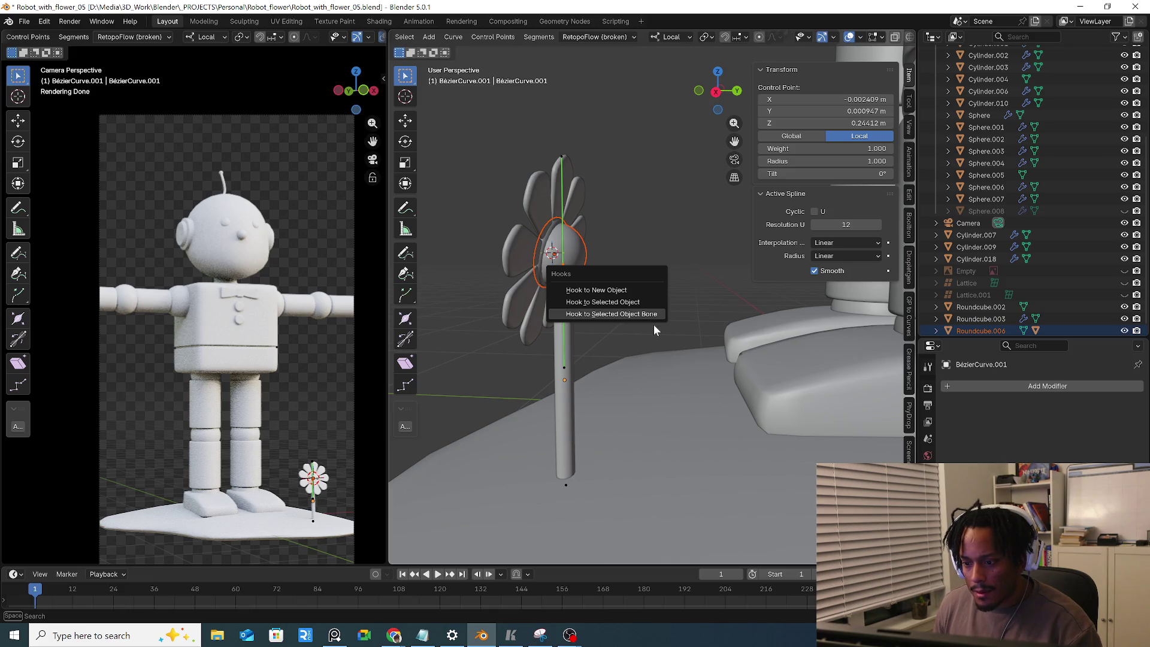
pyautogui.click(609, 302)
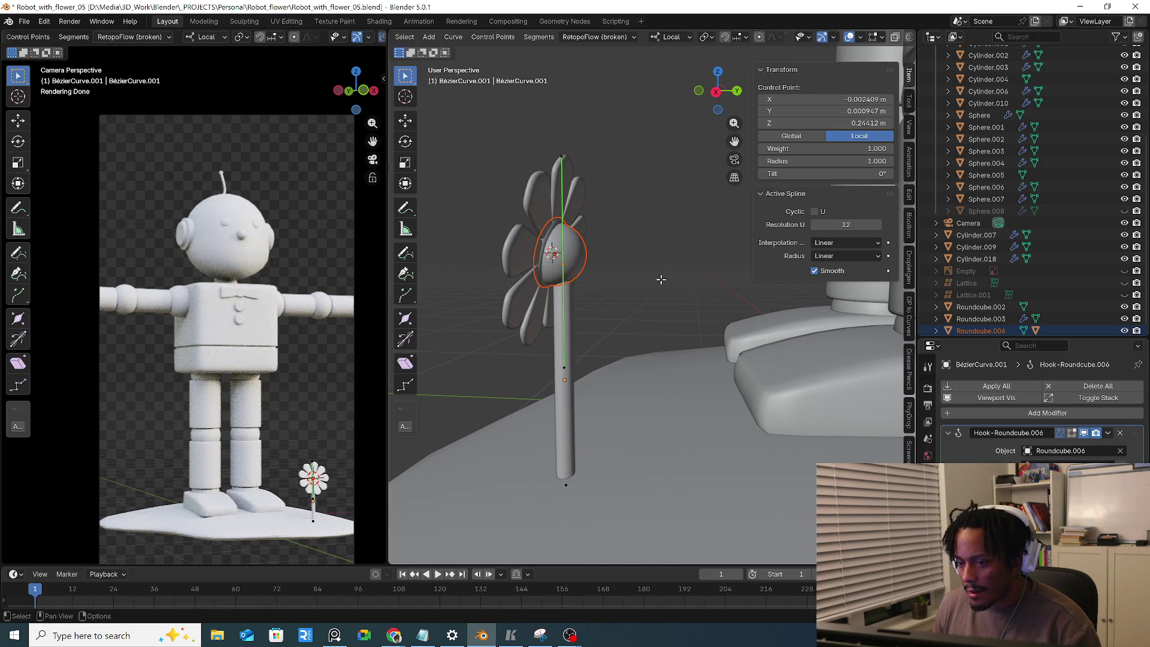
# Move the flower head to a new height to check the stem follows
pyautogui.press('Tab')
pyautogui.press('g')
pyautogui.moveTo(678, 309)
pyautogui.keyDown('alt'); pyautogui.mouseDown(button='middle')
pyautogui.moveTo(602, 250)
pyautogui.moveTo(710, 306)
pyautogui.moveTo(775, 412)
pyautogui.moveTo(779, 383)
pyautogui.moveTo(744, 348)
pyautogui.mouseUp(button='middle'); pyautogui.keyUp('alt')
pyautogui.click(784, 363)
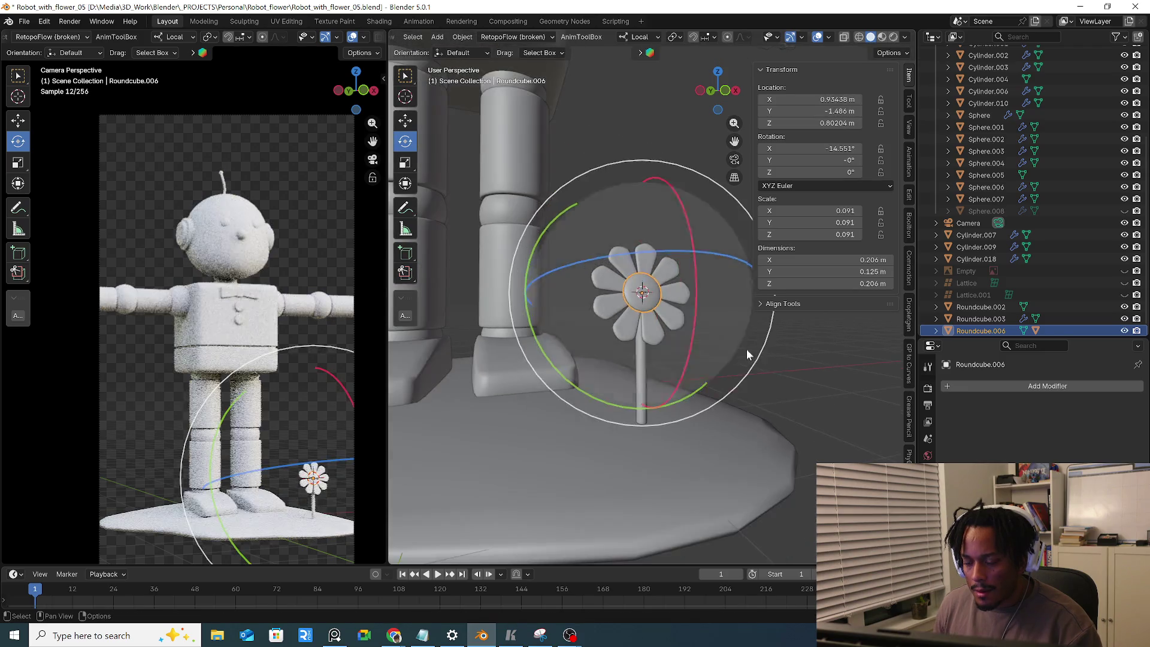
pyautogui.click(753, 352)
pyautogui.hotkey('shift', 's')
pyautogui.click(701, 386)
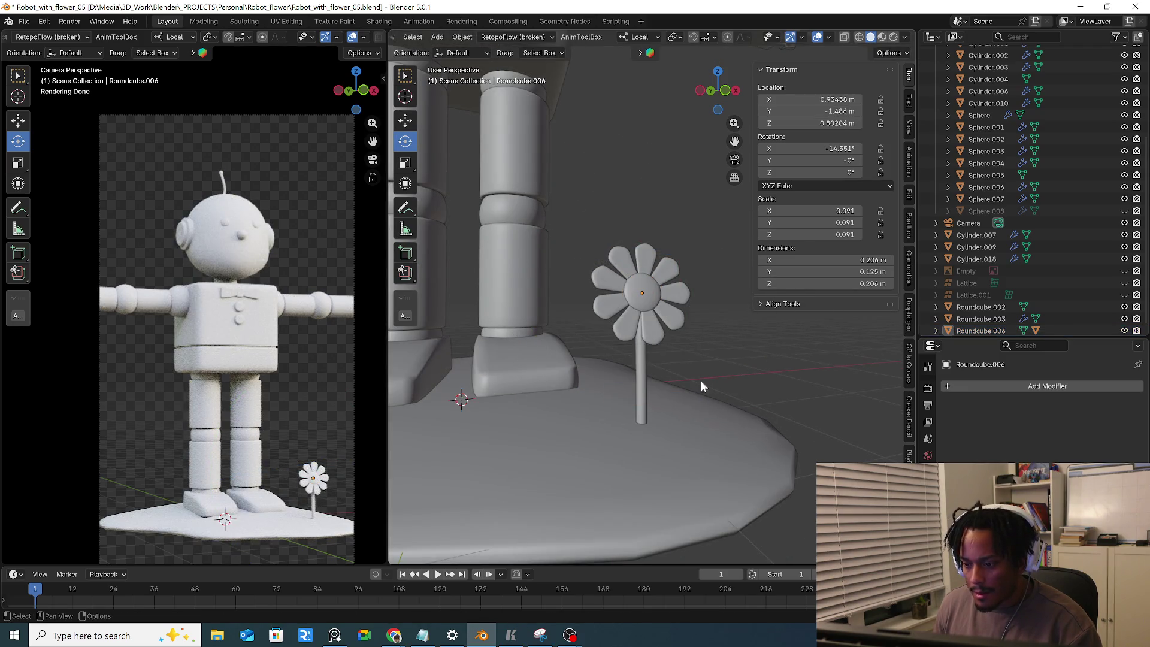
pyautogui.click(655, 308)
pyautogui.press('g')
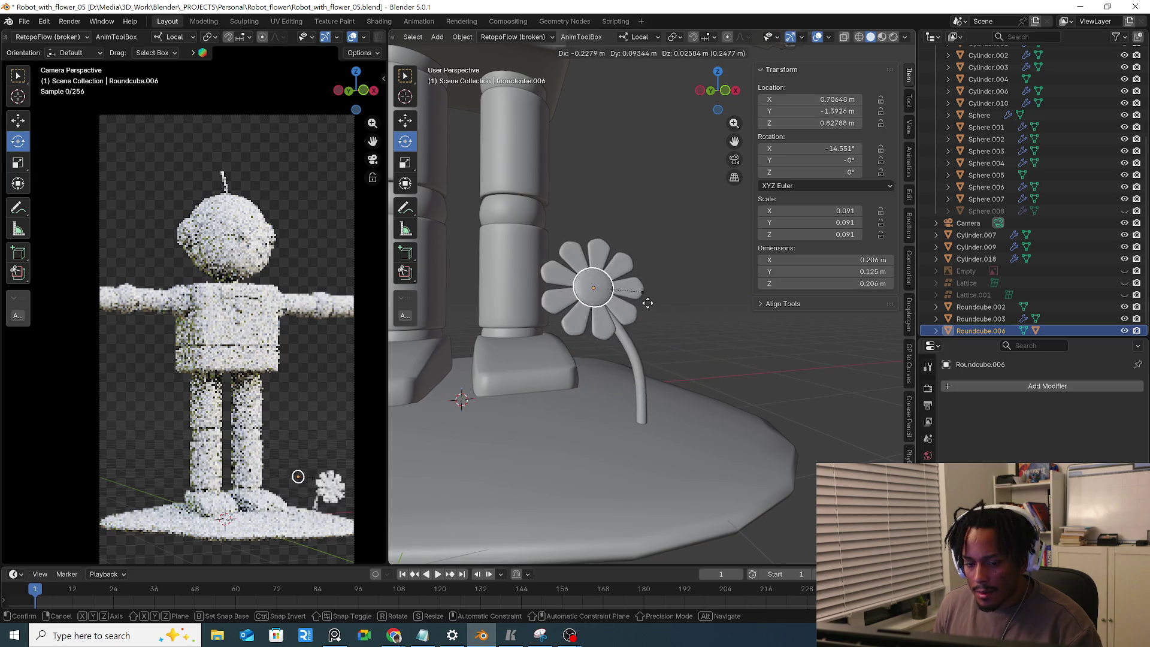
pyautogui.click(703, 308)
pyautogui.click(643, 380)
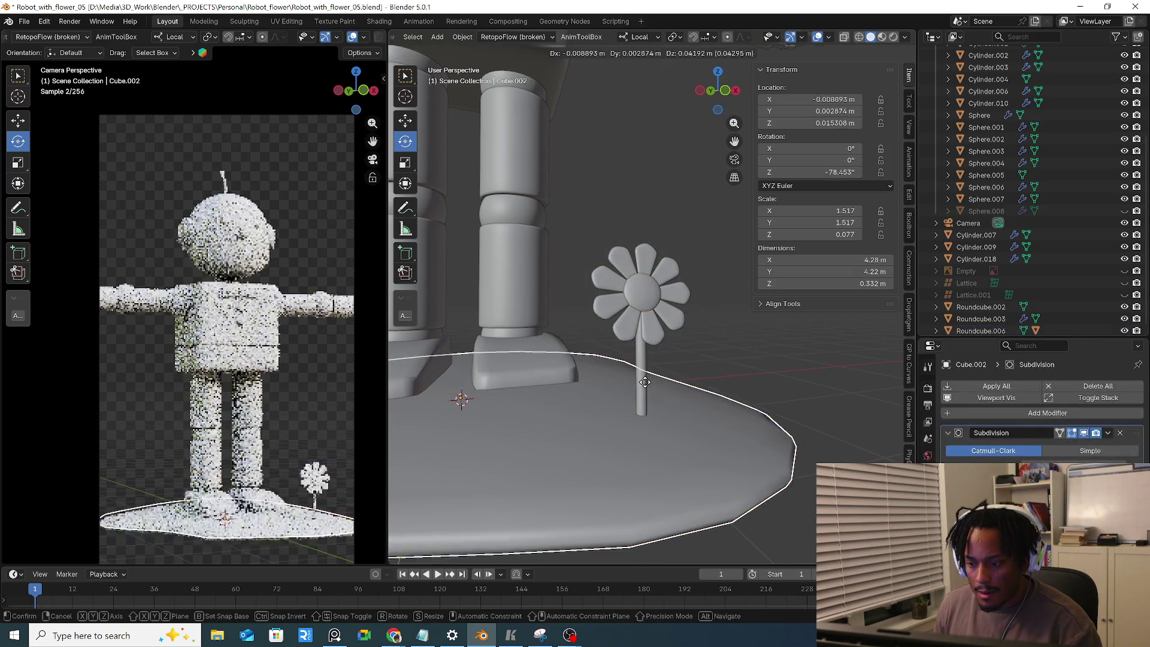
pyautogui.click(642, 387)
pyautogui.press('g')
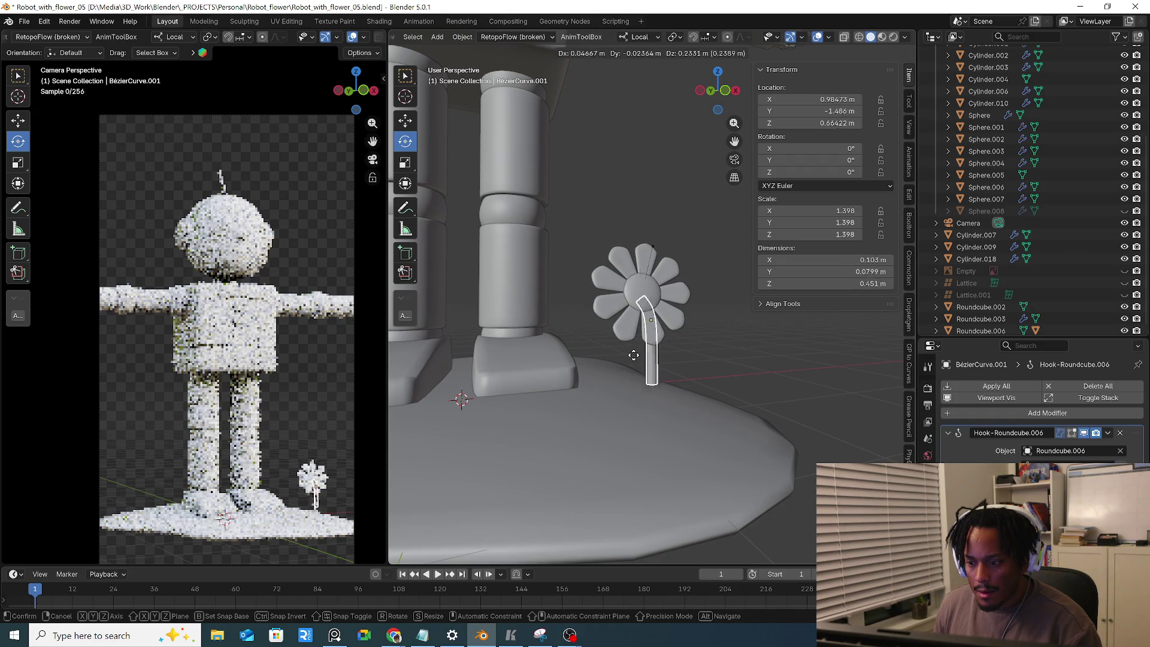
pyautogui.press('Escape')
pyautogui.moveTo(743, 351)
pyautogui.mouseDown(button='middle')
pyautogui.moveTo(693, 322)
pyautogui.moveTo(570, 314)
pyautogui.moveTo(798, 346)
pyautogui.moveTo(750, 351)
pyautogui.mouseUp(button='middle')
pyautogui.click(693, 330)
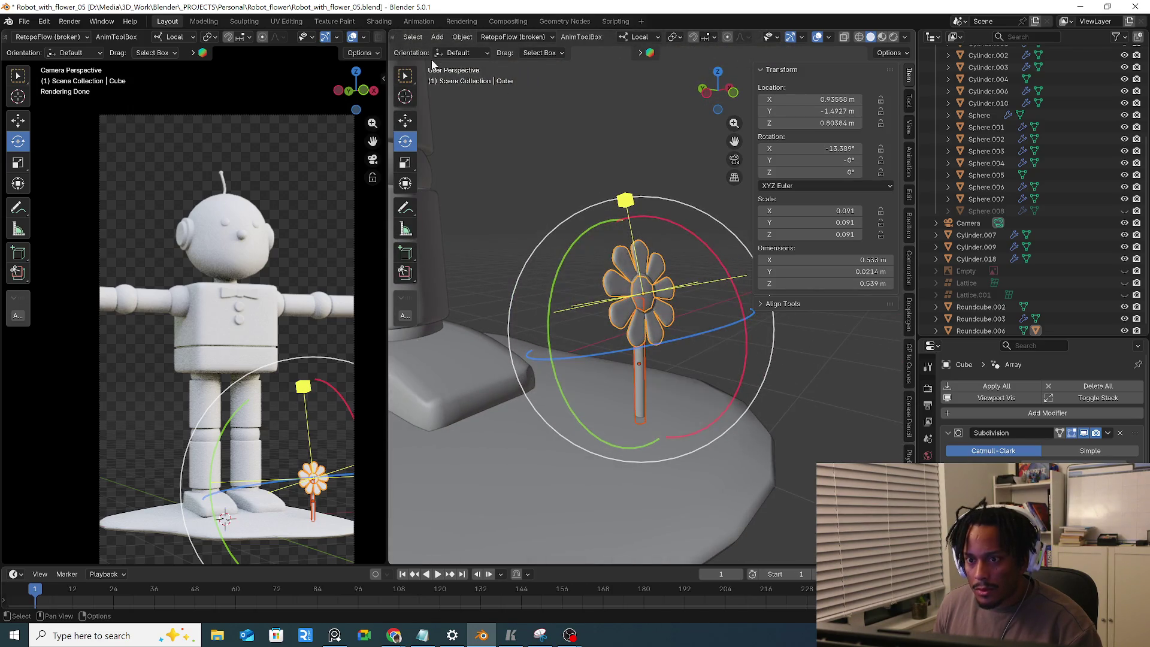
pyautogui.click(453, 38)
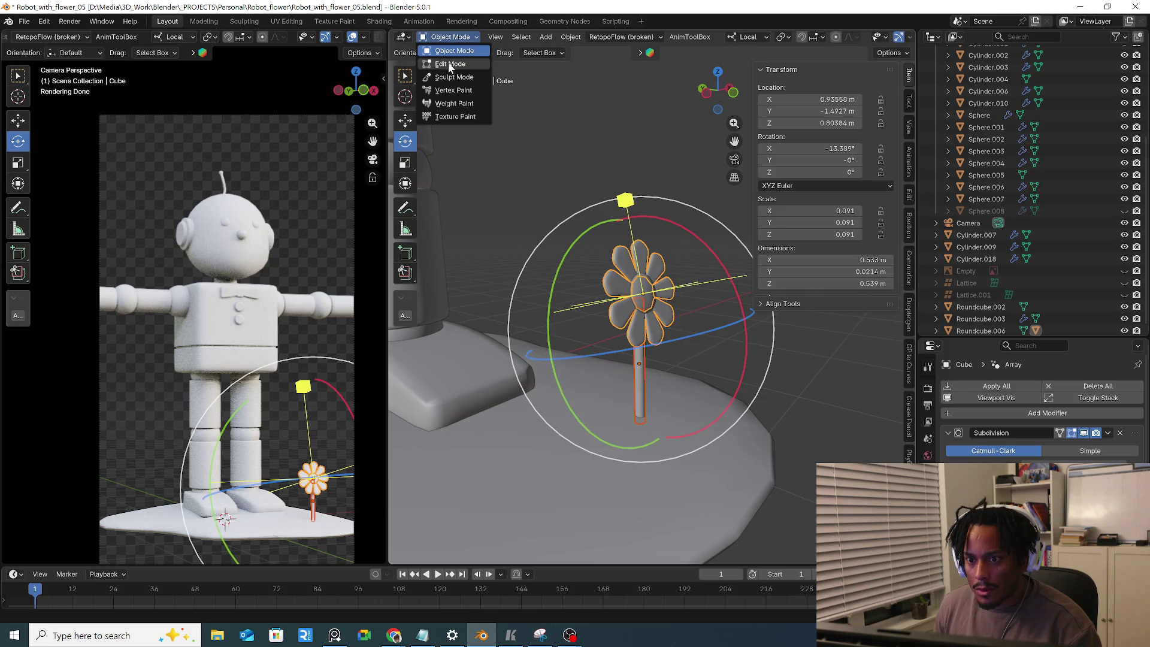
pyautogui.click(451, 64)
pyautogui.click(601, 38)
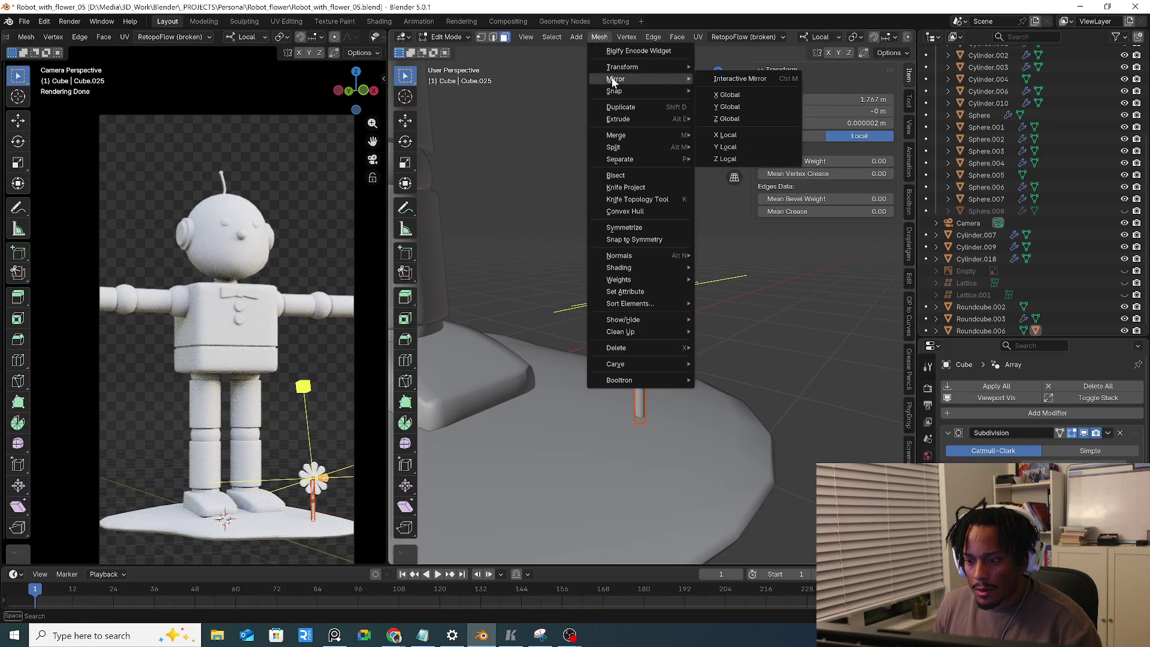
pyautogui.click(626, 38)
pyautogui.moveTo(575, 40)
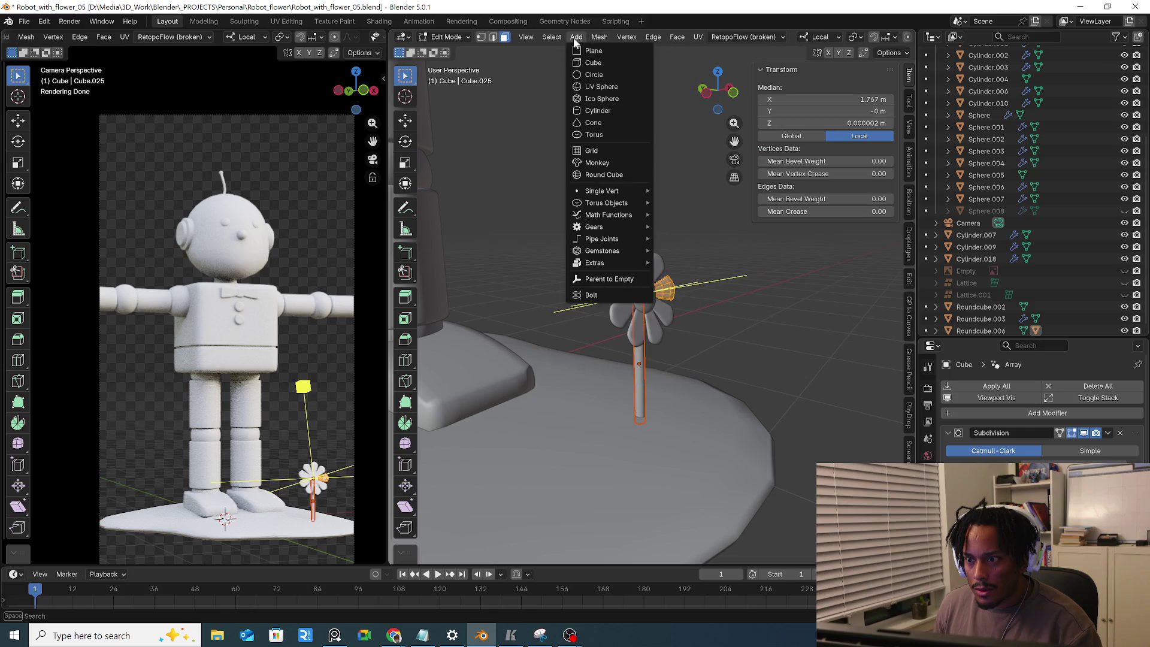
pyautogui.click(634, 282)
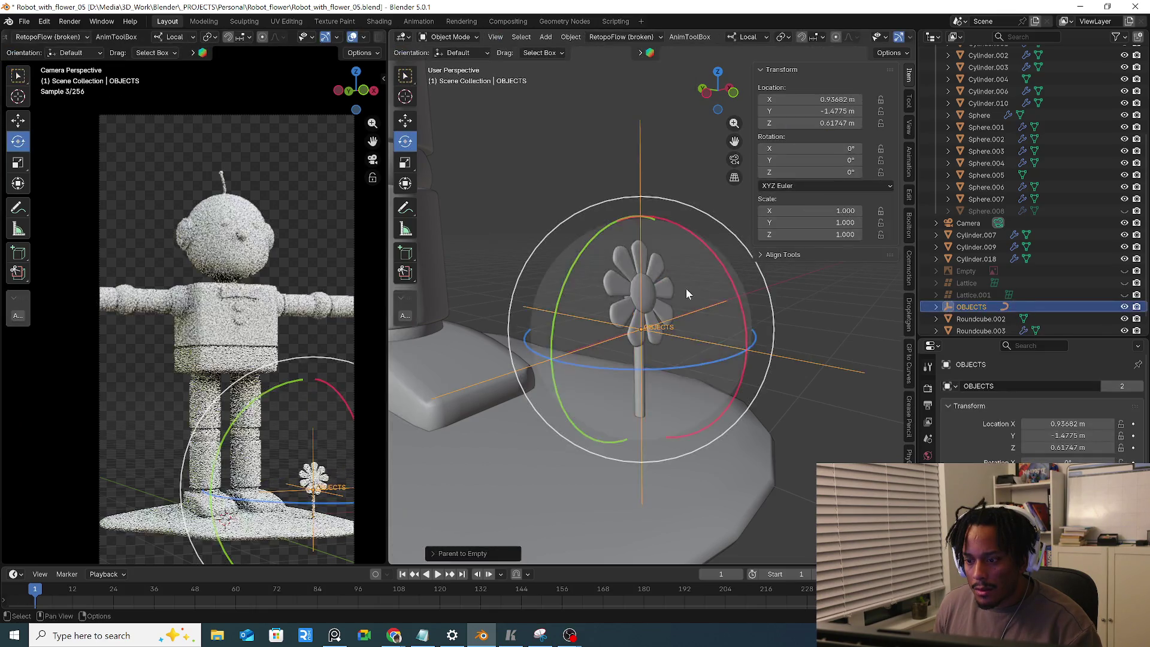
pyautogui.press('KP_Decimal')
pyautogui.click(641, 175)
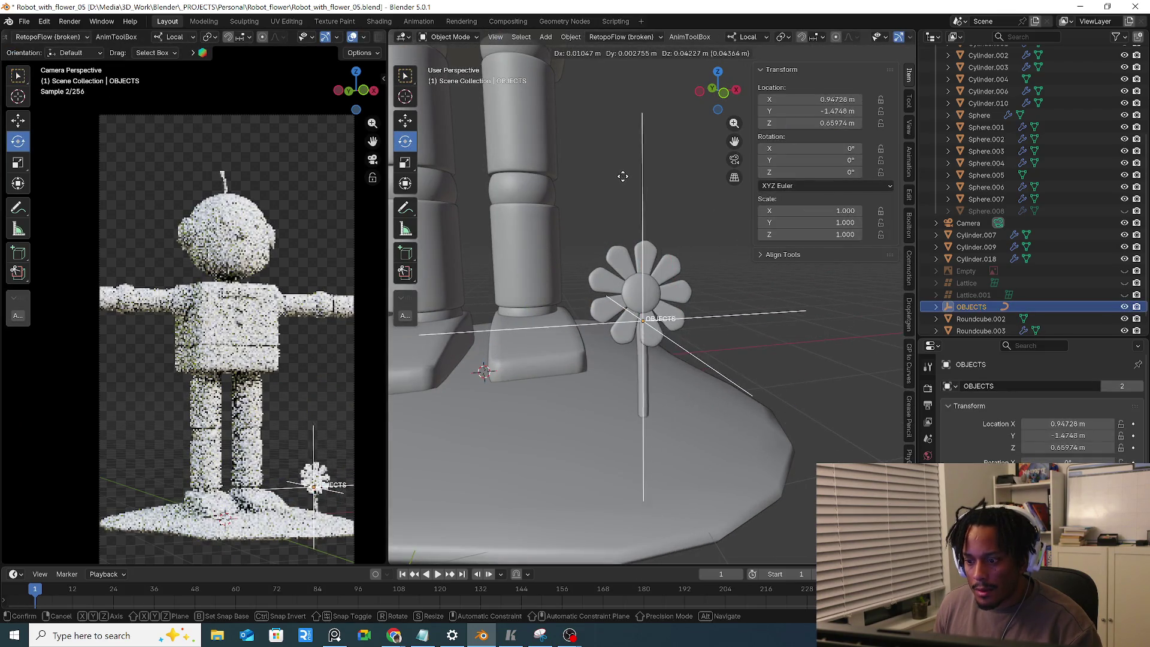
pyautogui.click(793, 318)
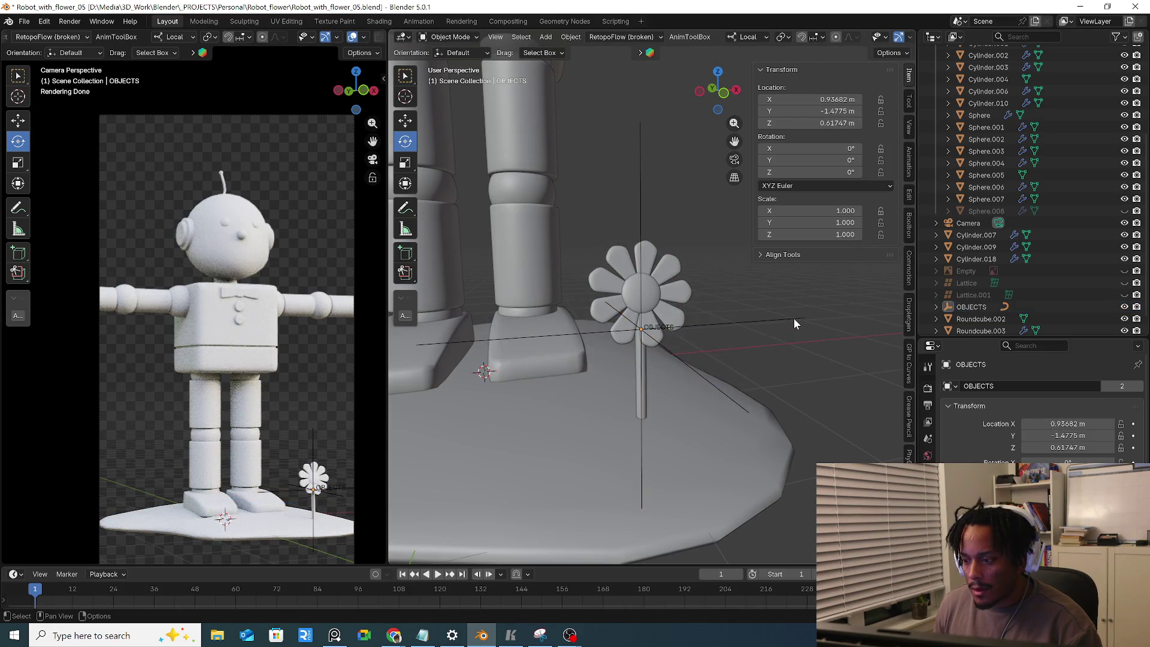
pyautogui.hotkey('ctrl', 'z')
pyautogui.hotkey('ctrl', 'z')
pyautogui.hotkey('ctrl', 'z')
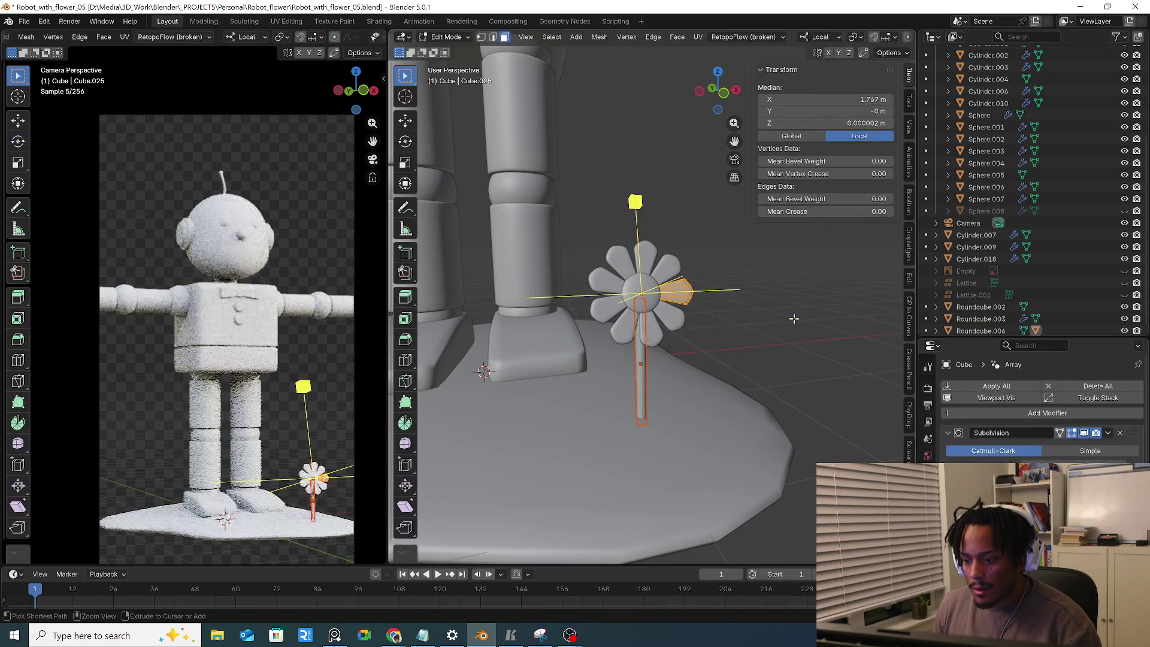
pyautogui.press('Tab')
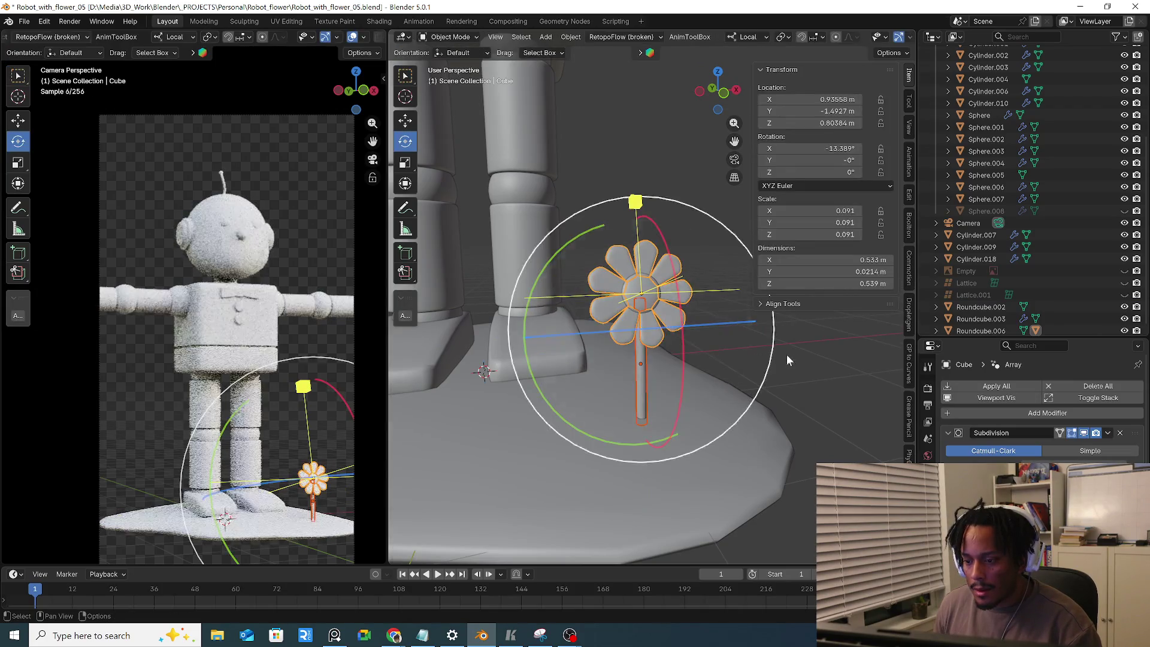
pyautogui.click(652, 380)
pyautogui.hotkey('shift', 's')
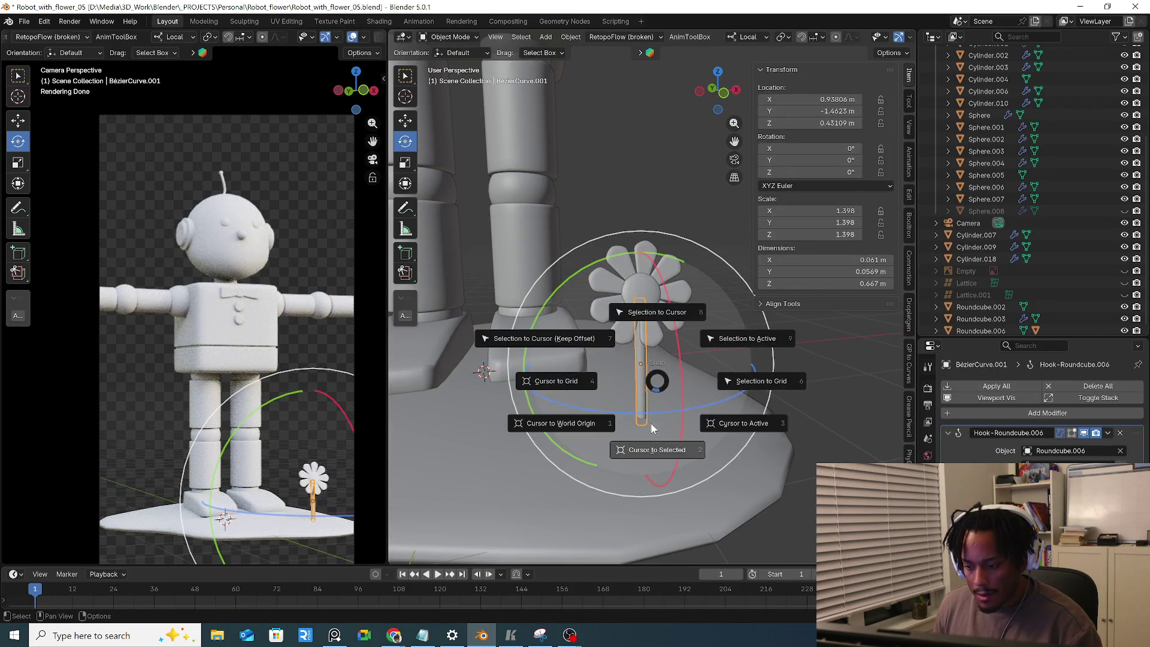
# Add a cube empty at the 3D cursor, shrink it, stretch it vertically and raise it
pyautogui.rightClick(707, 373)
pyautogui.moveTo(709, 372)
pyautogui.press('Escape')
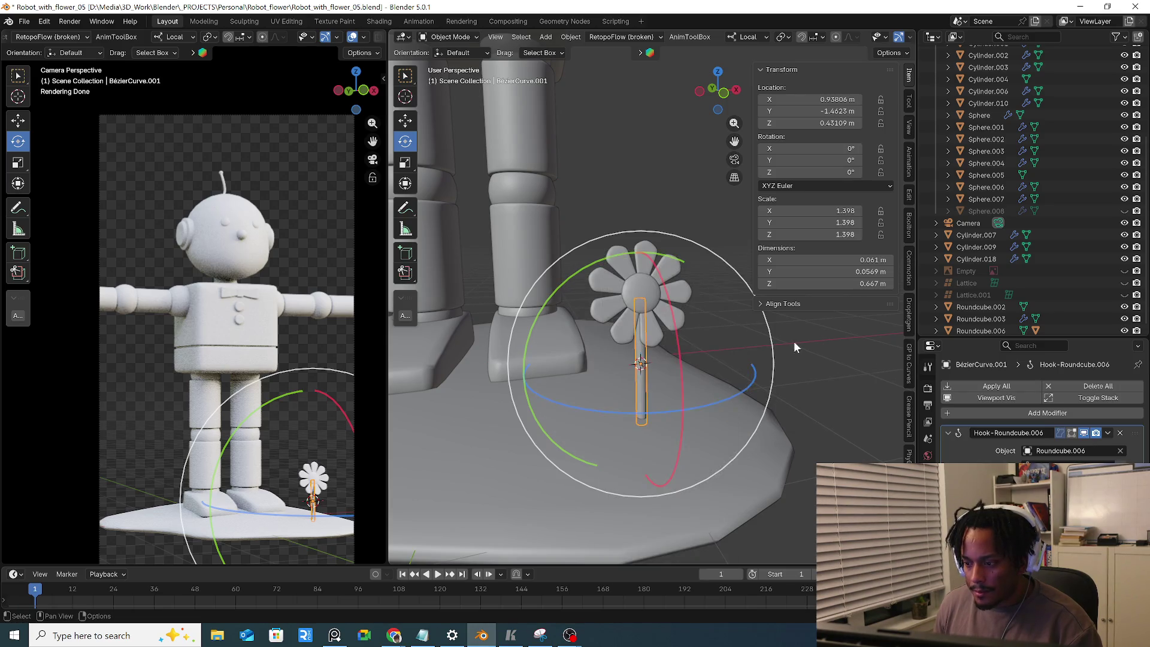
pyautogui.hotkey('shift', 'a')
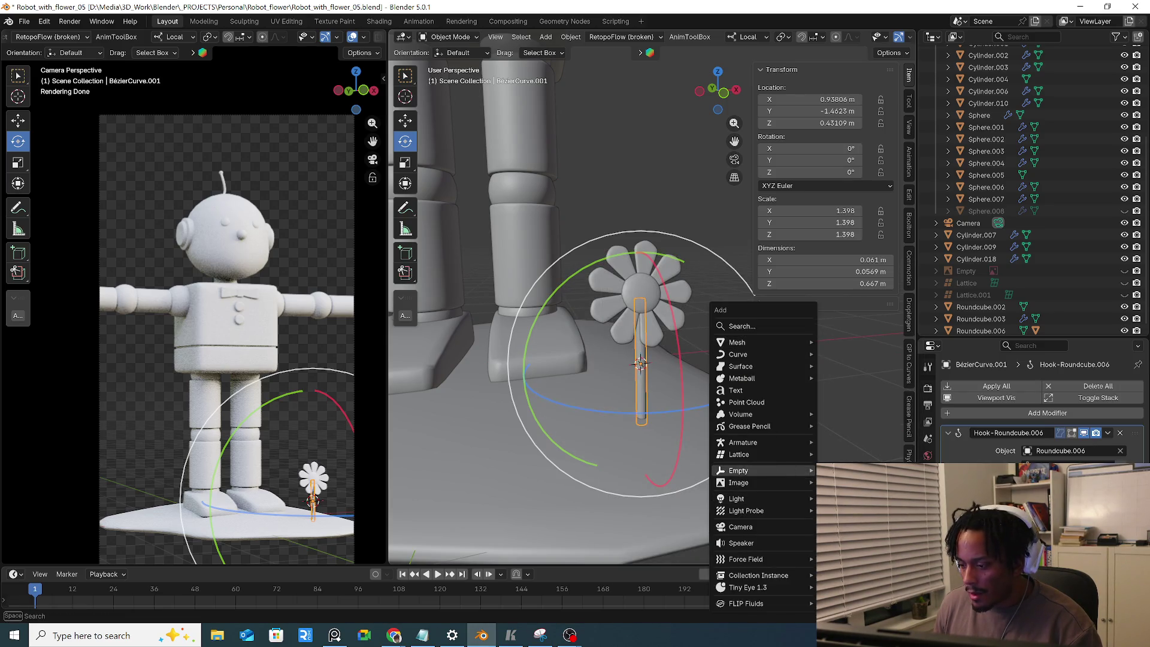
pyautogui.click(844, 518)
pyautogui.moveTo(779, 455)
pyautogui.mouseDown(button='middle')
pyautogui.moveTo(752, 418)
pyautogui.moveTo(710, 408)
pyautogui.moveTo(747, 410)
pyautogui.mouseUp(button='middle')
pyautogui.press('s')
pyautogui.click(669, 395)
pyautogui.press('s')
pyautogui.press('z')
pyautogui.press('z')
pyautogui.click(760, 490)
pyautogui.press('g')
pyautogui.press('z')
pyautogui.click(760, 477)
# Rescale the cube empty uniformly and along X so it boxes the flower head
pyautogui.press('s')
pyautogui.click(772, 478)
pyautogui.moveTo(773, 479)
pyautogui.mouseDown(button='middle')
pyautogui.moveTo(826, 447)
pyautogui.moveTo(844, 452)
pyautogui.mouseUp(button='middle')
pyautogui.press('s')
pyautogui.press('x')
pyautogui.press('x')
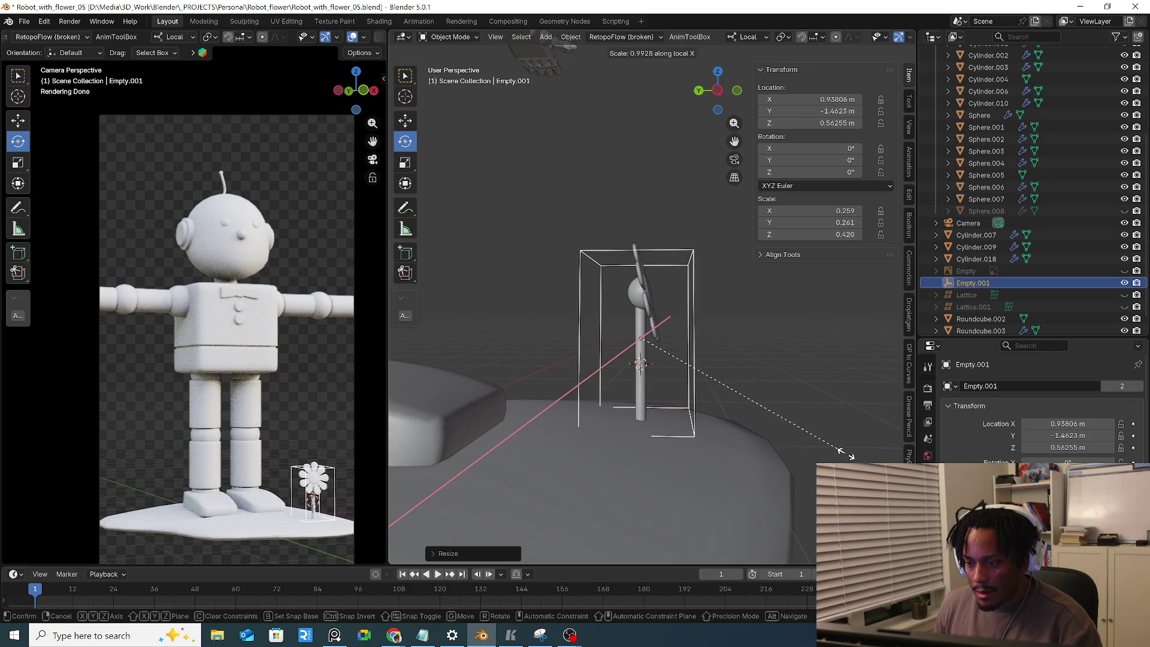
pyautogui.click(726, 405)
pyautogui.moveTo(727, 405)
pyautogui.mouseDown(button='middle')
pyautogui.moveTo(832, 320)
pyautogui.moveTo(807, 343)
pyautogui.moveTo(702, 356)
pyautogui.mouseUp(button='middle')
# Parent the first selected flower parts to the box empty as Object
pyautogui.click(832, 320)
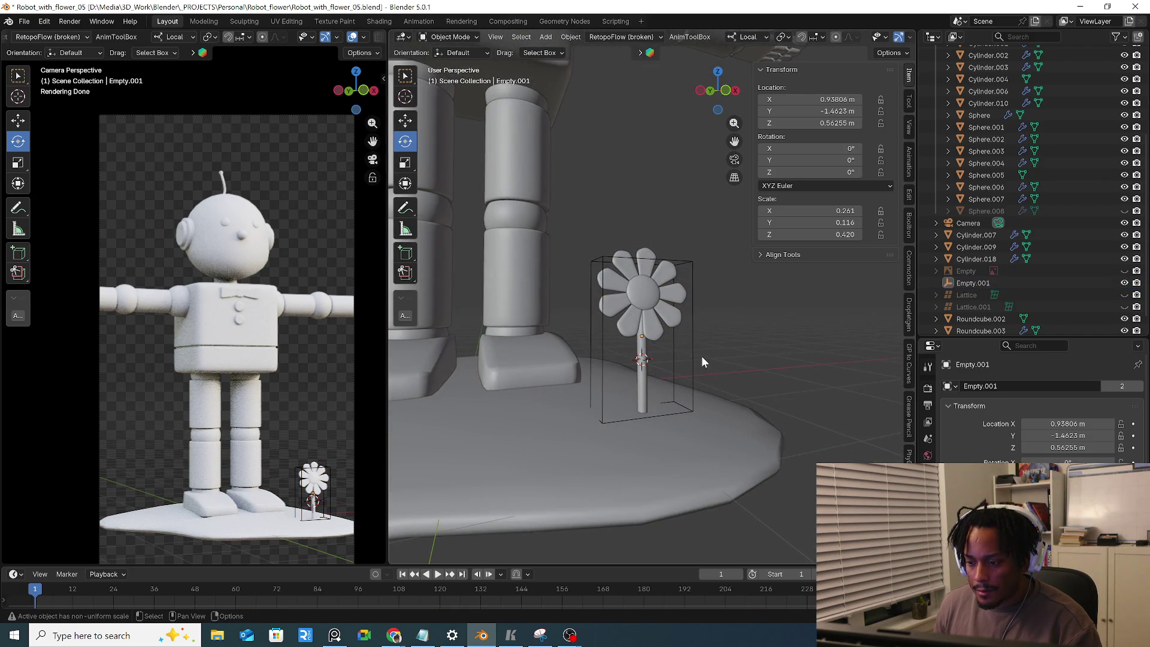
pyautogui.click(664, 339)
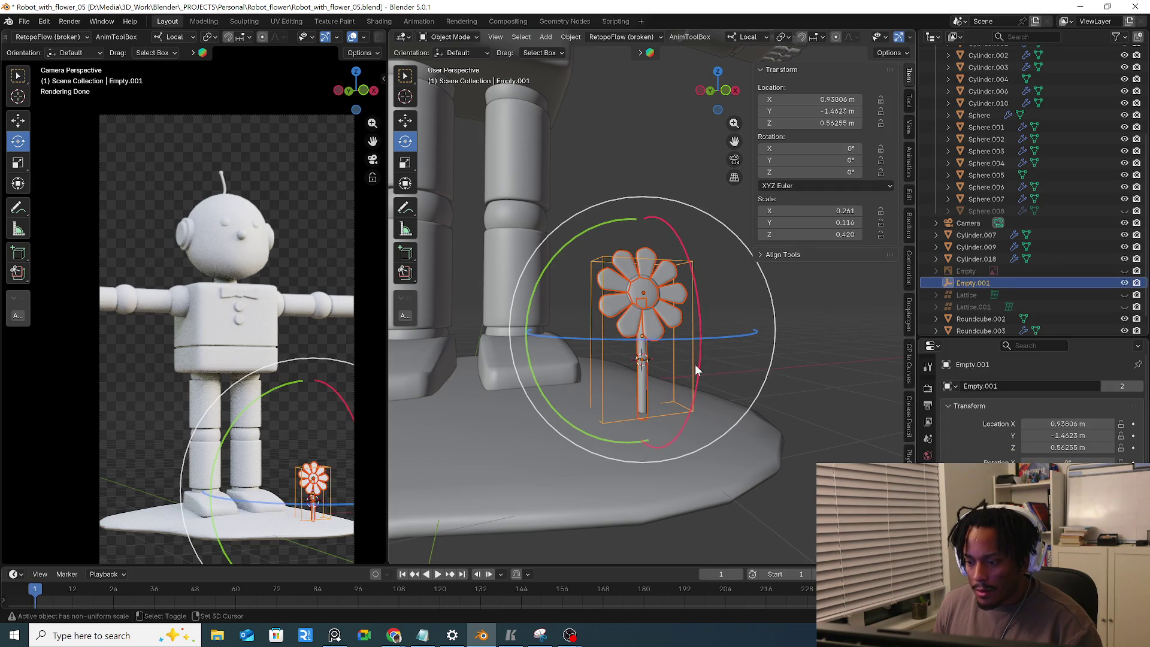
pyautogui.hotkey('ctrl', 'p')
pyautogui.click(695, 364)
pyautogui.click(691, 358)
pyautogui.moveTo(691, 358)
pyautogui.mouseDown(button='middle')
pyautogui.moveTo(719, 353)
pyautogui.moveTo(677, 337)
pyautogui.moveTo(662, 312)
pyautogui.mouseUp(button='middle')
# Parent the flower head and centre disc to Empty.001, then test rotating the box
pyautogui.click(654, 305)
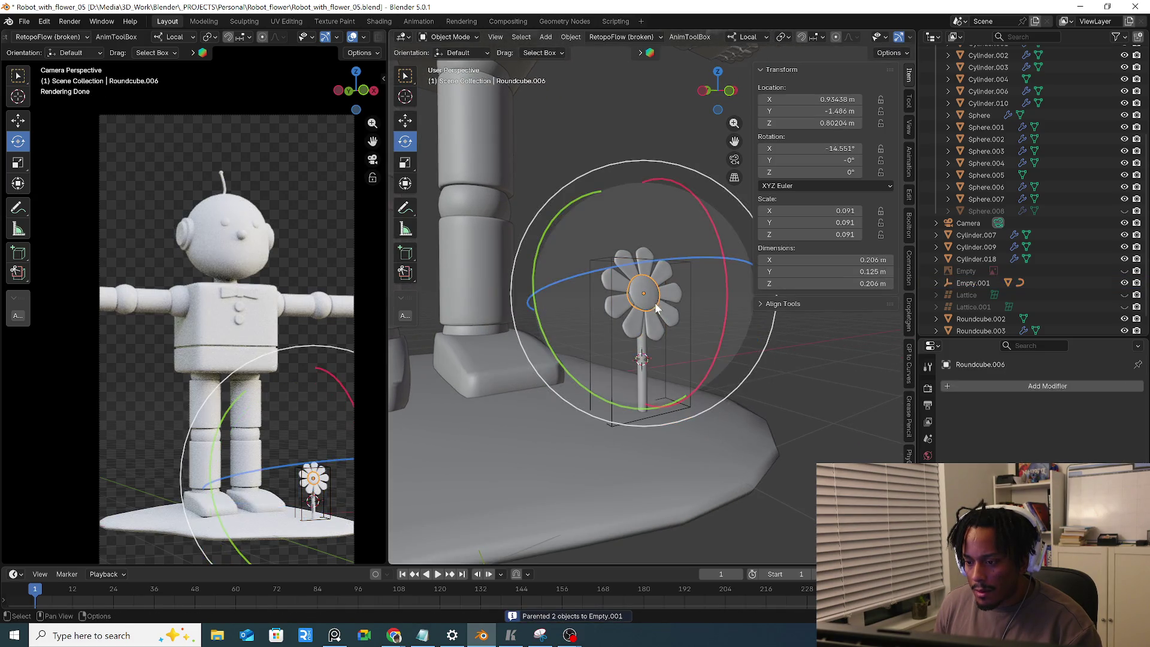
pyautogui.click(689, 315)
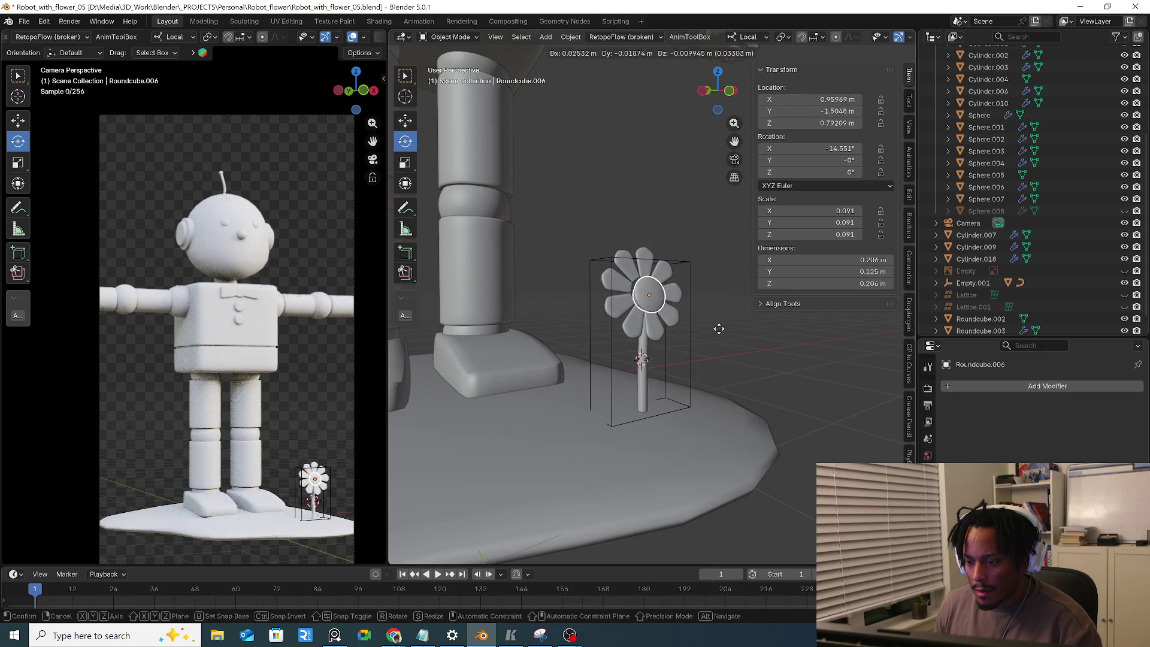
pyautogui.press(']')
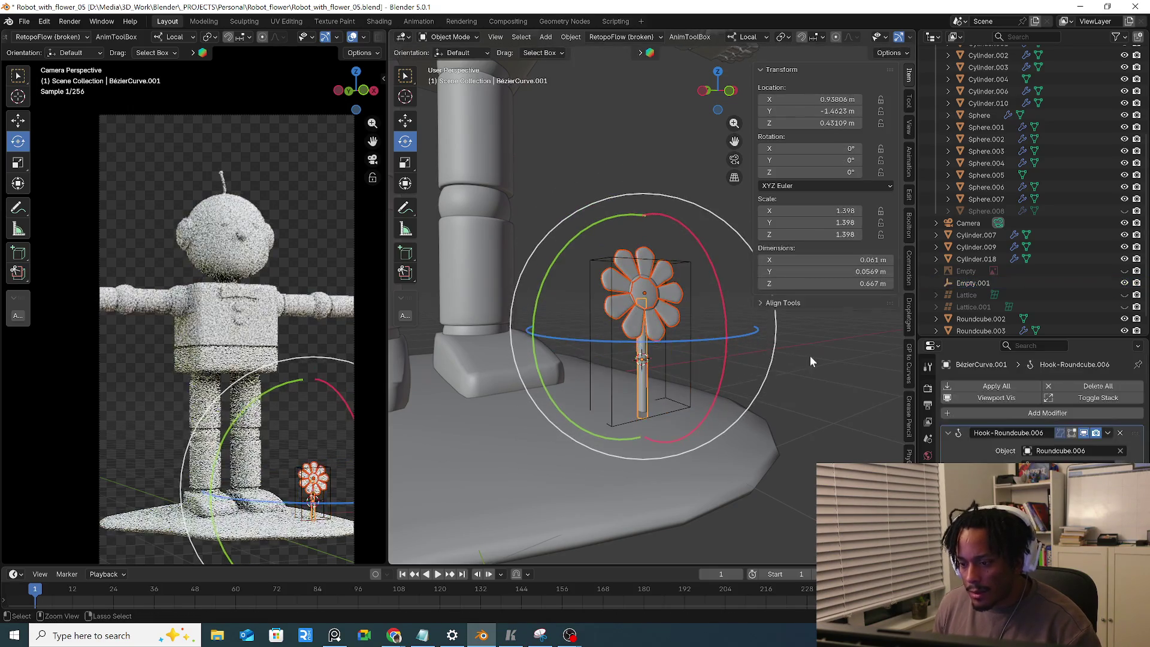
pyautogui.click(821, 361)
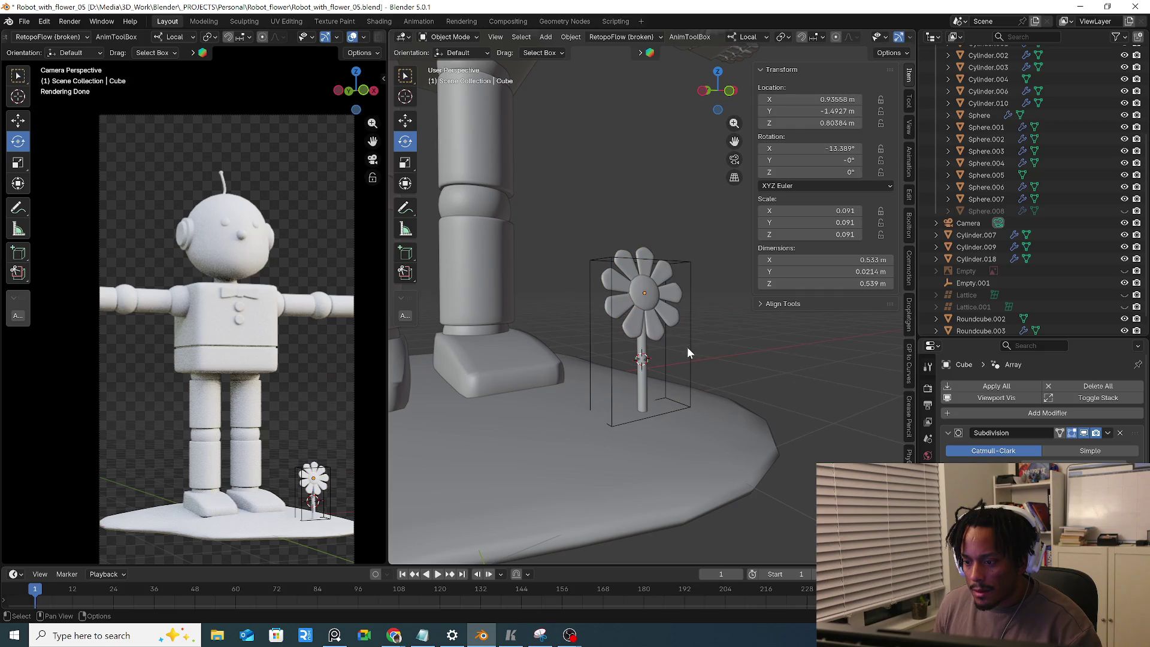
pyautogui.click(689, 348)
pyautogui.click(640, 297)
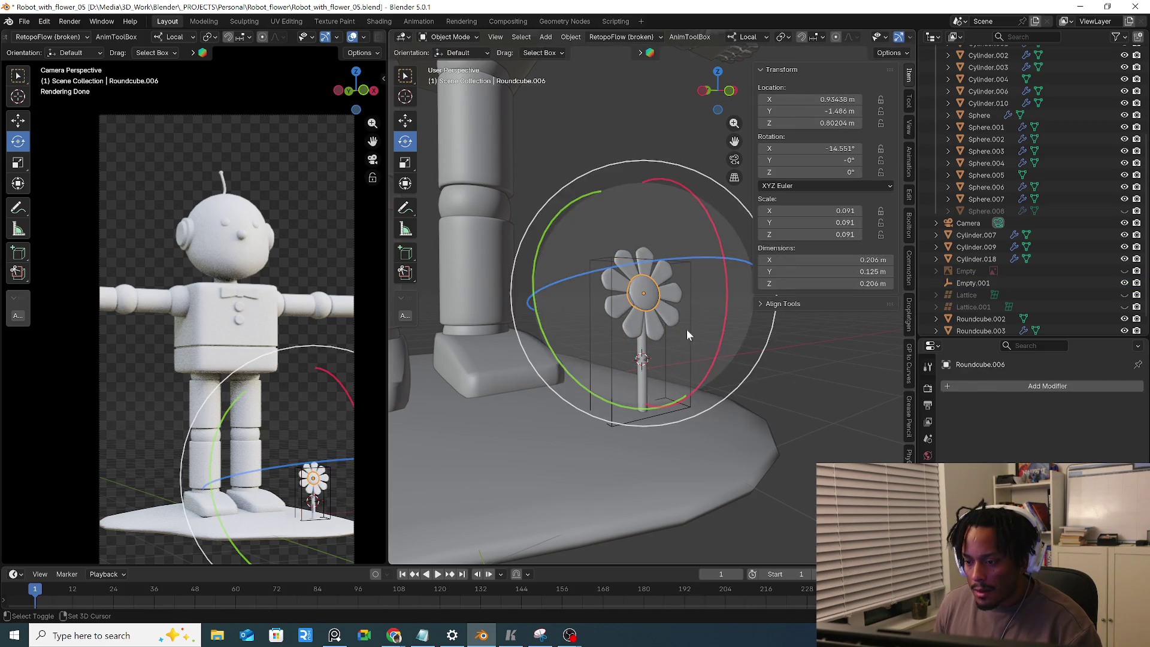
pyautogui.click(684, 344)
pyautogui.click(691, 344)
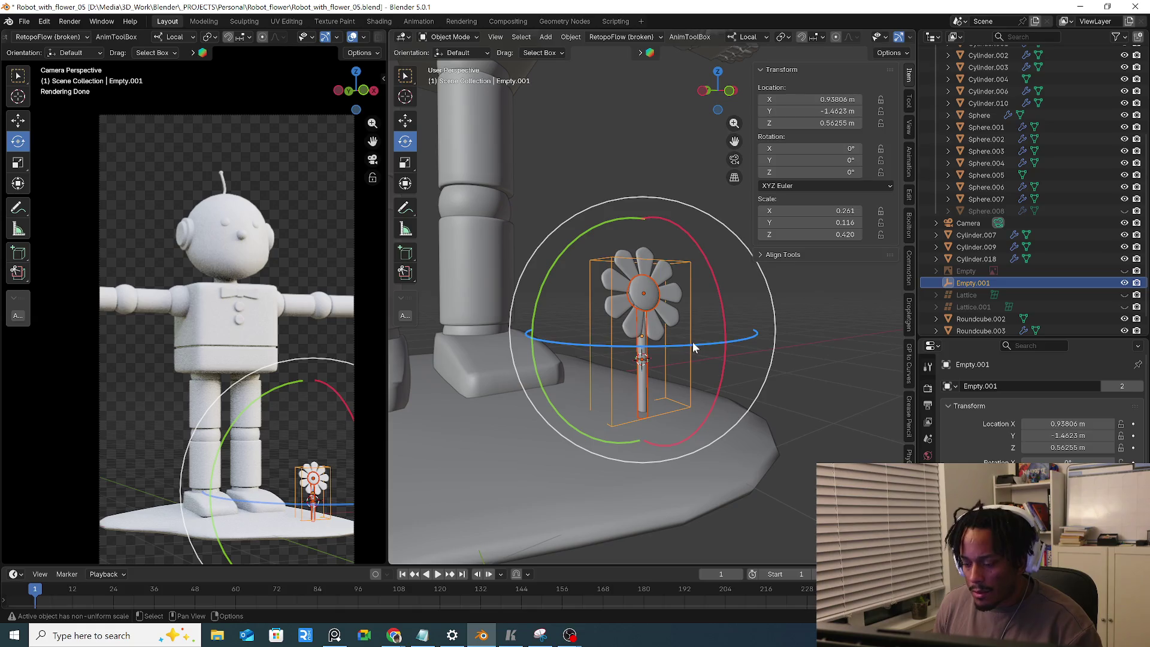
pyautogui.hotkey('ctrl', 'p')
pyautogui.click(741, 353)
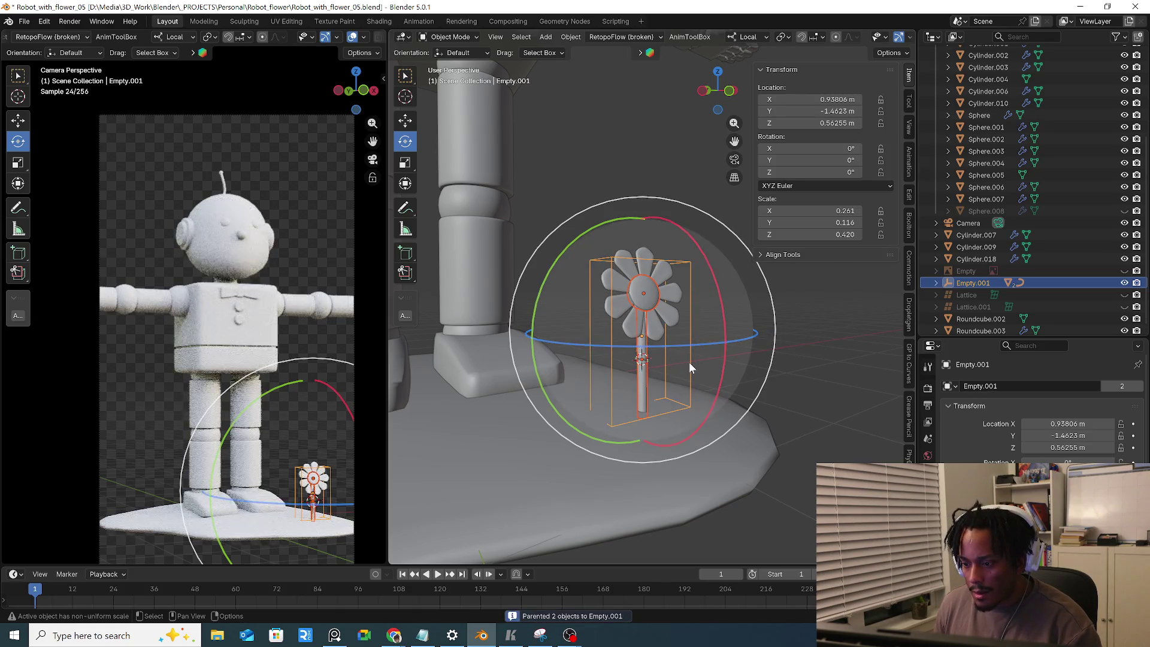
pyautogui.moveTo(691, 361); pyautogui.dragTo(704, 323)
# Move the flower head disc aside and tilt it
pyautogui.rightClick(704, 323)
pyautogui.moveTo(704, 323)
pyautogui.mouseDown(button='middle')
pyautogui.moveTo(623, 303)
pyautogui.moveTo(685, 332)
pyautogui.moveTo(792, 356)
pyautogui.mouseUp(button='middle')
pyautogui.click(605, 297)
pyautogui.press('g')
pyautogui.click(599, 302)
pyautogui.press('r')
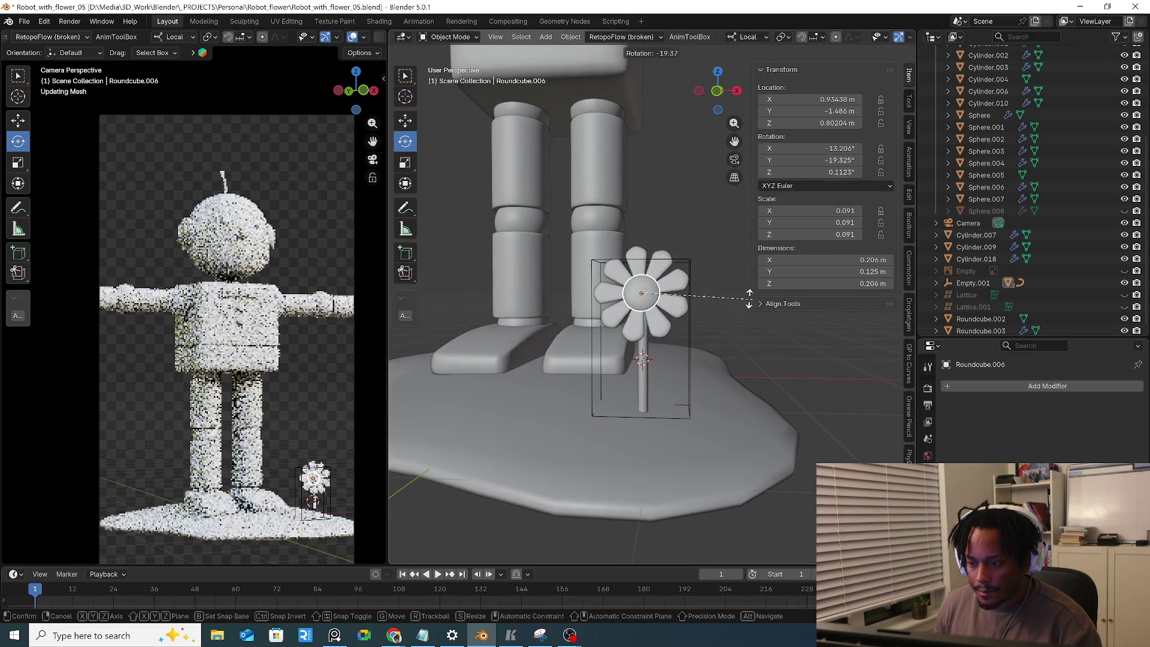
pyautogui.click(754, 322)
pyautogui.press('g')
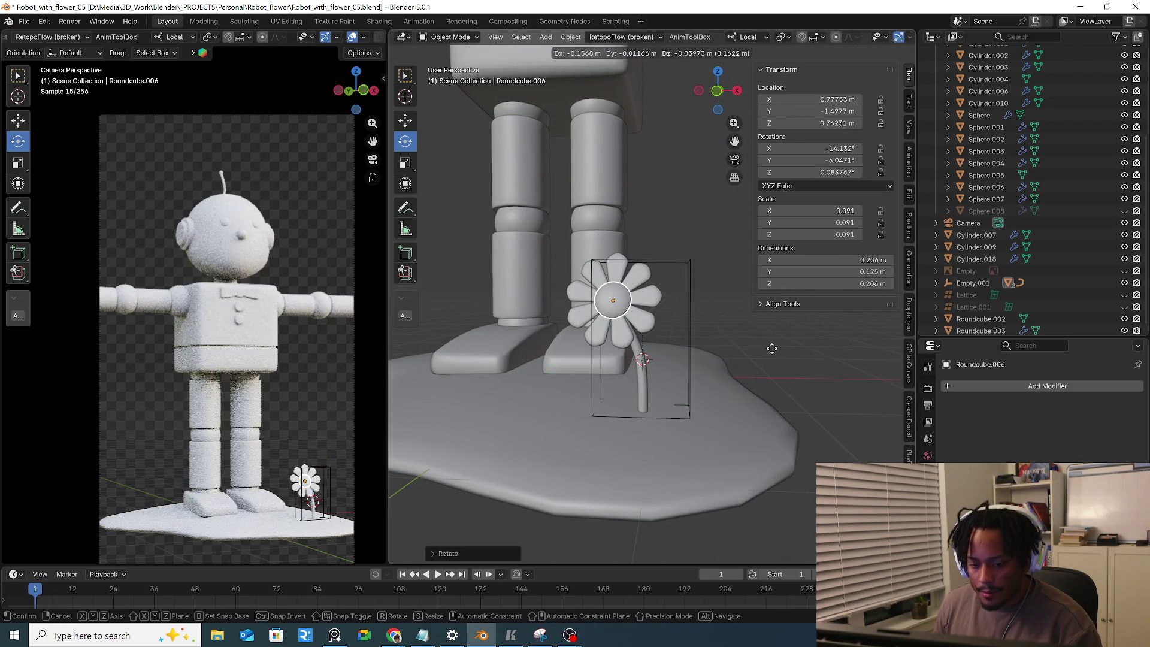
pyautogui.click(772, 347)
# Trackball-rotate the flower head, shift it right to X 1.15 m, tilt it sideways, and edit the stem curve
pyautogui.press('r')
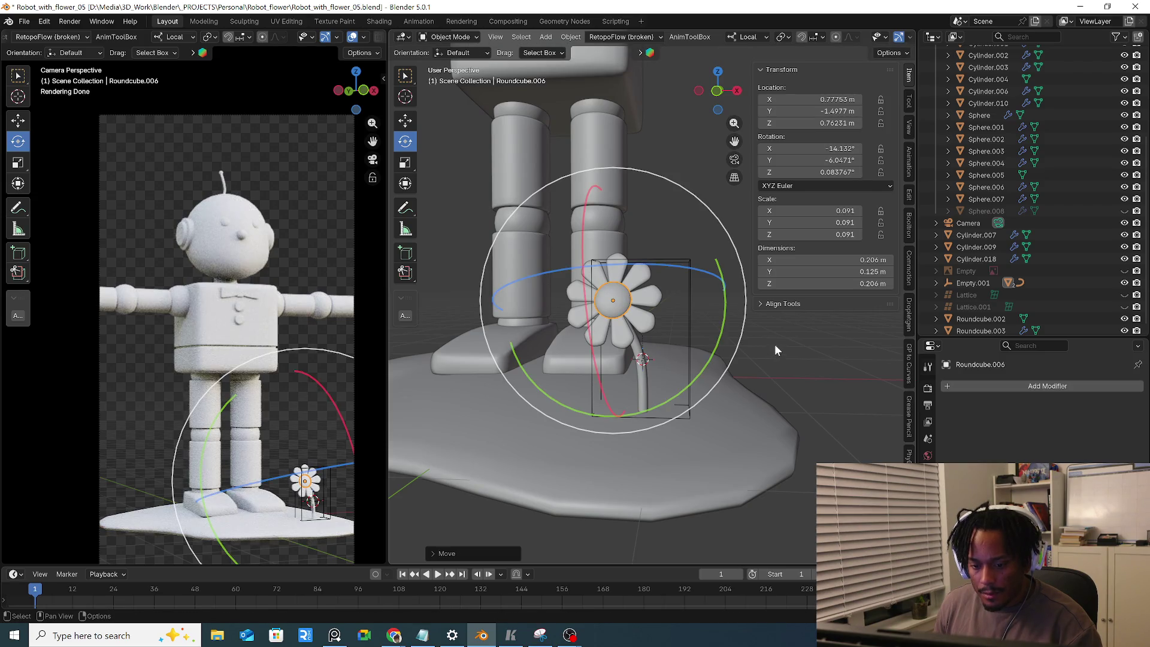
pyautogui.press('r')
pyautogui.click(757, 340)
pyautogui.press('g')
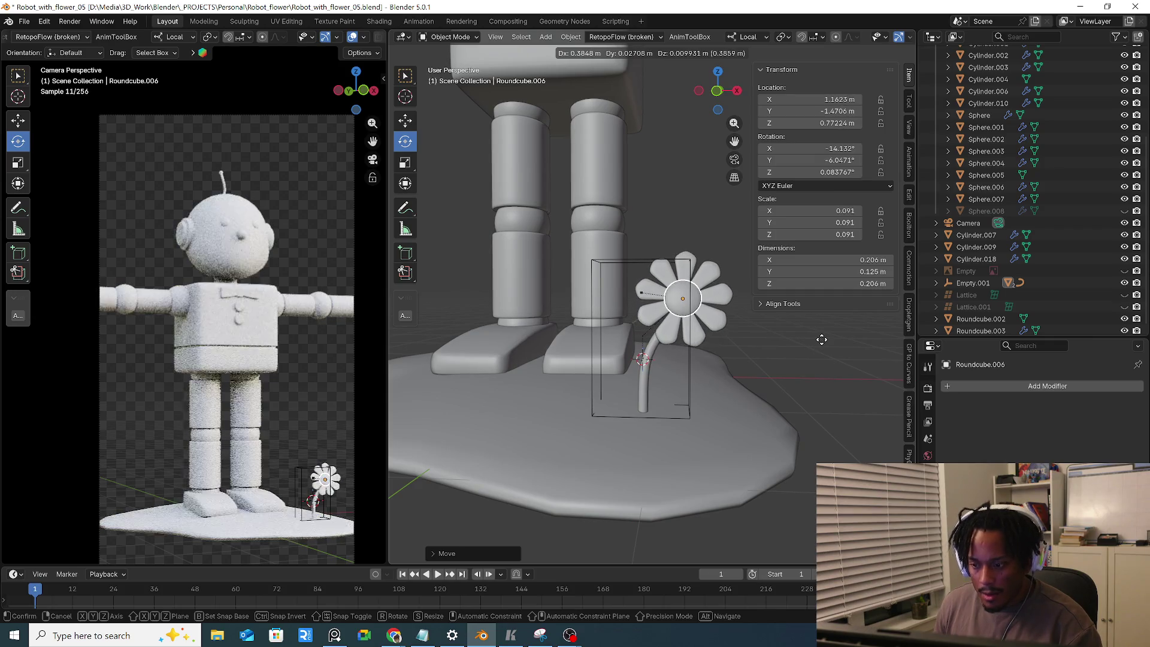
pyautogui.click(821, 340)
pyautogui.moveTo(822, 341); pyautogui.dragTo(831, 376, button='middle')
pyautogui.press('r')
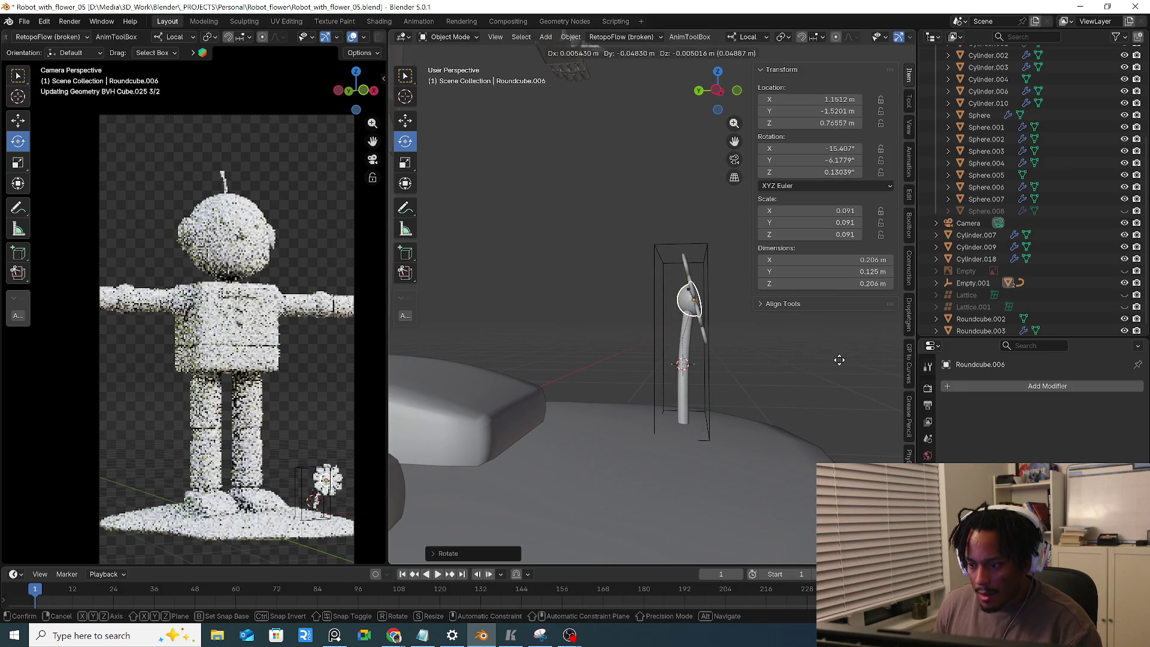
pyautogui.click(831, 358)
pyautogui.click(687, 406)
pyautogui.press('Tab')
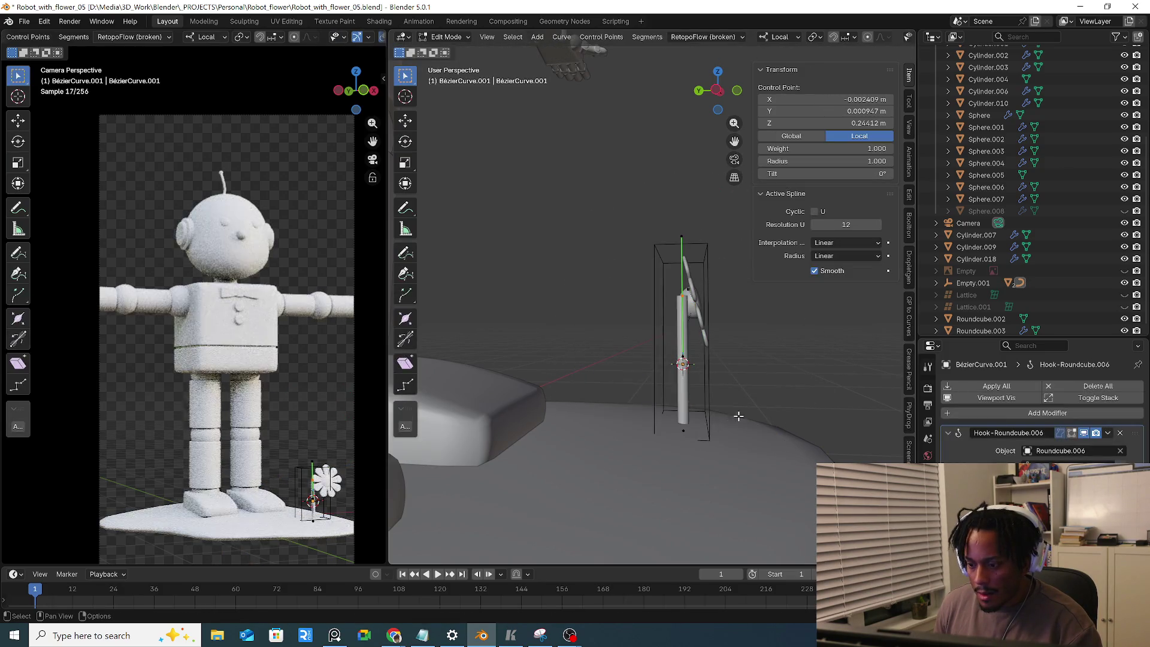
# Drag a stem control point to bend the stem, then leave edit mode and select the stem
pyautogui.moveTo(699, 351); pyautogui.dragTo(627, 389)
pyautogui.moveTo(627, 389)
pyautogui.mouseDown(button='middle')
pyautogui.moveTo(564, 371)
pyautogui.moveTo(738, 355)
pyautogui.mouseUp(button='middle')
pyautogui.press('g')
pyautogui.press('Escape')
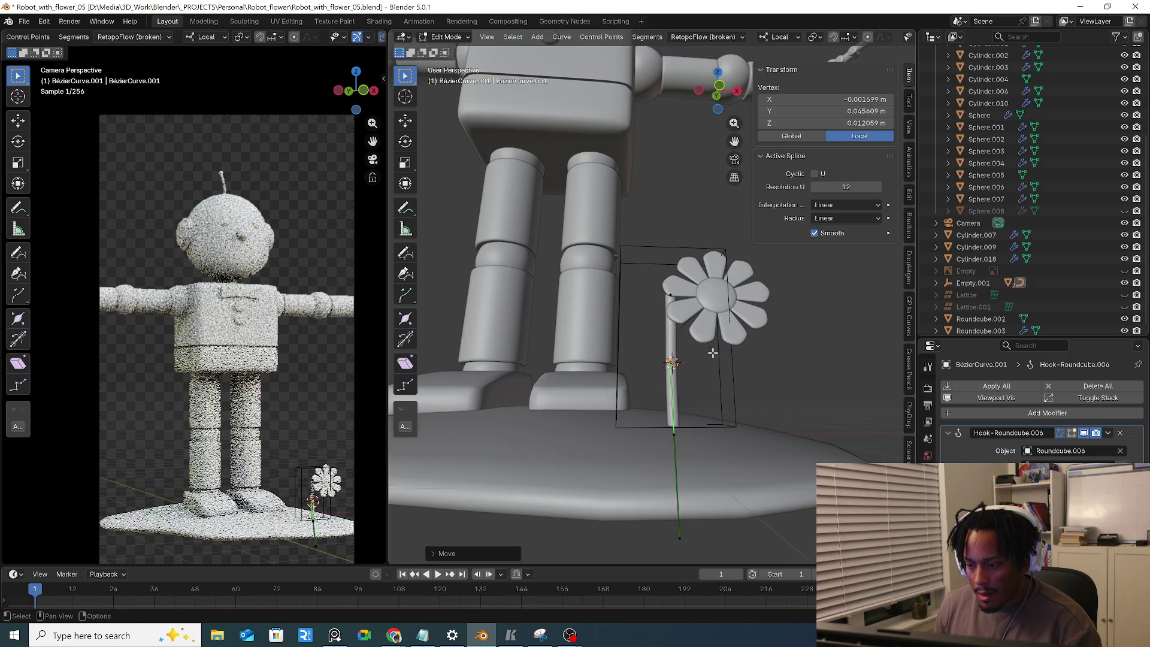
pyautogui.press('Tab')
pyautogui.moveTo(821, 407)
pyautogui.mouseDown()
pyautogui.moveTo(702, 440)
pyautogui.moveTo(706, 424)
pyautogui.mouseUp()
pyautogui.click(669, 421)
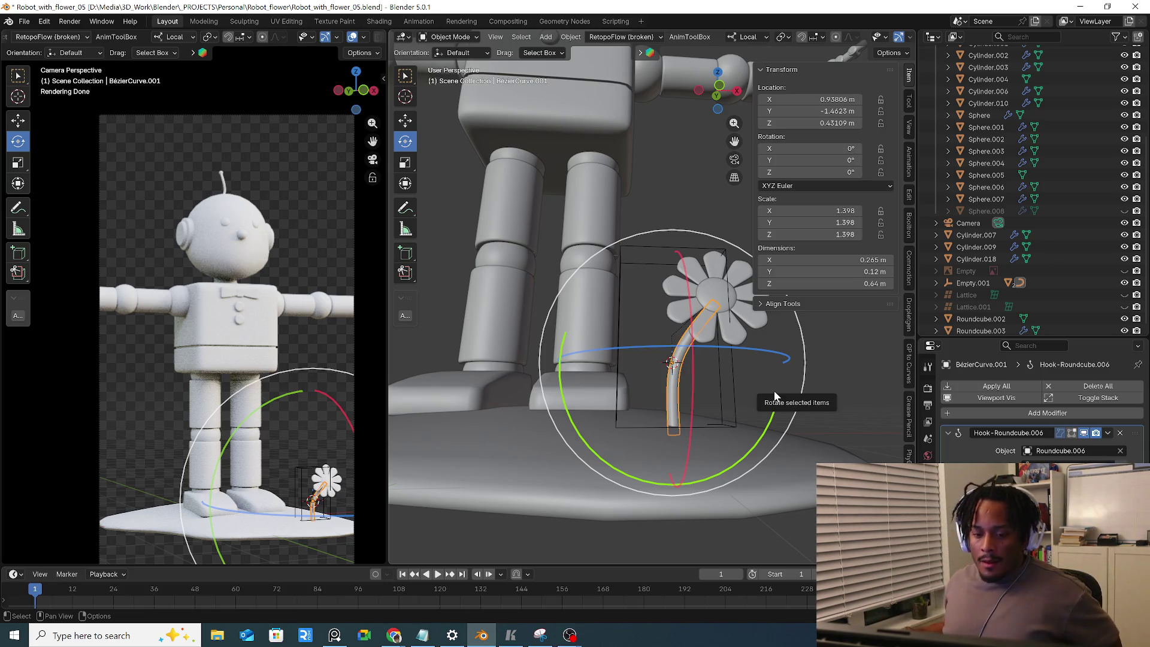
# Save an incremented copy as Robot_with_flower_06.blend
pyautogui.scroll(-6, 584, 277)
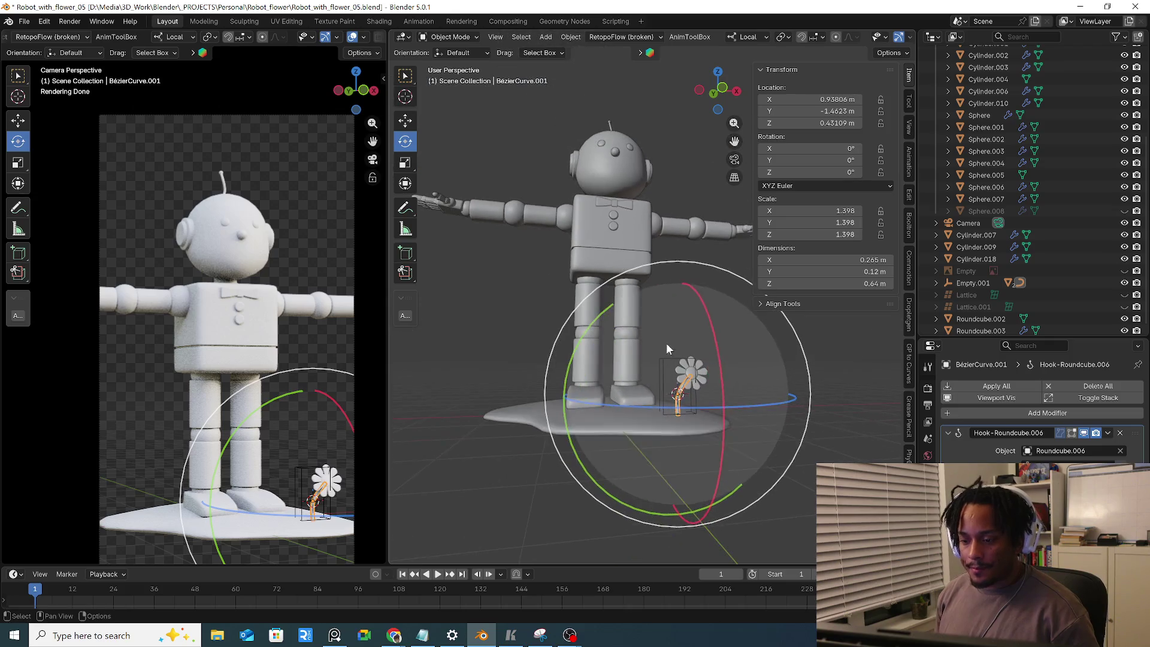
pyautogui.click(25, 21)
pyautogui.click(71, 136)
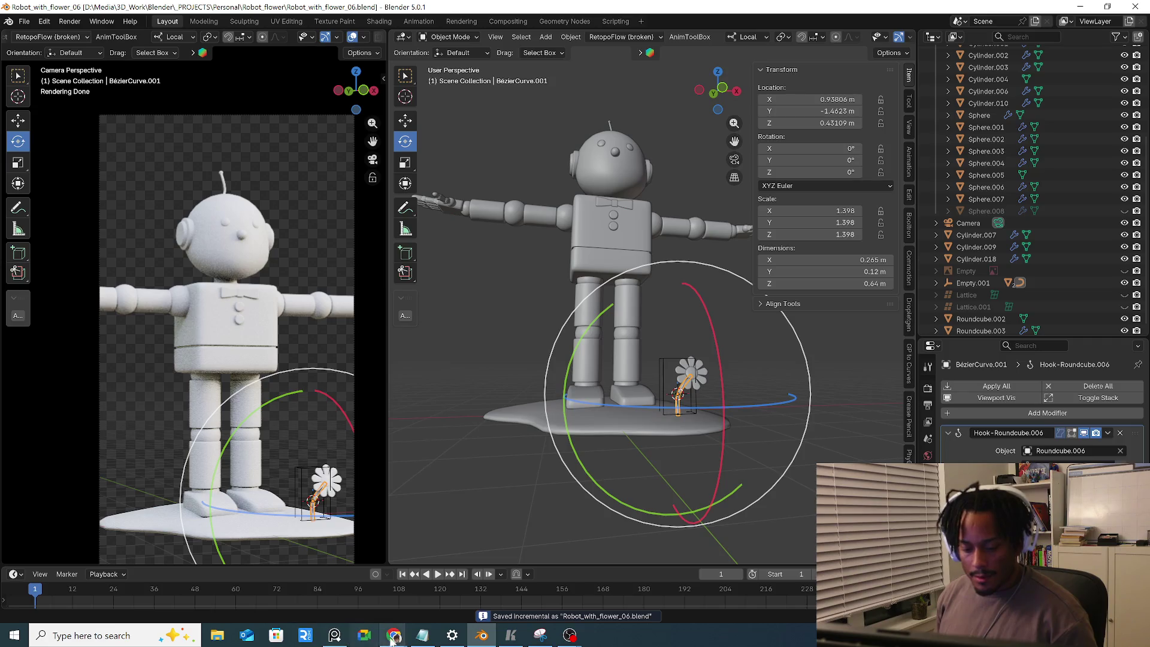
# Bring the Instagram browser window forward and close the open post to show the profile grid
pyautogui.moveTo(396, 637)
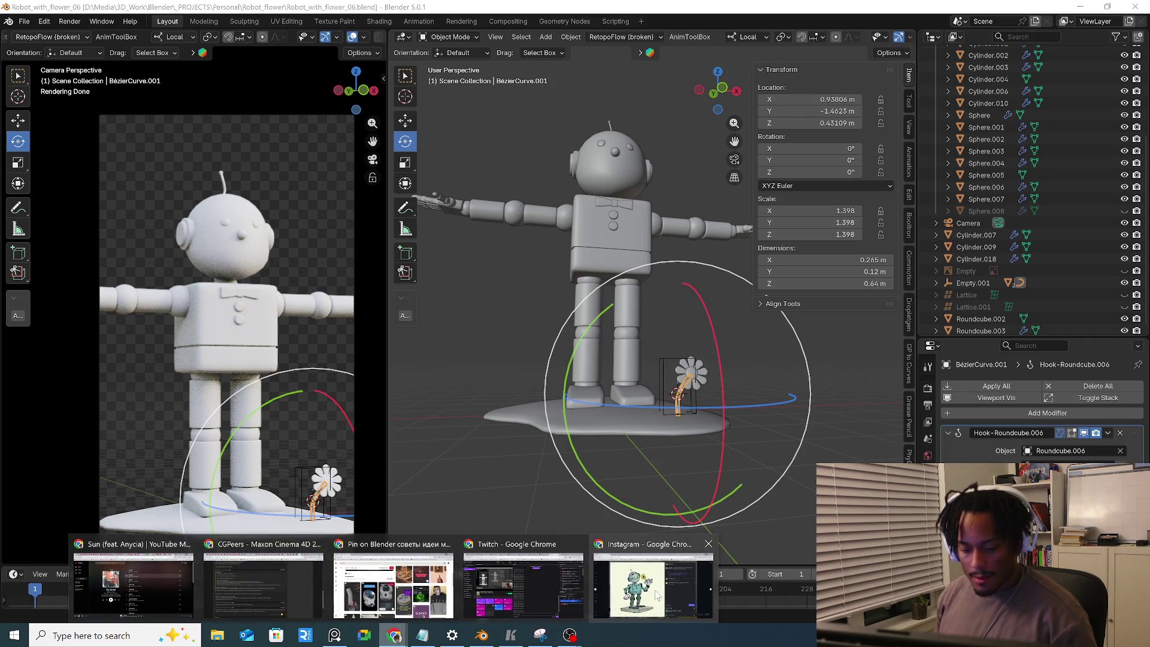
pyautogui.click(657, 597)
pyautogui.click(116, 396)
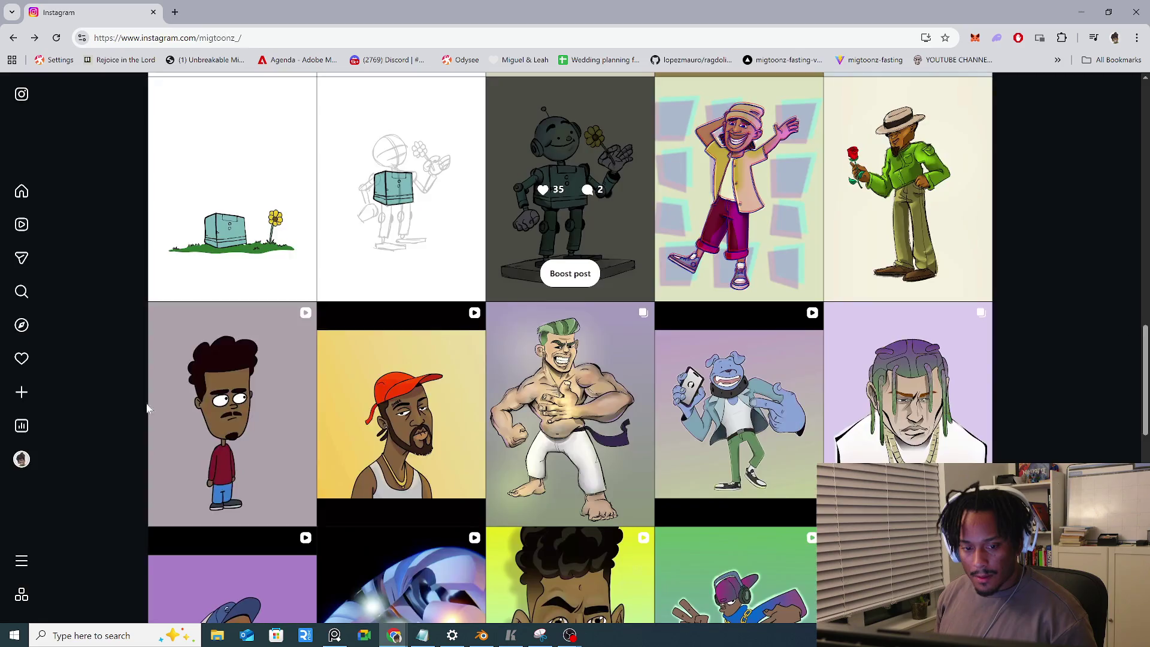
# Watch the earlier robot-with-flower reel, then close it and minimize Chrome
pyautogui.scroll(2, 116, 397)
pyautogui.click(222, 351)
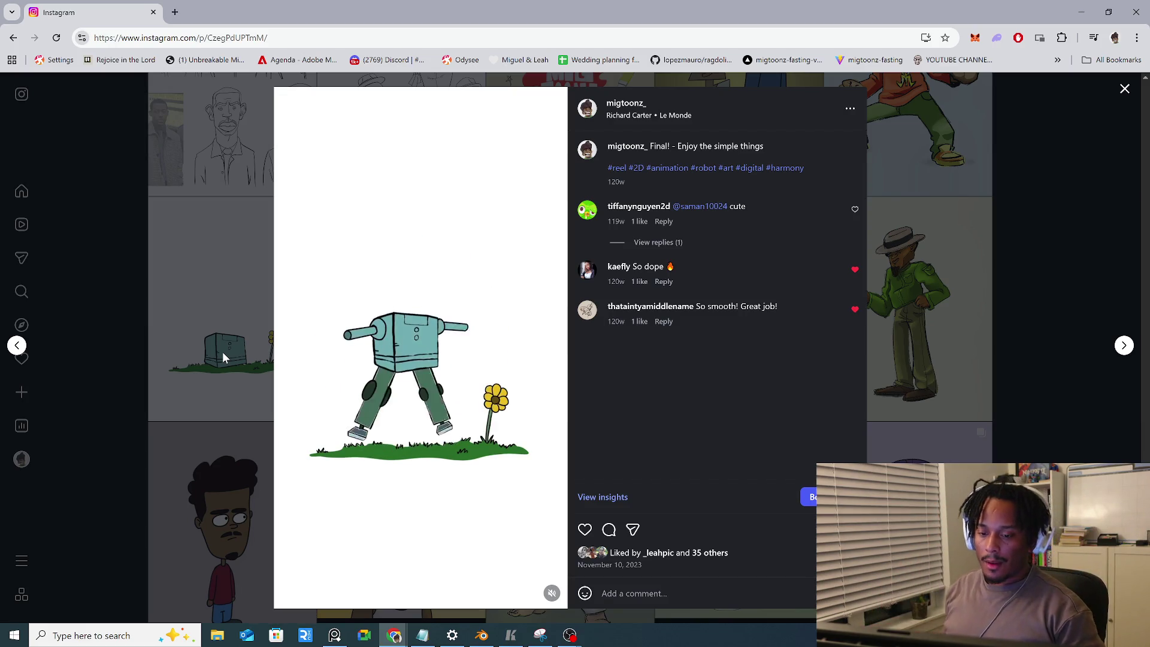
pyautogui.click(1037, 205)
pyautogui.click(1081, 12)
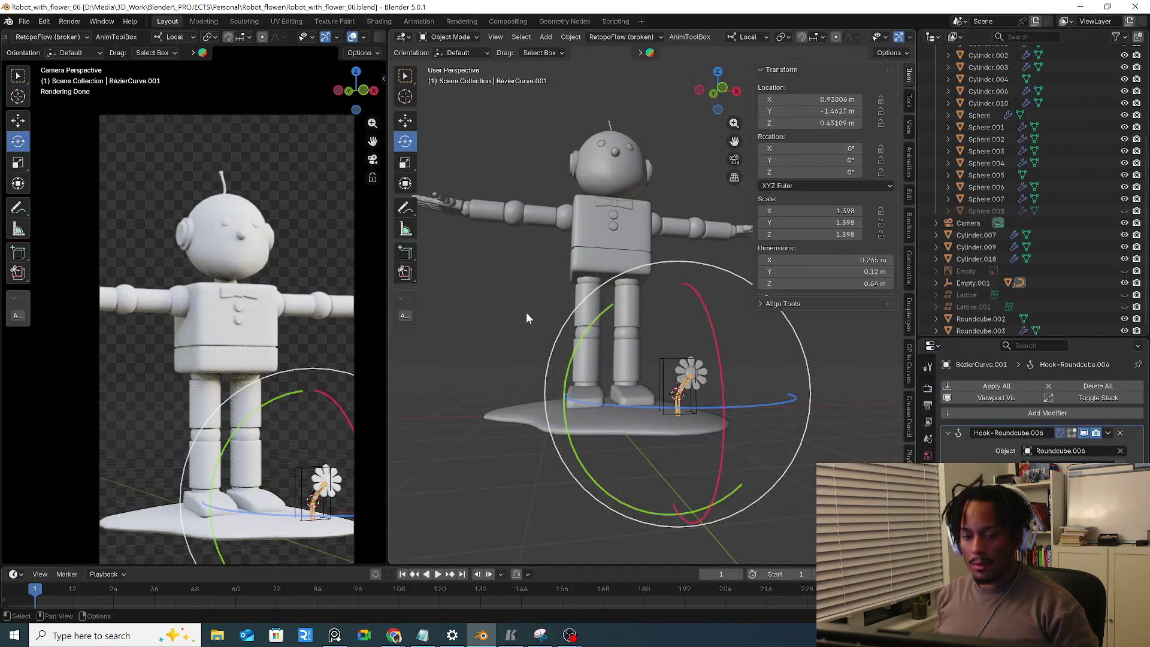
# Select the flower stem and move it into a new collection named Flower
pyautogui.scroll(-3, 526, 318)
pyautogui.moveTo(511, 291)
pyautogui.mouseDown(button='middle')
pyautogui.moveTo(628, 389)
pyautogui.moveTo(606, 384)
pyautogui.moveTo(654, 362)
pyautogui.moveTo(681, 376)
pyautogui.moveTo(668, 354)
pyautogui.moveTo(649, 357)
pyautogui.mouseUp(button='middle')
pyautogui.scroll(-1, 703, 354)
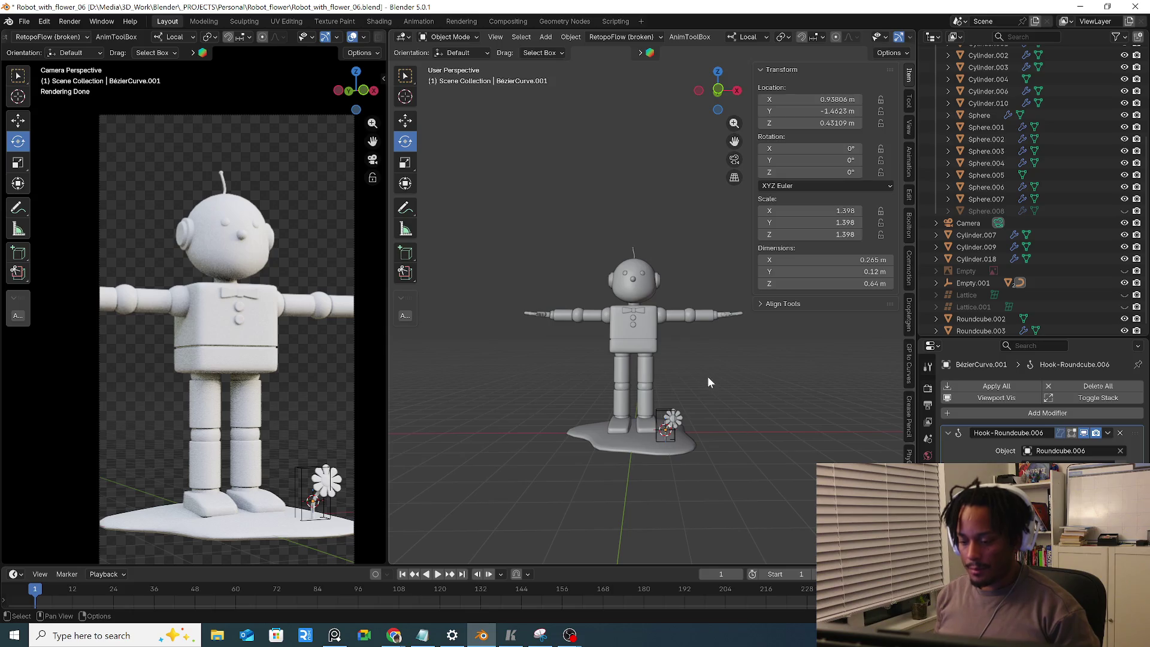
pyautogui.scroll(4, 691, 397)
pyautogui.click(629, 473)
pyautogui.press('g')
pyautogui.rightClick(662, 402)
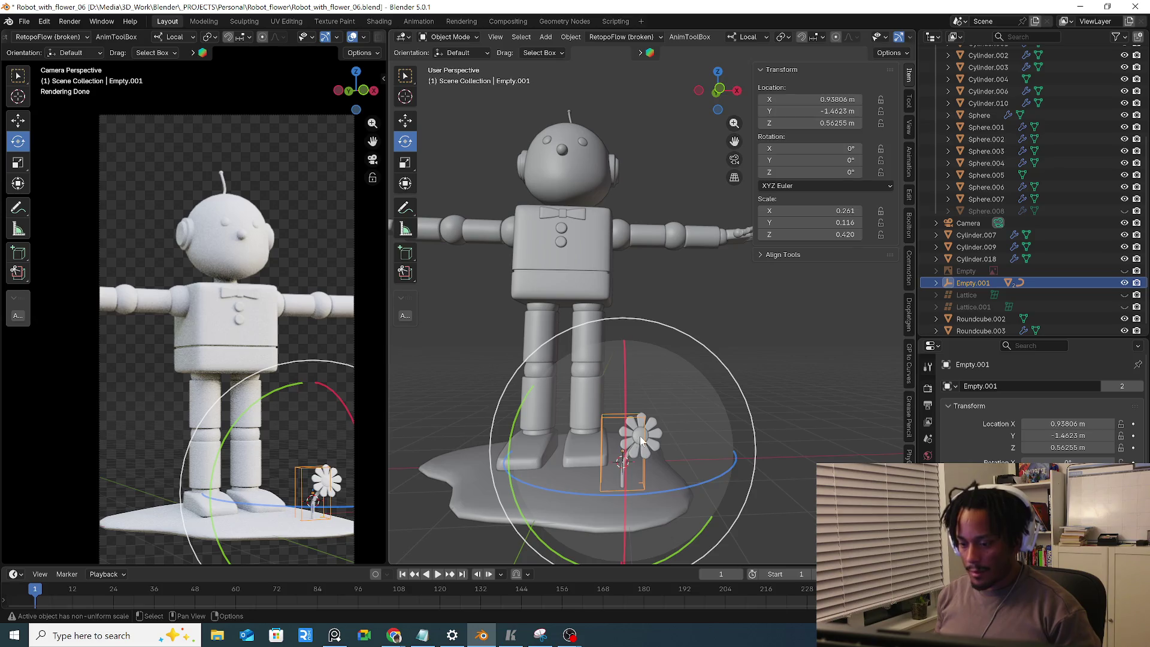
pyautogui.click(624, 471)
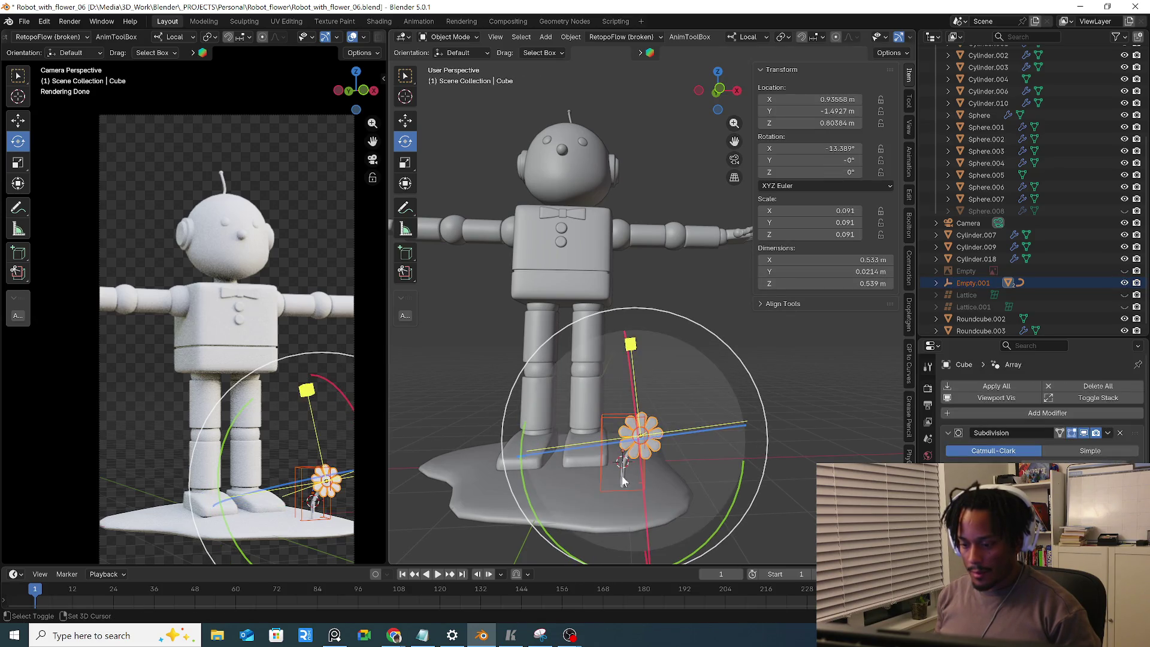
pyautogui.moveTo(620, 479)
pyautogui.mouseDown(button='middle')
pyautogui.moveTo(706, 461)
pyautogui.moveTo(777, 466)
pyautogui.moveTo(592, 491)
pyautogui.moveTo(726, 458)
pyautogui.moveTo(757, 477)
pyautogui.moveTo(703, 476)
pyautogui.mouseUp(button='middle')
pyautogui.press('m')
pyautogui.click(677, 437)
pyautogui.write('Flower')
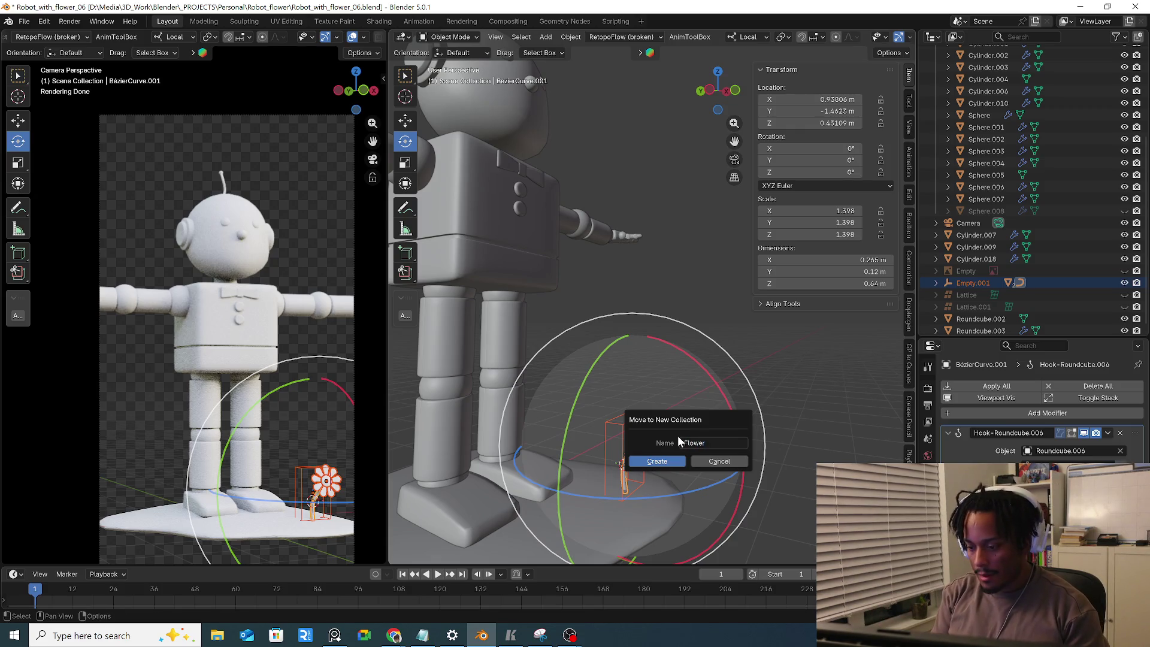
pyautogui.click(666, 461)
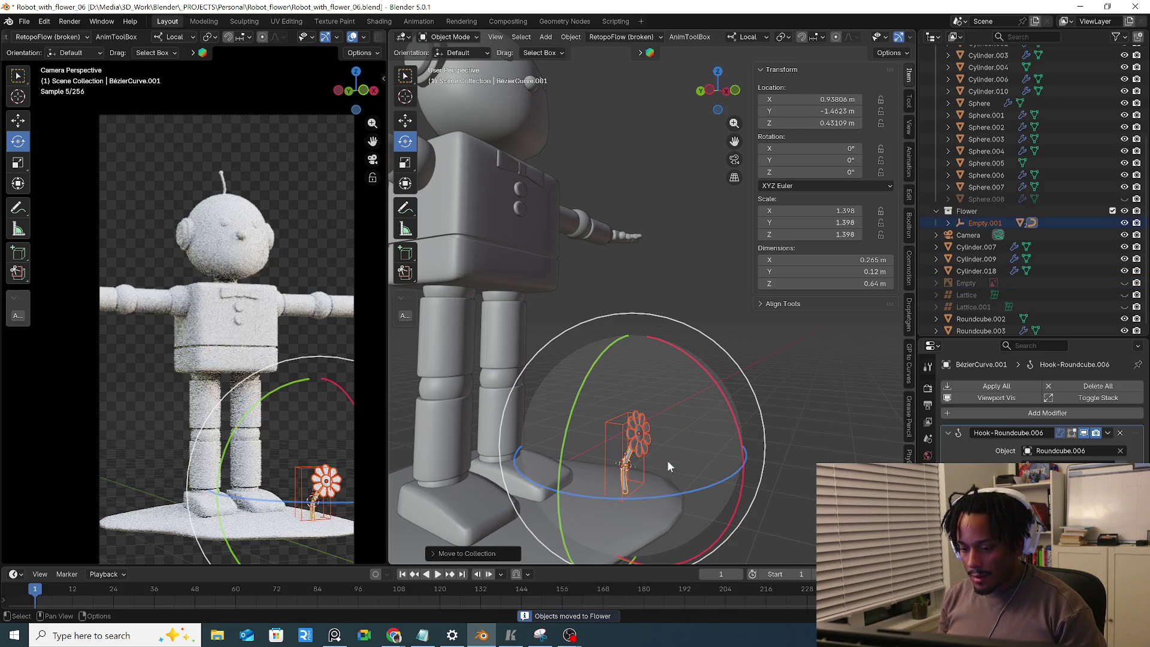
# Collapse the Flower collection in the outliner and select the robot body and base Cube.002
pyautogui.scroll(-5, 702, 422)
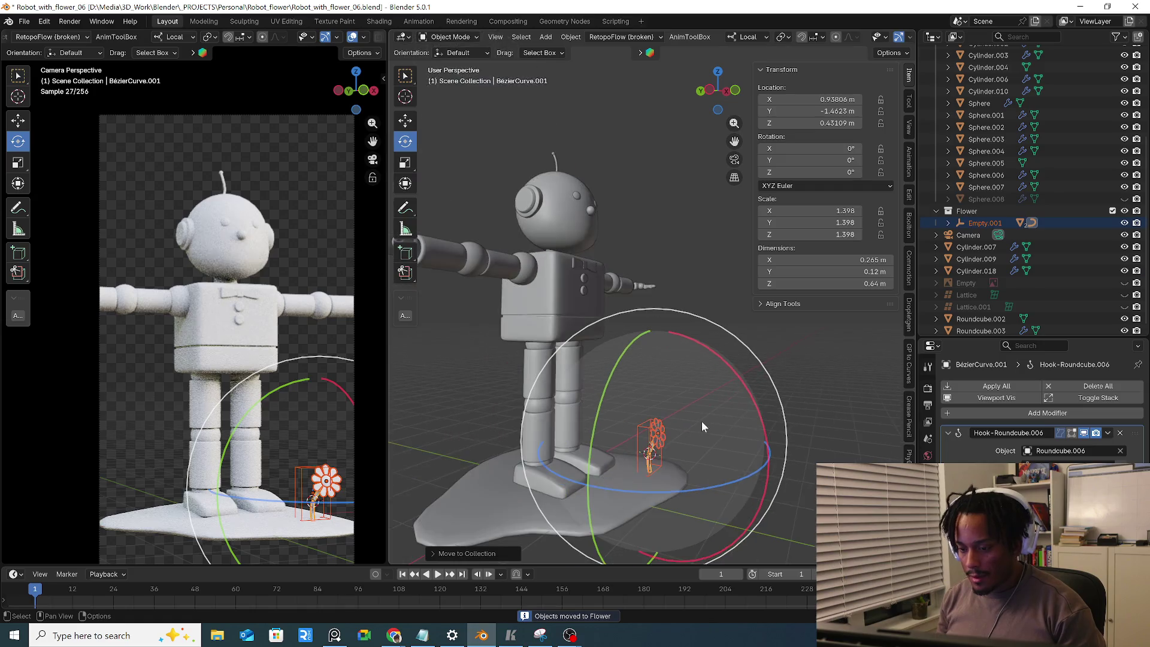
pyautogui.click(936, 210)
pyautogui.click(539, 288)
pyautogui.moveTo(568, 307)
pyautogui.mouseDown(button='middle')
pyautogui.moveTo(615, 363)
pyautogui.moveTo(605, 383)
pyautogui.mouseUp(button='middle')
pyautogui.click(539, 479)
pyautogui.scroll(5, 1011, 254)
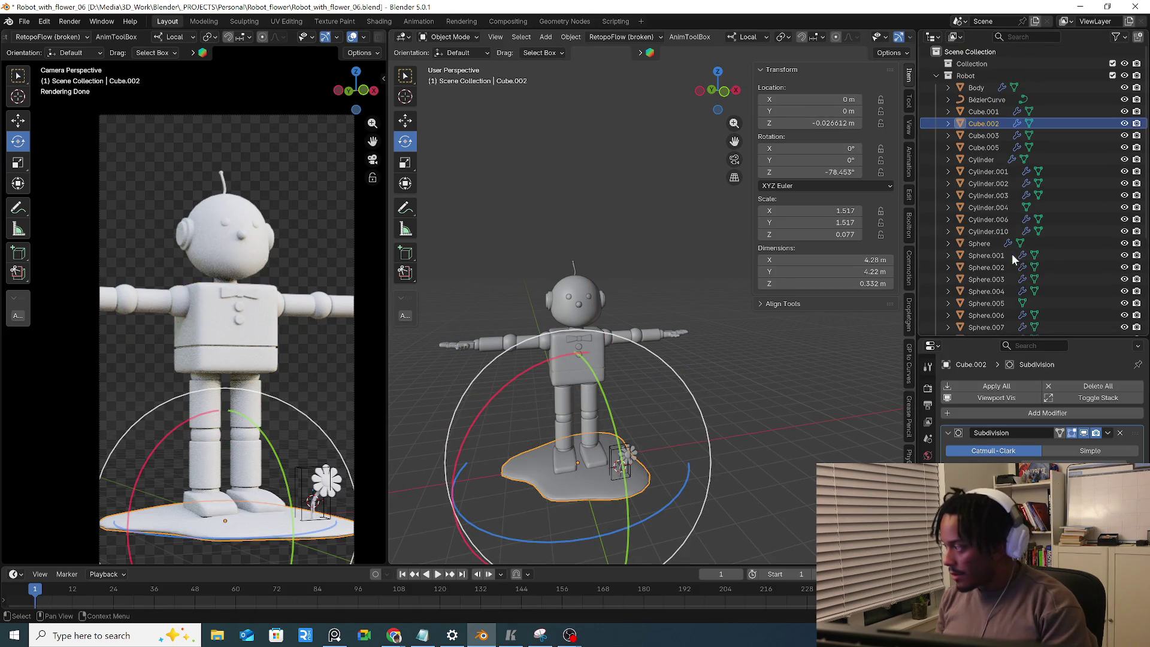
pyautogui.doubleClick(986, 123)
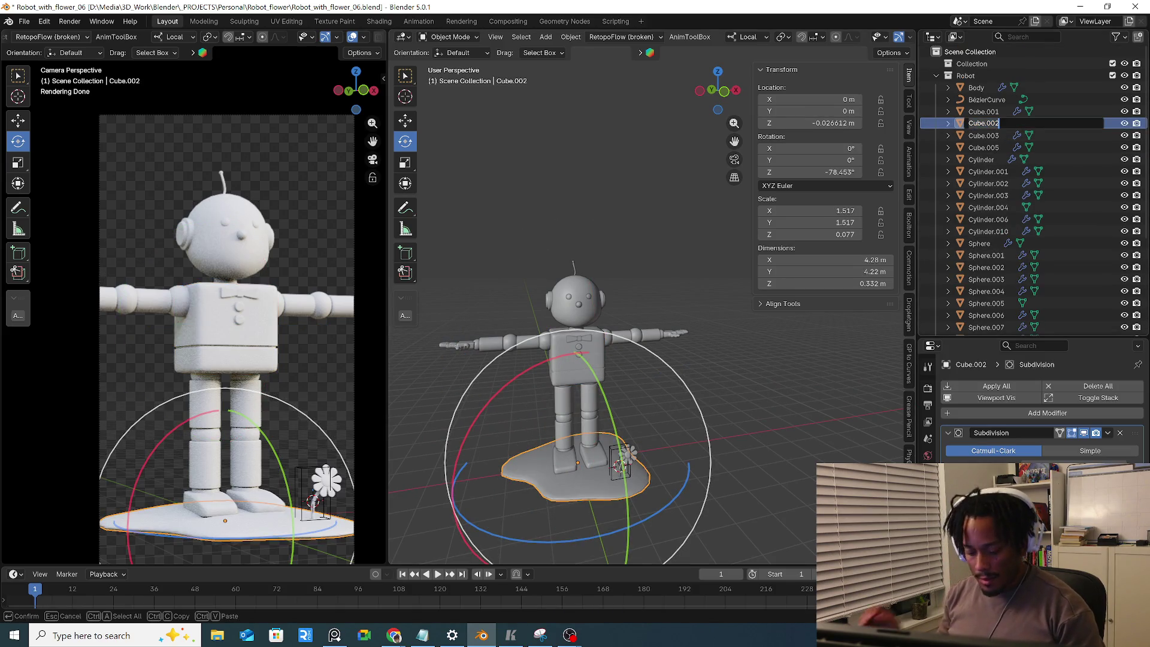
pyautogui.write('Ground')
pyautogui.press('Return')
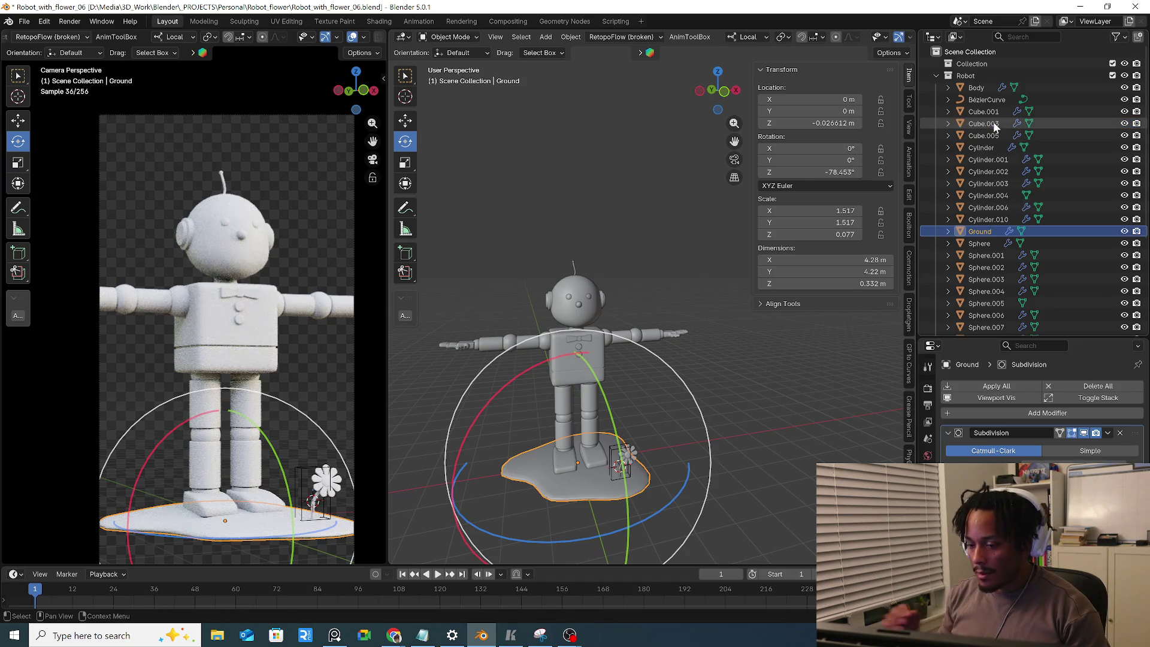
pyautogui.moveTo(504, 401); pyautogui.dragTo(585, 358, button='middle')
pyautogui.click(597, 313)
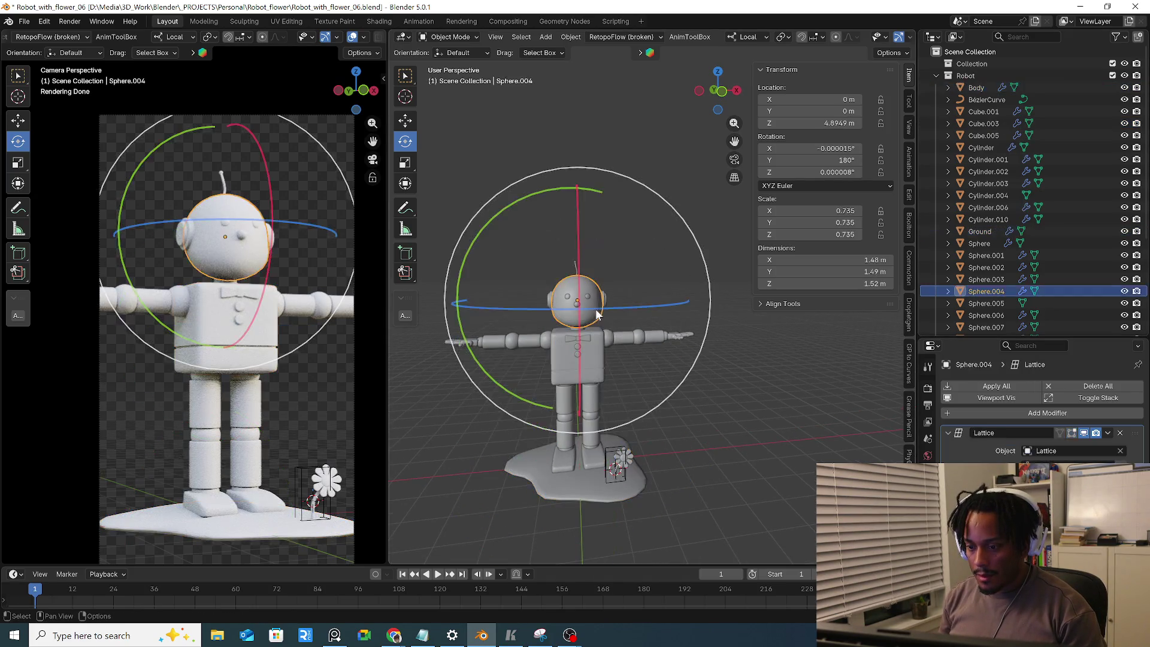
pyautogui.press('KP_1')
pyautogui.scroll(4, 562, 306)
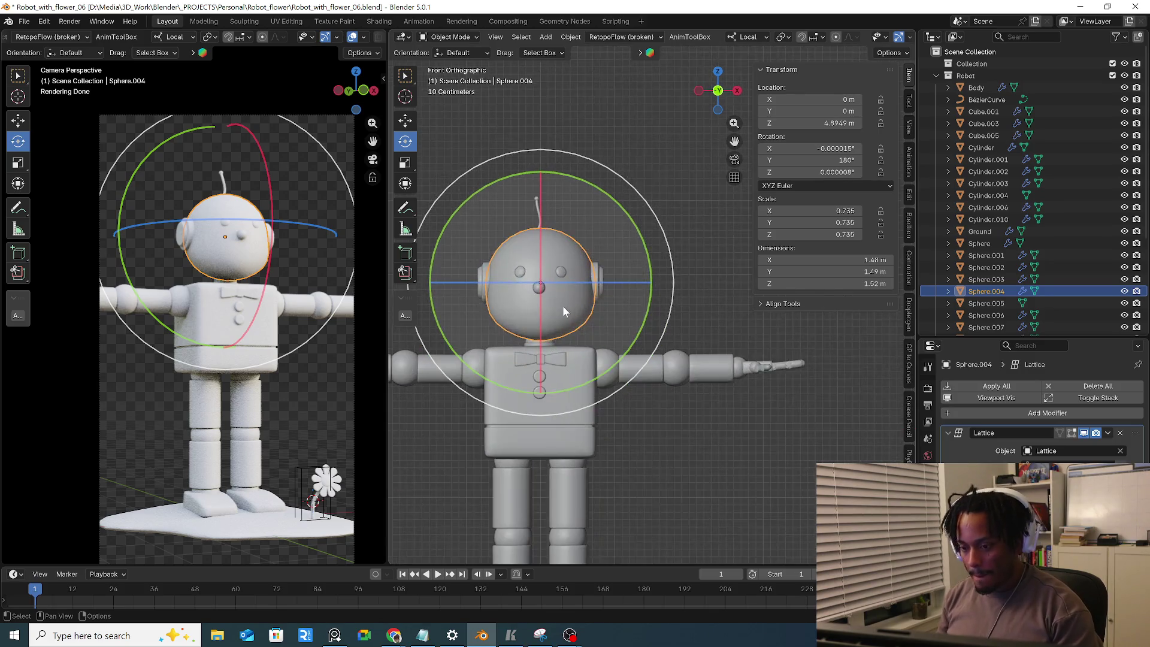
pyautogui.keyDown('shift'); pyautogui.moveTo(563, 305); pyautogui.dragTo(670, 329, button='middle'); pyautogui.keyUp('shift')
pyautogui.scroll(-1, 670, 329)
pyautogui.scroll(-5, 1032, 279)
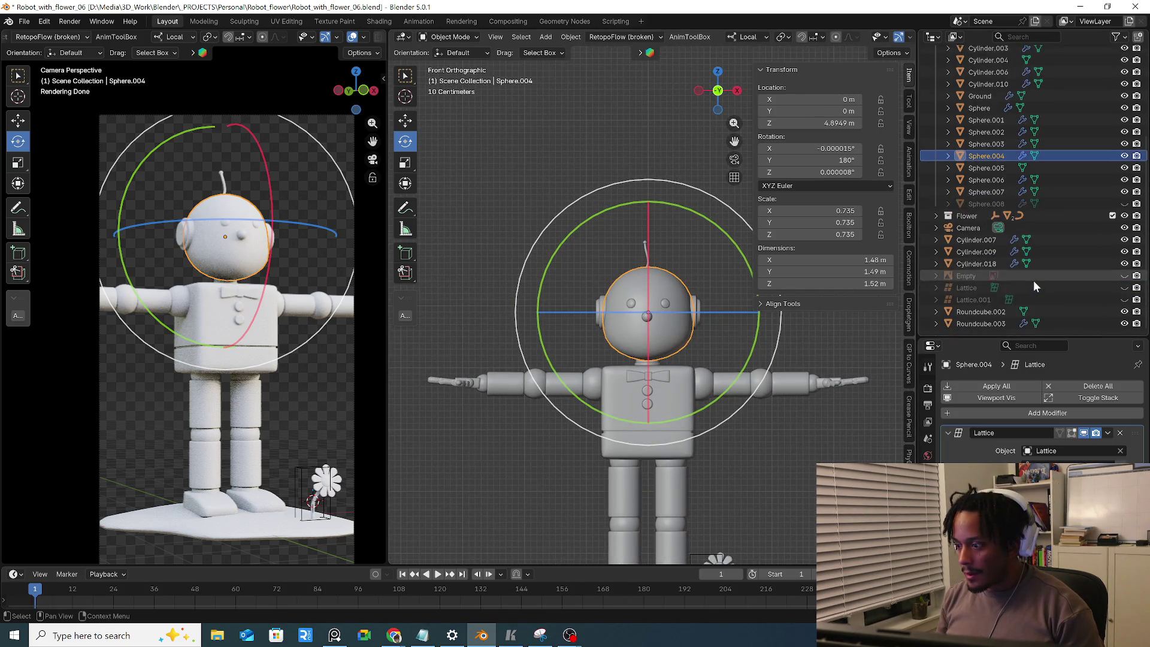
pyautogui.click(1124, 204)
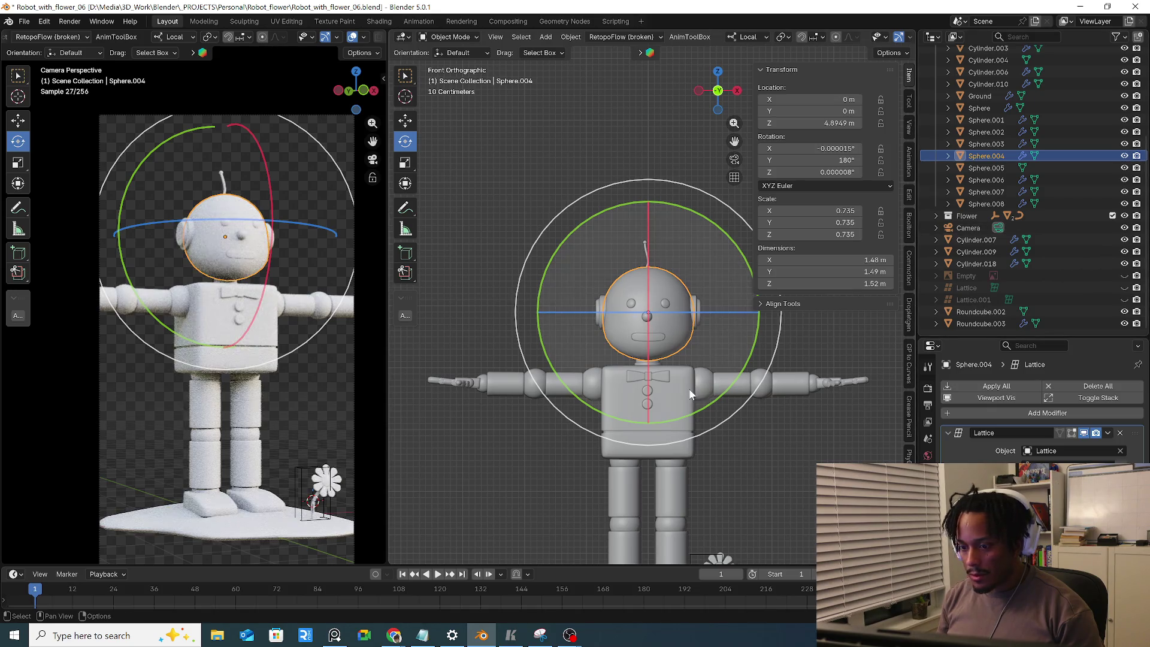
pyautogui.scroll(4, 683, 386)
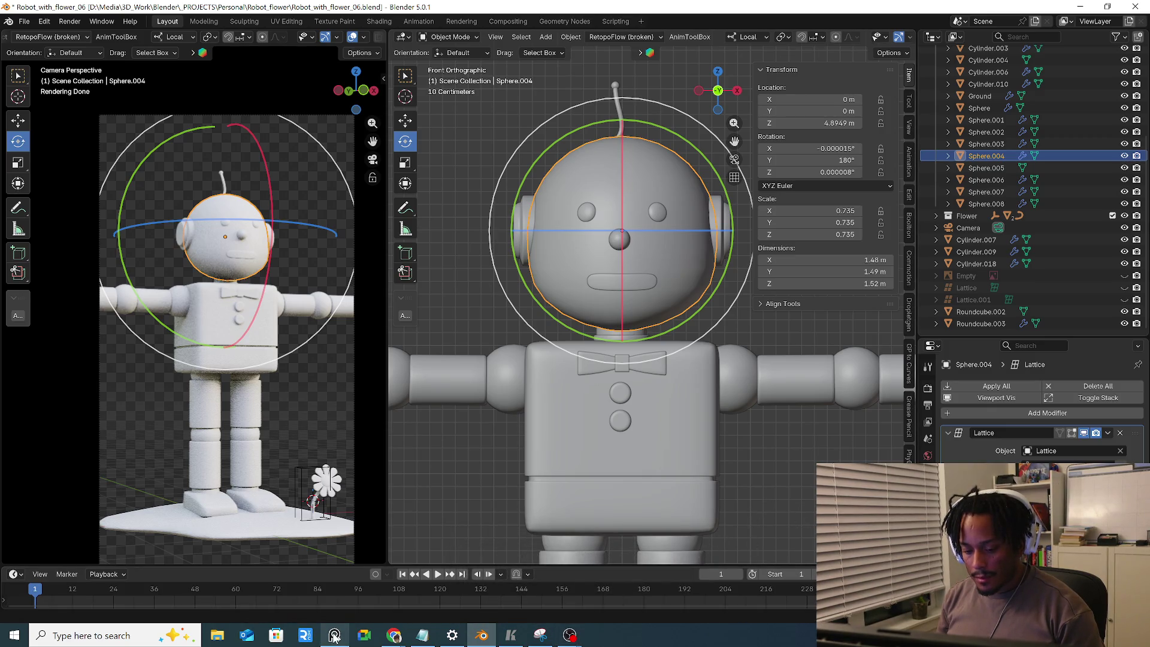
pyautogui.moveTo(394, 635)
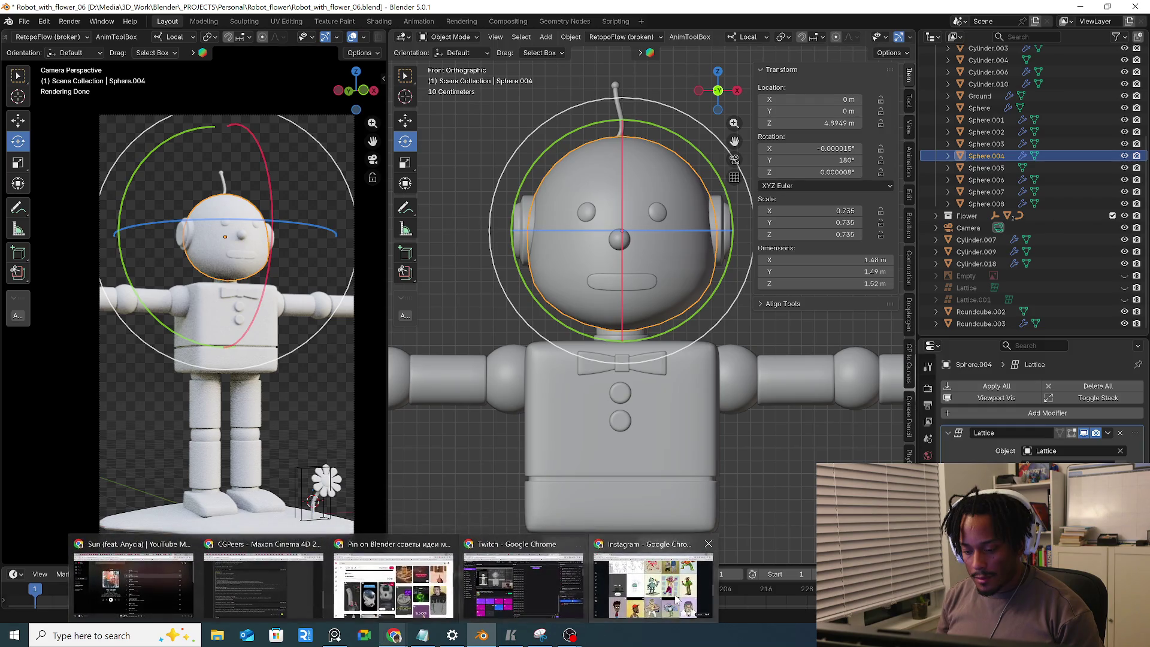
pyautogui.click(676, 598)
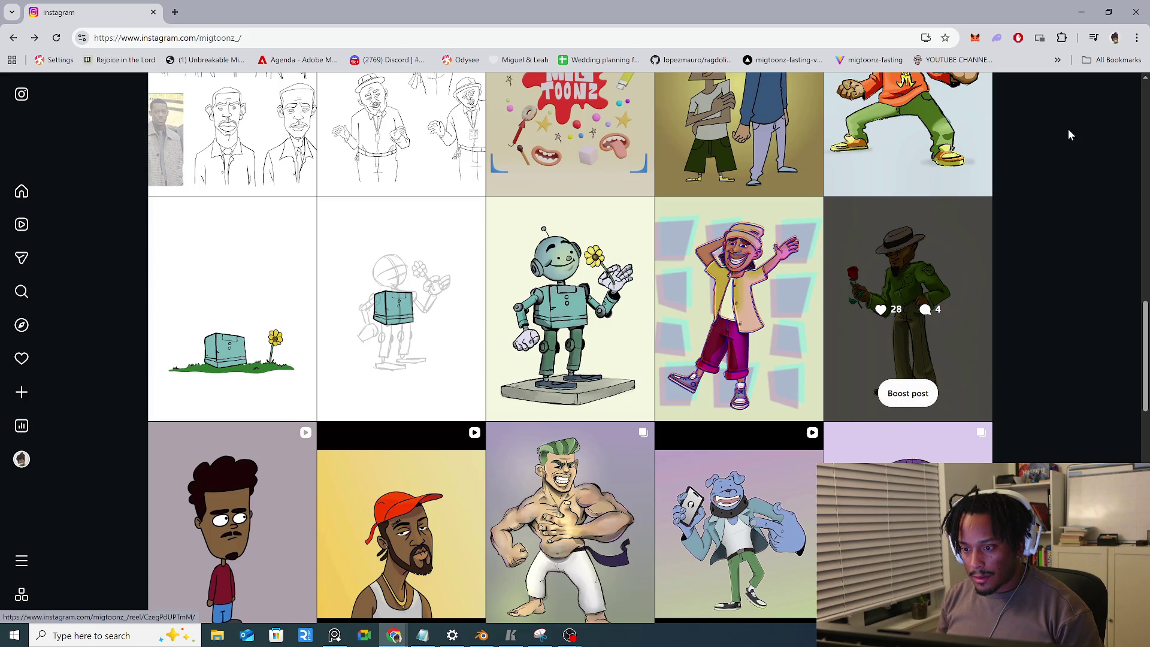
pyautogui.click(1080, 17)
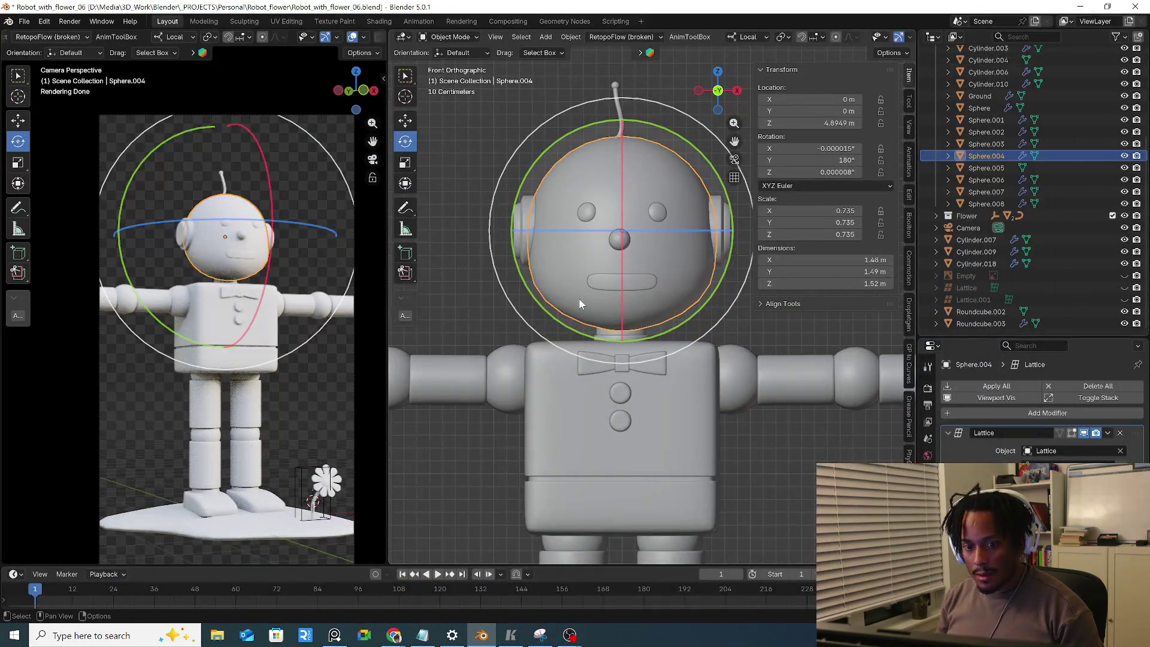
# Snap the 3D cursor to the mouth object Sphere.008, zoom in, and bring up the Add menu
pyautogui.moveTo(619, 297)
pyautogui.mouseDown(button='middle')
pyautogui.moveTo(638, 297)
pyautogui.moveTo(581, 282)
pyautogui.moveTo(676, 305)
pyautogui.moveTo(757, 303)
pyautogui.moveTo(540, 281)
pyautogui.moveTo(602, 278)
pyautogui.moveTo(627, 301)
pyautogui.moveTo(684, 303)
pyautogui.mouseUp(button='middle')
pyautogui.click(626, 297)
pyautogui.hotkey('shift', 's')
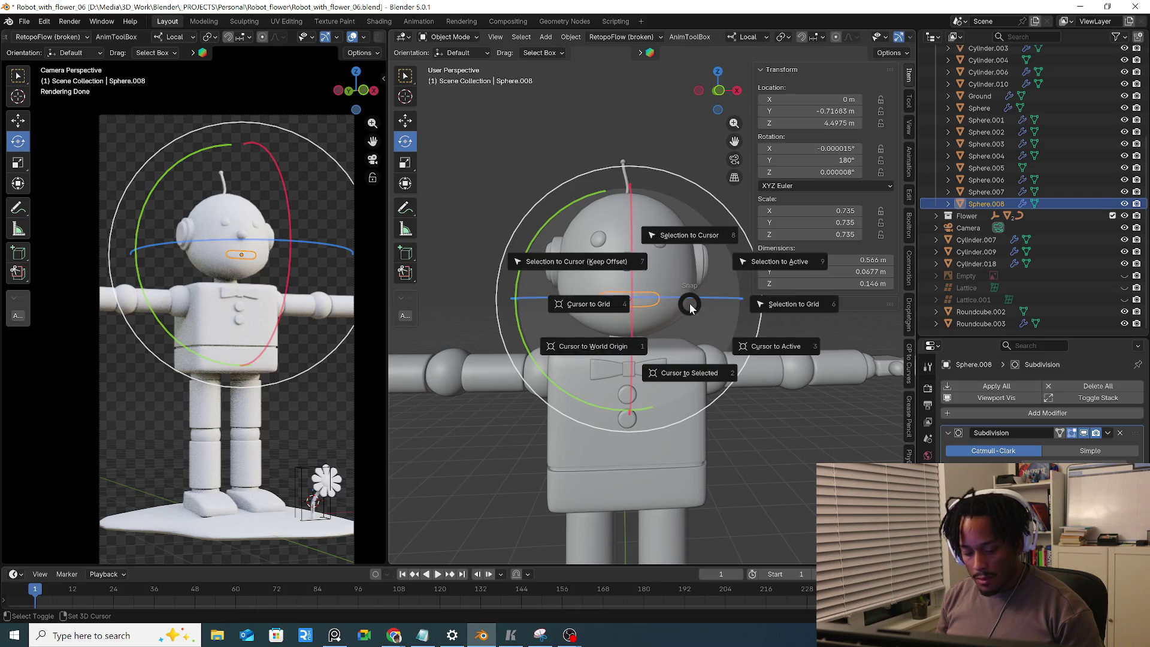
pyautogui.click(683, 347)
pyautogui.scroll(2, 650, 300)
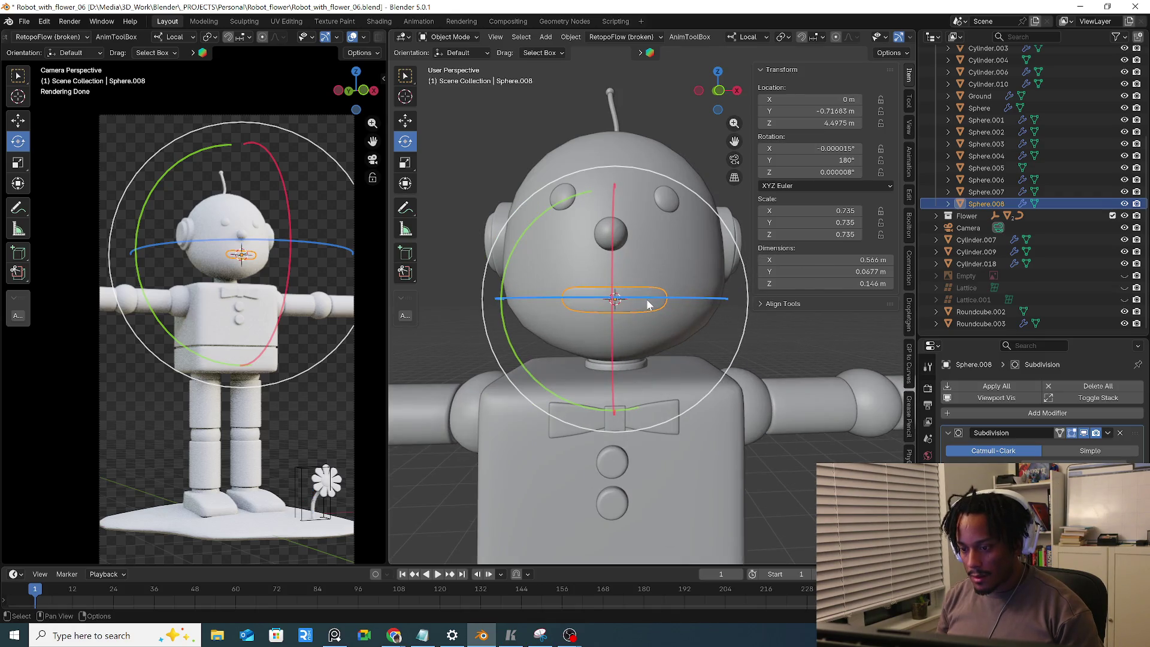
pyautogui.hotkey('shift', 'a')
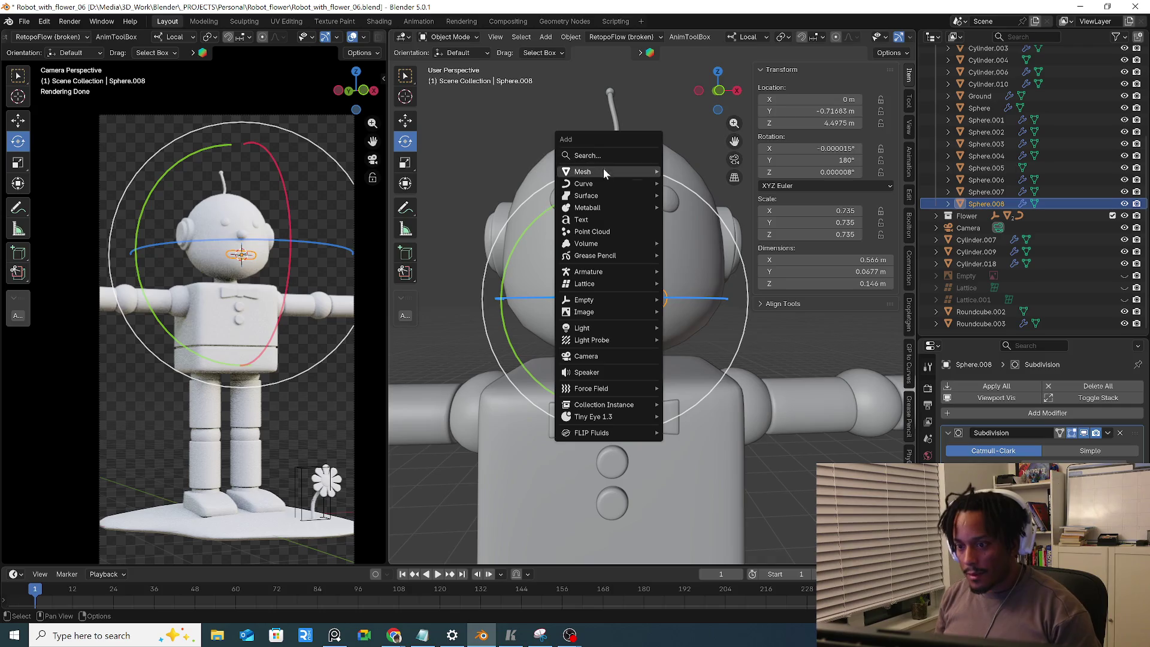
# Add a Bézier curve at the mouth and give it a round bevel depth, undoing a 0.05 extrusion
pyautogui.moveTo(617, 185)
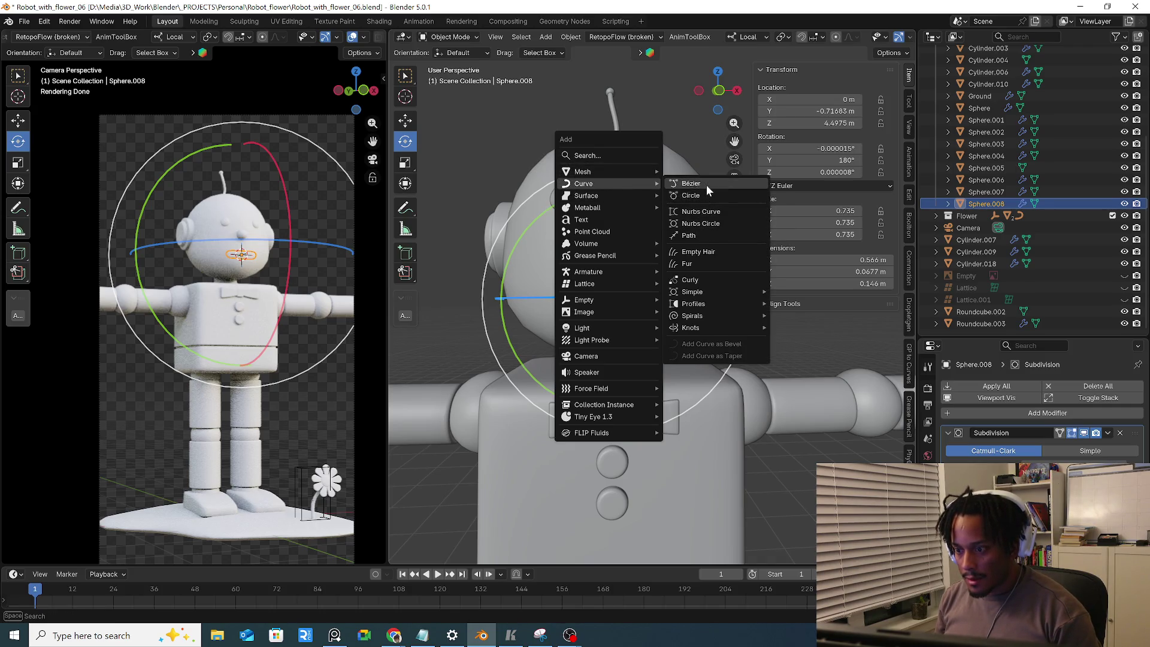
pyautogui.click(706, 185)
pyautogui.click(927, 569)
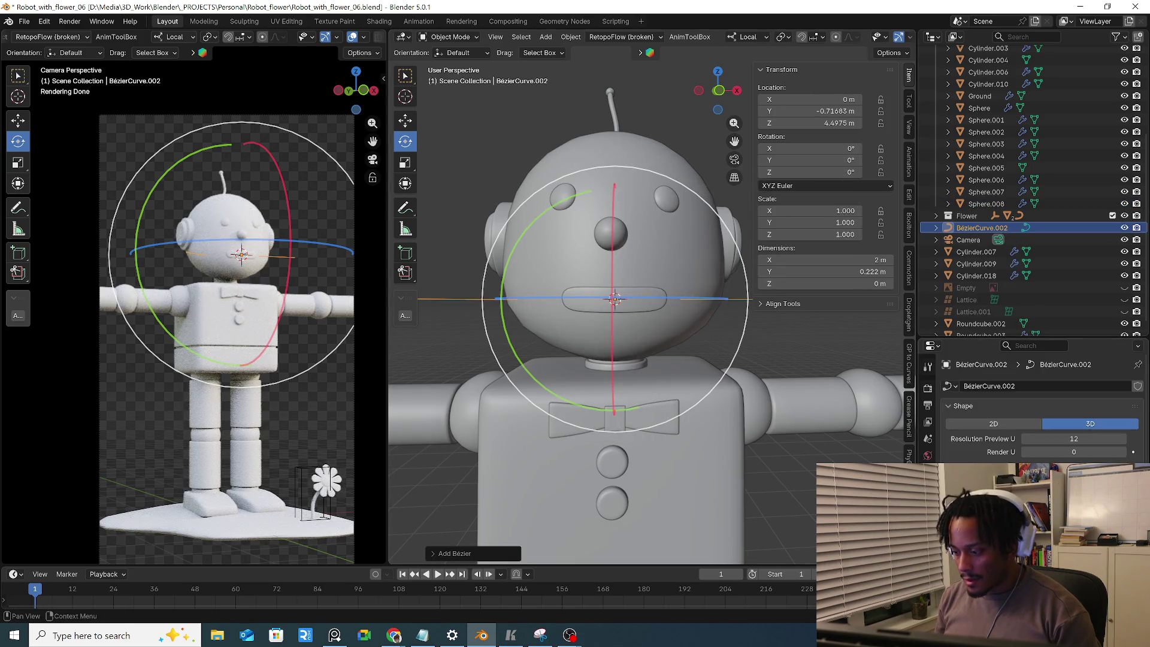
pyautogui.scroll(-5, 1042, 407)
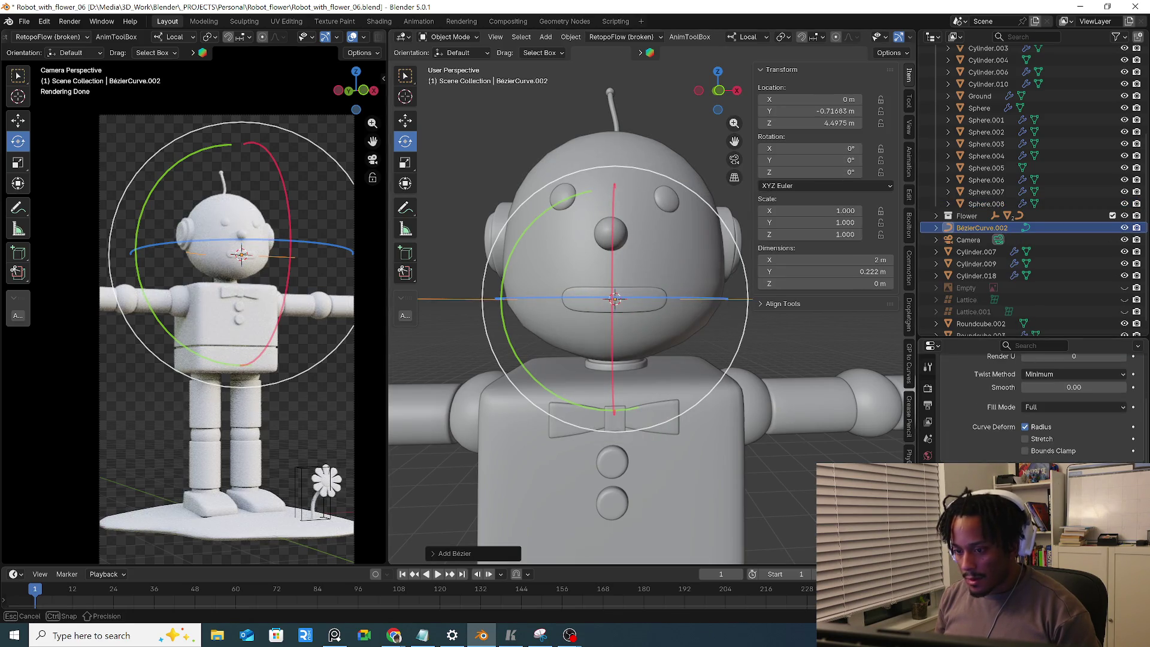
pyautogui.write('0.05')
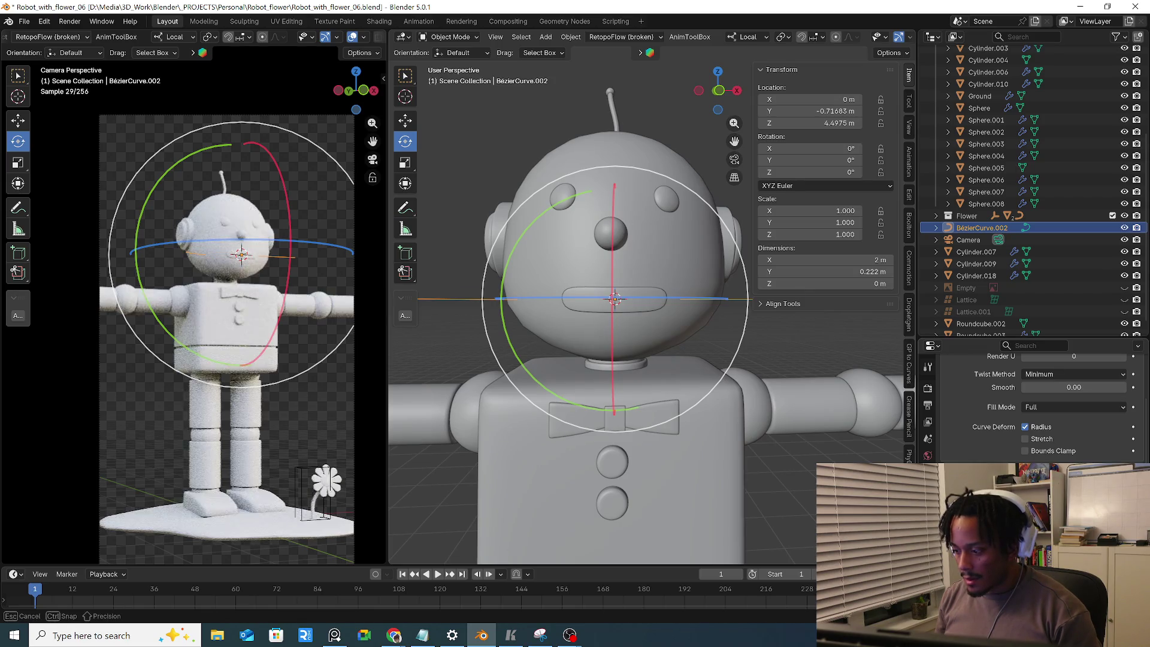
pyautogui.press('Return')
pyautogui.hotkey('ctrl', 'z')
pyautogui.scroll(-3, 1042, 407)
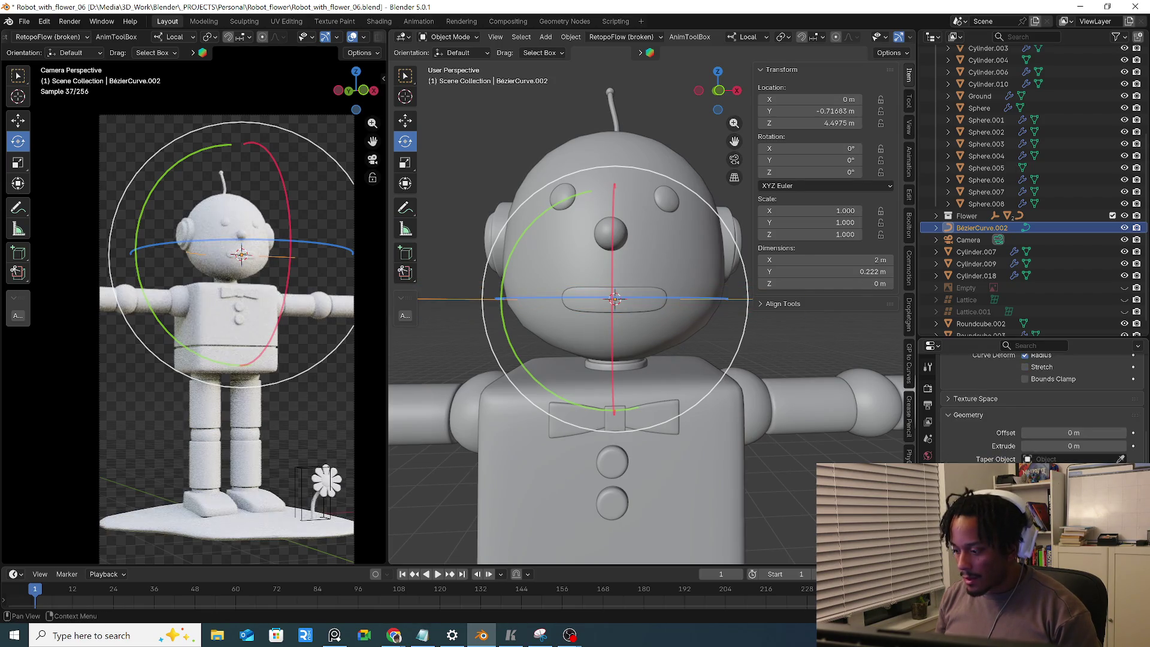
pyautogui.moveTo(1072, 515)
pyautogui.mouseDown()
pyautogui.moveTo(1102, 515)
pyautogui.moveTo(1084, 515)
pyautogui.mouseUp()
# Scale the curve to about 0.372 and push it forward along local Y onto the face
pyautogui.moveTo(753, 355); pyautogui.dragTo(838, 389, button='middle')
pyautogui.press('s')
pyautogui.click(693, 333)
pyautogui.press('g')
pyautogui.press('y')
pyautogui.press('y')
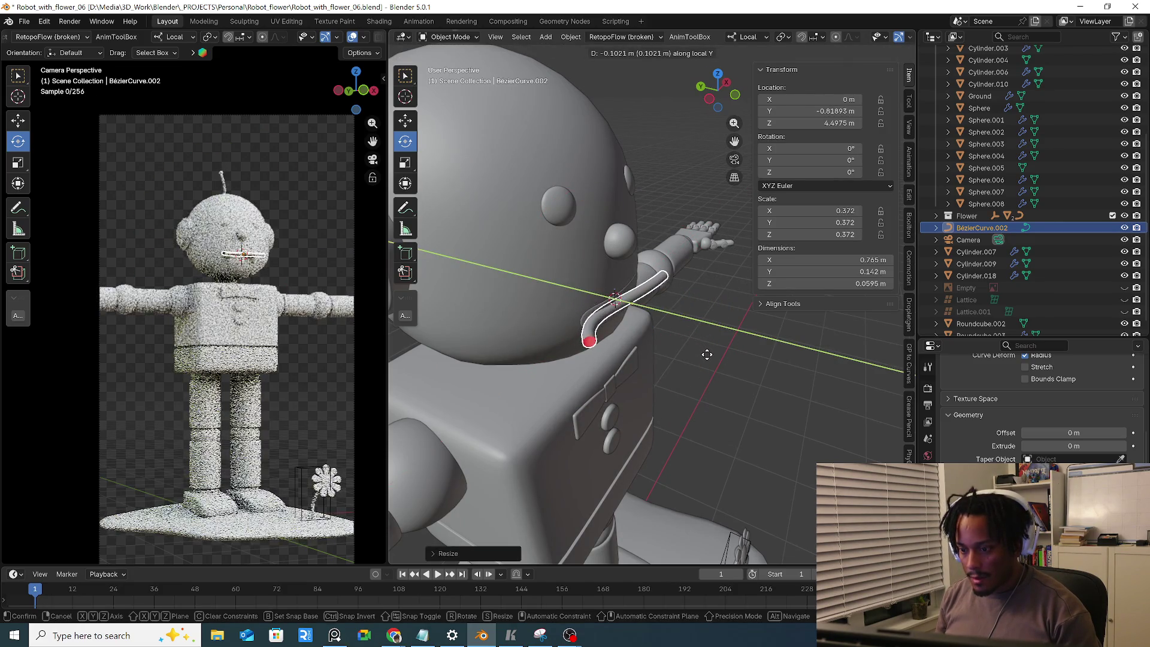
pyautogui.click(707, 355)
pyautogui.press('KP_1')
# In curve edit mode, move the selected end point slightly out and up
pyautogui.press('Tab')
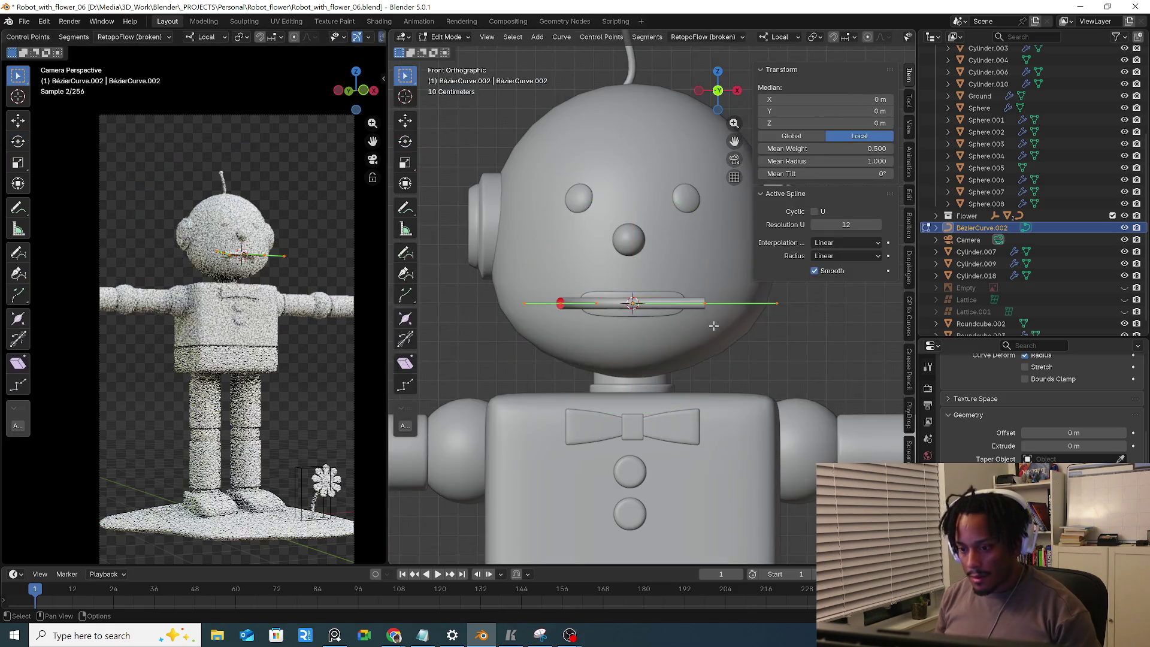
pyautogui.scroll(-5, 882, 38)
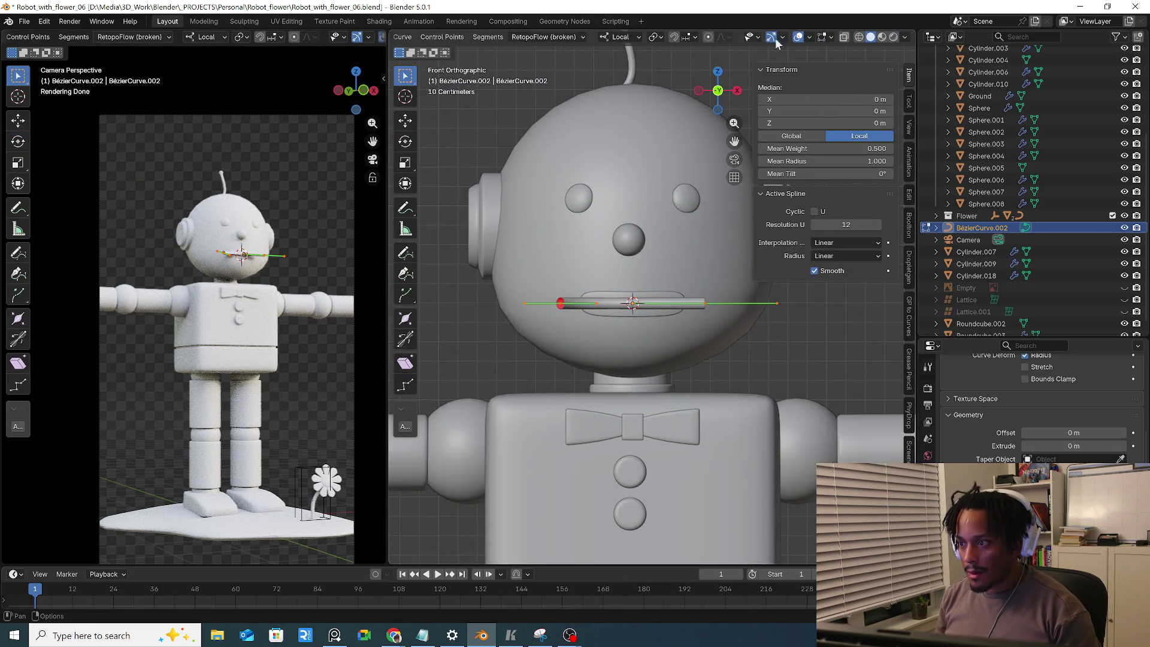
pyautogui.click(810, 38)
pyautogui.click(560, 302)
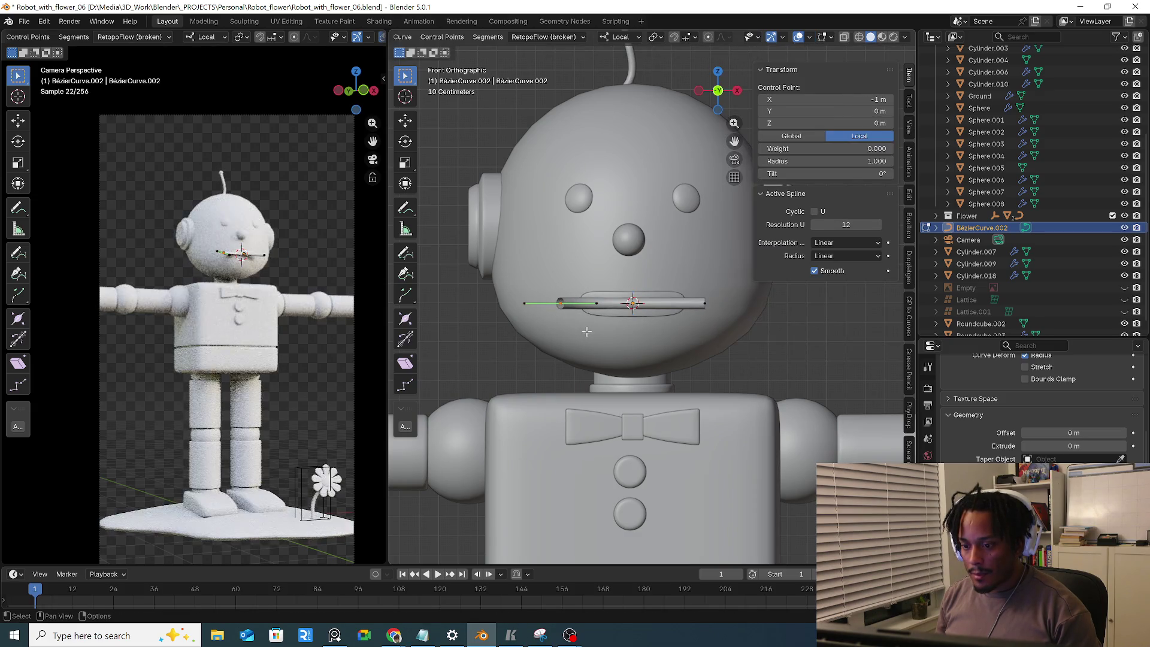
pyautogui.press('g')
pyautogui.click(578, 321)
pyautogui.moveTo(578, 321); pyautogui.dragTo(664, 273, button='middle')
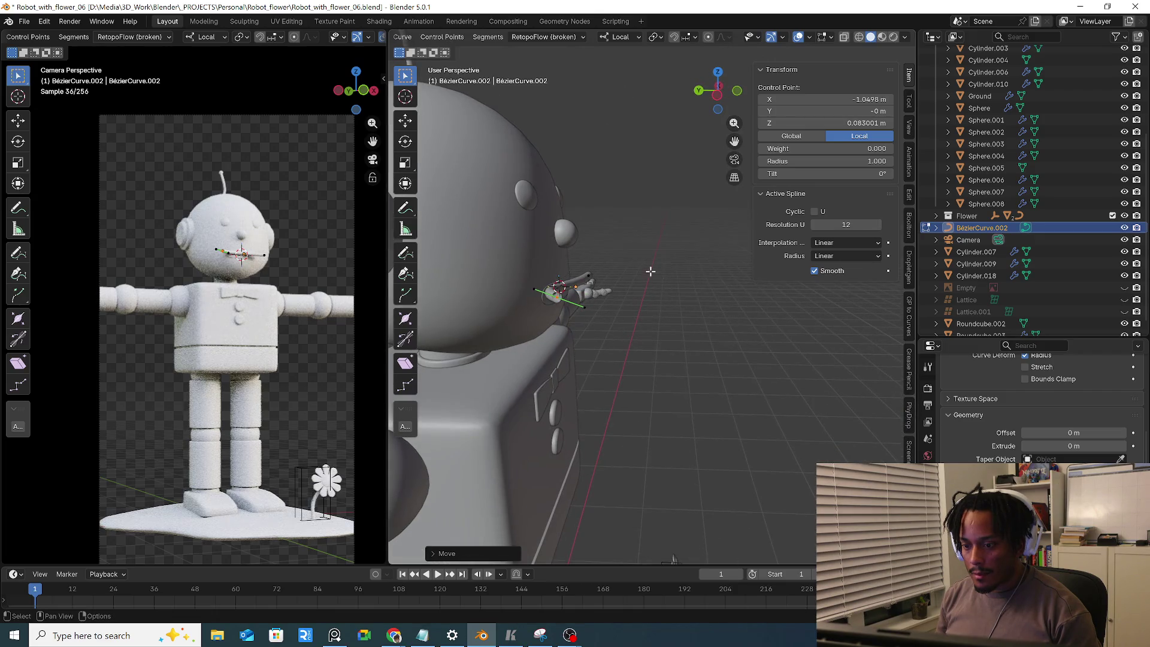
# From the side views, set the end handle upright and raise the end point at the mouth corner
pyautogui.press('KP_1')
pyautogui.press('KP_3')
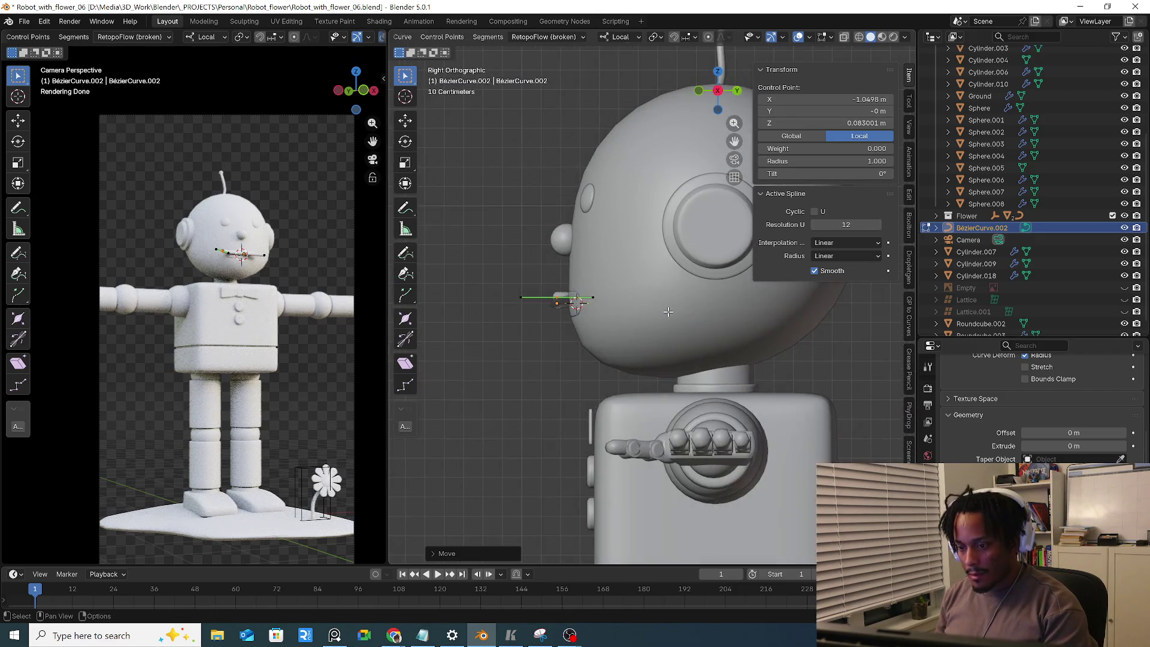
pyautogui.press('KP_1')
pyautogui.press('ctrl+KP_3')
pyautogui.scroll(3, 648, 299)
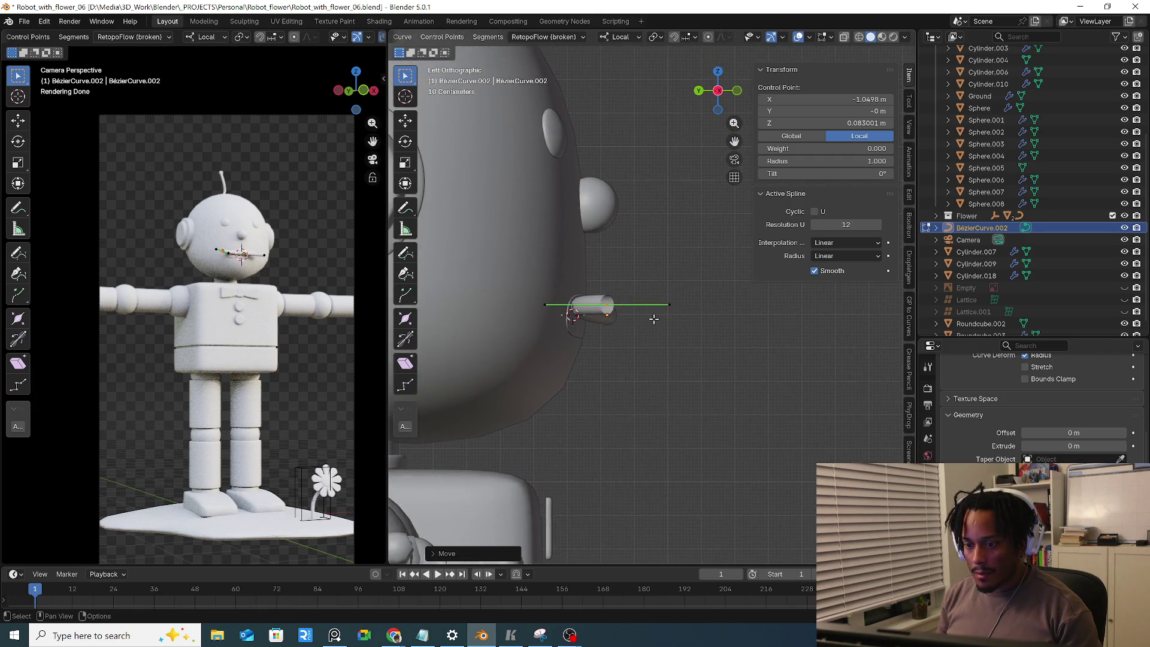
pyautogui.press('g')
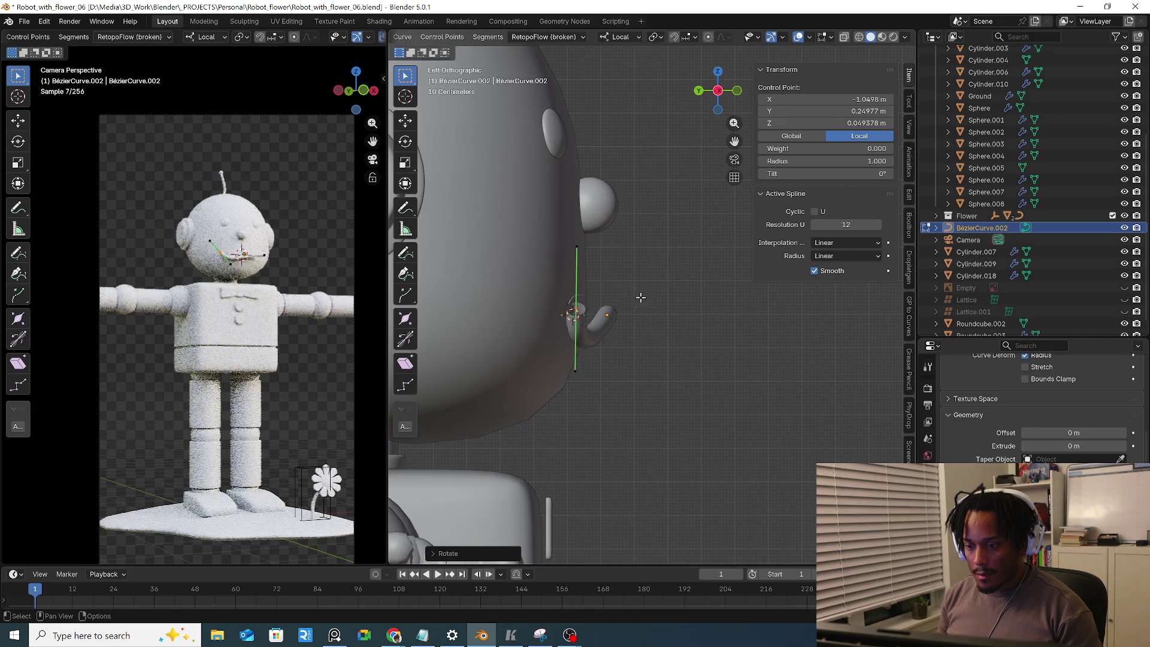
pyautogui.click(619, 282)
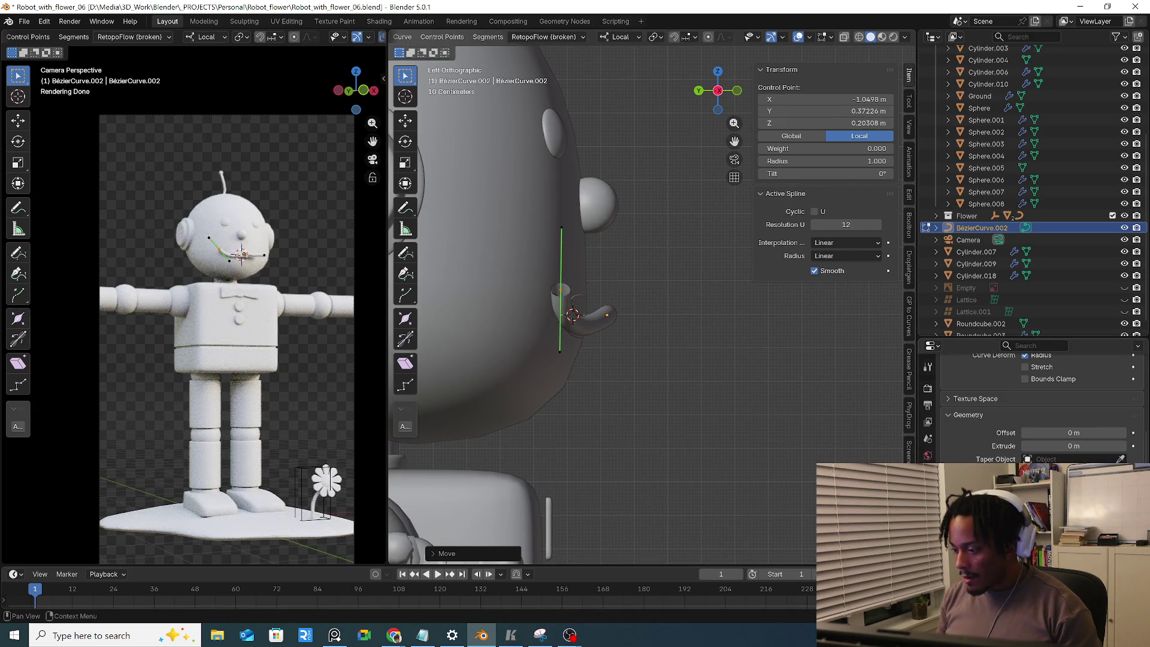
pyautogui.click(561, 289)
pyautogui.moveTo(761, 386); pyautogui.dragTo(760, 311, button='middle')
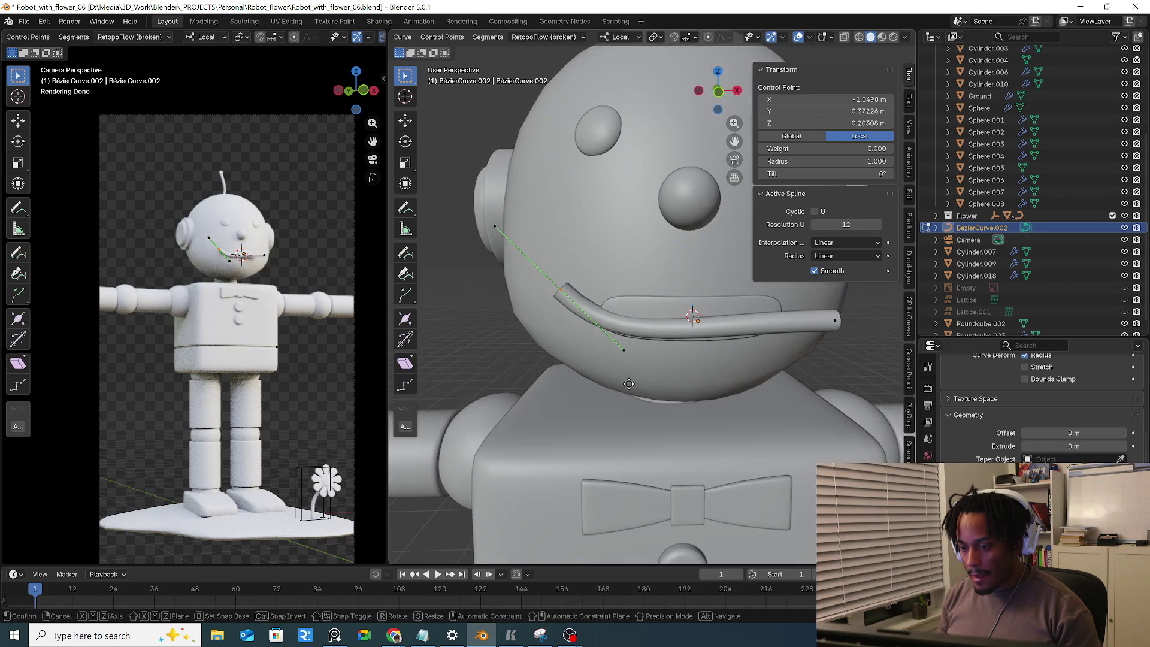
pyautogui.press('g')
pyautogui.click(763, 339)
pyautogui.press('Tab')
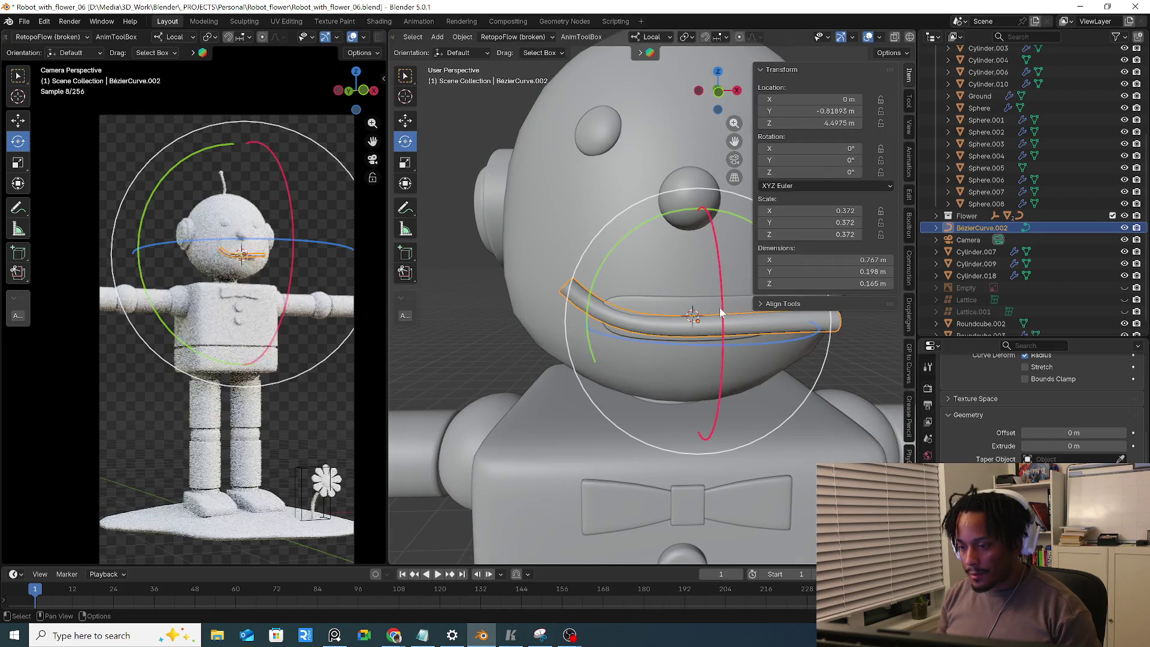
# Hide the old oval mouth Sphere.008 and select the BezierCurve.002 smile tube
pyautogui.click(708, 309)
pyautogui.press('h')
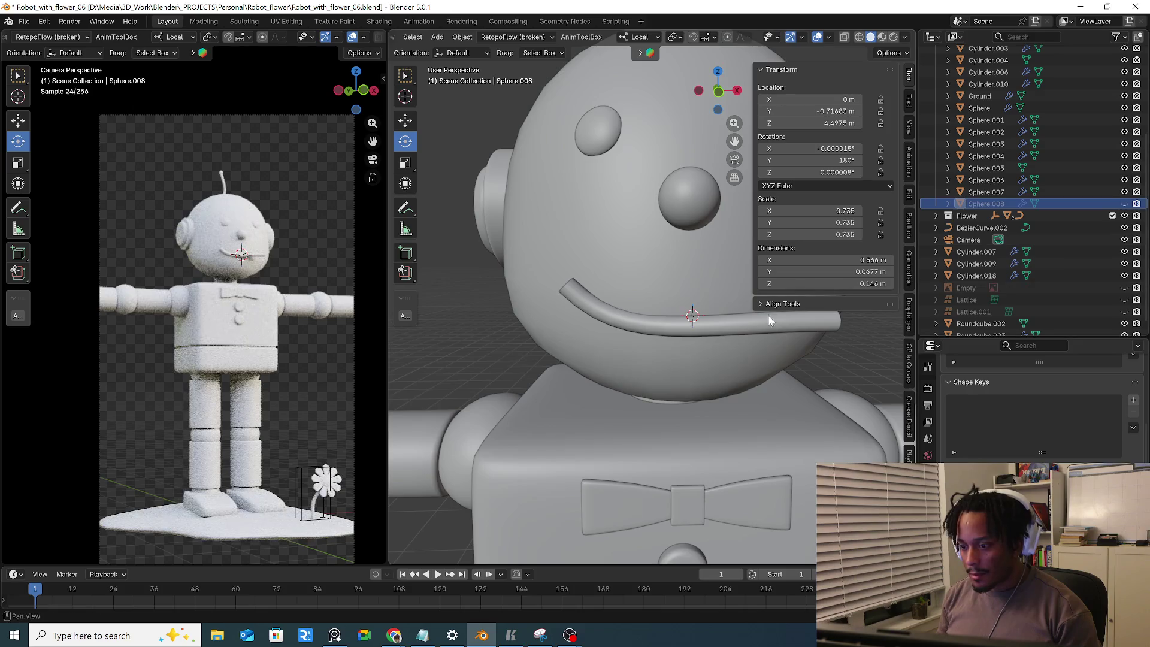
pyautogui.click(726, 329)
pyautogui.moveTo(727, 329)
pyautogui.mouseDown(button='middle')
pyautogui.moveTo(688, 365)
pyautogui.moveTo(637, 354)
pyautogui.moveTo(707, 352)
pyautogui.moveTo(750, 441)
pyautogui.moveTo(779, 395)
pyautogui.moveTo(802, 386)
pyautogui.moveTo(788, 407)
pyautogui.mouseUp(button='middle')
# In Edit Mode, reposition the first control point, then rotate and shorten its handle
pyautogui.press('Tab')
pyautogui.press('g')
pyautogui.click(751, 357)
pyautogui.press('r')
pyautogui.click(778, 395)
pyautogui.press('s')
pyautogui.click(778, 377)
# Move the far-end handle and another control point to bend the tube into a smile arc
pyautogui.moveTo(720, 392); pyautogui.dragTo(749, 419, button='middle')
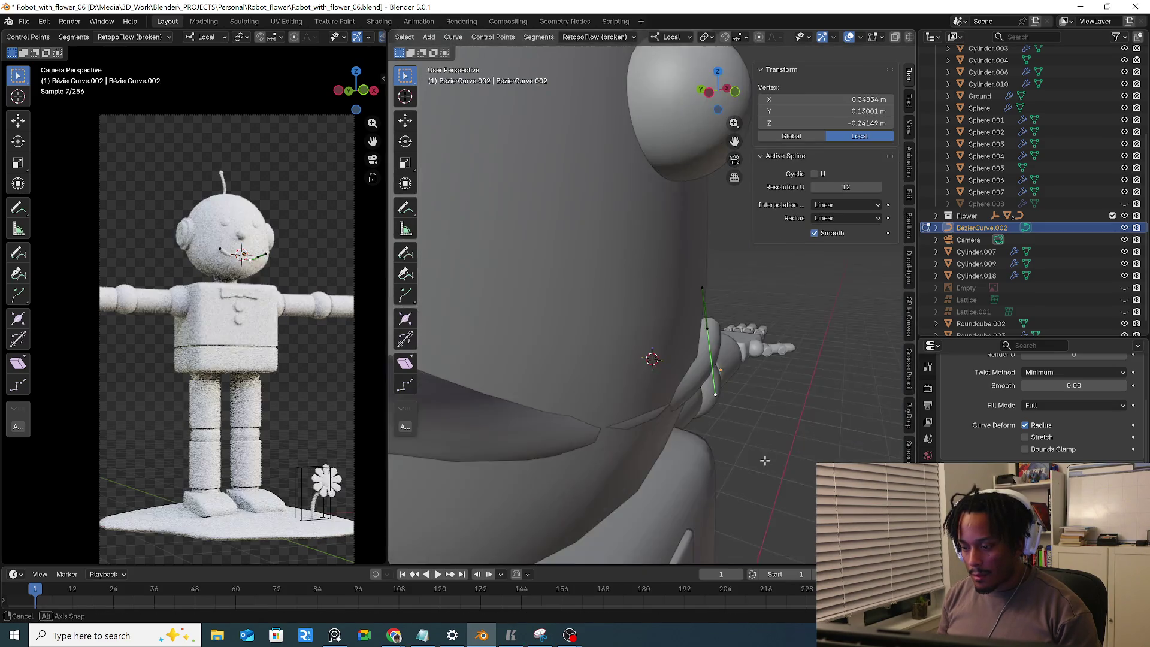
pyautogui.click(742, 383)
pyautogui.press('g')
pyautogui.click(794, 454)
pyautogui.moveTo(794, 454)
pyautogui.mouseDown(button='middle')
pyautogui.moveTo(659, 442)
pyautogui.moveTo(647, 460)
pyautogui.moveTo(690, 470)
pyautogui.moveTo(635, 418)
pyautogui.moveTo(659, 384)
pyautogui.moveTo(630, 373)
pyautogui.mouseUp(button='middle')
pyautogui.click(572, 429)
pyautogui.press('g')
pyautogui.click(687, 394)
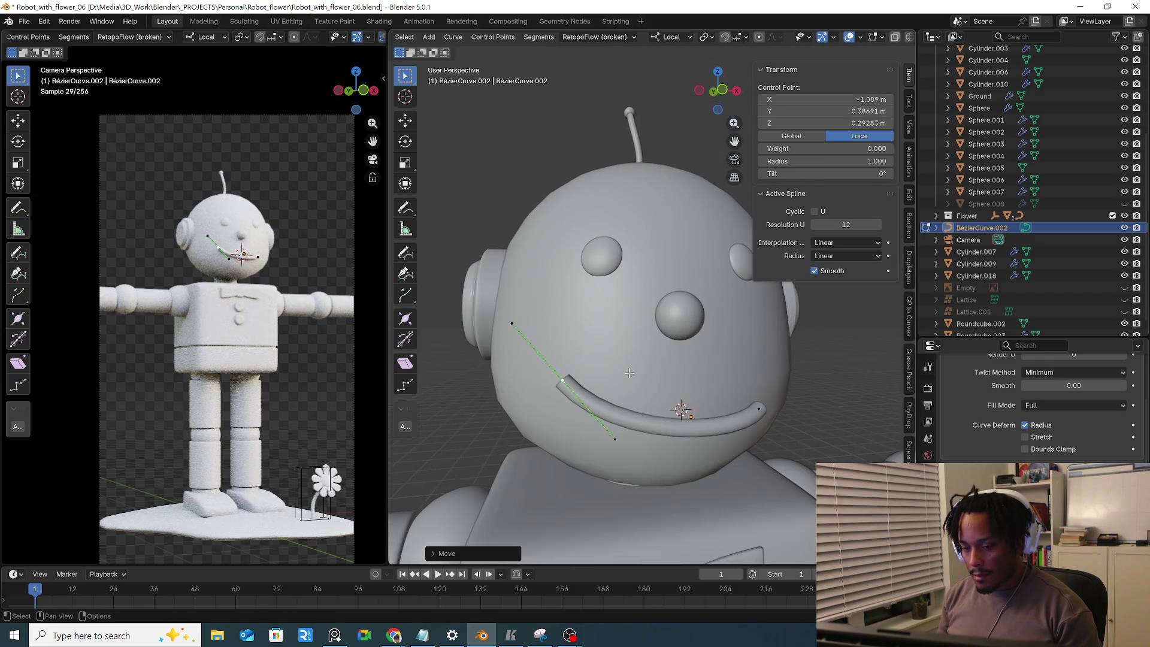
# Return to Object Mode and view the robot's head from above to check the smile
pyautogui.press('Tab')
pyautogui.click(768, 404)
pyautogui.moveTo(768, 404); pyautogui.dragTo(790, 471, button='middle')
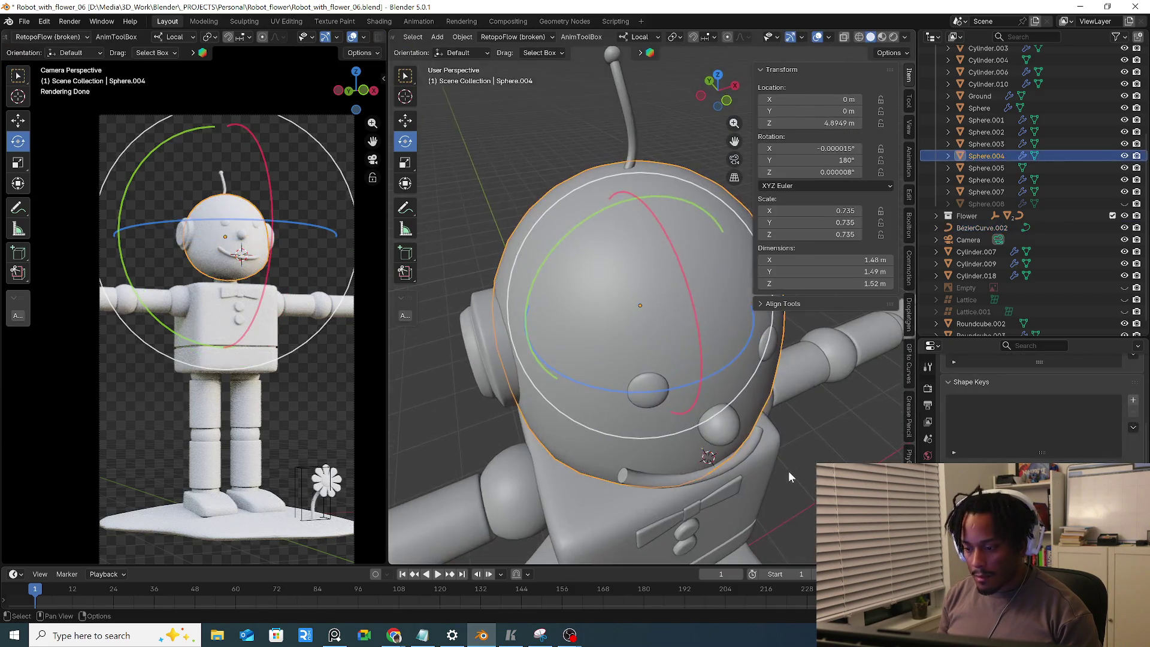
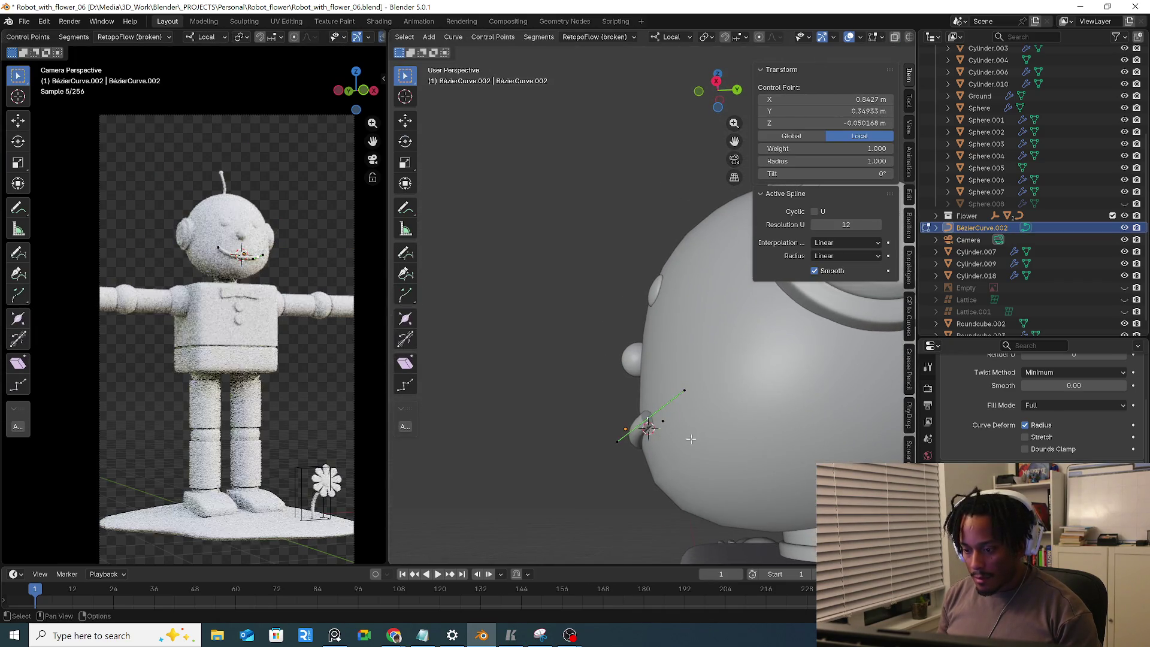
# Rotate the selected smile points into place and return to Object Mode
pyautogui.press('r')
pyautogui.click(677, 410)
pyautogui.moveTo(676, 410)
pyautogui.mouseDown(button='middle')
pyautogui.moveTo(695, 443)
pyautogui.moveTo(712, 446)
pyautogui.moveTo(623, 437)
pyautogui.moveTo(706, 426)
pyautogui.mouseUp(button='middle')
pyautogui.press('Tab')
# Duplicate the smile curve, then rotate, shrink and move the copy toward the smile's left end
pyautogui.hotkey('shift', 'd')
pyautogui.click(755, 423)
pyautogui.press('r')
pyautogui.click(760, 419)
pyautogui.press('s')
pyautogui.click(762, 441)
pyautogui.moveTo(762, 440)
pyautogui.mouseDown(button='middle')
pyautogui.moveTo(765, 455)
pyautogui.moveTo(749, 436)
pyautogui.moveTo(801, 443)
pyautogui.moveTo(707, 419)
pyautogui.moveTo(654, 384)
pyautogui.mouseUp(button='middle')
pyautogui.press('g')
pyautogui.click(813, 442)
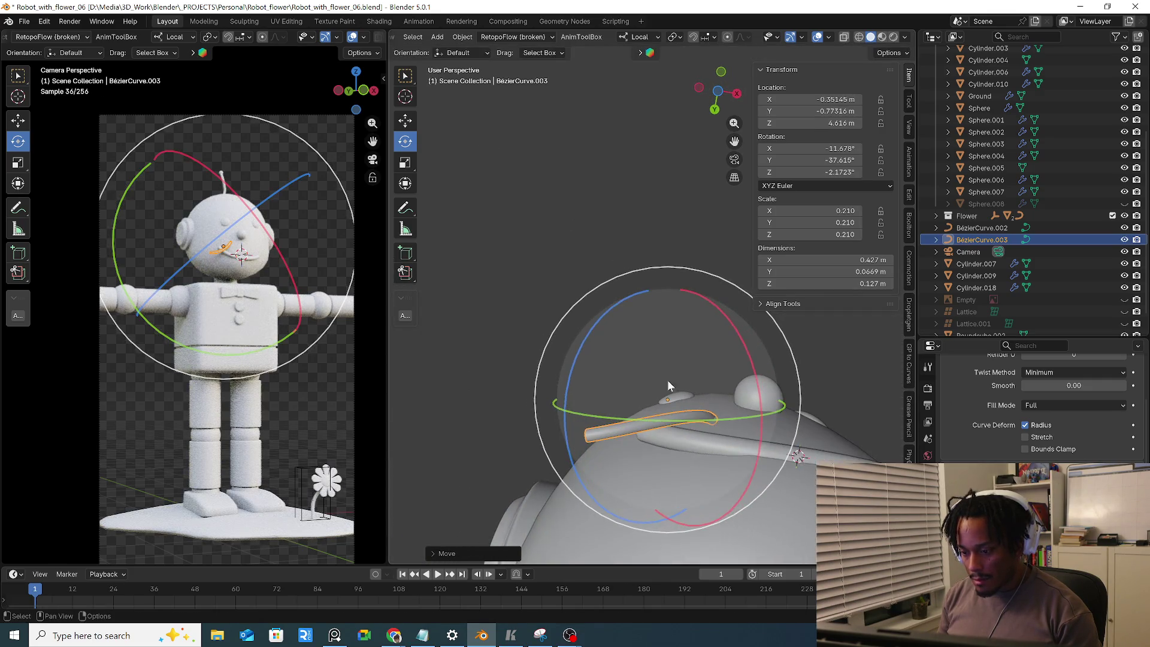
# Rotate the small dimple curve and seat it onto the head surface
pyautogui.press('r')
pyautogui.click(673, 334)
pyautogui.moveTo(673, 334)
pyautogui.mouseDown(button='middle')
pyautogui.moveTo(736, 377)
pyautogui.moveTo(709, 367)
pyautogui.mouseUp(button='middle')
pyautogui.press('r')
pyautogui.press('r')
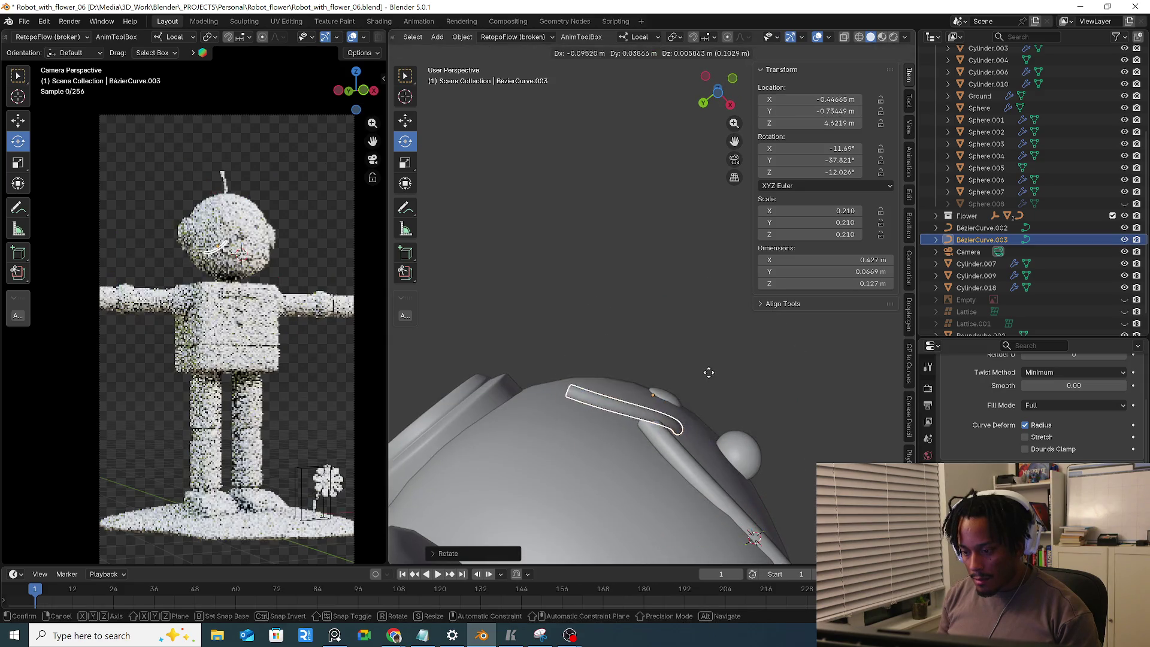
pyautogui.click(729, 406)
pyautogui.press('r')
pyautogui.press('r')
pyautogui.click(743, 434)
pyautogui.moveTo(743, 434)
pyautogui.mouseDown(button='middle')
pyautogui.moveTo(760, 465)
pyautogui.moveTo(749, 465)
pyautogui.moveTo(740, 453)
pyautogui.moveTo(764, 436)
pyautogui.mouseUp(button='middle')
pyautogui.press('g')
pyautogui.click(747, 460)
# Shrink the dimple curve to 0.145 scale and nudge it along the head
pyautogui.press('s')
pyautogui.click(725, 427)
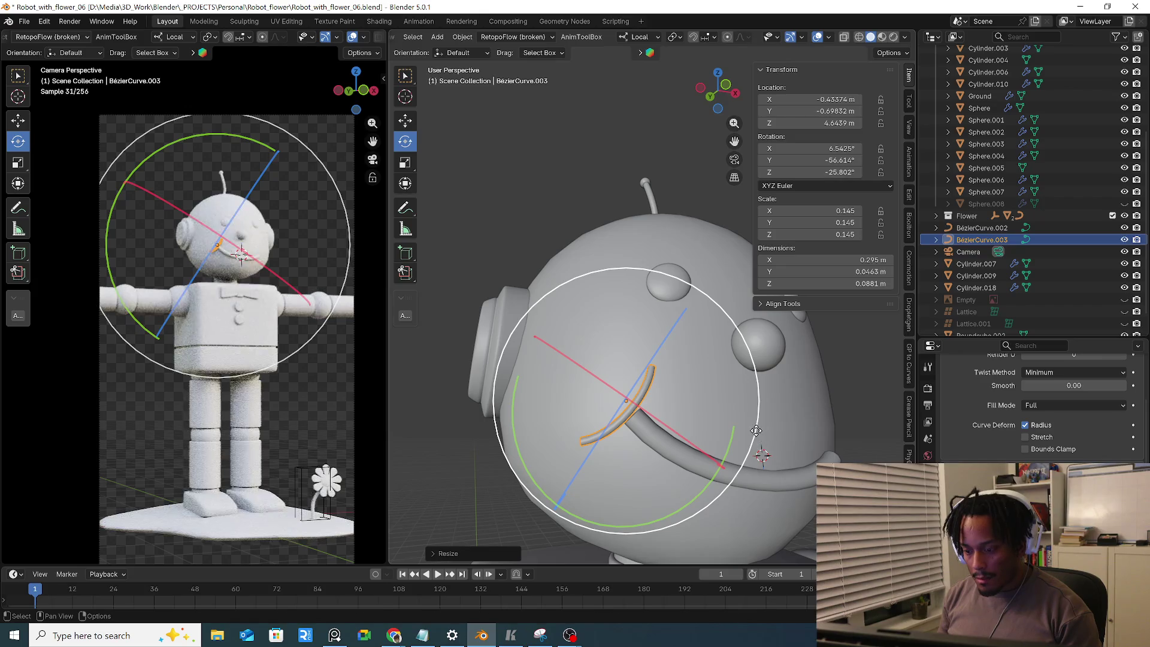
pyautogui.press('g')
pyautogui.click(780, 433)
# Select the main smile curve and enter Edit Mode on its points
pyautogui.moveTo(781, 436); pyautogui.dragTo(782, 464, button='middle')
pyautogui.scroll(-4, 1039, 407)
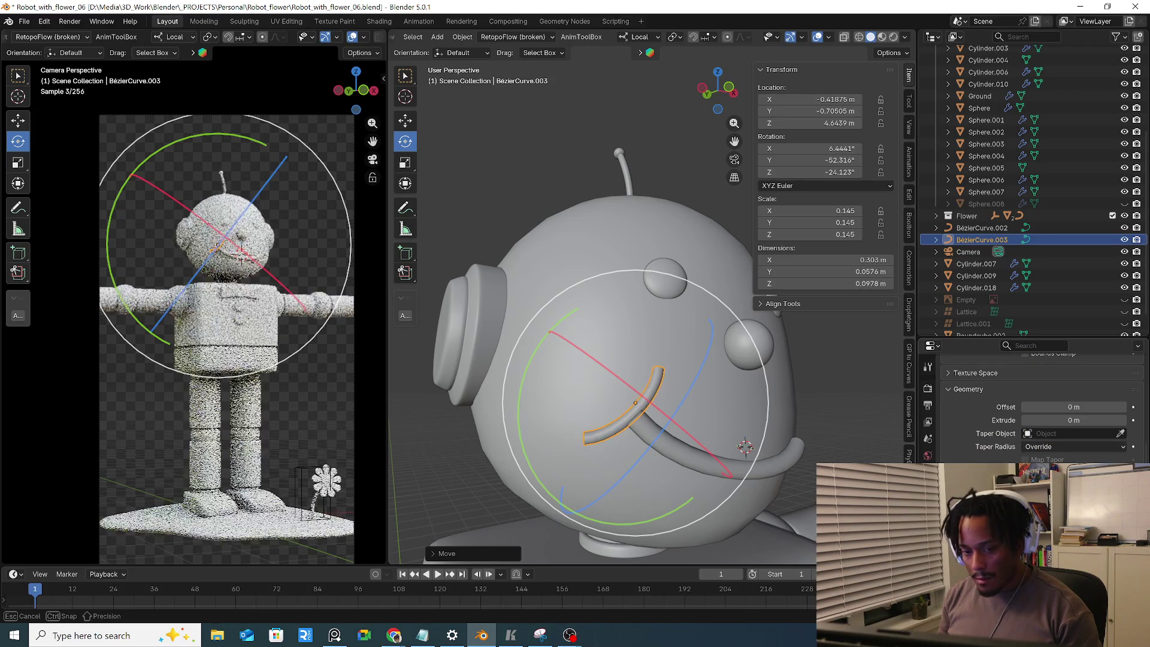
pyautogui.moveTo(659, 390); pyautogui.dragTo(789, 461, button='middle')
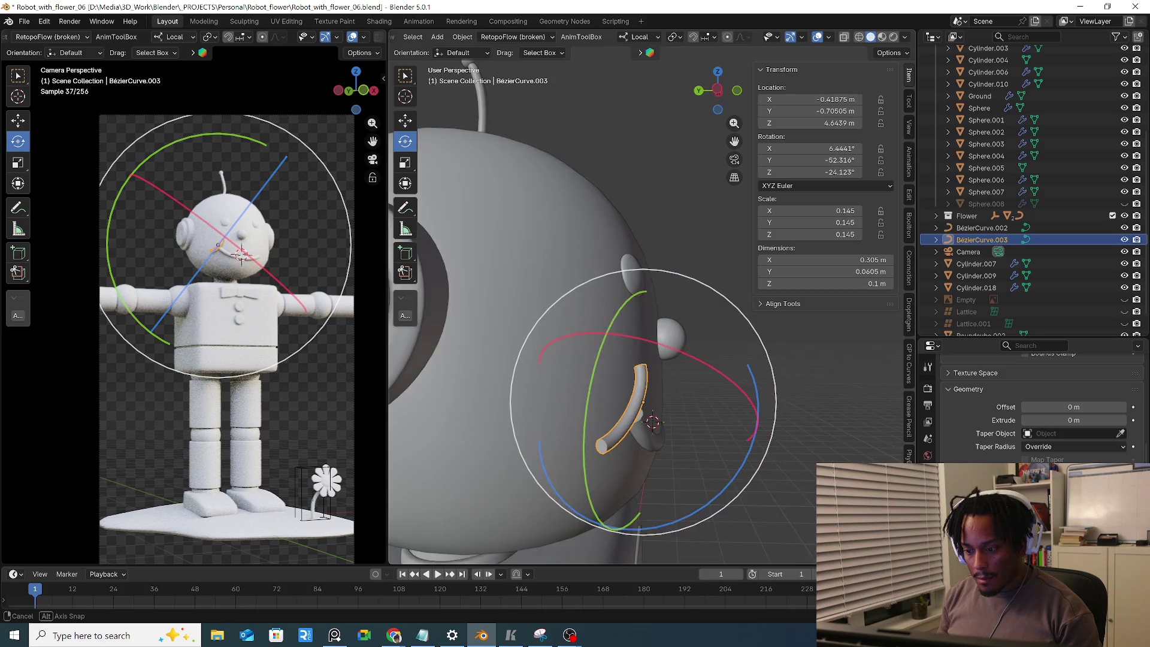
pyautogui.click(649, 436)
pyautogui.moveTo(650, 436)
pyautogui.mouseDown(button='middle')
pyautogui.moveTo(705, 474)
pyautogui.moveTo(738, 463)
pyautogui.mouseUp(button='middle')
pyautogui.press('Tab')
# Adjust a smile control point and its handles, then undo the last change
pyautogui.press('g')
pyautogui.click(708, 479)
pyautogui.press('s')
pyautogui.click(719, 475)
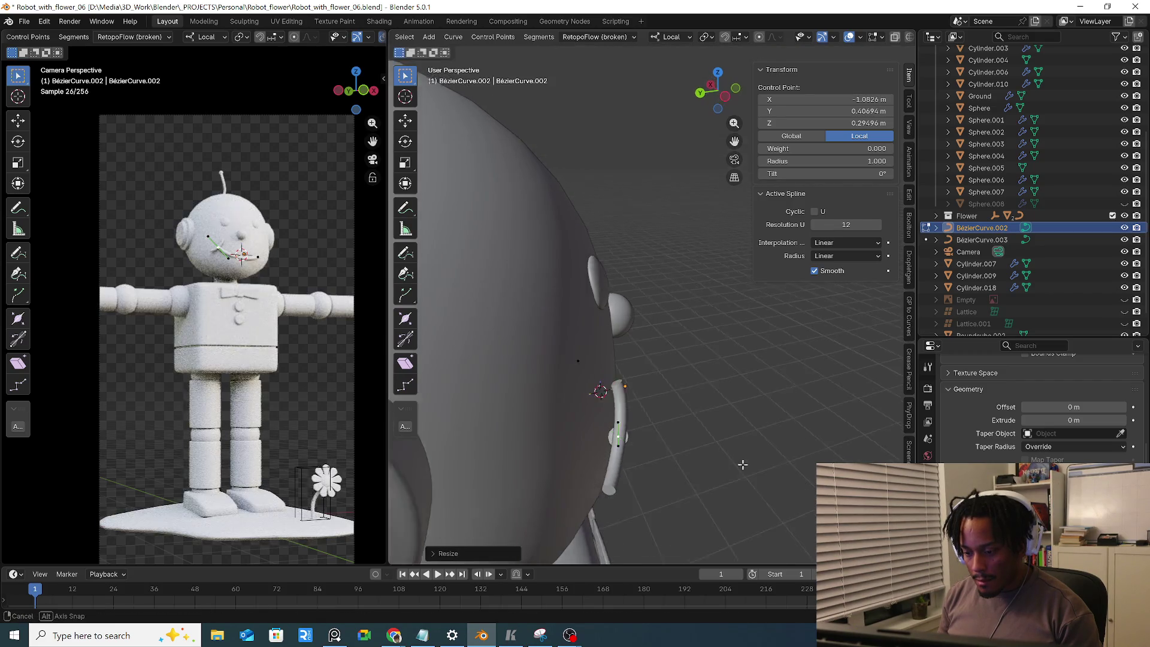
pyautogui.press('g')
pyautogui.press('Escape')
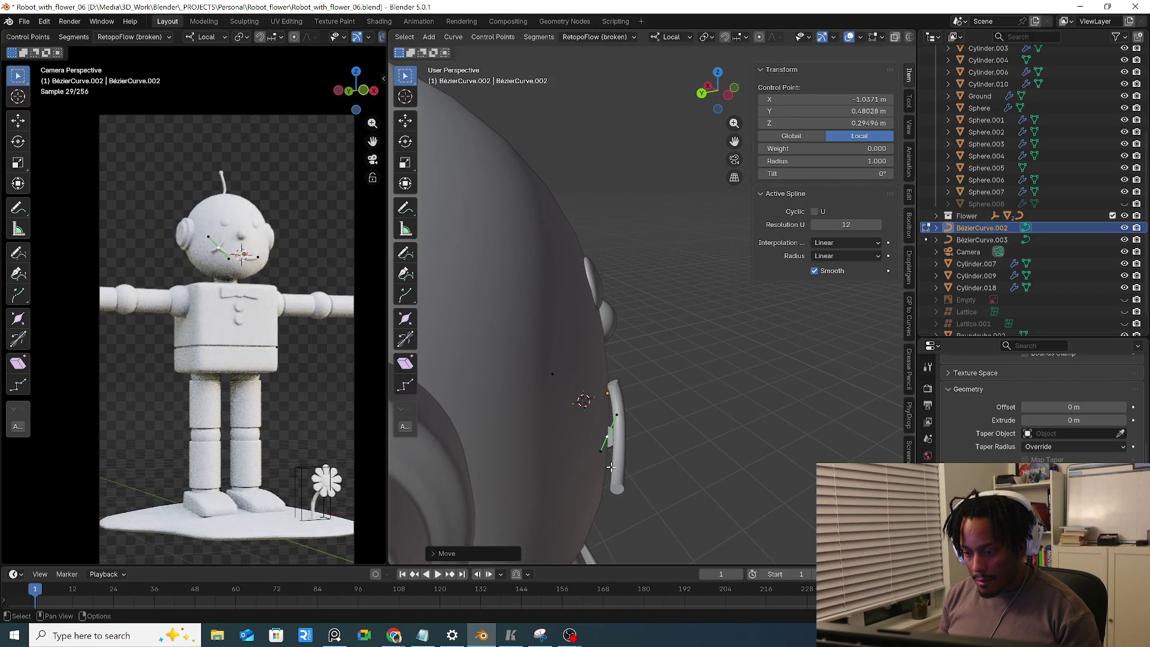
pyautogui.hotkey('ctrl', 'z')
# Reposition the dimple curve and reshape its lower control point and handle
pyautogui.press('g')
pyautogui.click(721, 470)
pyautogui.moveTo(721, 469)
pyautogui.mouseDown(button='middle')
pyautogui.moveTo(559, 404)
pyautogui.moveTo(696, 474)
pyautogui.moveTo(765, 478)
pyautogui.mouseUp(button='middle')
pyautogui.press('Tab')
pyautogui.click(638, 502)
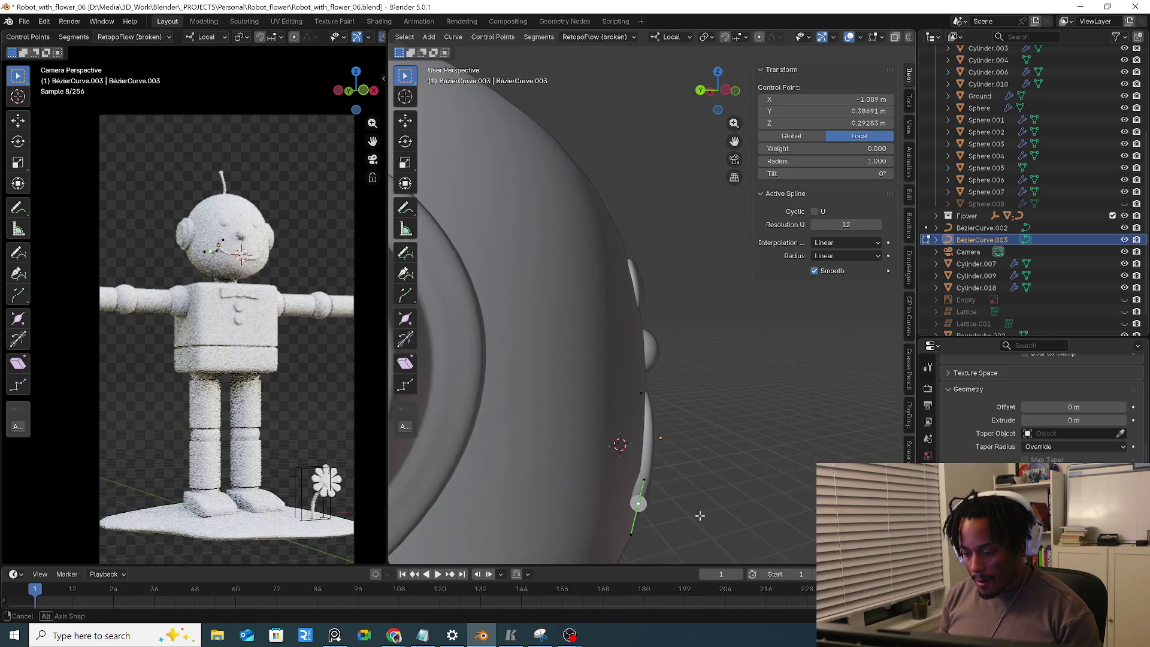
pyautogui.press('g')
pyautogui.click(693, 515)
pyautogui.press('r')
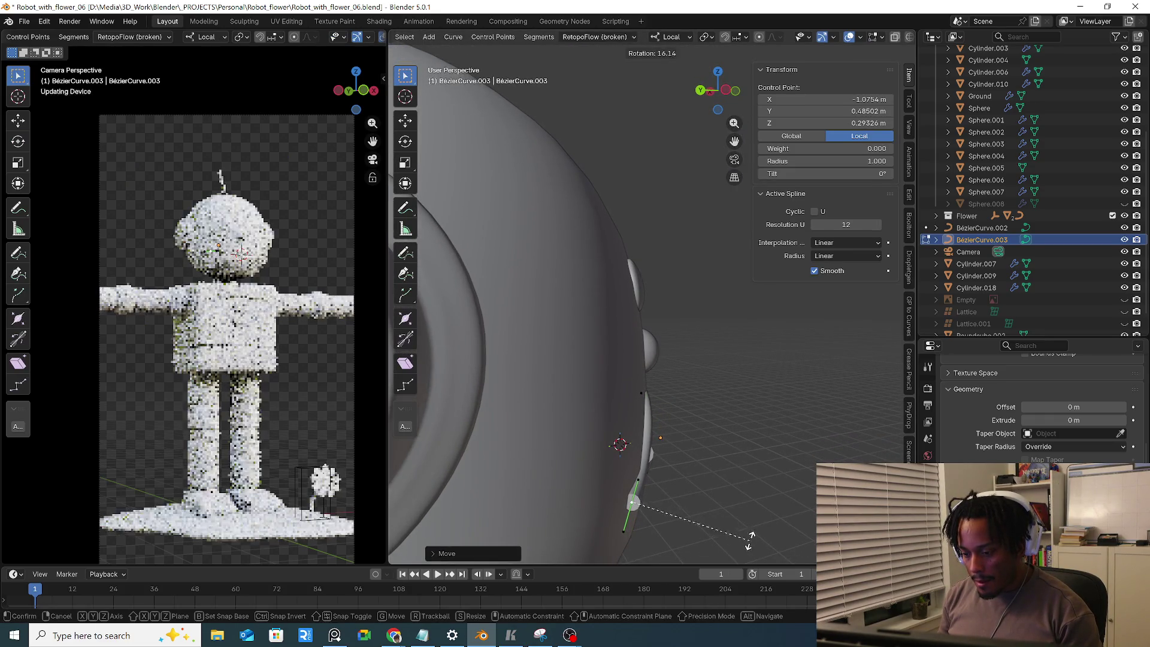
pyautogui.click(643, 482)
pyautogui.moveTo(713, 480)
pyautogui.mouseDown(button='middle')
pyautogui.moveTo(682, 422)
pyautogui.moveTo(593, 390)
pyautogui.moveTo(741, 417)
pyautogui.moveTo(752, 466)
pyautogui.moveTo(684, 399)
pyautogui.moveTo(692, 438)
pyautogui.moveTo(726, 421)
pyautogui.moveTo(712, 356)
pyautogui.mouseUp(button='middle')
pyautogui.press('g')
pyautogui.click(743, 419)
# Reshape the smile curve by moving a control point and one of its handles
pyautogui.press('Tab')
pyautogui.click(752, 465)
pyautogui.press('Tab')
pyautogui.press('g')
pyautogui.click(741, 437)
pyautogui.click(727, 421)
pyautogui.click(687, 385)
pyautogui.press('g')
pyautogui.click(671, 413)
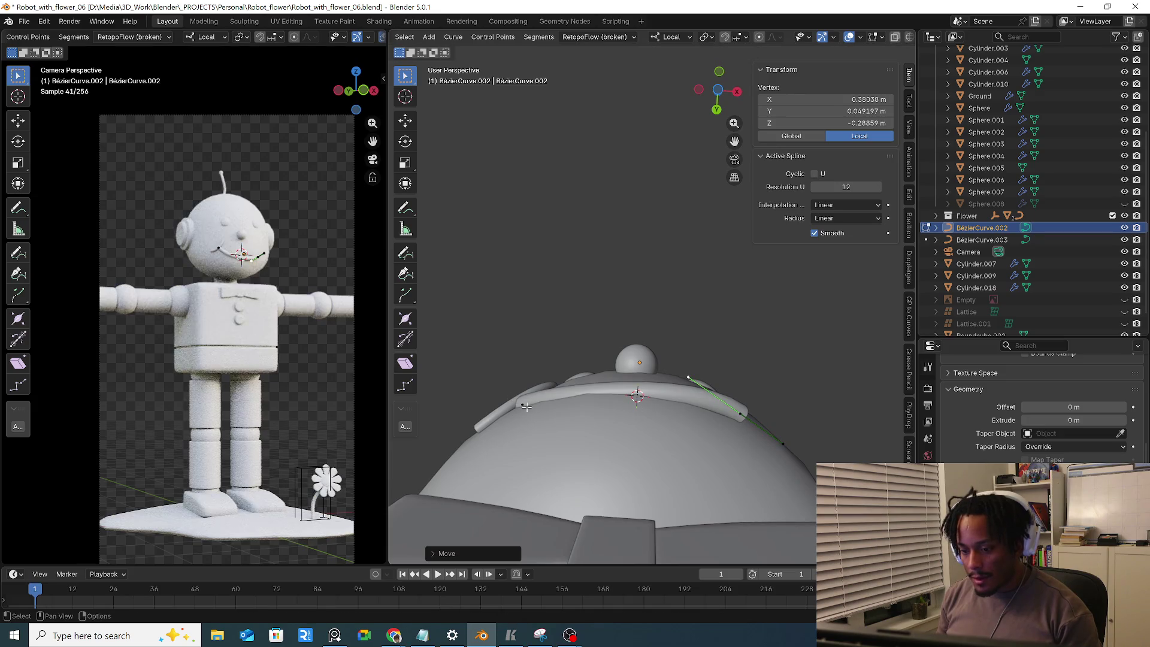
# Move the handle on the smile's left side
pyautogui.click(526, 406)
pyautogui.press('g')
pyautogui.click(576, 409)
pyautogui.moveTo(577, 409); pyautogui.dragTo(742, 368, button='middle')
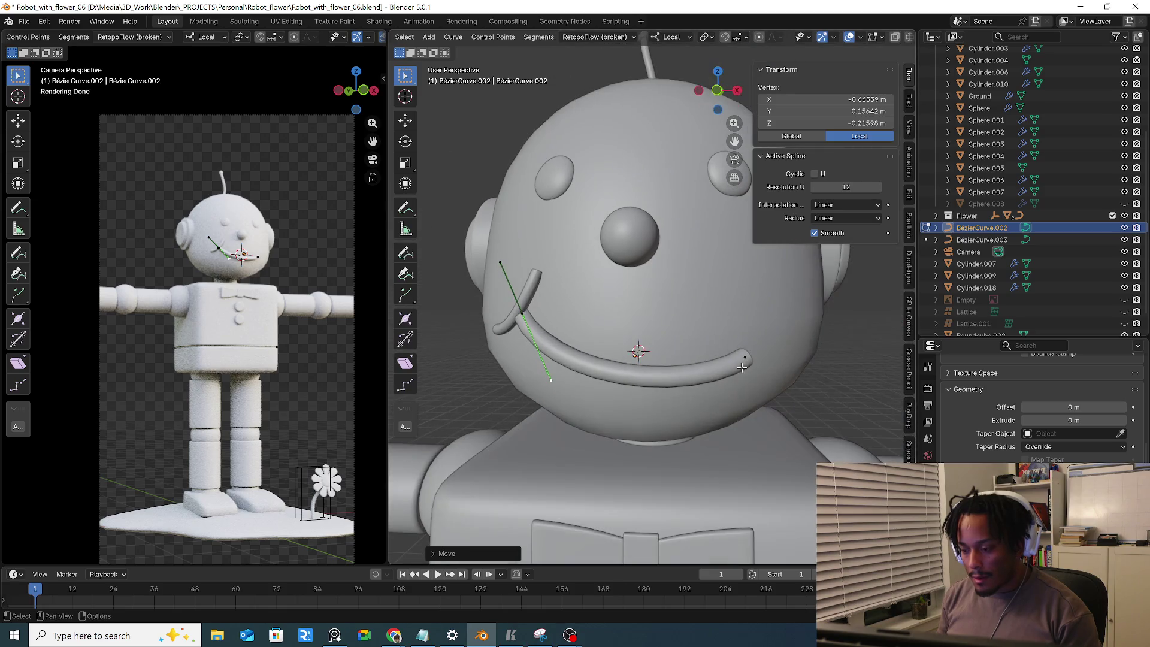
# Subdivide the smile and pull the new middle points down for a deeper grin
pyautogui.click(741, 367)
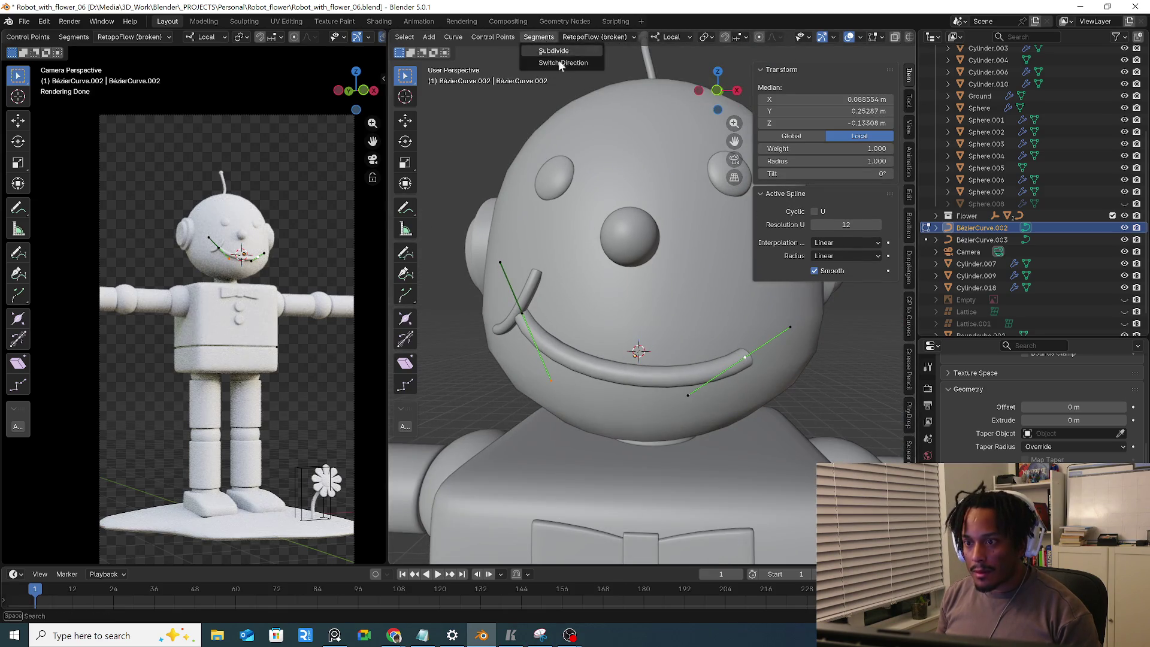
pyautogui.click(563, 51)
pyautogui.moveTo(642, 390); pyautogui.dragTo(624, 362)
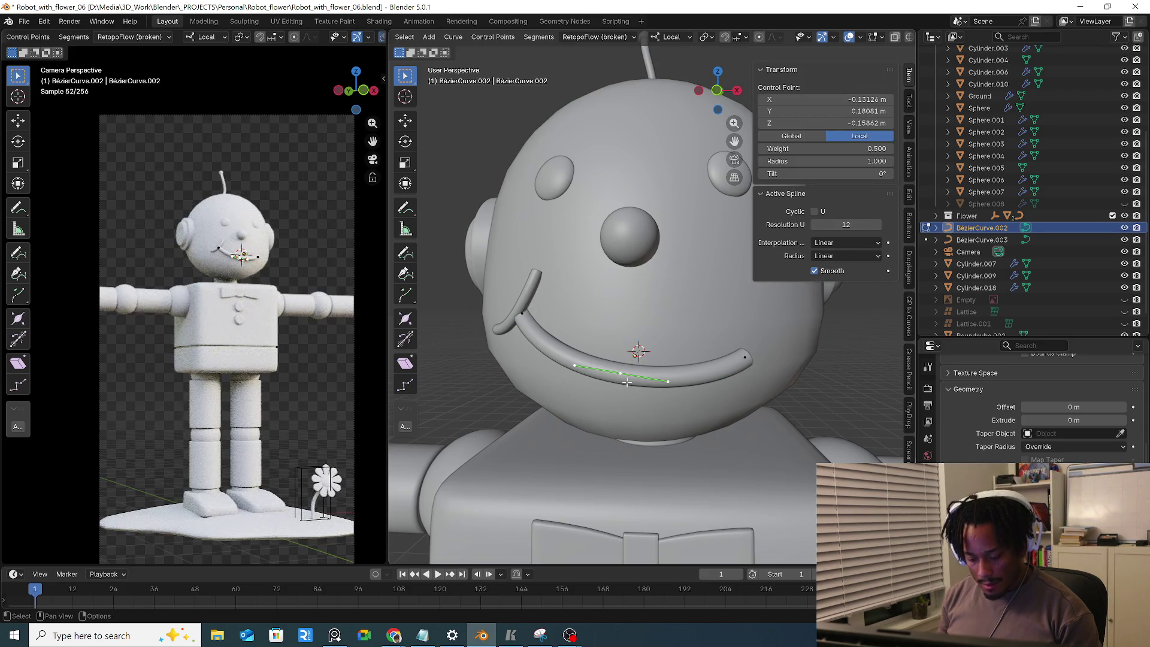
pyautogui.press('g')
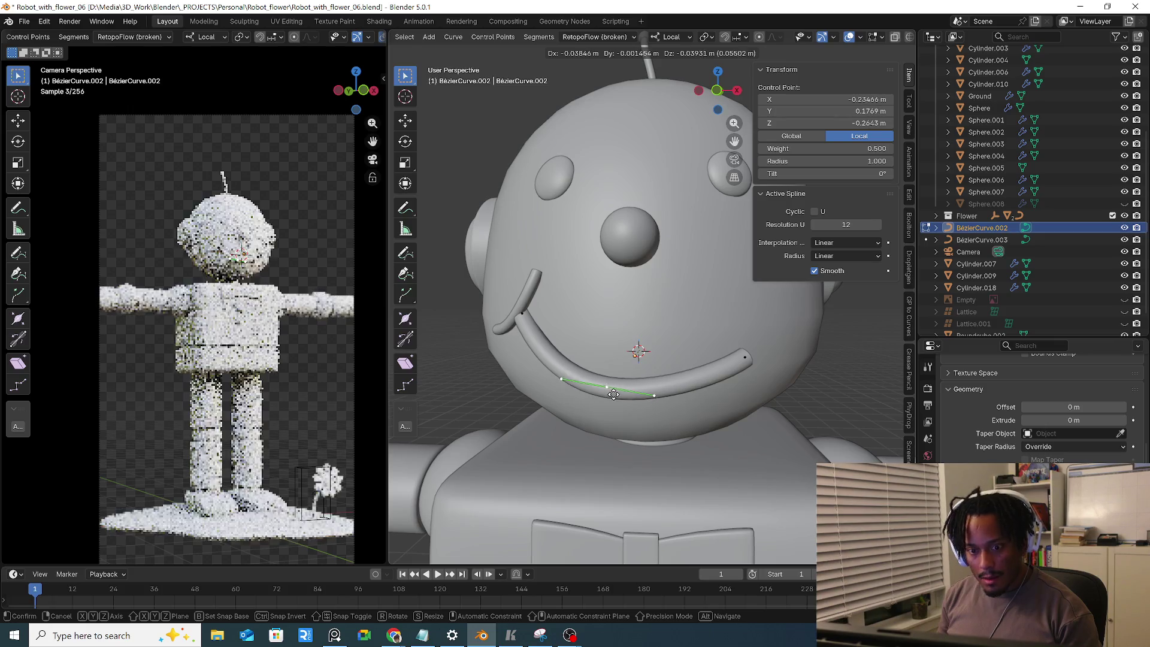
pyautogui.click(608, 394)
pyautogui.press('Tab')
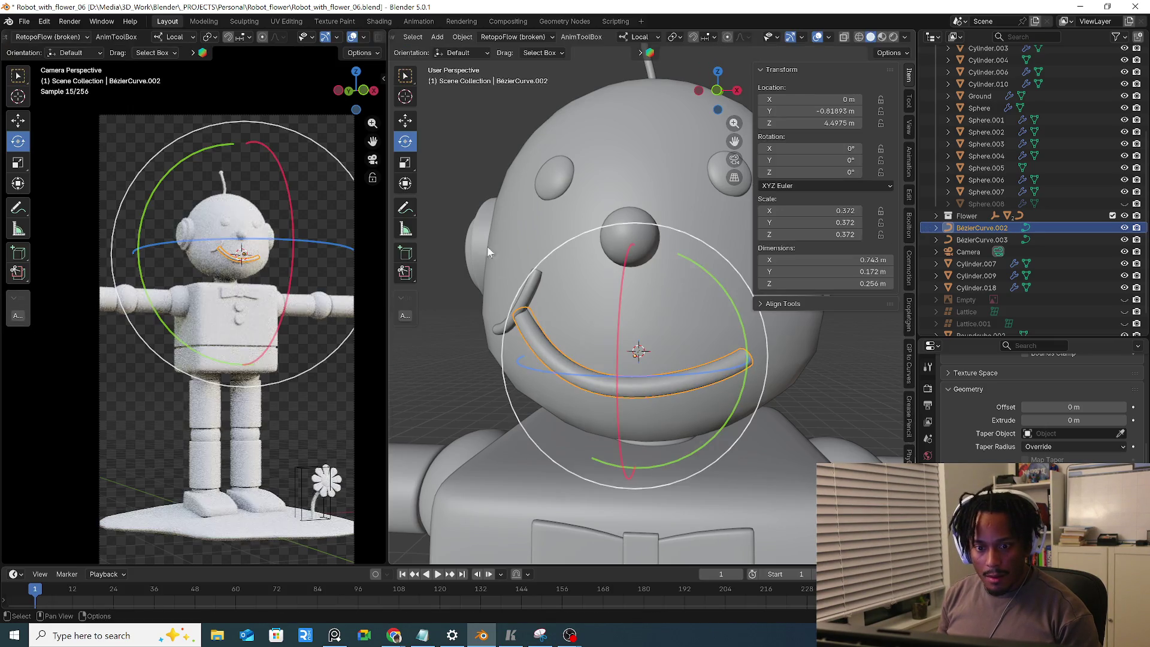
# Select the small left dimple curve and duplicate it
pyautogui.click(448, 149)
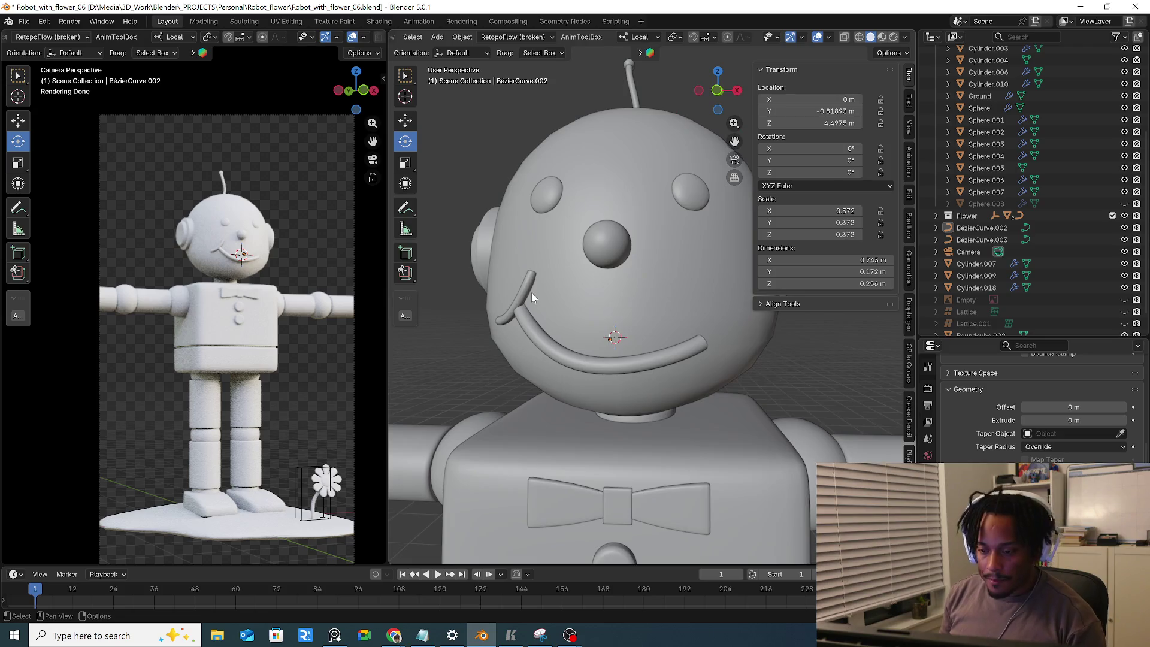
pyautogui.click(531, 292)
pyautogui.moveTo(530, 293)
pyautogui.mouseDown(button='middle')
pyautogui.moveTo(663, 346)
pyautogui.moveTo(650, 347)
pyautogui.moveTo(689, 351)
pyautogui.mouseUp(button='middle')
pyautogui.hotkey('shift', 'd')
# Rotate the dimple copy to mirror the left one and move it toward the smile's right end
pyautogui.click(757, 353)
pyautogui.press('r')
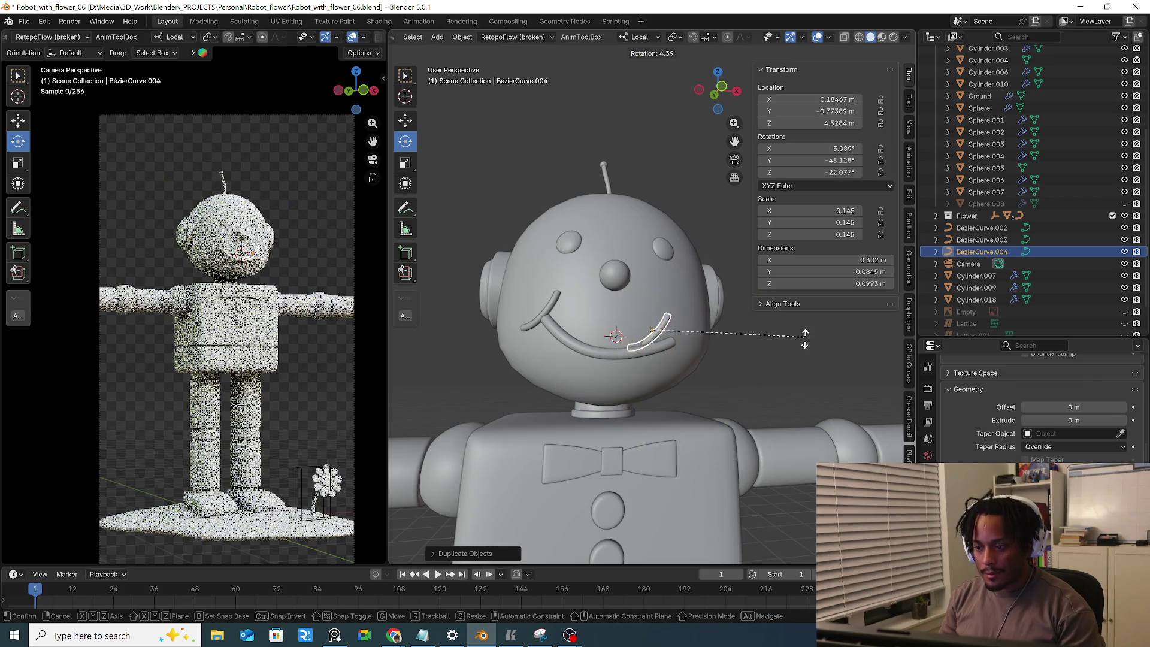
pyautogui.click(666, 454)
pyautogui.moveTo(666, 454); pyautogui.dragTo(610, 390, button='middle')
pyautogui.moveTo(610, 390)
pyautogui.mouseDown()
pyautogui.moveTo(648, 430)
pyautogui.moveTo(615, 385)
pyautogui.mouseUp()
pyautogui.moveTo(616, 384)
pyautogui.mouseDown(button='middle')
pyautogui.moveTo(702, 381)
pyautogui.moveTo(691, 383)
pyautogui.moveTo(743, 327)
pyautogui.moveTo(645, 386)
pyautogui.moveTo(683, 377)
pyautogui.moveTo(665, 367)
pyautogui.moveTo(721, 407)
pyautogui.moveTo(746, 384)
pyautogui.moveTo(642, 385)
pyautogui.moveTo(733, 384)
pyautogui.moveTo(716, 426)
pyautogui.moveTo(716, 415)
pyautogui.moveTo(792, 401)
pyautogui.mouseUp(button='middle')
pyautogui.press('g')
pyautogui.click(695, 389)
# Shrink the dimple copy to 0.112 scale and reposition it at the smile's end
pyautogui.press('g')
pyautogui.click(663, 363)
pyautogui.press('s')
pyautogui.click(725, 379)
pyautogui.press('g')
pyautogui.click(716, 415)
pyautogui.press('s')
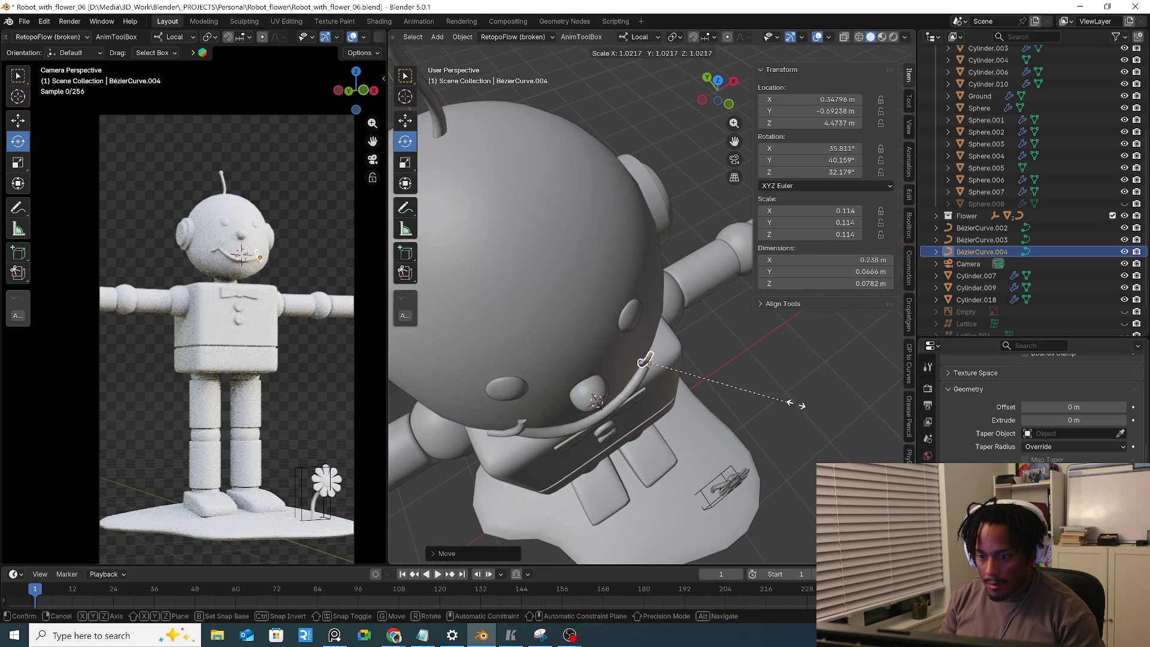
pyautogui.rightClick(823, 405)
pyautogui.scroll(-3, 1048, 414)
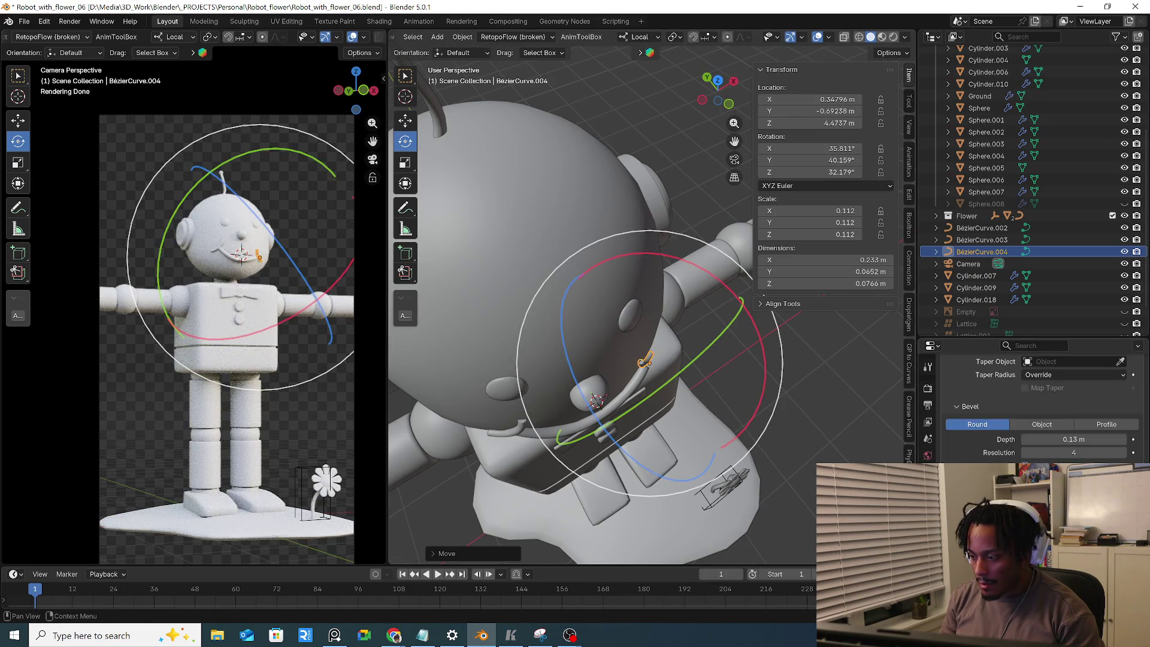
pyautogui.moveTo(757, 379)
pyautogui.mouseDown(button='middle')
pyautogui.moveTo(633, 258)
pyautogui.moveTo(692, 272)
pyautogui.moveTo(671, 296)
pyautogui.moveTo(585, 293)
pyautogui.moveTo(534, 374)
pyautogui.moveTo(643, 426)
pyautogui.moveTo(591, 434)
pyautogui.moveTo(595, 465)
pyautogui.moveTo(656, 455)
pyautogui.mouseUp(button='middle')
# Fine-tune the dimple copy's rotation and final position at the right end of the smile
pyautogui.press('g')
pyautogui.click(750, 390)
pyautogui.moveTo(656, 455); pyautogui.dragTo(663, 446)
pyautogui.moveTo(689, 282); pyautogui.dragTo(705, 237)
pyautogui.press('g')
pyautogui.click(705, 238)
pyautogui.moveTo(704, 240)
pyautogui.mouseDown(button='middle')
pyautogui.moveTo(680, 333)
pyautogui.moveTo(688, 351)
pyautogui.mouseUp(button='middle')
pyautogui.press('g')
pyautogui.click(687, 352)
# Check the copy's points in Edit Mode, then select the main smile curve
pyautogui.press('Tab')
pyautogui.scroll(-5, 793, 397)
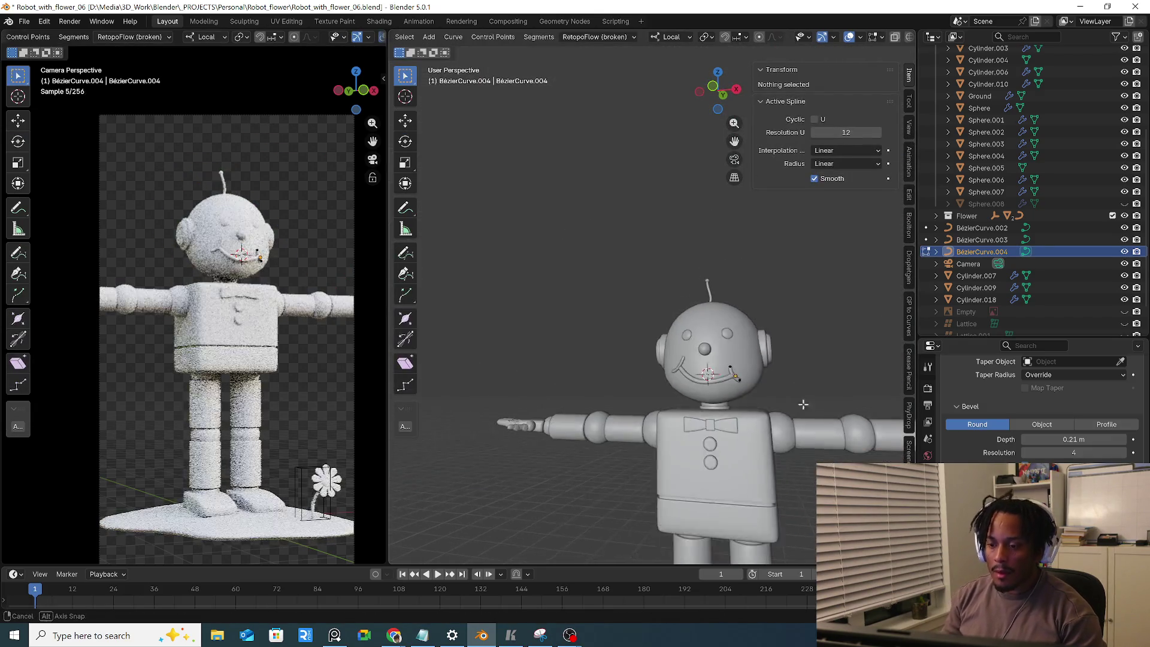
pyautogui.scroll(5, 799, 361)
pyautogui.press('Tab')
pyautogui.click(669, 402)
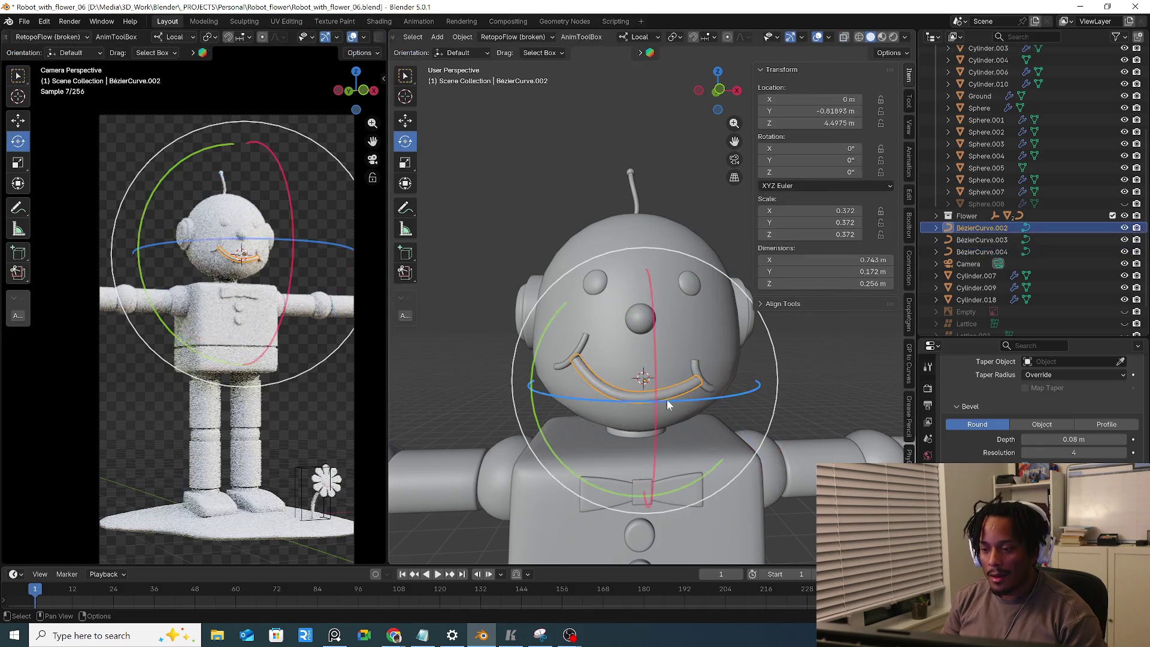
# Adjust the smile's control points and left end point, leaving it 0.738 m wide
pyautogui.press('Tab')
pyautogui.click(626, 394)
pyautogui.press('g')
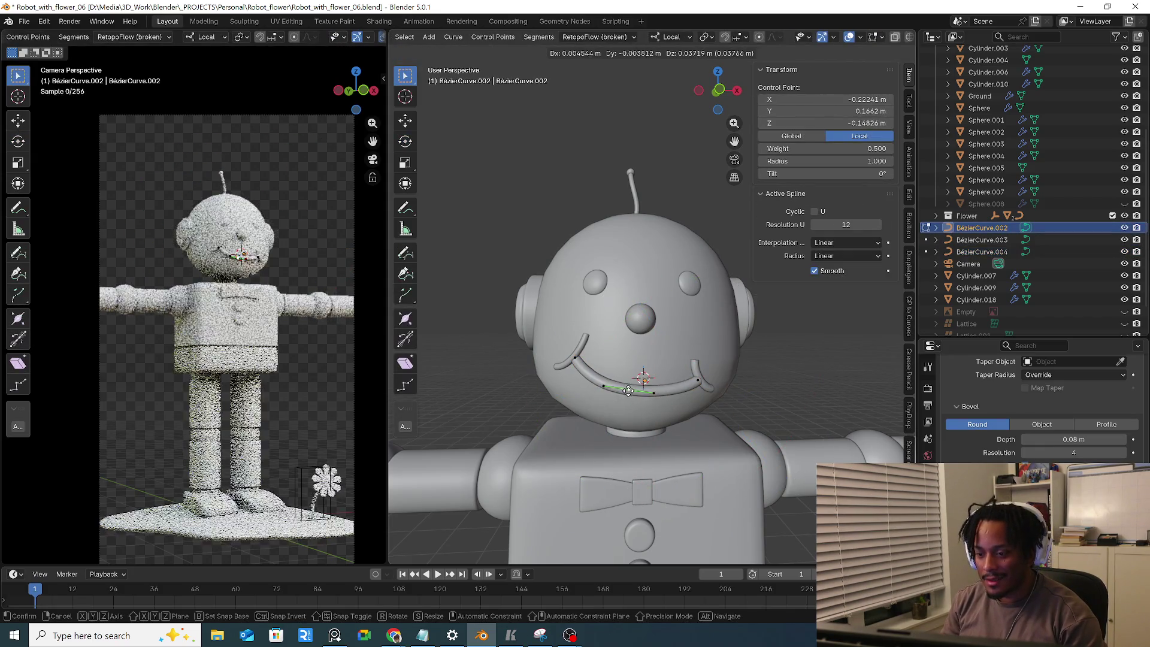
pyautogui.click(599, 384)
pyautogui.click(604, 385)
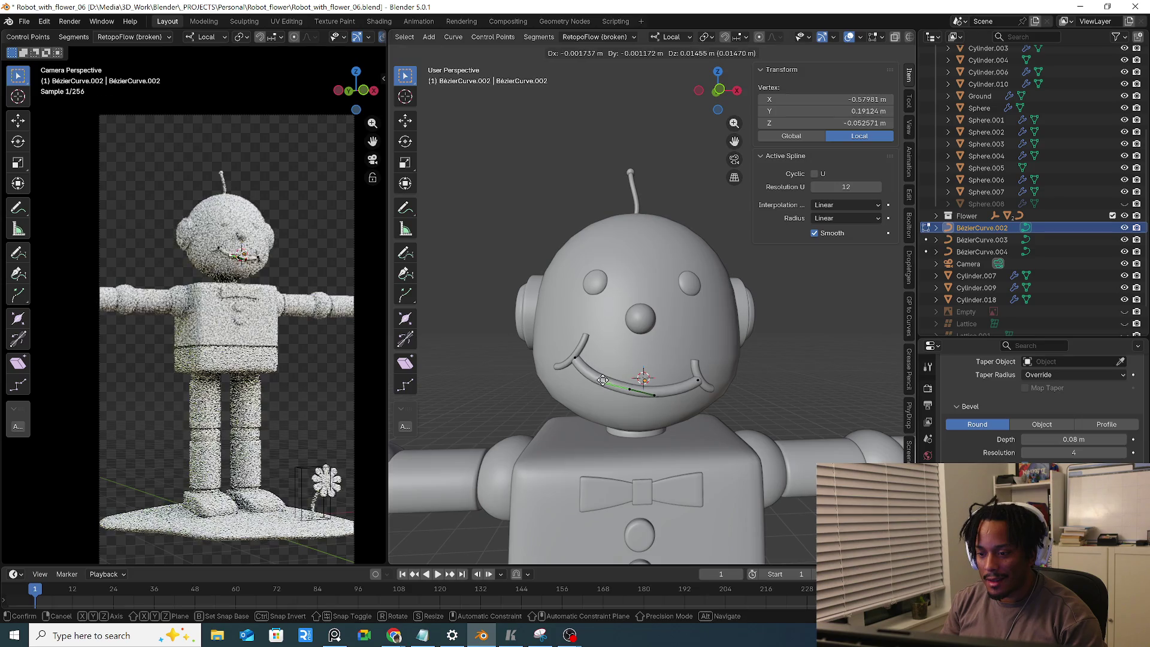
pyautogui.click(578, 355)
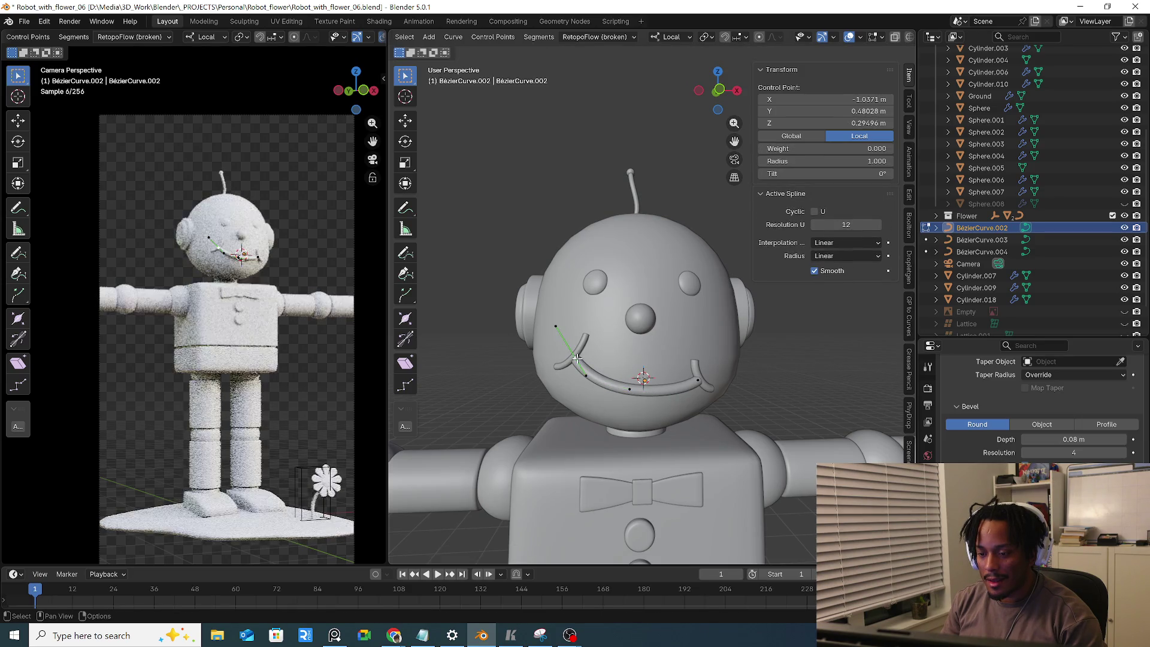
pyautogui.press('g')
pyautogui.click(577, 358)
pyautogui.press('Tab')
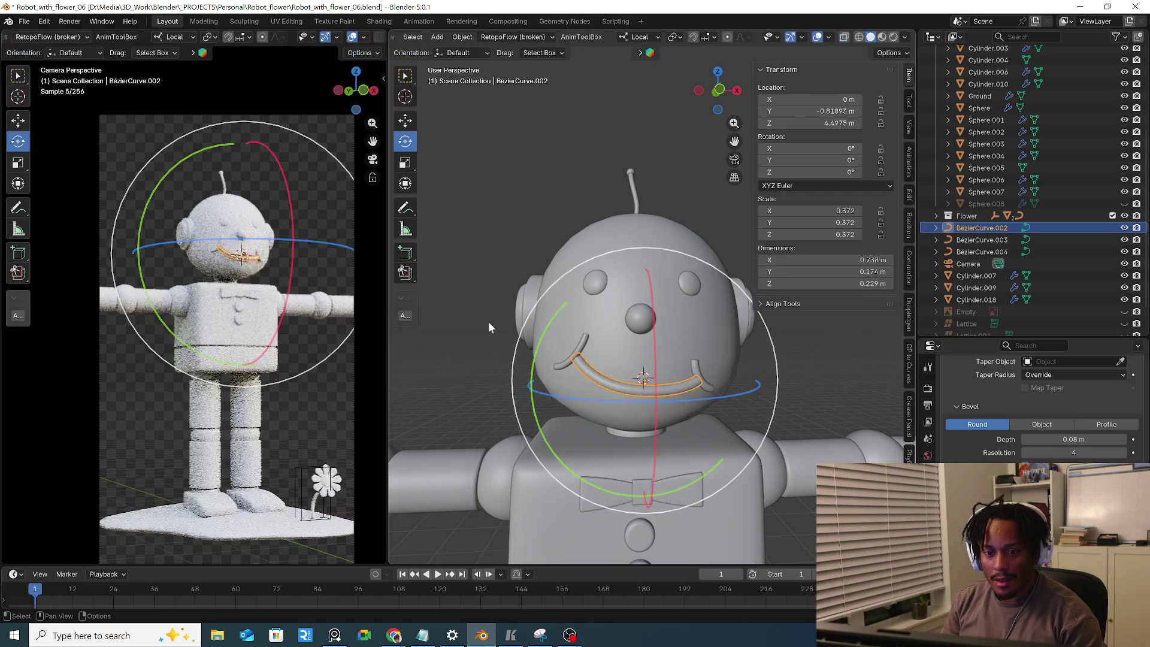
pyautogui.click(482, 200)
# Snap the 3D cursor to the world origin and make Body the active object
pyautogui.hotkey('shift', 's')
pyautogui.click(431, 281)
pyautogui.click(552, 506)
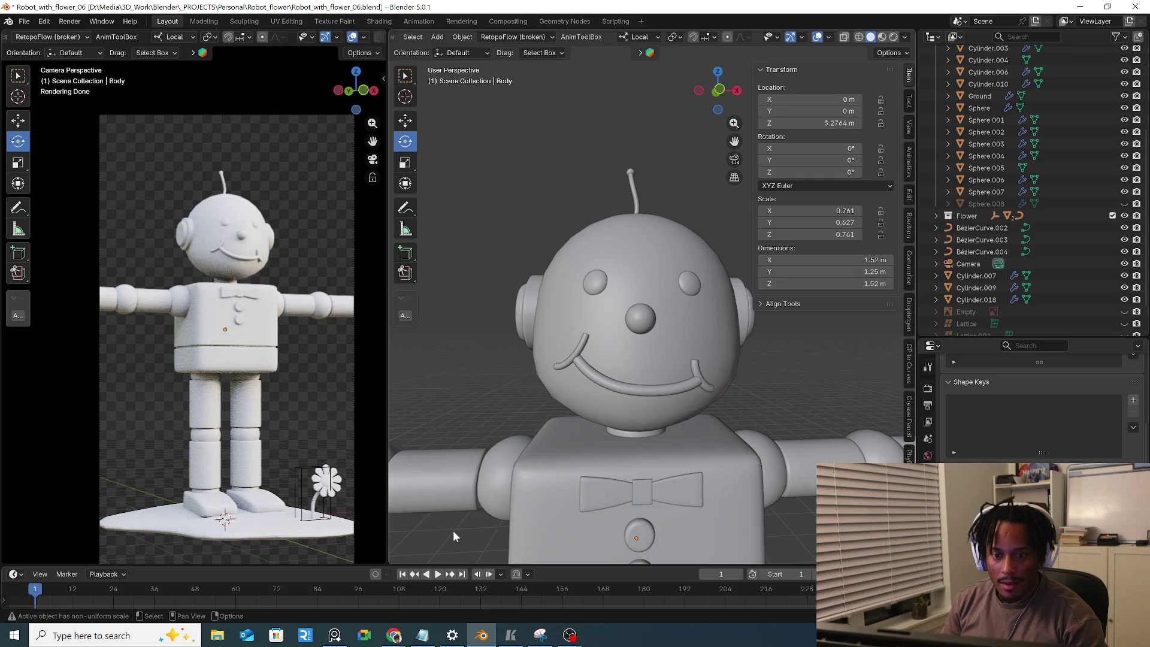
pyautogui.scroll(-6, 447, 515)
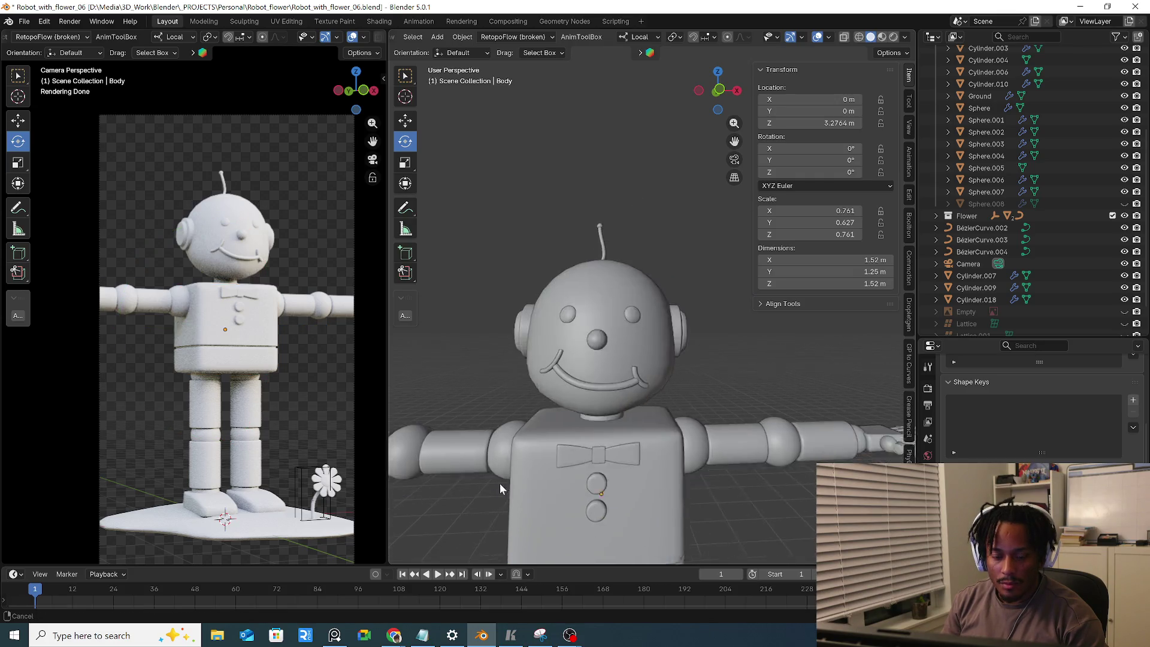
pyautogui.click(591, 437)
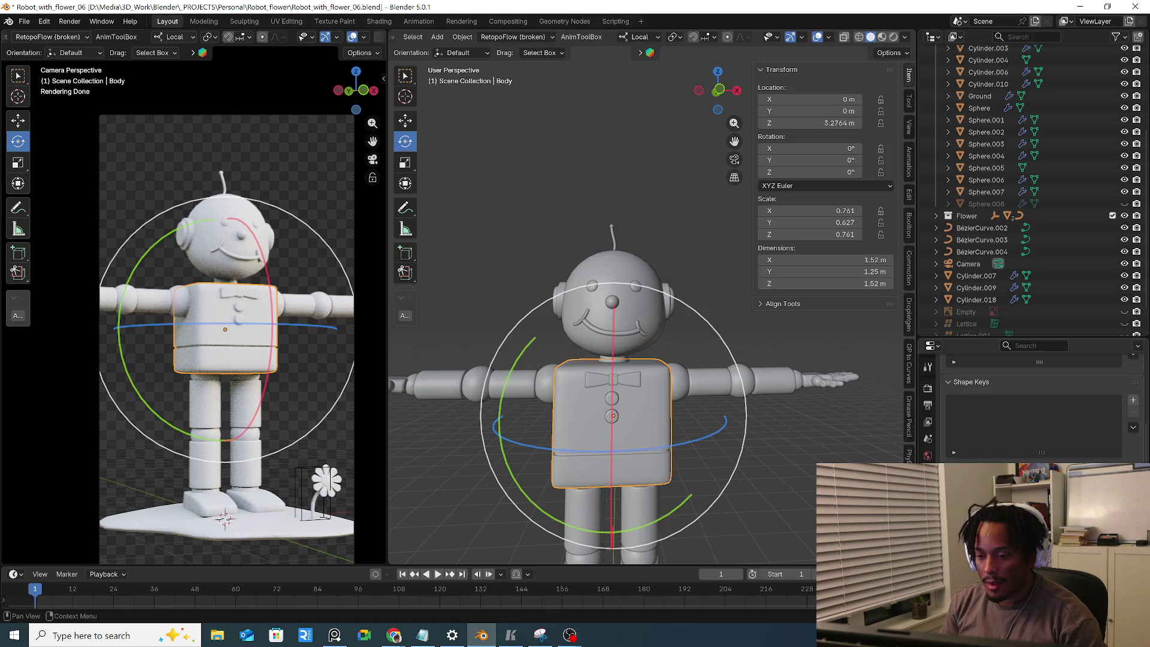
pyautogui.click(928, 590)
pyautogui.moveTo(892, 458)
pyautogui.mouseDown(button='middle')
pyautogui.moveTo(803, 399)
pyautogui.moveTo(817, 436)
pyautogui.moveTo(741, 436)
pyautogui.moveTo(899, 440)
pyautogui.mouseUp(button='middle')
pyautogui.click(1016, 442)
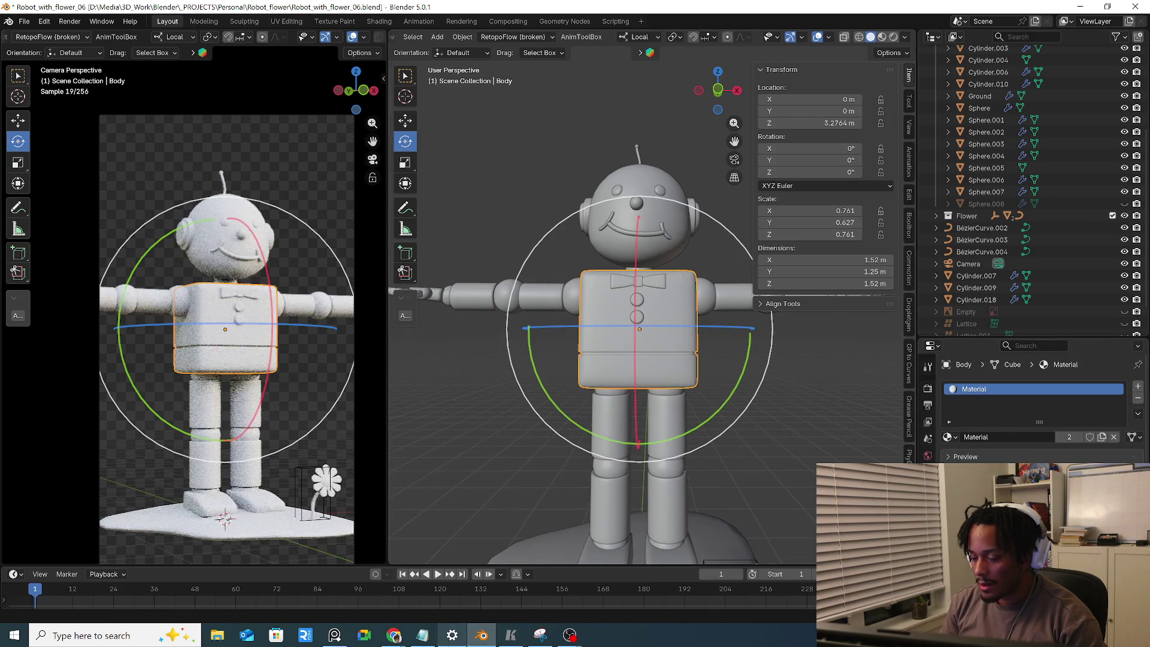
pyautogui.moveTo(394, 634)
pyautogui.click(666, 607)
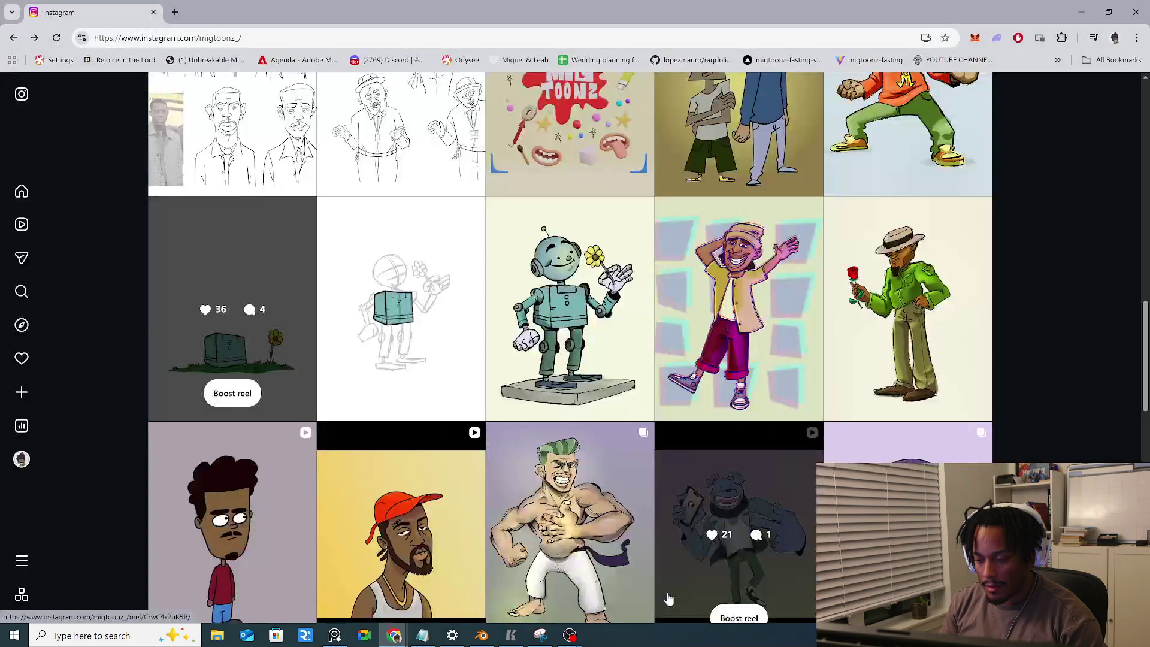
pyautogui.click(1086, 13)
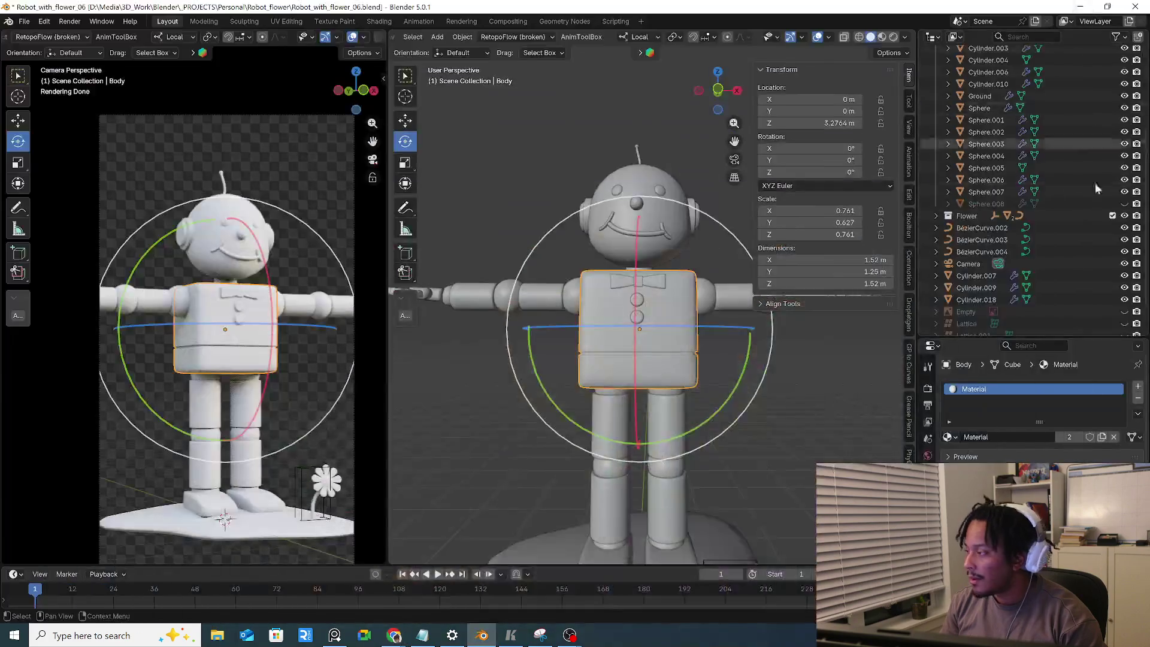
# Set the Body material's Base Color to light blue, then select the shoulder joint sphere
pyautogui.click(1066, 509)
pyautogui.moveTo(1082, 345)
pyautogui.mouseDown()
pyautogui.moveTo(1070, 338)
pyautogui.moveTo(1115, 327)
pyautogui.moveTo(1072, 335)
pyautogui.mouseUp()
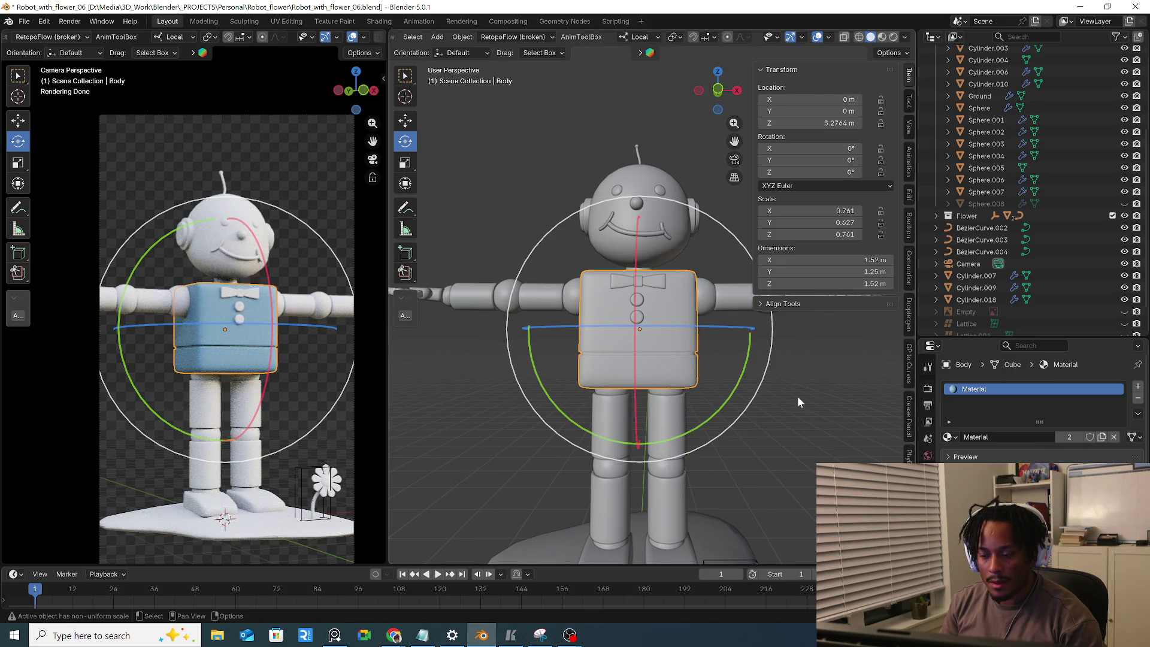
pyautogui.click(563, 314)
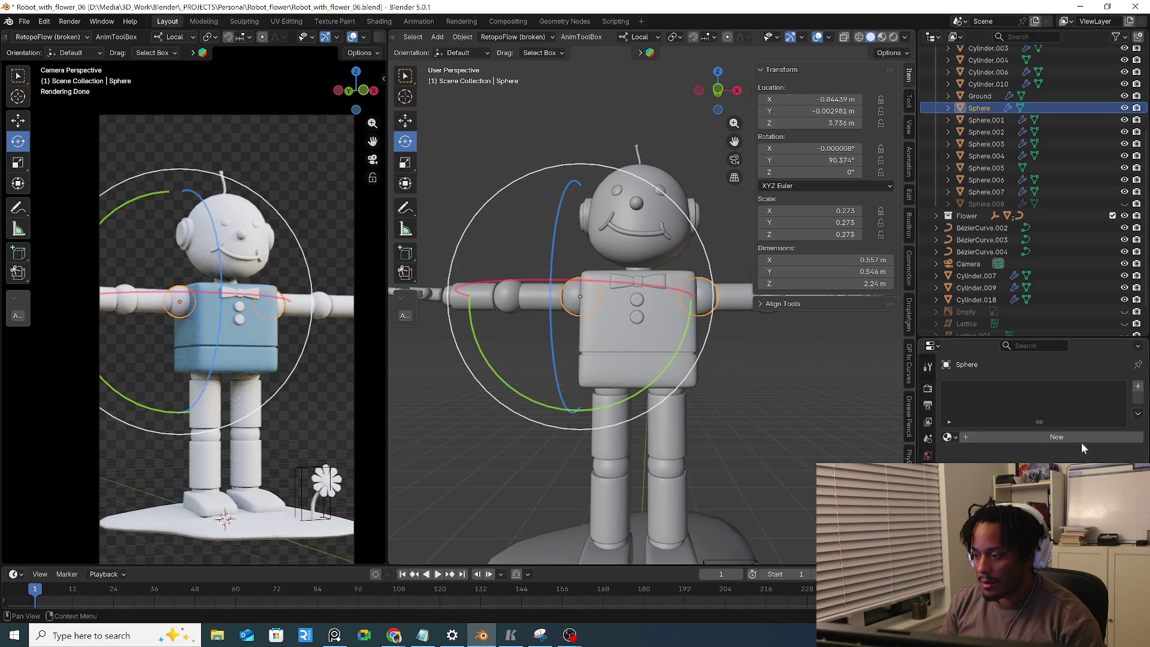
# Give the shoulder sphere a new material with a dark blue Base Color
pyautogui.click(1081, 438)
pyautogui.click(1108, 394)
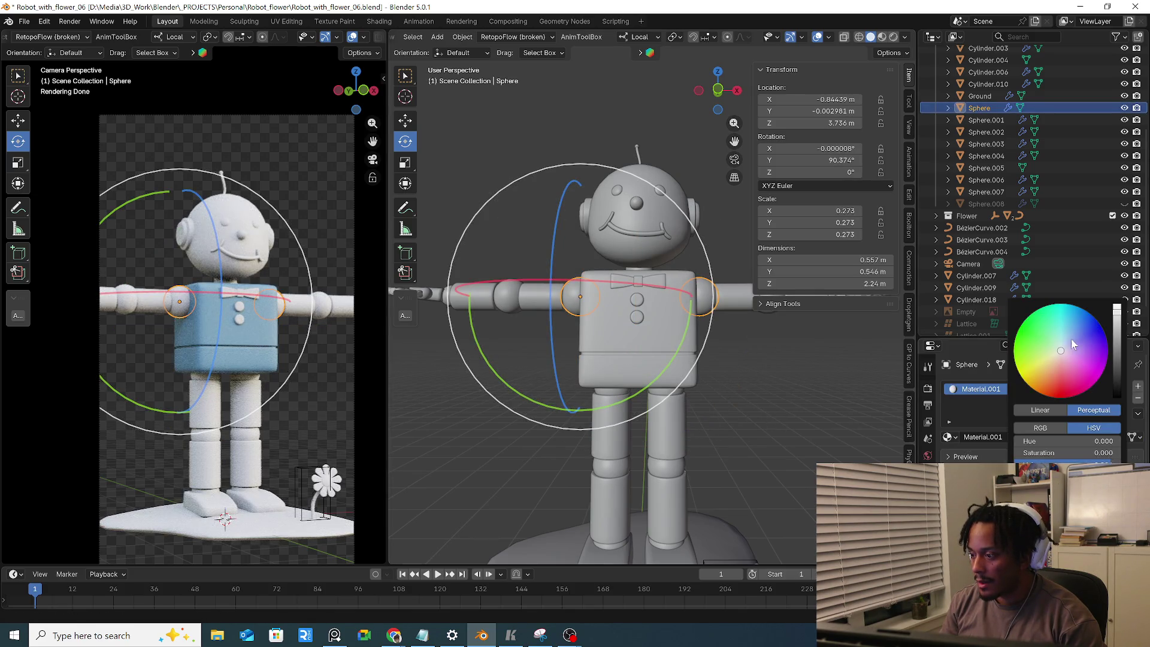
pyautogui.moveTo(1118, 323); pyautogui.dragTo(1117, 359)
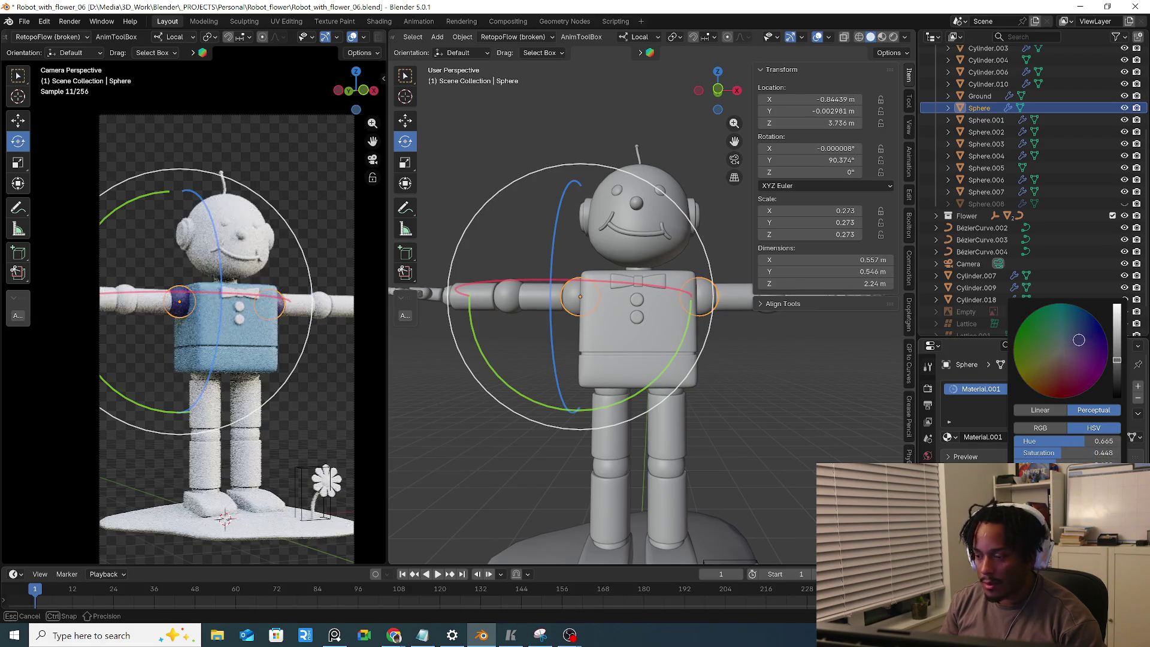
pyautogui.moveTo(1079, 340); pyautogui.dragTo(1073, 333)
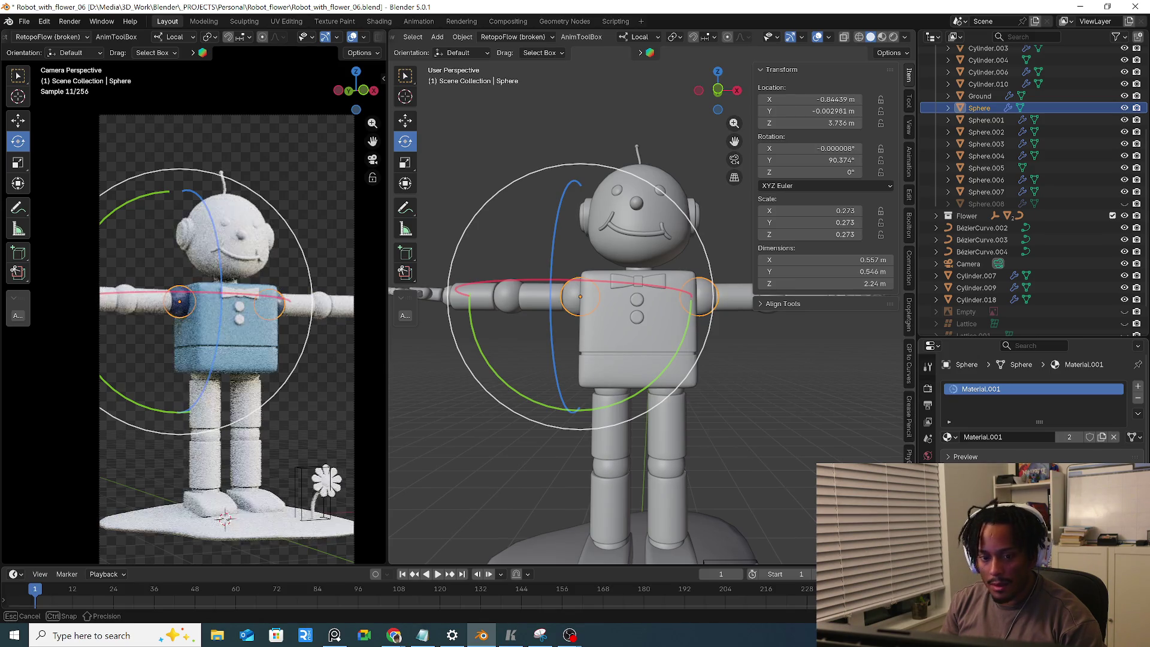
pyautogui.click(793, 398)
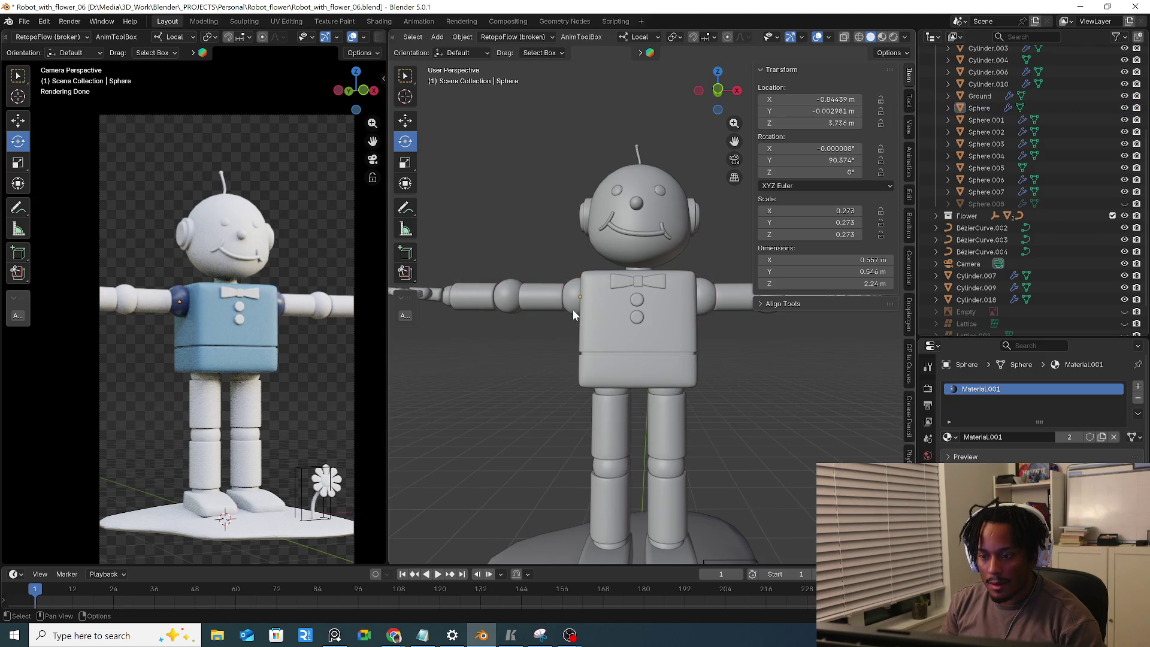
# Select the elbow, arm, hip, knee and other leg joint spheres together
pyautogui.scroll(4, 505, 293)
pyautogui.click(504, 293)
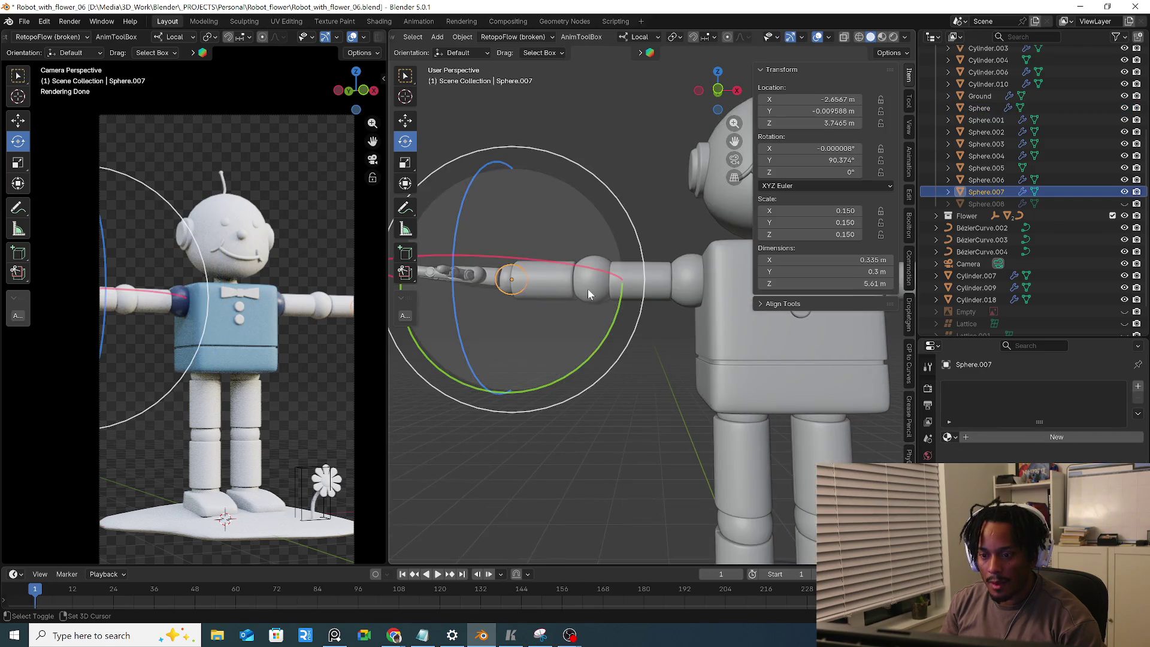
pyautogui.keyDown('shift'); pyautogui.click(584, 288); pyautogui.keyUp('shift')
pyautogui.keyDown('shift'); pyautogui.click(762, 420); pyautogui.keyUp('shift')
pyautogui.keyDown('shift'); pyautogui.click(757, 536); pyautogui.keyUp('shift')
pyautogui.keyDown('shift'); pyautogui.moveTo(757, 536); pyautogui.dragTo(665, 429, button='middle'); pyautogui.keyUp('shift')
pyautogui.keyDown('shift'); pyautogui.click(653, 529); pyautogui.keyUp('shift')
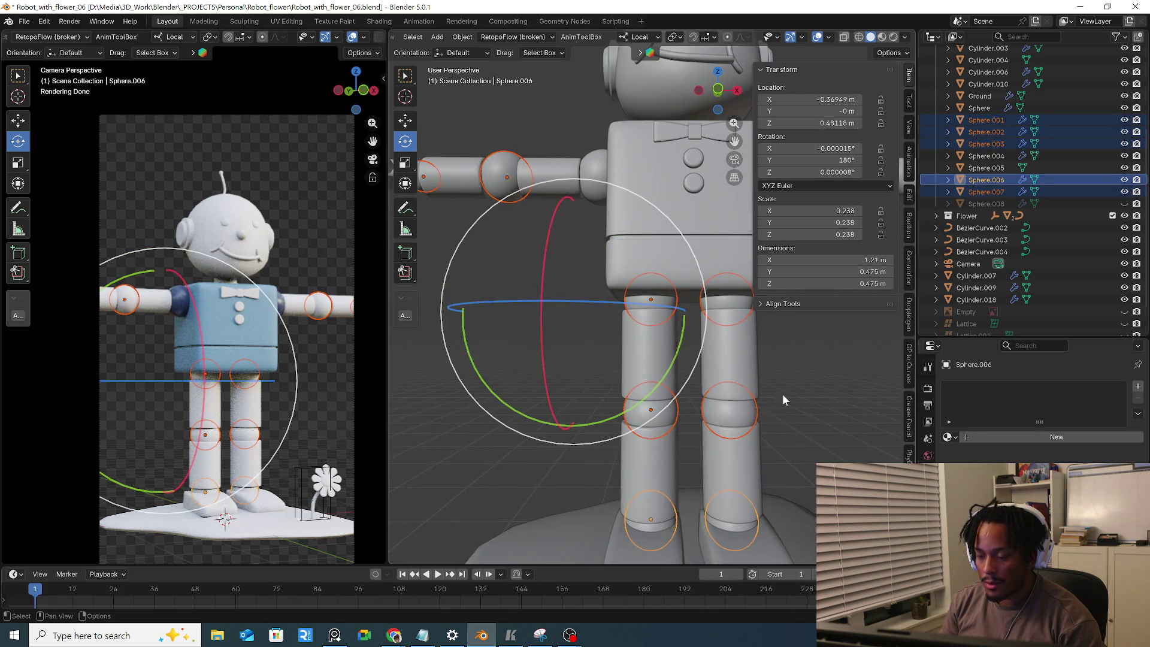
pyautogui.keyDown('shift'); pyautogui.moveTo(782, 401); pyautogui.dragTo(729, 466, button='middle'); pyautogui.keyUp('shift')
# With the shoulder sphere active, link its dark blue material to all selected joint spheres
pyautogui.keyDown('shift'); pyautogui.click(550, 242); pyautogui.keyUp('shift')
pyautogui.hotkey('ctrl', 'l')
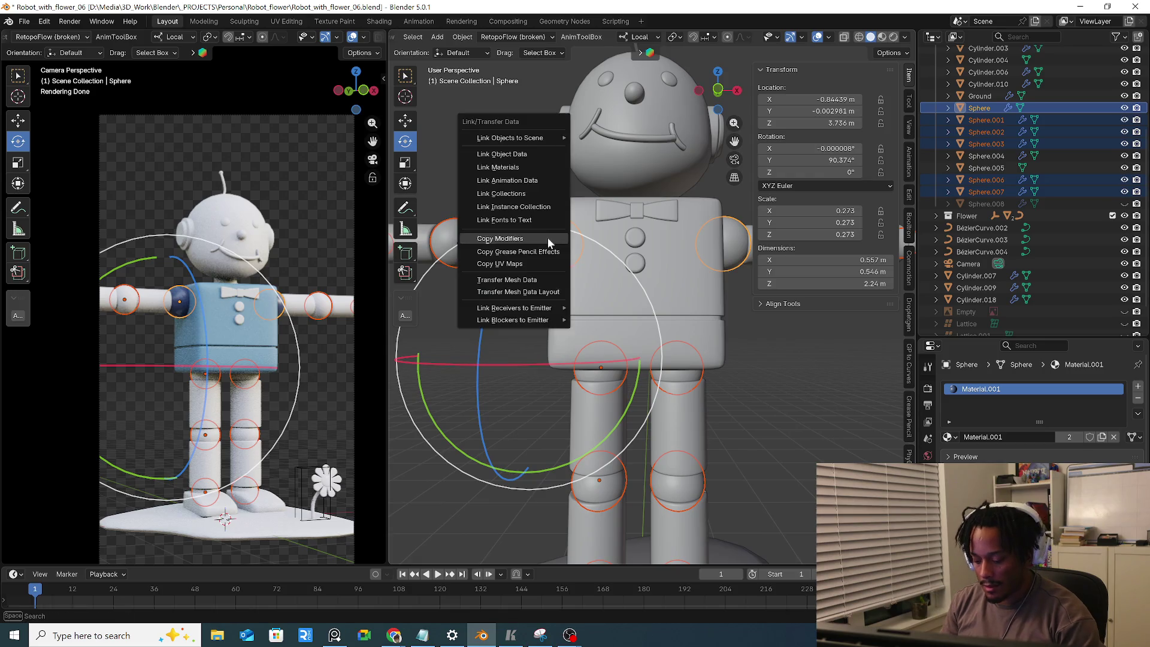
pyautogui.click(529, 169)
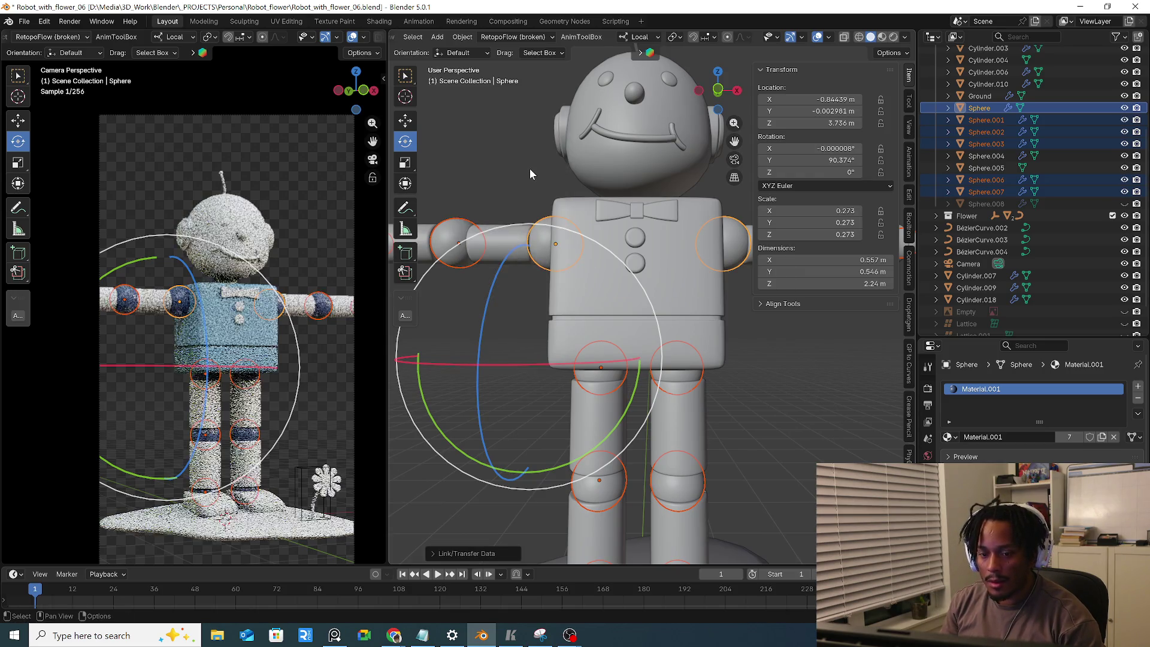
pyautogui.click(454, 176)
pyautogui.moveTo(523, 229)
pyautogui.keyDown('ctrl'); pyautogui.mouseDown(button='middle')
pyautogui.moveTo(589, 292)
pyautogui.moveTo(600, 274)
pyautogui.mouseUp(button='middle'); pyautogui.keyUp('ctrl')
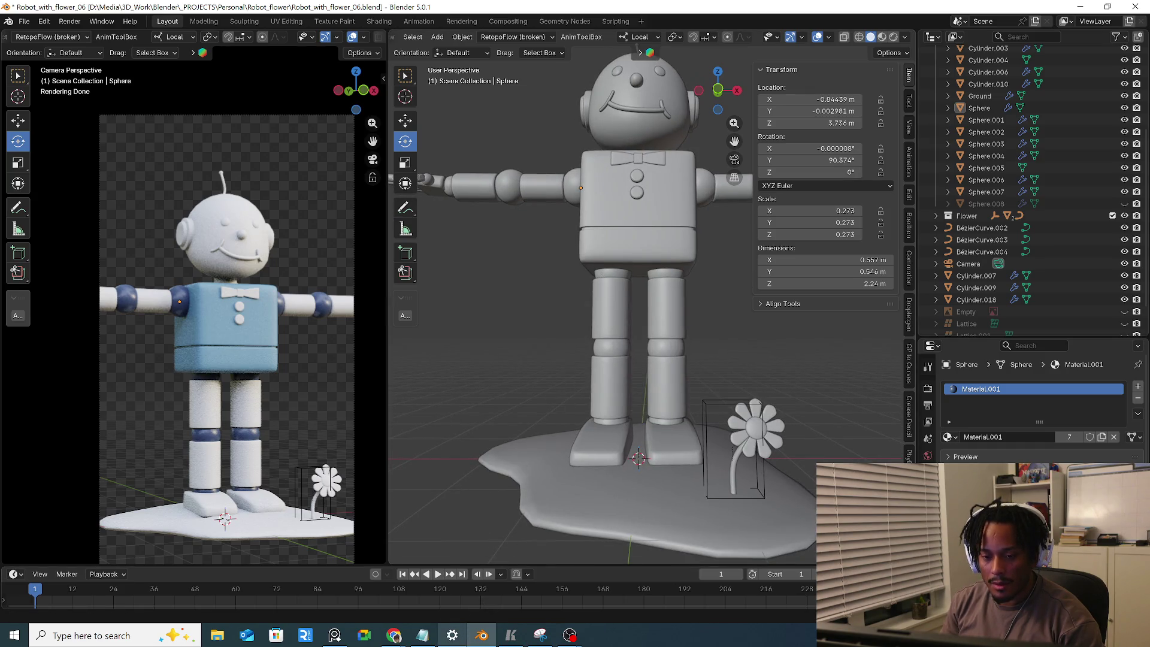
# Check the robot reference post on Instagram, then return to Blender
pyautogui.moveTo(453, 635)
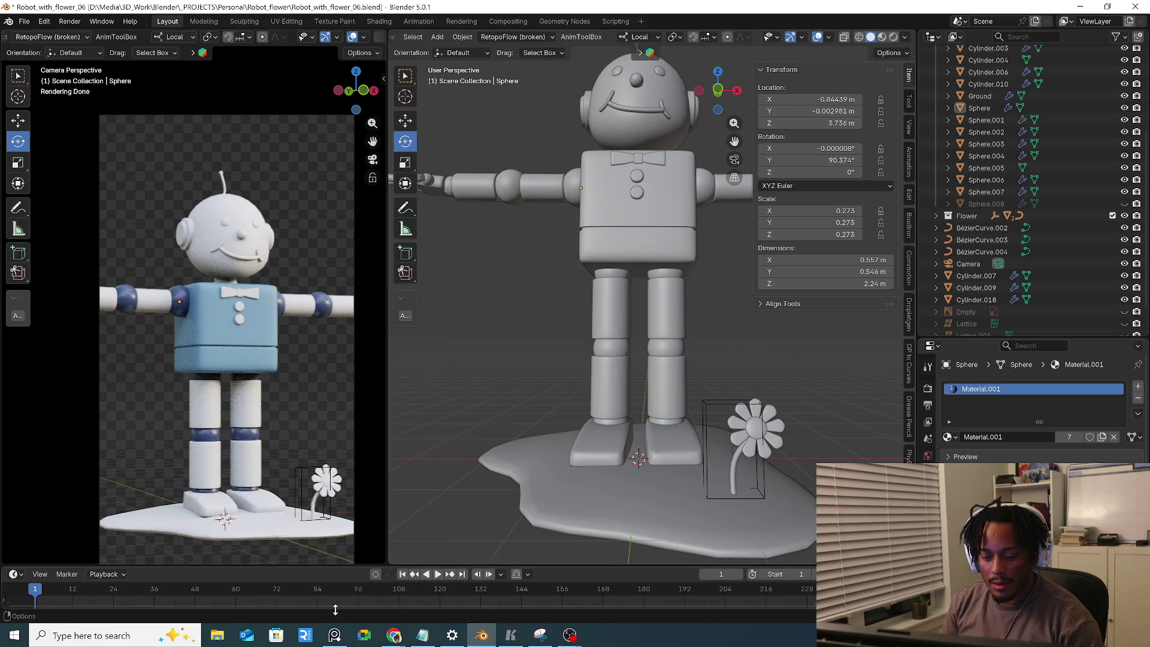
pyautogui.moveTo(397, 638)
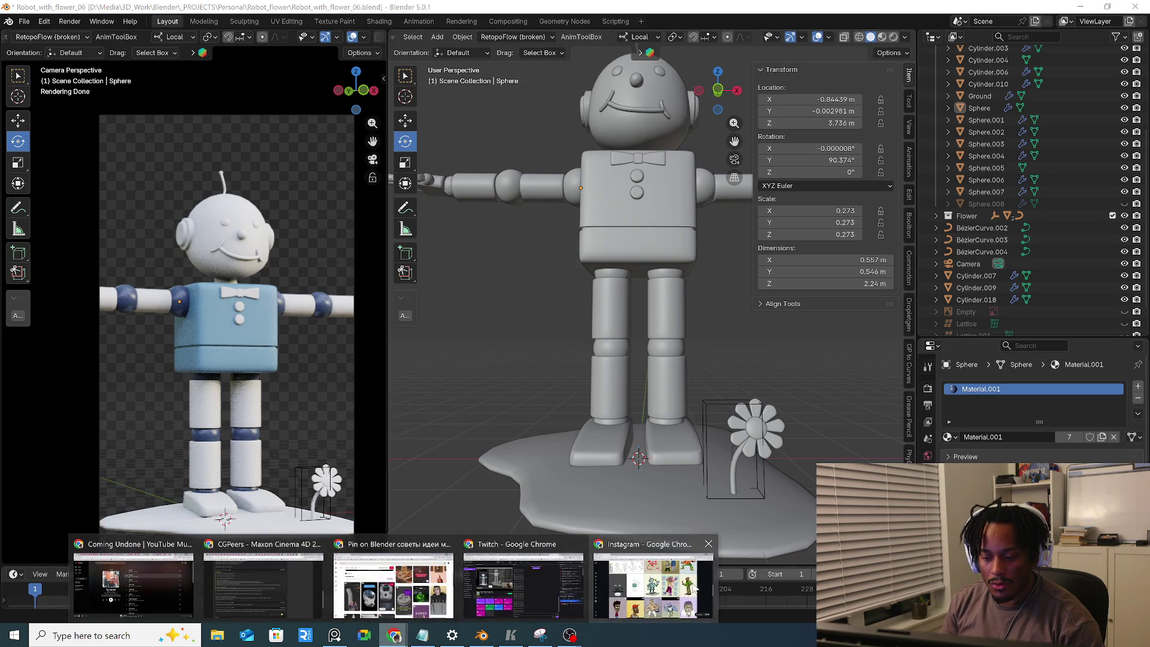
pyautogui.click(694, 590)
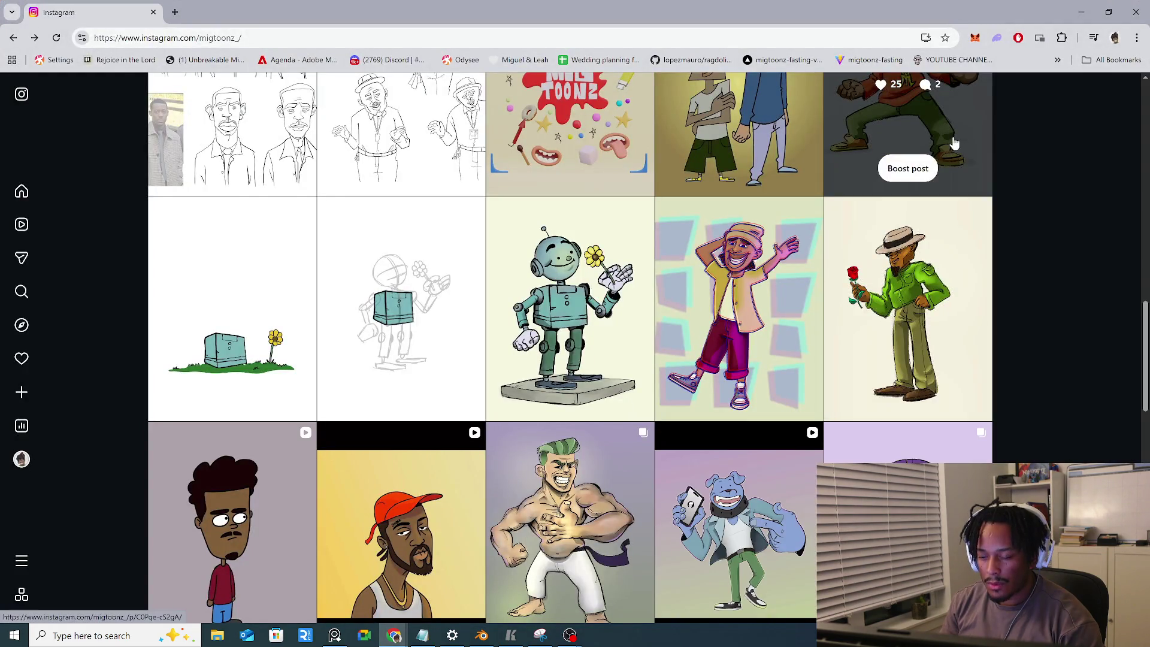
pyautogui.click(1081, 12)
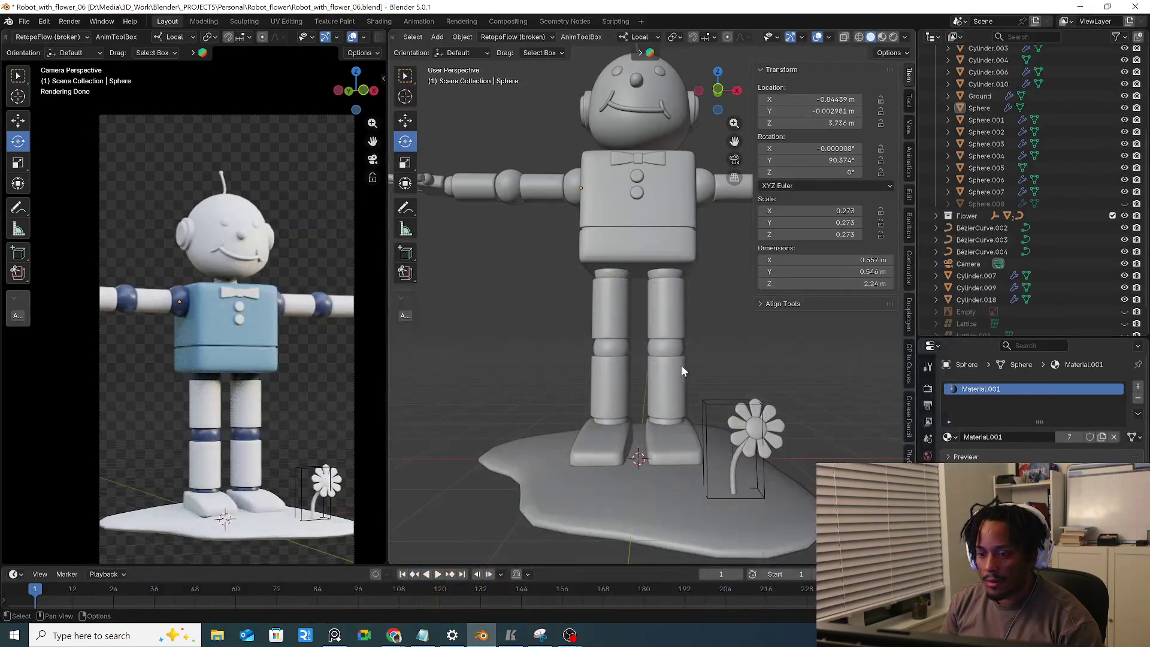
# Colour the thigh cylinders' Material.002 a dark green
pyautogui.keyDown('shift'); pyautogui.click(672, 328); pyautogui.keyUp('shift')
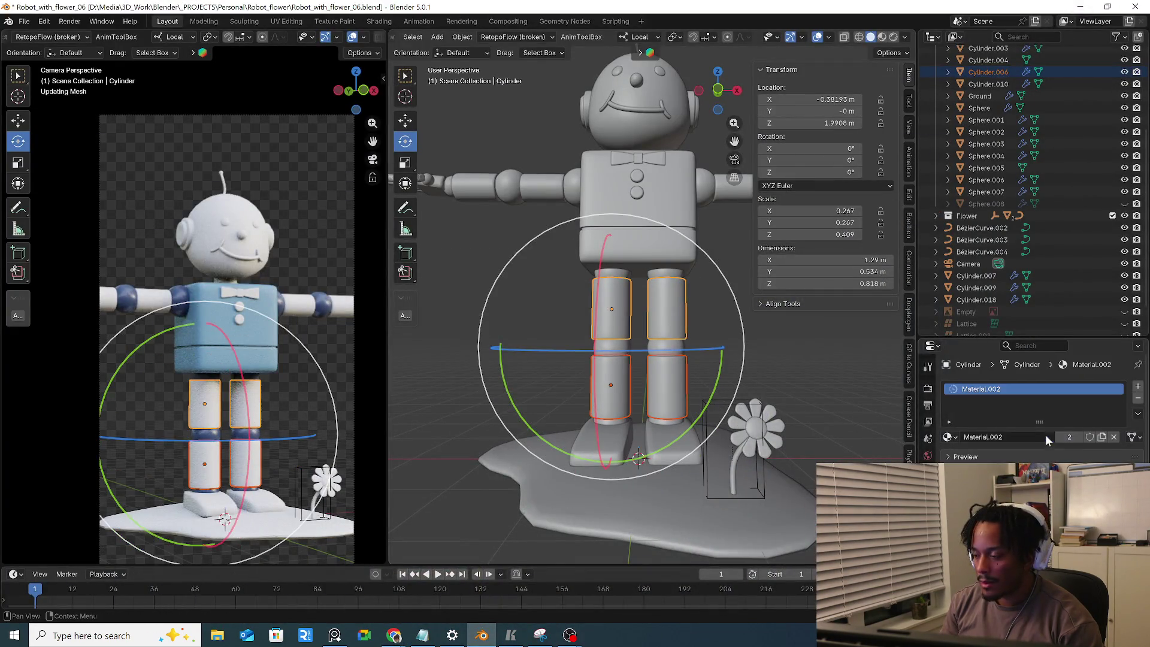
pyautogui.click(1063, 473)
pyautogui.moveTo(1055, 347); pyautogui.dragTo(1048, 345)
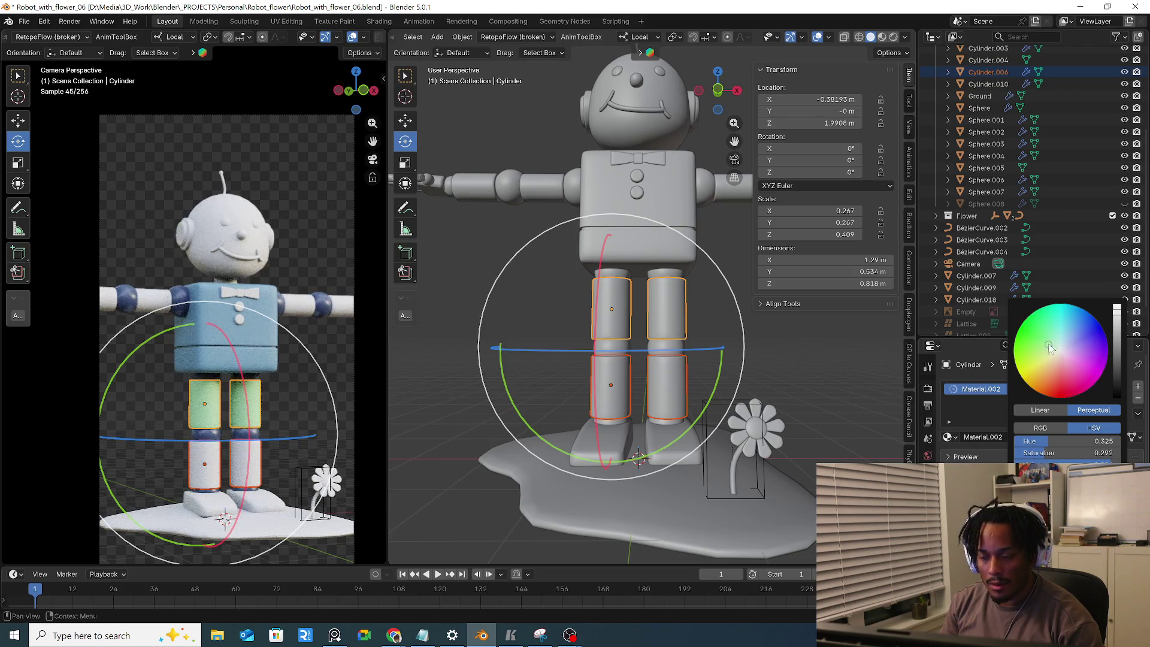
pyautogui.moveTo(1118, 320); pyautogui.dragTo(1117, 378)
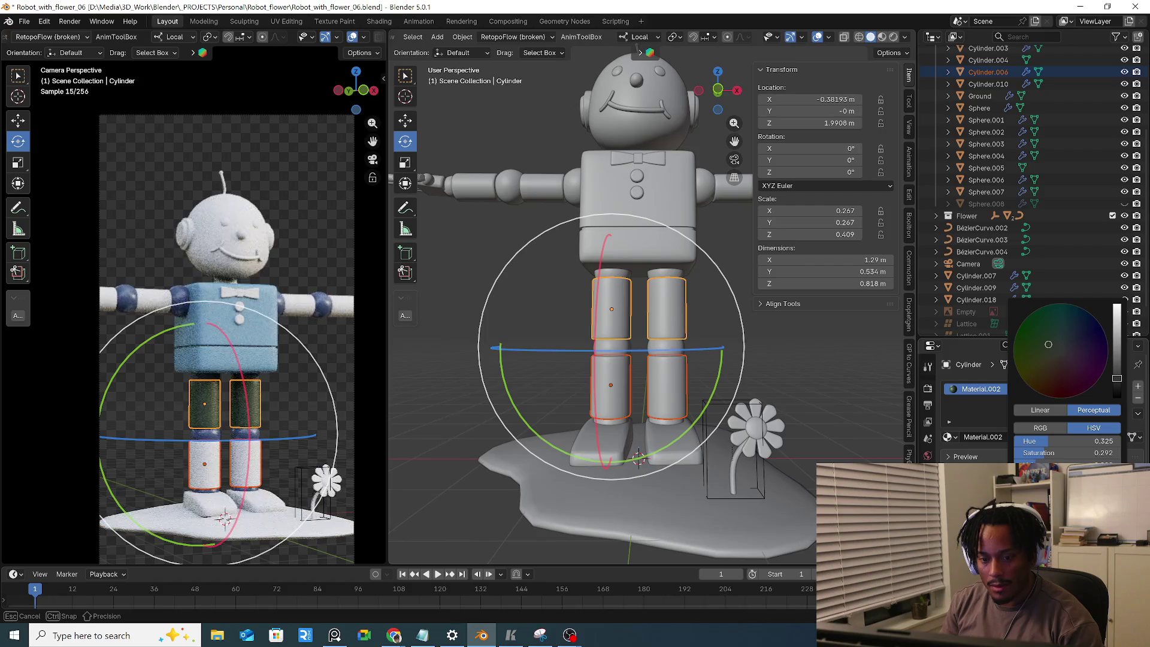
pyautogui.moveTo(1048, 344); pyautogui.dragTo(1057, 339)
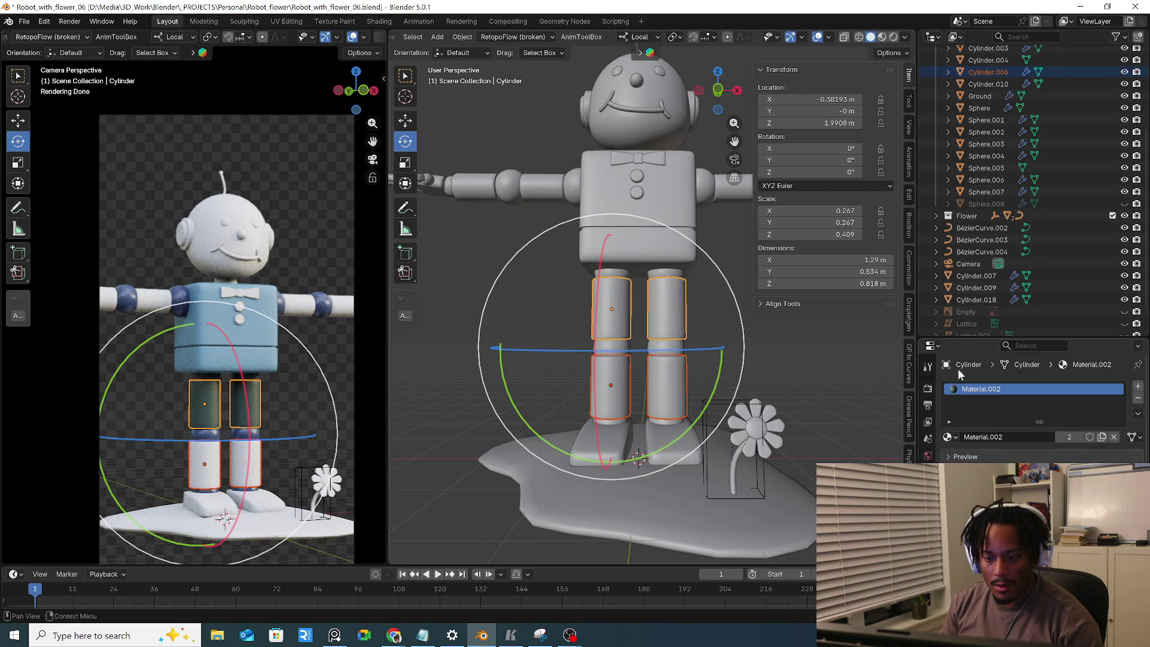
pyautogui.click(824, 378)
# Link the thigh's dark green material to the lower leg cylinders
pyautogui.click(610, 369)
pyautogui.keyDown('shift'); pyautogui.click(623, 322); pyautogui.keyUp('shift')
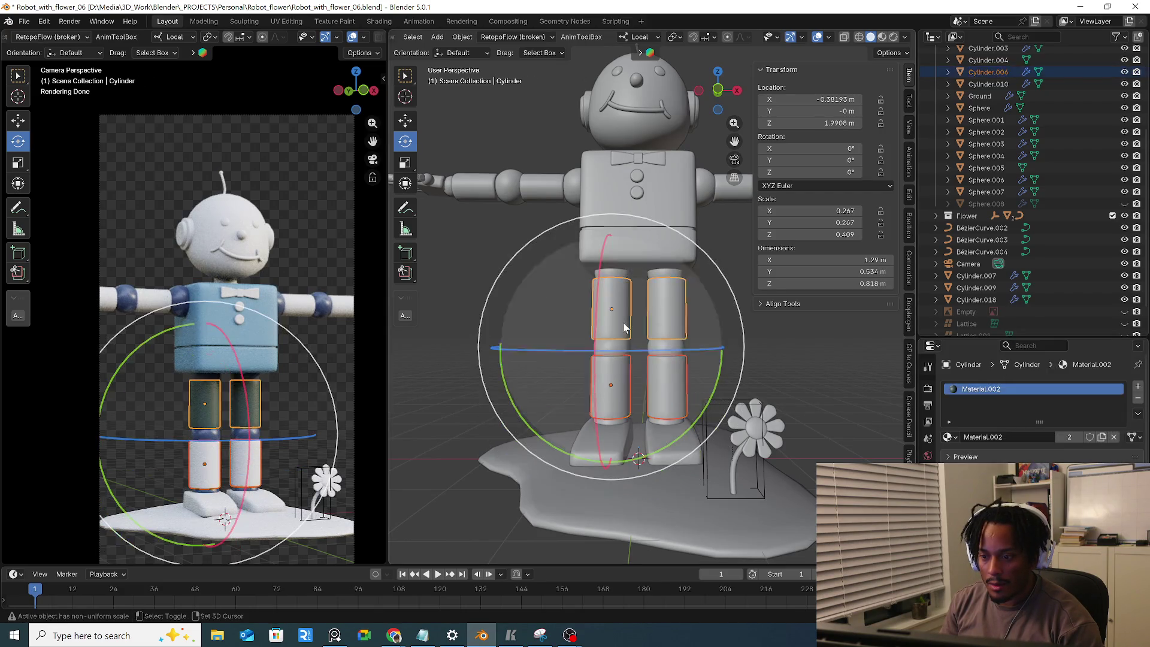
pyautogui.hotkey('ctrl', 'l')
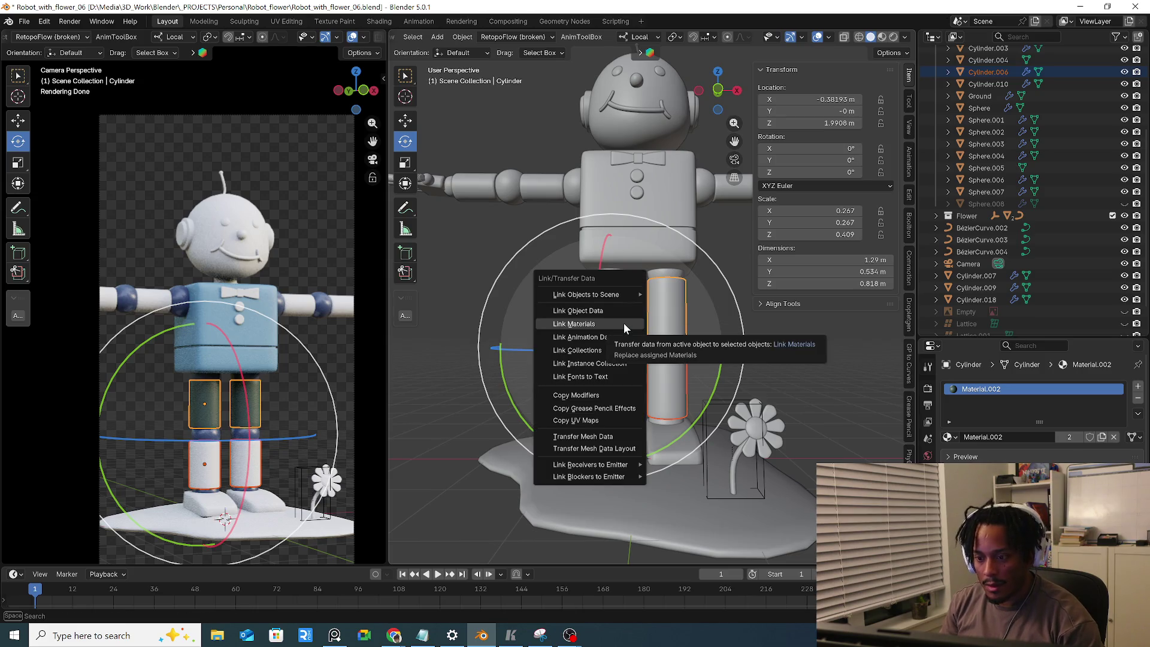
pyautogui.click(624, 322)
pyautogui.click(754, 404)
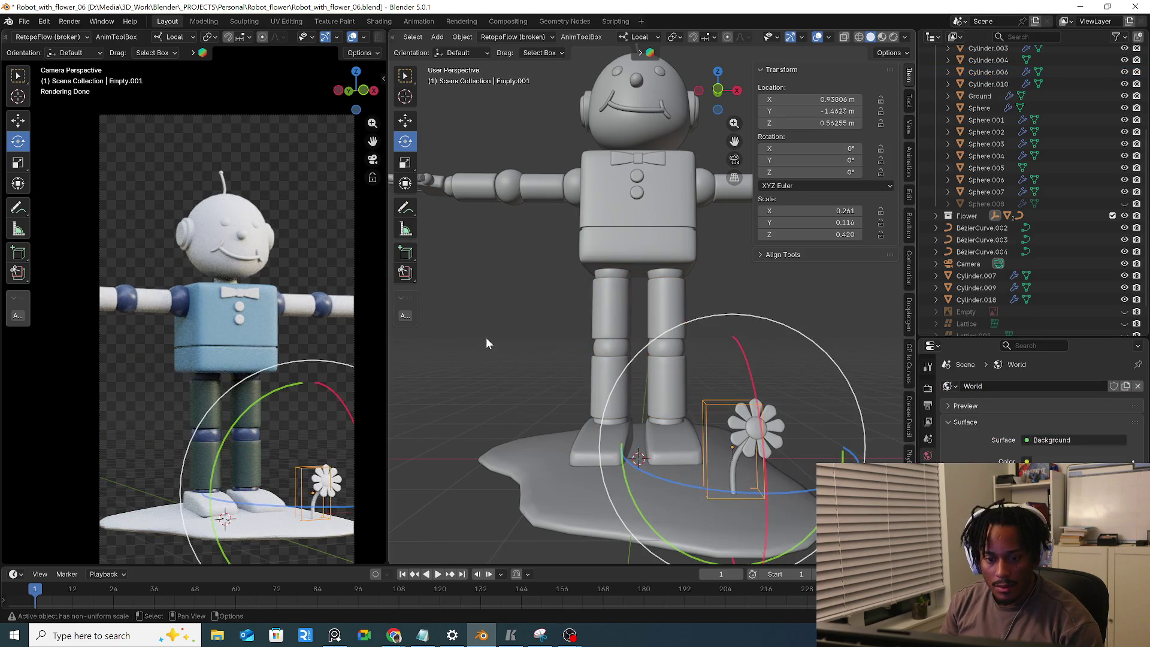
pyautogui.click(423, 511)
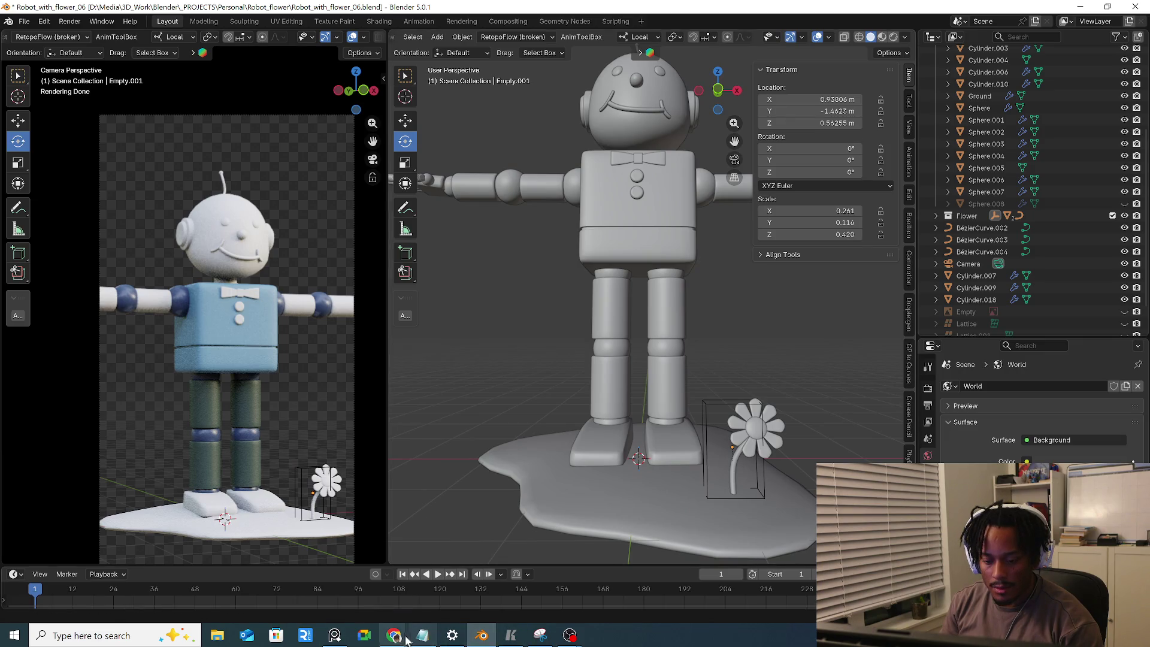
# Recheck the Instagram reference, then orbit down and select the robot's shoes
pyautogui.moveTo(397, 639)
pyautogui.click(634, 593)
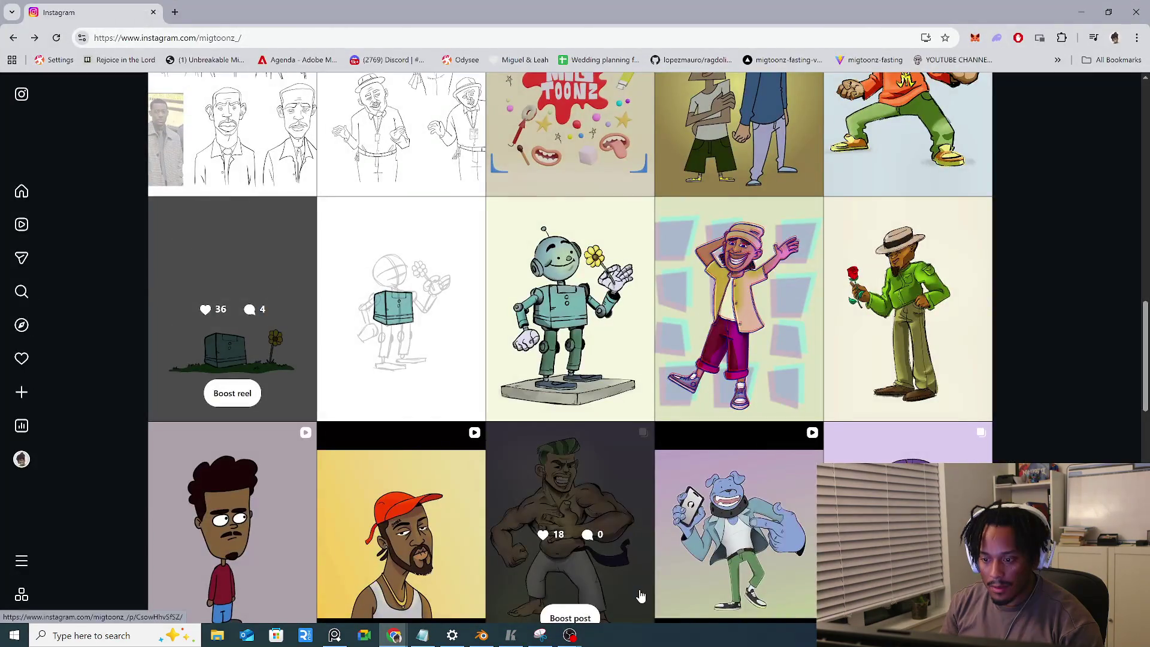
pyautogui.click(1082, 13)
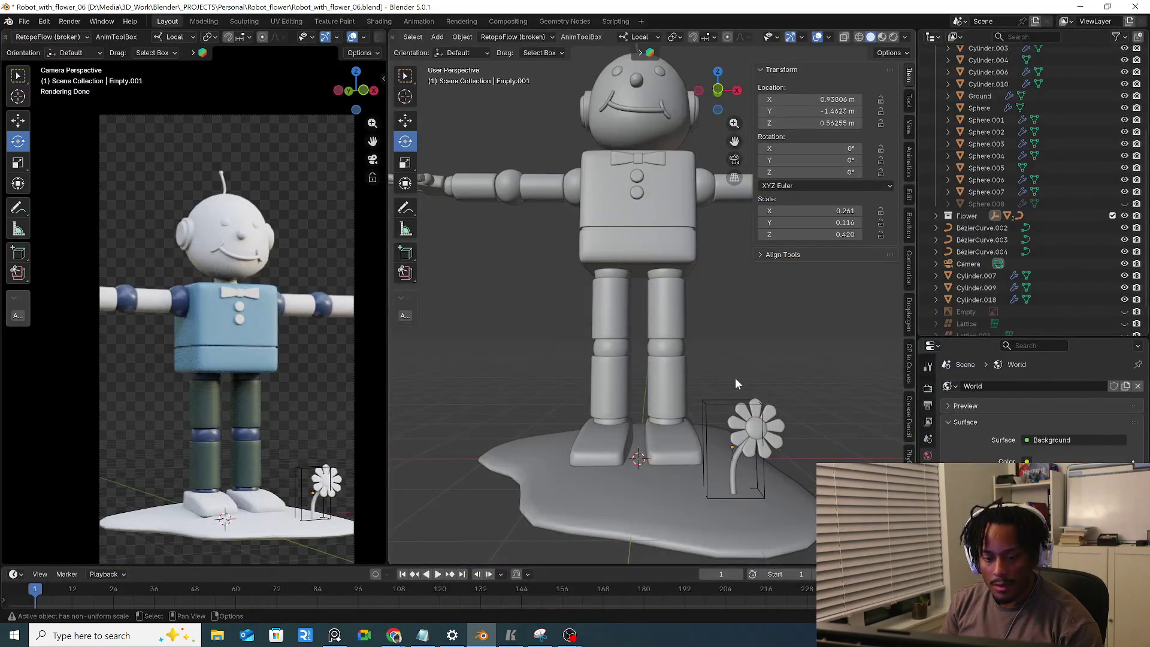
pyautogui.moveTo(735, 382); pyautogui.dragTo(736, 330, button='middle')
pyautogui.click(609, 377)
# Create new Material.003 for the shoes and recheck the Instagram reference
pyautogui.moveTo(609, 378)
pyautogui.mouseDown(button='middle')
pyautogui.moveTo(635, 407)
pyautogui.moveTo(665, 380)
pyautogui.mouseUp(button='middle')
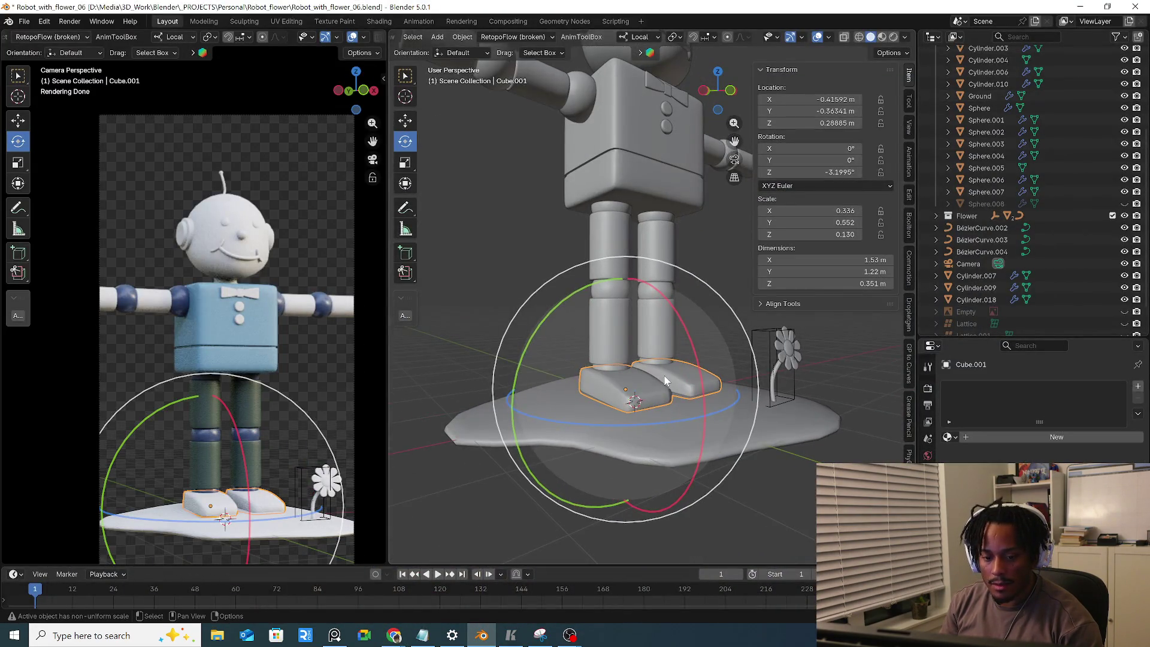
pyautogui.click(1041, 440)
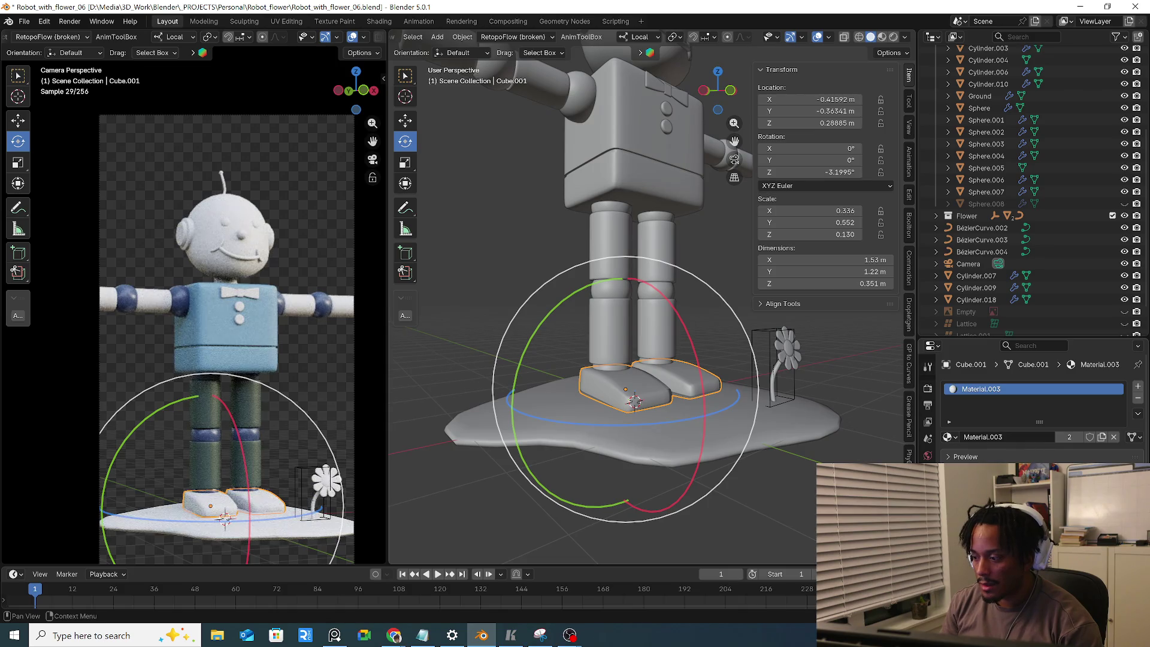
pyautogui.moveTo(400, 640)
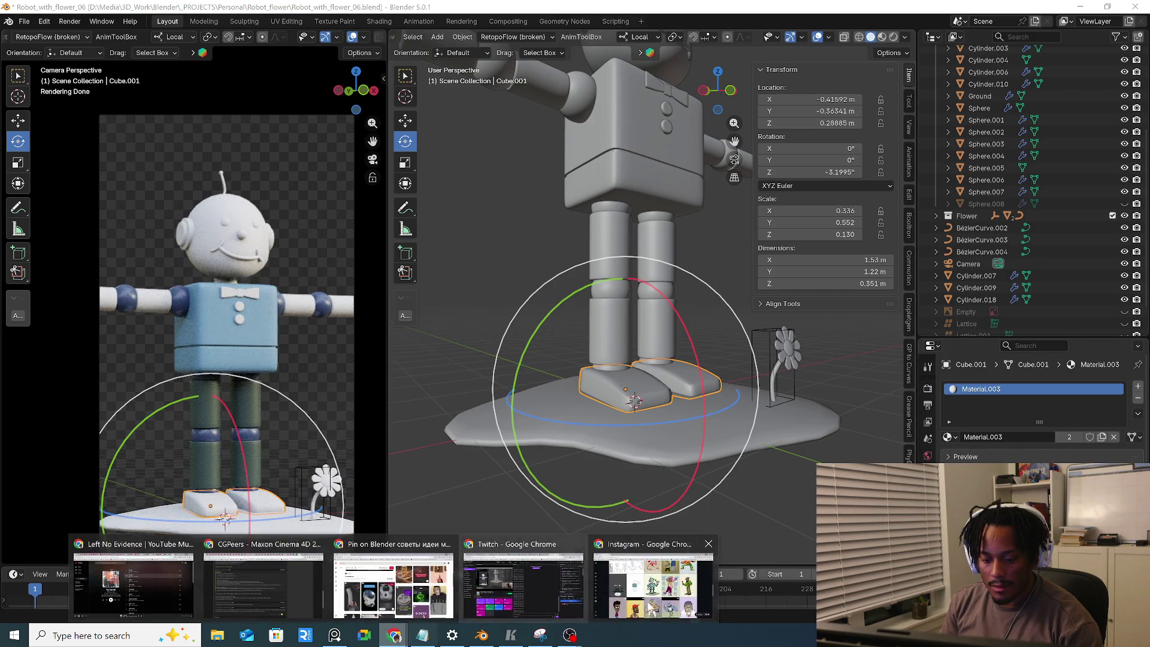
pyautogui.click(667, 602)
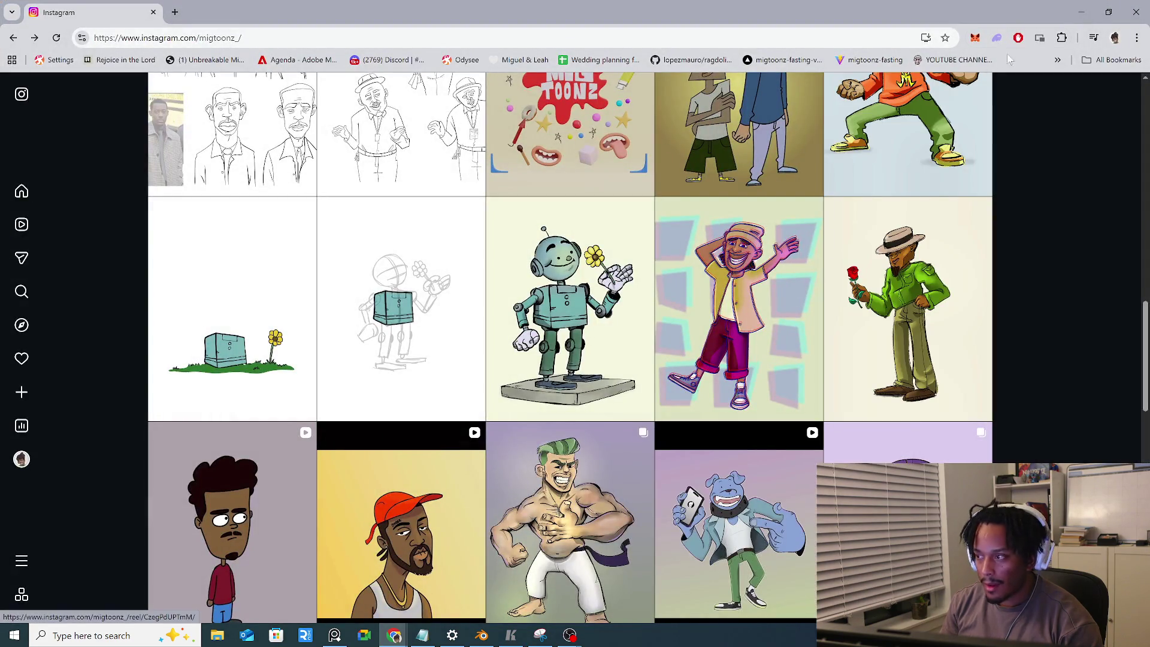
pyautogui.click(1083, 13)
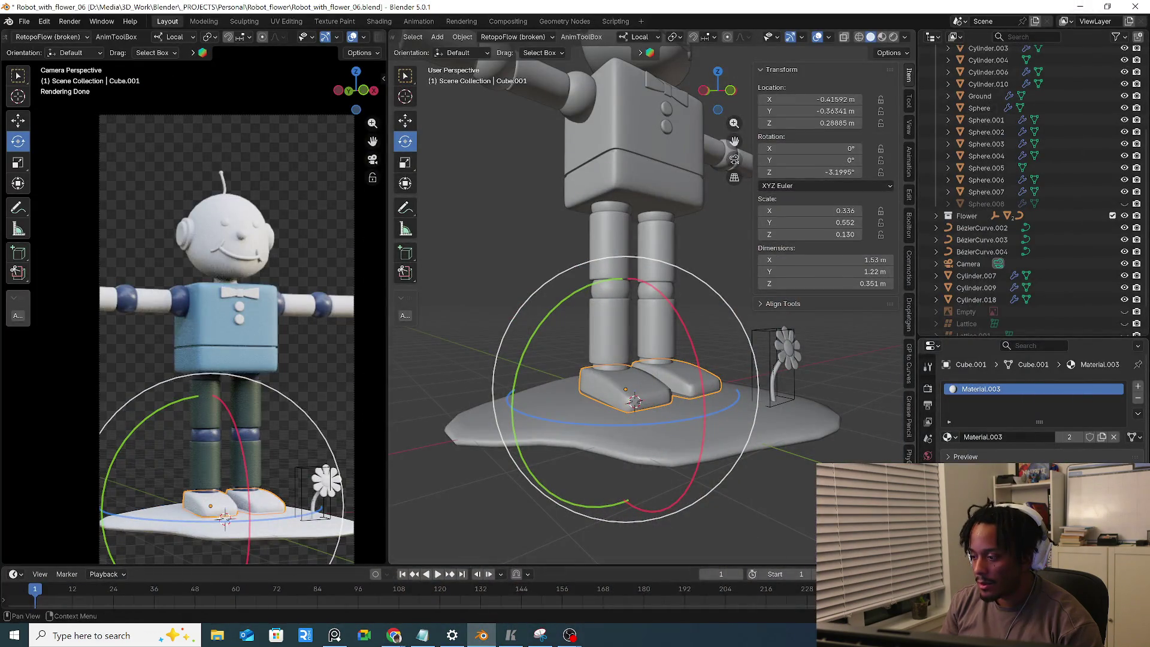
# Darken the shoe material to a dark navy blue
pyautogui.click(1066, 476)
pyautogui.moveTo(1115, 333); pyautogui.dragTo(1118, 381)
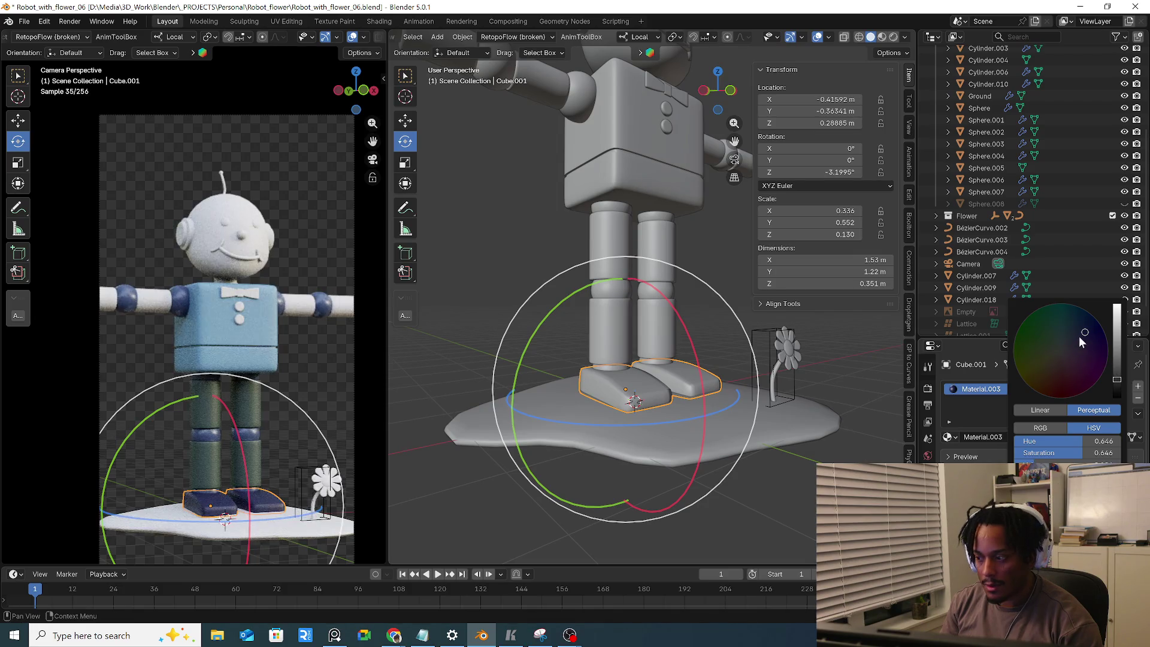
pyautogui.moveTo(1088, 336); pyautogui.dragTo(1079, 339)
pyautogui.click(808, 503)
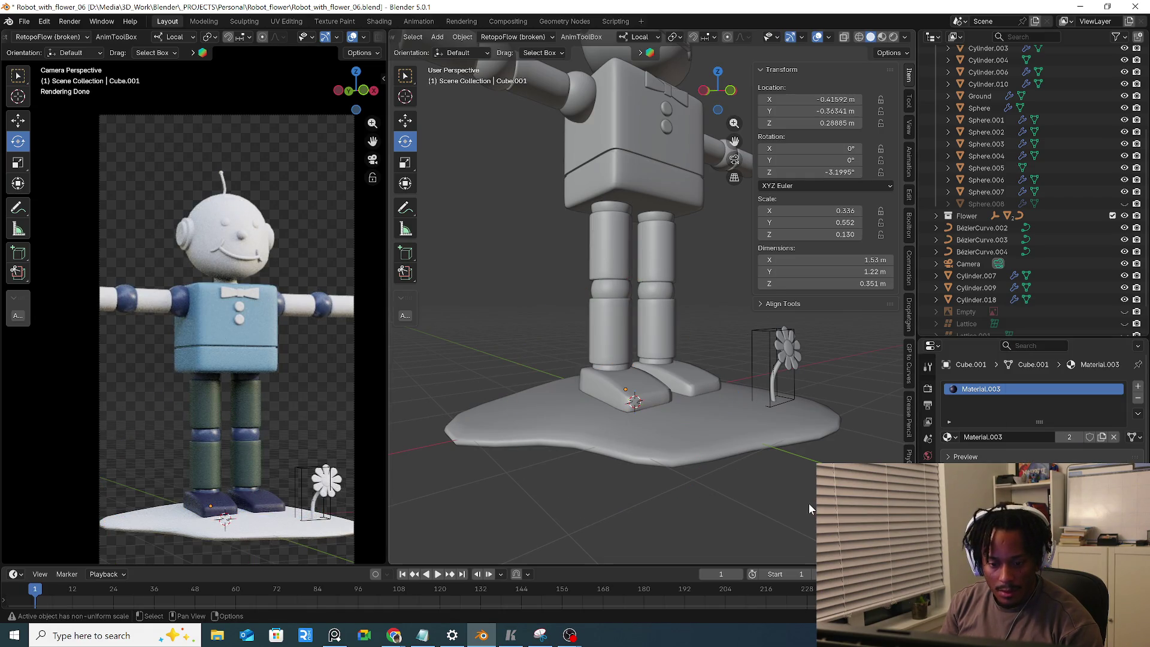
# Add a second shoe material slot with new blue Material.004, then isolate the shoe in Edit Mode
pyautogui.scroll(1, 760, 501)
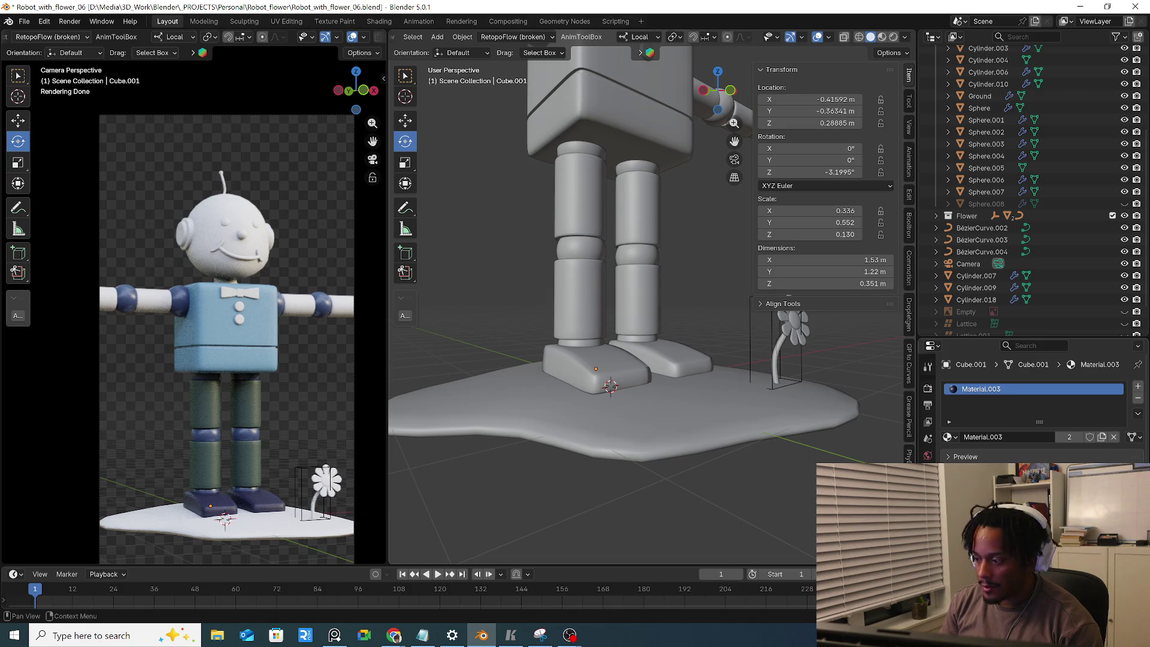
pyautogui.click(1138, 387)
pyautogui.click(1019, 455)
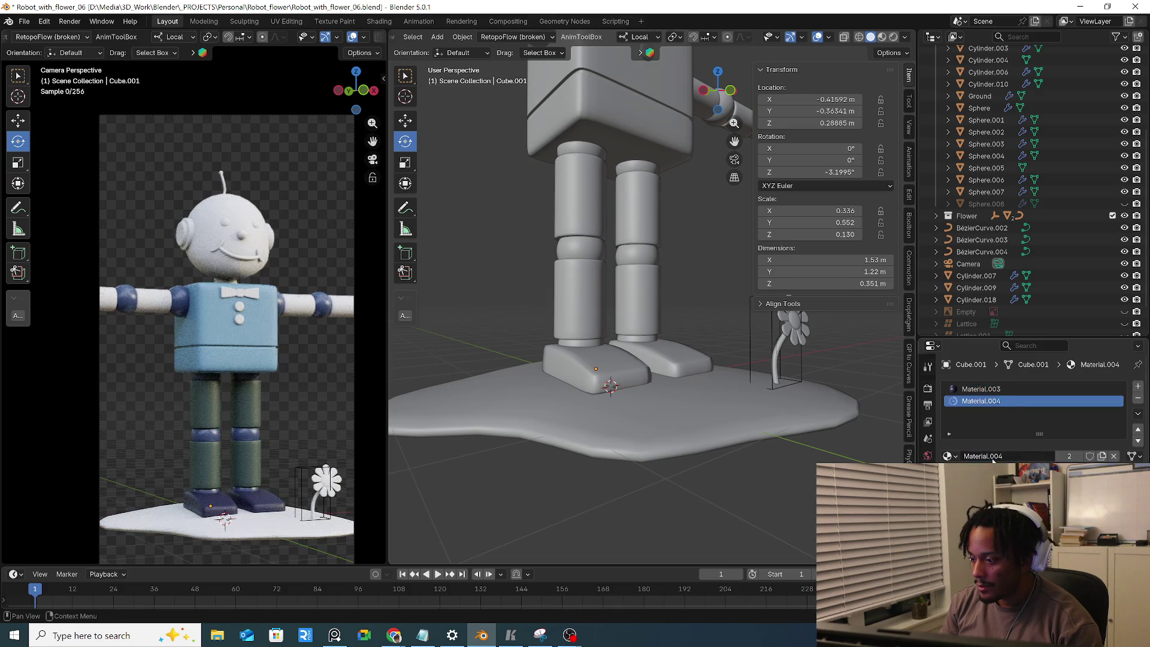
pyautogui.click(1061, 369)
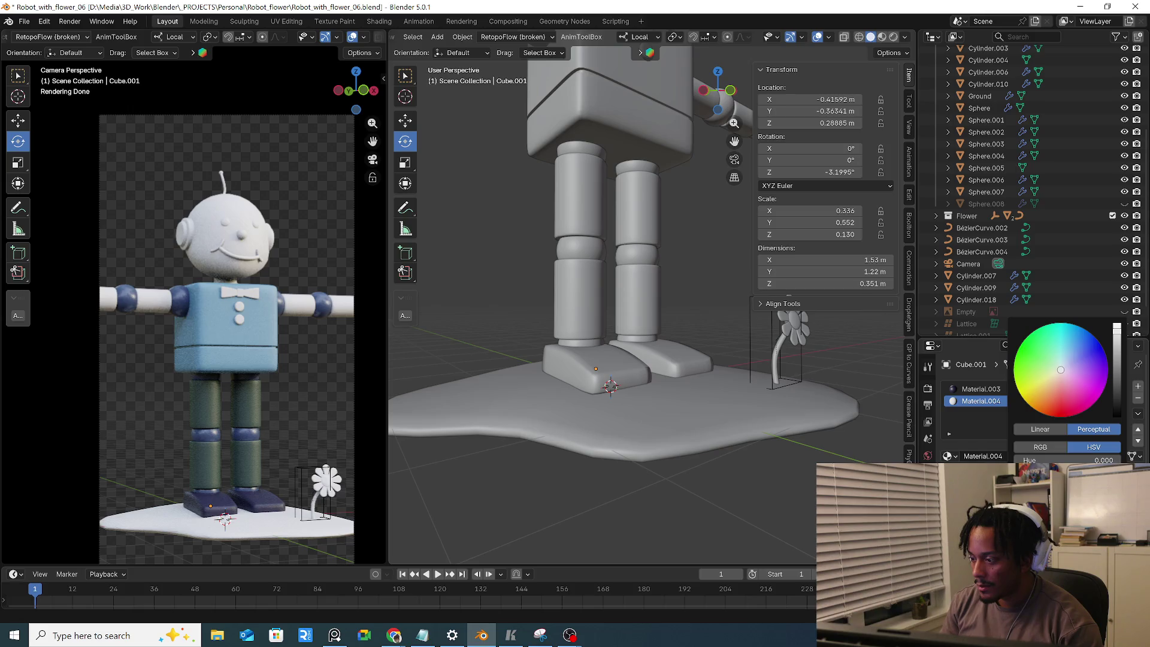
pyautogui.click(981, 389)
pyautogui.click(1061, 370)
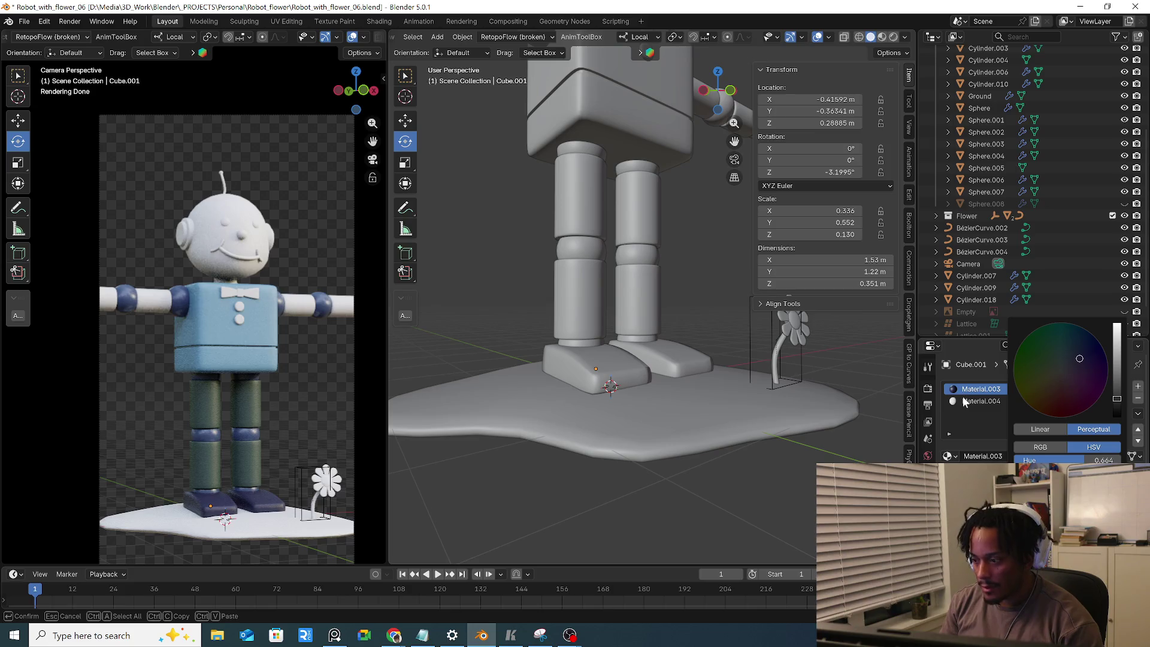
pyautogui.click(985, 400)
pyautogui.click(1060, 370)
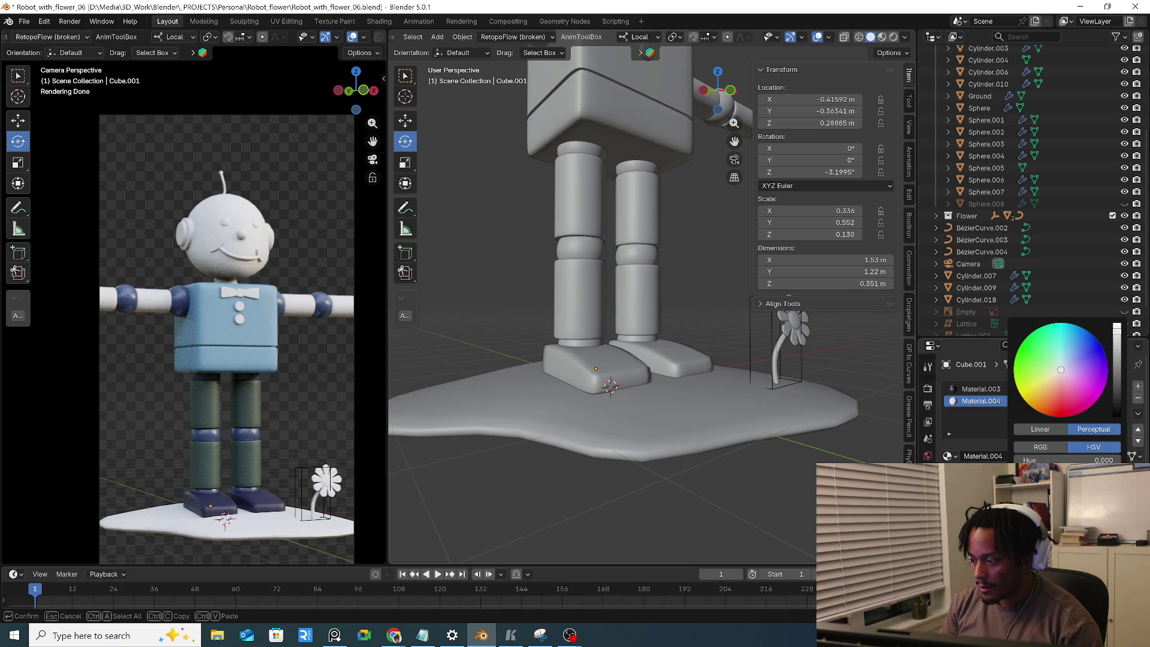
pyautogui.moveTo(1060, 370); pyautogui.dragTo(1079, 359)
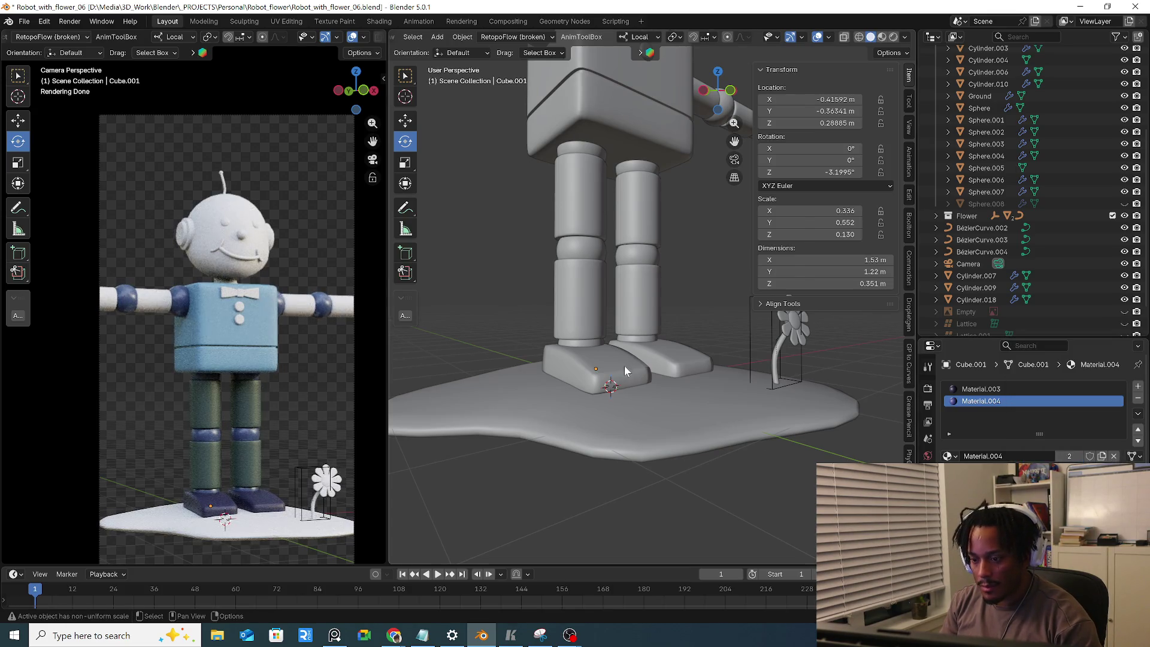
pyautogui.press('Tab')
pyautogui.press('KP_Divide')
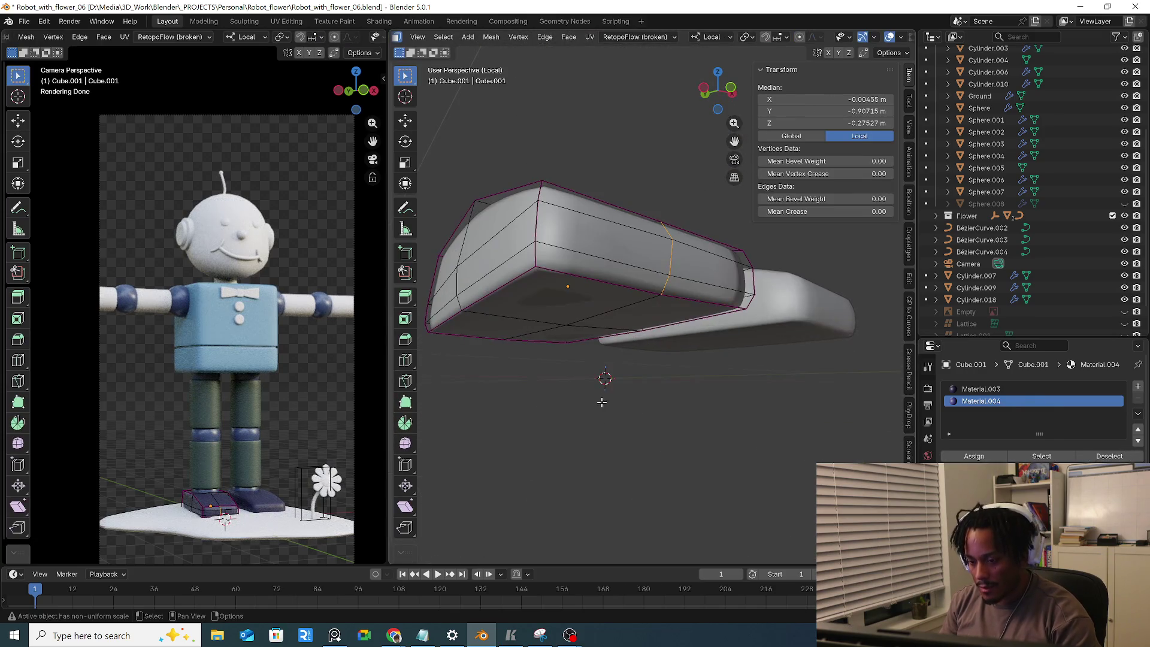
# Select the shoe's bottom rim loop and pick Material.004 for the sole, hiding edit overlays
pyautogui.keyDown('alt'); pyautogui.click(535, 253); pyautogui.keyUp('alt')
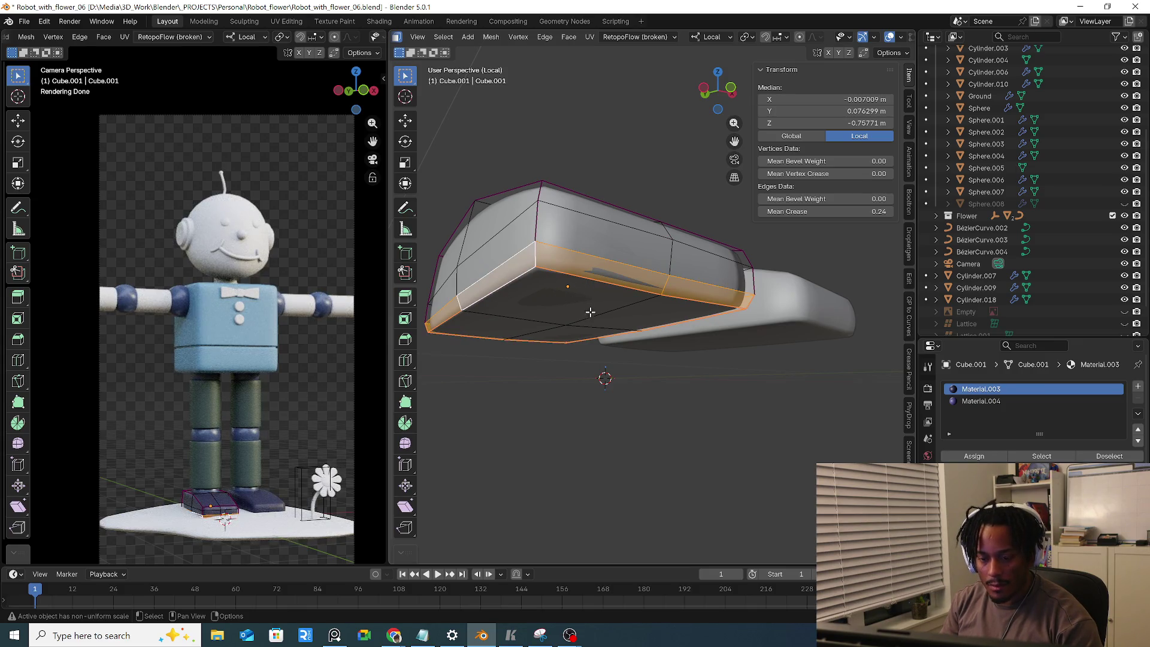
pyautogui.moveTo(394, 635)
pyautogui.click(683, 617)
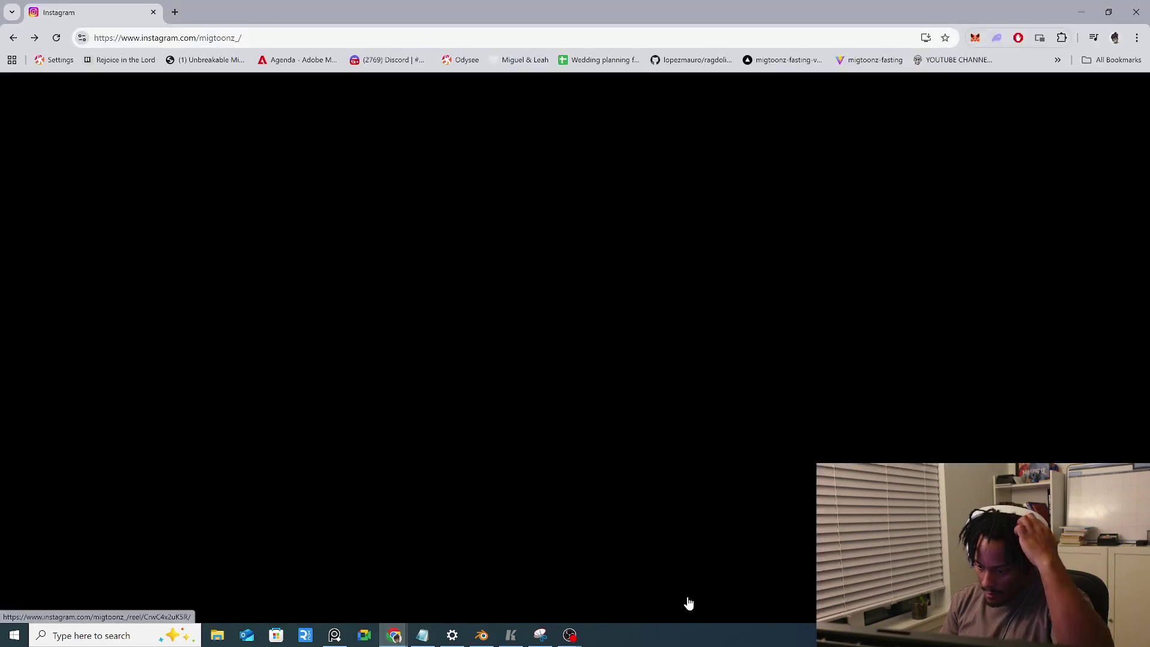
pyautogui.click(1081, 12)
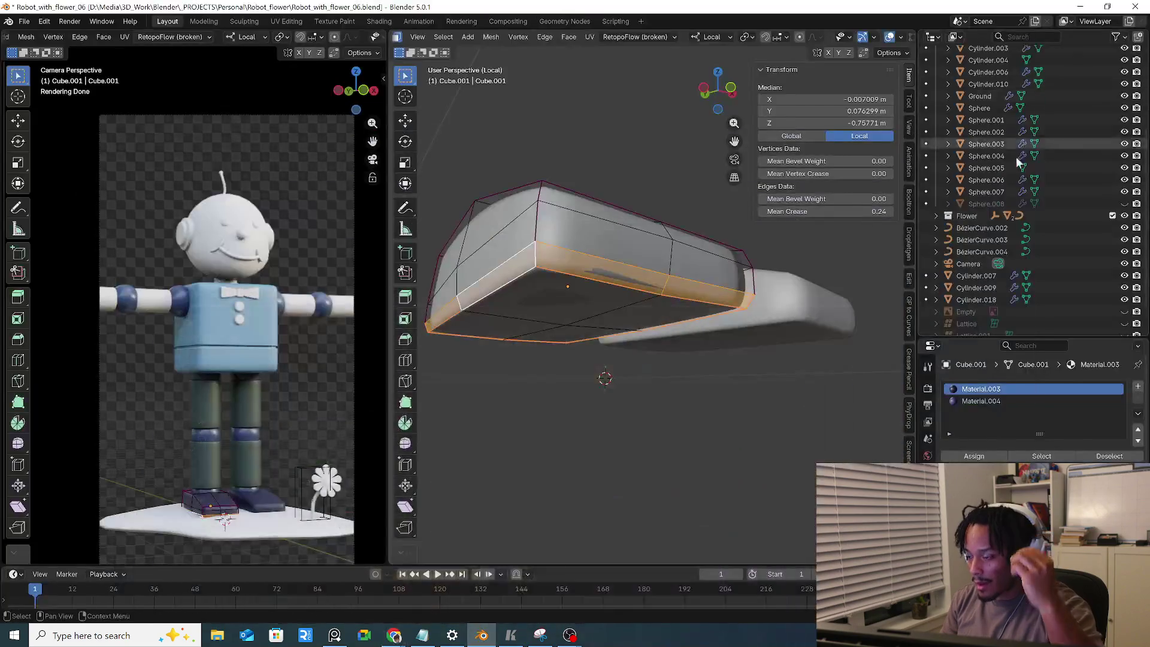
pyautogui.click(957, 457)
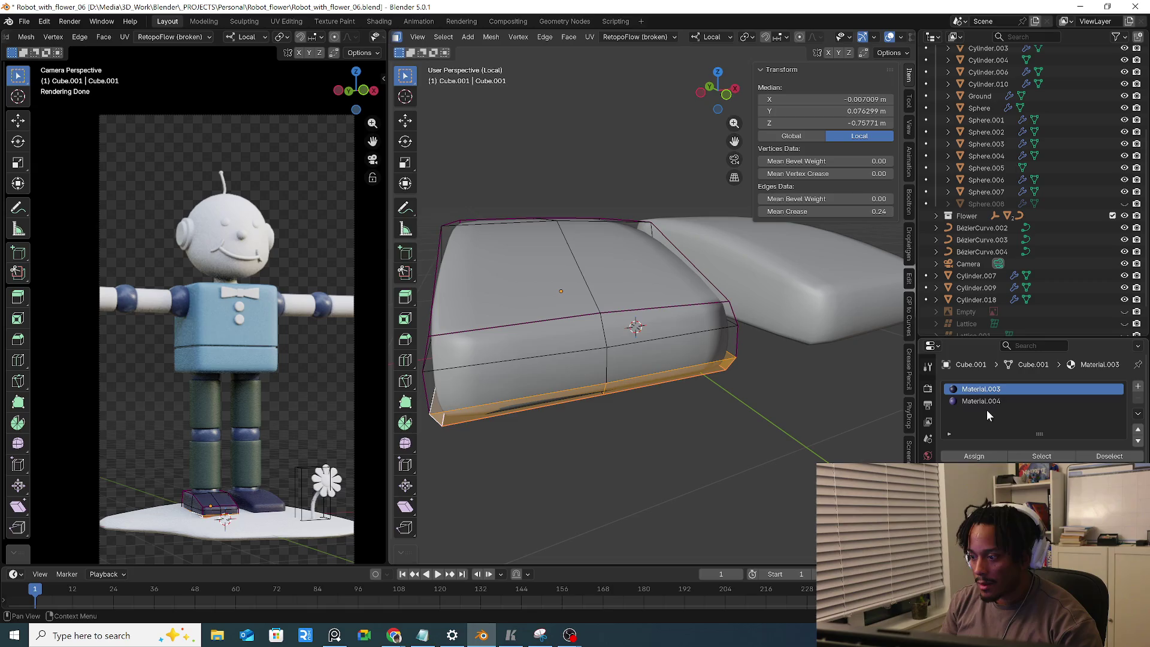
pyautogui.click(985, 401)
pyautogui.click(974, 456)
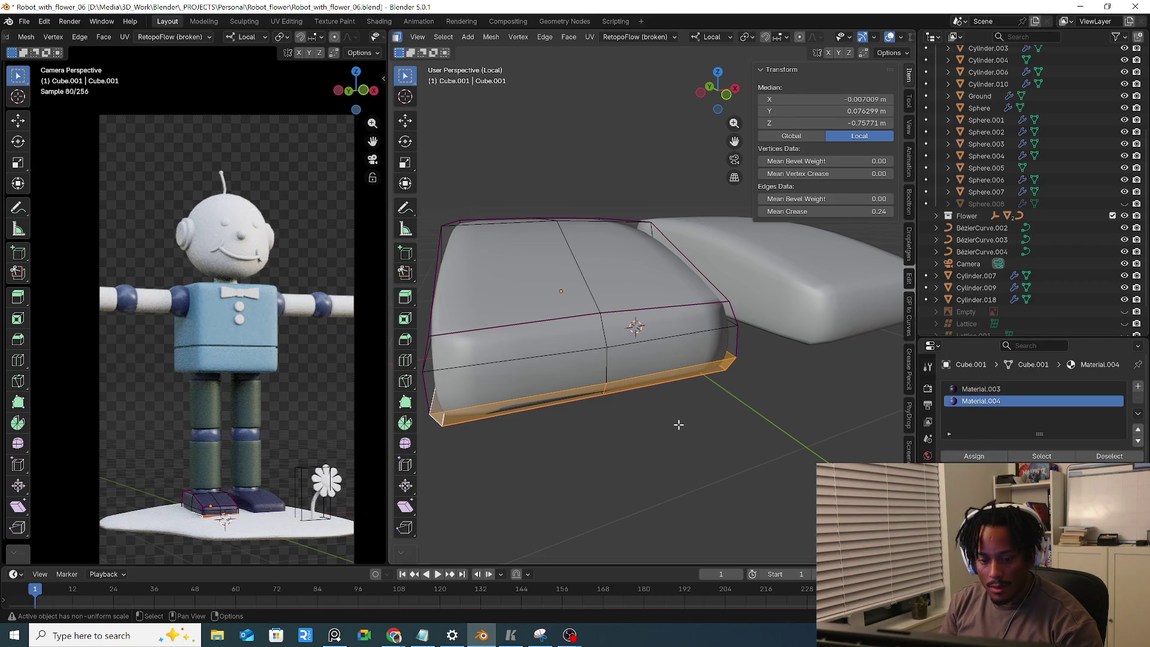
pyautogui.scroll(5, 227, 497)
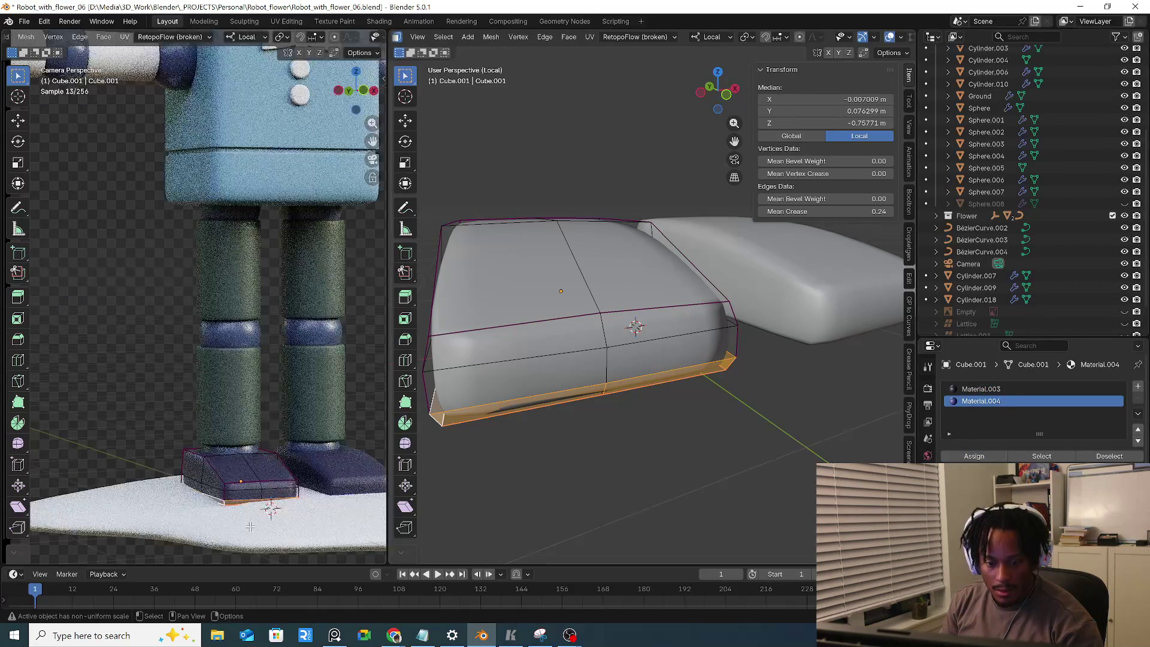
pyautogui.scroll(-5, 363, 40)
pyautogui.click(254, 38)
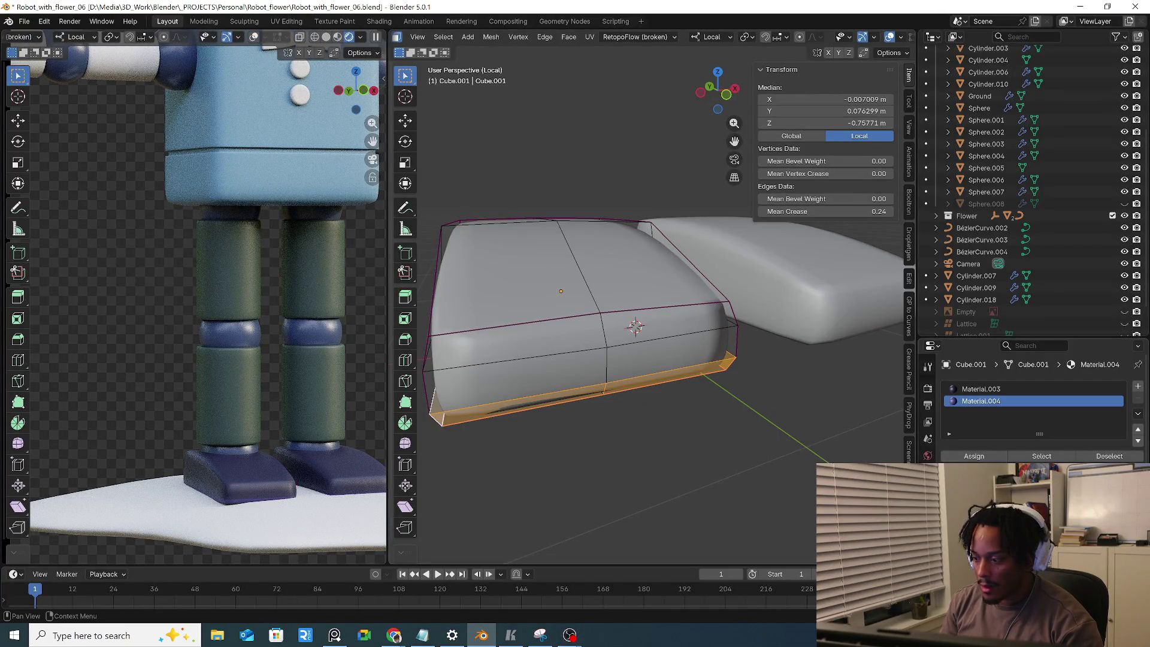
pyautogui.click(1032, 473)
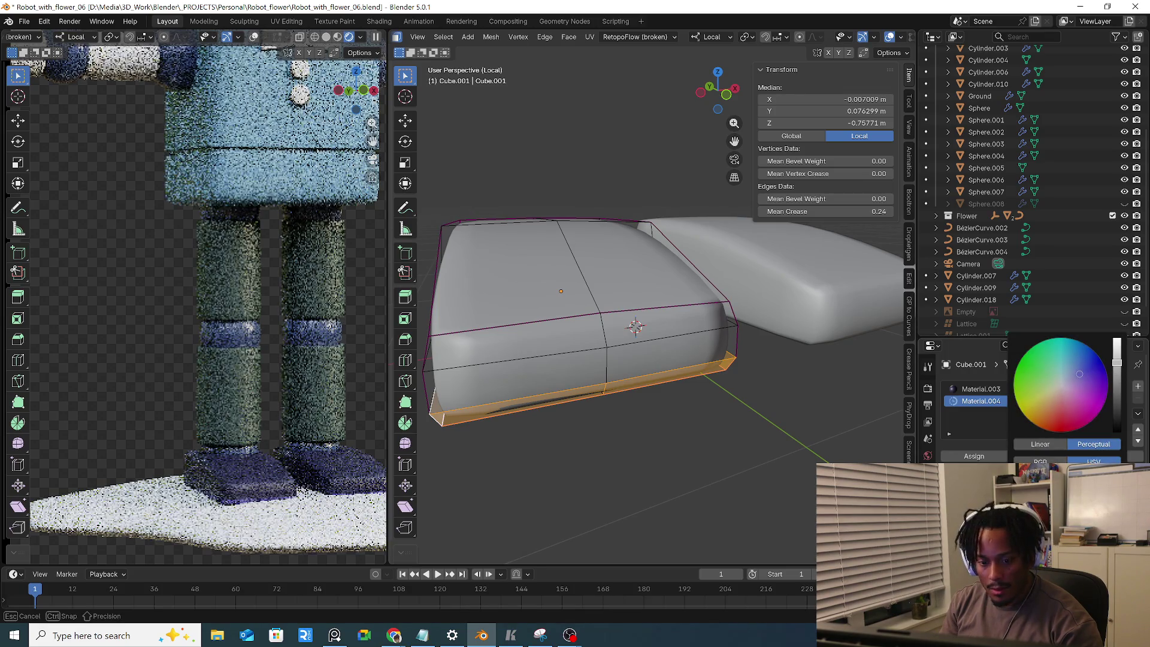
# Select the sole's horizontal face loop, assign Material.004 to it and tweak its colour
pyautogui.moveTo(659, 390); pyautogui.dragTo(598, 372, button='middle')
pyautogui.keyDown('alt'); pyautogui.click(647, 303); pyautogui.keyUp('alt')
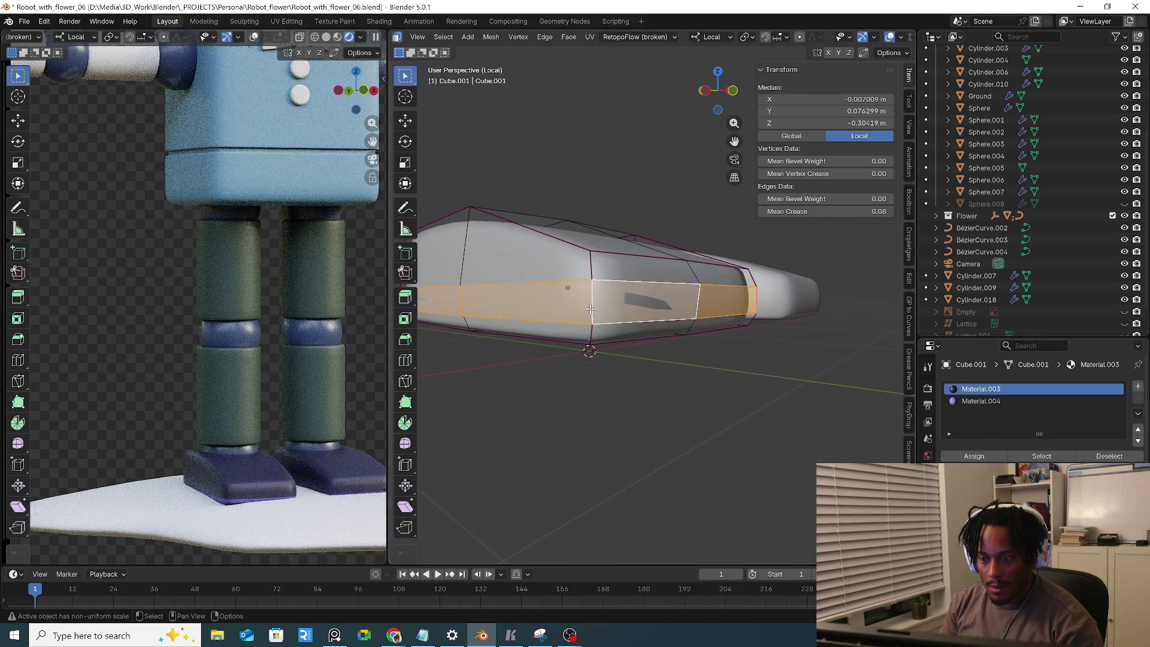
pyautogui.click(979, 402)
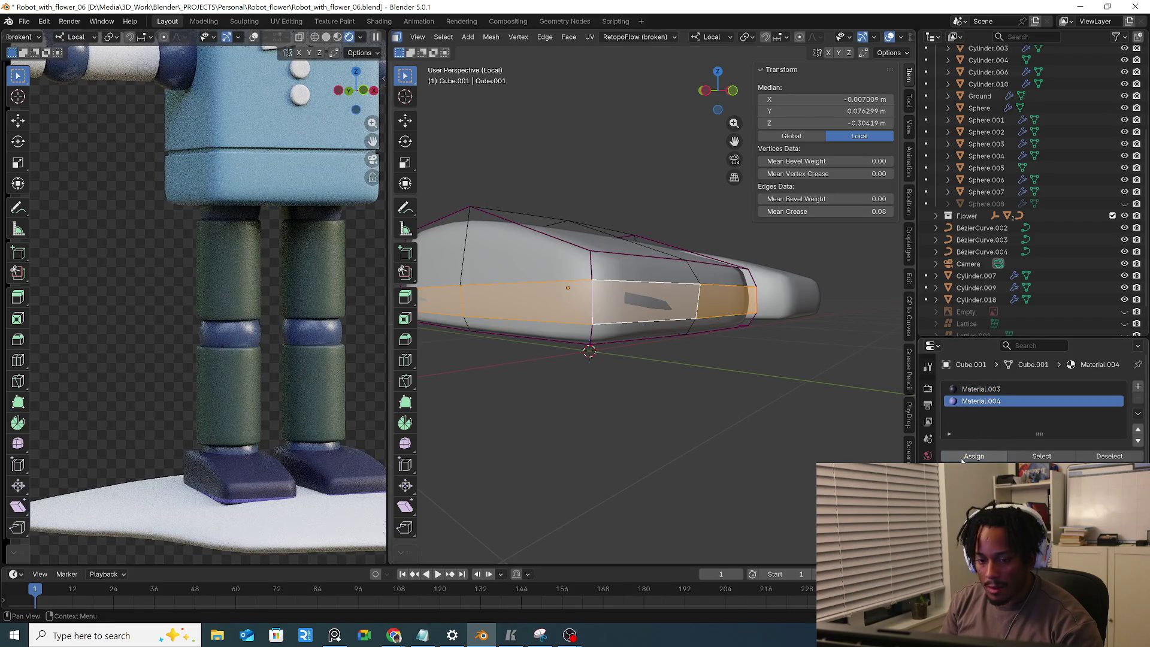
pyautogui.click(962, 456)
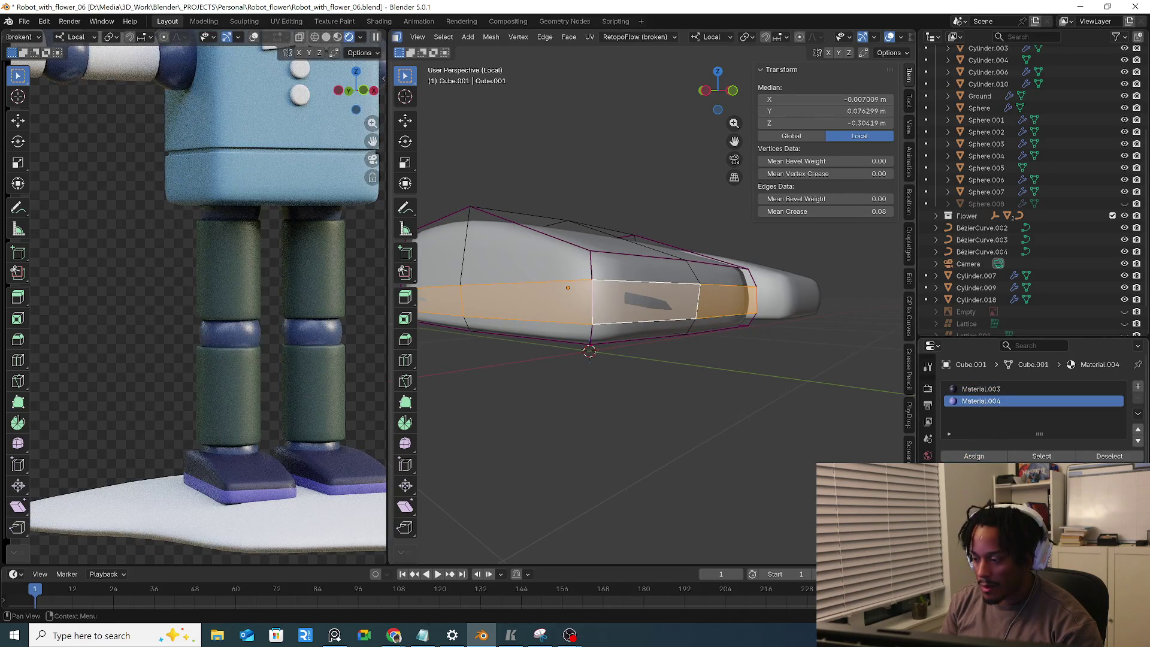
pyautogui.click(1111, 367)
pyautogui.moveTo(1078, 373); pyautogui.dragTo(1071, 373)
# Deselect the faces, exit local view and Edit Mode, and select the arm cylinders
pyautogui.click(768, 449)
pyautogui.scroll(-5, 768, 450)
pyautogui.moveTo(741, 441); pyautogui.dragTo(740, 430, button='middle')
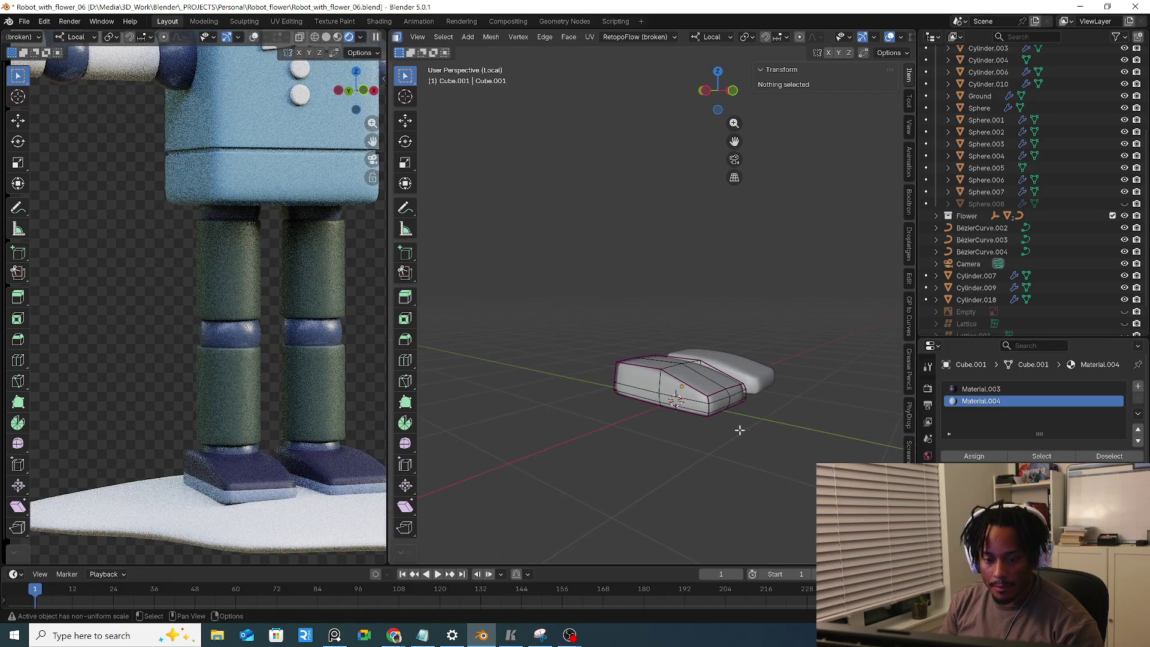
pyautogui.press('capslock')
pyautogui.press('Home')
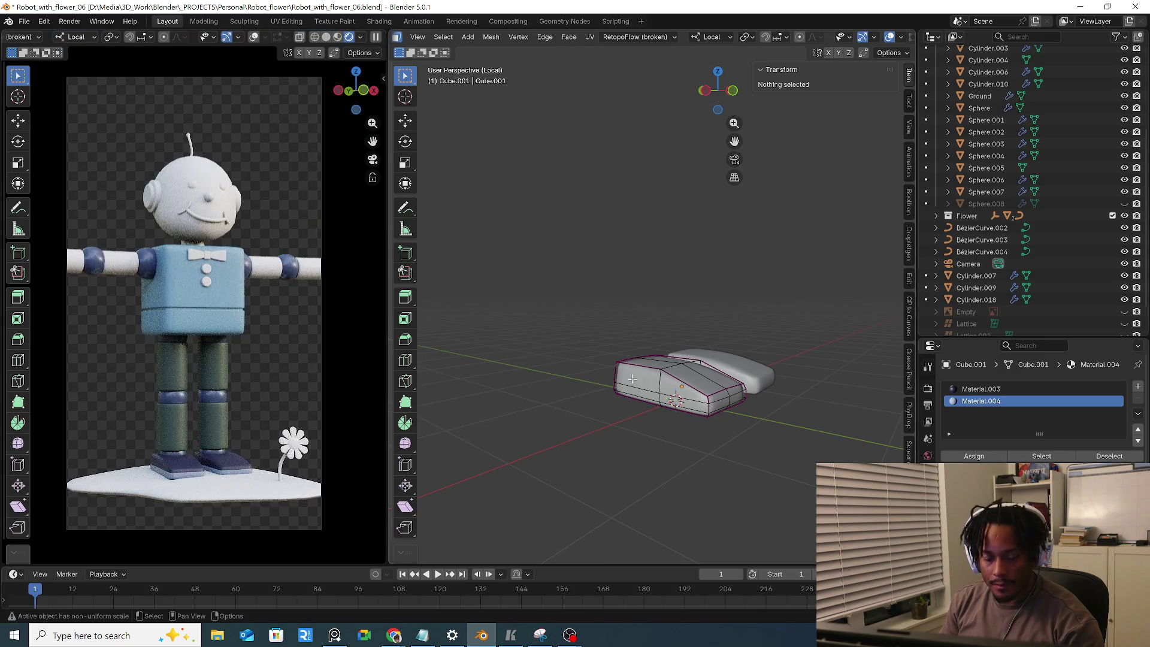
pyautogui.moveTo(528, 350); pyautogui.dragTo(629, 383, button='middle')
pyautogui.press('KP_Divide')
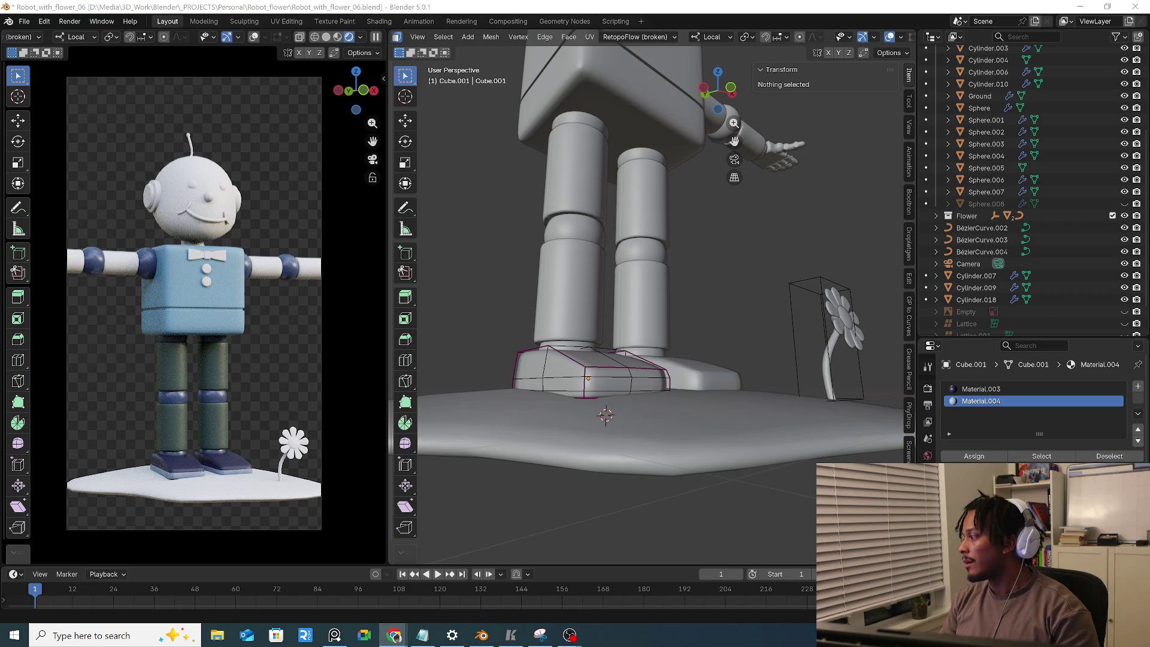
pyautogui.scroll(-2, 551, 284)
pyautogui.moveTo(551, 284)
pyautogui.mouseDown(button='middle')
pyautogui.moveTo(573, 386)
pyautogui.moveTo(577, 298)
pyautogui.mouseUp(button='middle')
pyautogui.press('Tab')
pyautogui.click(545, 273)
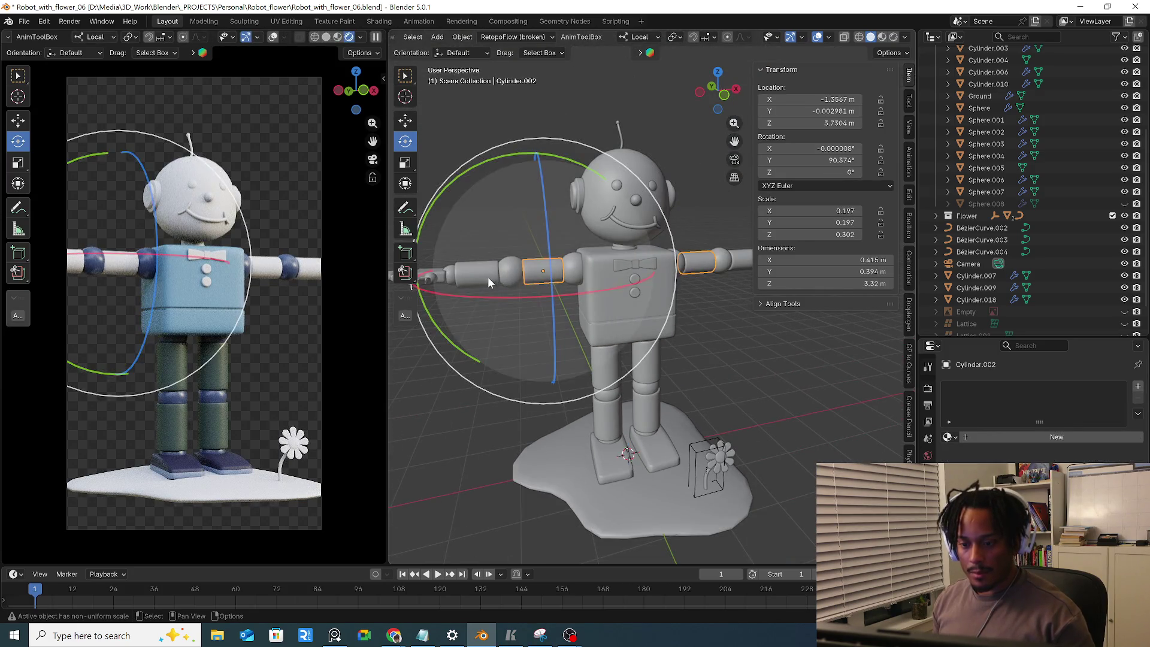
# Link the body's material to the arm cylinders
pyautogui.keyDown('shift'); pyautogui.click(487, 278); pyautogui.keyUp('shift')
pyautogui.keyDown('shift'); pyautogui.click(561, 279); pyautogui.keyUp('shift')
pyautogui.keyDown('shift'); pyautogui.click(613, 301); pyautogui.keyUp('shift')
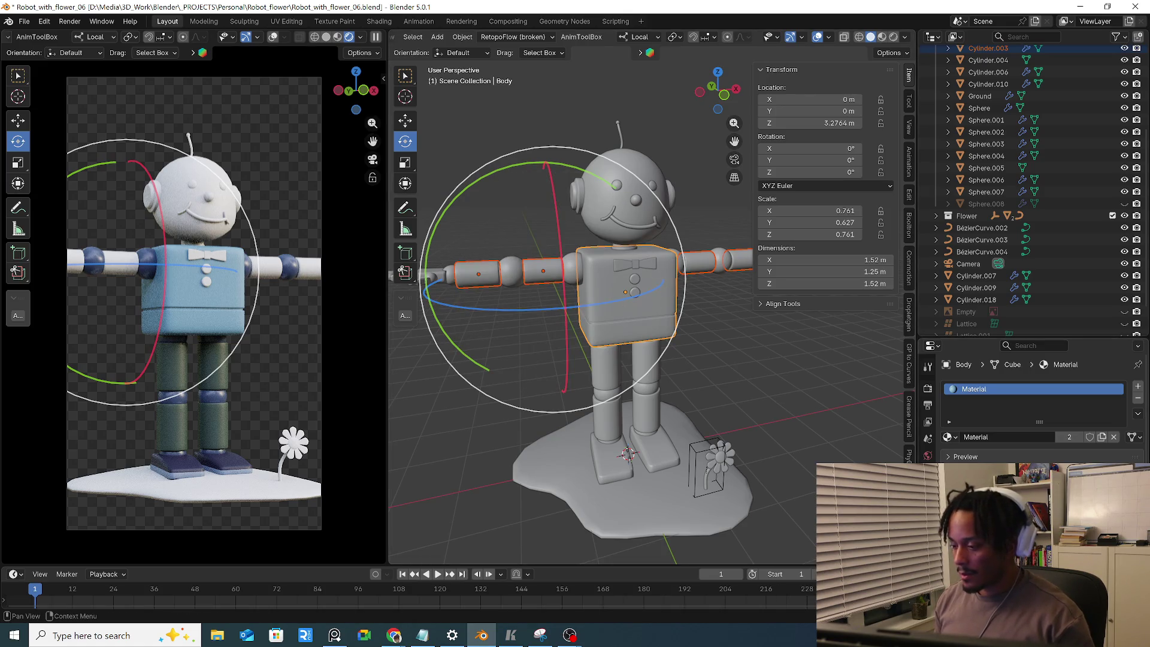
pyautogui.hotkey('ctrl', 'l')
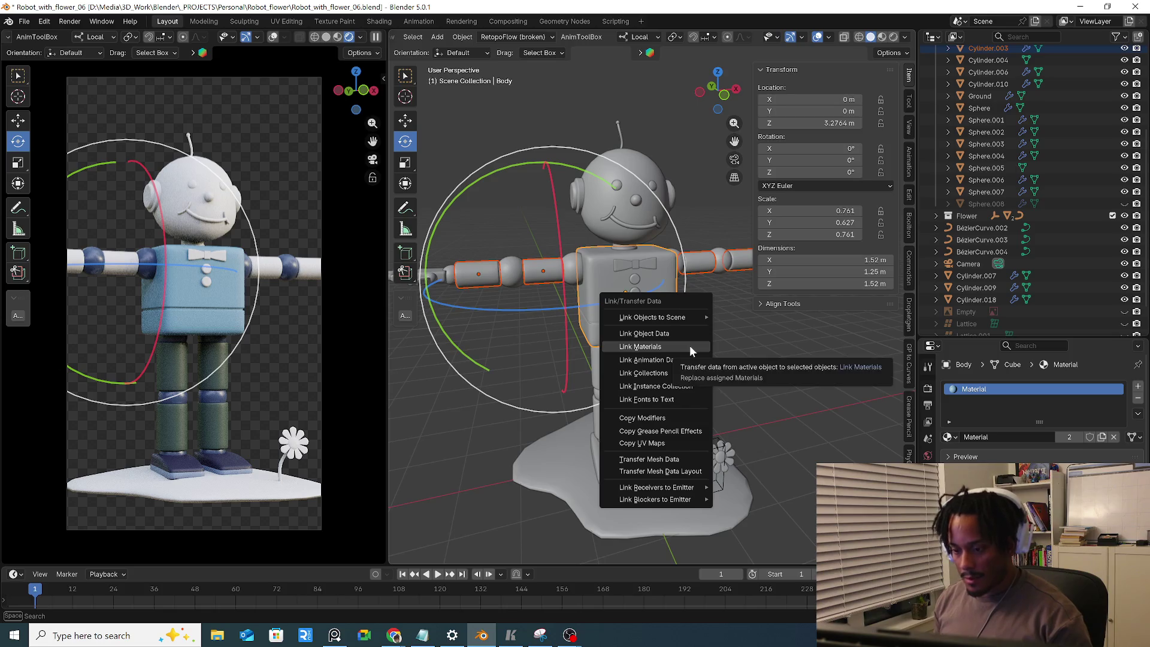
pyautogui.click(688, 345)
pyautogui.click(793, 368)
pyautogui.moveTo(752, 365)
pyautogui.mouseDown(button='middle')
pyautogui.moveTo(720, 419)
pyautogui.moveTo(677, 327)
pyautogui.moveTo(658, 318)
pyautogui.mouseUp(button='middle')
# Move the ear piece along X to about 0.73166 m, then select the smile curve
pyautogui.click(699, 289)
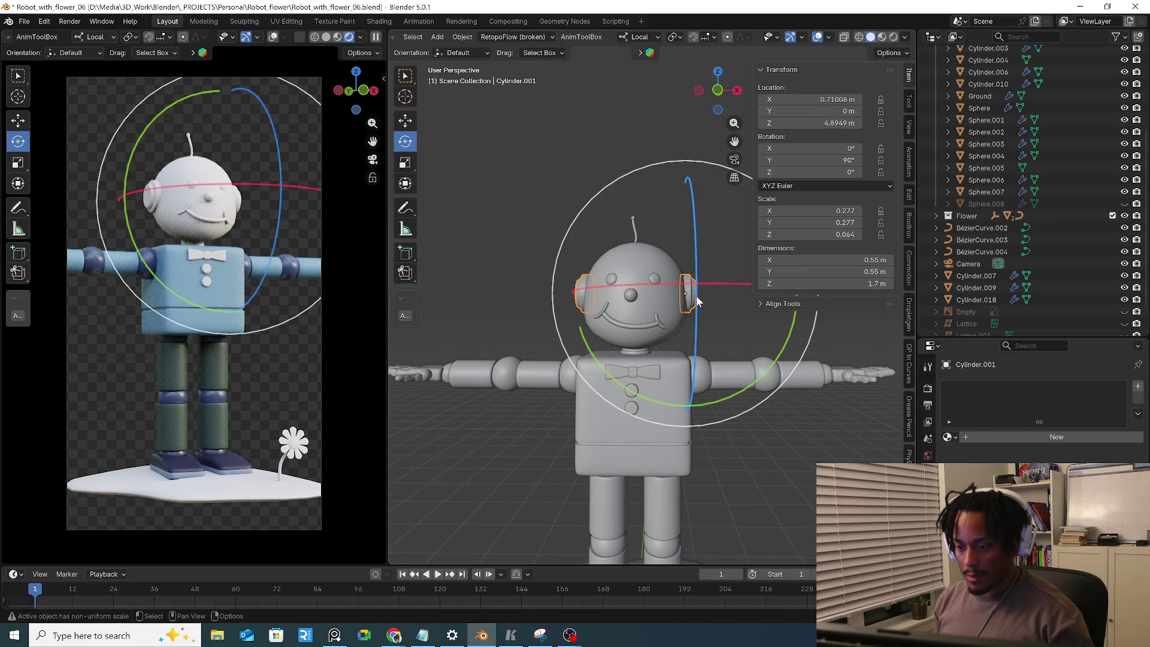
pyautogui.press('g')
pyautogui.press('z')
pyautogui.press('z')
pyautogui.press('z')
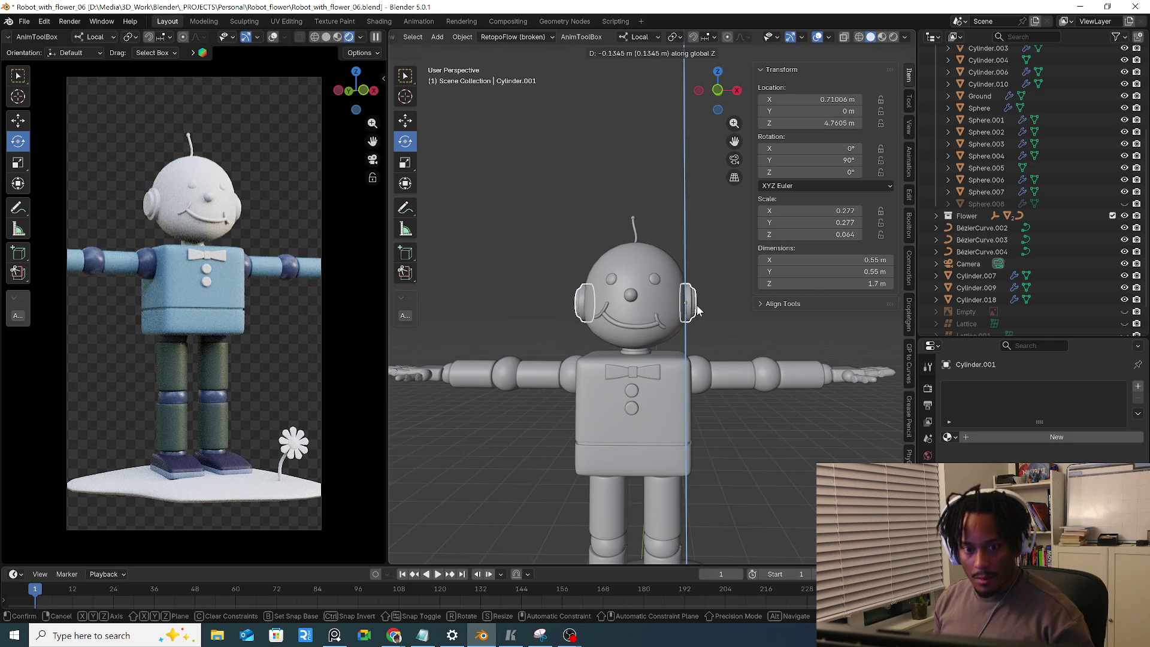
pyautogui.press('x')
pyautogui.press('x')
pyautogui.click(698, 306)
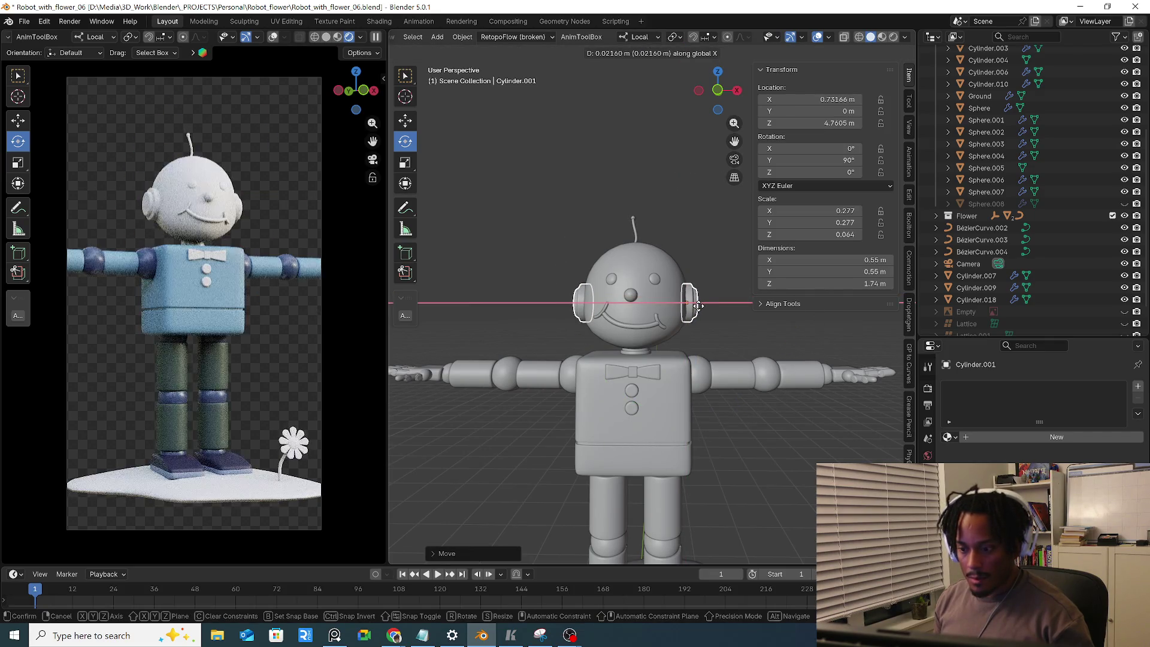
pyautogui.hotkey('alt', 'a')
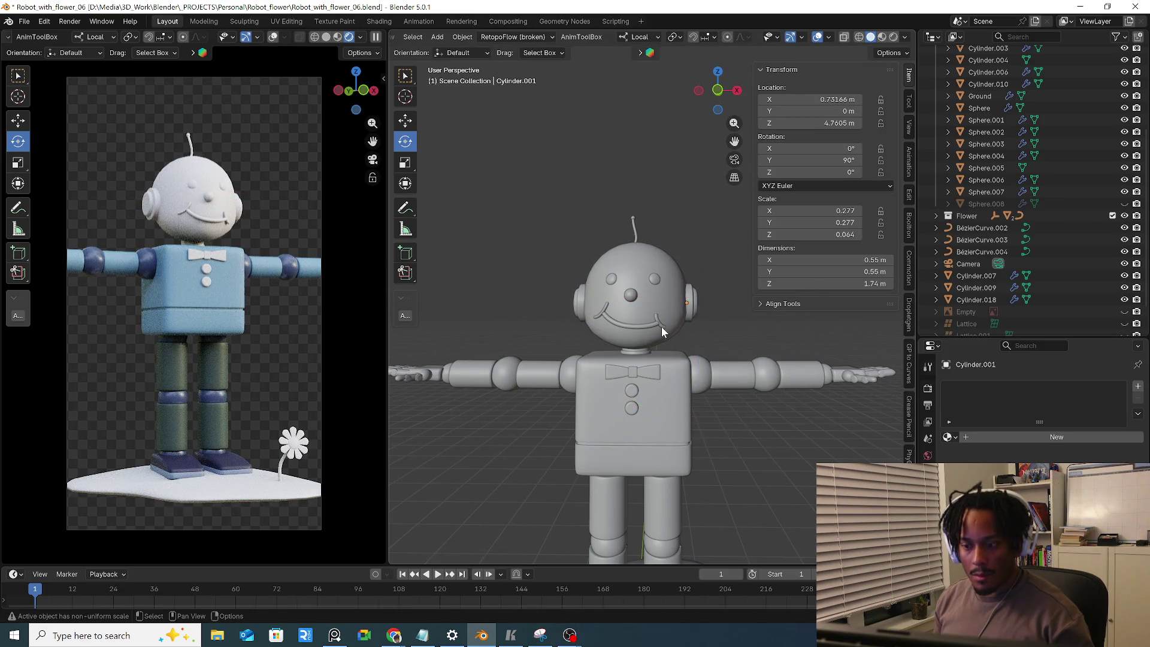
pyautogui.click(661, 329)
pyautogui.scroll(3, 647, 329)
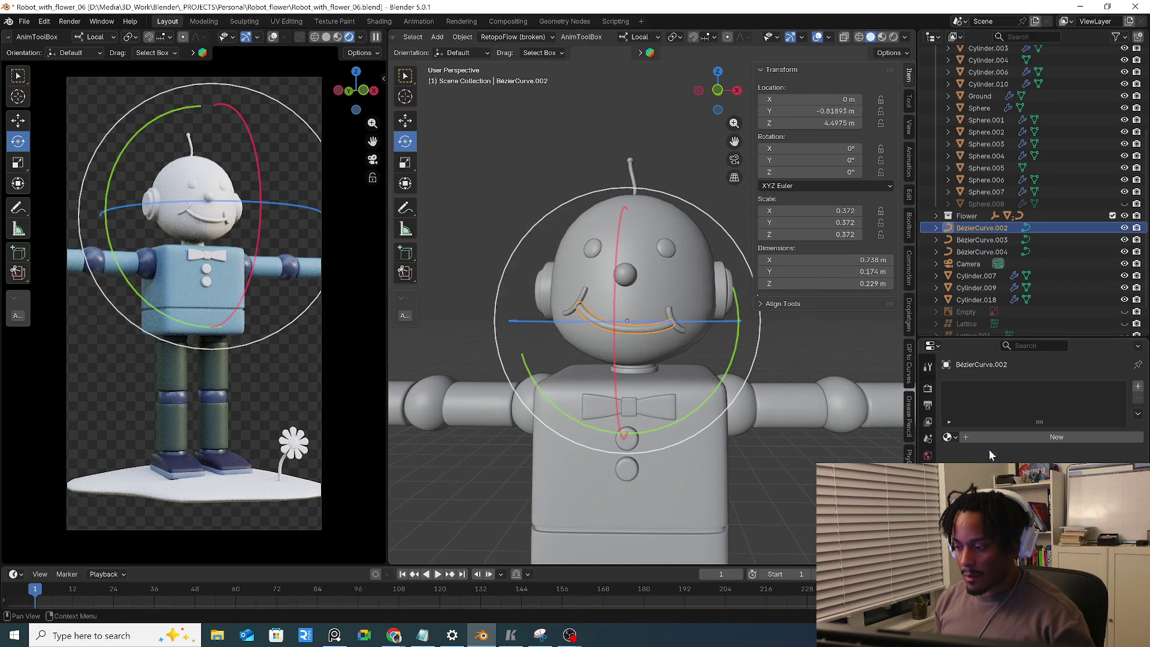
# Give the smile curve a new black material
pyautogui.click(1025, 438)
pyautogui.click(1060, 455)
pyautogui.moveTo(1117, 335); pyautogui.dragTo(1117, 397)
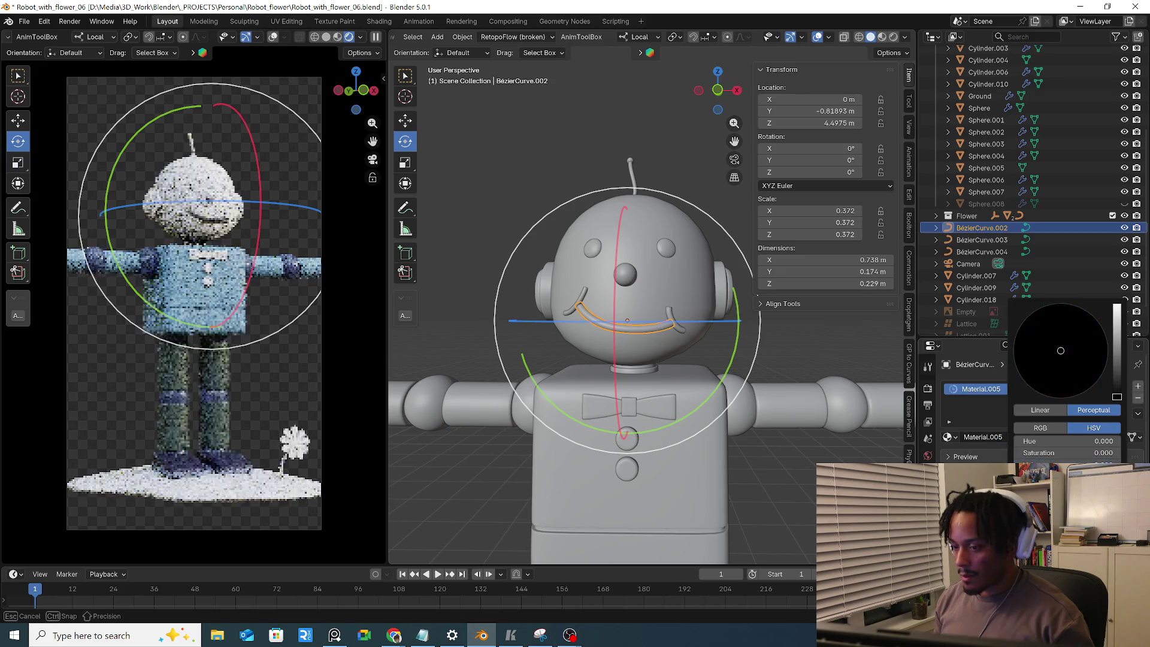
pyautogui.hotkey('alt', 'a')
# Link the black smile material to both smile end pieces
pyautogui.click(574, 300)
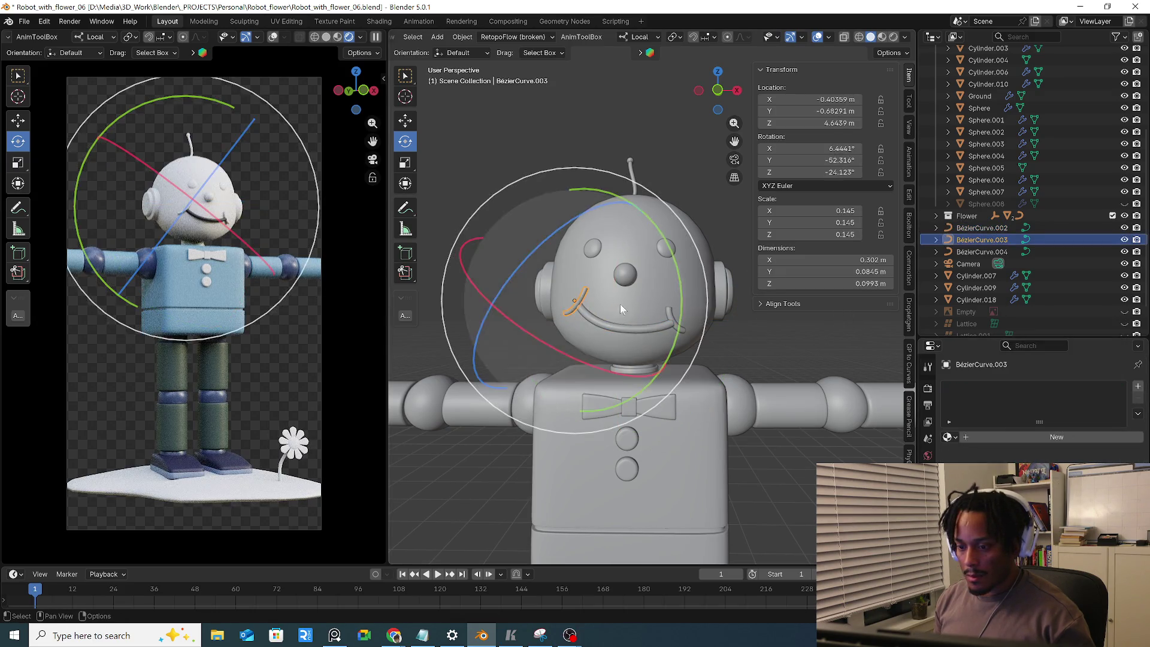
pyautogui.keyDown('shift'); pyautogui.click(679, 327); pyautogui.keyUp('shift')
pyautogui.keyDown('shift'); pyautogui.click(654, 330); pyautogui.keyUp('shift')
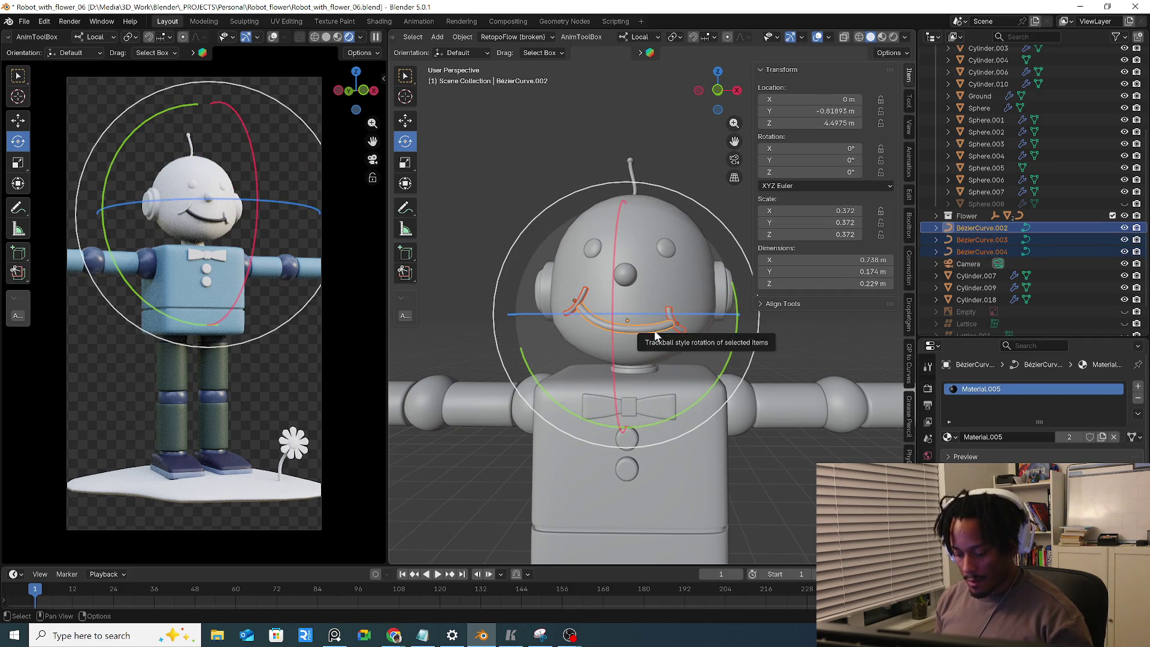
pyautogui.hotkey('ctrl', 'l')
pyautogui.click(654, 329)
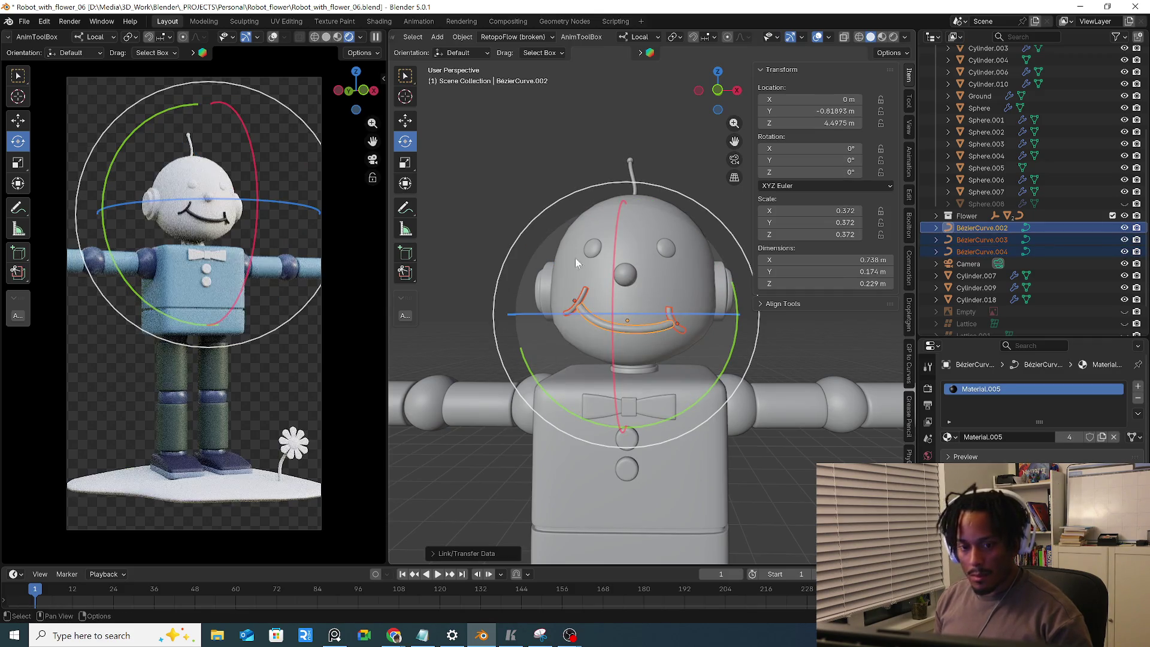
pyautogui.click(535, 159)
# Give the eyes a new dark blue Material.006
pyautogui.click(589, 253)
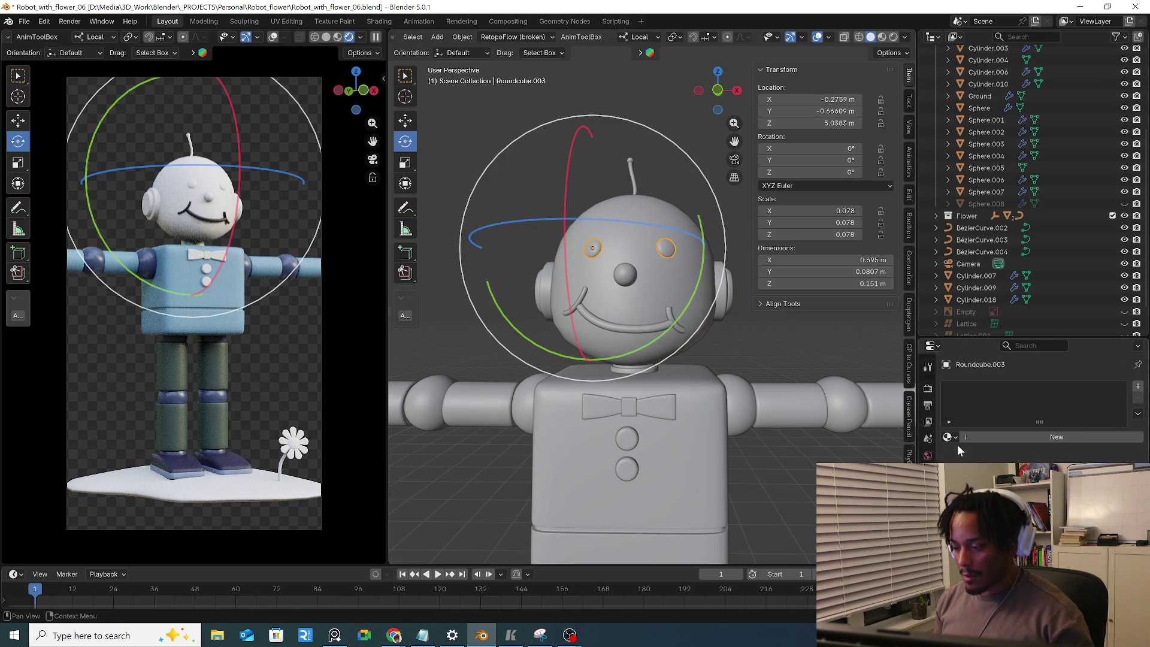
pyautogui.click(996, 437)
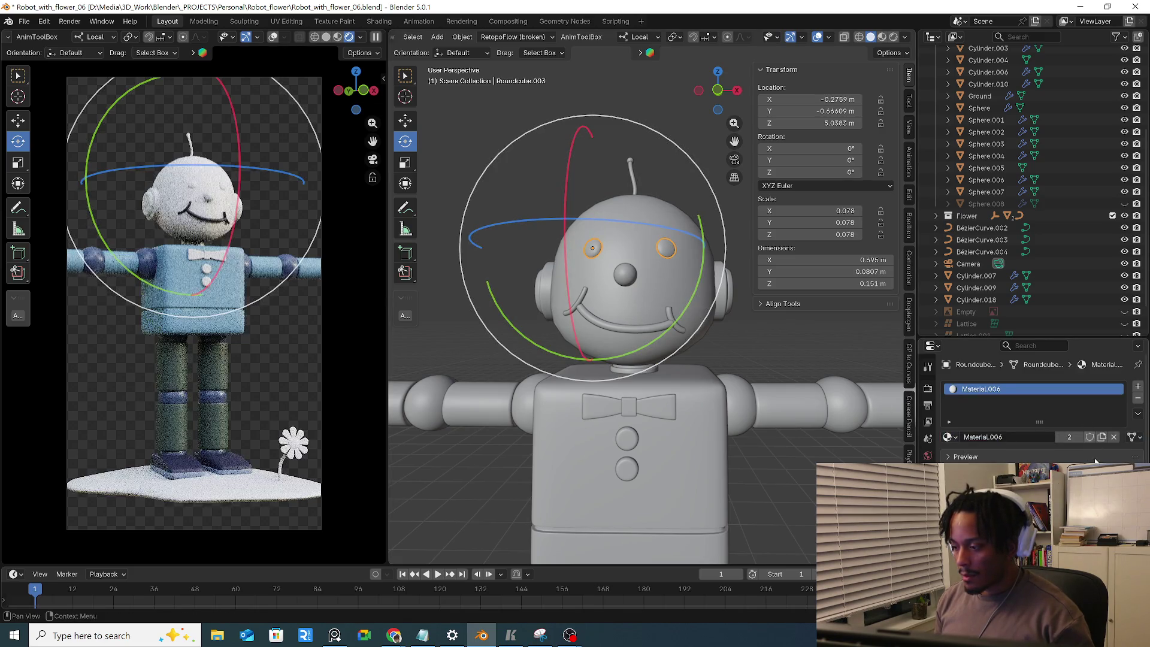
pyautogui.click(1091, 441)
pyautogui.moveTo(1110, 357)
pyautogui.mouseDown()
pyautogui.moveTo(1100, 329)
pyautogui.moveTo(1116, 348)
pyautogui.moveTo(1117, 380)
pyautogui.mouseUp()
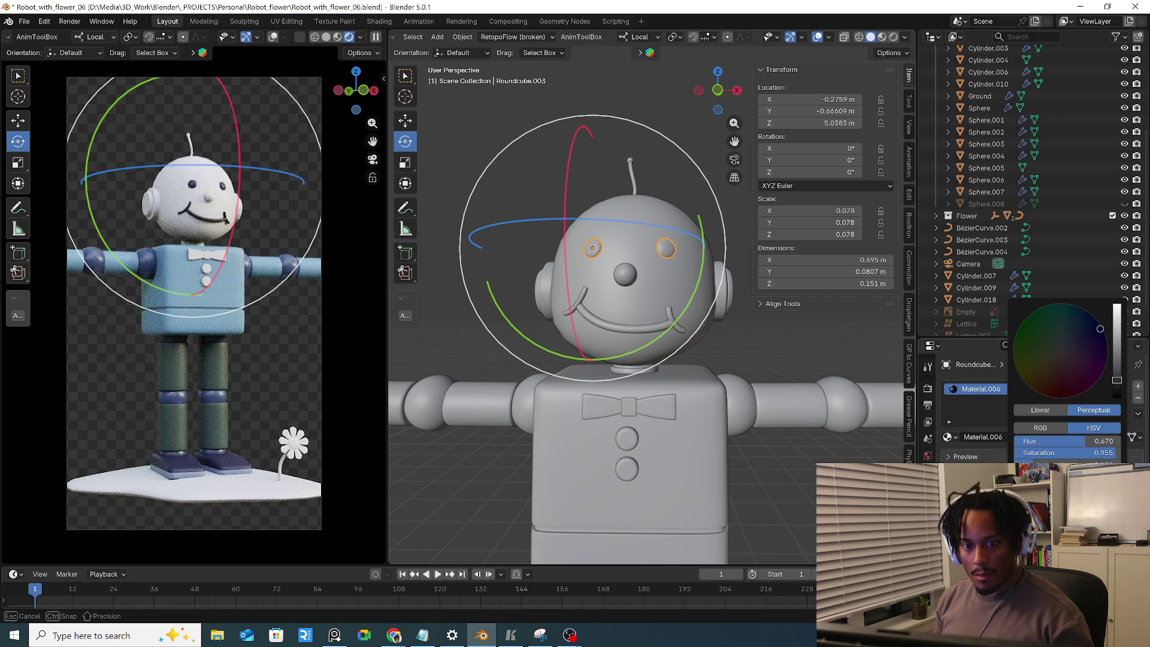
pyautogui.click(774, 372)
# Colour the nose's Material.007 orange and adjust its brightness
pyautogui.click(621, 280)
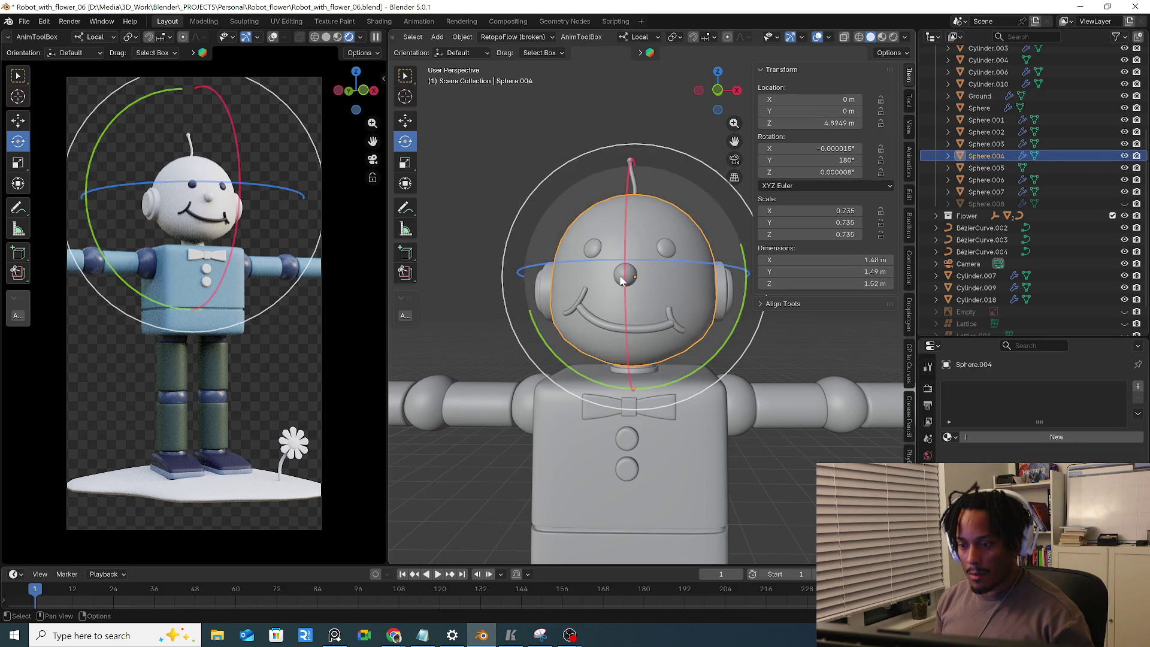
pyautogui.click(624, 276)
pyautogui.click(1041, 351)
pyautogui.moveTo(1041, 351); pyautogui.dragTo(1049, 368)
pyautogui.moveTo(1117, 310); pyautogui.dragTo(1117, 323)
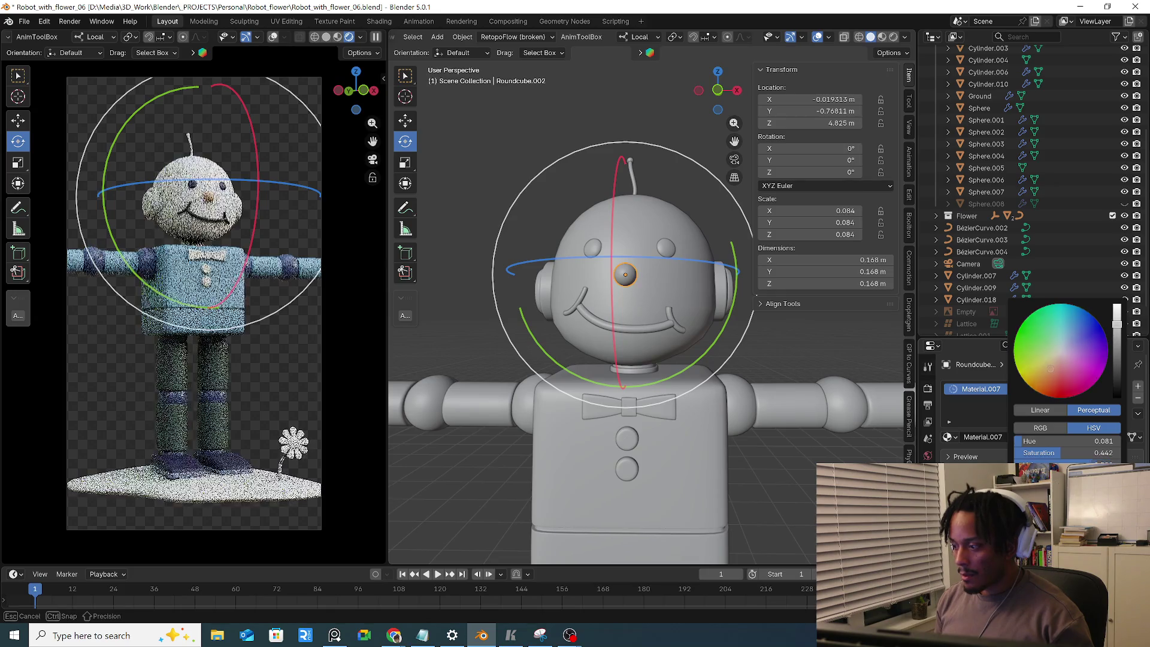
pyautogui.click(746, 343)
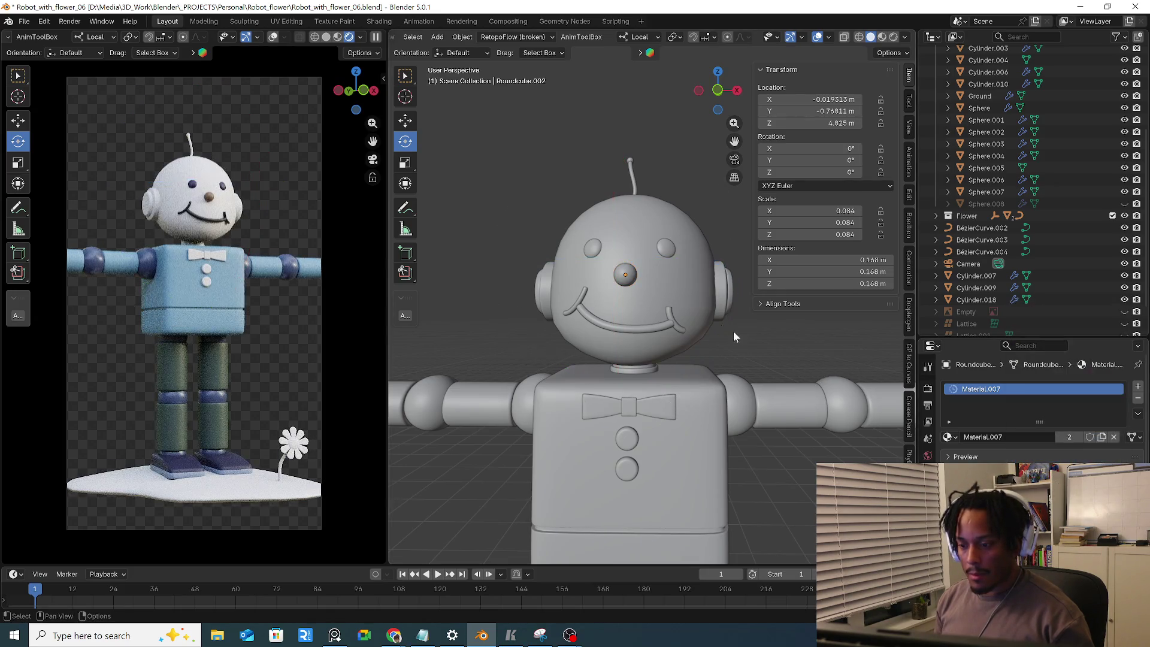
# Select the head and check the Instagram reference again
pyautogui.click(750, 351)
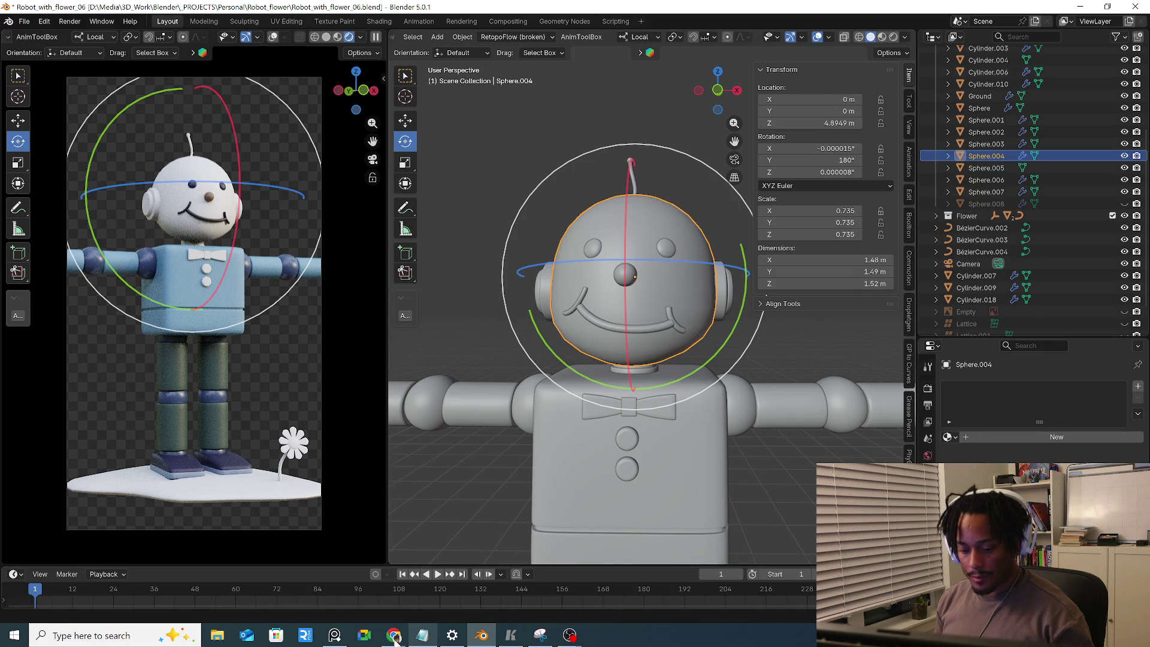
pyautogui.moveTo(392, 639)
pyautogui.click(653, 584)
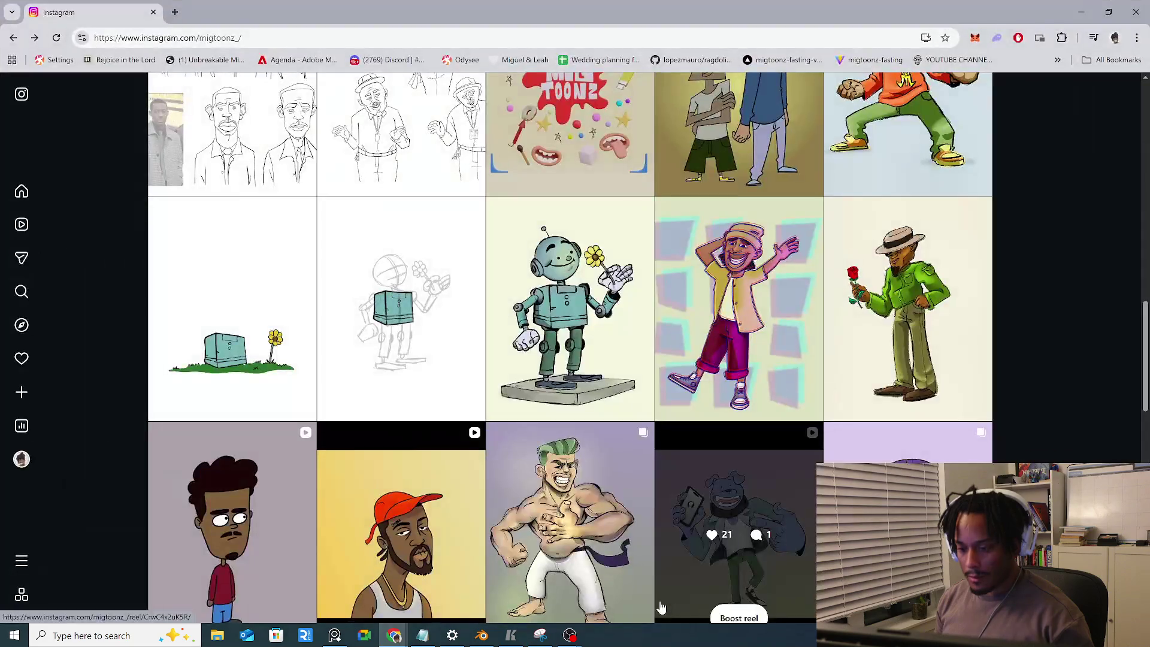
pyautogui.click(1081, 12)
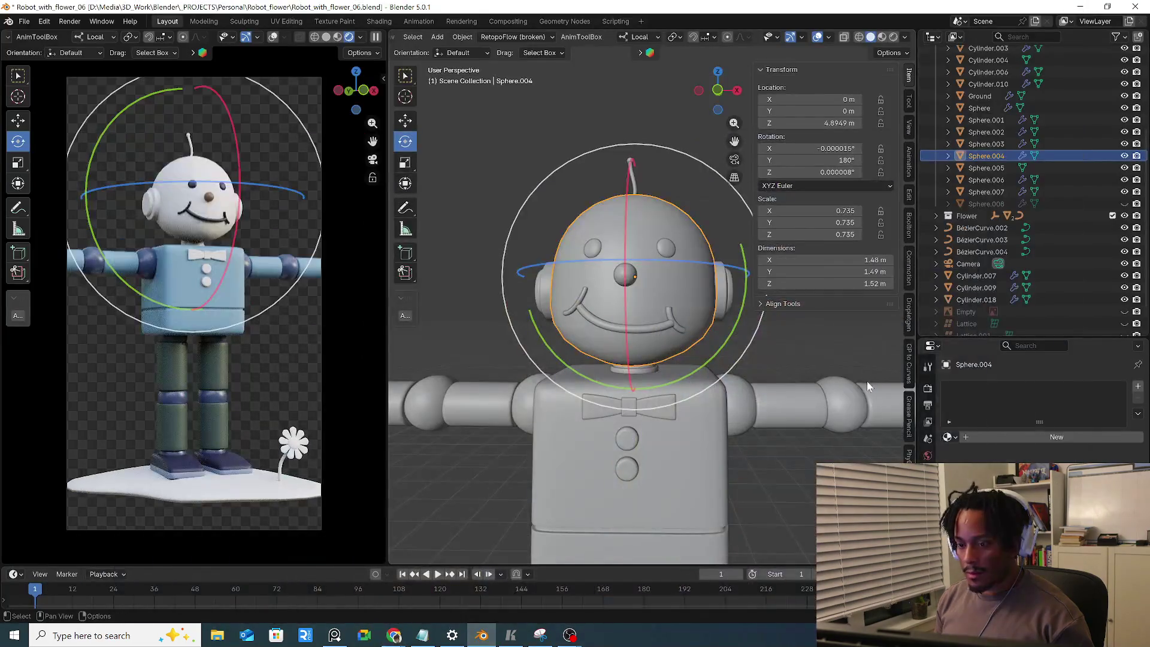
# Give the head a new light blue Material.008
pyautogui.click(997, 439)
pyautogui.click(1066, 502)
pyautogui.moveTo(1065, 357)
pyautogui.mouseDown()
pyautogui.moveTo(1066, 334)
pyautogui.moveTo(1117, 352)
pyautogui.moveTo(1068, 331)
pyautogui.mouseUp()
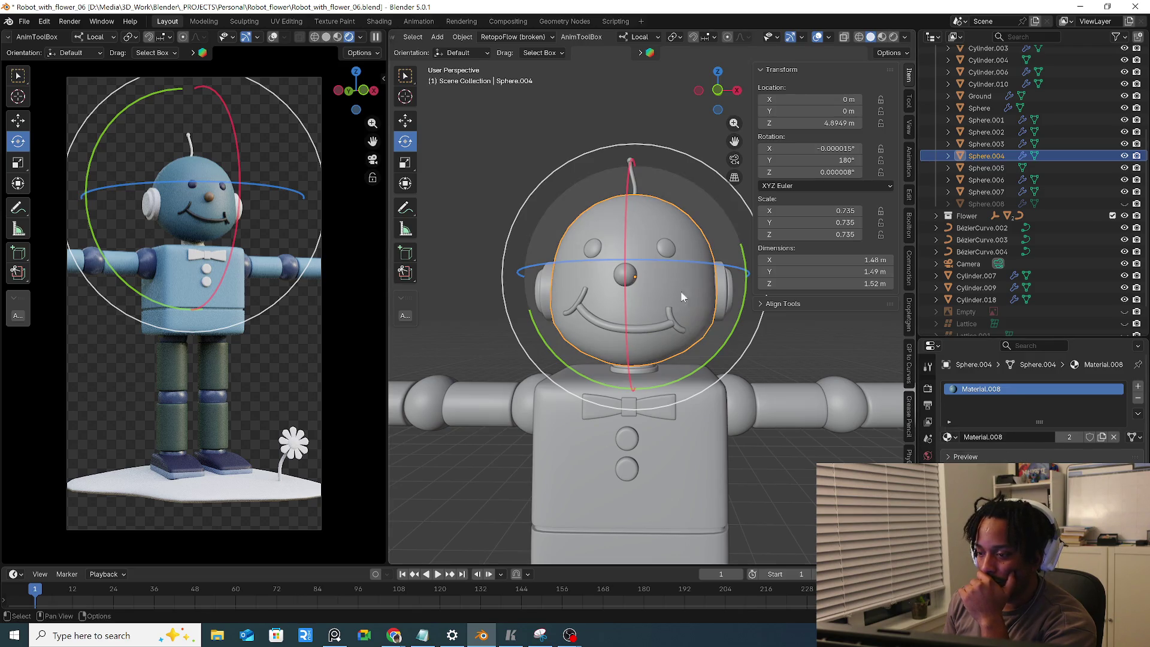
# Give the ear piece a darker copy of the head material, Material.009
pyautogui.click(731, 296)
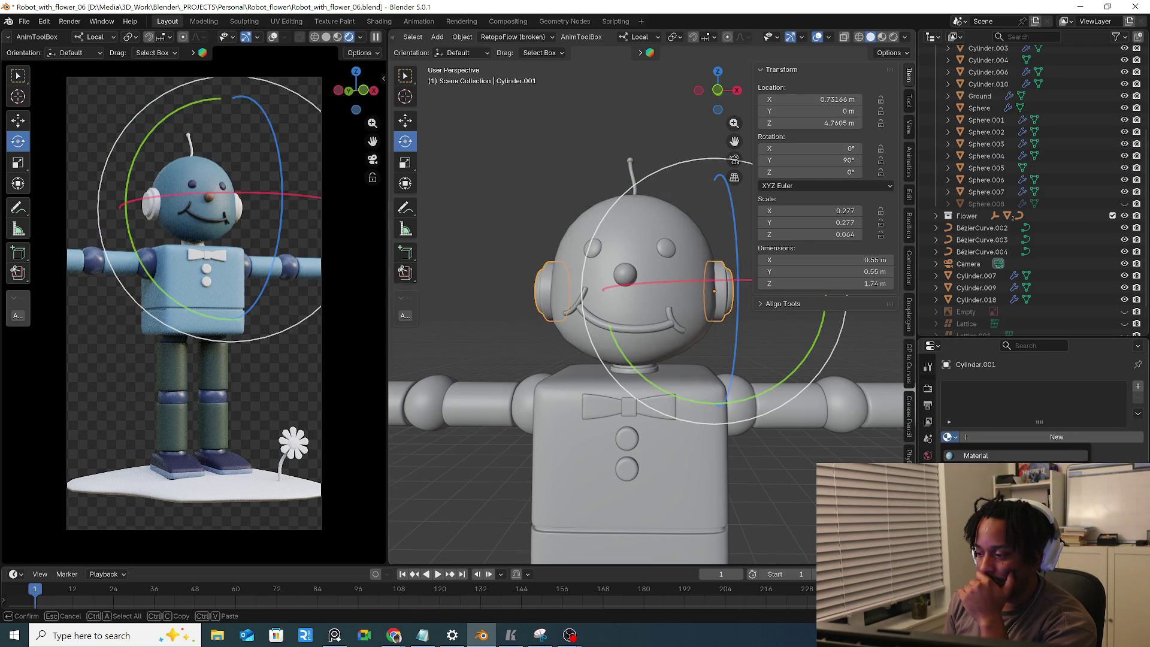
pyautogui.click(1102, 439)
pyautogui.moveTo(1117, 352); pyautogui.dragTo(1117, 373)
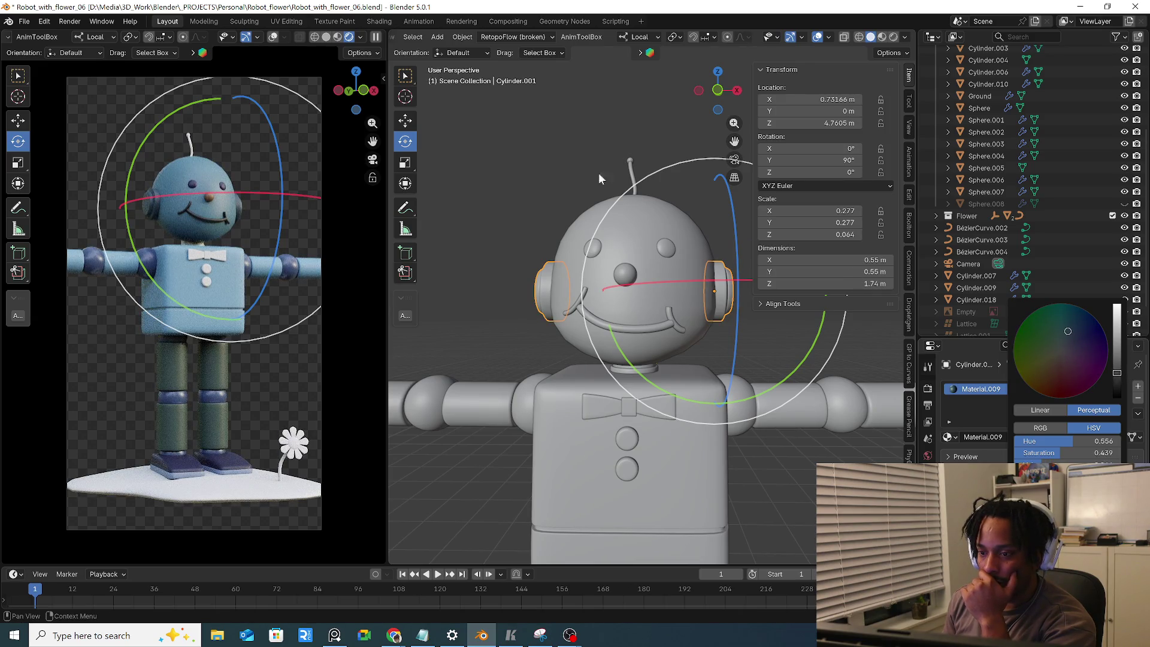
pyautogui.click(635, 174)
# Assign the darker Material.009 to the antenna curve
pyautogui.click(633, 175)
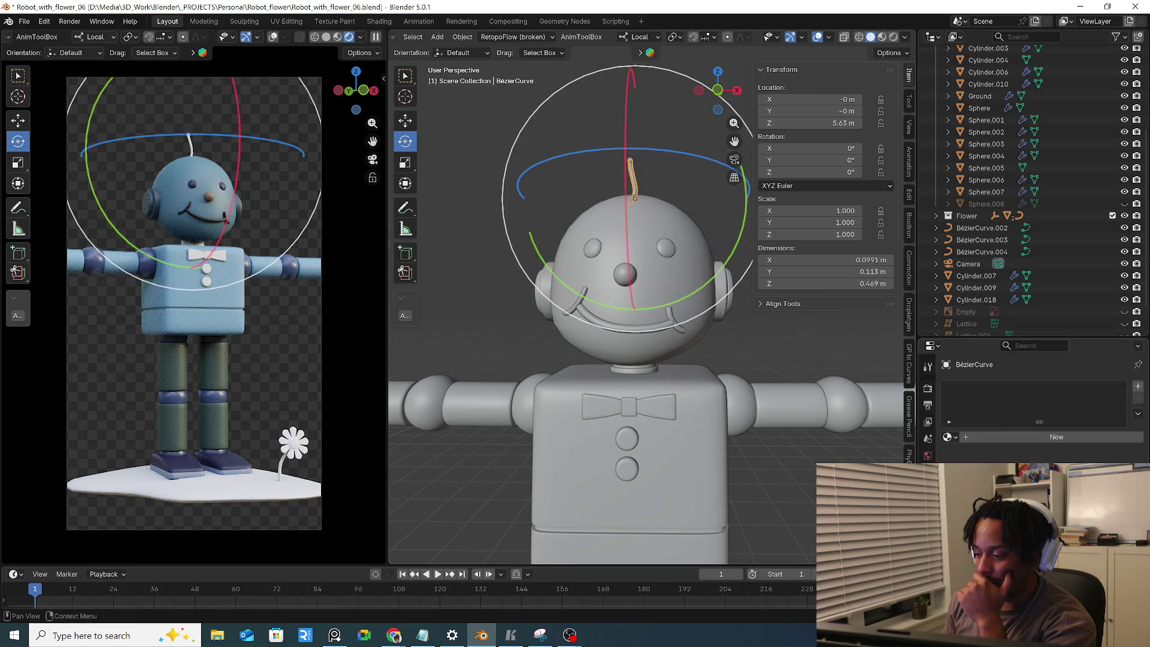
pyautogui.click(948, 437)
pyautogui.click(556, 178)
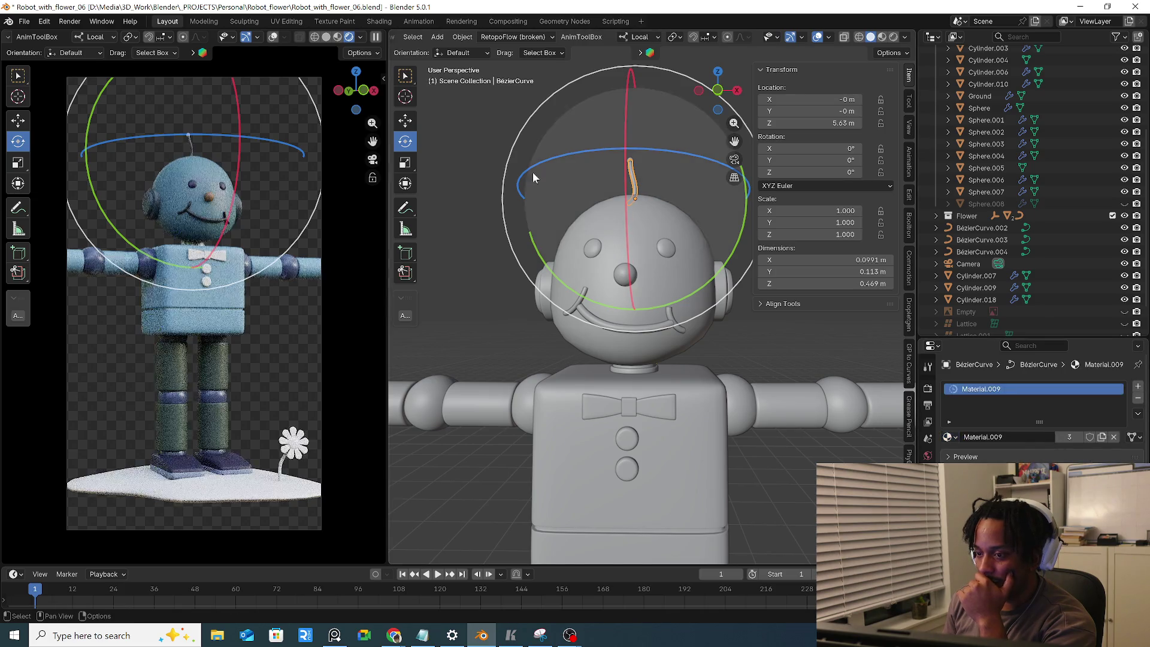
pyautogui.scroll(4, 648, 157)
# Assign the head's Material.008 to the antenna tip ball
pyautogui.click(653, 168)
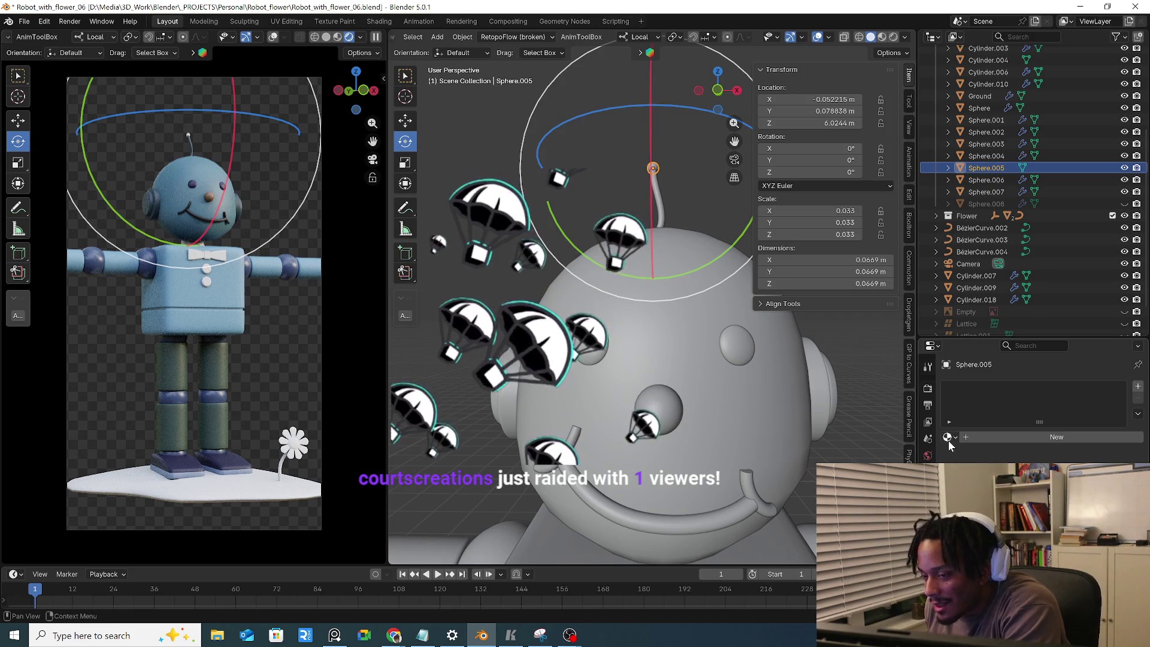
pyautogui.click(947, 437)
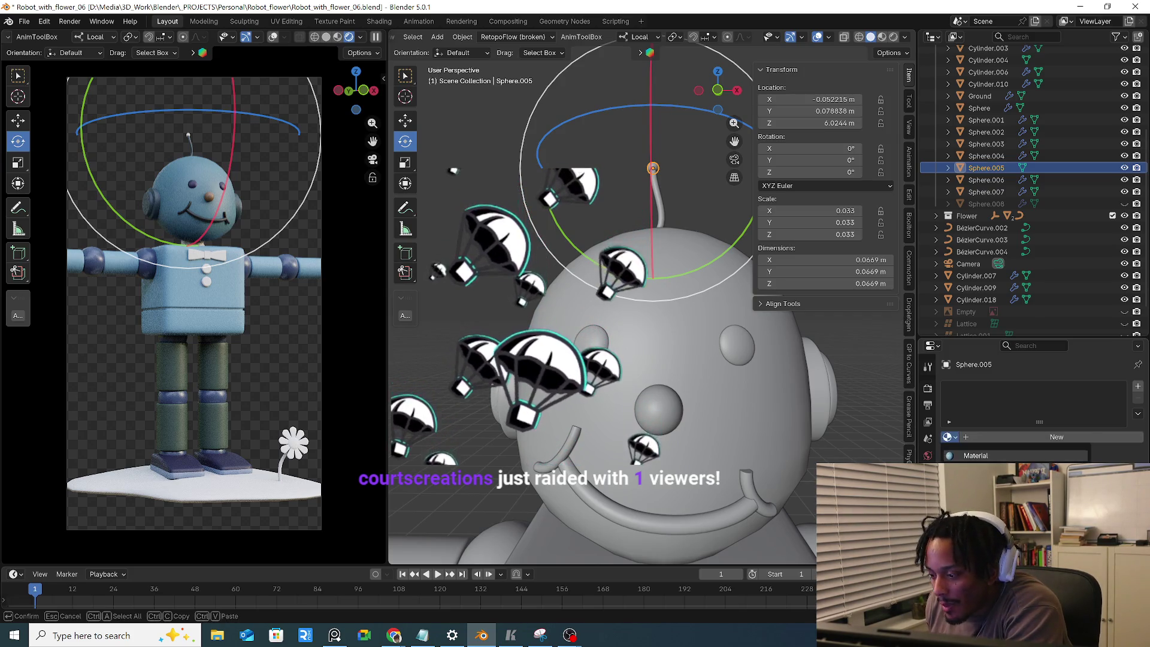
pyautogui.click(748, 455)
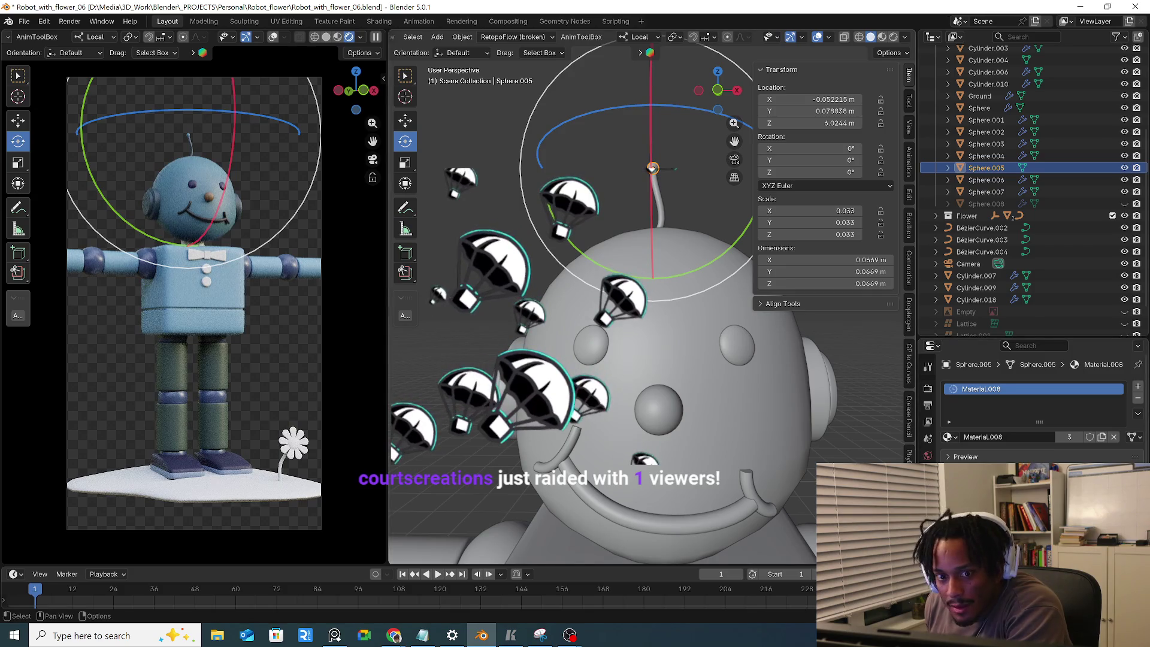
pyautogui.hotkey('alt', 'a')
pyautogui.keyDown('shift'); pyautogui.scroll(-8, 648, 397); pyautogui.keyUp('shift')
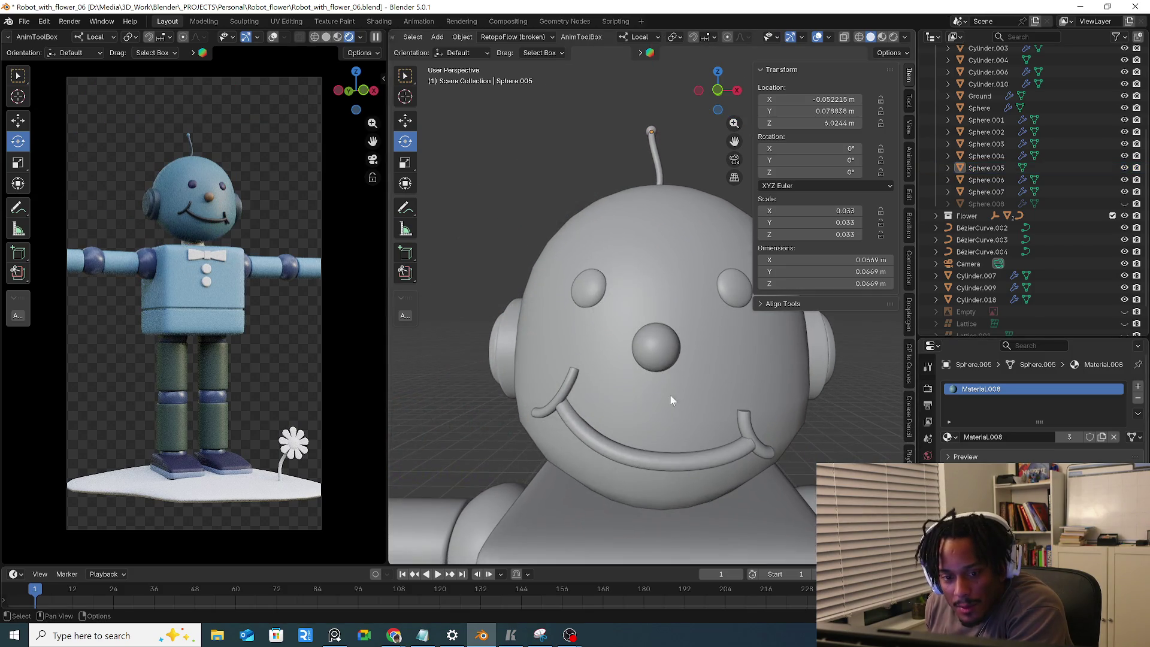
# Give the upper chest button a new dark blue material, Material.010
pyautogui.click(629, 346)
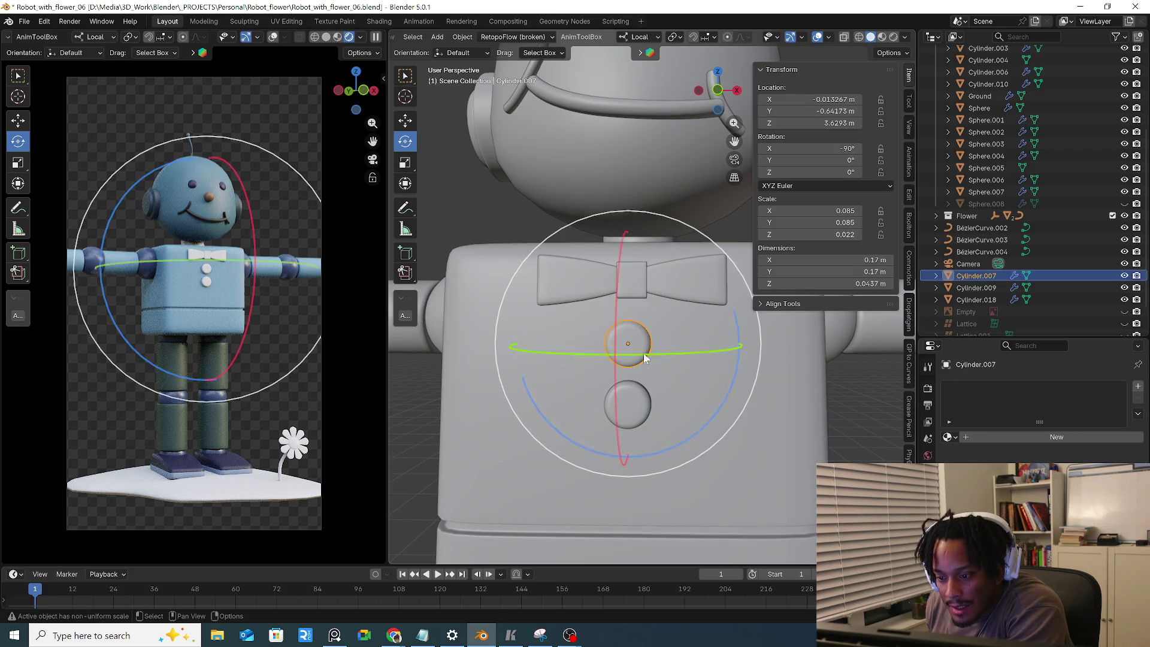
pyautogui.click(948, 436)
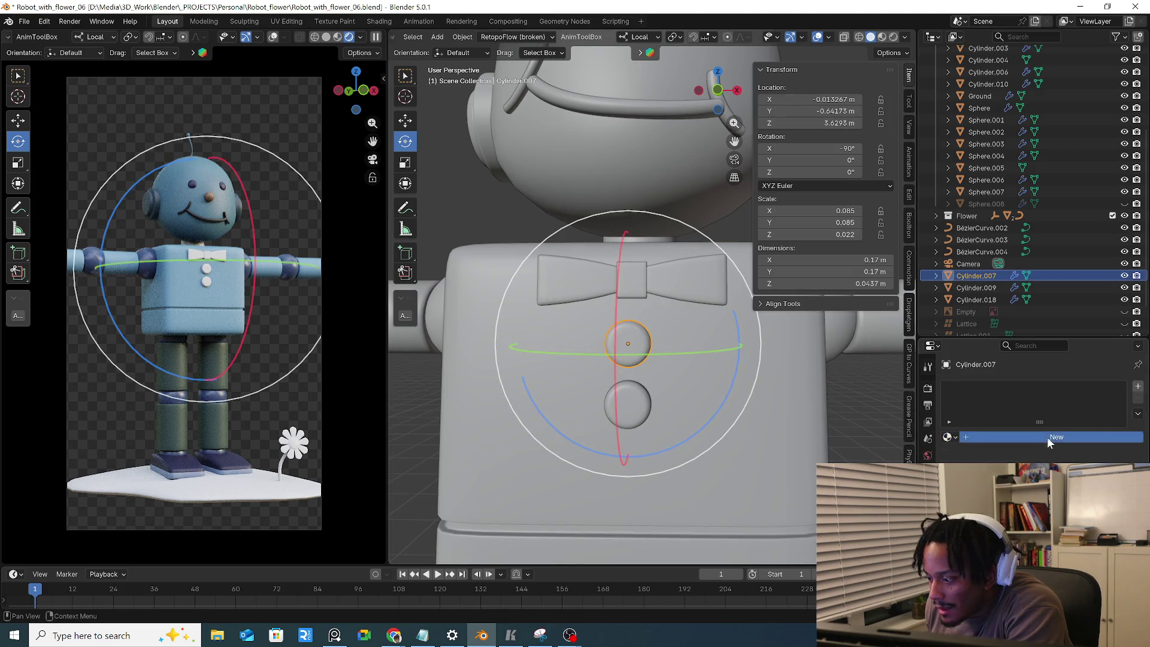
pyautogui.click(1047, 436)
pyautogui.click(1098, 382)
pyautogui.moveTo(1072, 329); pyautogui.dragTo(1117, 355)
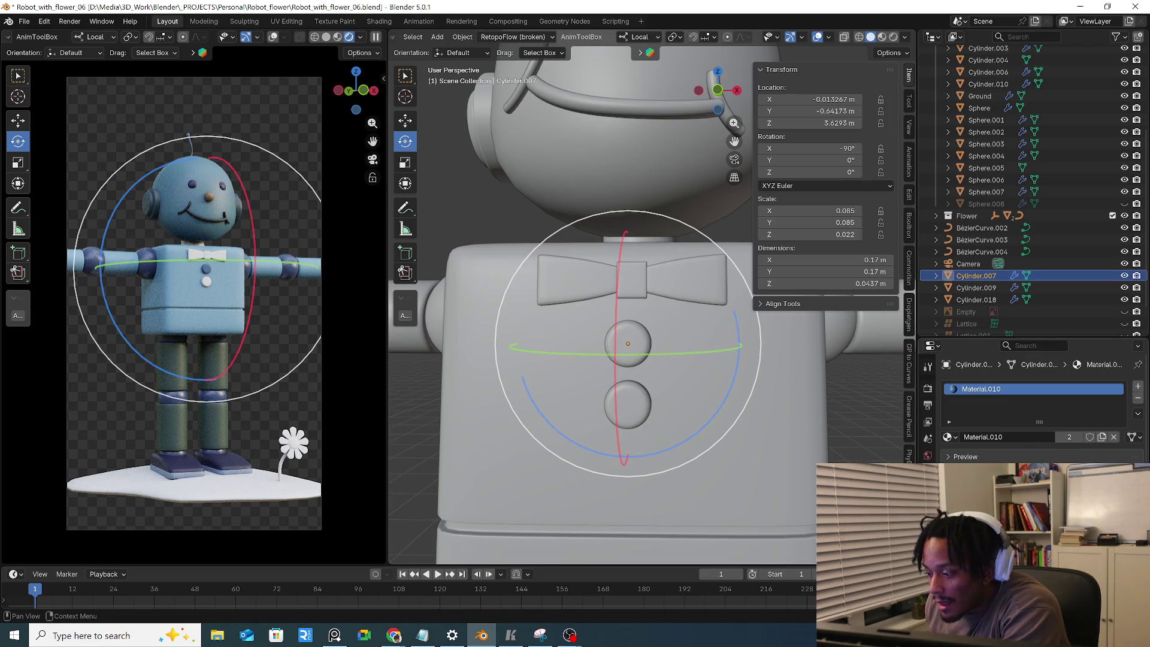
pyautogui.click(1108, 369)
pyautogui.moveTo(1113, 365); pyautogui.dragTo(1082, 324)
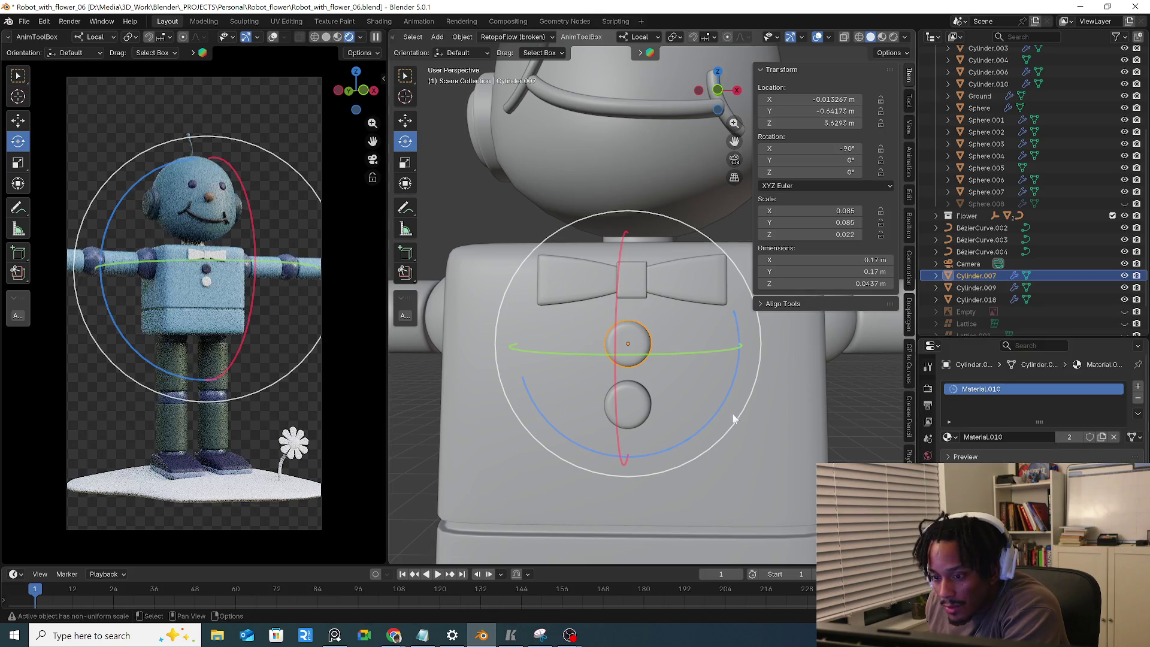
# Assign Material.010 to the lower chest button from the material browse list
pyautogui.click(629, 394)
pyautogui.click(947, 436)
pyautogui.click(983, 563)
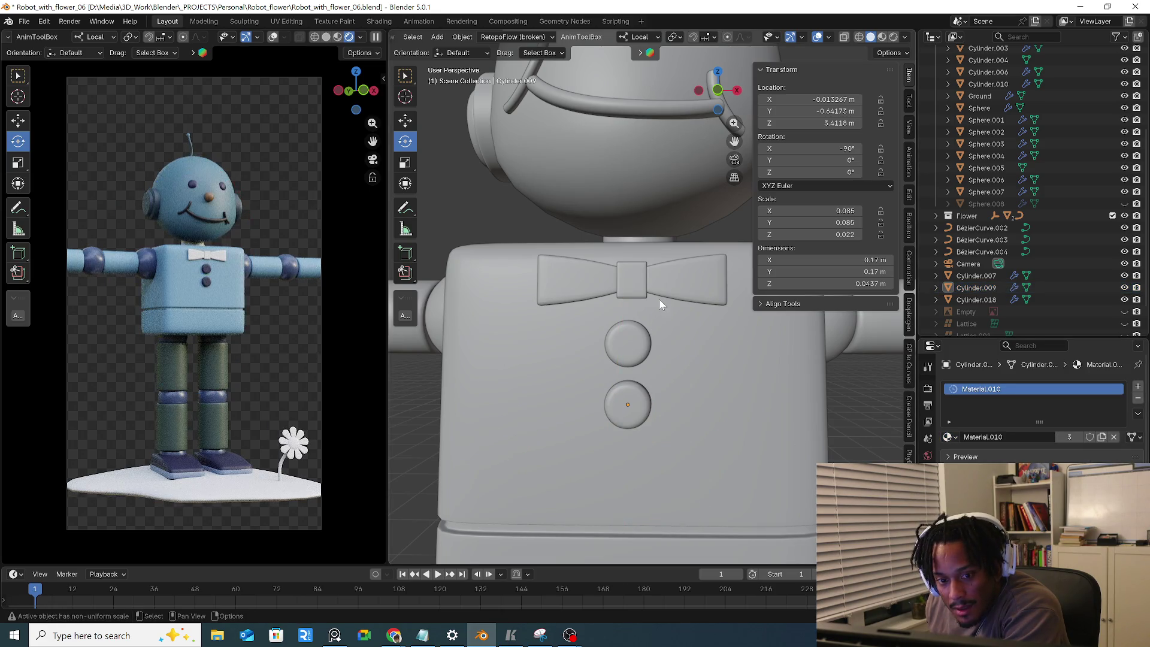
# Add a new material, Material.011, to the bow tie's centre knot Cube.005
pyautogui.click(632, 282)
pyautogui.click(947, 437)
pyautogui.click(1017, 444)
pyautogui.click(1061, 444)
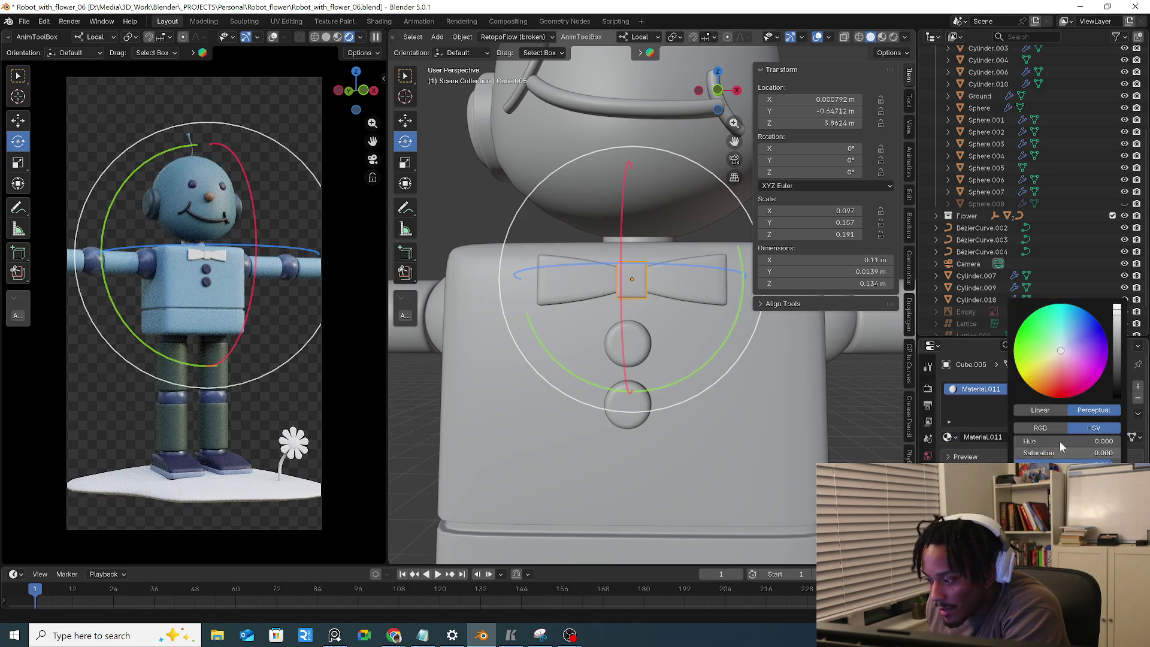
# Make the bow tie centre yellow and assign its Material.011 to the bow tie wings
pyautogui.click(1027, 384)
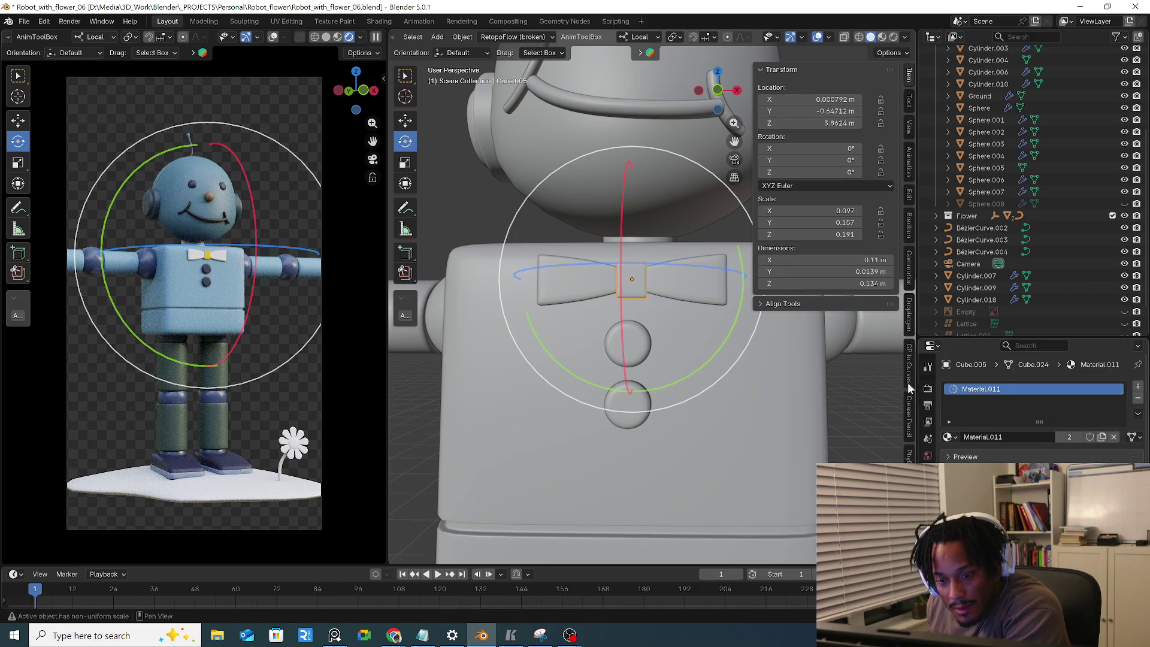
pyautogui.click(545, 287)
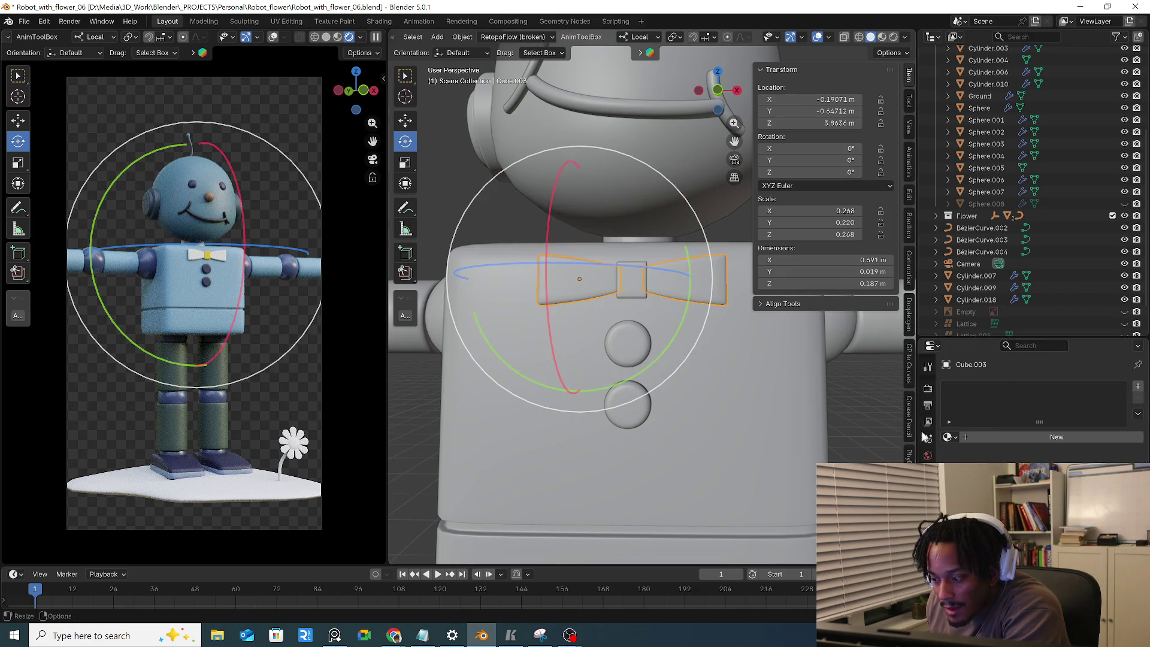
pyautogui.click(947, 437)
pyautogui.click(995, 455)
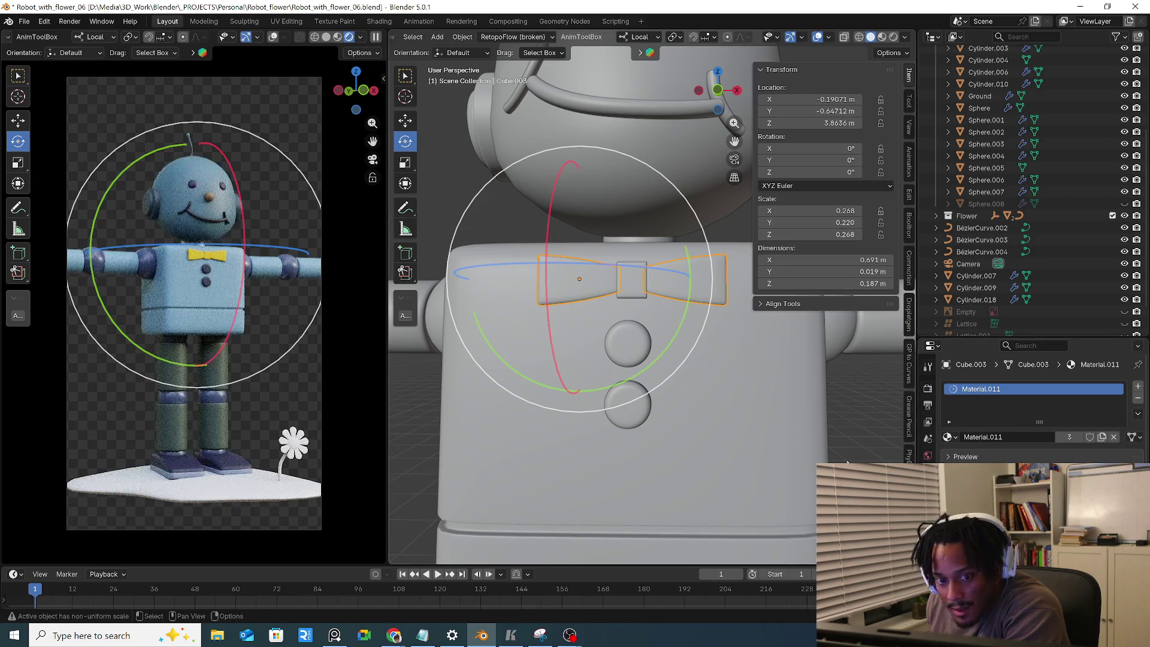
# Retune the body's Base Color from light blue to a deeper blue-violet (hue 0.668)
pyautogui.scroll(-6, 718, 391)
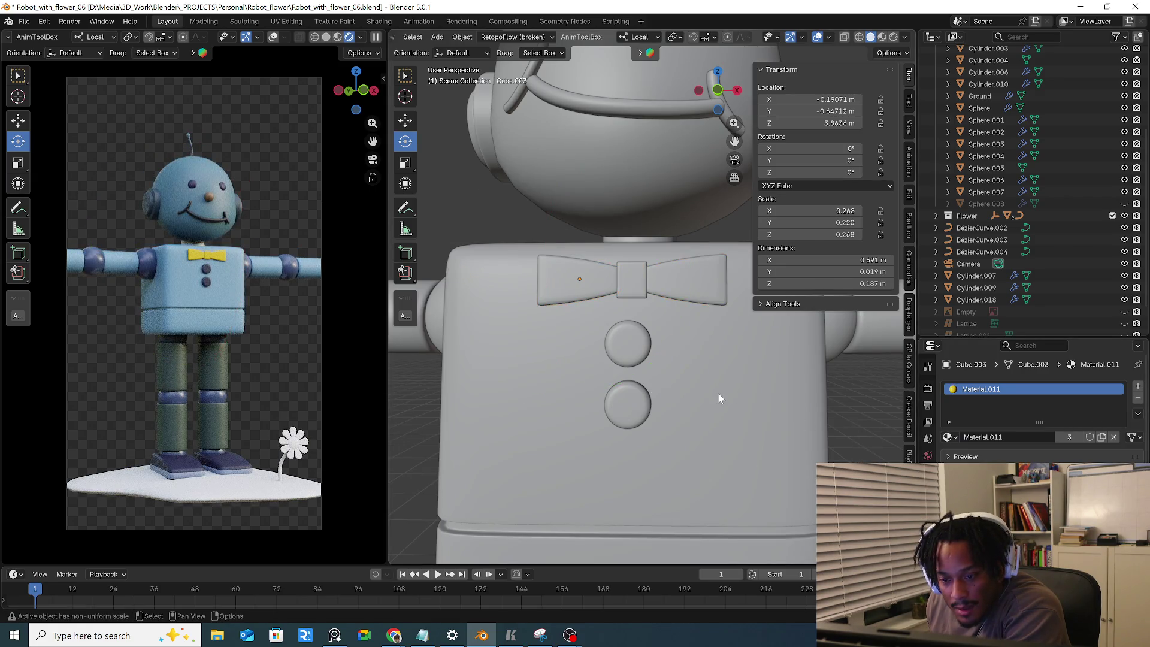
pyautogui.click(722, 405)
pyautogui.click(1060, 350)
pyautogui.moveTo(1112, 344)
pyautogui.mouseDown()
pyautogui.moveTo(1117, 305)
pyautogui.moveTo(1063, 316)
pyautogui.moveTo(1081, 342)
pyautogui.mouseUp()
pyautogui.moveTo(1117, 309)
pyautogui.mouseDown()
pyautogui.moveTo(1117, 351)
pyautogui.moveTo(1079, 340)
pyautogui.mouseUp()
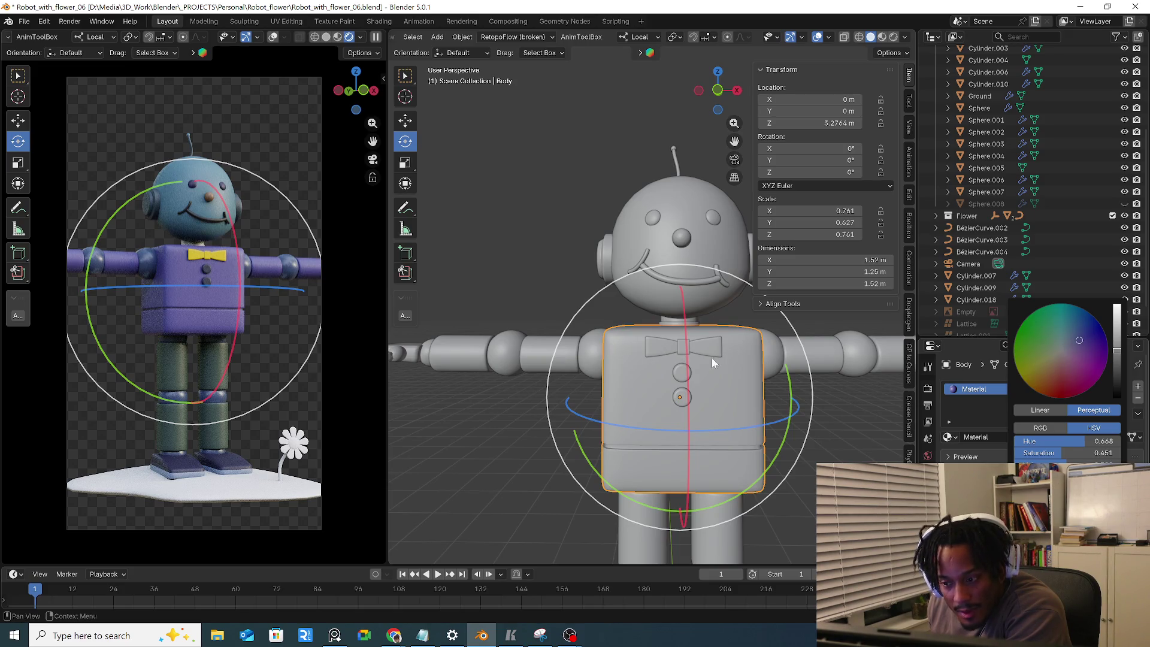
pyautogui.click(547, 282)
pyautogui.moveTo(548, 281)
pyautogui.mouseDown(button='middle')
pyautogui.moveTo(591, 304)
pyautogui.moveTo(548, 297)
pyautogui.mouseUp(button='middle')
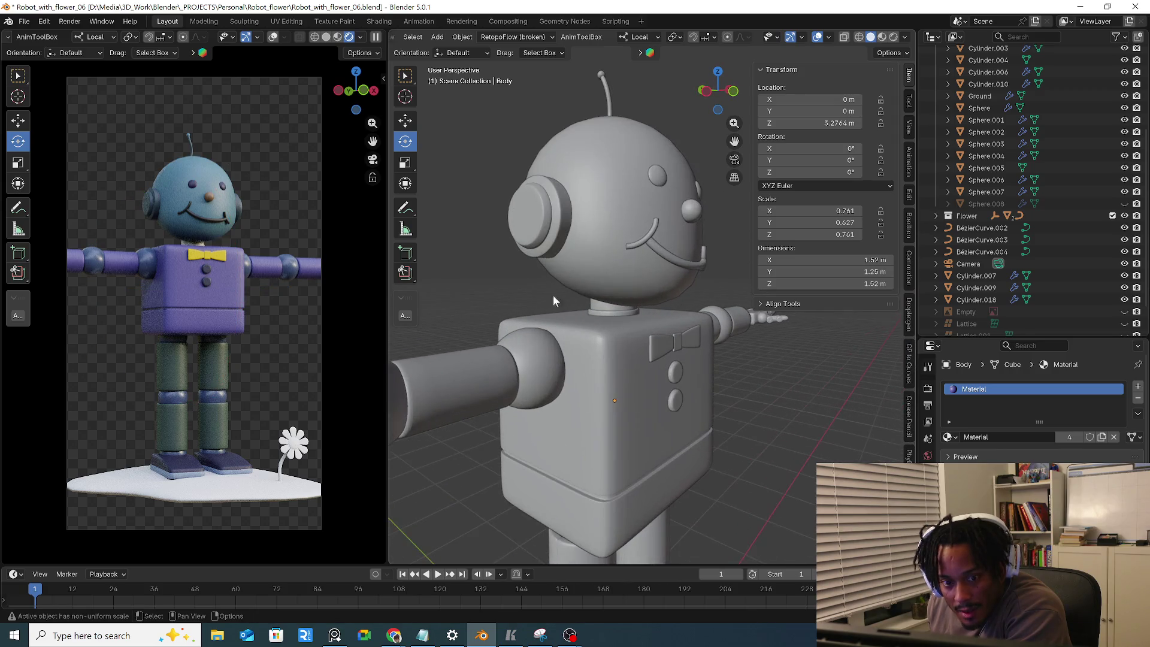
# Link the shoulder sphere's material onto neck Cylinder.004 with Ctrl+L Link Materials
pyautogui.click(607, 304)
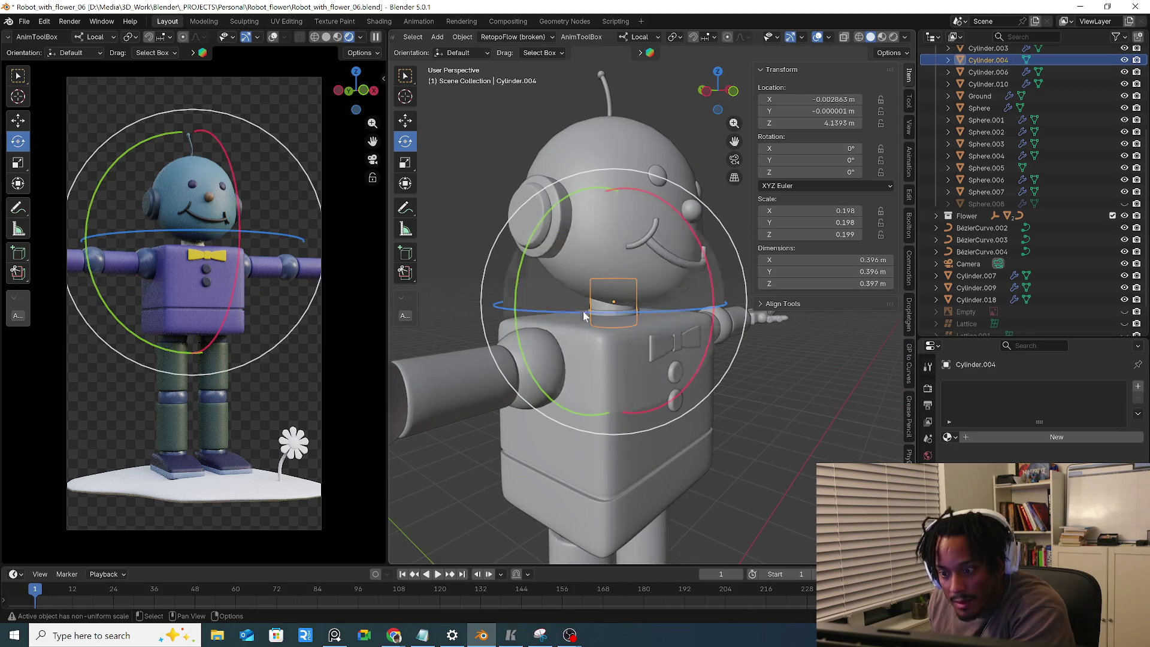
pyautogui.keyDown('shift'); pyautogui.click(548, 369); pyautogui.keyUp('shift')
pyautogui.hotkey('ctrl', 'l')
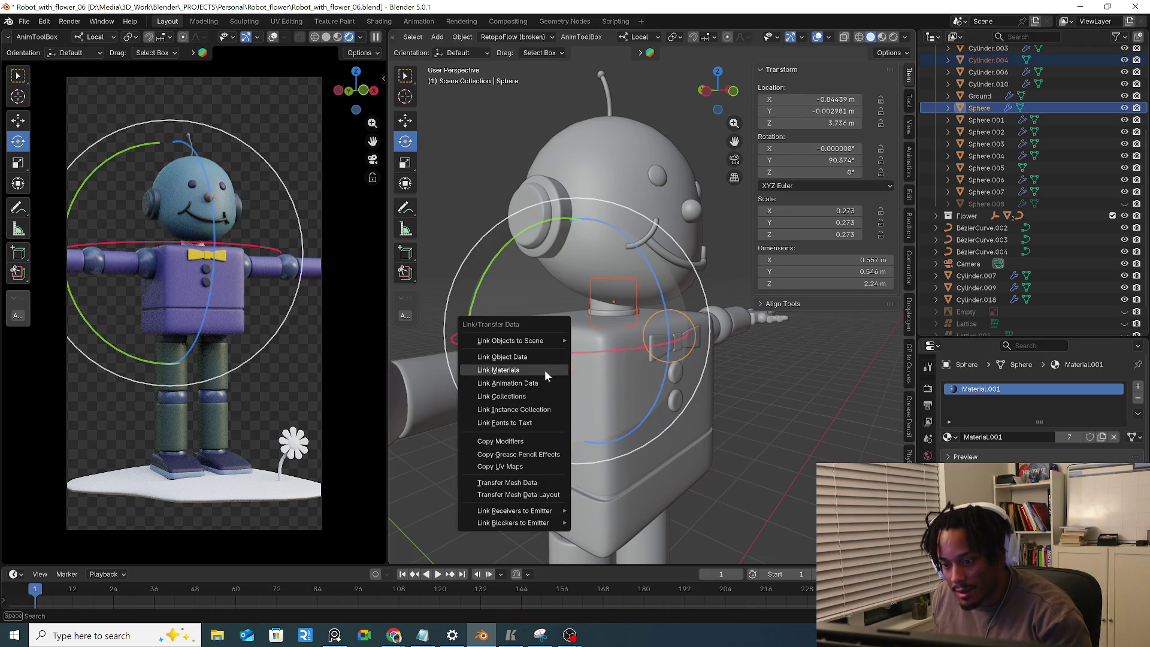
pyautogui.click(541, 370)
# Select the thin neck disc Cylinder.010 and browse the existing materials
pyautogui.scroll(4, 593, 318)
pyautogui.click(604, 311)
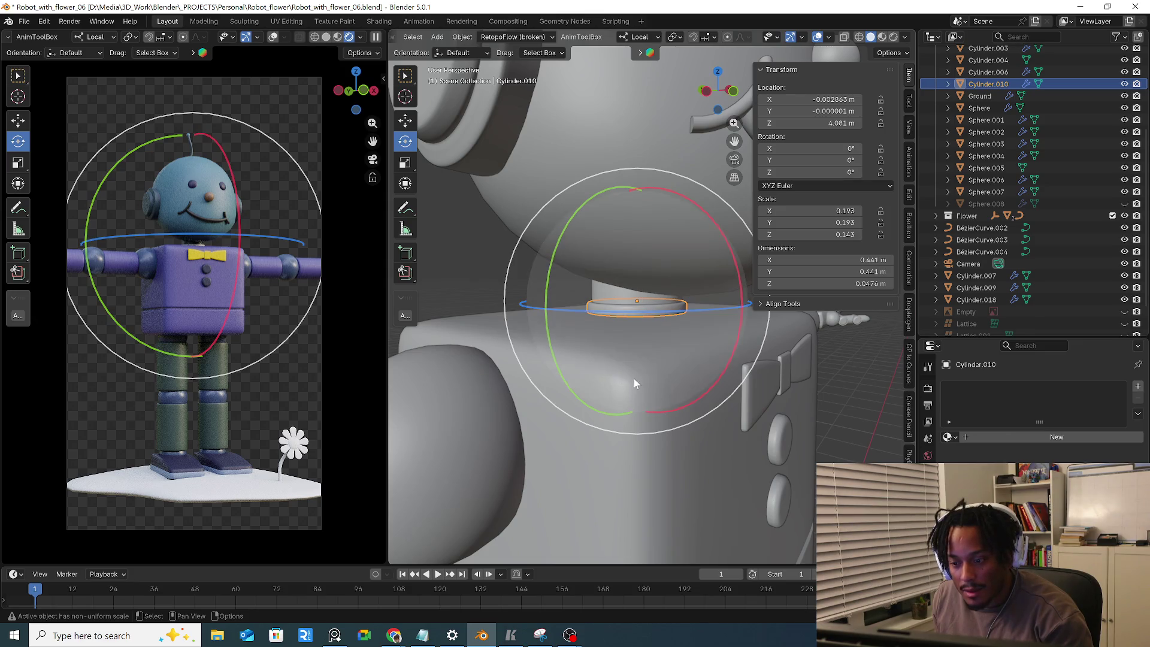
pyautogui.click(687, 426)
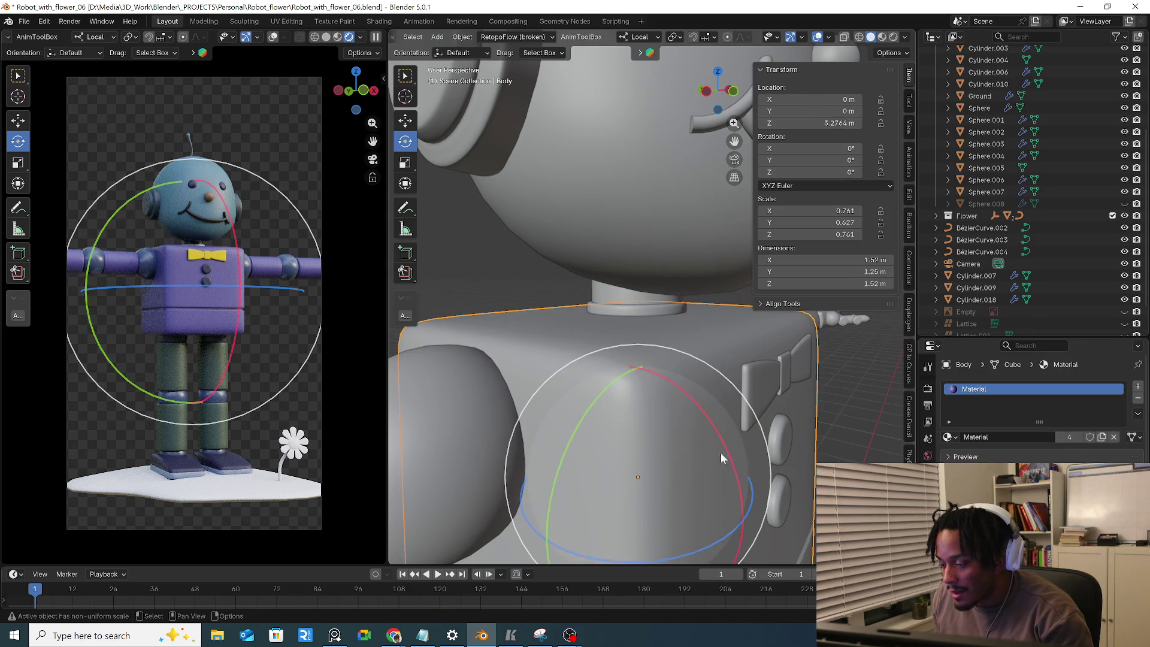
pyautogui.click(598, 306)
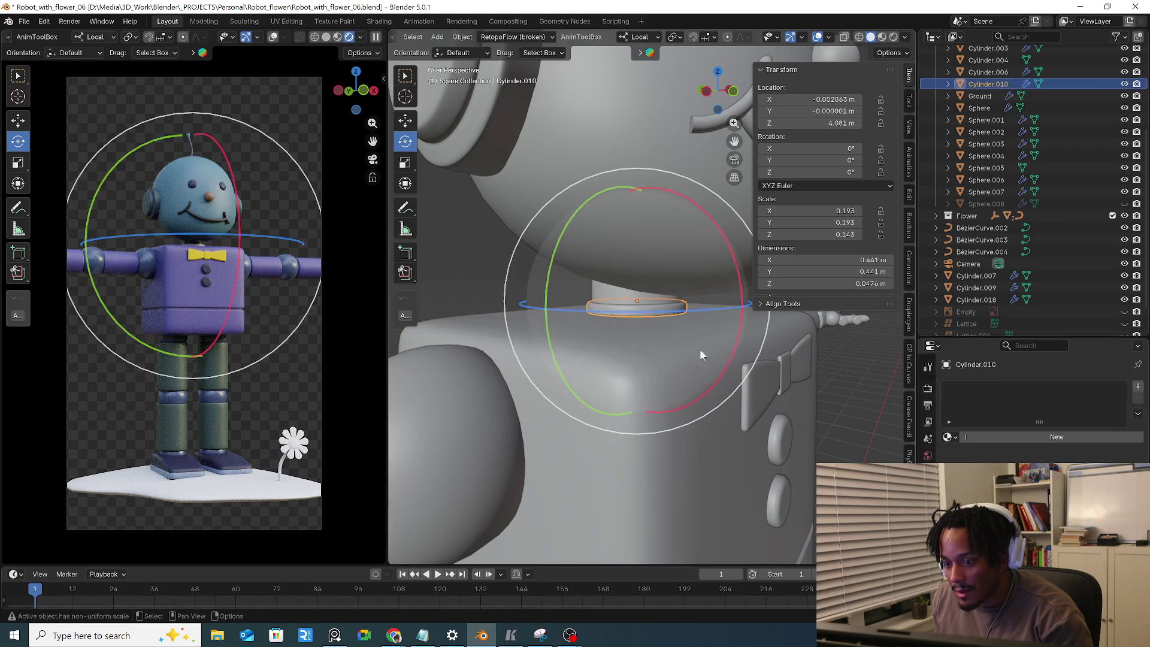
pyautogui.click(948, 437)
# Give the neck disc an independent copy of the body's material with a darker colour
pyautogui.click(970, 455)
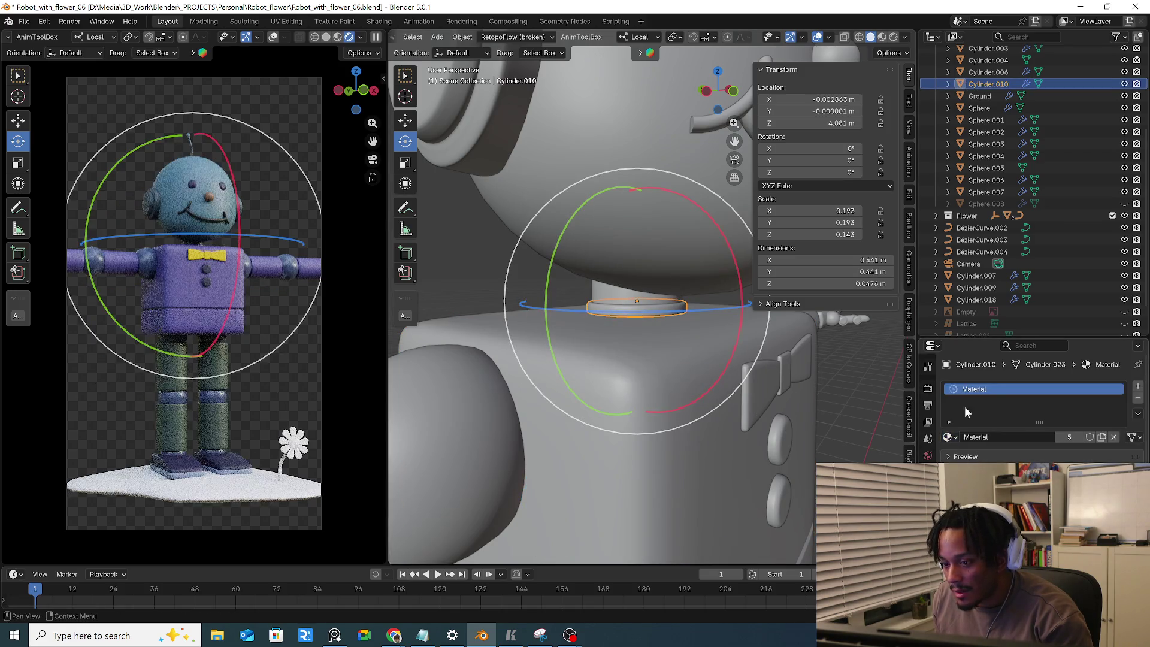
pyautogui.click(1102, 437)
pyautogui.click(1066, 473)
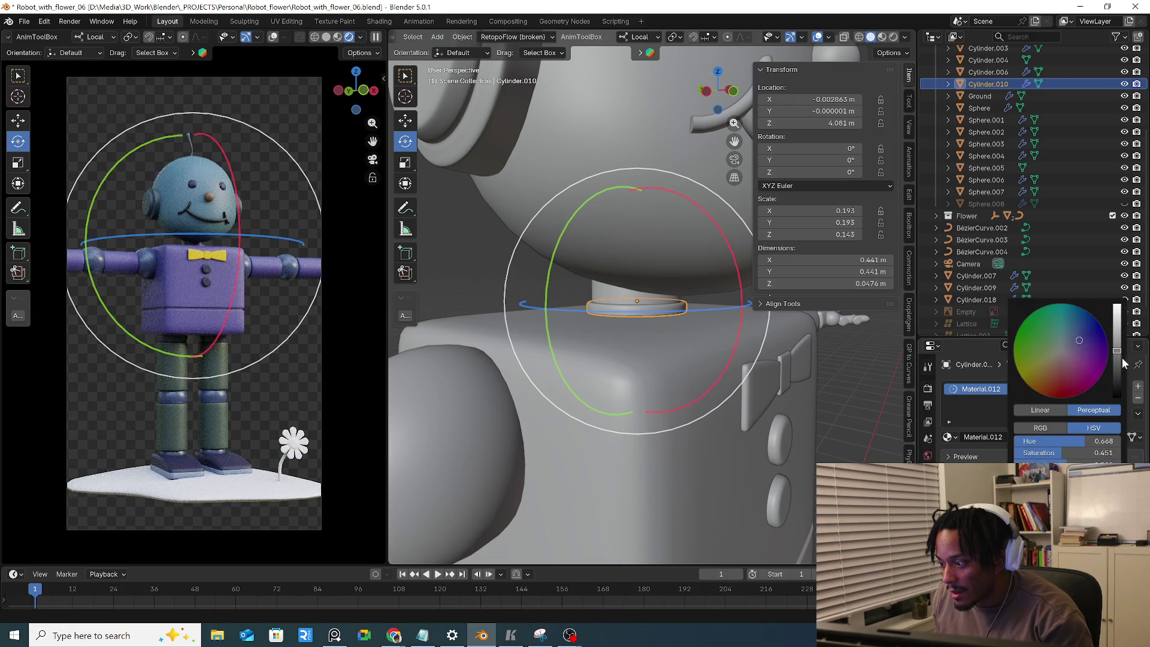
pyautogui.moveTo(1116, 356); pyautogui.dragTo(1116, 376)
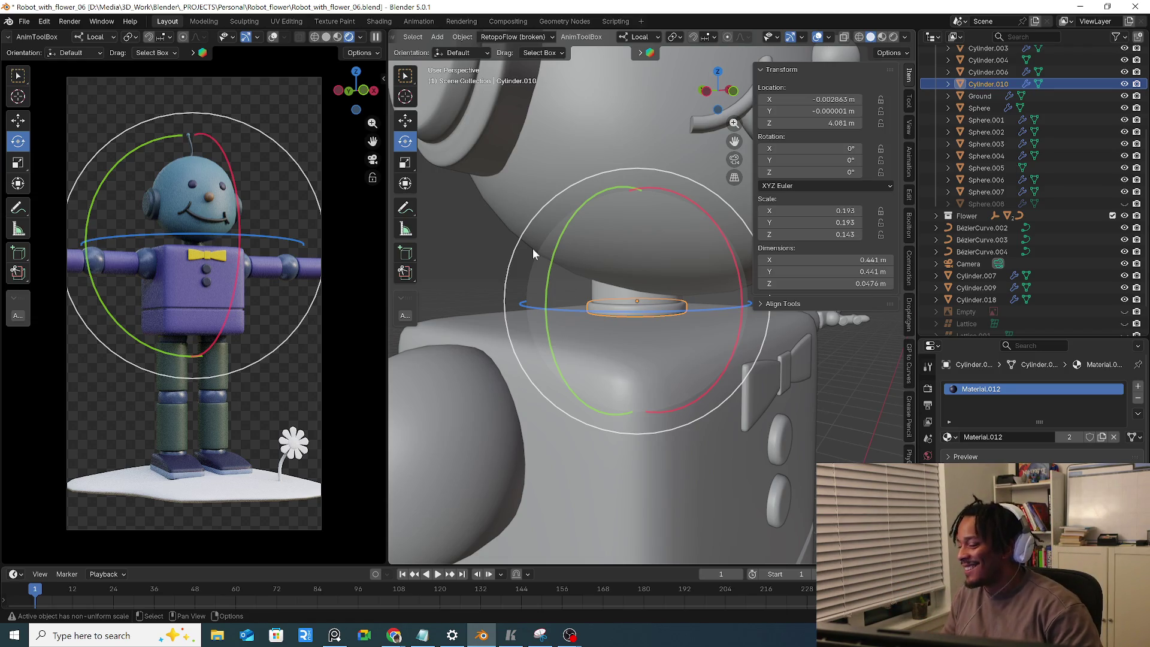
# Give the Ground plane a new dark green Material.013 (hue 0.297, saturation 0.503)
pyautogui.scroll(-5, 612, 372)
pyautogui.moveTo(622, 335)
pyautogui.mouseDown(button='middle')
pyautogui.moveTo(570, 353)
pyautogui.moveTo(499, 334)
pyautogui.mouseUp(button='middle')
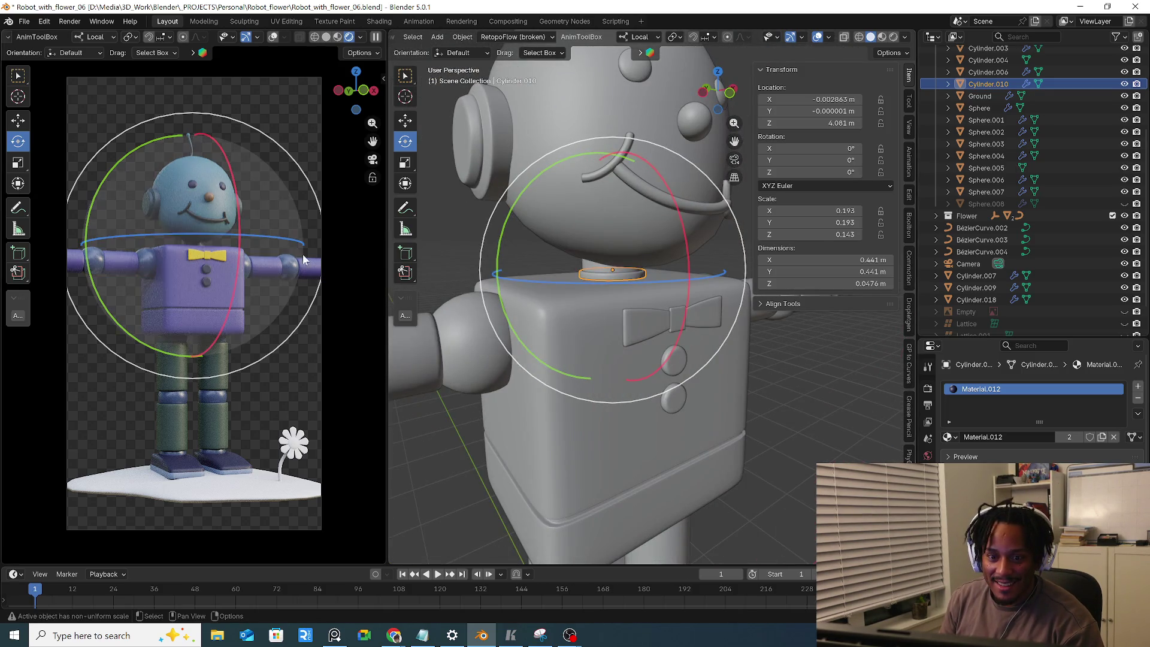
pyautogui.click(482, 497)
pyautogui.keyDown('shift'); pyautogui.moveTo(483, 497); pyautogui.dragTo(497, 431, button='middle'); pyautogui.keyUp('shift')
pyautogui.click(948, 437)
pyautogui.click(1000, 435)
pyautogui.click(1072, 410)
pyautogui.moveTo(1054, 345); pyautogui.dragTo(1038, 343)
pyautogui.moveTo(1117, 327); pyautogui.dragTo(1116, 368)
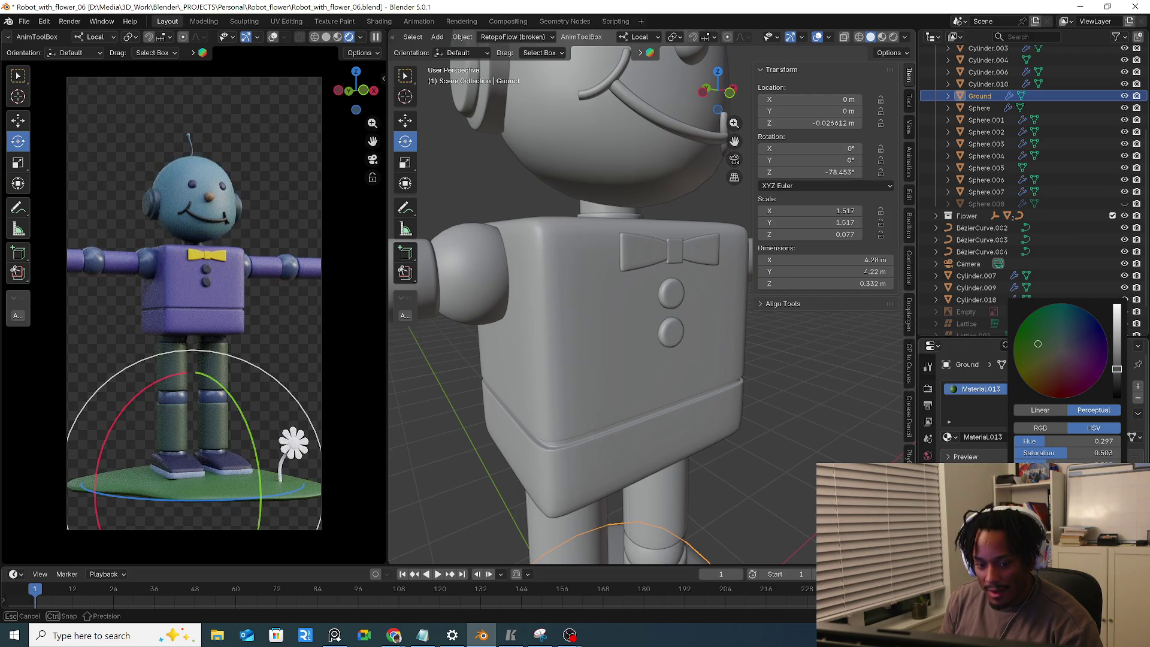
# Give the flower stem a new dark green material
pyautogui.moveTo(796, 461)
pyautogui.keyDown('shift'); pyautogui.mouseDown(button='middle')
pyautogui.moveTo(754, 407)
pyautogui.moveTo(684, 247)
pyautogui.moveTo(604, 289)
pyautogui.mouseUp(button='middle'); pyautogui.keyUp('shift')
pyautogui.scroll(3, 604, 289)
pyautogui.click(705, 282)
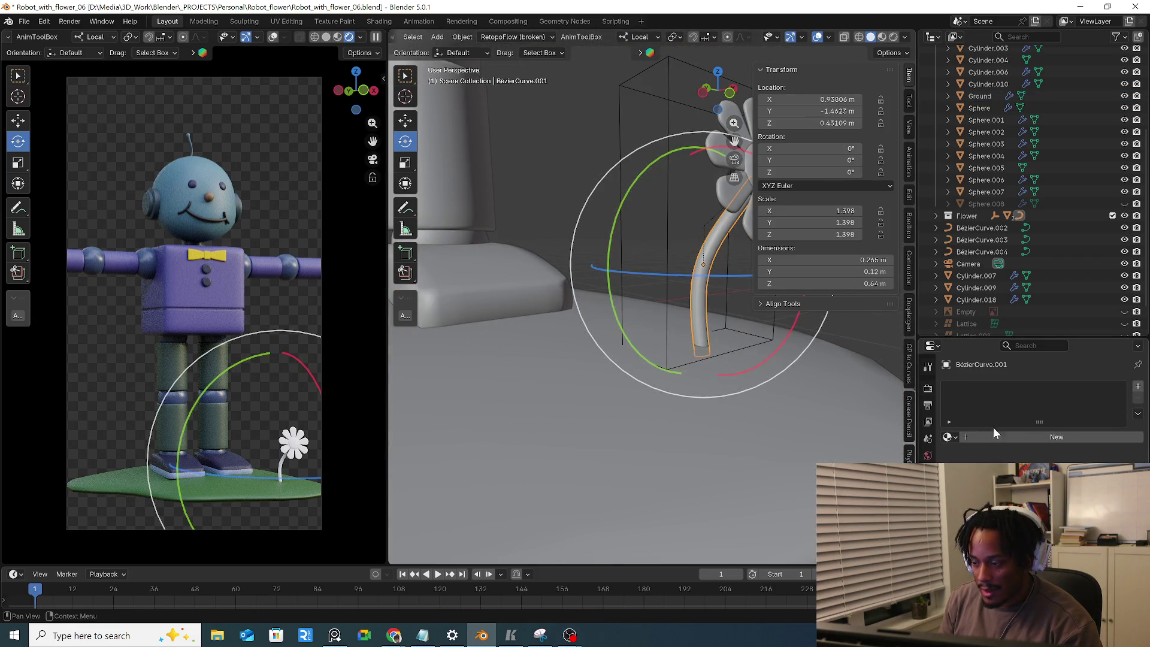
pyautogui.click(1005, 445)
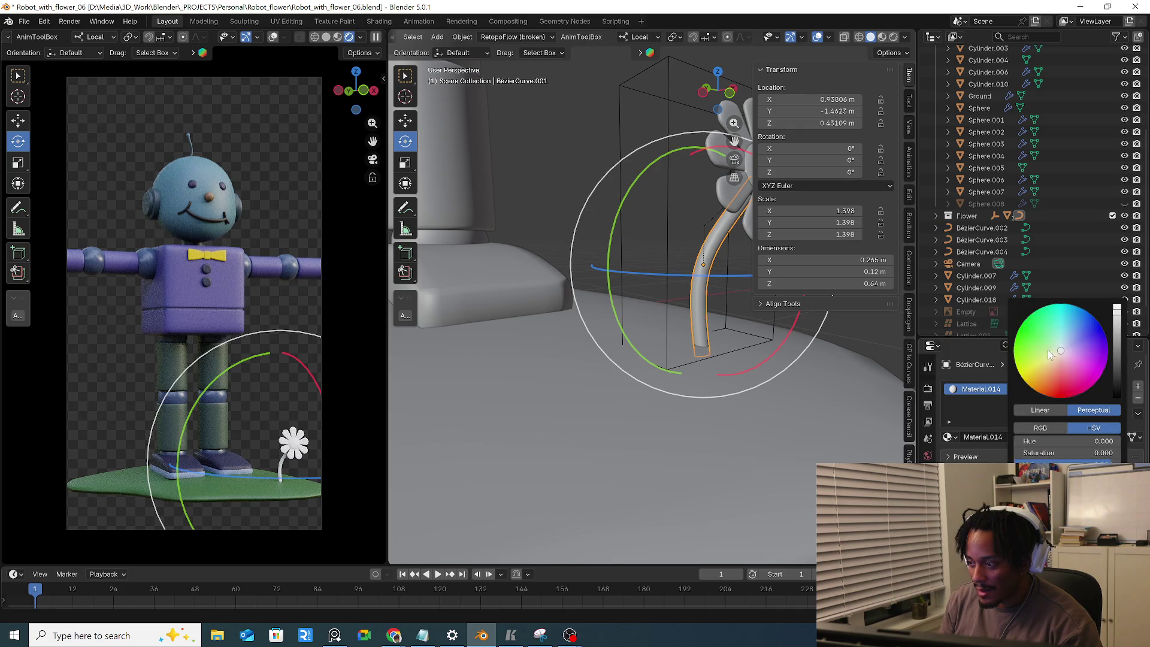
pyautogui.click(1047, 348)
pyautogui.moveTo(1118, 317); pyautogui.dragTo(1117, 381)
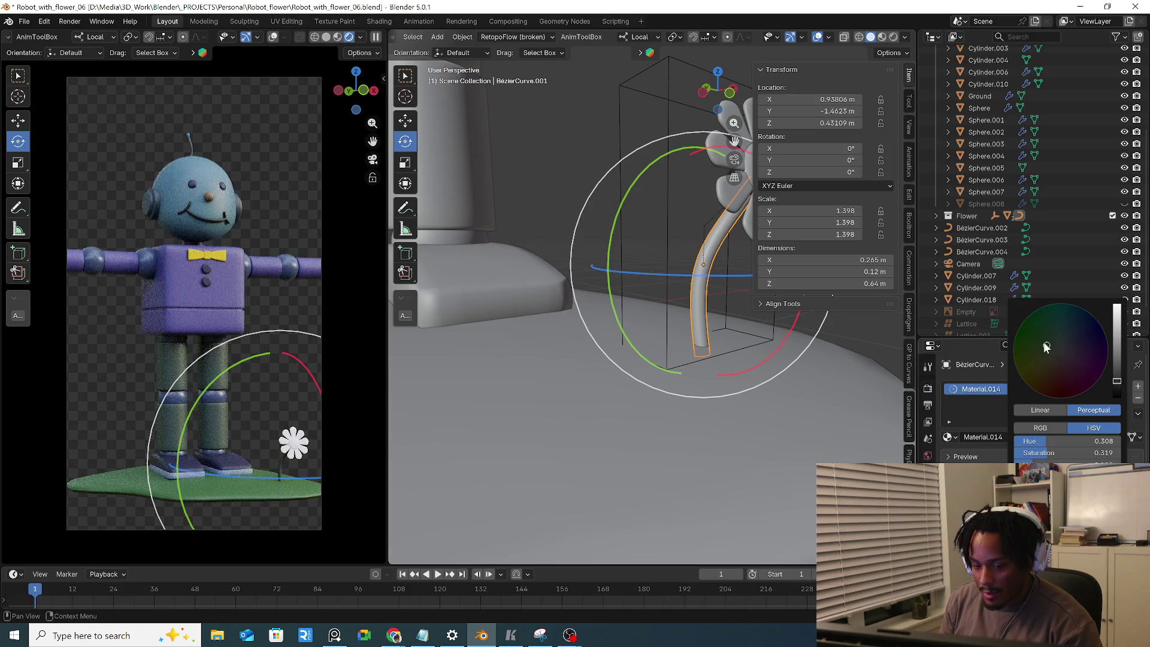
# Give the flower centre Roundcube.006 a new dark orange material, then check the petals
pyautogui.press('KP_Decimal')
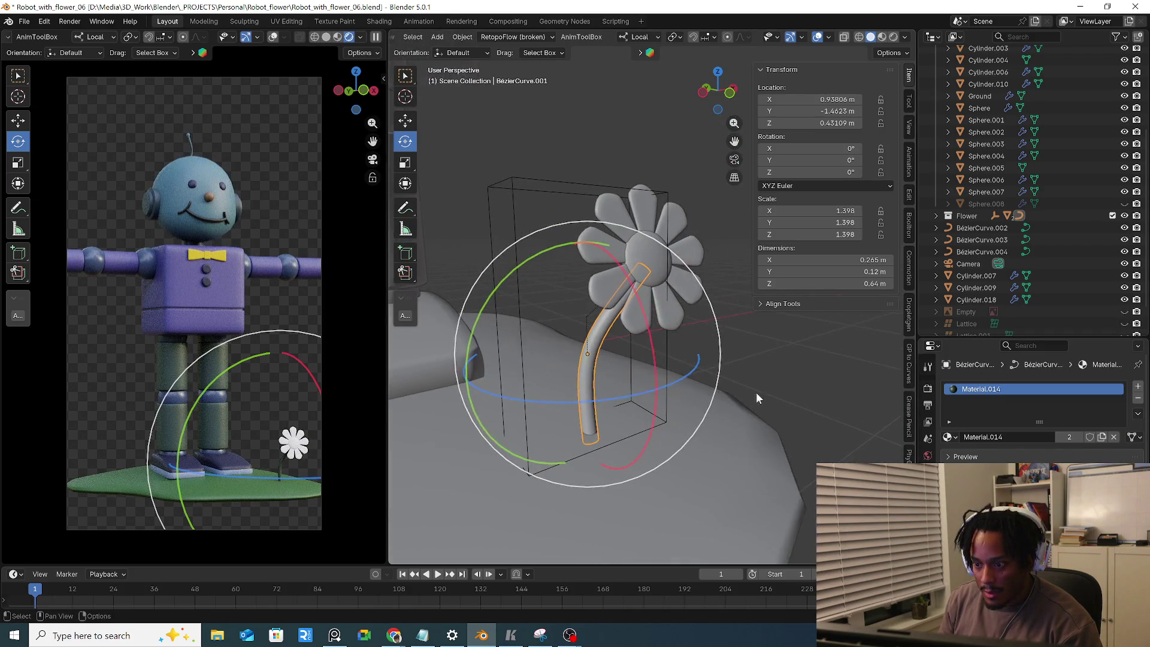
pyautogui.click(629, 246)
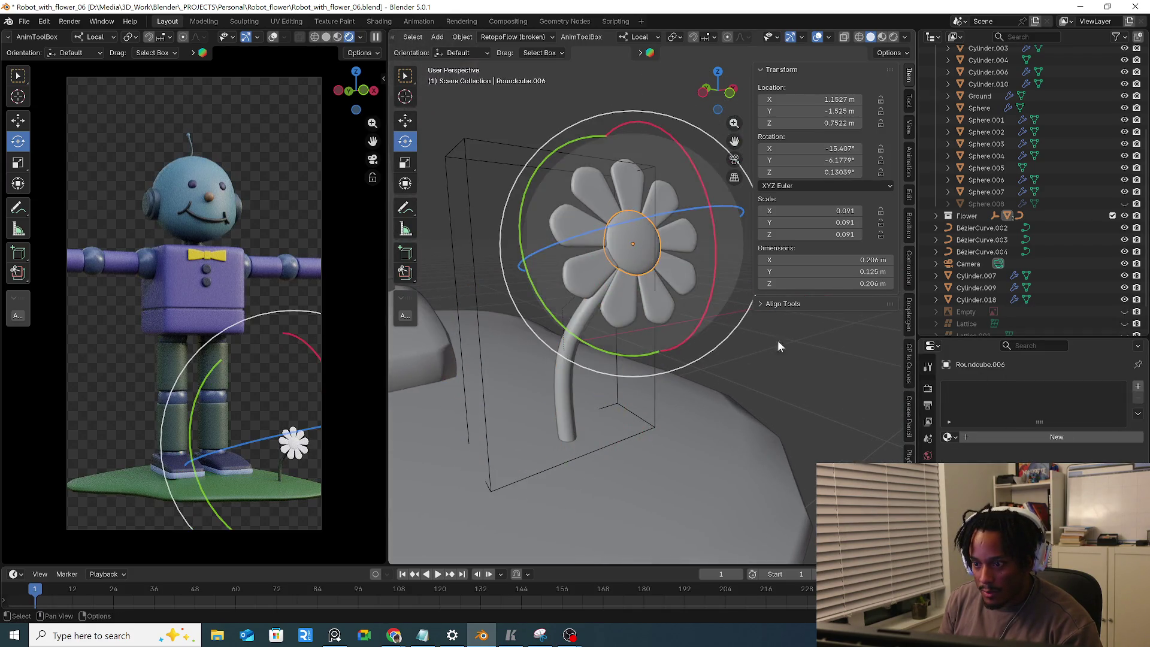
pyautogui.click(1020, 442)
pyautogui.click(1066, 473)
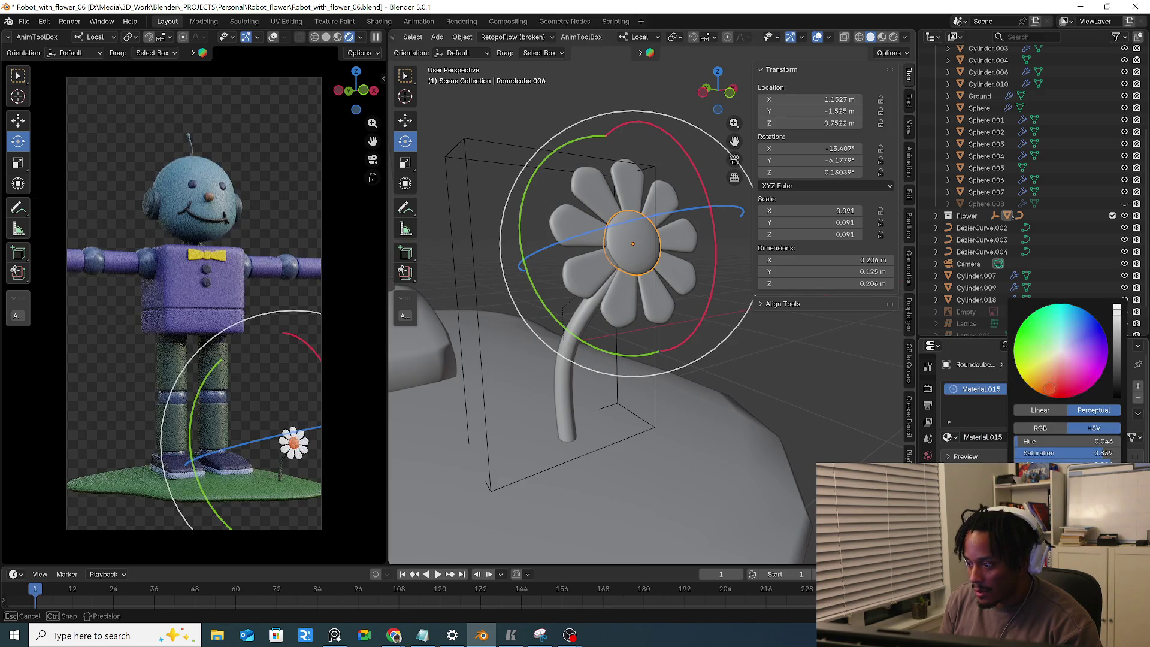
pyautogui.moveTo(1117, 320); pyautogui.dragTo(1117, 374)
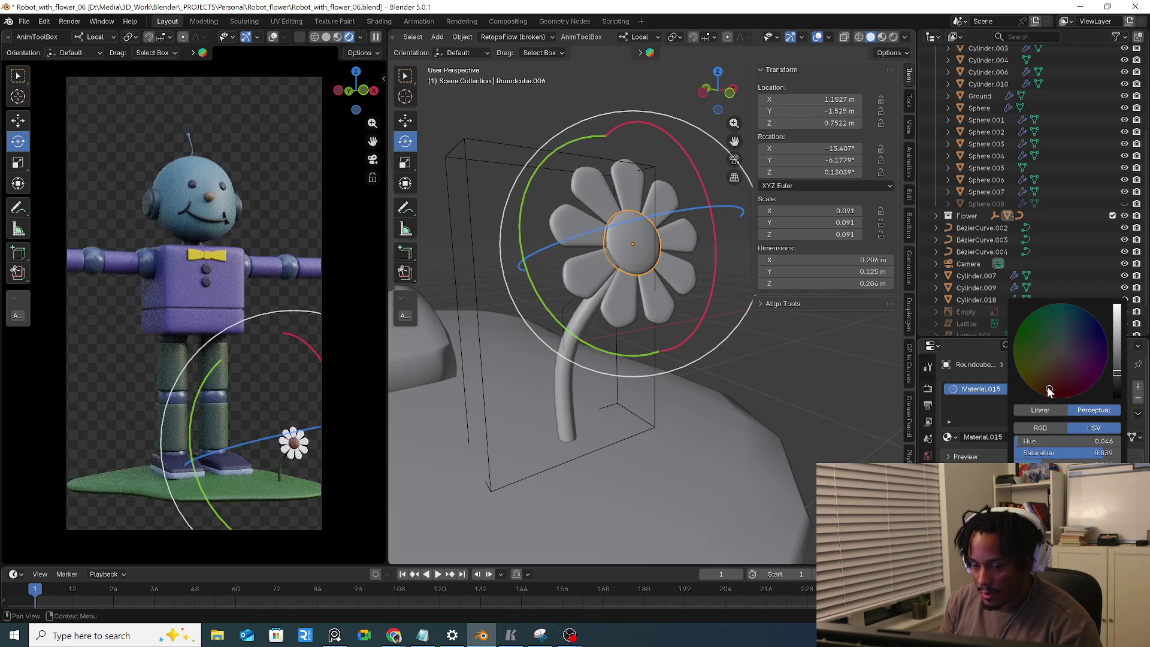
pyautogui.click(672, 282)
pyautogui.hotkey('alt', 'a')
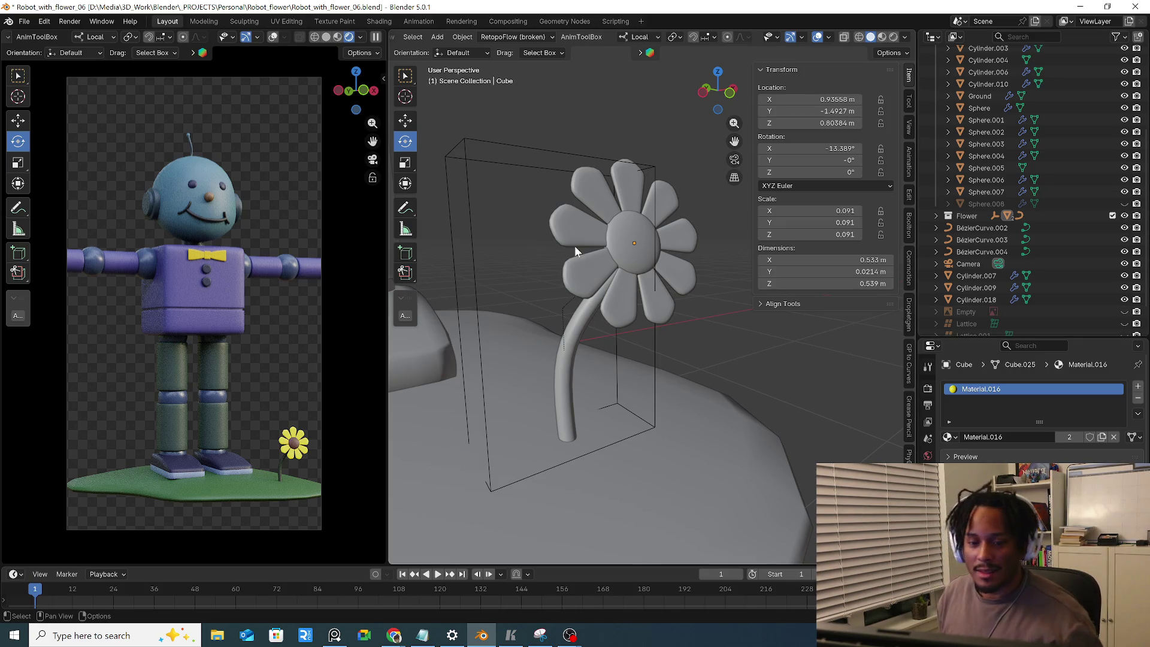
# Switch to Instagram in Chrome and view the robot-holding-a-flower post
pyautogui.scroll(-2, 594, 228)
pyautogui.scroll(-1, 594, 227)
pyautogui.moveTo(394, 635)
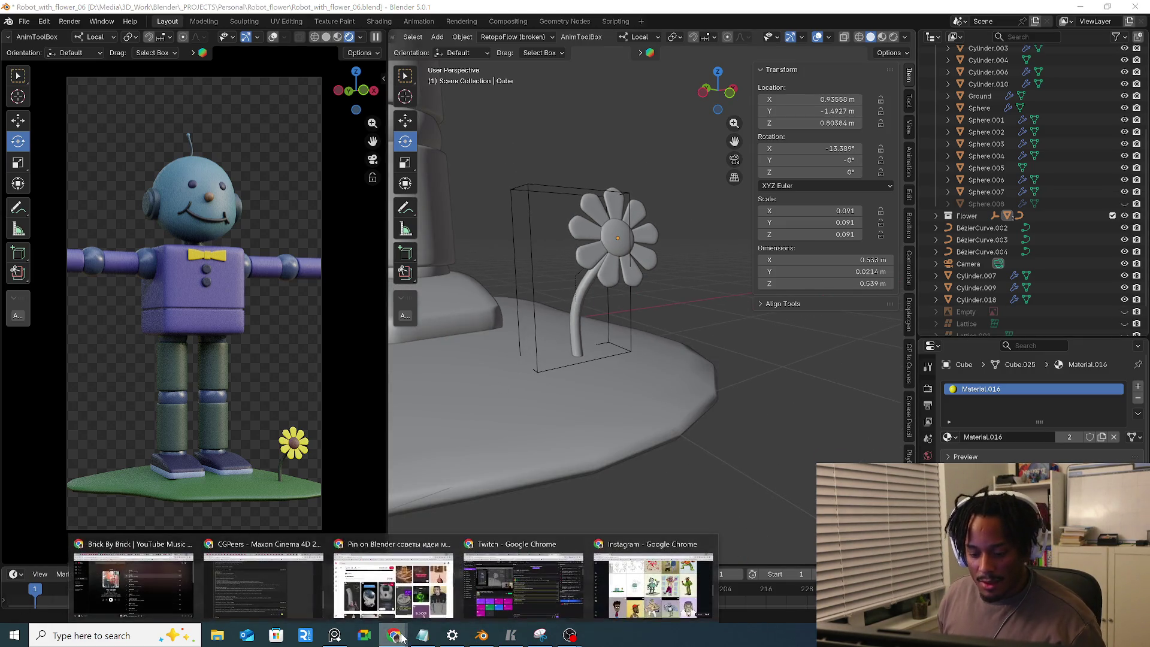
pyautogui.click(643, 599)
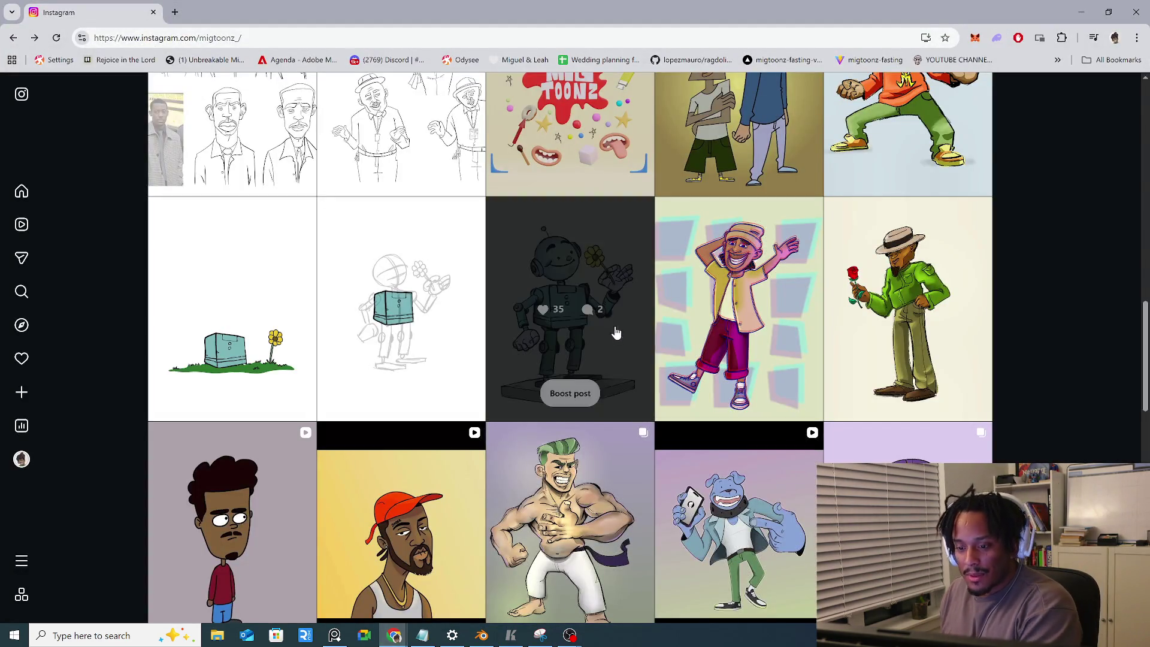
pyautogui.click(619, 341)
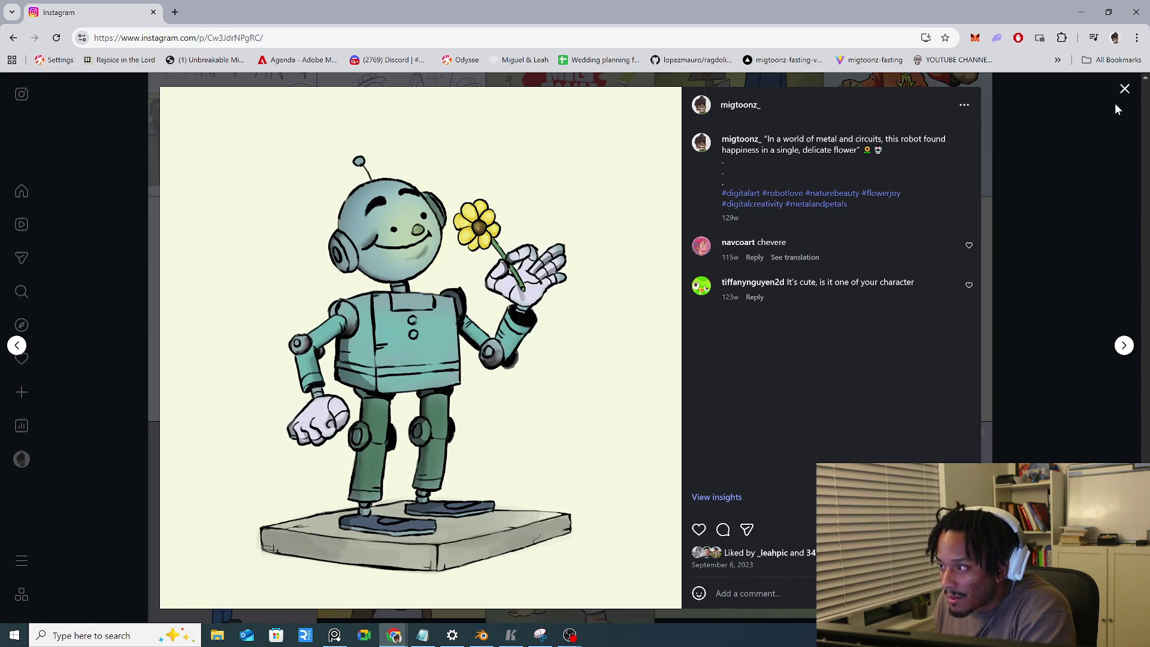
pyautogui.click(1124, 89)
# View the box-robot sketch reel and the finished Final! post, then return to Blender
pyautogui.click(309, 389)
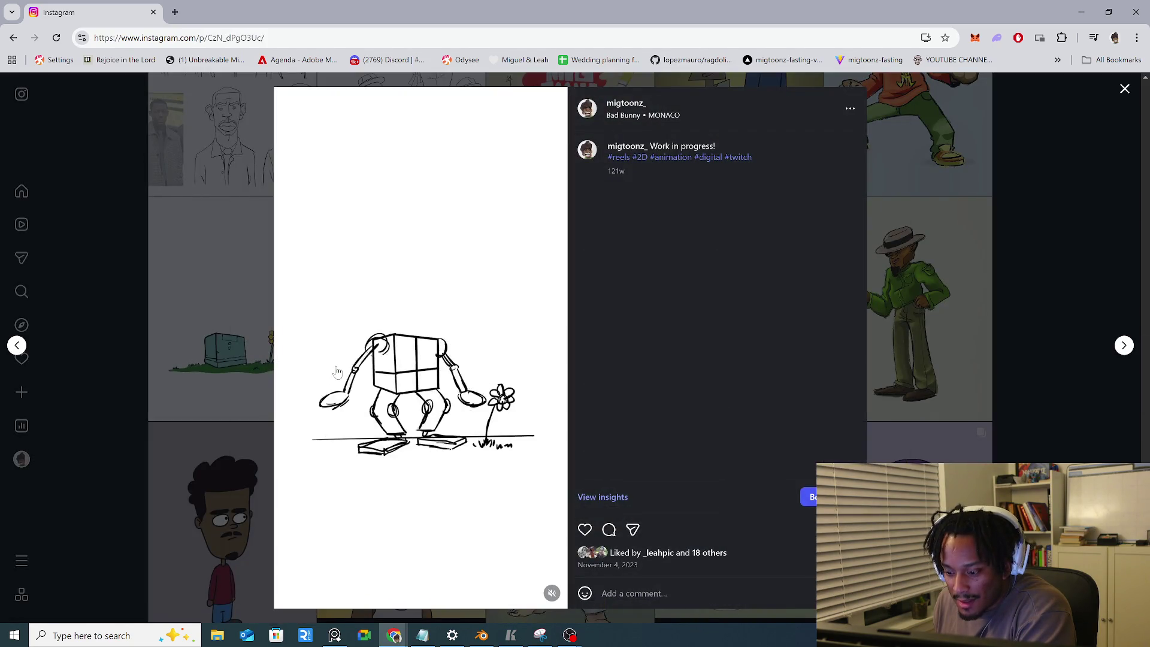
pyautogui.click(1124, 88)
pyautogui.click(261, 388)
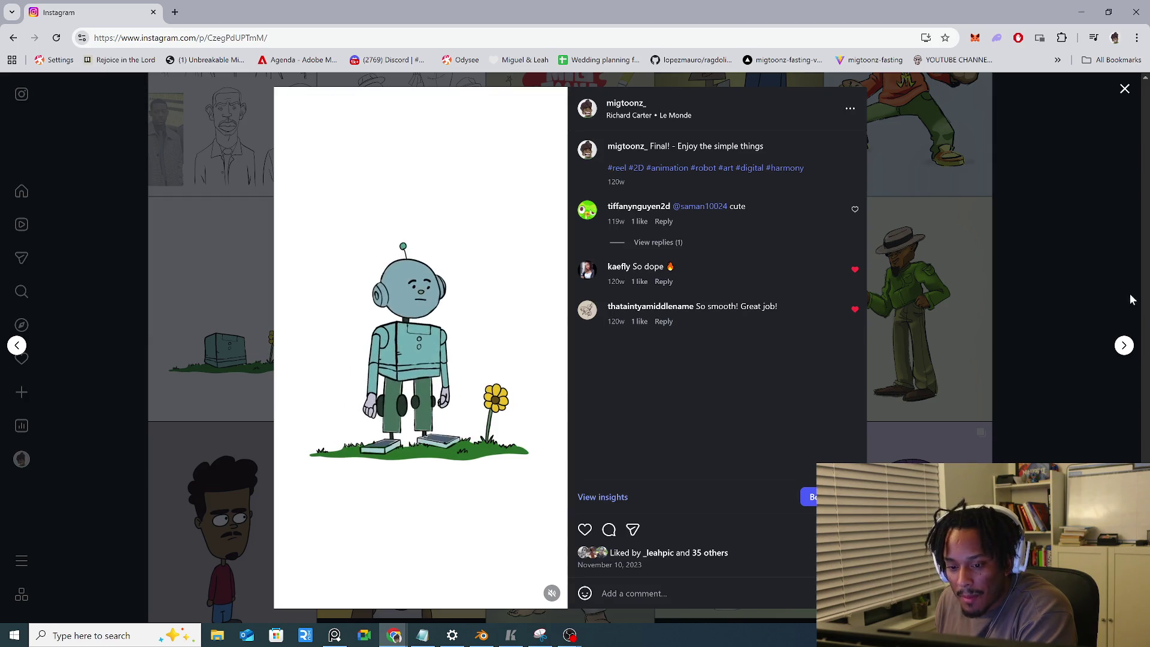
pyautogui.click(1079, 12)
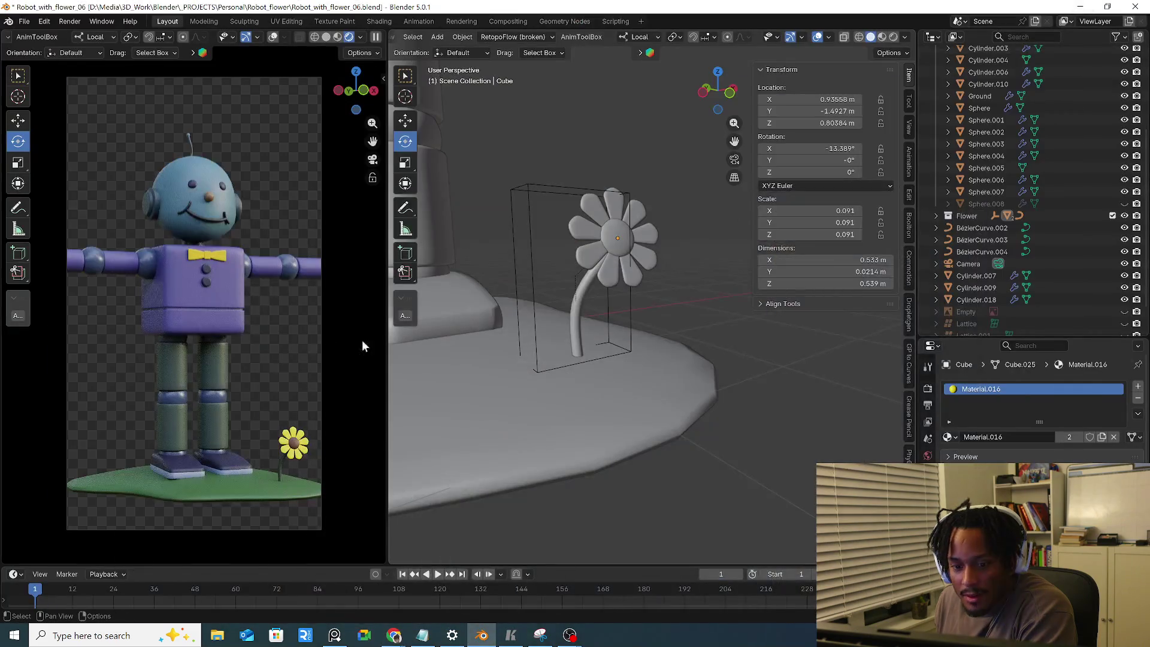
# Switch the viewport to Material Preview and frame the whole purple robot on green ground
pyautogui.keyDown('ctrl'); pyautogui.moveTo(582, 332); pyautogui.dragTo(645, 355, button='middle'); pyautogui.keyUp('ctrl')
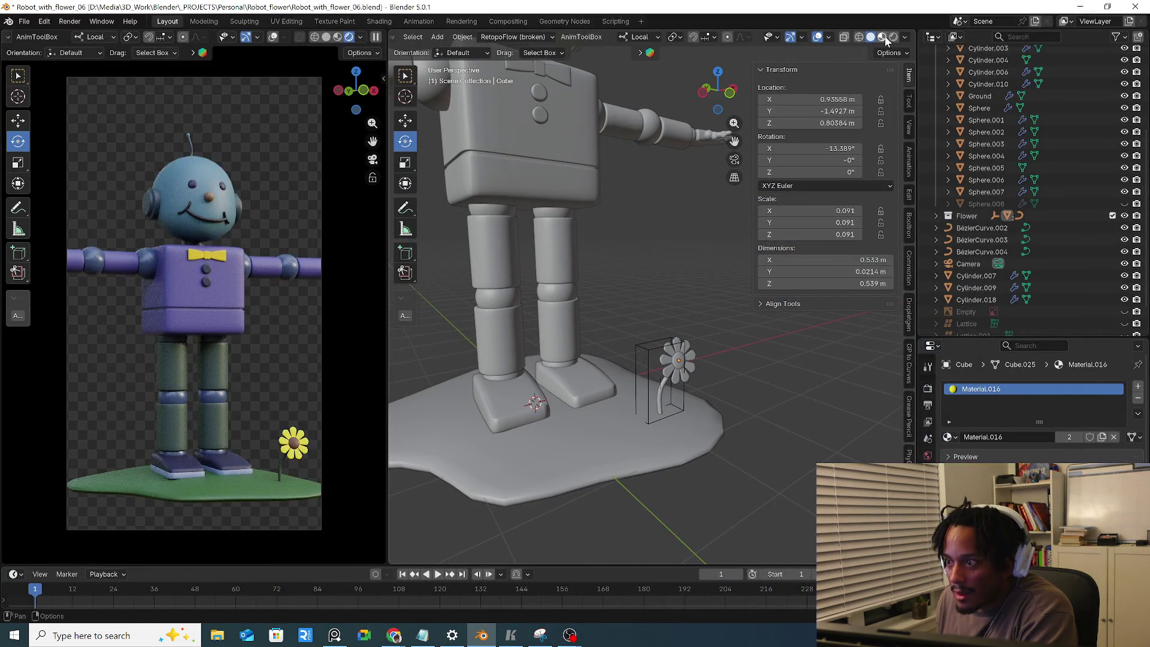
pyautogui.click(882, 37)
pyautogui.moveTo(648, 159)
pyautogui.mouseDown(button='middle')
pyautogui.moveTo(667, 310)
pyautogui.moveTo(558, 334)
pyautogui.moveTo(590, 354)
pyautogui.moveTo(657, 364)
pyautogui.moveTo(626, 365)
pyautogui.moveTo(645, 383)
pyautogui.moveTo(689, 385)
pyautogui.moveTo(699, 416)
pyautogui.mouseUp(button='middle')
pyautogui.click(605, 364)
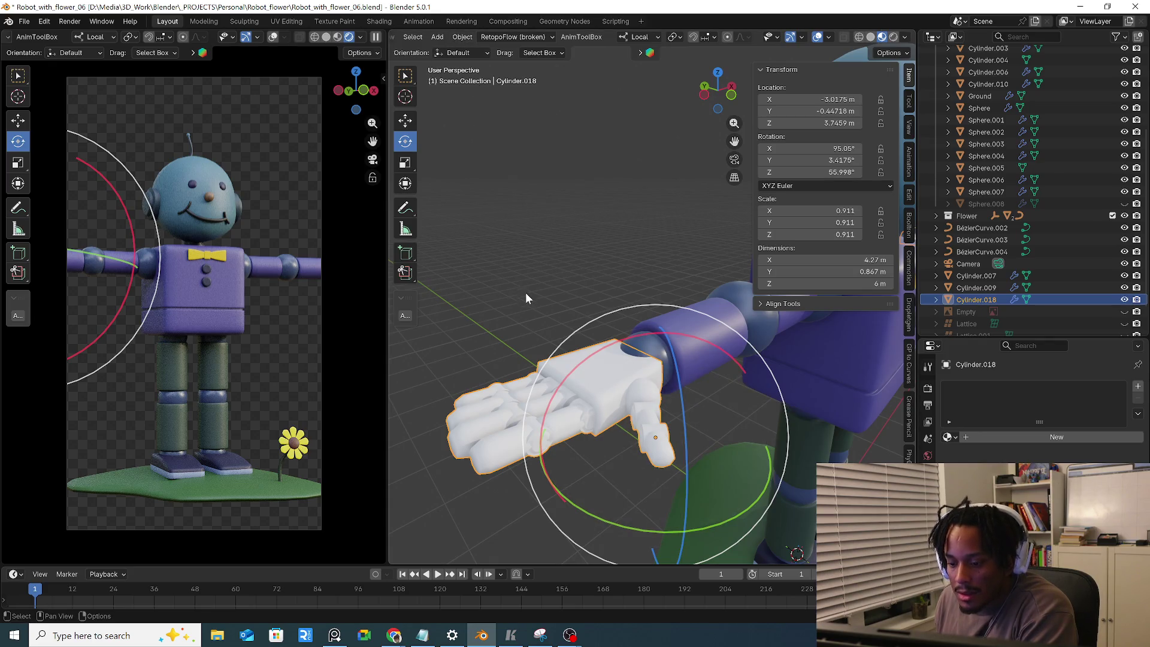
pyautogui.scroll(-6, 526, 297)
pyautogui.moveTo(556, 427)
pyautogui.mouseDown(button='middle')
pyautogui.moveTo(573, 394)
pyautogui.moveTo(555, 399)
pyautogui.mouseUp(button='middle')
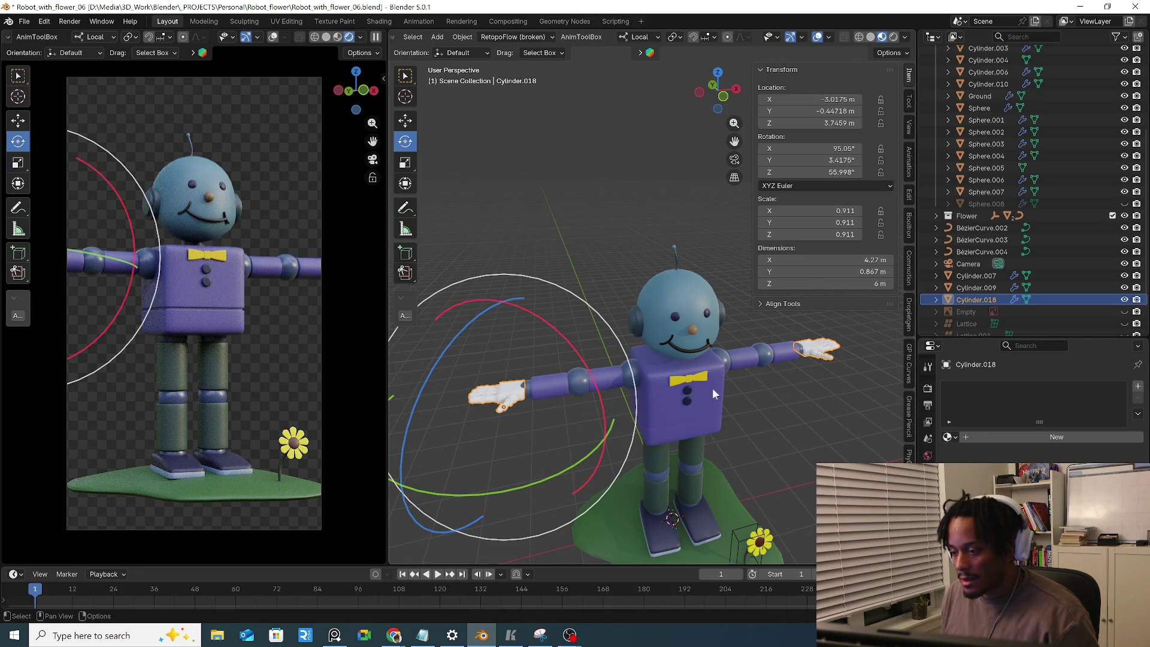
pyautogui.moveTo(737, 402); pyautogui.dragTo(630, 328, button='middle')
# Isolate the hands in Local View and separate them into objects by loose parts
pyautogui.press('Tab')
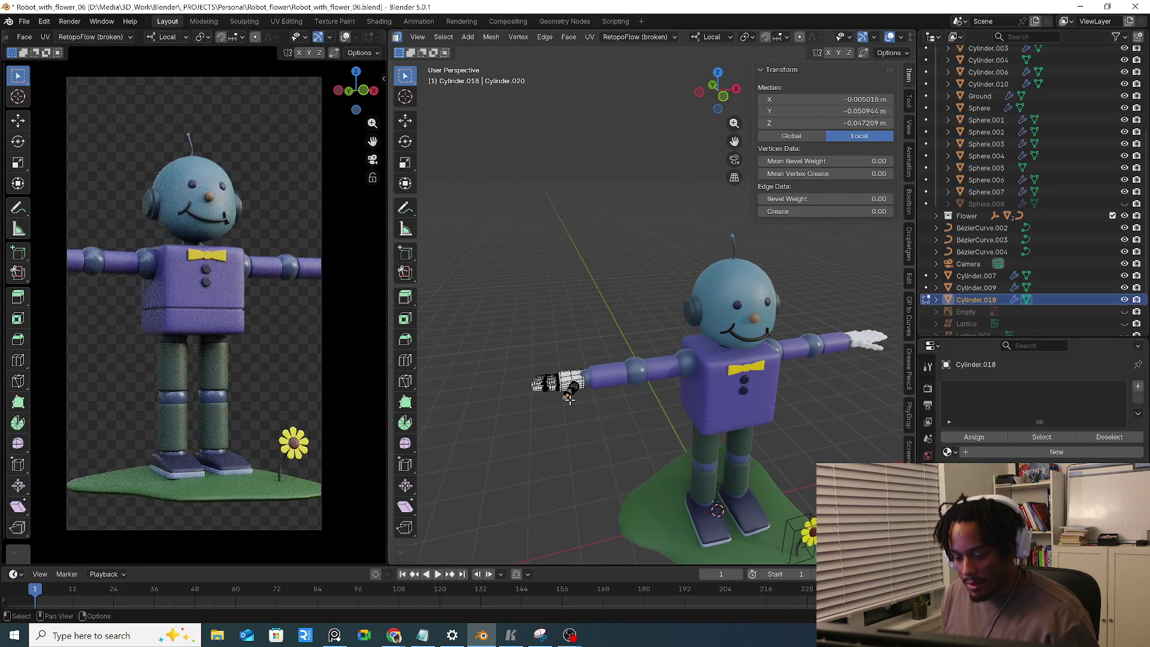
pyautogui.press('KP_Divide')
pyautogui.moveTo(569, 400)
pyautogui.mouseDown(button='middle')
pyautogui.moveTo(557, 371)
pyautogui.moveTo(605, 375)
pyautogui.mouseUp(button='middle')
pyautogui.press('a')
pyautogui.scroll(5, 650, 434)
pyautogui.press('p')
pyautogui.click(618, 416)
pyautogui.press('Tab')
pyautogui.press('a')
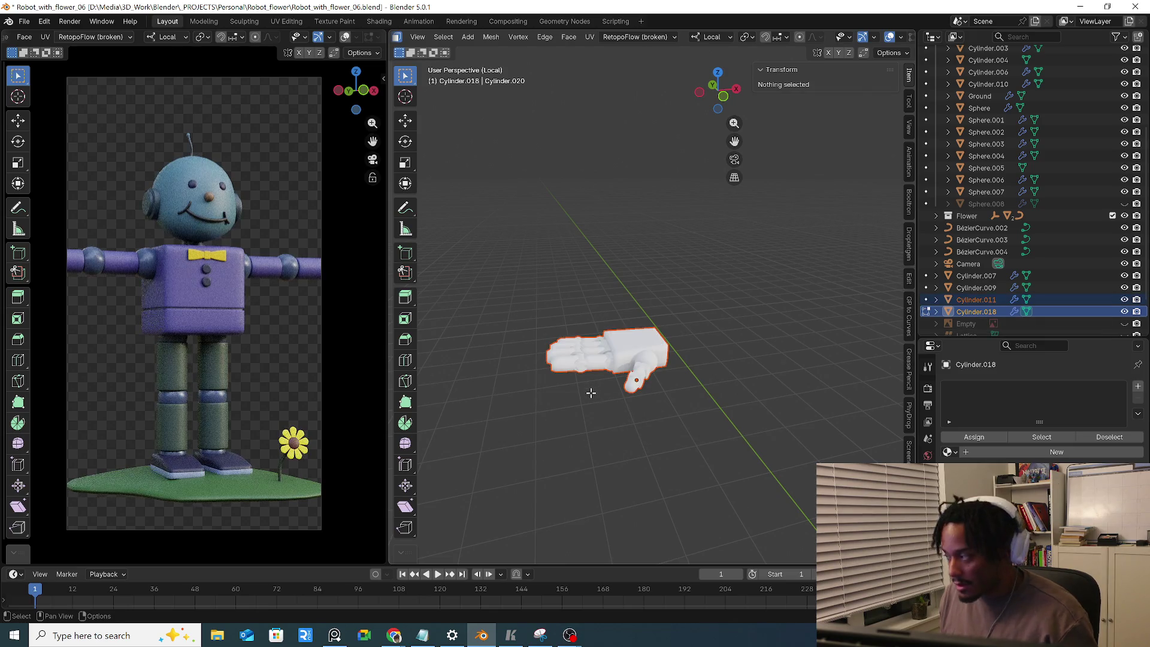
pyautogui.press('Tab')
pyautogui.scroll(3, 639, 428)
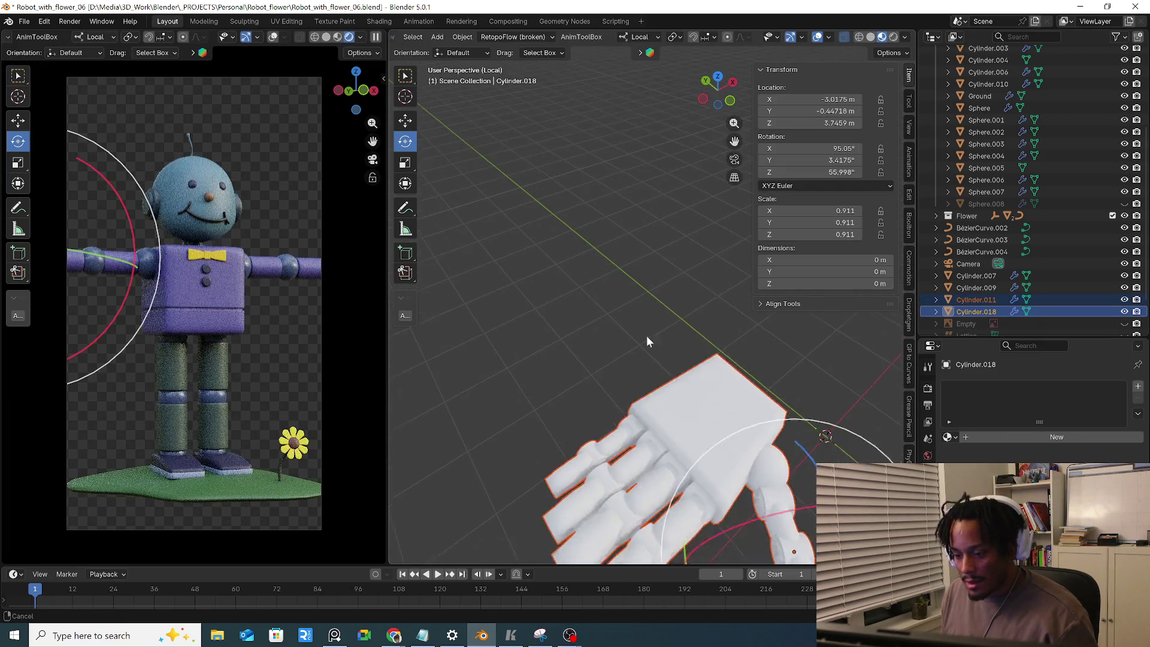
pyautogui.moveTo(673, 388); pyautogui.dragTo(669, 367, button='middle')
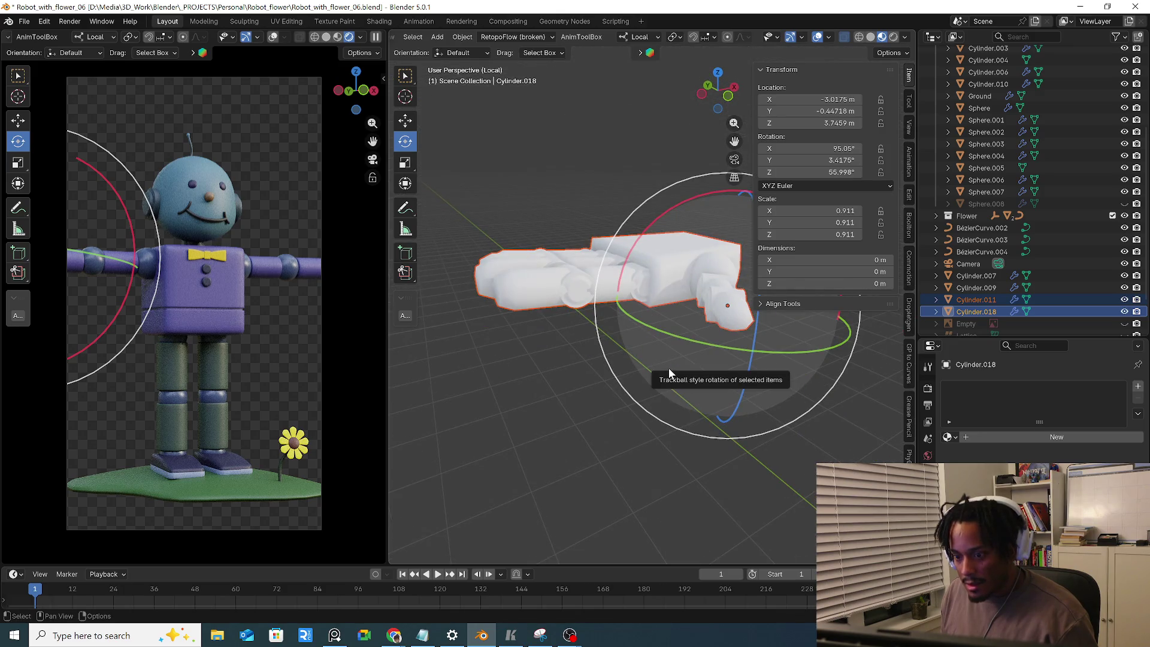
# Zoom in on one hand, select it and enter Edit Mode from a top-down angle
pyautogui.press('q')
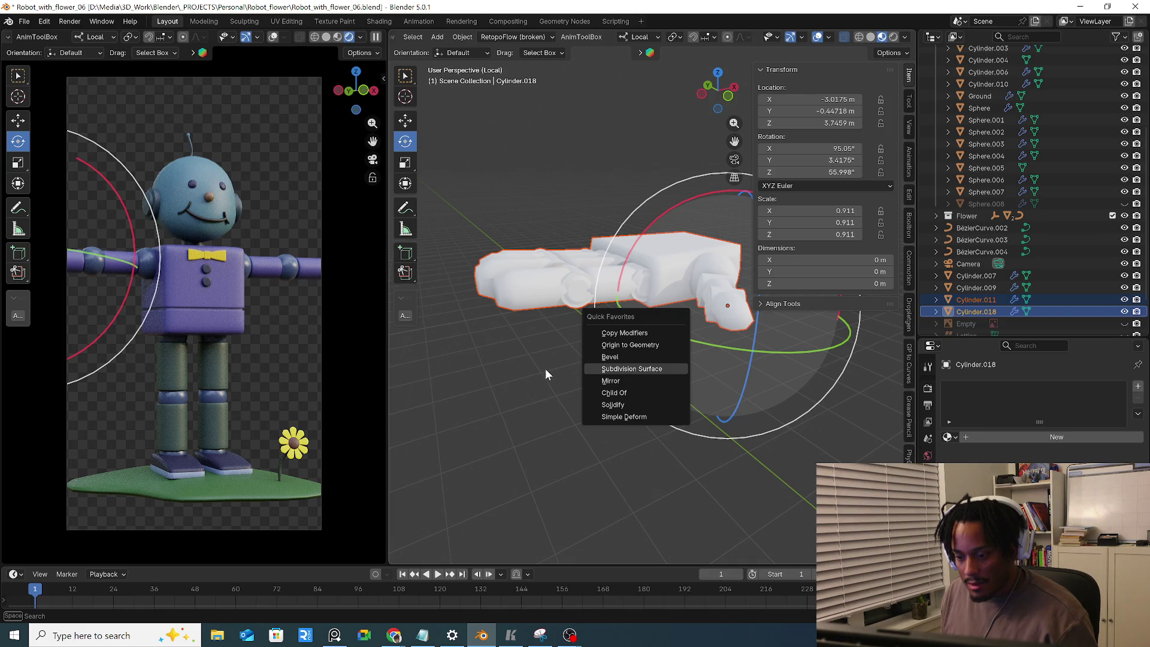
pyautogui.click(562, 374)
pyautogui.scroll(-3, 639, 380)
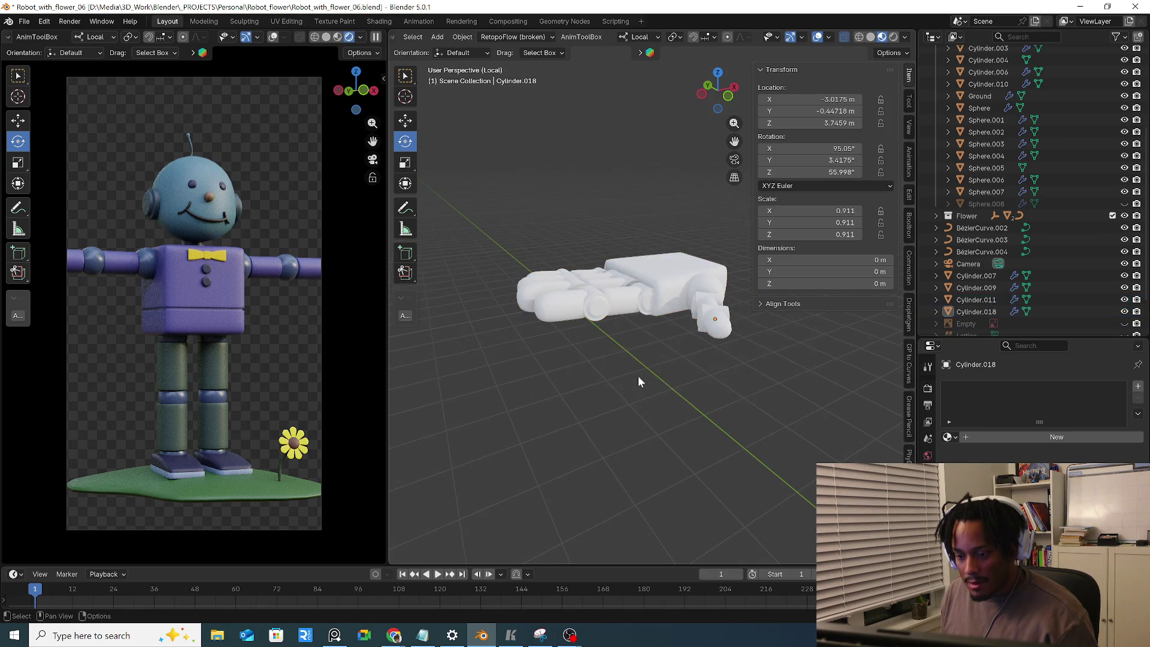
pyautogui.keyDown('shift'); pyautogui.moveTo(712, 375); pyautogui.dragTo(631, 401, button='middle'); pyautogui.keyUp('shift')
pyautogui.scroll(-3, 659, 402)
pyautogui.scroll(10, 677, 391)
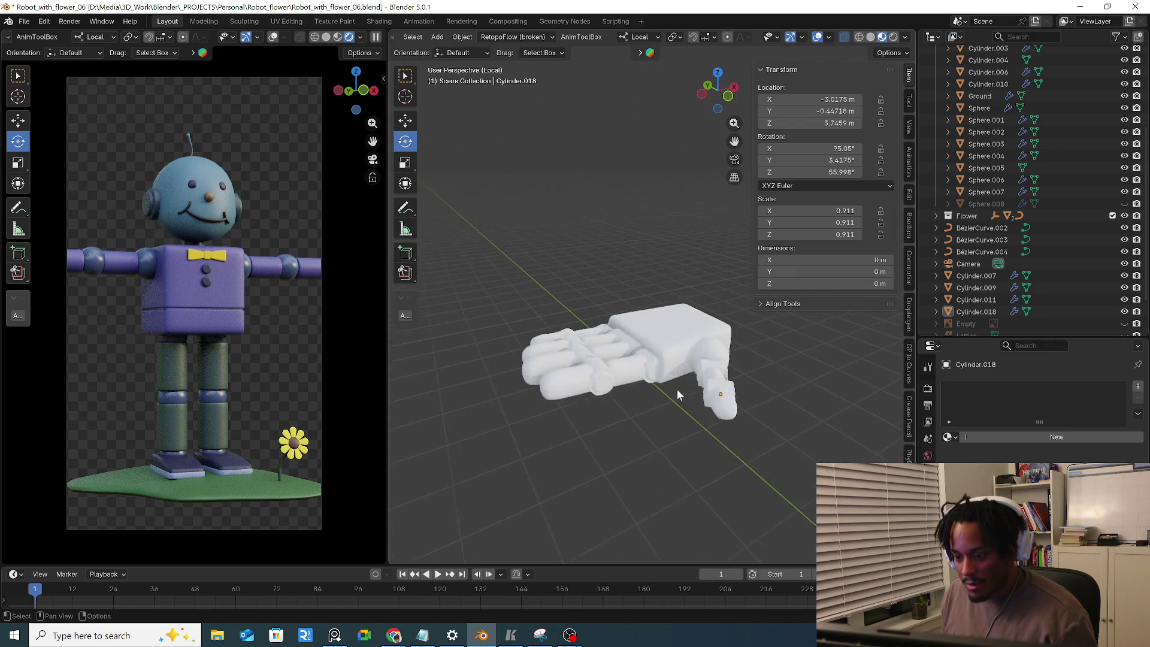
pyautogui.click(605, 361)
pyautogui.press('Tab')
pyautogui.scroll(-3, 607, 383)
pyautogui.moveTo(611, 406)
pyautogui.mouseDown(button='middle')
pyautogui.moveTo(674, 454)
pyautogui.moveTo(665, 443)
pyautogui.moveTo(755, 451)
pyautogui.mouseUp(button='middle')
# Select the palm with L and separate it into its own object
pyautogui.press('l')
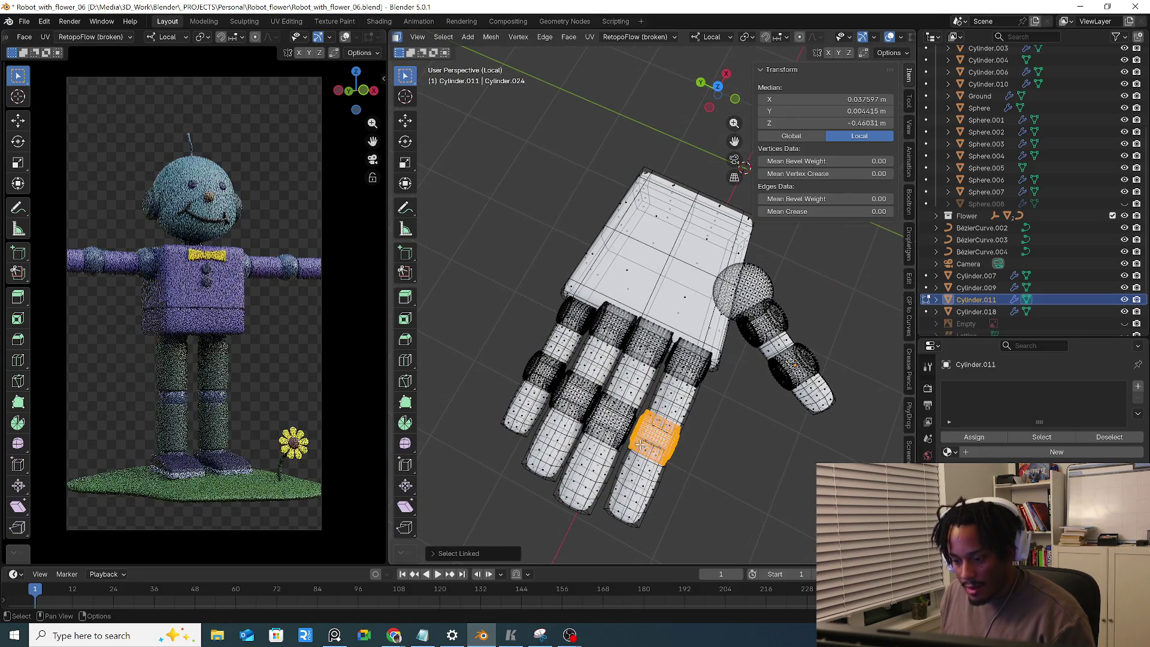
pyautogui.press('l')
pyautogui.press('l')
pyautogui.press('l')
pyautogui.press('l')
pyautogui.press('l')
pyautogui.press('l')
pyautogui.press('l')
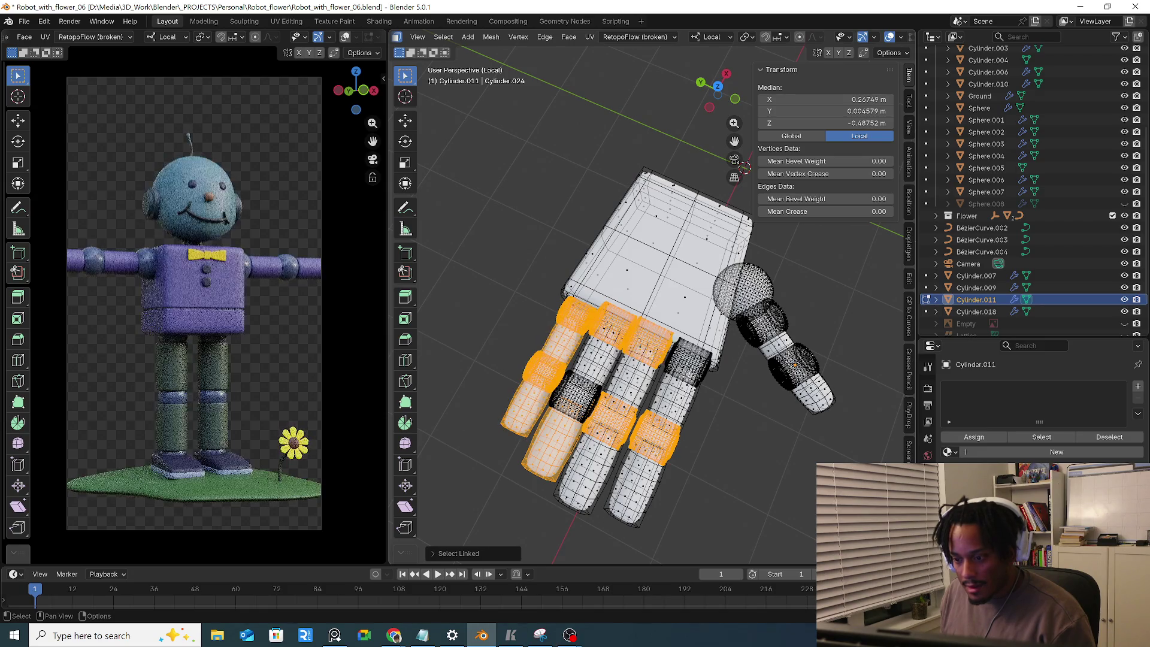
pyautogui.press('l')
pyautogui.press('l')
pyautogui.hotkey('alt', 'a')
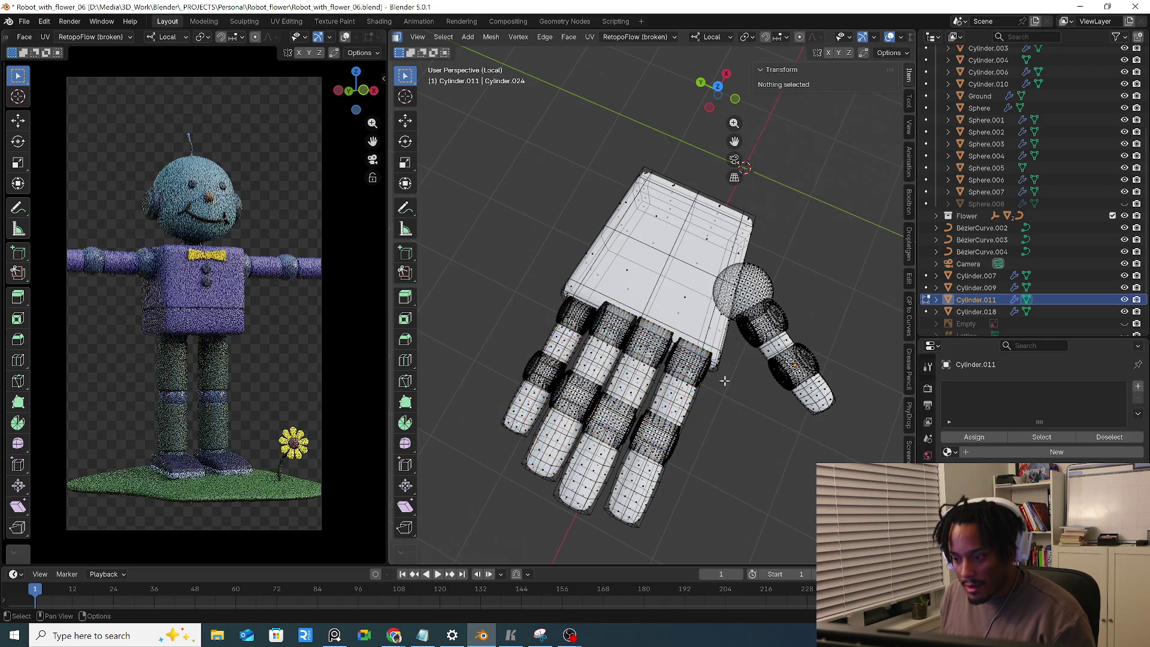
pyautogui.press('l')
pyautogui.press('p')
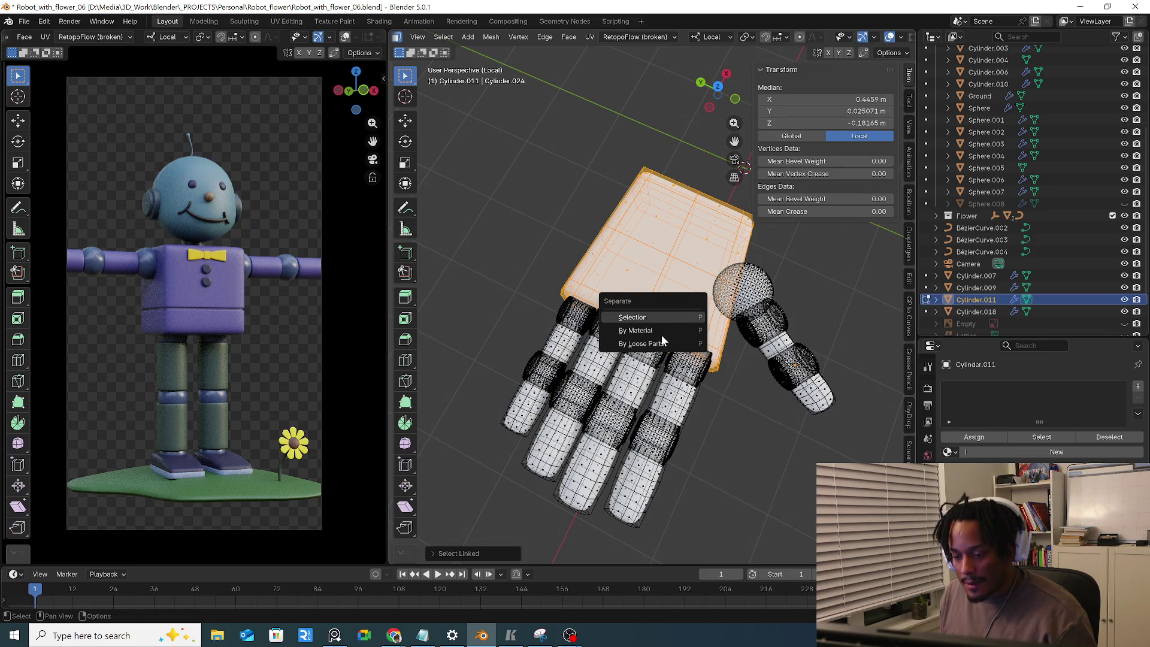
pyautogui.press('Return')
pyautogui.keyDown('shift'); pyautogui.moveTo(745, 392); pyautogui.dragTo(673, 410, button='middle'); pyautogui.keyUp('shift')
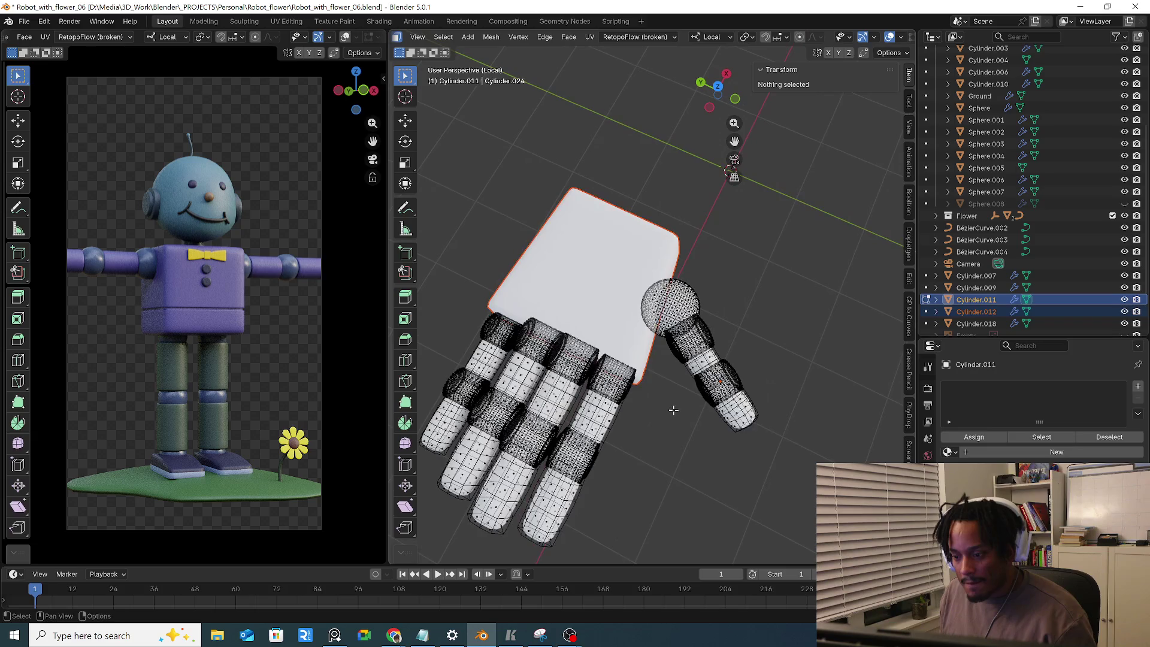
pyautogui.press('Tab')
# Select the thumb's knuckle sphere and segments with L and separate the thumb by selection
pyautogui.scroll(-3, 534, 308)
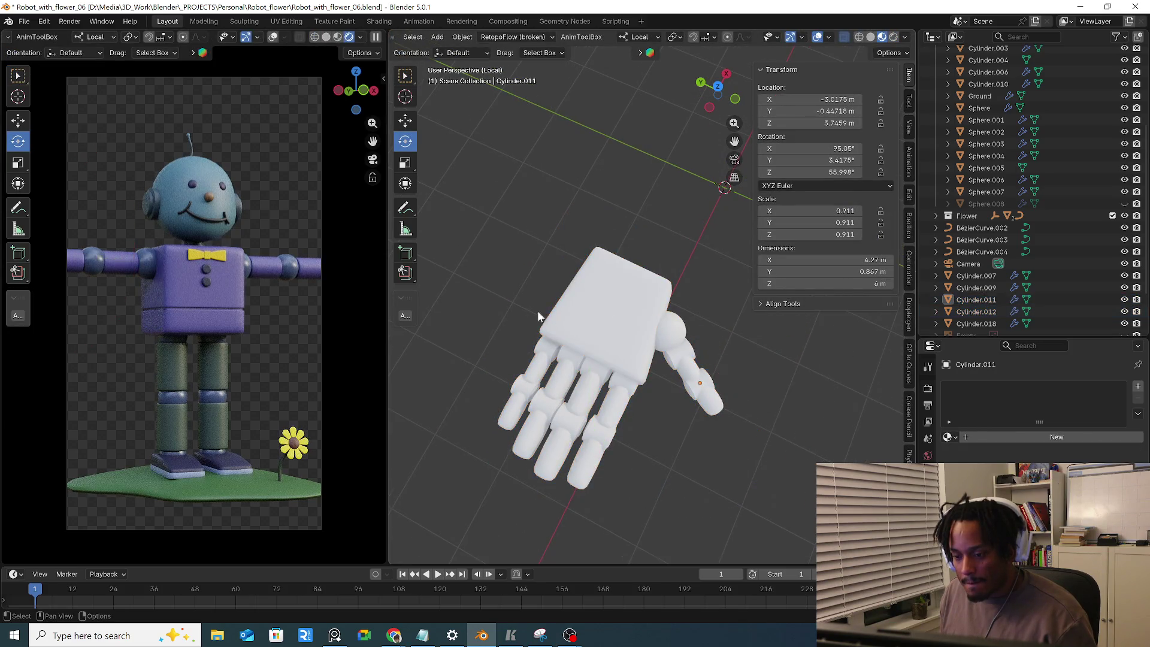
pyautogui.click(668, 333)
pyautogui.press('Tab')
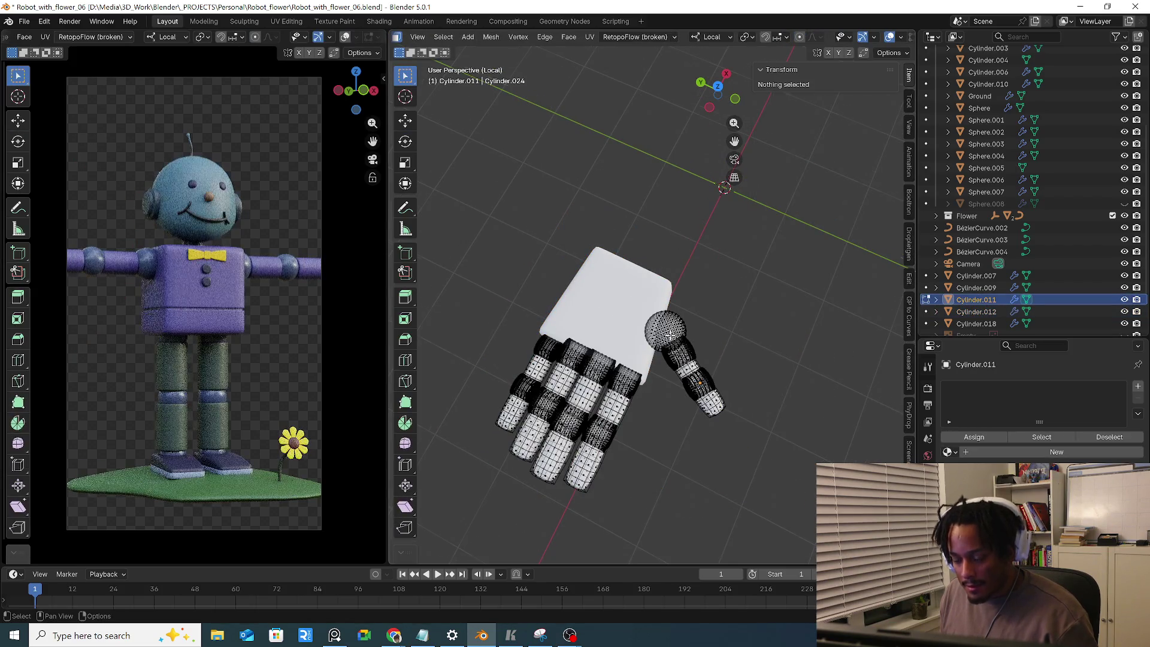
pyautogui.scroll(2, 670, 335)
pyautogui.press('l')
pyautogui.hotkey('shift', 'l')
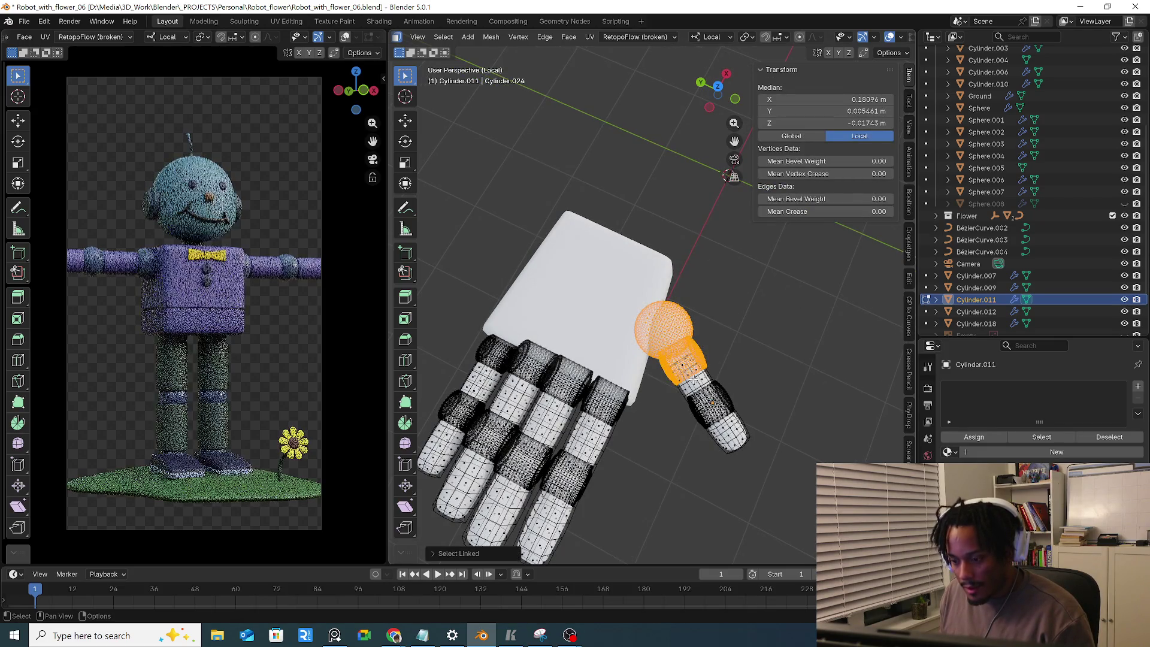
pyautogui.press('l')
pyautogui.press('l')
pyautogui.press('l')
pyautogui.press('p')
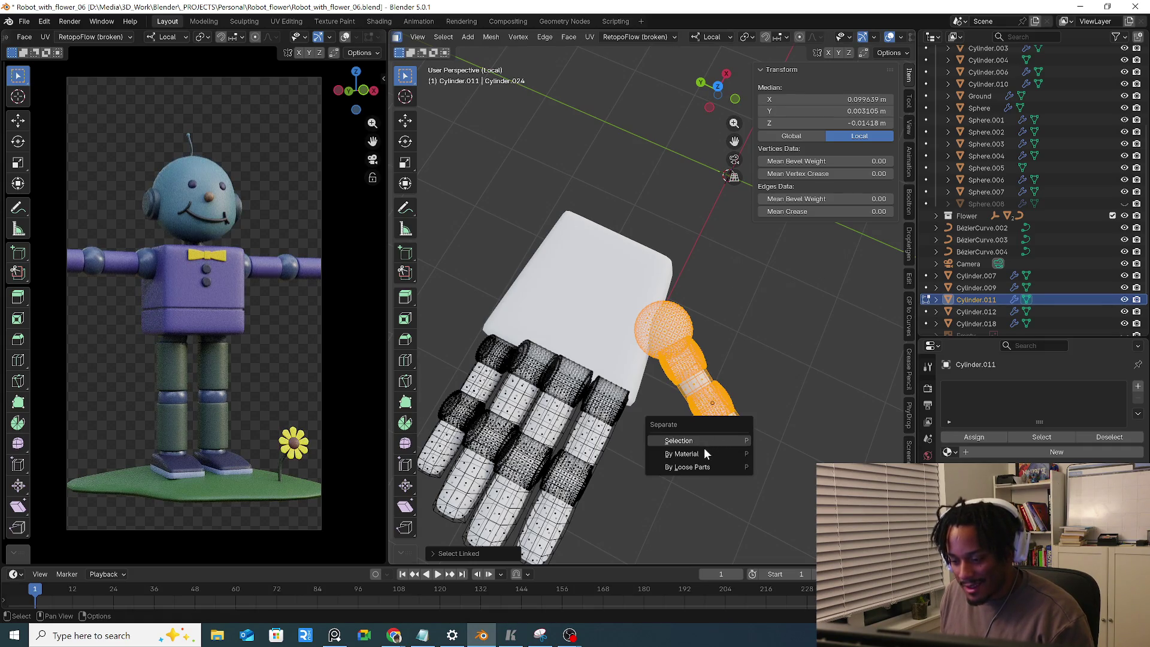
pyautogui.click(656, 438)
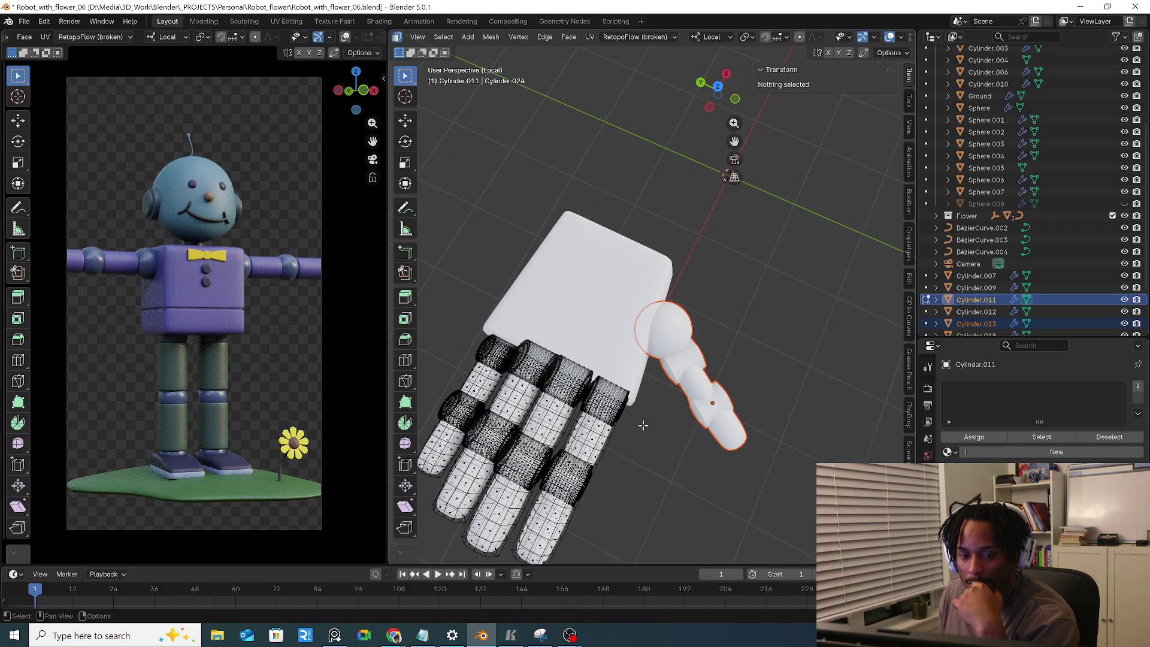
# Return to Object Mode, inspect the hand from several angles and reselect it
pyautogui.moveTo(642, 425); pyautogui.dragTo(635, 419, button='middle')
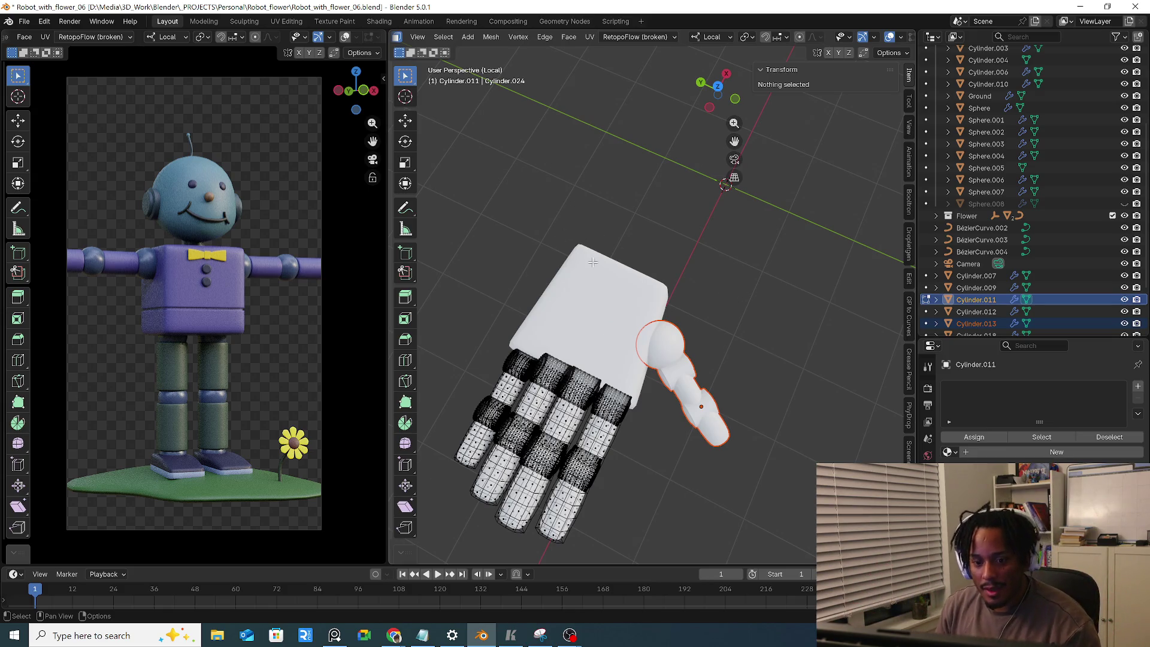
pyautogui.moveTo(519, 397)
pyautogui.mouseDown(button='middle')
pyautogui.moveTo(609, 335)
pyautogui.moveTo(554, 282)
pyautogui.moveTo(712, 408)
pyautogui.mouseUp(button='middle')
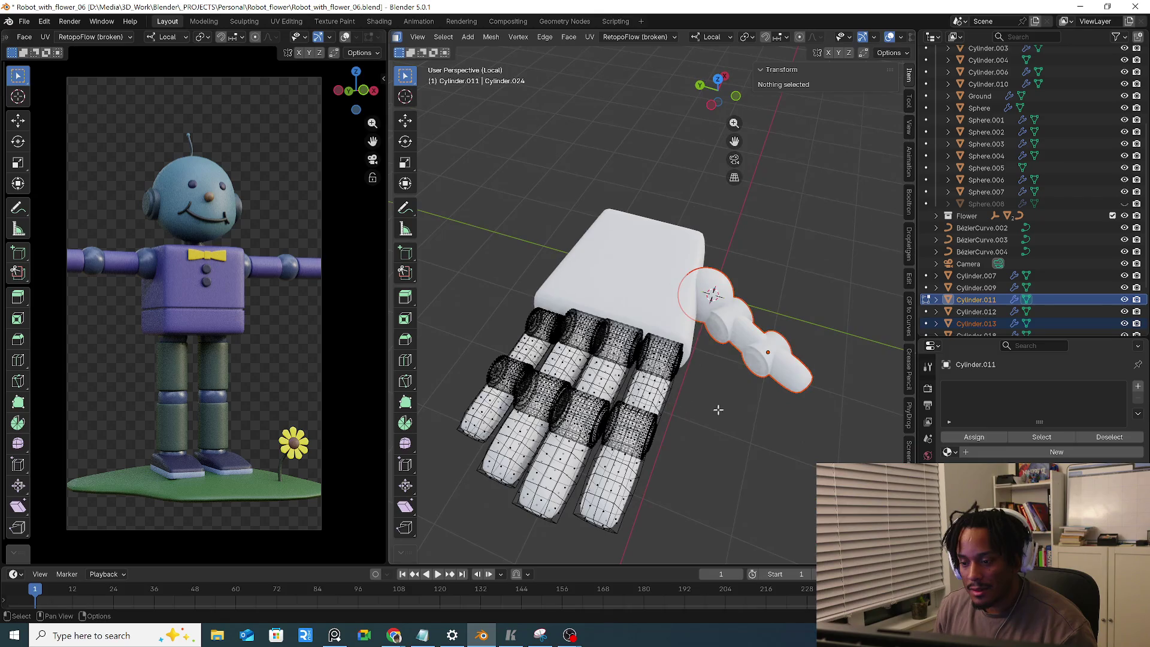
pyautogui.press('Tab')
pyautogui.moveTo(561, 402); pyautogui.dragTo(521, 396, button='middle')
pyautogui.moveTo(606, 394)
pyautogui.mouseDown(button='middle')
pyautogui.moveTo(615, 364)
pyautogui.moveTo(632, 374)
pyautogui.mouseUp(button='middle')
pyautogui.click(615, 365)
# Select the remaining finger segments with L and separate them by loose parts
pyautogui.press('Tab')
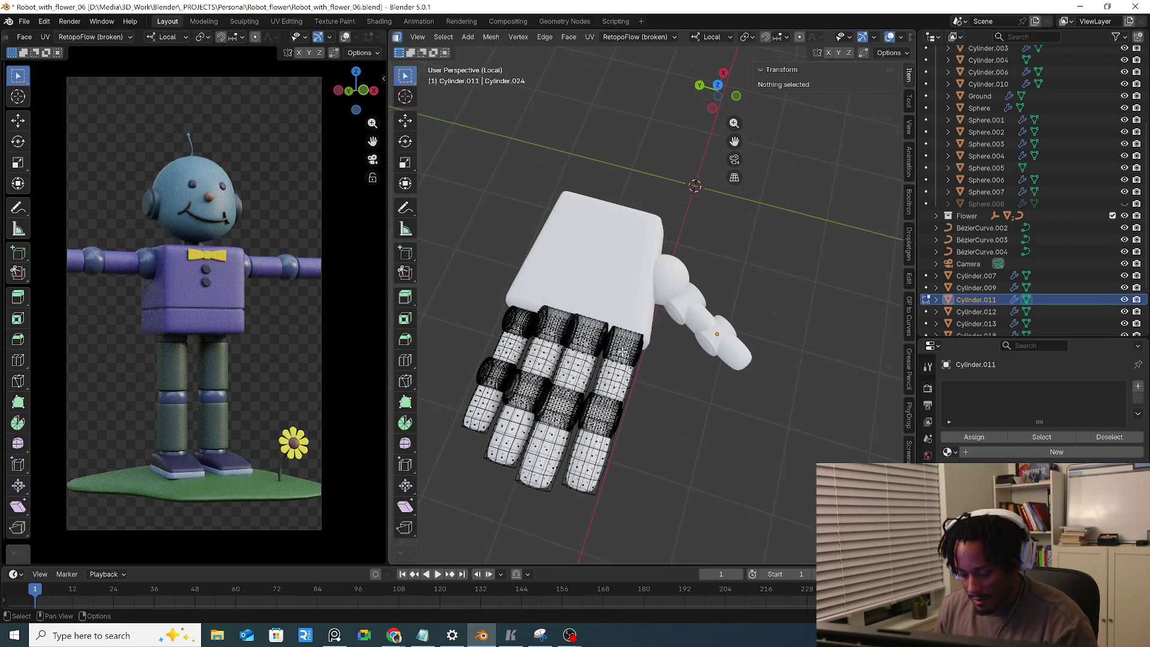
pyautogui.press('l')
pyautogui.press('l')
pyautogui.press('l')
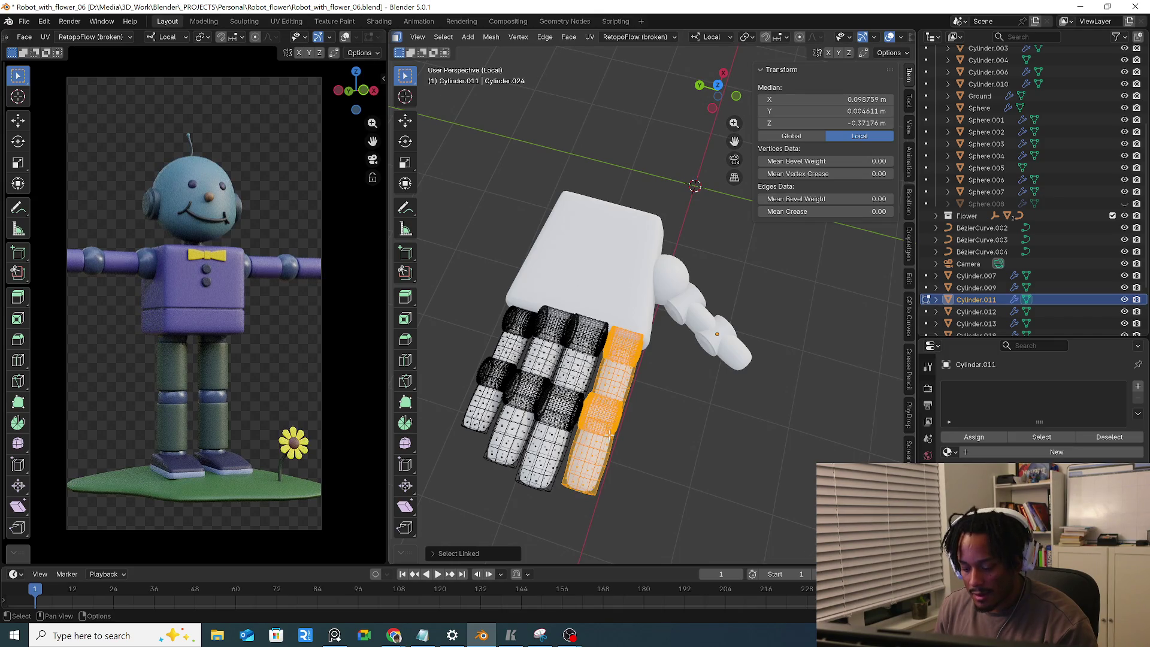
pyautogui.press('p')
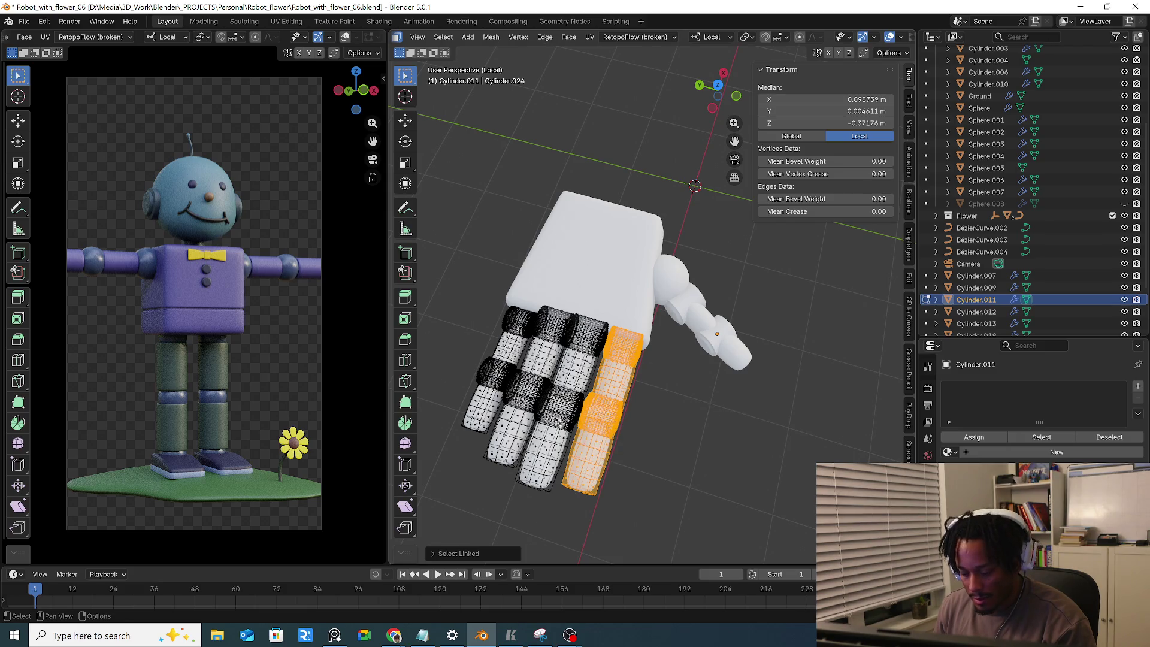
pyautogui.press('l')
pyautogui.press('l')
pyautogui.press('l')
pyautogui.press('l')
pyautogui.press('l')
pyautogui.press('l')
pyautogui.press('l')
pyautogui.press('l')
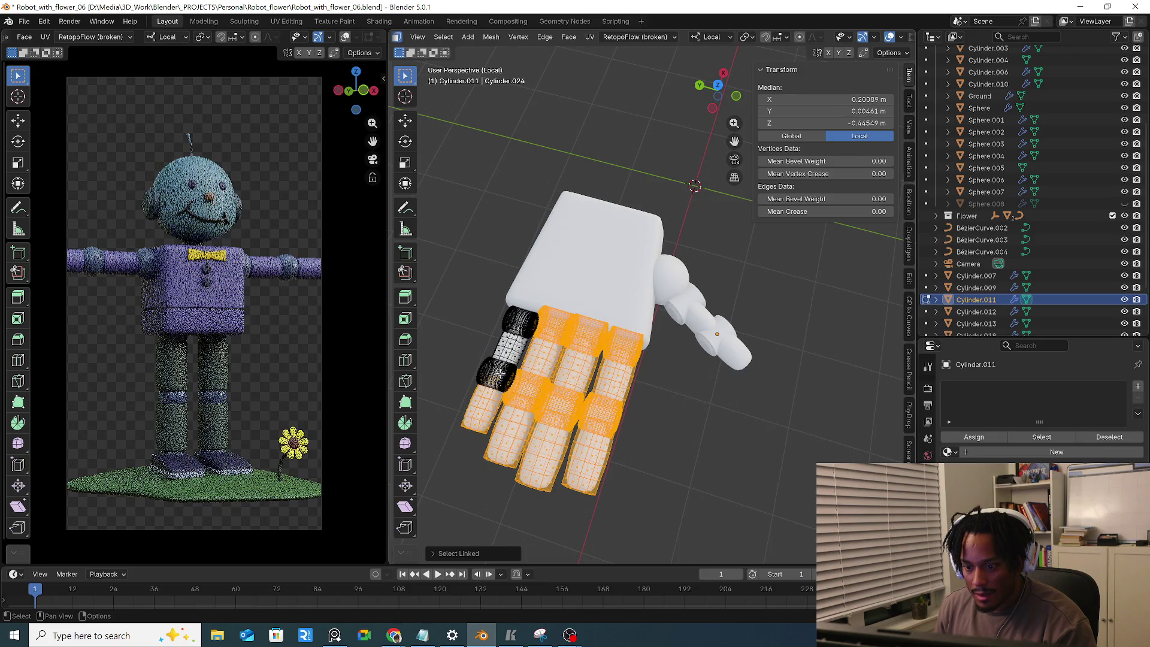
pyautogui.press('l')
pyautogui.press('l')
pyautogui.press('p')
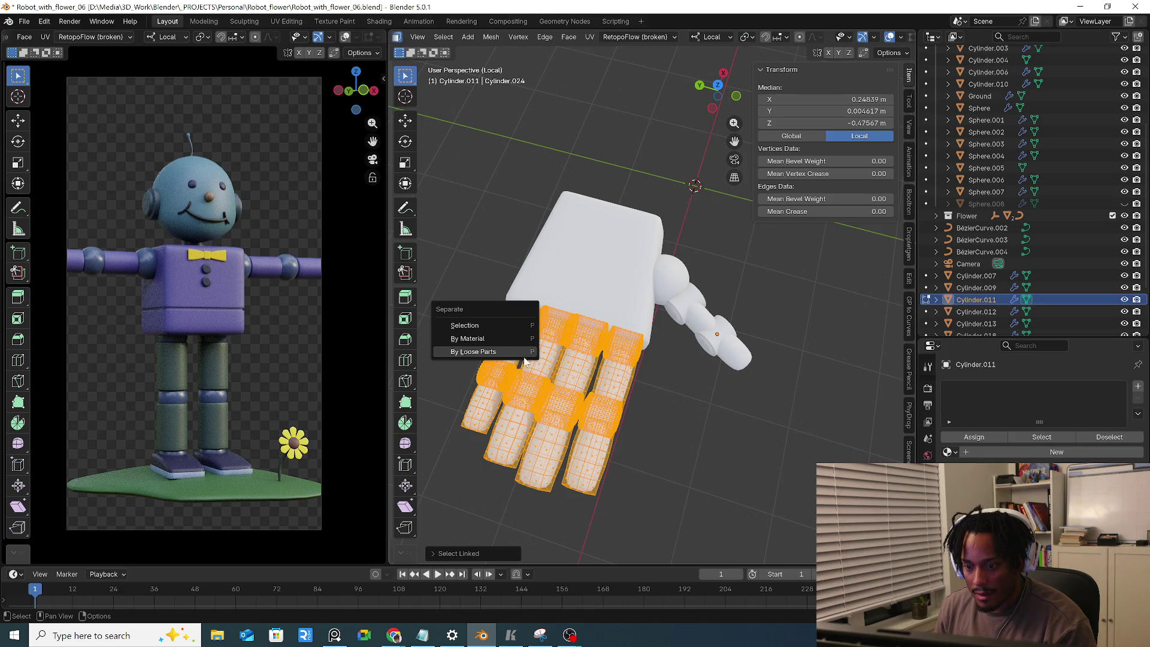
pyautogui.press('Return')
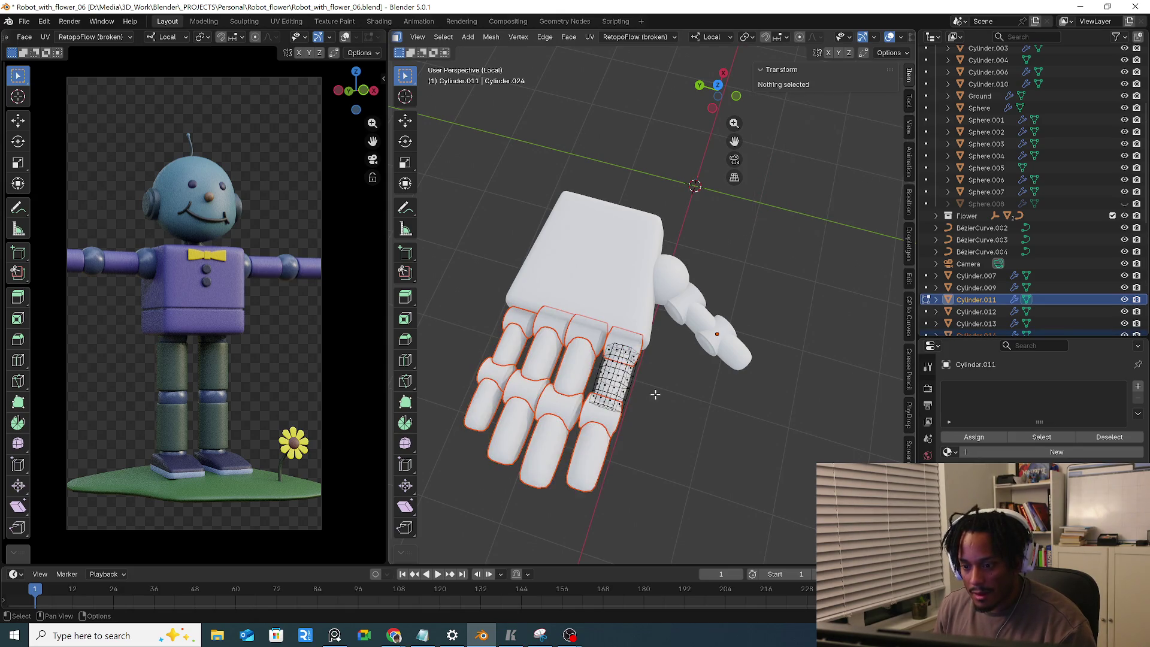
pyautogui.press('Tab')
# Select individual finger pieces, including the fingertip, in Object Mode
pyautogui.hotkey('shift', 'space')
pyautogui.press('r')
pyautogui.click(614, 479)
pyautogui.click(607, 435)
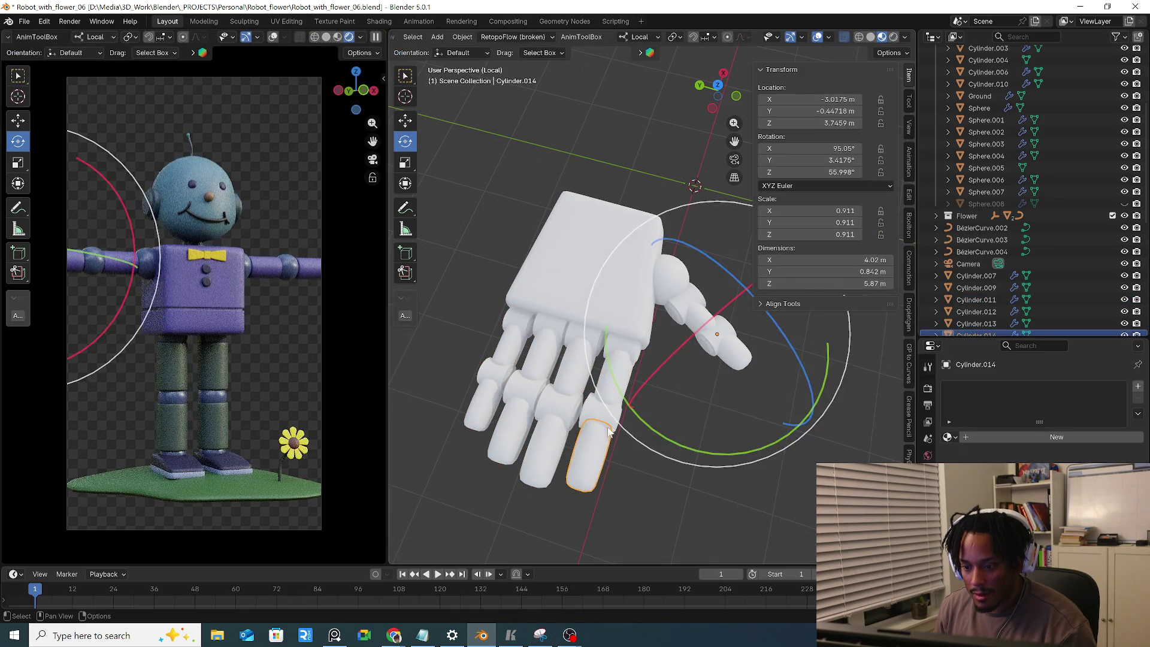
# Set each selected finger segment's origin to its own geometry
pyautogui.click(572, 368)
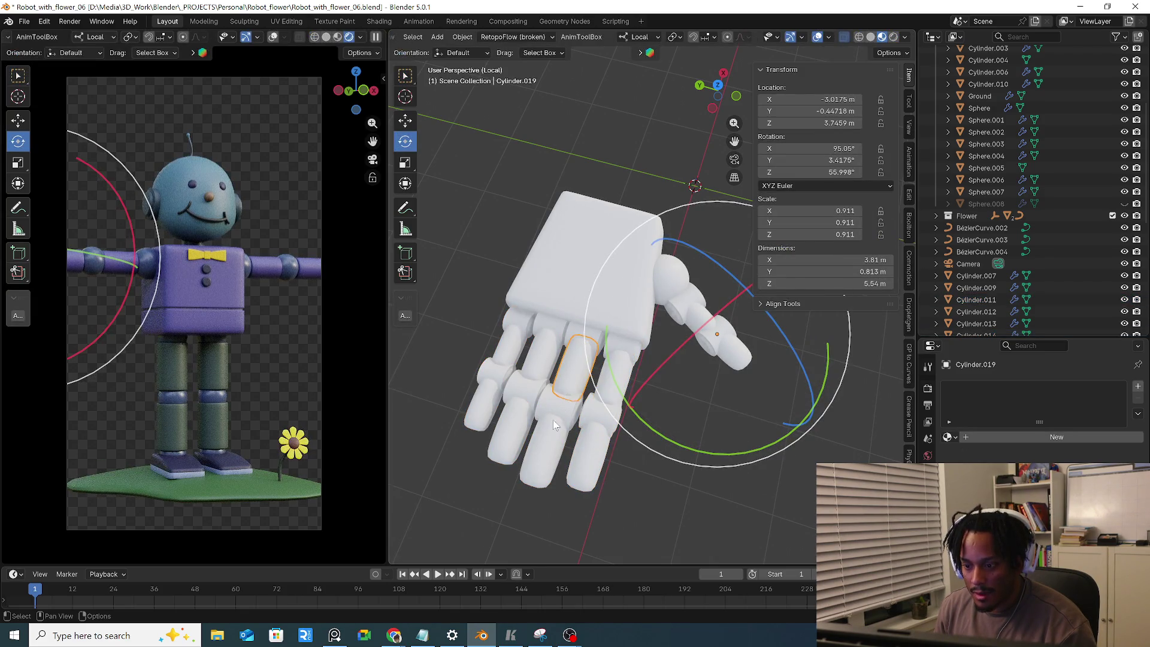
pyautogui.moveTo(542, 455)
pyautogui.mouseDown(button='middle')
pyautogui.moveTo(634, 388)
pyautogui.moveTo(548, 292)
pyautogui.mouseUp(button='middle')
pyautogui.scroll(-5, 660, 397)
pyautogui.moveTo(549, 292); pyautogui.dragTo(660, 386)
pyautogui.scroll(3, 660, 385)
pyautogui.hotkey('ctrl', 'p')
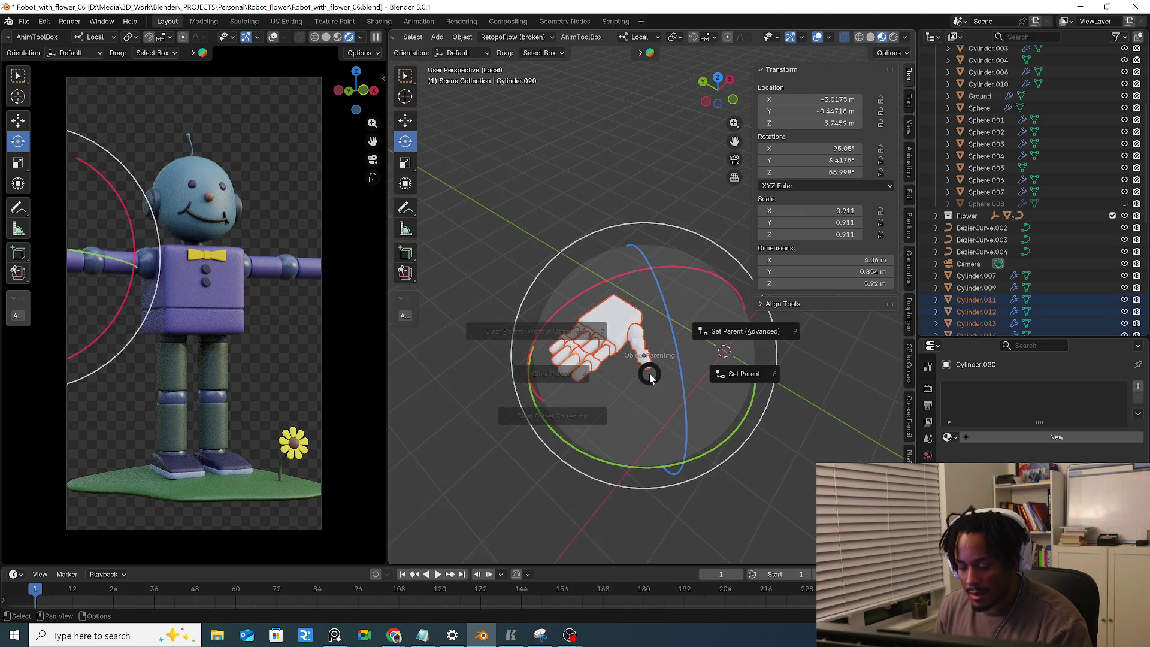
pyautogui.press('Escape')
pyautogui.rightClick(628, 408)
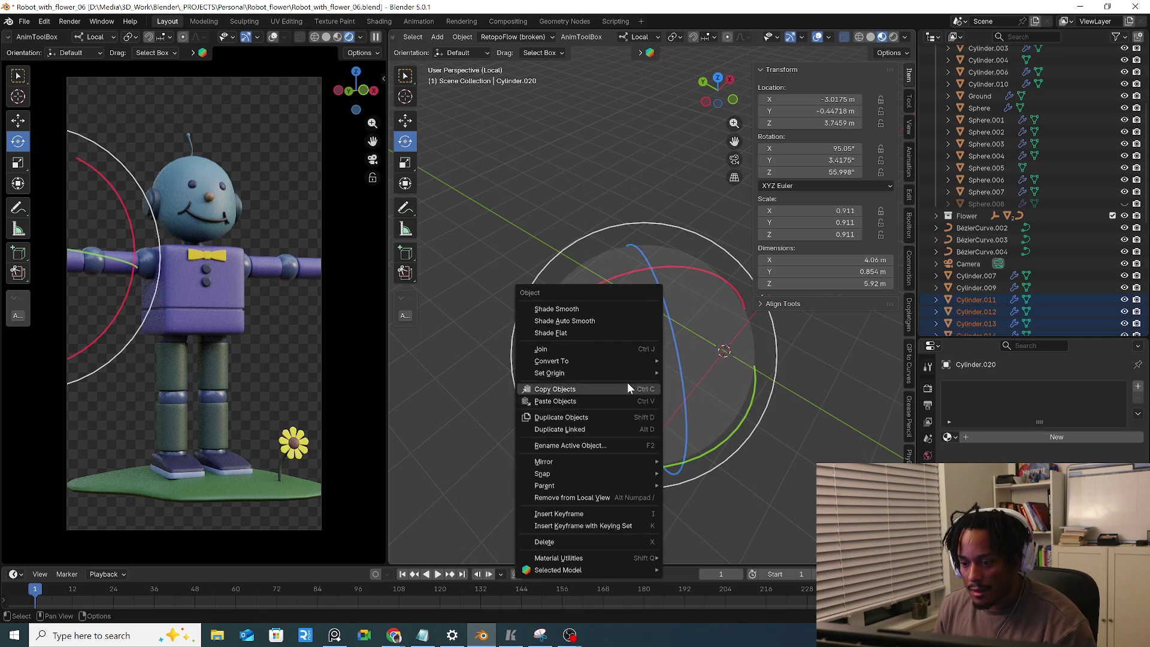
pyautogui.moveTo(630, 376)
pyautogui.click(737, 387)
# Leave the isolated hand view to see the whole robot again
pyautogui.moveTo(717, 386)
pyautogui.mouseDown(button='middle')
pyautogui.moveTo(757, 402)
pyautogui.moveTo(627, 425)
pyautogui.moveTo(772, 395)
pyautogui.moveTo(658, 390)
pyautogui.moveTo(709, 395)
pyautogui.moveTo(720, 422)
pyautogui.mouseUp(button='middle')
pyautogui.press('Tab')
pyautogui.press('KP_Divide')
pyautogui.press('Tab')
# Select the white palm, then the purple forearm as the material source, for linking data
pyautogui.click(709, 396)
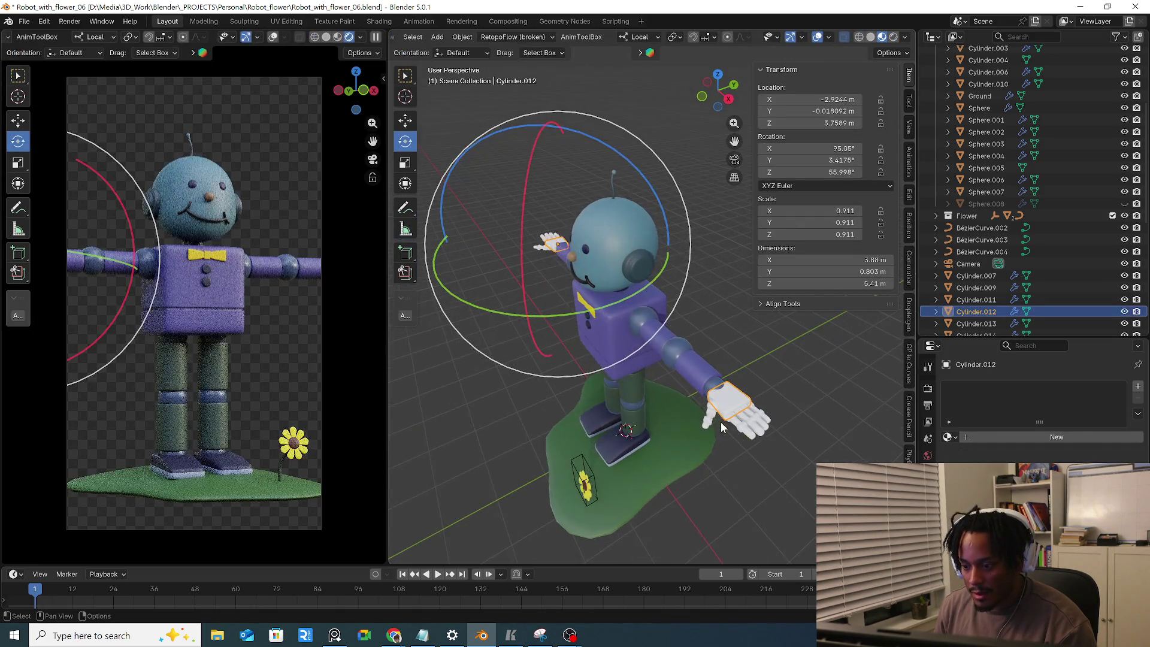
pyautogui.click(752, 414)
pyautogui.moveTo(712, 429)
pyautogui.mouseDown(button='middle')
pyautogui.moveTo(659, 424)
pyautogui.moveTo(763, 417)
pyautogui.mouseUp(button='middle')
pyautogui.scroll(5, 534, 340)
pyautogui.moveTo(534, 340)
pyautogui.mouseDown(button='middle')
pyautogui.moveTo(678, 397)
pyautogui.moveTo(689, 429)
pyautogui.moveTo(641, 417)
pyautogui.mouseUp(button='middle')
pyautogui.click(590, 427)
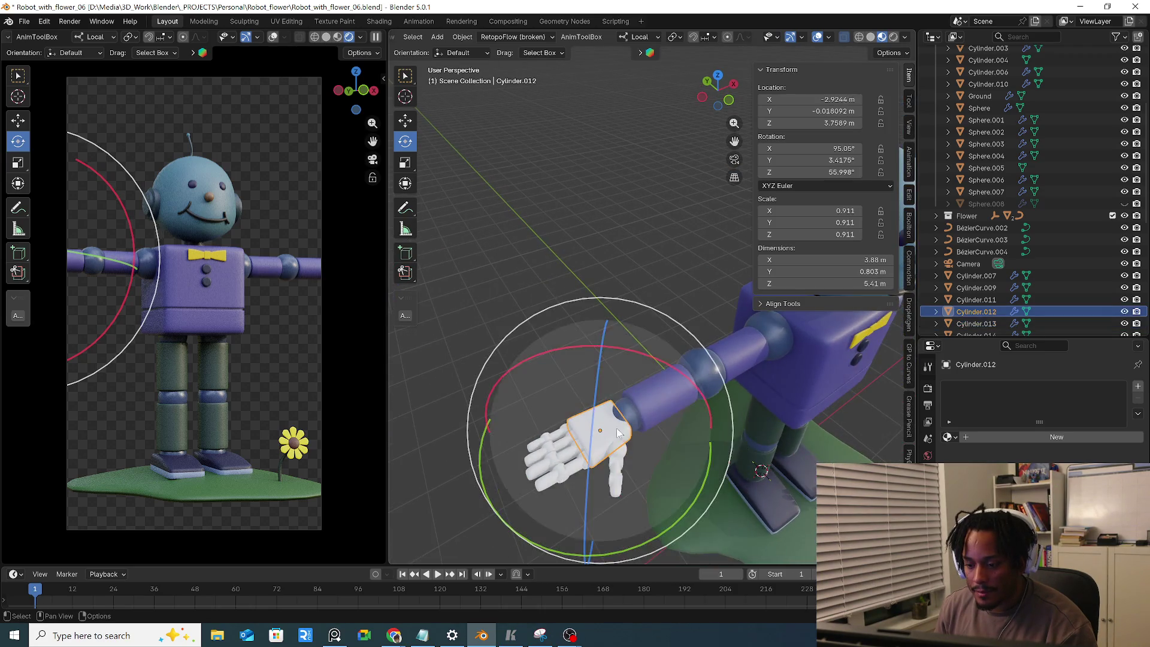
pyautogui.keyDown('shift'); pyautogui.click(653, 402); pyautogui.keyUp('shift')
pyautogui.hotkey('ctrl', 'l')
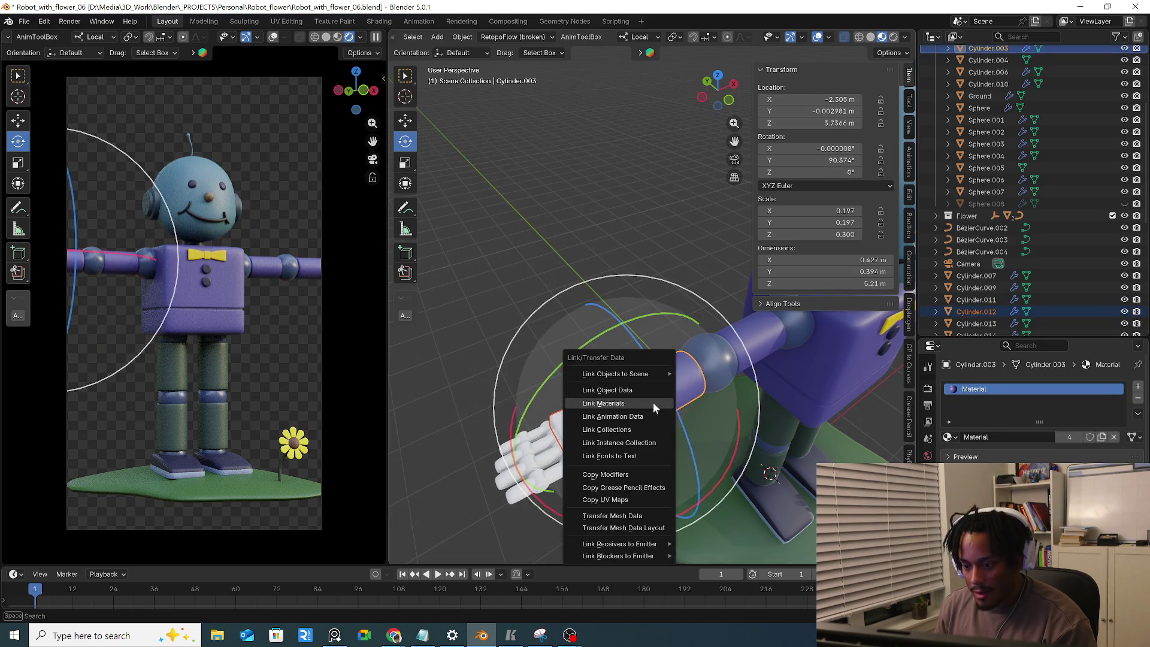
# Link the forearm's purple material onto the palm
pyautogui.click(653, 403)
pyautogui.moveTo(630, 439); pyautogui.dragTo(601, 440, button='middle')
pyautogui.scroll(2, 601, 440)
# Link the blue wrist-ball material onto all the finger joint rings
pyautogui.click(600, 375)
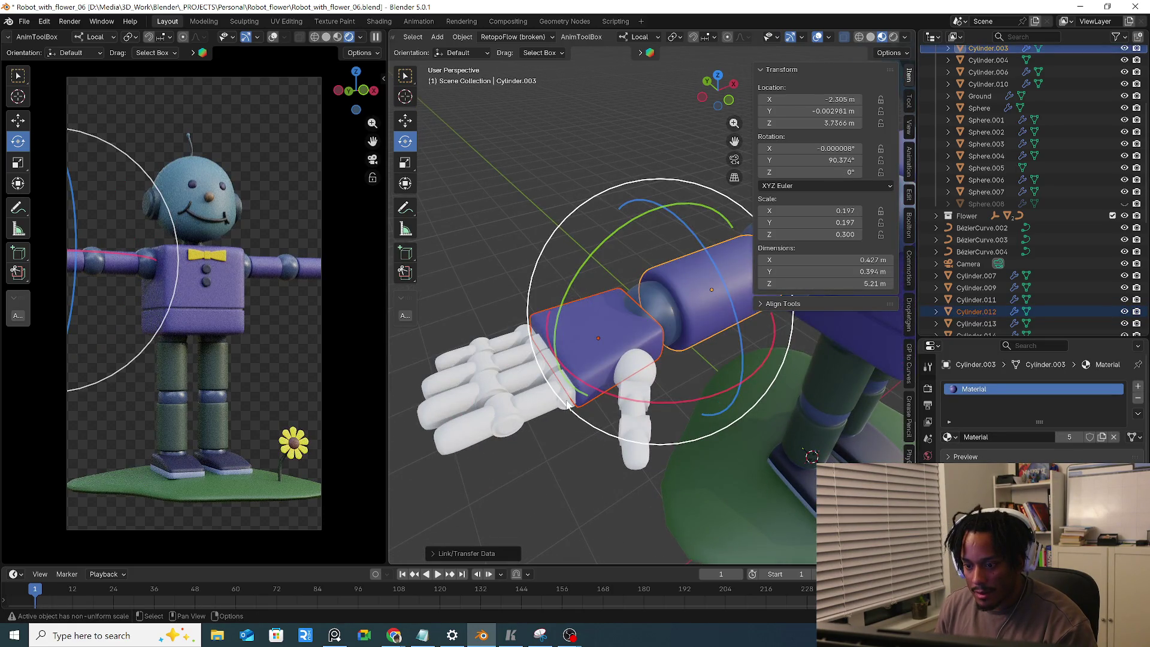
pyautogui.click(596, 396)
pyautogui.keyDown('shift'); pyautogui.click(508, 421); pyautogui.keyUp('shift')
pyautogui.keyDown('shift'); pyautogui.click(492, 378); pyautogui.keyUp('shift')
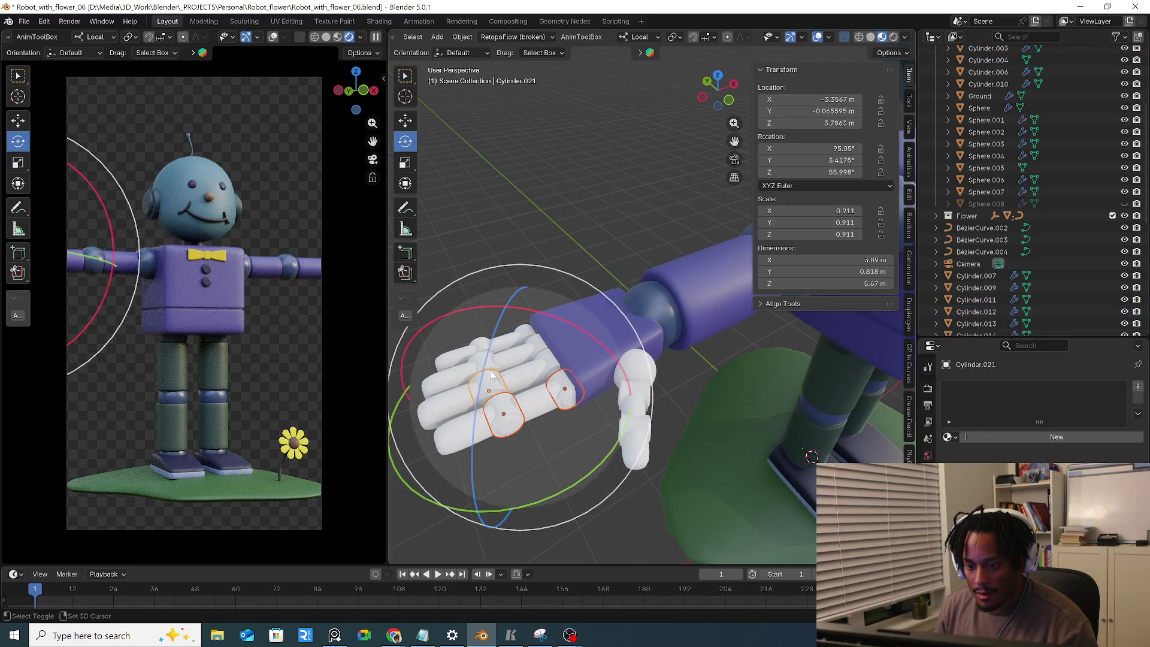
pyautogui.keyDown('shift'); pyautogui.click(484, 369); pyautogui.keyUp('shift')
pyautogui.keyDown('shift'); pyautogui.click(482, 352); pyautogui.keyUp('shift')
pyautogui.keyDown('shift'); pyautogui.click(526, 336); pyautogui.keyUp('shift')
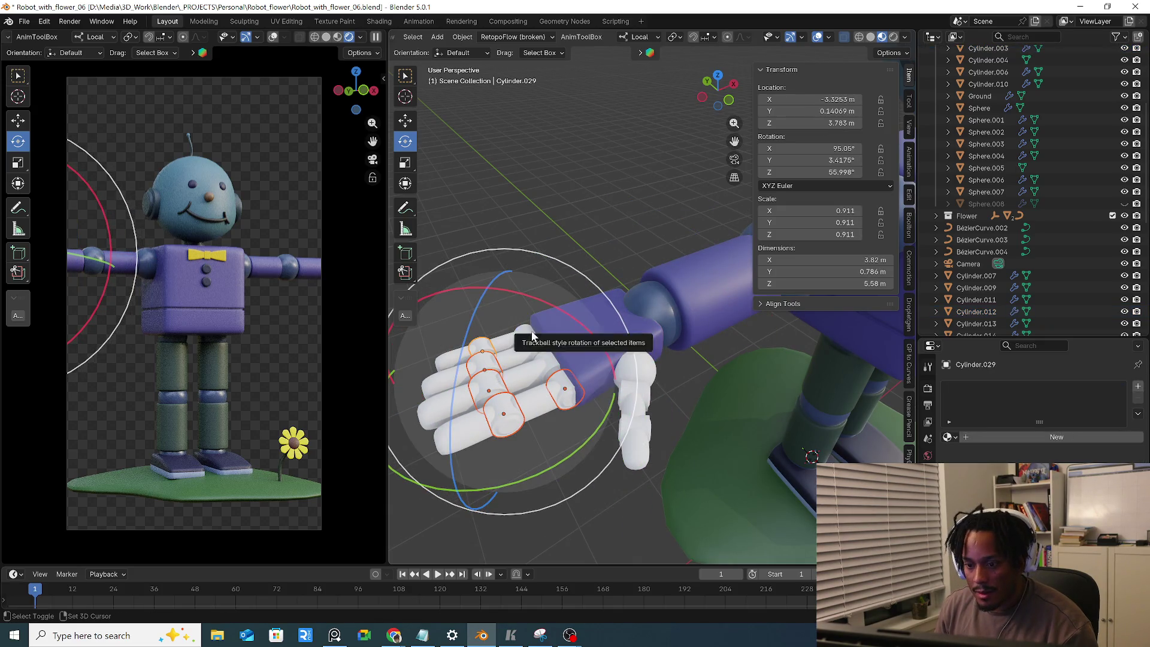
pyautogui.keyDown('shift'); pyautogui.click(541, 350); pyautogui.keyUp('shift')
pyautogui.keyDown('shift'); pyautogui.click(552, 367); pyautogui.keyUp('shift')
pyautogui.keyDown('shift'); pyautogui.click(636, 410); pyautogui.keyUp('shift')
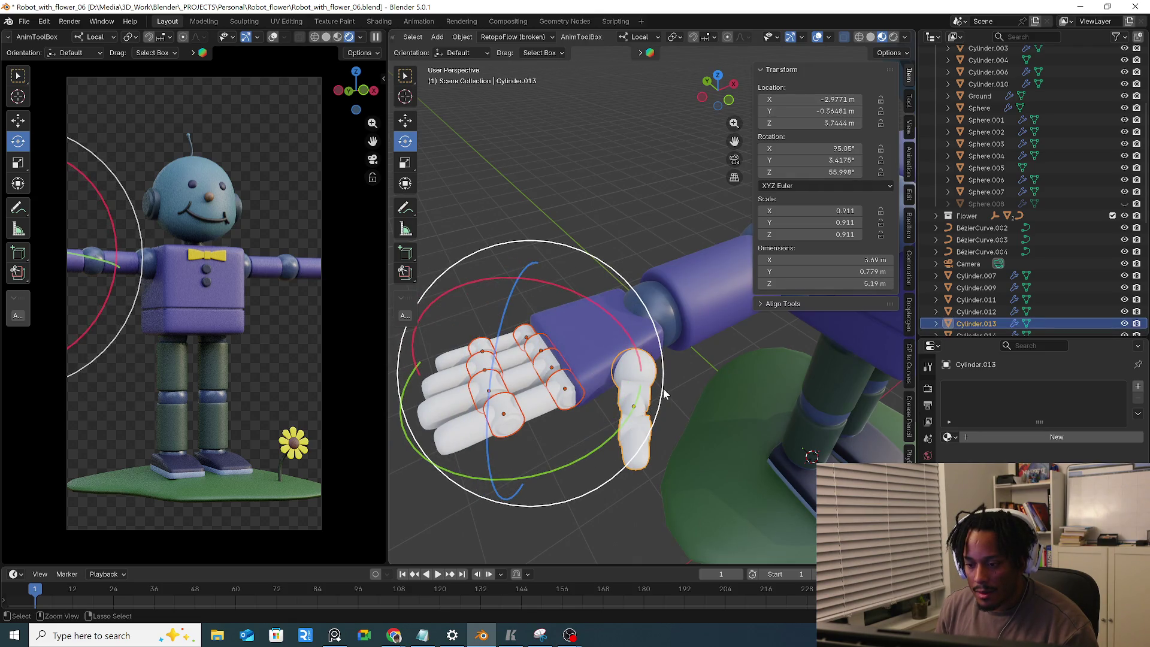
pyautogui.click(654, 376)
pyautogui.hotkey('ctrl', 'z')
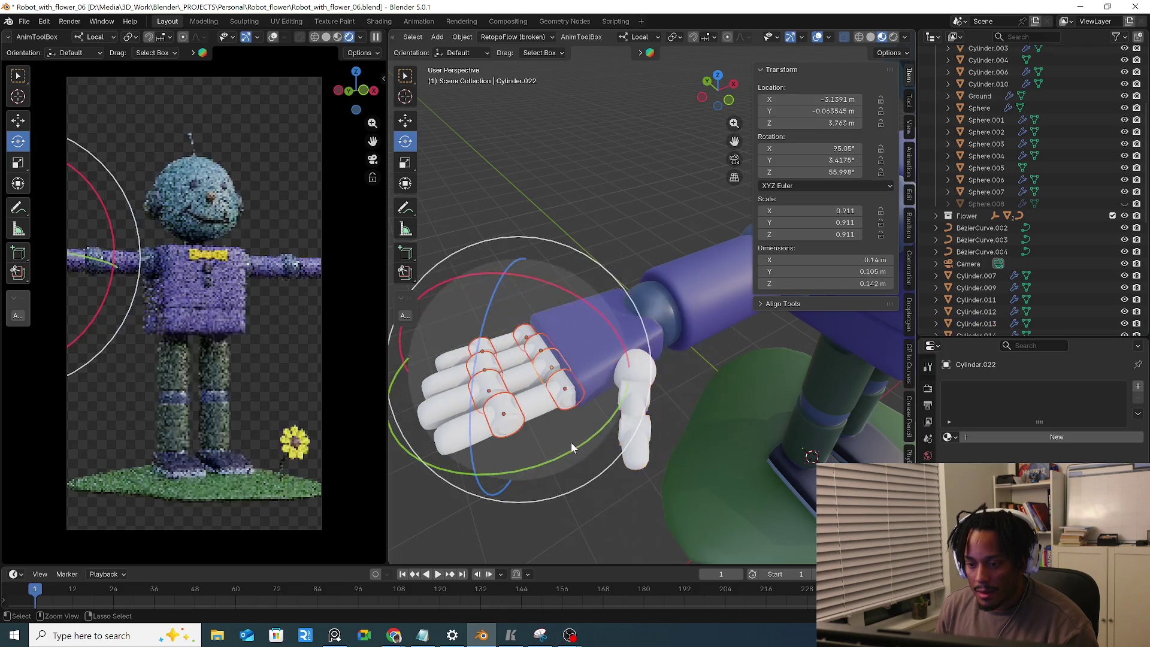
pyautogui.keyDown('shift'); pyautogui.click(659, 315); pyautogui.keyUp('shift')
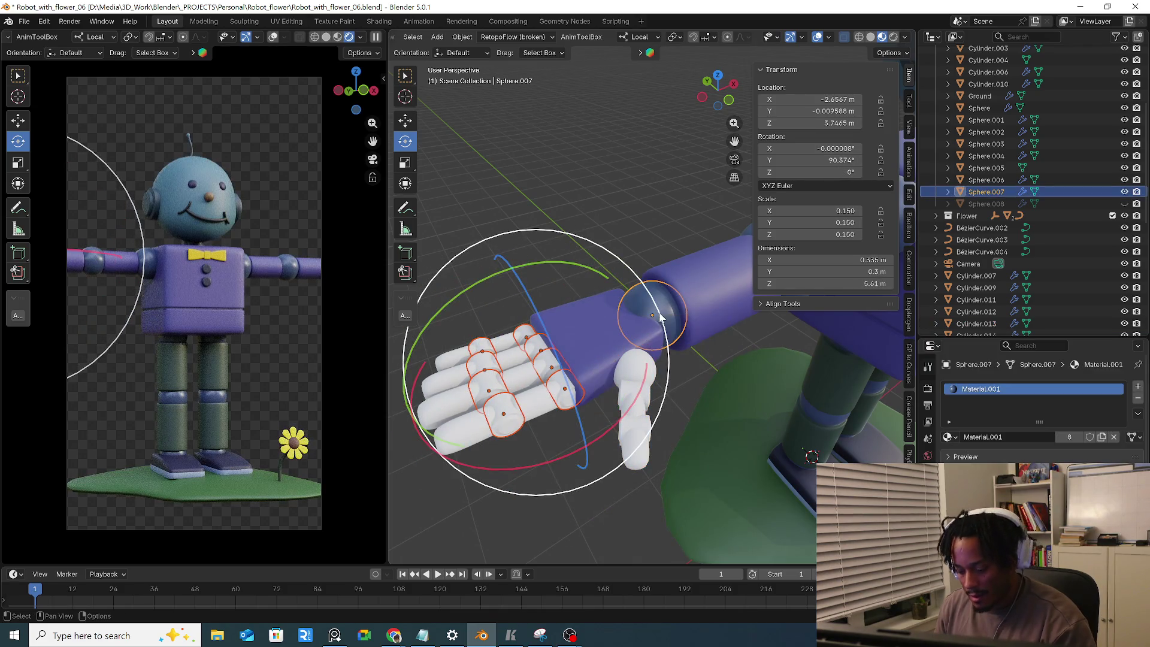
pyautogui.hotkey('ctrl', 'l')
pyautogui.click(659, 314)
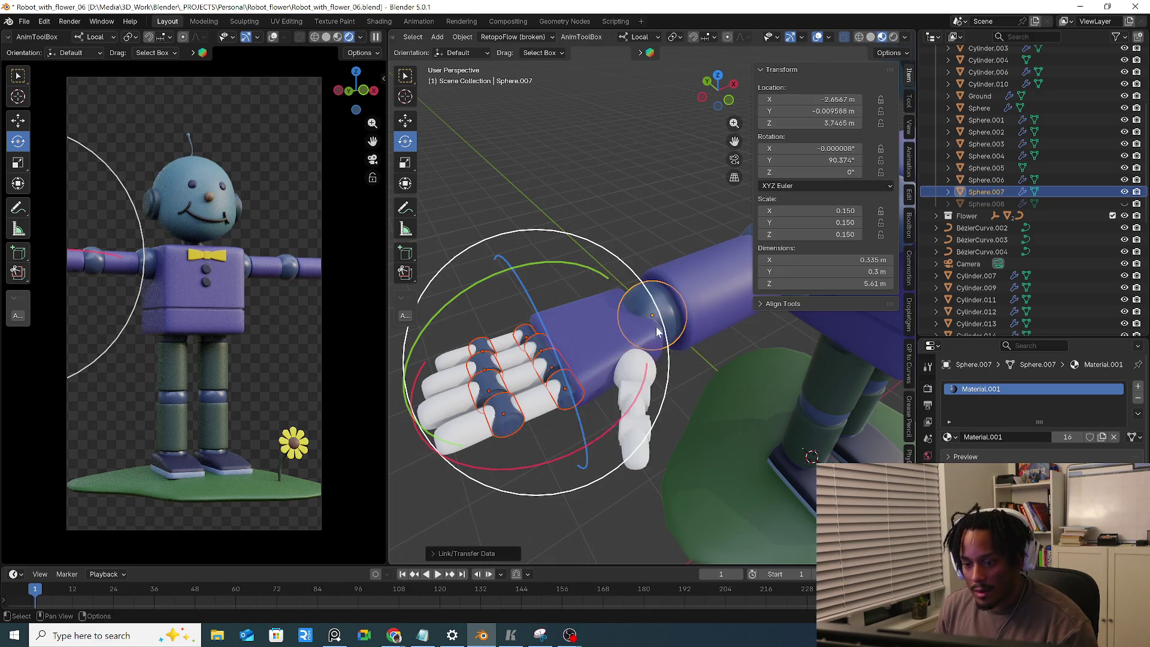
# Select the thumb alone and enter Edit Mode on its mesh
pyautogui.click(601, 500)
pyautogui.click(641, 410)
pyautogui.press('Tab')
pyautogui.moveTo(653, 394)
pyautogui.mouseDown(button='middle')
pyautogui.moveTo(672, 419)
pyautogui.moveTo(672, 385)
pyautogui.moveTo(649, 422)
pyautogui.mouseUp(button='middle')
# Separate the thumb's mesh by loose parts into individual pieces
pyautogui.press('a')
pyautogui.press('p')
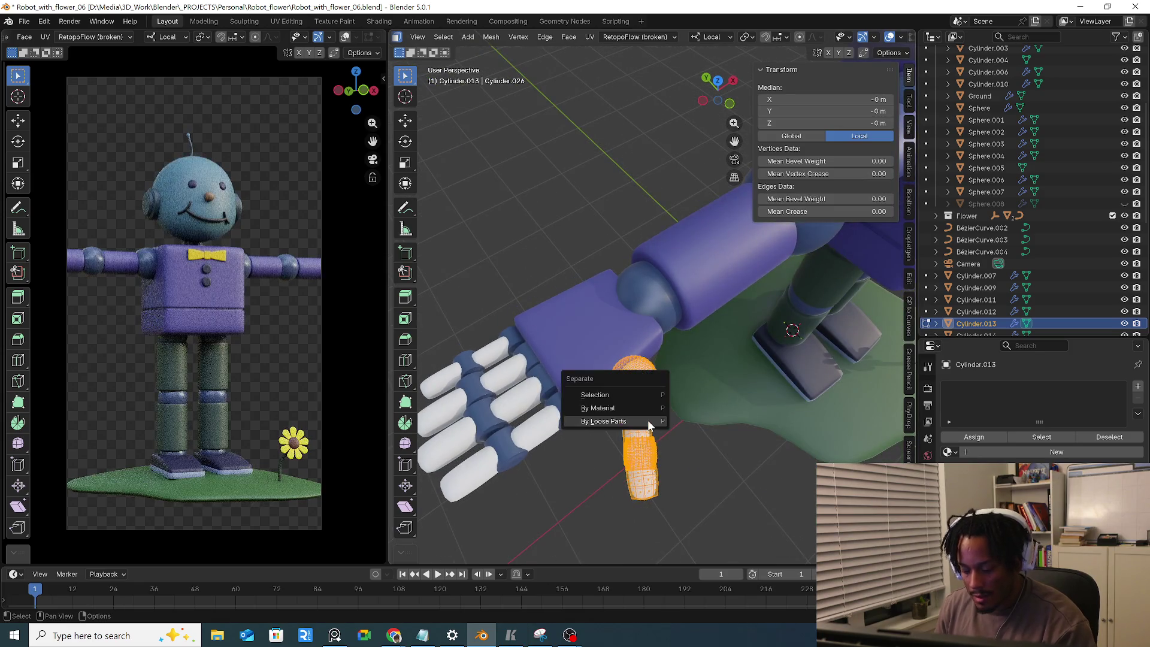
pyautogui.click(649, 422)
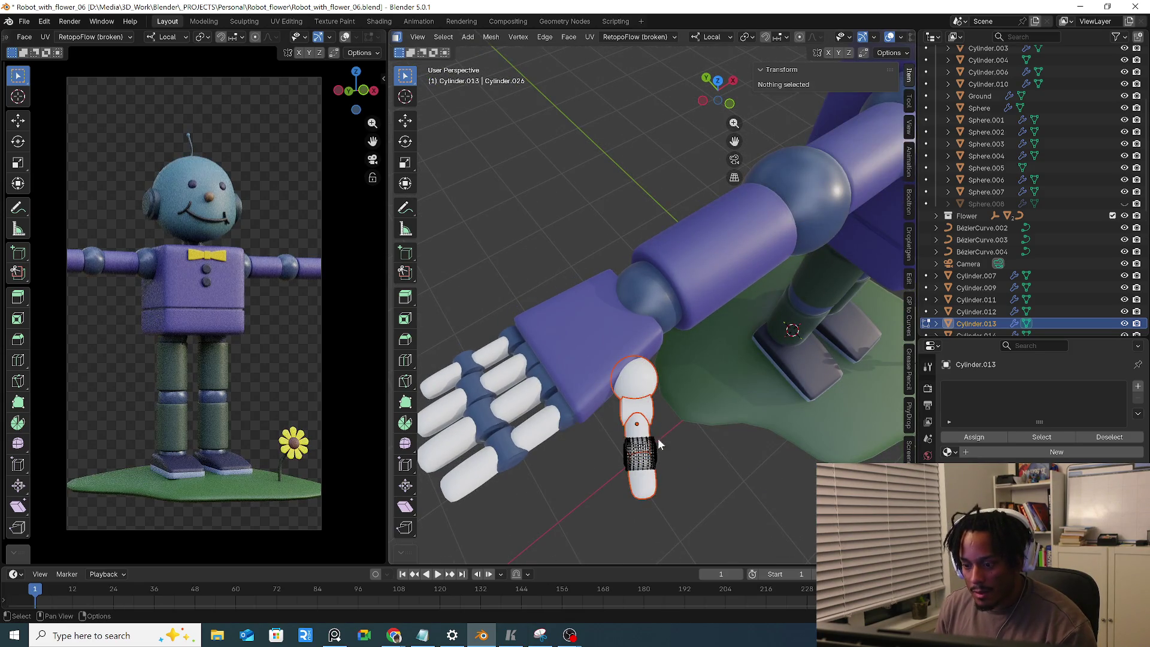
pyautogui.press('Tab')
# Link the wrist ball's blue material onto the thumb's two joint segments
pyautogui.click(640, 453)
pyautogui.keyDown('shift'); pyautogui.click(637, 409); pyautogui.keyUp('shift')
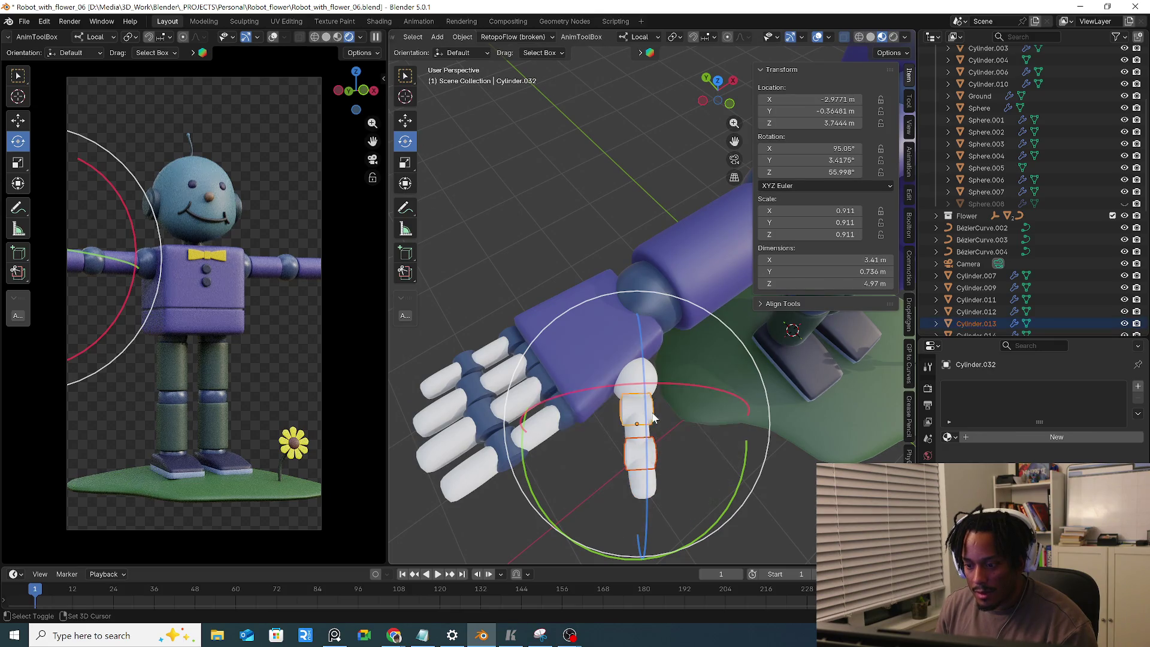
pyautogui.click(508, 456)
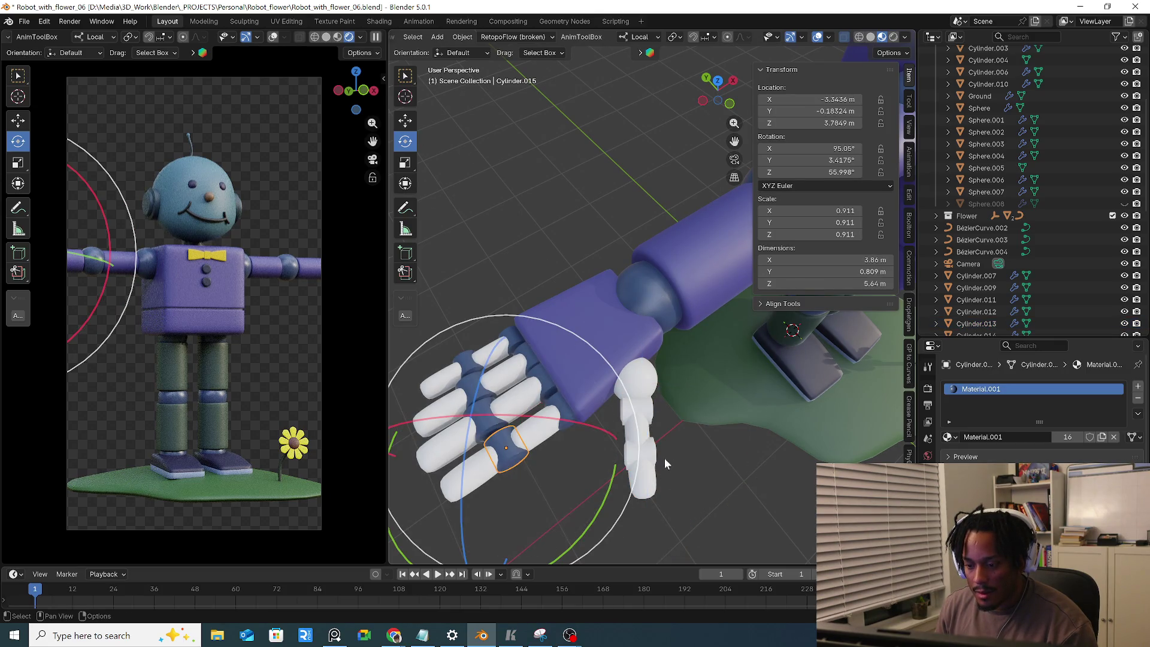
pyautogui.hotkey('ctrl', 'z')
pyautogui.keyDown('shift'); pyautogui.click(646, 285); pyautogui.keyUp('shift')
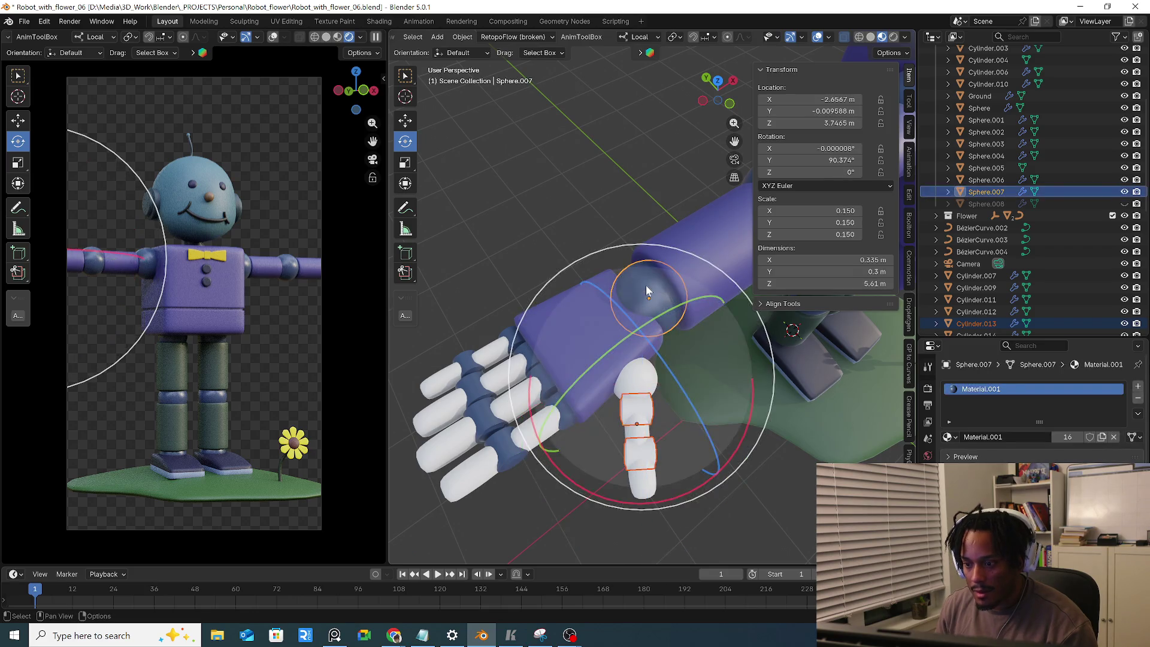
pyautogui.hotkey('ctrl', 'l')
pyautogui.click(649, 292)
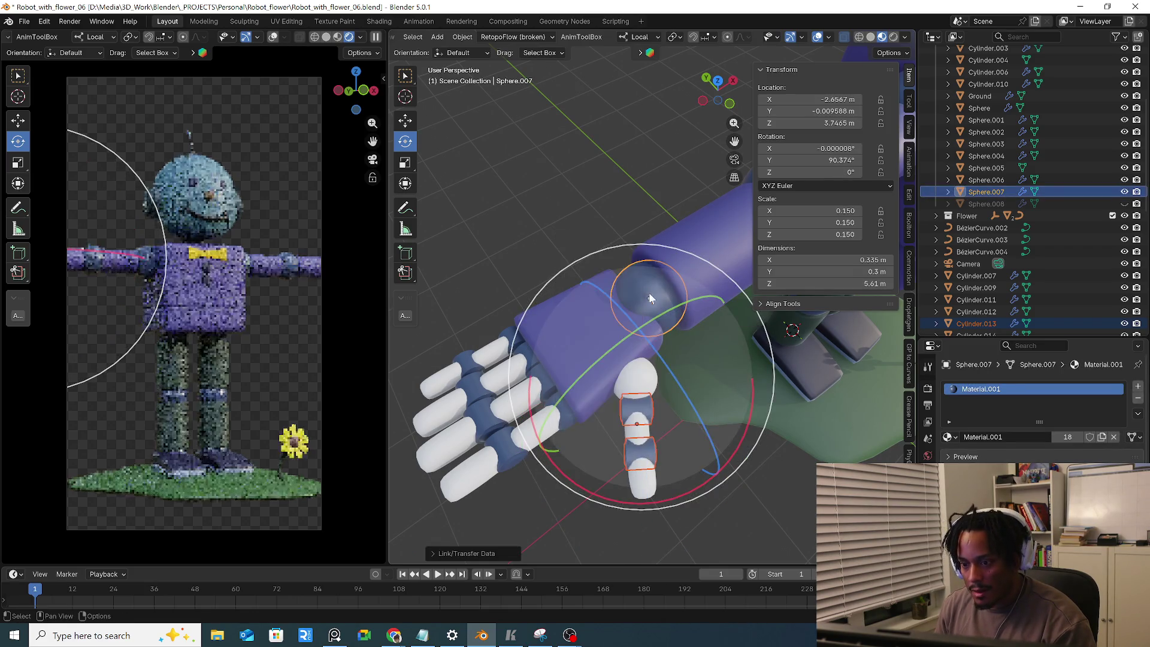
# Select all the white finger segments and the thumb pieces
pyautogui.click(520, 516)
pyautogui.click(470, 458)
pyautogui.keyDown('shift'); pyautogui.click(449, 434); pyautogui.keyUp('shift')
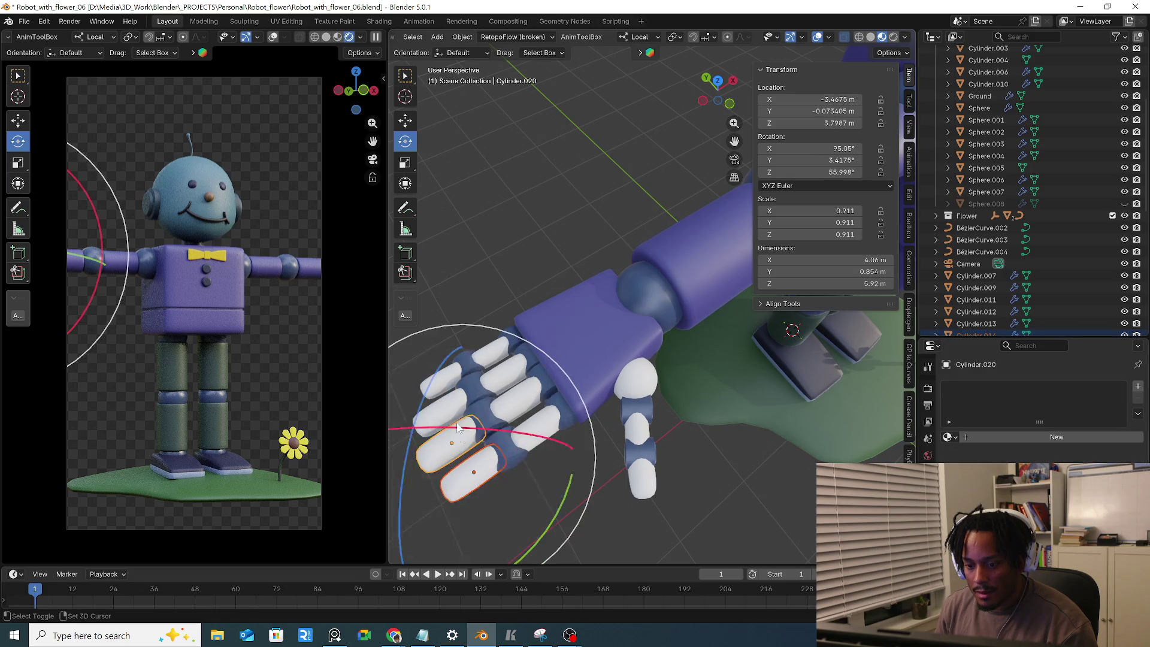
pyautogui.keyDown('shift'); pyautogui.click(444, 393); pyautogui.keyUp('shift')
pyautogui.keyDown('shift'); pyautogui.click(445, 382); pyautogui.keyUp('shift')
pyautogui.keyDown('shift'); pyautogui.click(493, 355); pyautogui.keyUp('shift')
pyautogui.keyDown('shift'); pyautogui.click(507, 373); pyautogui.keyUp('shift')
pyautogui.keyDown('shift'); pyautogui.click(520, 400); pyautogui.keyUp('shift')
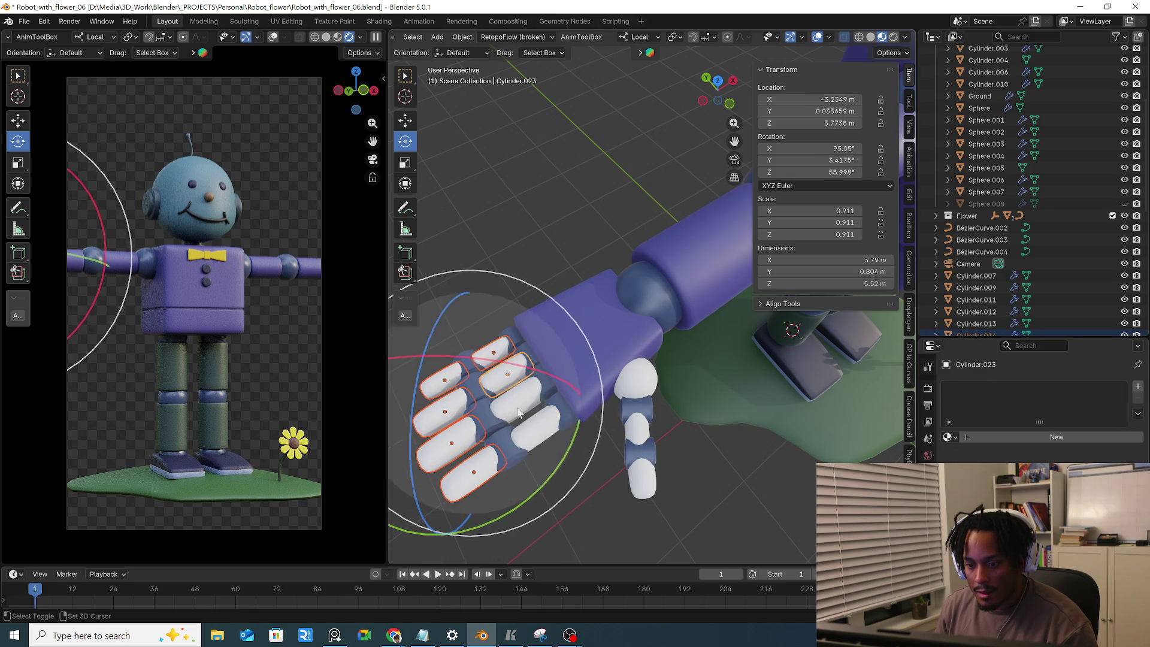
pyautogui.keyDown('shift'); pyautogui.click(539, 428); pyautogui.keyUp('shift')
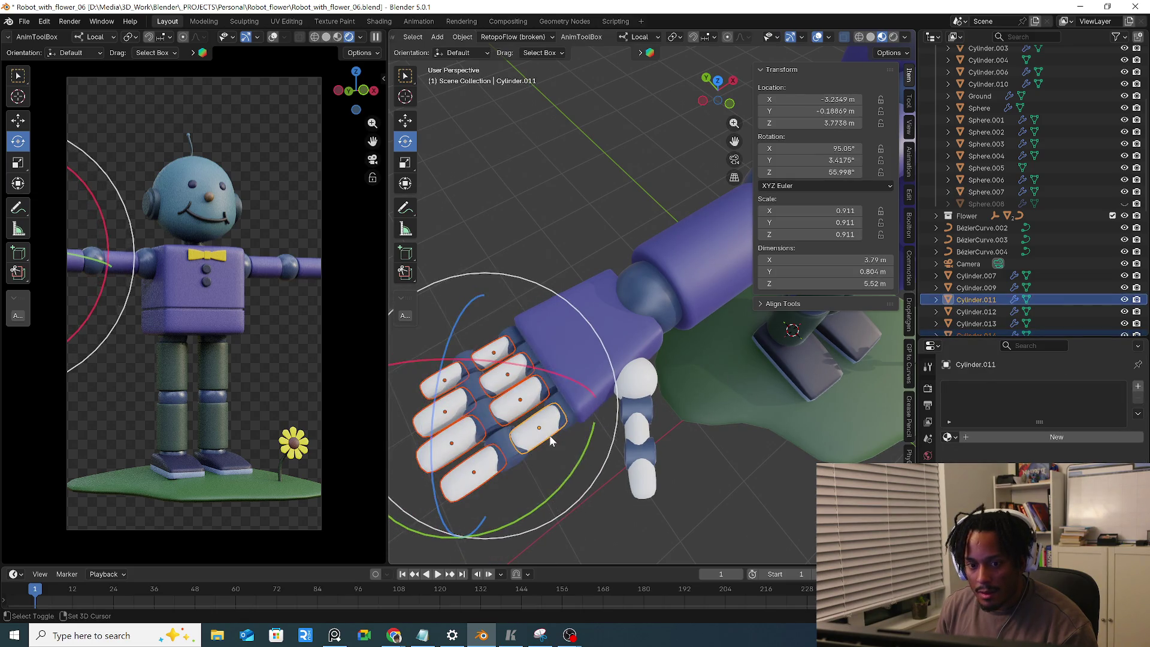
pyautogui.keyDown('shift'); pyautogui.click(645, 377); pyautogui.keyUp('shift')
pyautogui.keyDown('shift'); pyautogui.click(636, 423); pyautogui.keyUp('shift')
pyautogui.keyDown('shift'); pyautogui.click(643, 488); pyautogui.keyUp('shift')
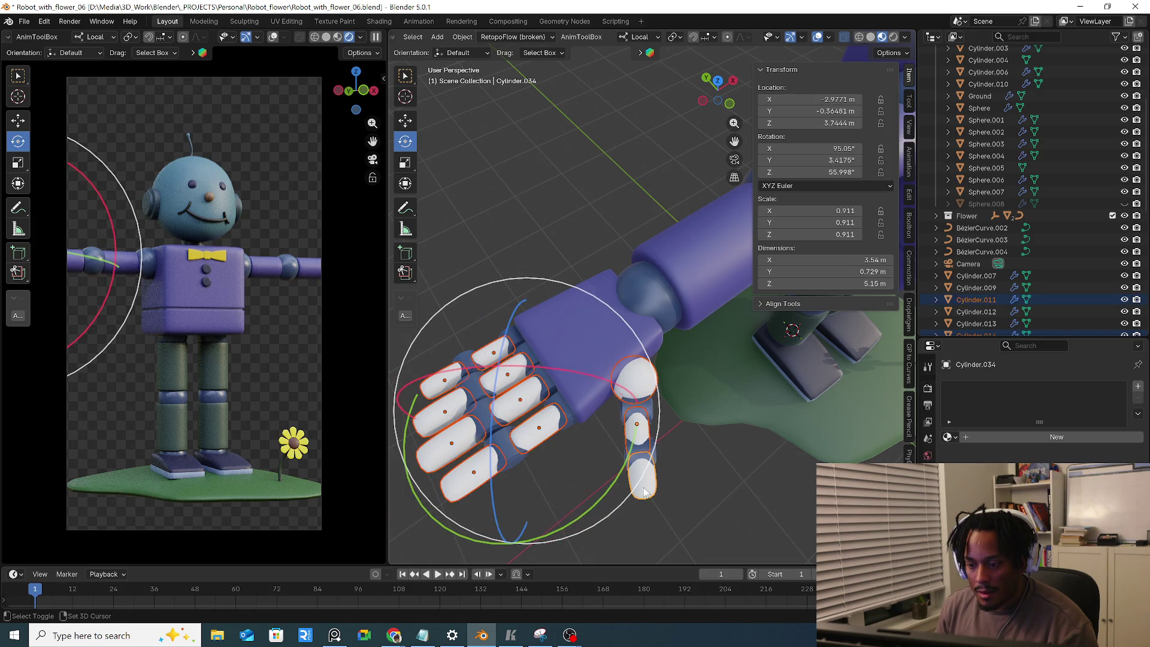
# Link the purple palm's material onto all the selected fingers and thumb
pyautogui.keyDown('shift'); pyautogui.click(593, 353); pyautogui.keyUp('shift')
pyautogui.hotkey('ctrl', 'l')
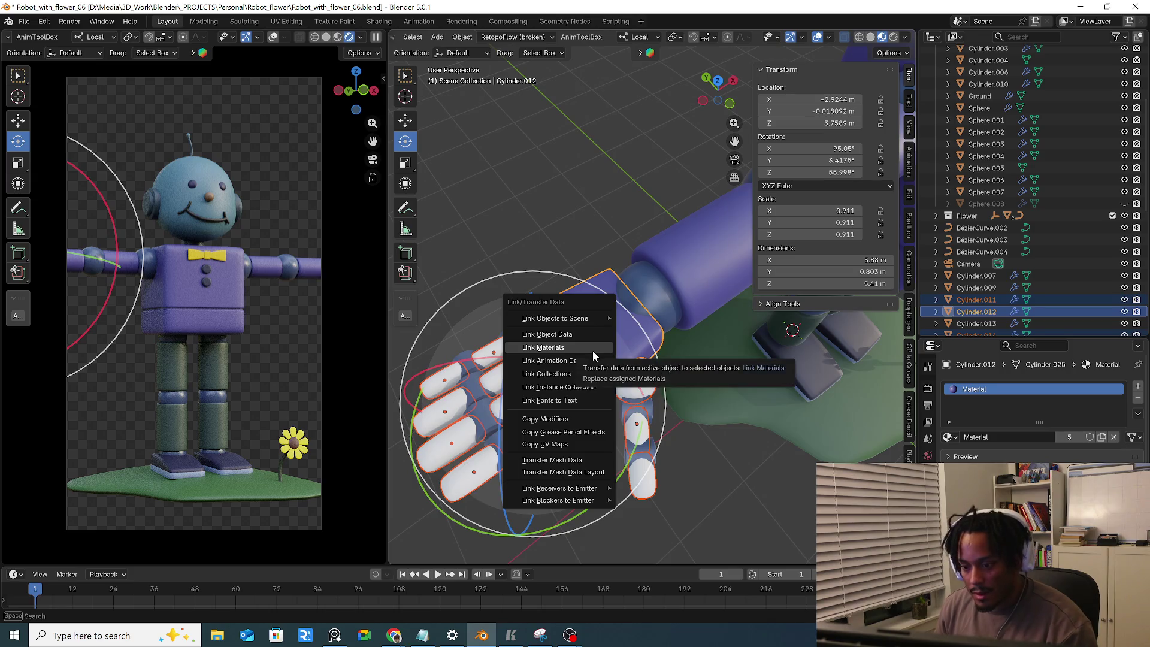
pyautogui.click(591, 351)
pyautogui.moveTo(591, 351)
pyautogui.mouseDown(button='middle')
pyautogui.moveTo(623, 376)
pyautogui.moveTo(621, 364)
pyautogui.moveTo(601, 393)
pyautogui.moveTo(638, 418)
pyautogui.moveTo(648, 382)
pyautogui.moveTo(648, 400)
pyautogui.mouseUp(button='middle')
pyautogui.click(621, 370)
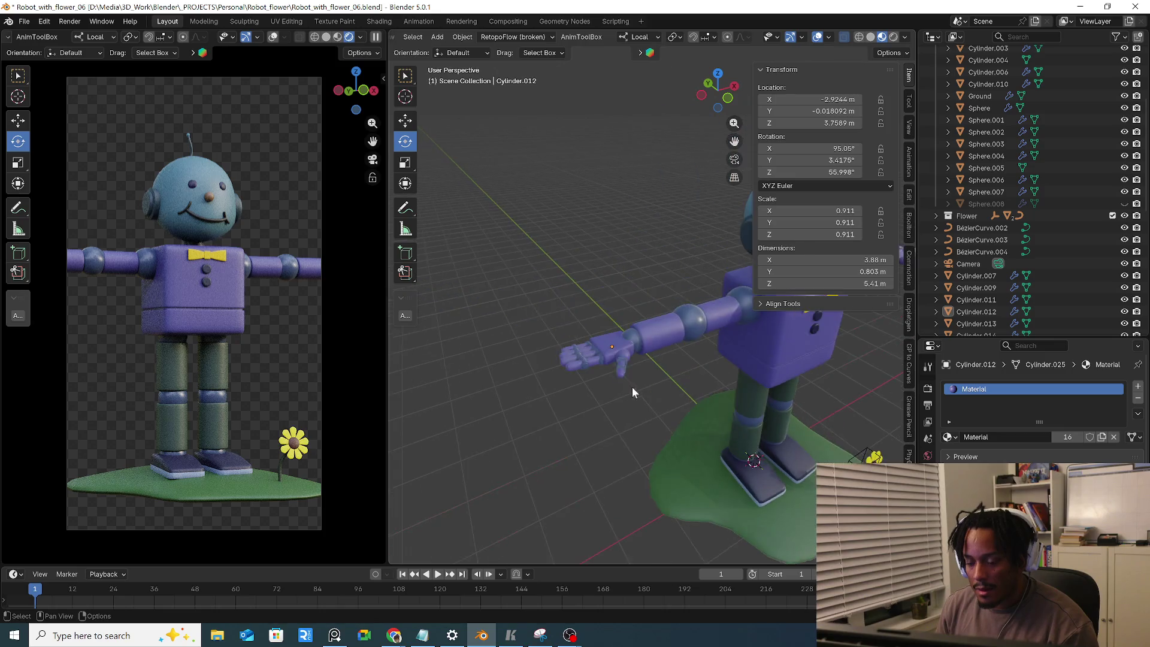
# Make the palm's material a separate copy and lighten it to lavender
pyautogui.scroll(2, 645, 394)
pyautogui.click(594, 330)
pyautogui.scroll(2, 590, 336)
pyautogui.moveTo(530, 351); pyautogui.dragTo(610, 311)
pyautogui.press('Escape')
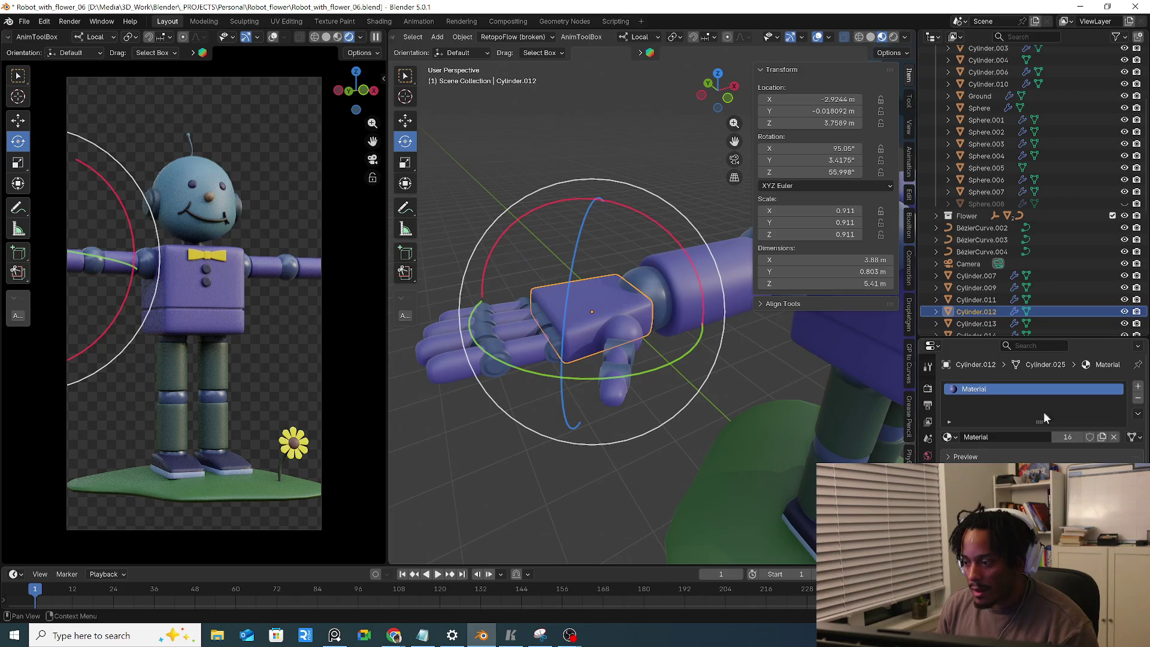
pyautogui.click(1102, 437)
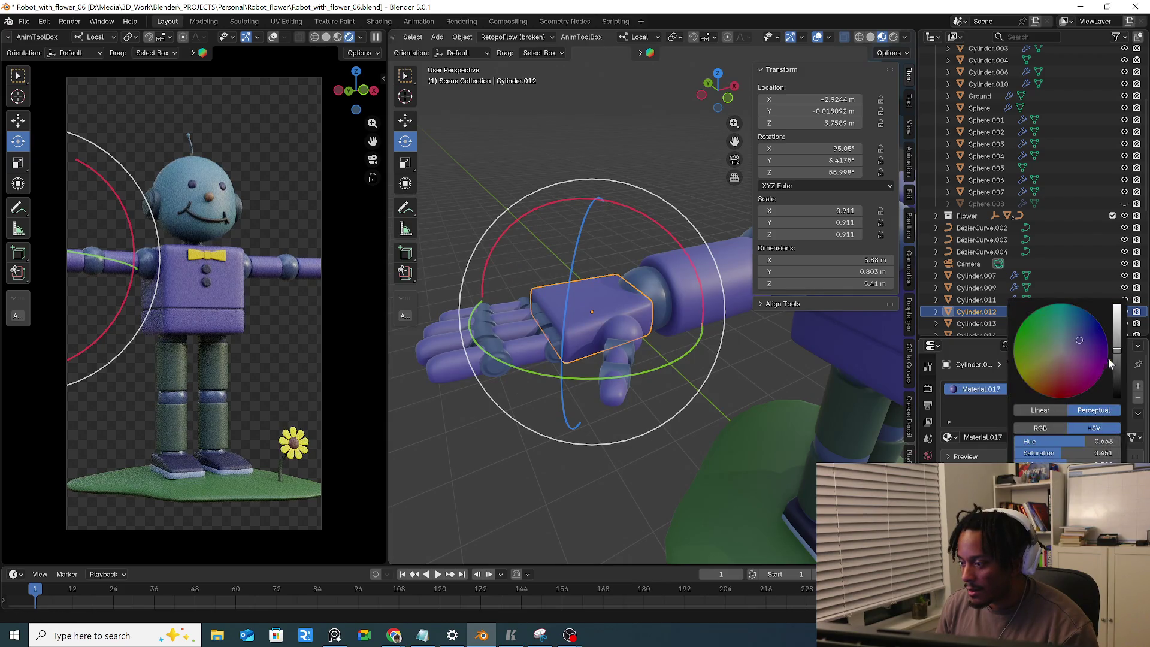
pyautogui.moveTo(1117, 352); pyautogui.dragTo(1117, 335)
pyautogui.moveTo(1079, 340); pyautogui.dragTo(1079, 340)
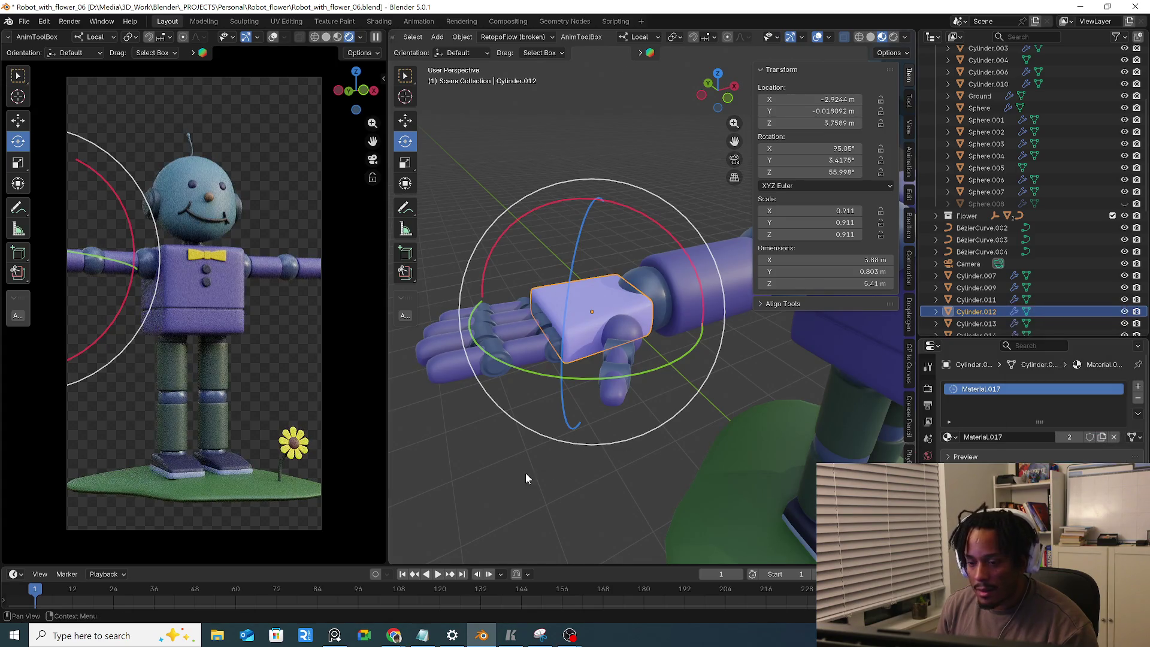
# Select the finger segments plus the thumb base and thumb segment
pyautogui.scroll(3, 541, 507)
pyautogui.click(506, 451)
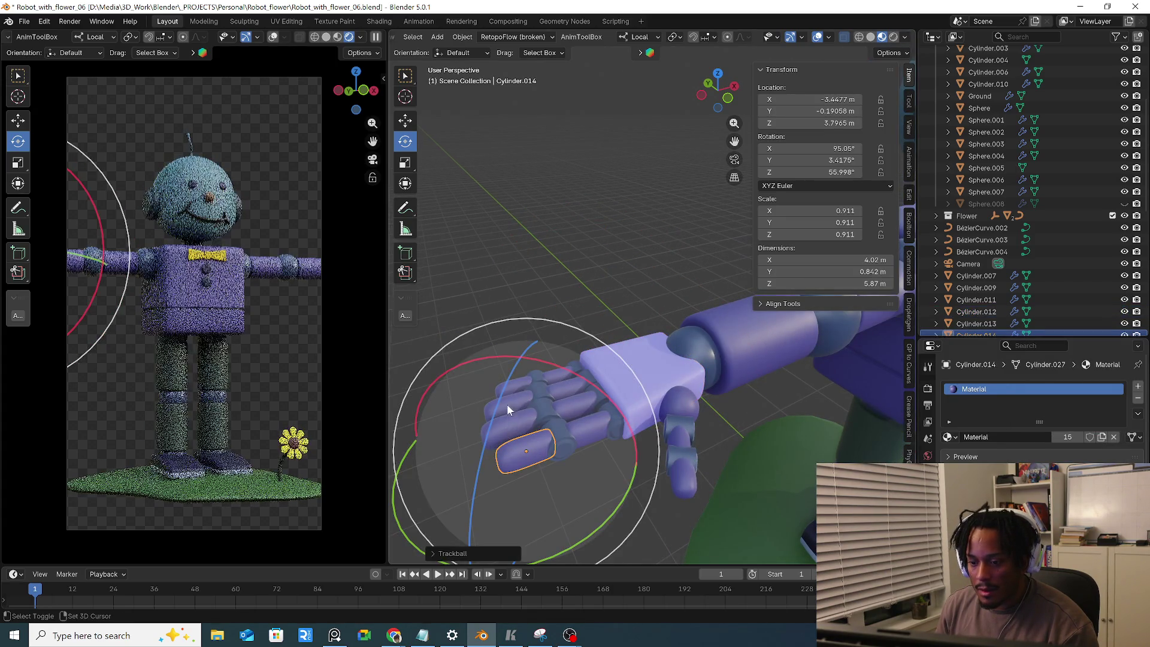
pyautogui.keyDown('shift'); pyautogui.click(508, 407); pyautogui.keyUp('shift')
pyautogui.keyDown('shift'); pyautogui.click(513, 390); pyautogui.keyUp('shift')
pyautogui.keyDown('shift'); pyautogui.click(510, 429); pyautogui.keyUp('shift')
pyautogui.keyDown('shift'); pyautogui.click(595, 433); pyautogui.keyUp('shift')
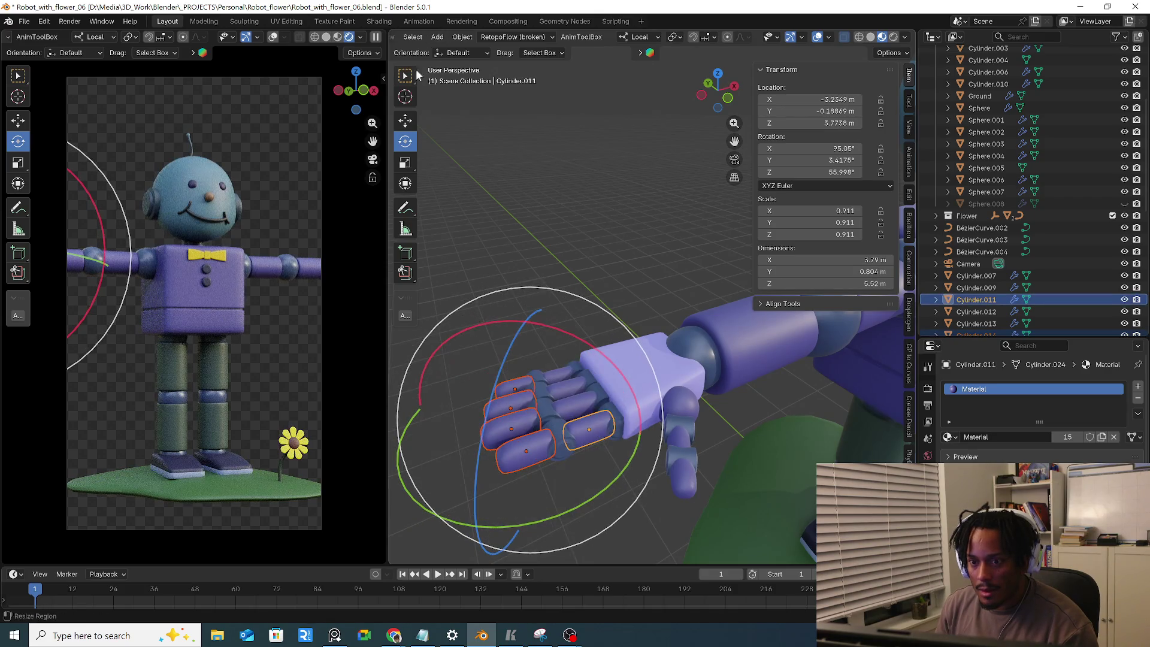
pyautogui.click(409, 79)
pyautogui.keyDown('shift'); pyautogui.click(569, 397); pyautogui.keyUp('shift')
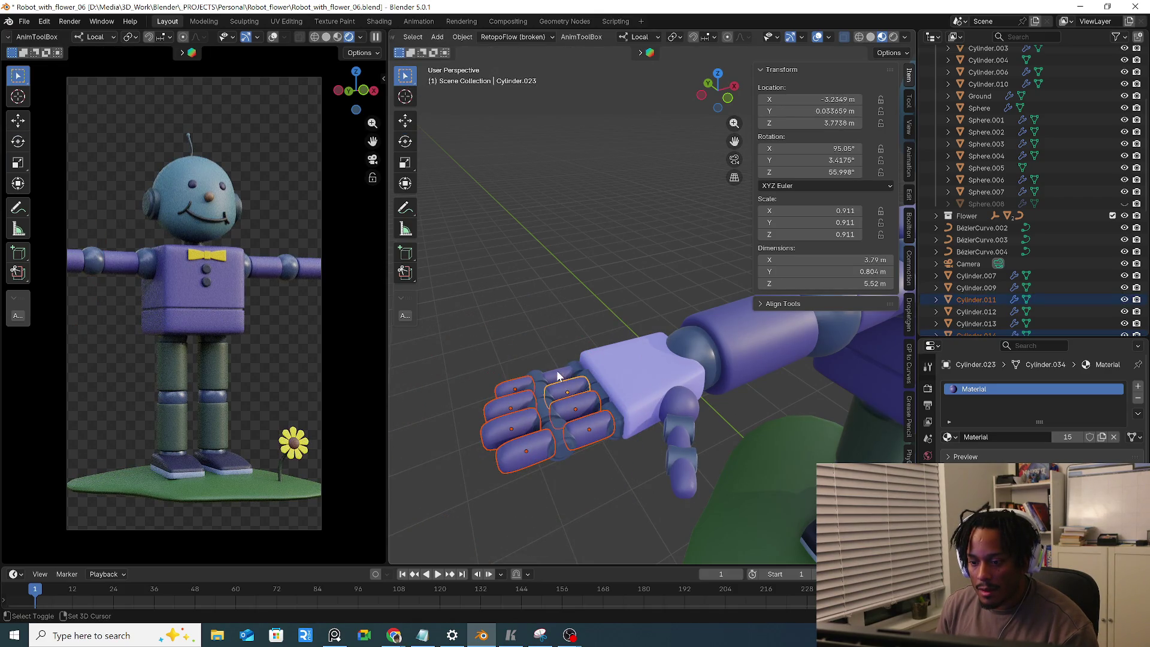
pyautogui.keyDown('shift'); pyautogui.click(688, 401); pyautogui.keyUp('shift')
pyautogui.keyDown('shift'); pyautogui.click(682, 443); pyautogui.keyUp('shift')
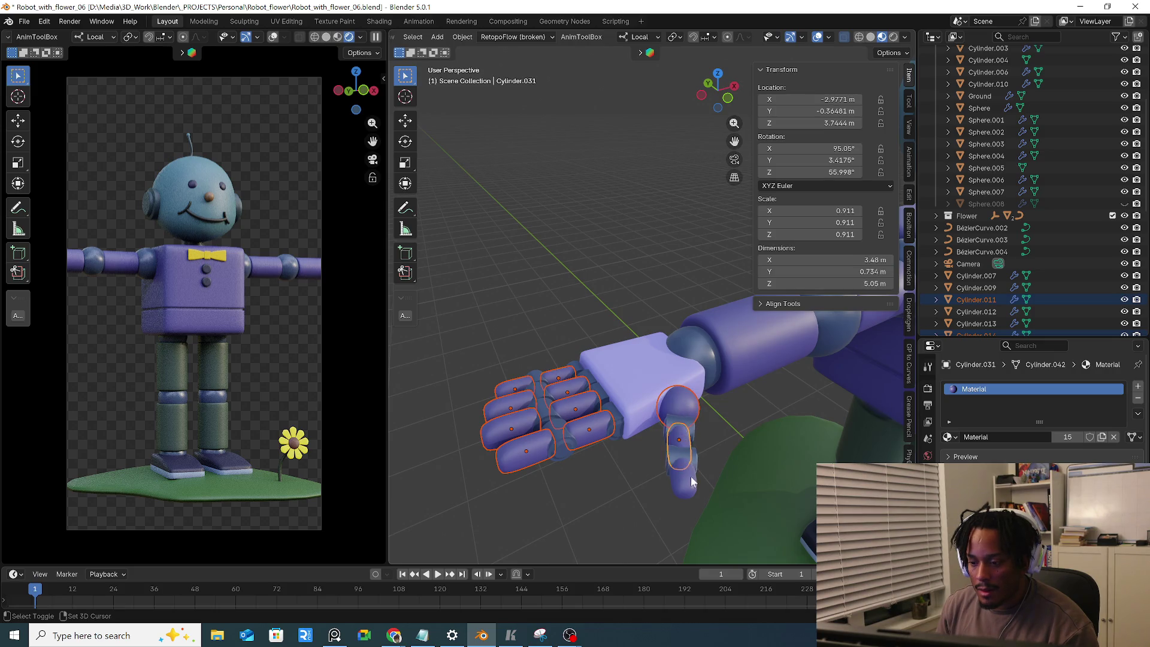
# Link the palm's lavender Material.017 onto the selected fingers and thumb
pyautogui.keyDown('shift'); pyautogui.click(651, 395); pyautogui.keyUp('shift')
pyautogui.hotkey('ctrl', 'l')
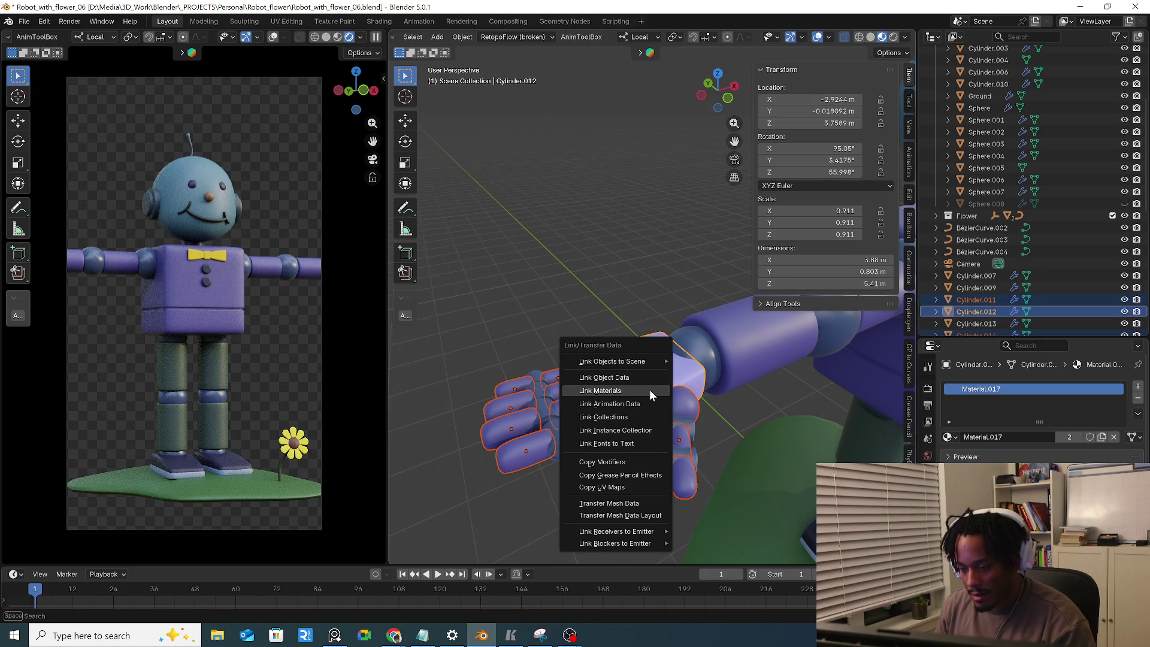
pyautogui.click(649, 390)
pyautogui.click(578, 306)
pyautogui.scroll(-5, 685, 376)
pyautogui.moveTo(685, 376)
pyautogui.mouseDown(button='middle')
pyautogui.moveTo(610, 365)
pyautogui.moveTo(798, 392)
pyautogui.moveTo(702, 387)
pyautogui.moveTo(687, 401)
pyautogui.moveTo(631, 376)
pyautogui.moveTo(695, 409)
pyautogui.moveTo(671, 395)
pyautogui.mouseUp(button='middle')
pyautogui.click(24, 21)
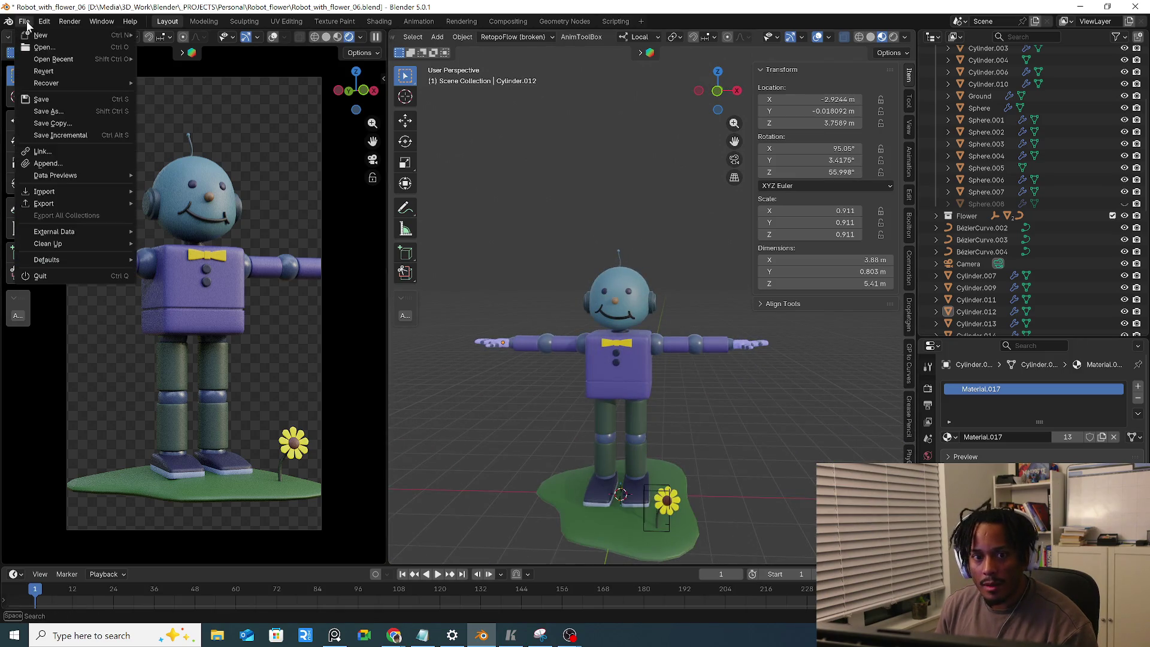
# Save incrementally as Robot_with_flower_07.blend, then select the shoes and lower leg cylinders
pyautogui.click(85, 140)
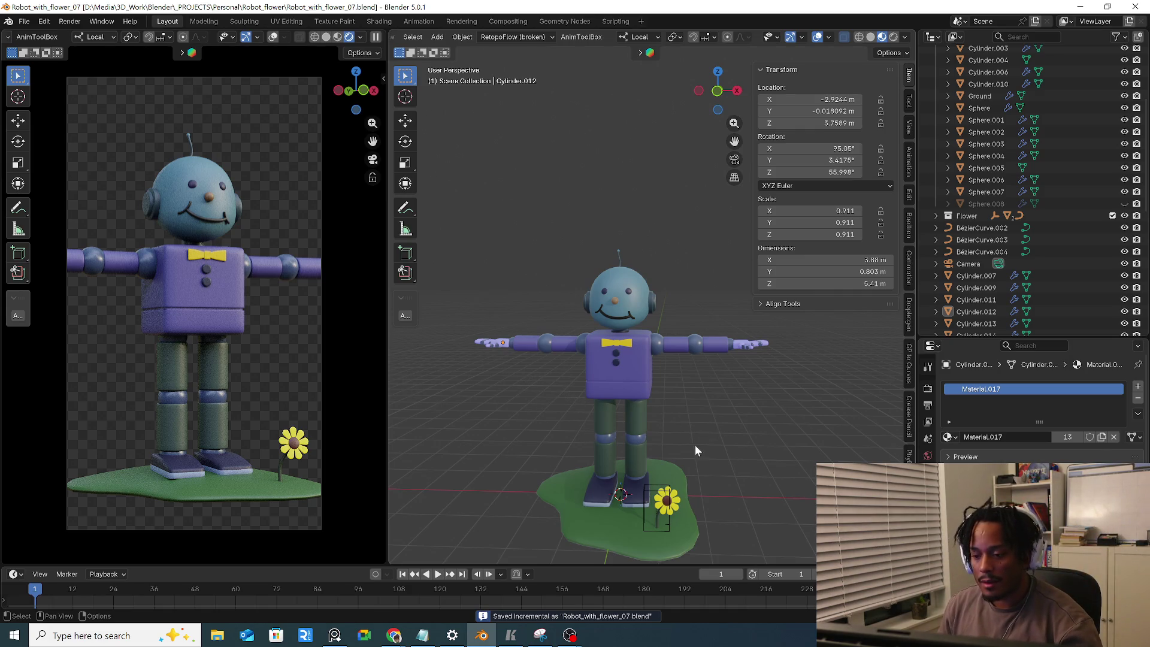
pyautogui.scroll(4, 605, 497)
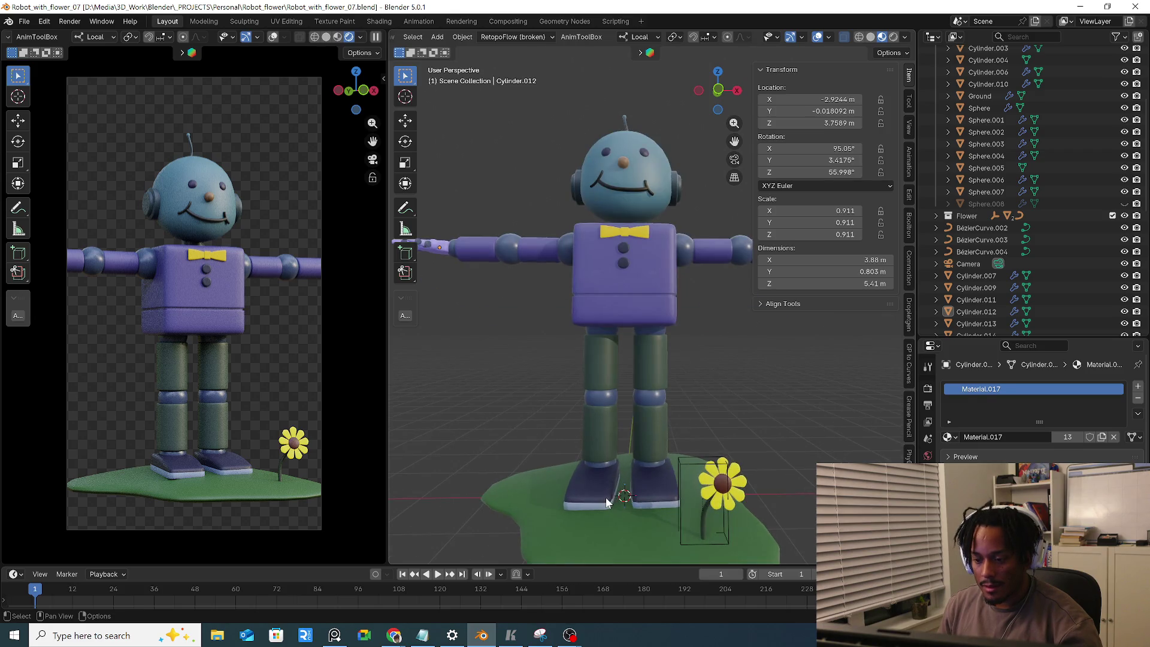
pyautogui.click(605, 497)
pyautogui.moveTo(606, 497)
pyautogui.mouseDown(button='middle')
pyautogui.moveTo(714, 515)
pyautogui.moveTo(623, 510)
pyautogui.moveTo(659, 451)
pyautogui.moveTo(694, 484)
pyautogui.moveTo(533, 483)
pyautogui.moveTo(490, 469)
pyautogui.moveTo(712, 465)
pyautogui.moveTo(636, 477)
pyautogui.moveTo(595, 427)
pyautogui.mouseUp(button='middle')
pyautogui.click(591, 420)
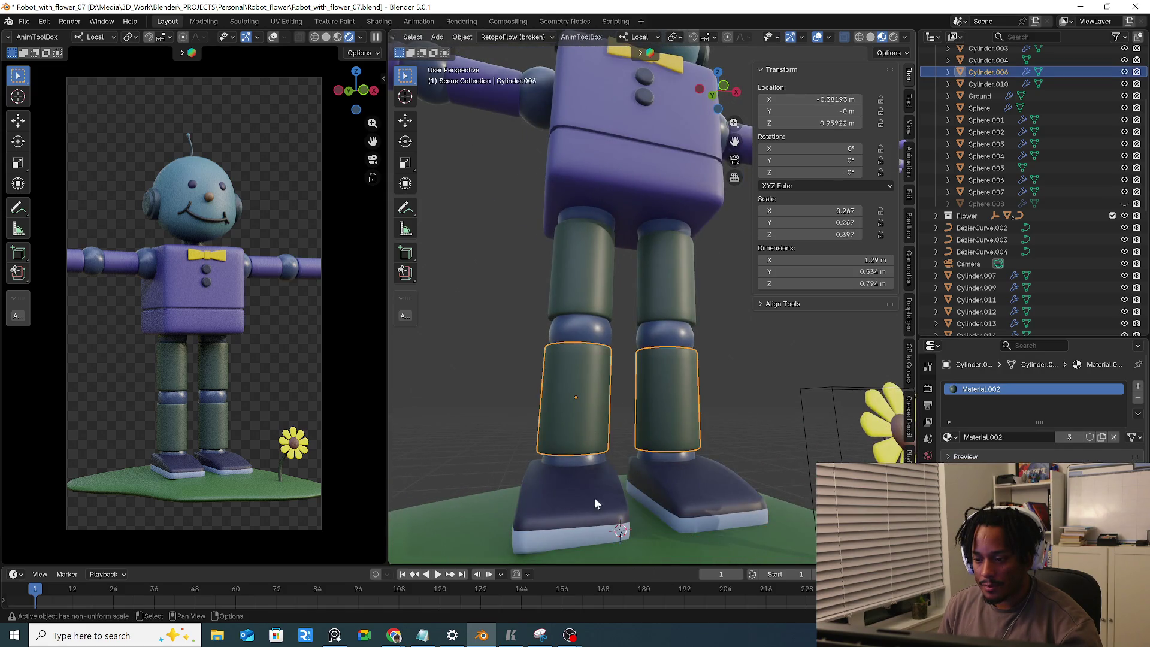
# Apply the Mirror modifier on the forearm cylinders
pyautogui.scroll(-5, 592, 501)
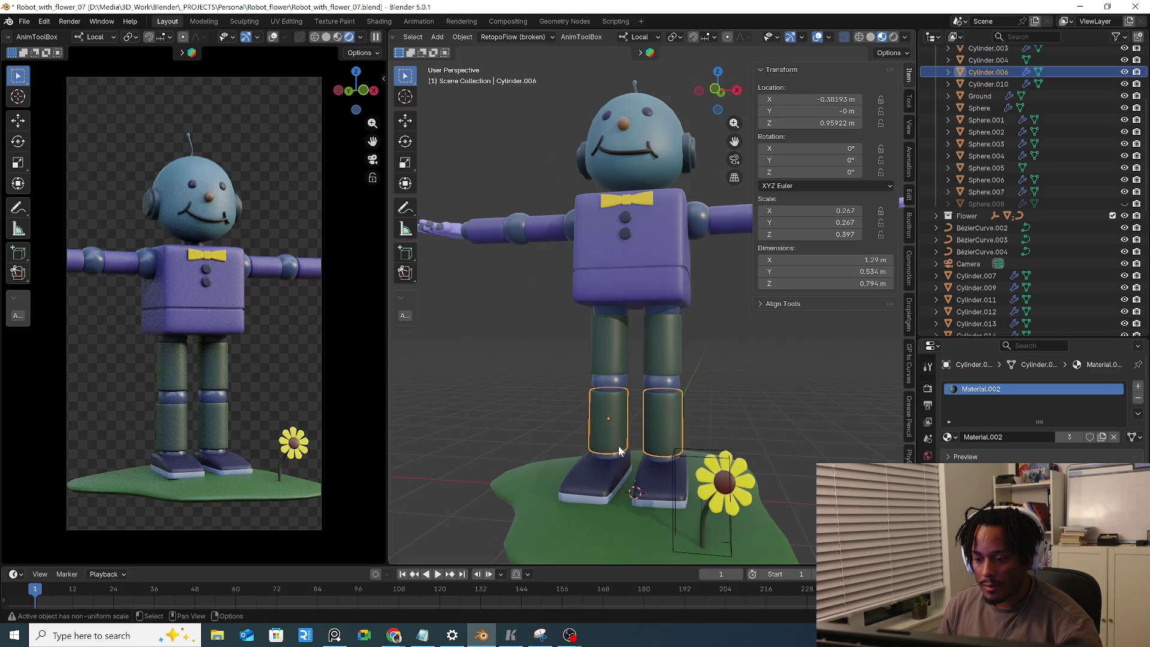
pyautogui.click(550, 226)
pyautogui.scroll(-3, 566, 263)
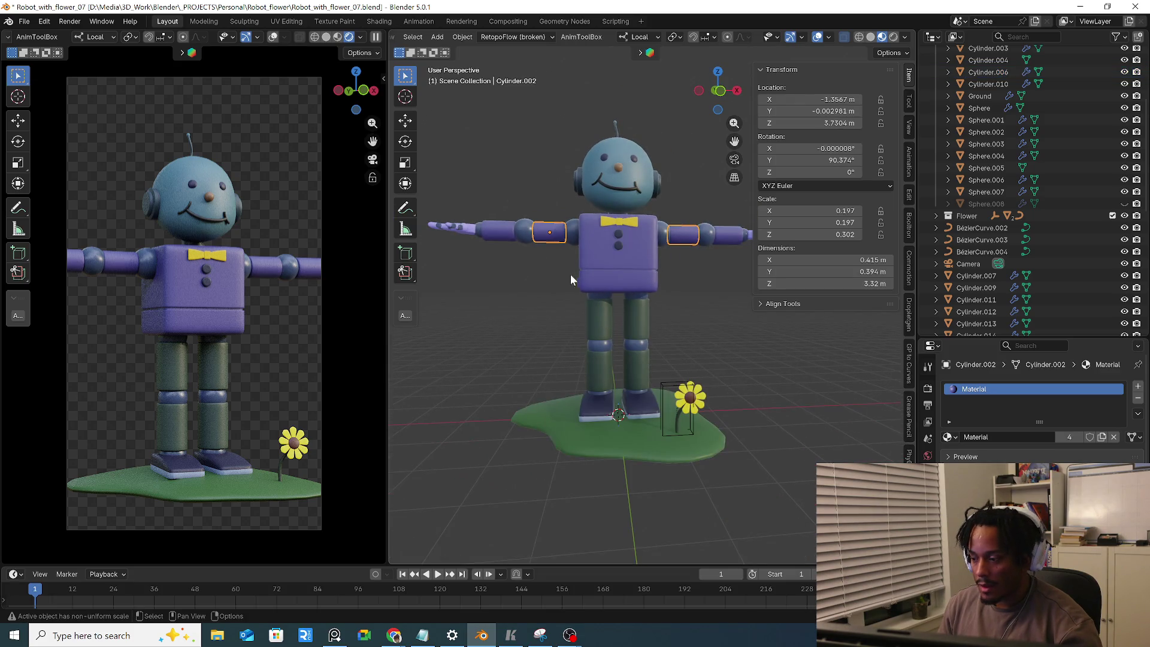
pyautogui.click(927, 506)
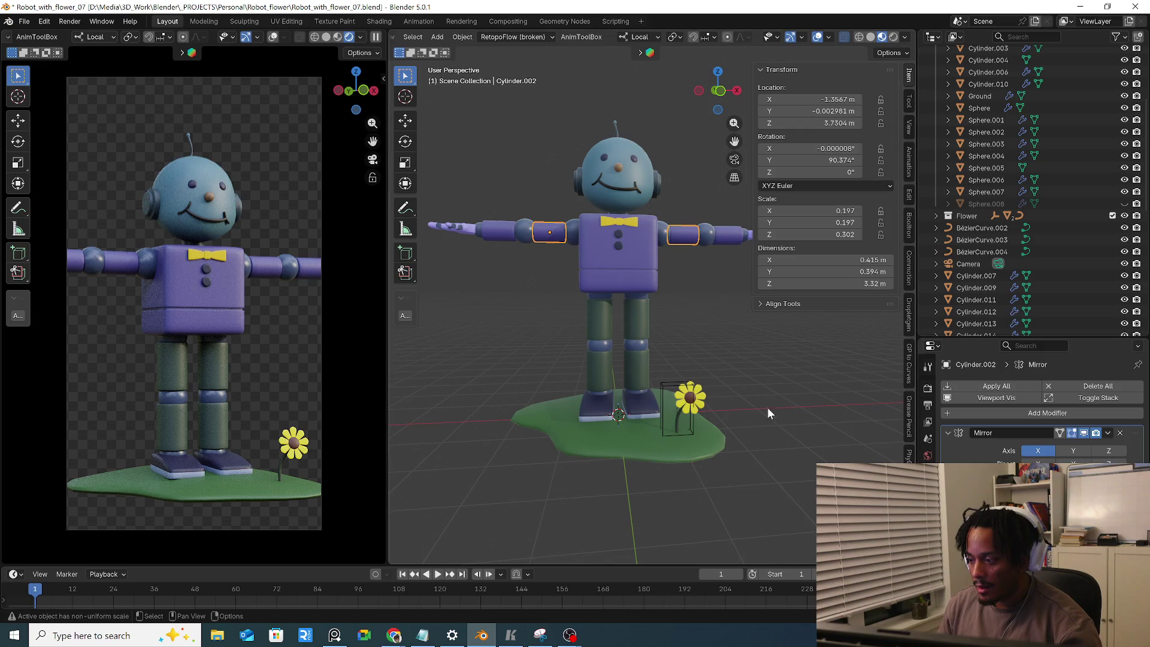
pyautogui.click(492, 233)
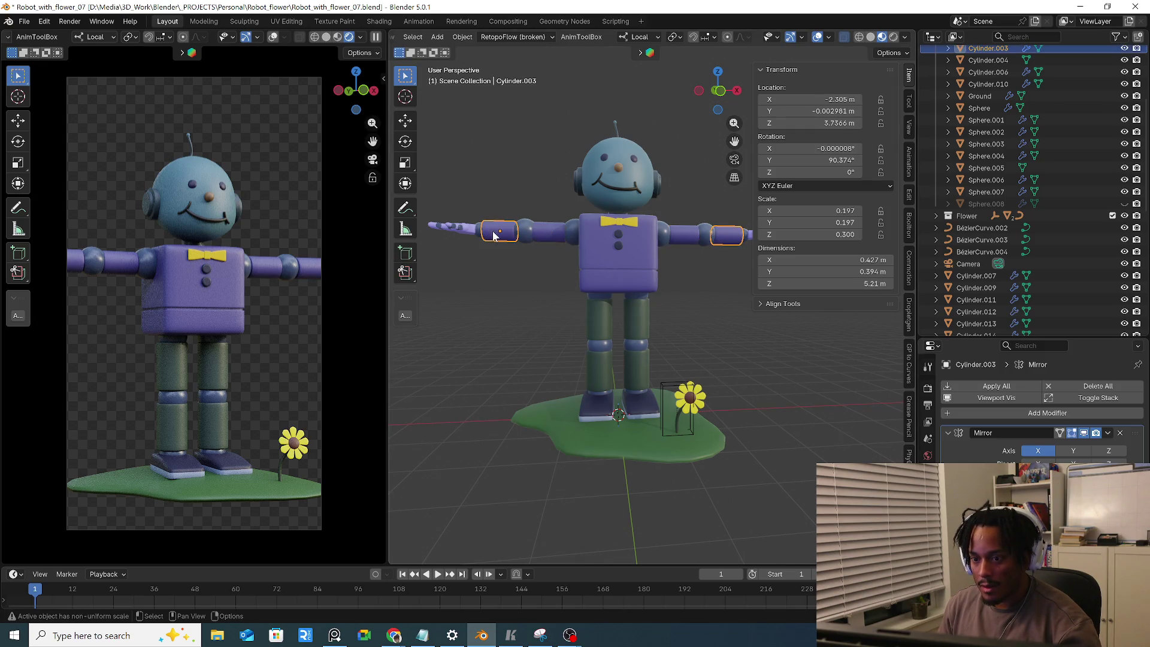
pyautogui.click(1011, 389)
pyautogui.click(558, 236)
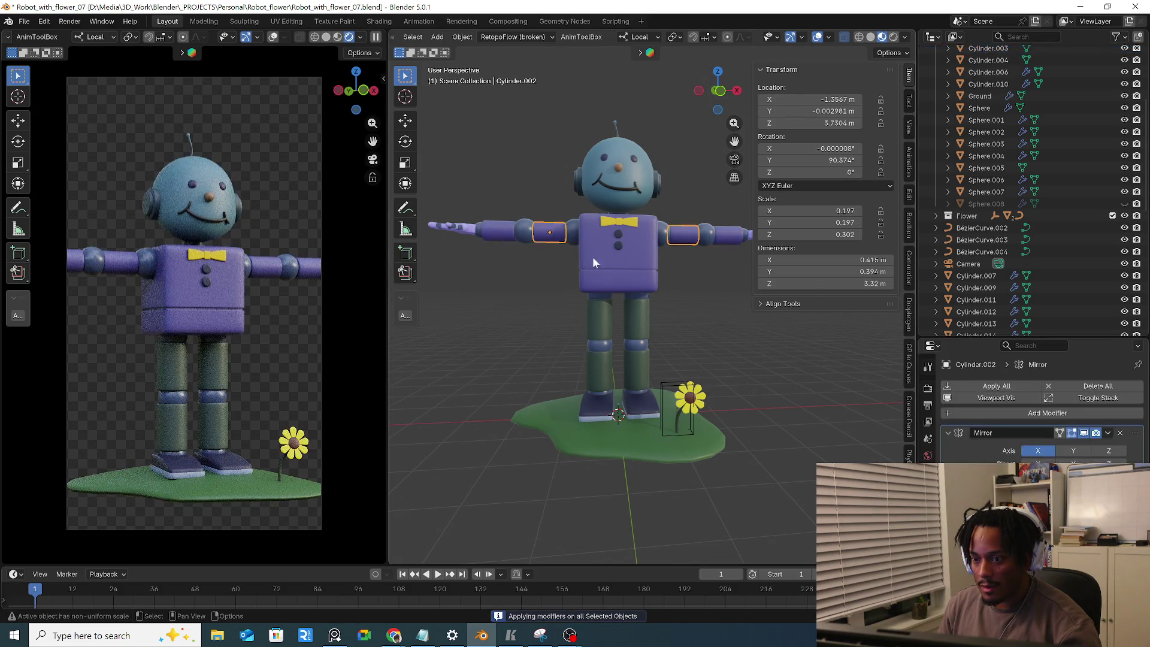
# Apply the mirror modifiers on the upper leg cylinders and the shoes
pyautogui.click(636, 316)
pyautogui.hotkey('ctrl', 'a')
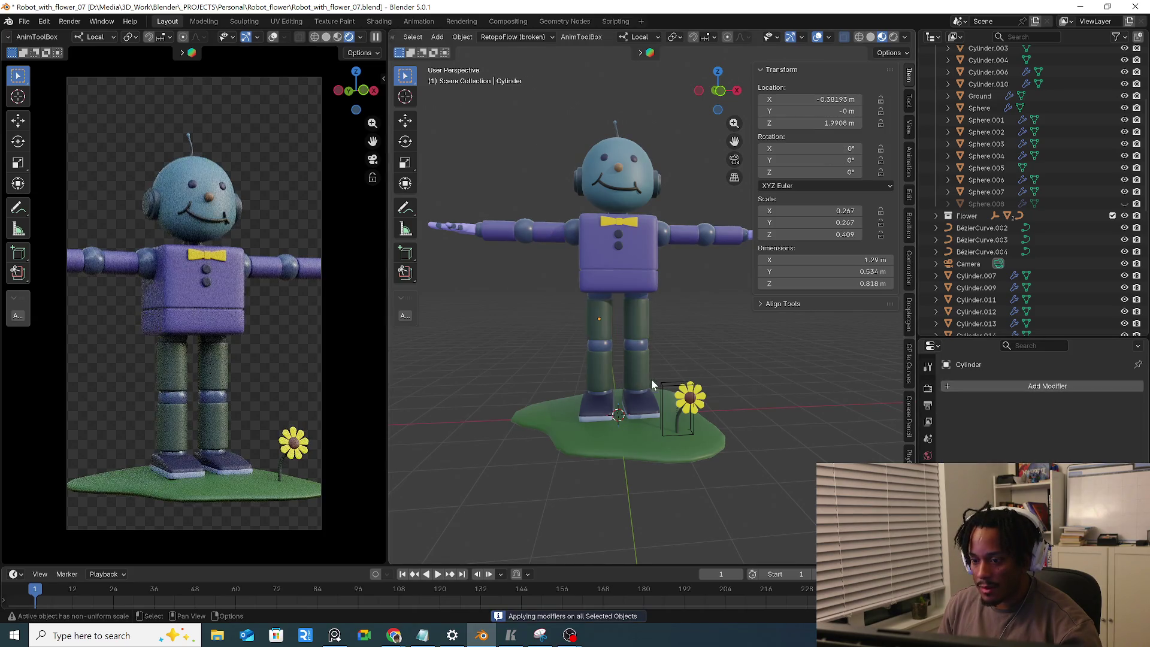
pyautogui.click(639, 404)
pyautogui.hotkey('ctrl', 'a')
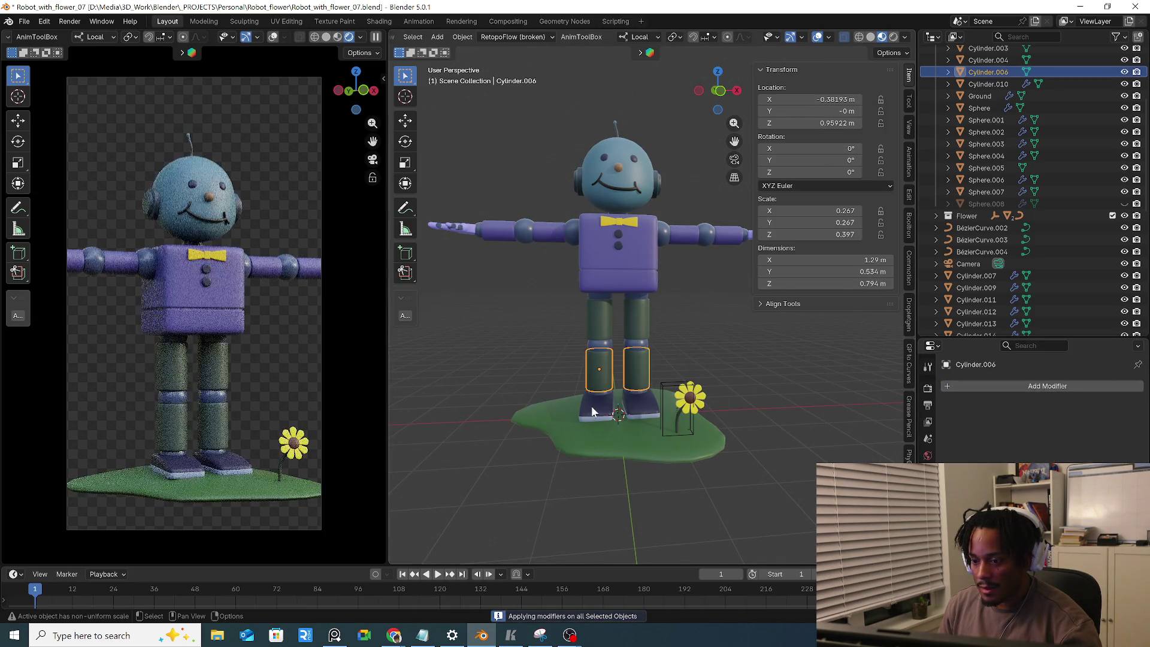
pyautogui.click(996, 386)
# Apply the Mirror modifier on the ankle, knee and hip spheres
pyautogui.scroll(4, 602, 390)
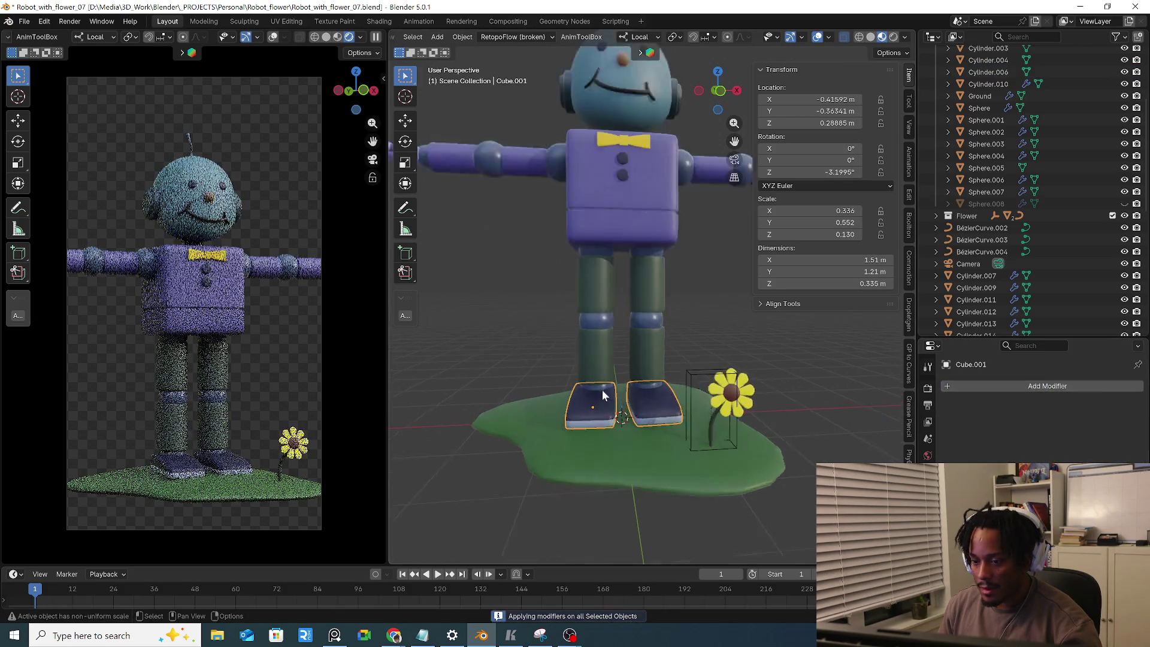
pyautogui.click(602, 383)
pyautogui.click(601, 387)
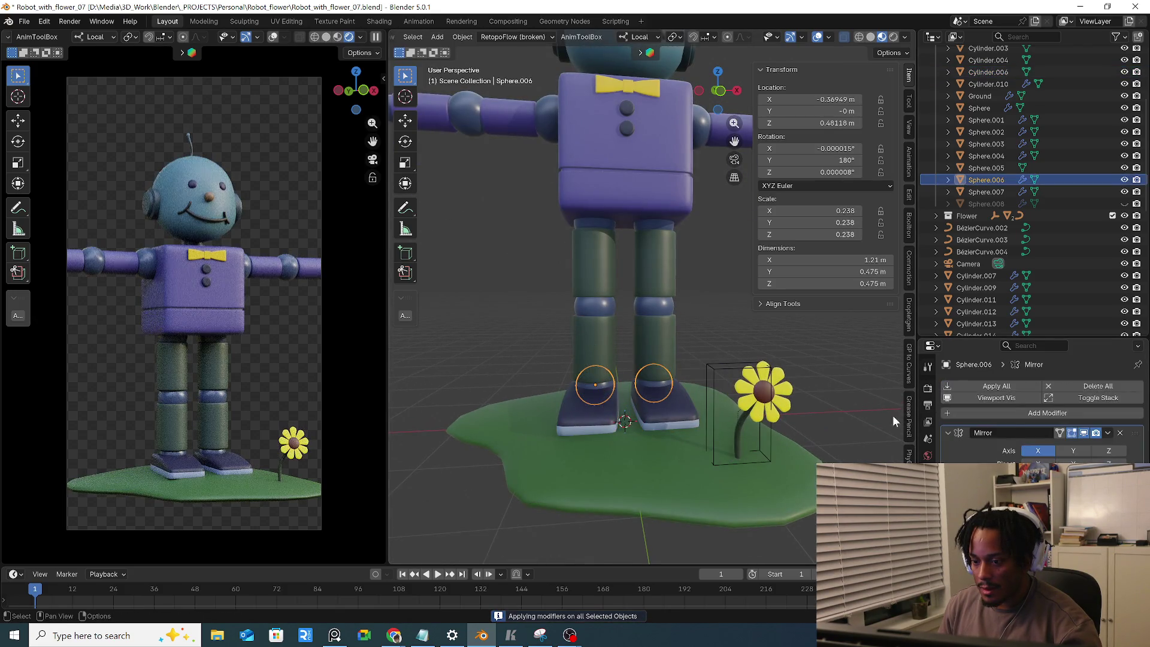
pyautogui.click(1001, 388)
pyautogui.click(609, 302)
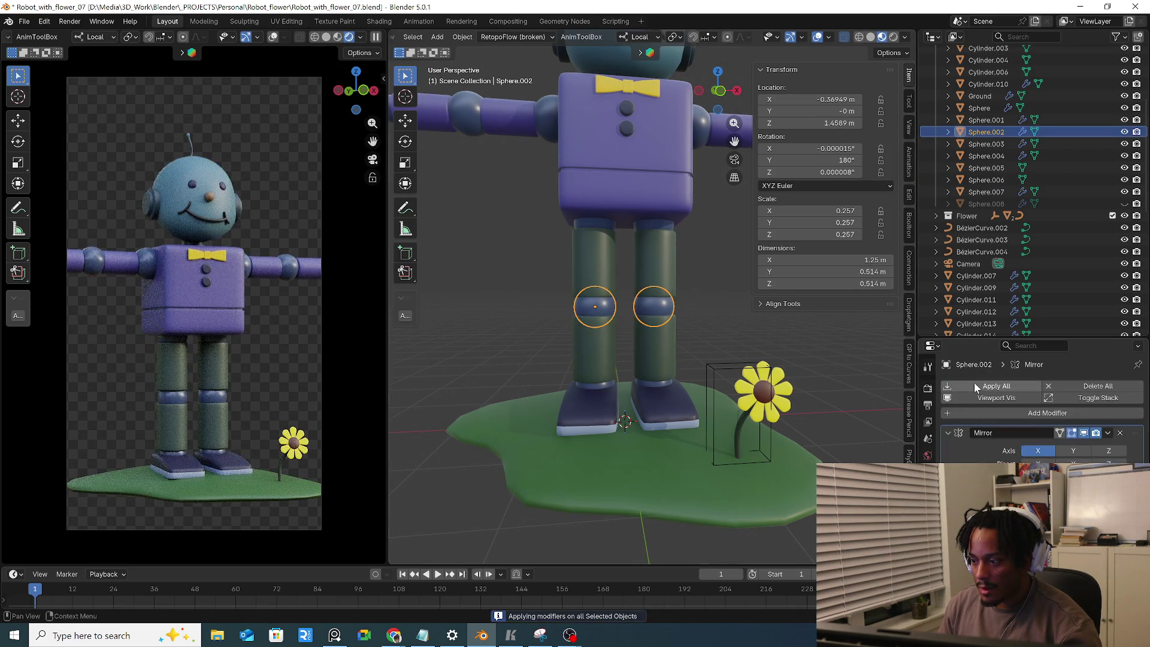
pyautogui.click(975, 385)
pyautogui.click(598, 216)
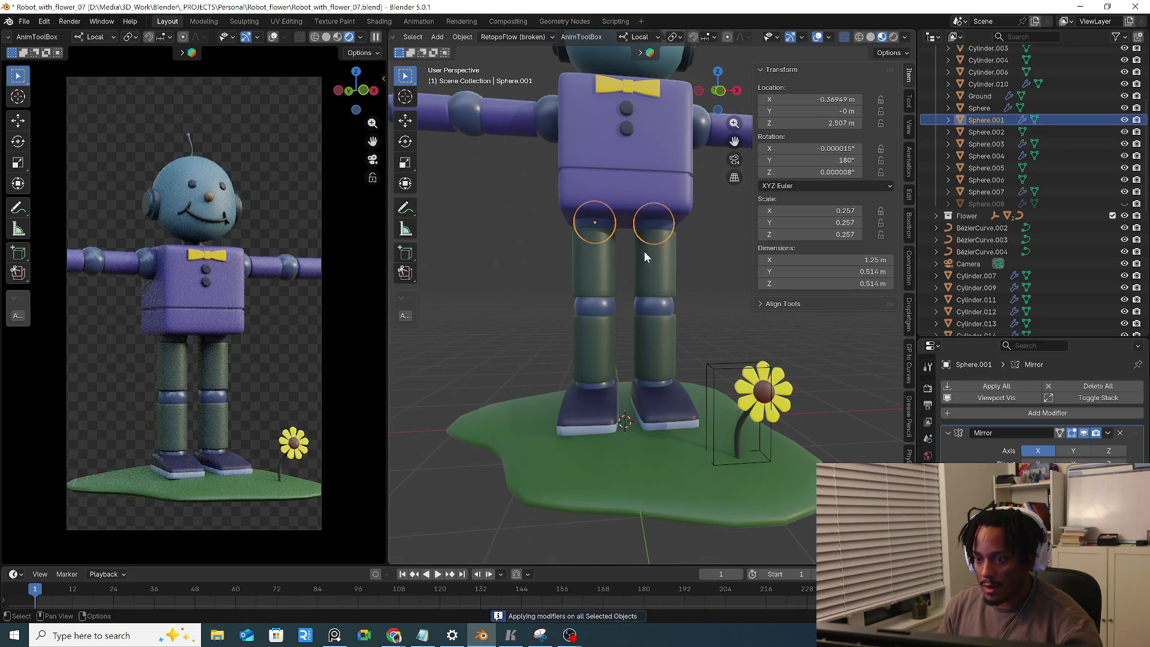
pyautogui.click(996, 386)
# Apply the Mirror modifier on the shoulder, elbow and wrist spheres
pyautogui.moveTo(753, 330)
pyautogui.keyDown('shift'); pyautogui.mouseDown(button='middle')
pyautogui.moveTo(698, 418)
pyautogui.moveTo(729, 470)
pyautogui.mouseUp(button='middle'); pyautogui.keyUp('shift')
pyautogui.click(581, 256)
pyautogui.click(1002, 388)
pyautogui.click(502, 251)
pyautogui.click(1002, 388)
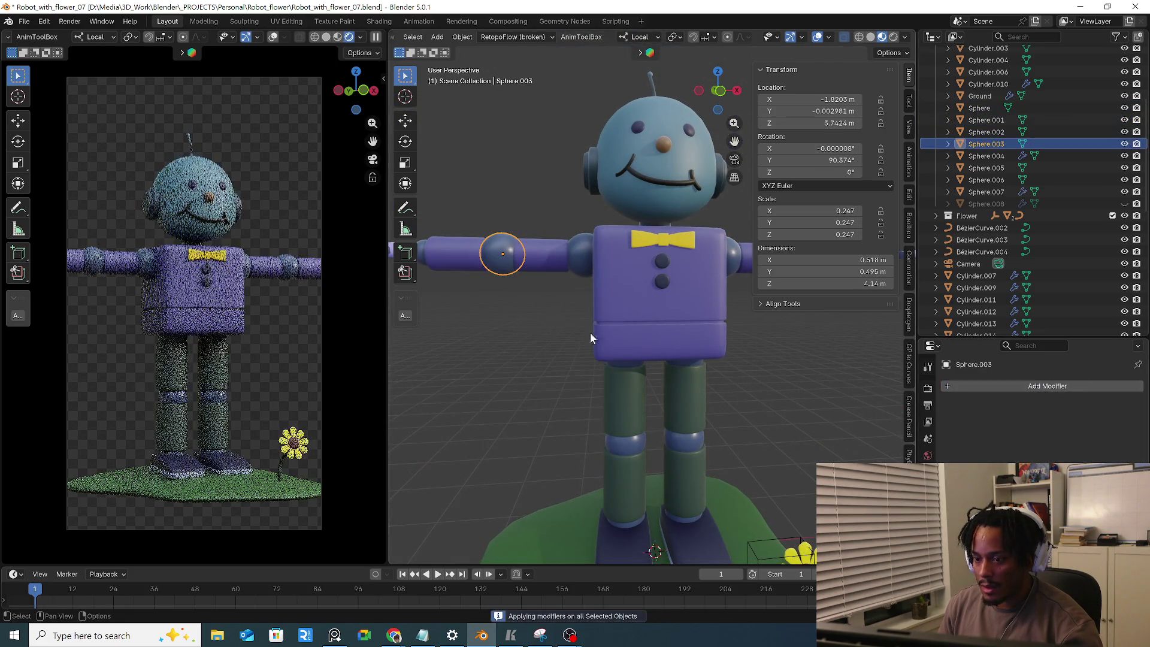
pyautogui.scroll(-2, 577, 329)
pyautogui.click(535, 308)
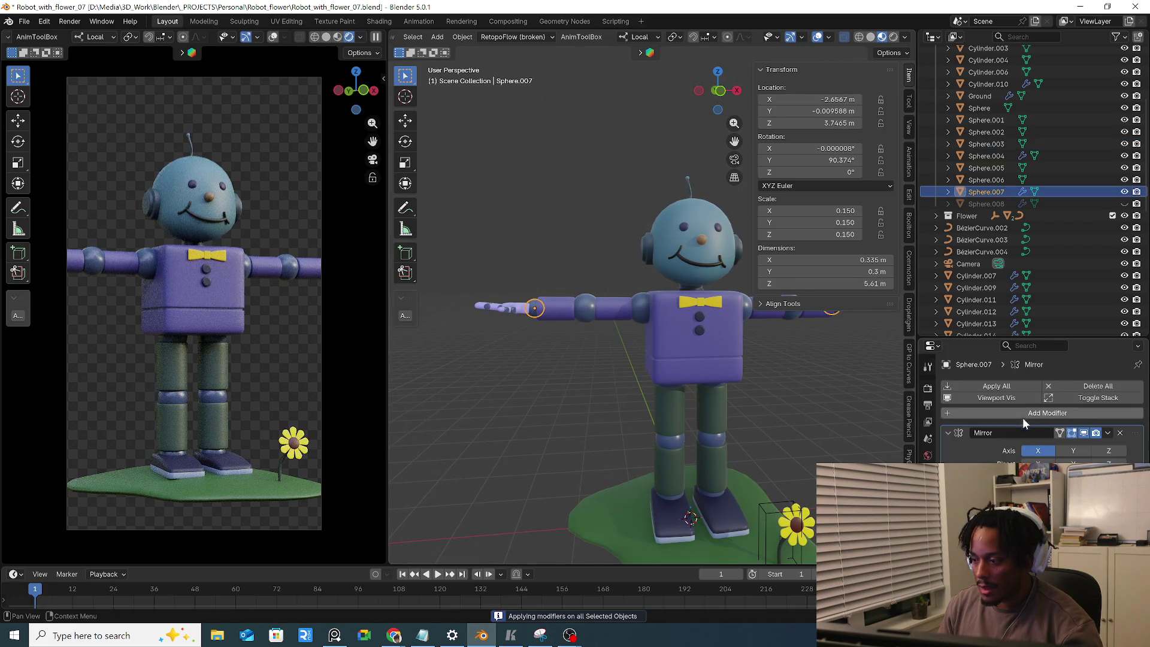
pyautogui.click(1011, 417)
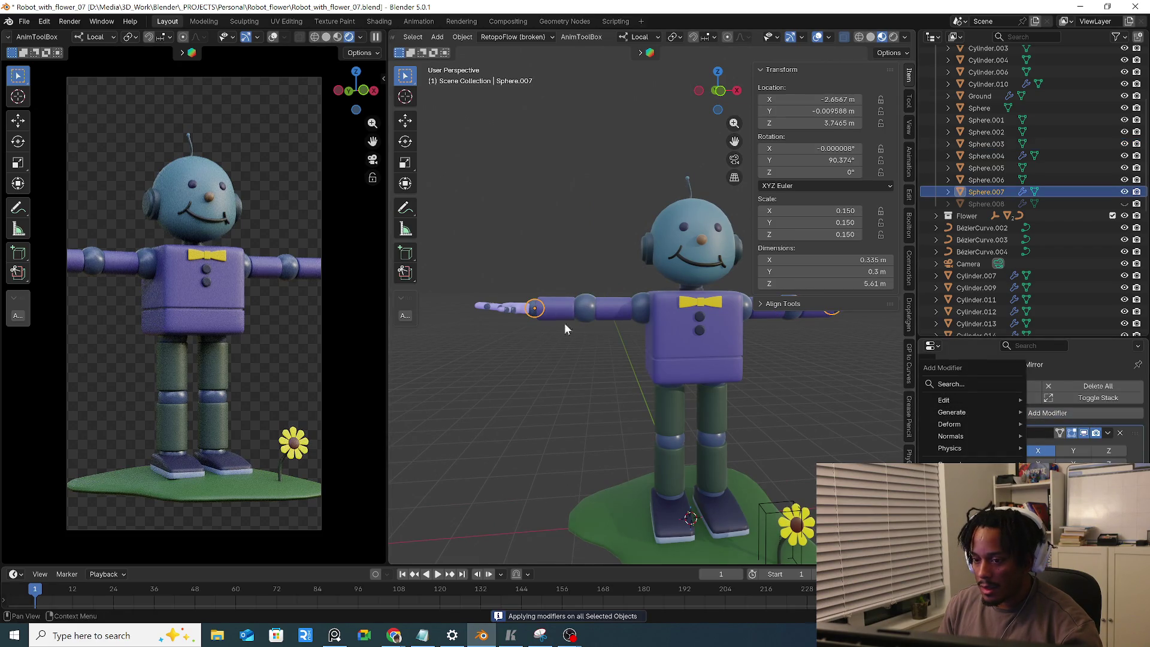
pyautogui.click(508, 309)
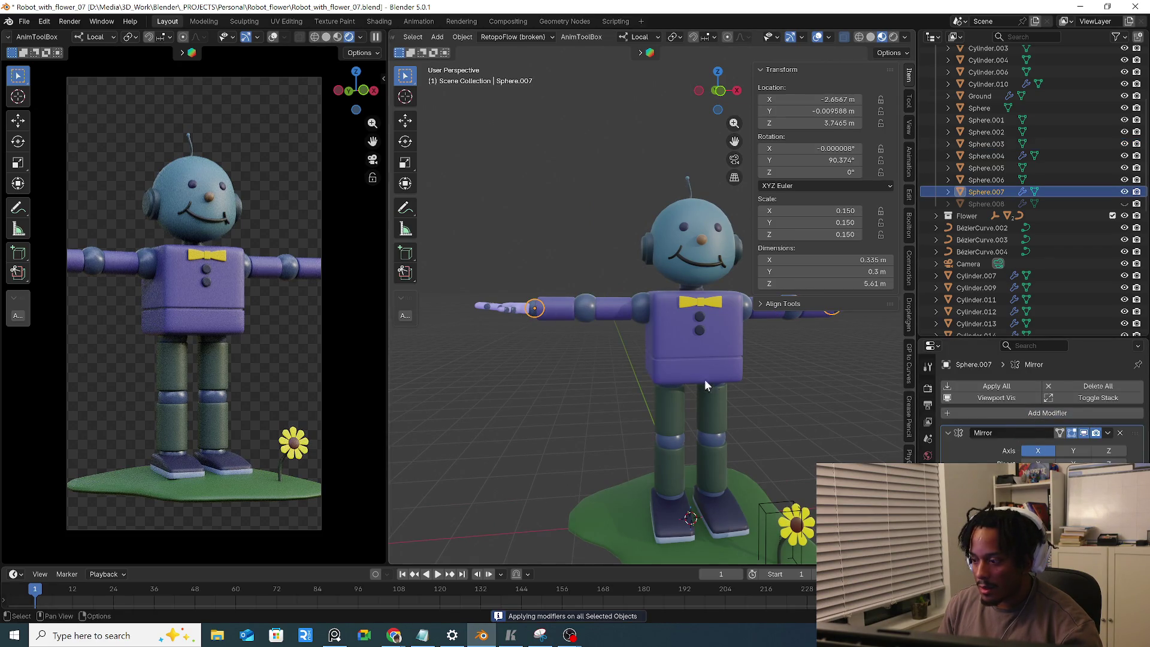
pyautogui.click(1008, 387)
pyautogui.click(512, 308)
pyautogui.moveTo(495, 340)
pyautogui.mouseDown(button='middle')
pyautogui.moveTo(585, 385)
pyautogui.moveTo(683, 377)
pyautogui.mouseUp(button='middle')
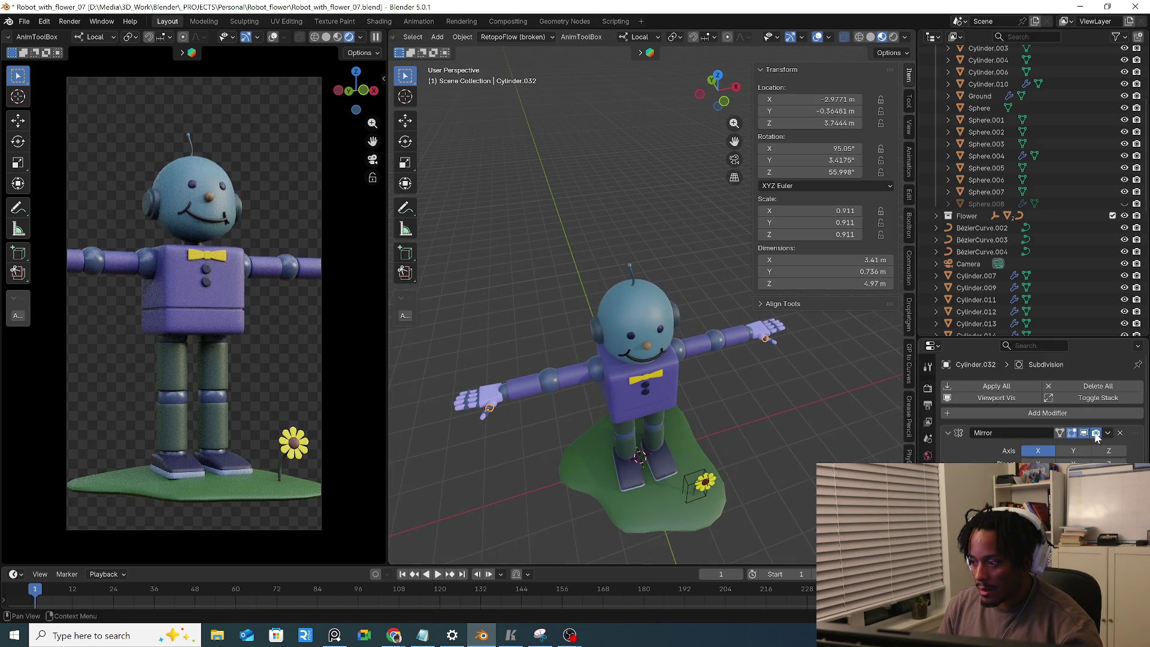
# Apply the Mirror modifier on the left hand's palm block
pyautogui.scroll(4, 539, 479)
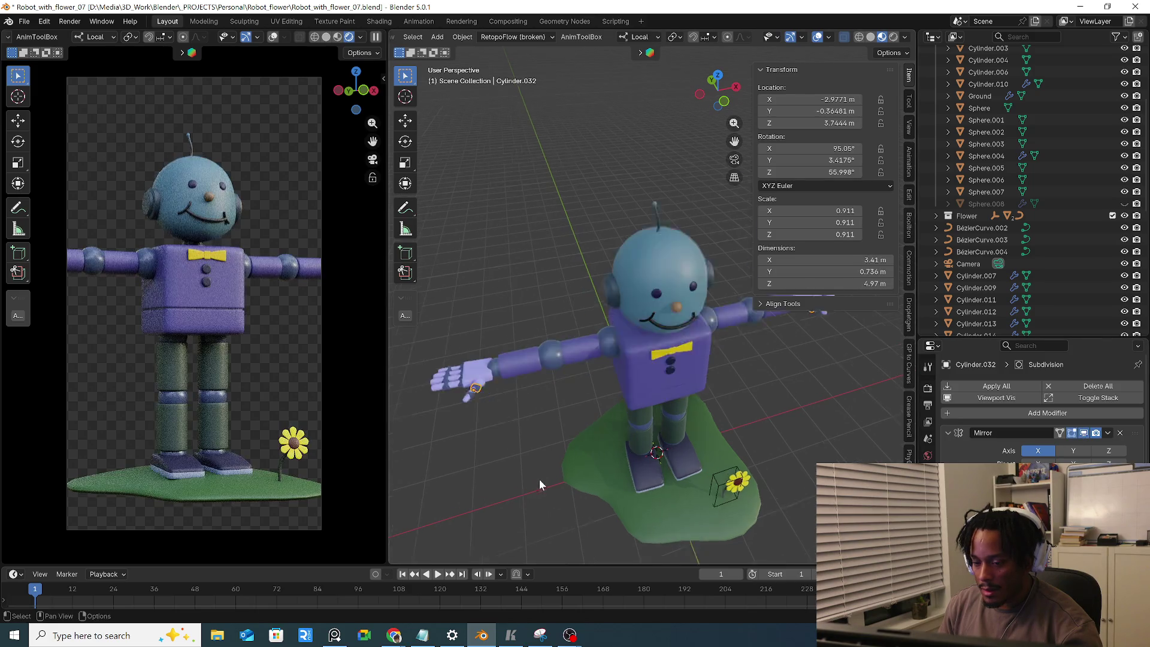
pyautogui.scroll(3, 611, 443)
pyautogui.scroll(4, 548, 480)
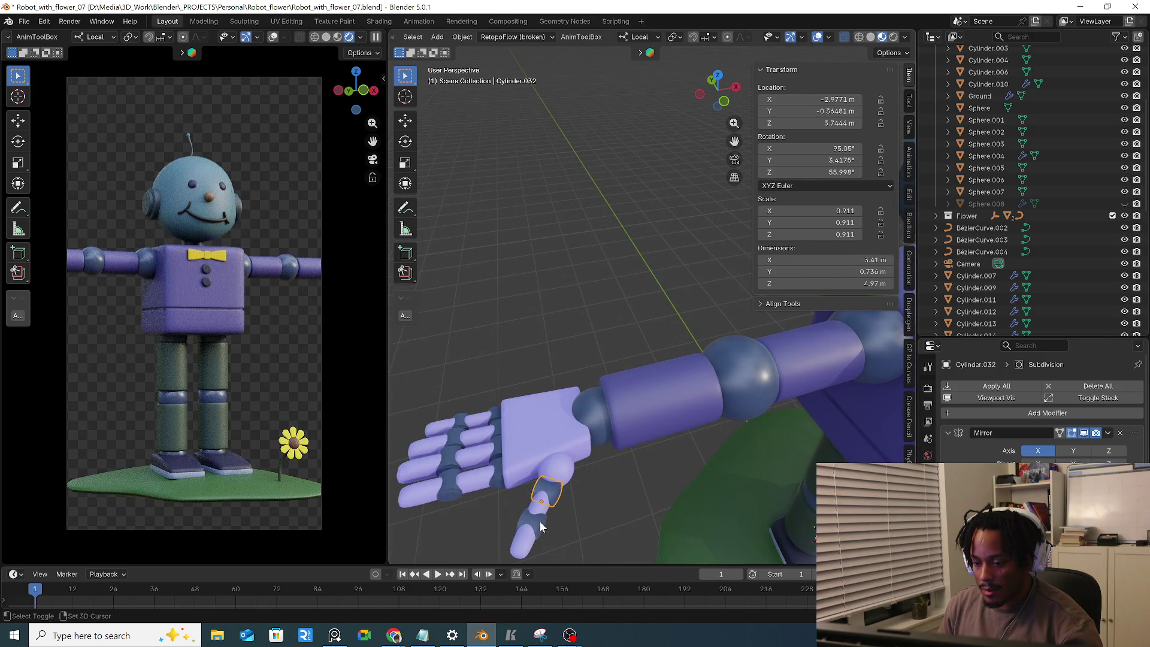
pyautogui.click(542, 522)
pyautogui.scroll(-2, 548, 520)
pyautogui.click(489, 500)
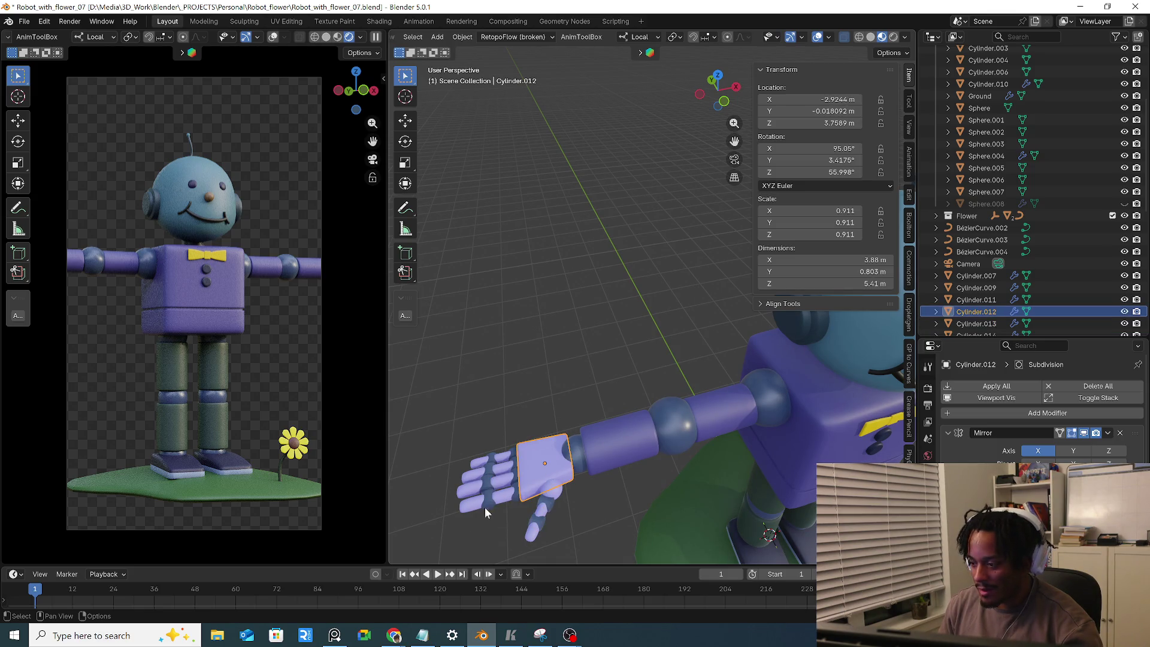
pyautogui.click(487, 501)
pyautogui.scroll(-4, 606, 499)
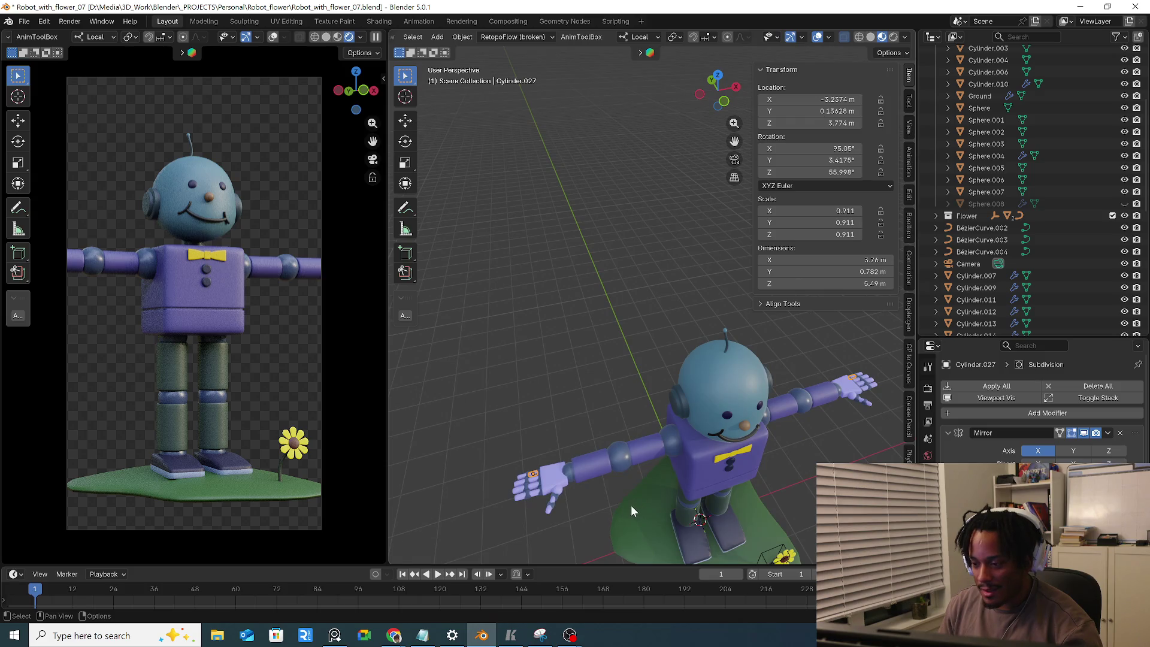
pyautogui.scroll(3, 569, 502)
pyautogui.click(546, 463)
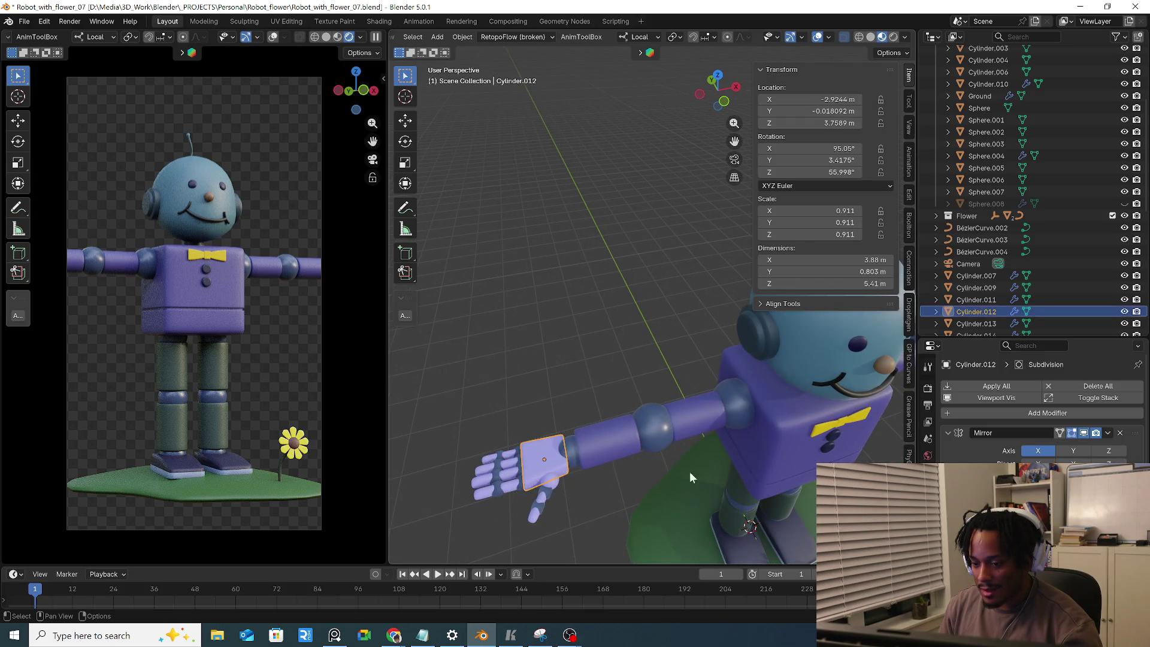
pyautogui.click(1109, 433)
pyautogui.click(1083, 445)
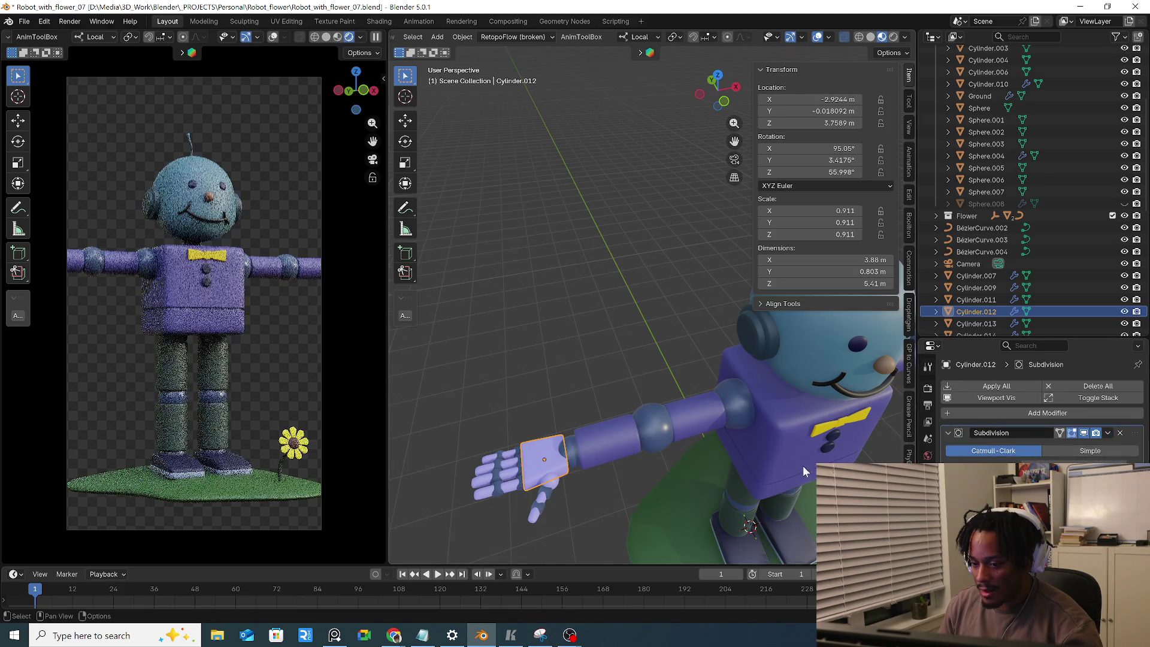
# Apply all modifiers on the box-selected left-hand finger pieces
pyautogui.scroll(-4, 803, 465)
pyautogui.click(584, 448)
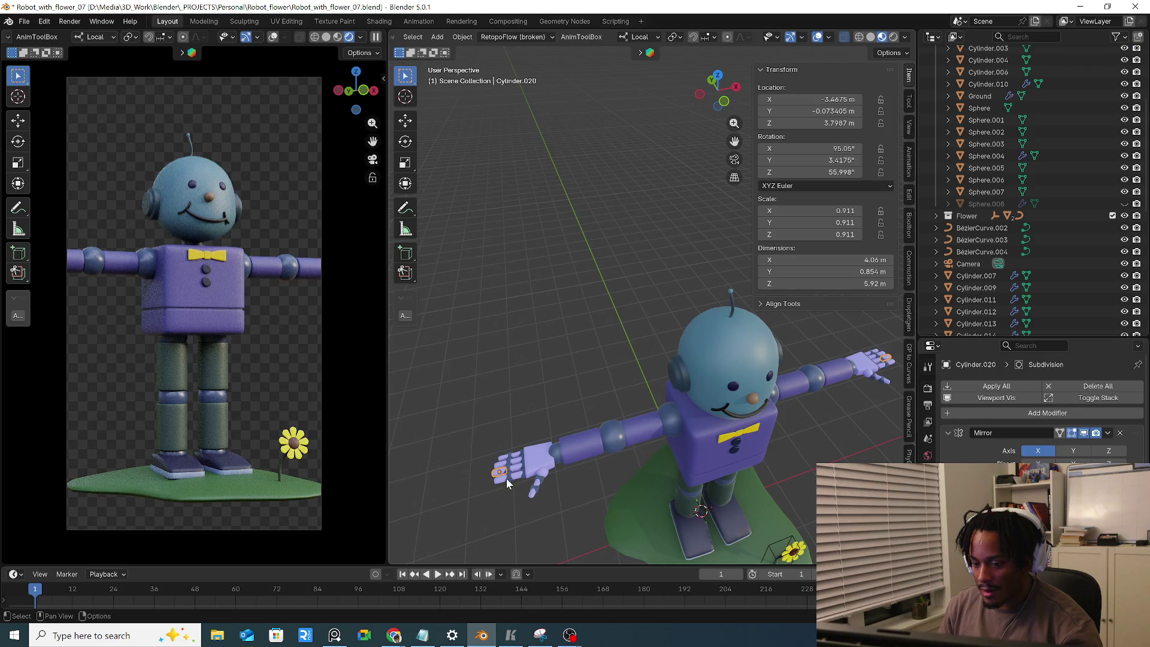
pyautogui.moveTo(475, 423); pyautogui.dragTo(541, 527)
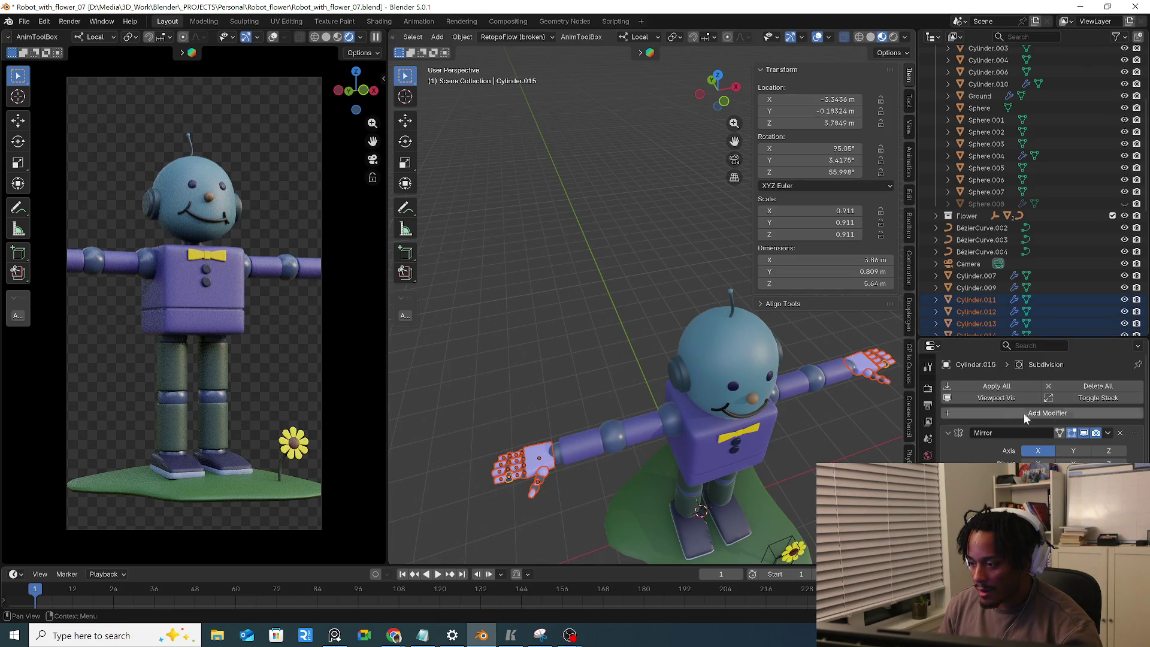
pyautogui.click(1005, 386)
# Reselect the hand's finger pieces, ending with only the palm selected
pyautogui.click(511, 473)
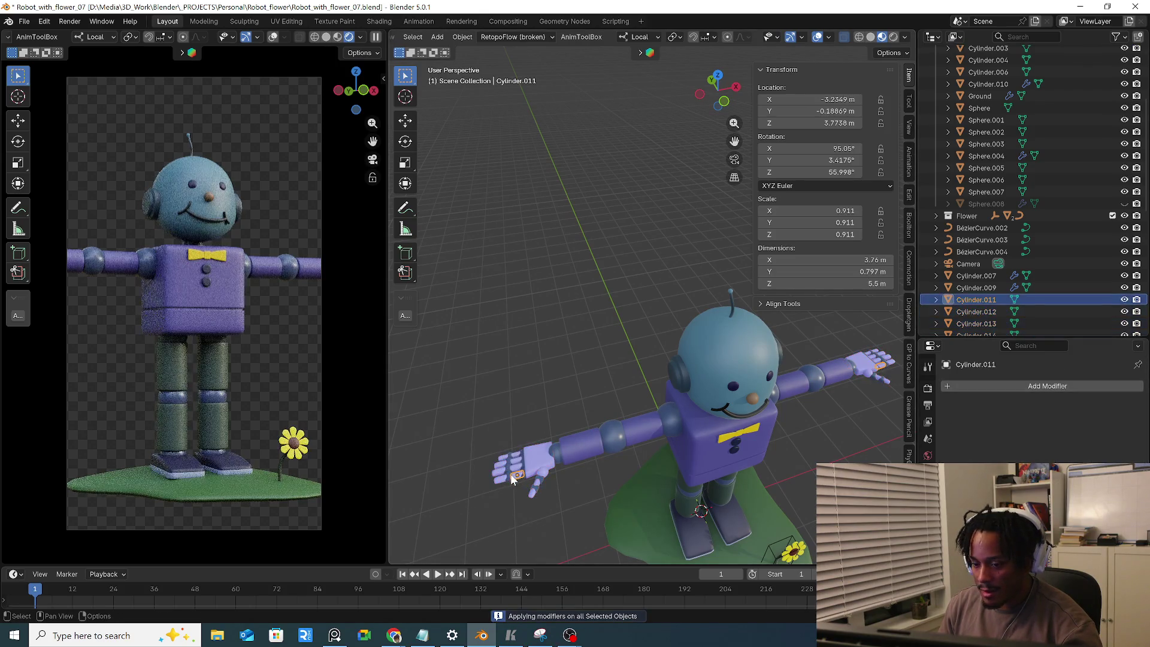
pyautogui.click(534, 458)
pyautogui.click(509, 468)
pyautogui.keyDown('shift'); pyautogui.click(496, 479); pyautogui.keyUp('shift')
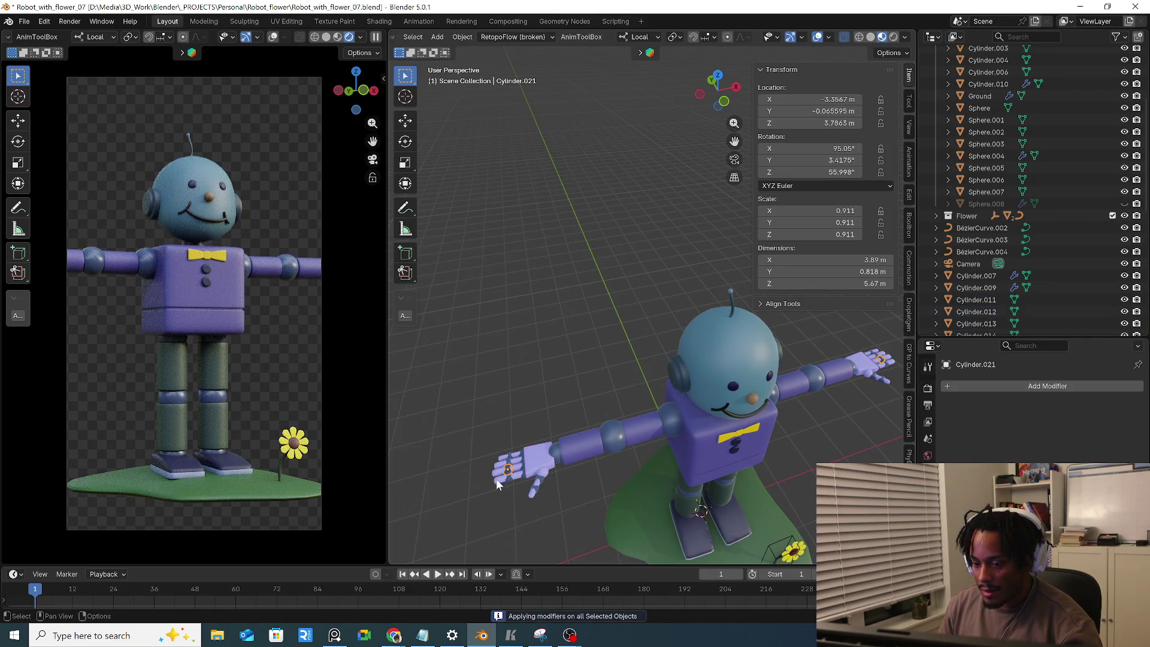
pyautogui.keyDown('shift'); pyautogui.moveTo(498, 458); pyautogui.dragTo(541, 521); pyautogui.keyUp('shift')
pyautogui.click(542, 479)
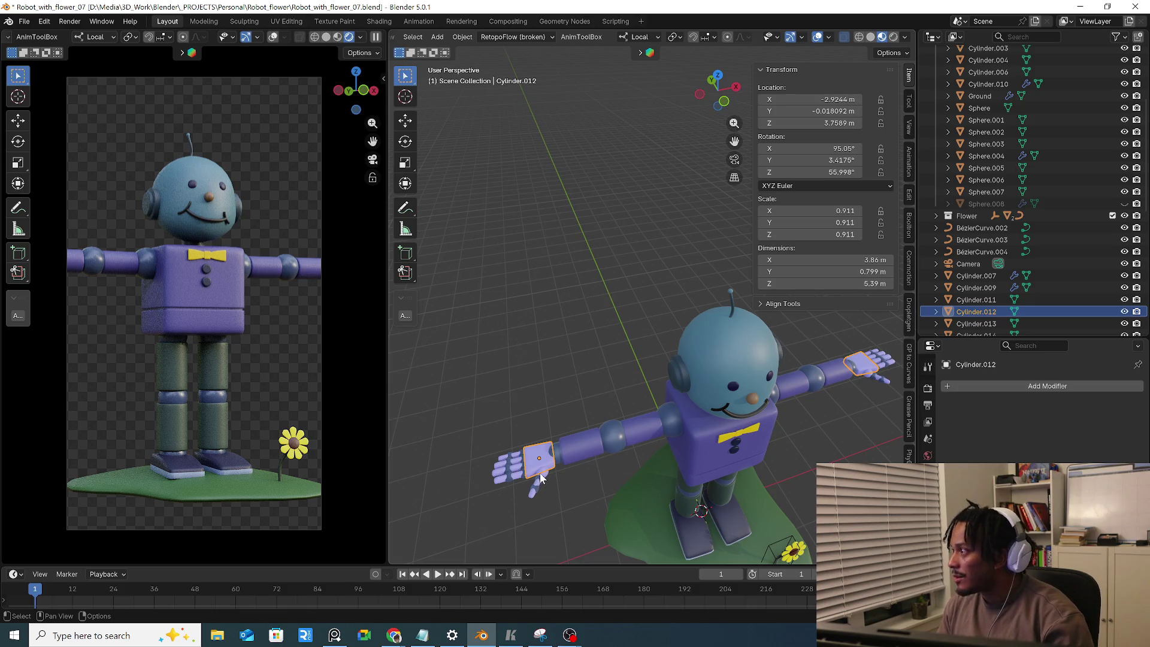
# Isolate the palm and fingers in Local view and select the whole hand mesh in Edit Mode
pyautogui.keyDown('shift'); pyautogui.moveTo(476, 414); pyautogui.dragTo(545, 523); pyautogui.keyUp('shift')
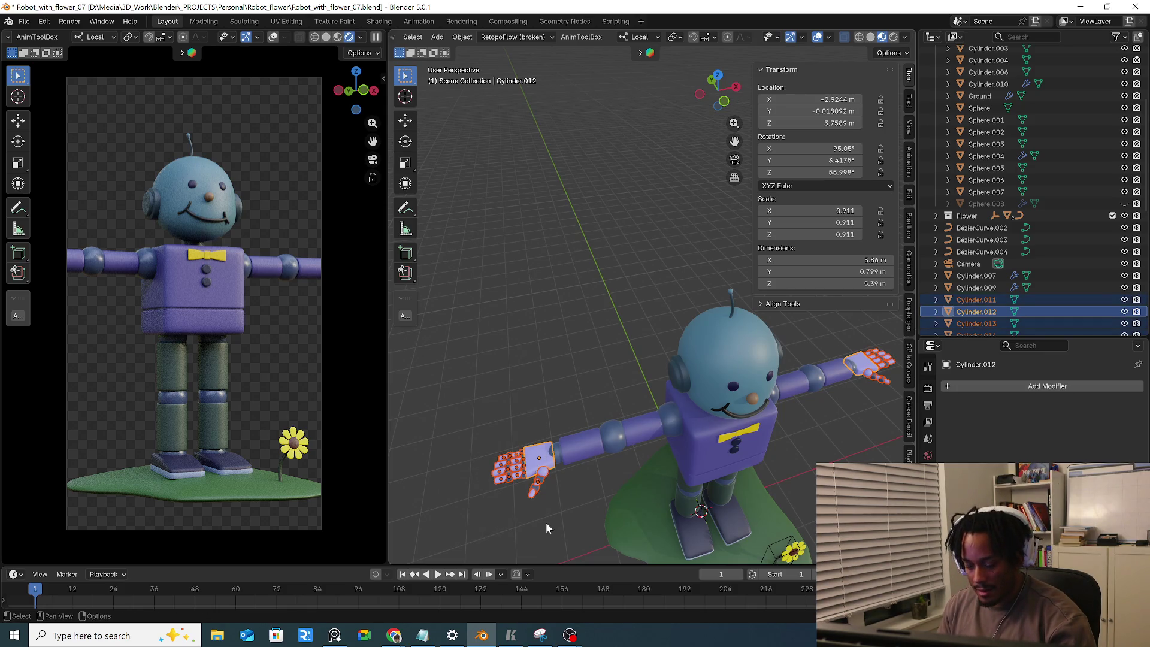
pyautogui.press('KP_Divide')
pyautogui.moveTo(630, 472)
pyautogui.keyDown('shift'); pyautogui.mouseDown(button='middle')
pyautogui.moveTo(706, 513)
pyautogui.moveTo(648, 518)
pyautogui.mouseUp(button='middle'); pyautogui.keyUp('shift')
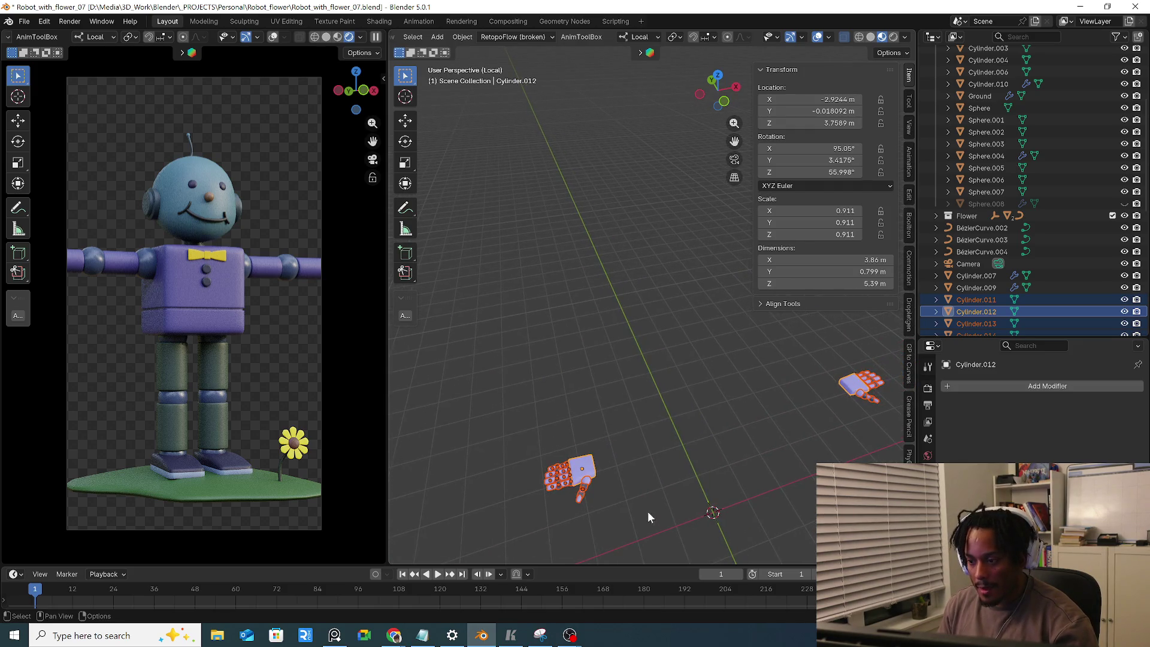
pyautogui.press('Tab')
pyautogui.moveTo(502, 416); pyautogui.dragTo(630, 533)
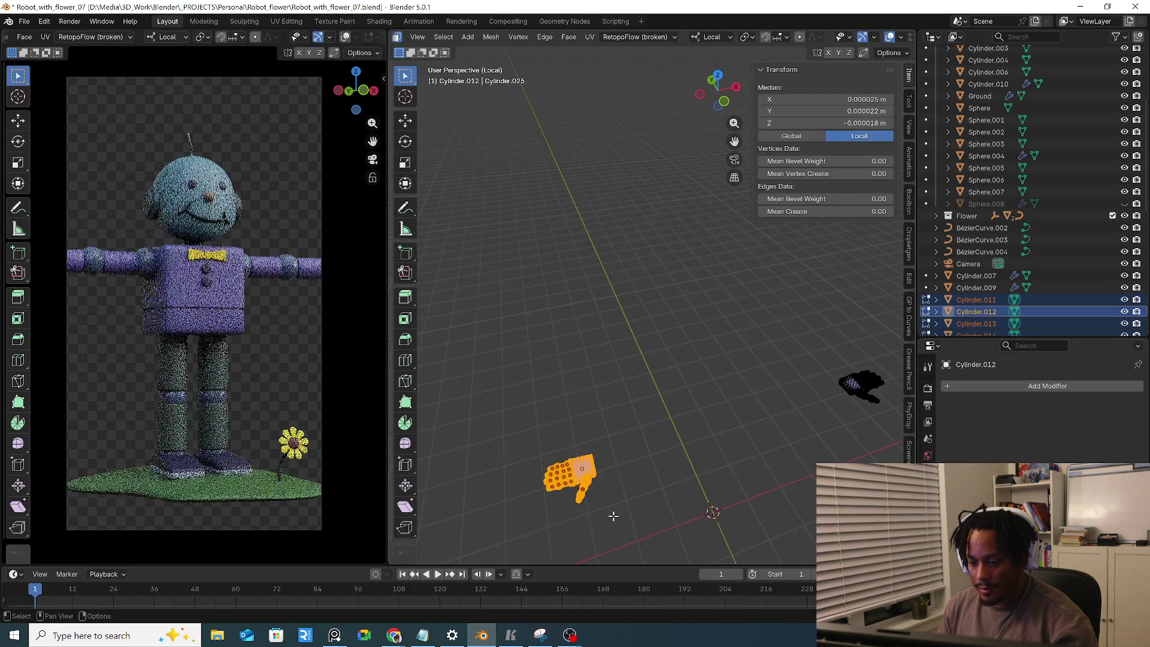
pyautogui.scroll(2, 569, 503)
pyautogui.scroll(3, 569, 503)
pyautogui.moveTo(569, 503); pyautogui.dragTo(623, 496, button='middle')
# Separate the hand mesh by loose parts and return to the full robot scene
pyautogui.press('p')
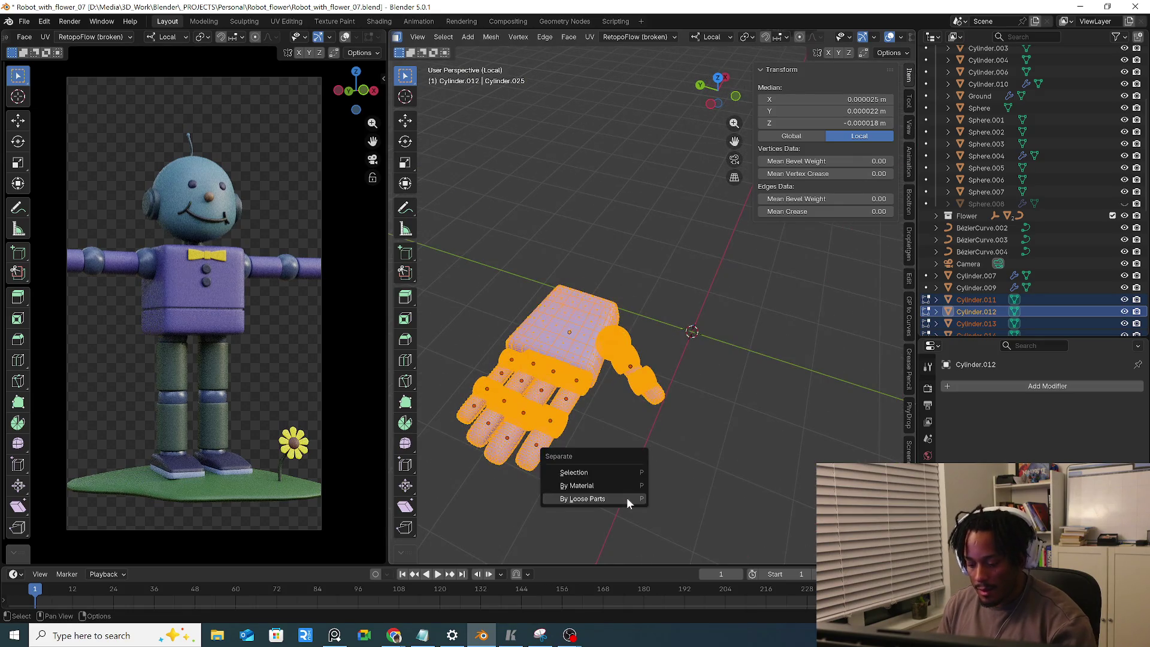
pyautogui.click(626, 497)
pyautogui.press('Tab')
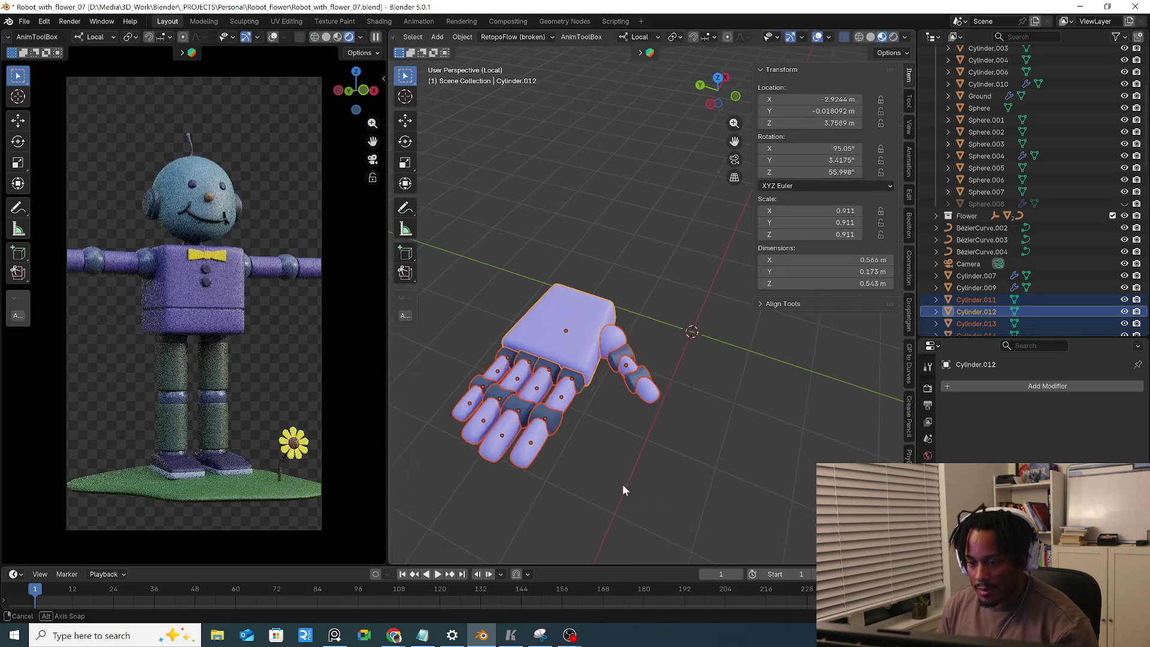
pyautogui.press('KP_Decimal')
pyautogui.press('KP_Divide')
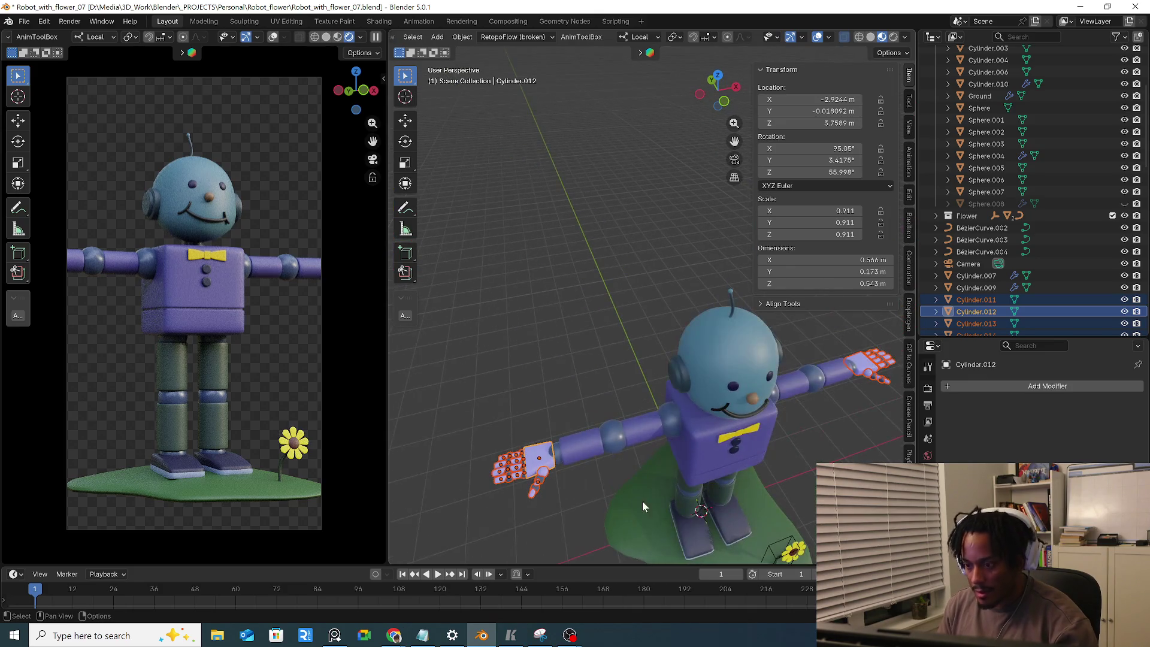
pyautogui.scroll(3, 519, 476)
pyautogui.click(497, 469)
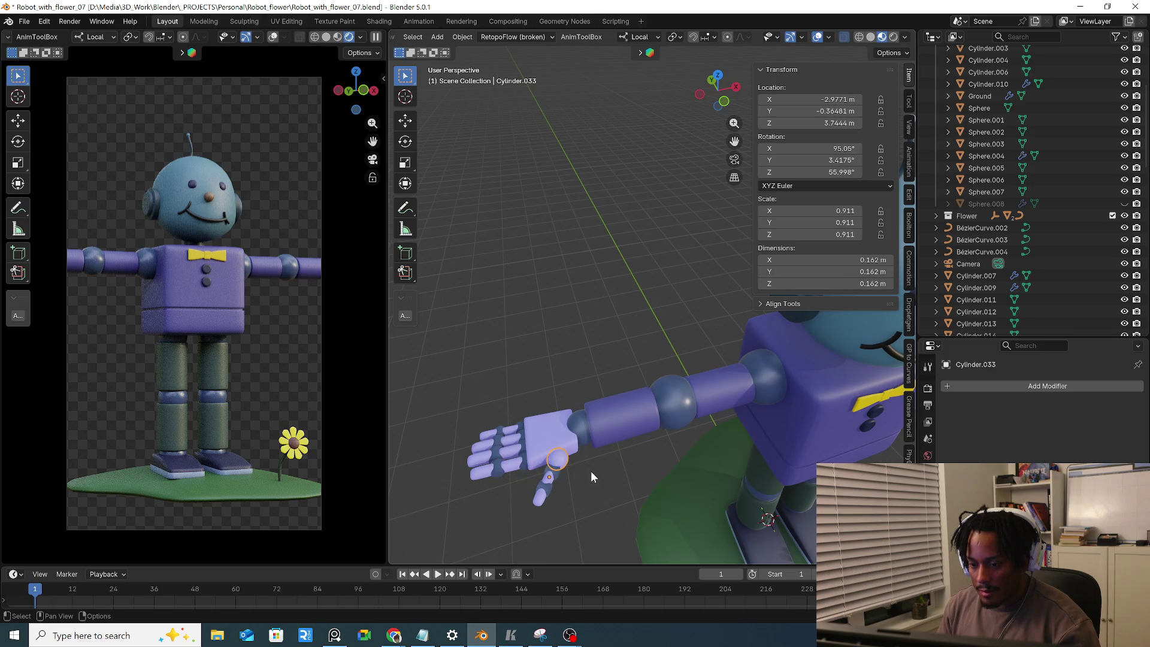
pyautogui.scroll(-5, 591, 471)
pyautogui.scroll(3, 654, 398)
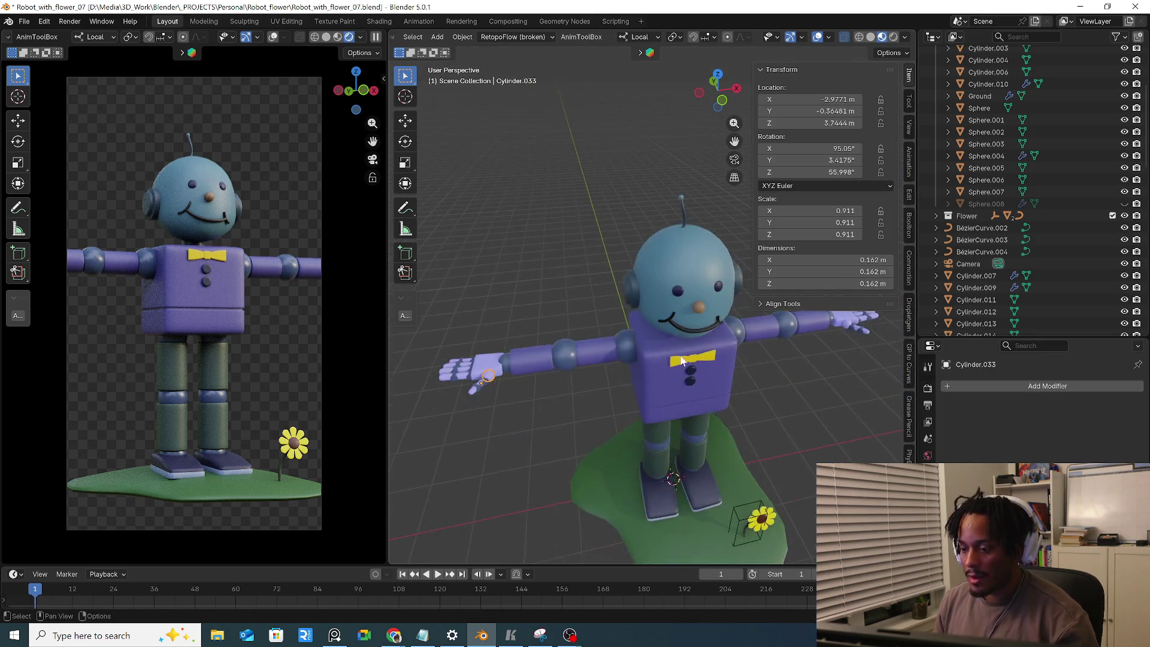
pyautogui.moveTo(681, 358); pyautogui.dragTo(596, 369, button='middle')
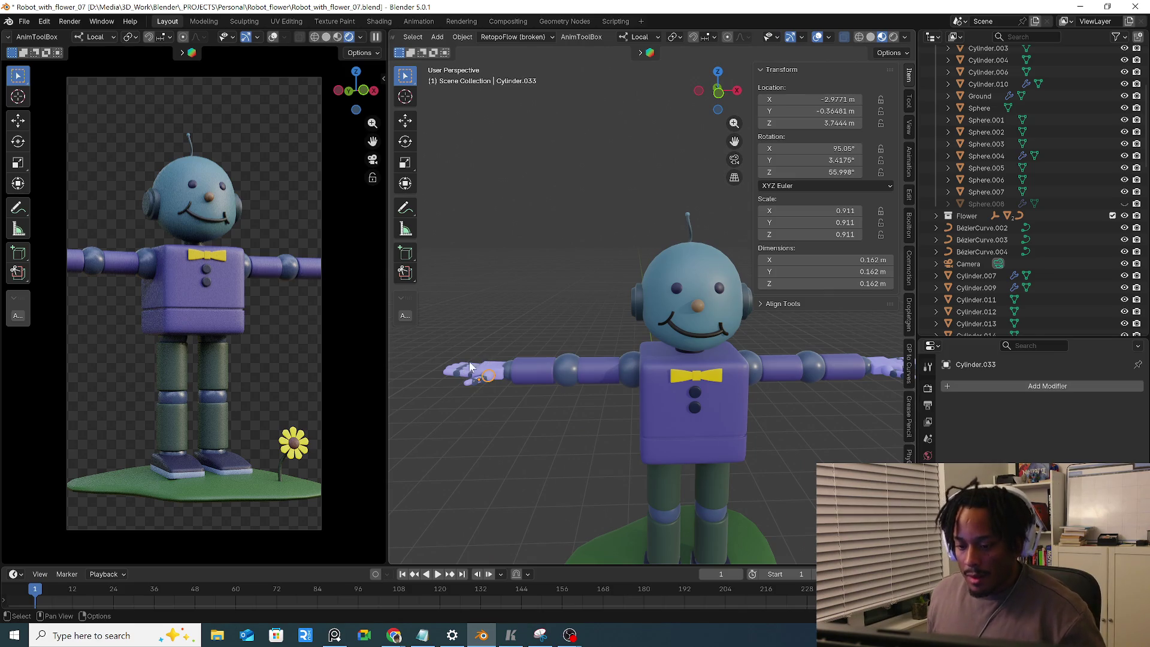
# Save the project incrementally as Robot_with_flower_08.blend
pyautogui.scroll(4, 475, 367)
pyautogui.click(591, 367)
pyautogui.click(554, 381)
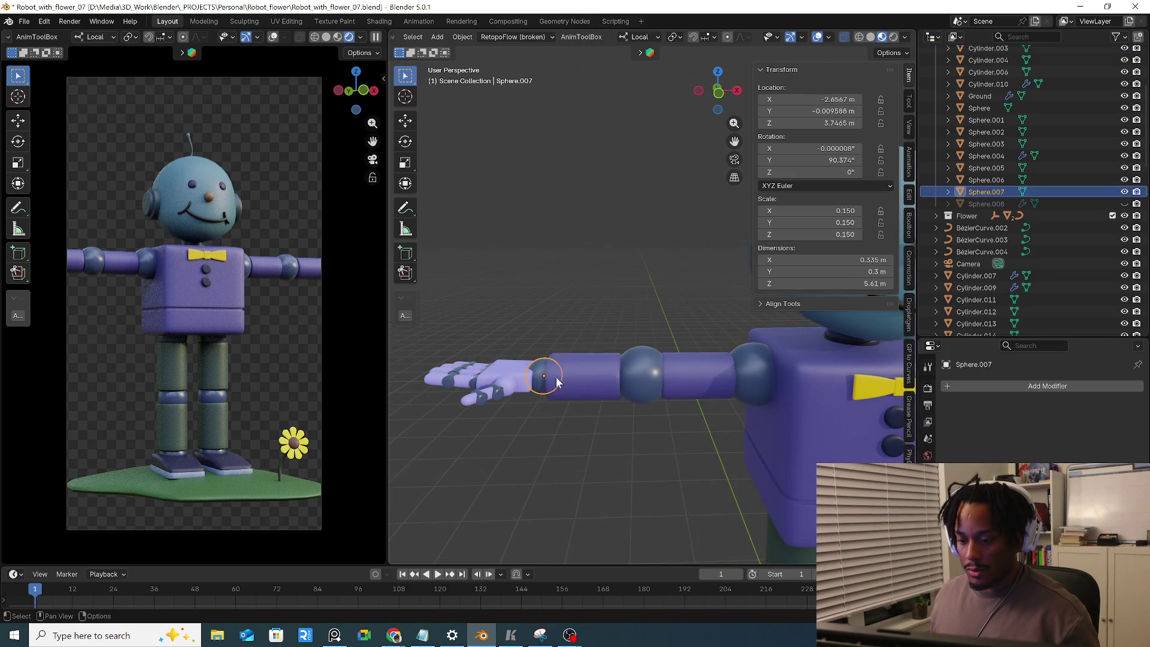
pyautogui.scroll(-5, 599, 377)
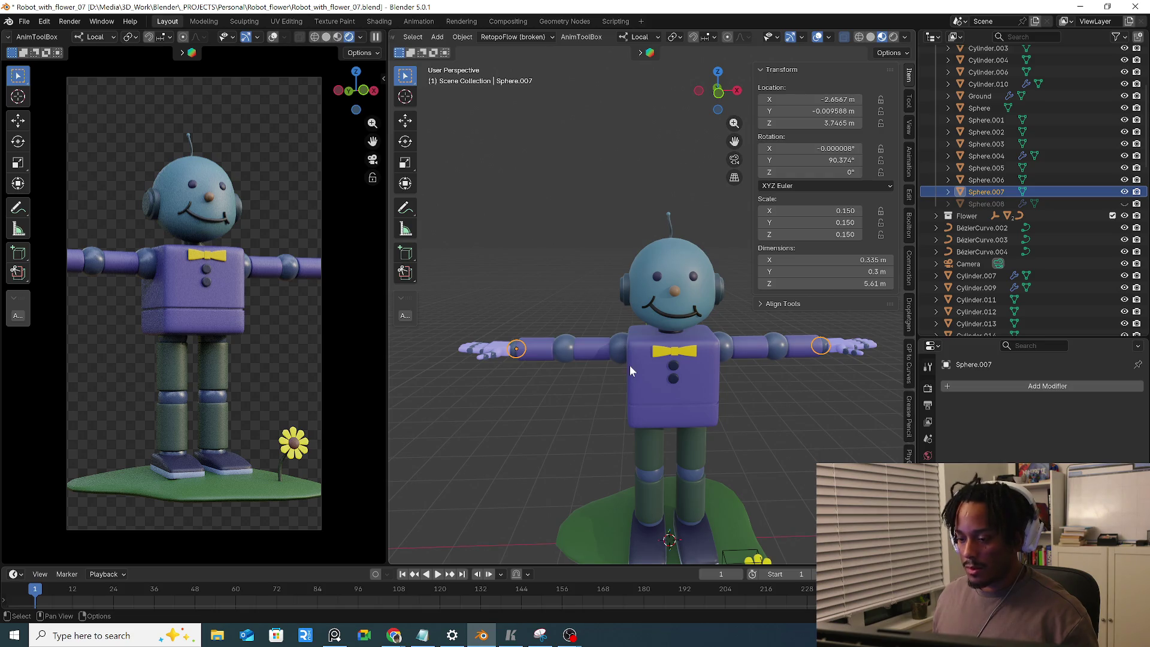
pyautogui.click(24, 21)
pyautogui.click(99, 133)
# Isolate the palm in Local view and select a vertex of its mesh in Edit Mode
pyautogui.scroll(4, 516, 358)
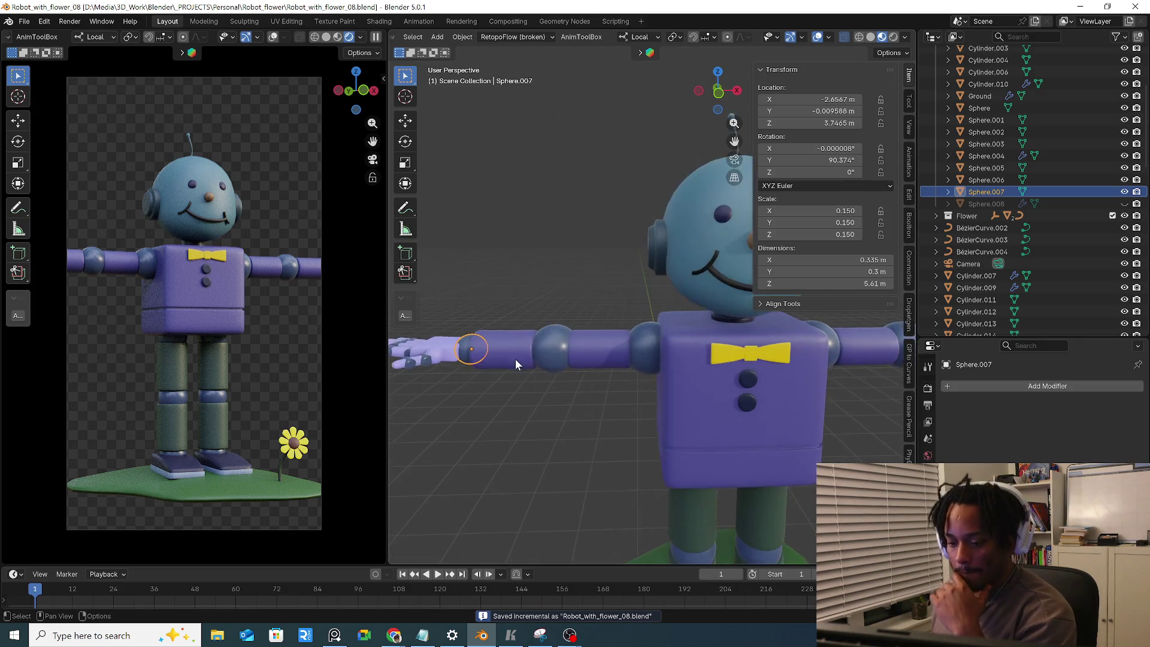
pyautogui.moveTo(516, 358); pyautogui.dragTo(677, 382, button='middle')
pyautogui.scroll(2, 597, 358)
pyautogui.click(596, 358)
pyautogui.moveTo(596, 357)
pyautogui.mouseDown(button='middle')
pyautogui.moveTo(687, 401)
pyautogui.moveTo(639, 389)
pyautogui.moveTo(637, 346)
pyautogui.moveTo(629, 365)
pyautogui.moveTo(717, 400)
pyautogui.mouseUp(button='middle')
pyautogui.scroll(2, 638, 389)
pyautogui.press('Tab')
pyautogui.scroll(2, 637, 346)
pyautogui.press('Tab')
pyautogui.press('KP_Divide')
pyautogui.press('Tab')
pyautogui.click(649, 377)
pyautogui.hotkey('ctrl', 'Tab')
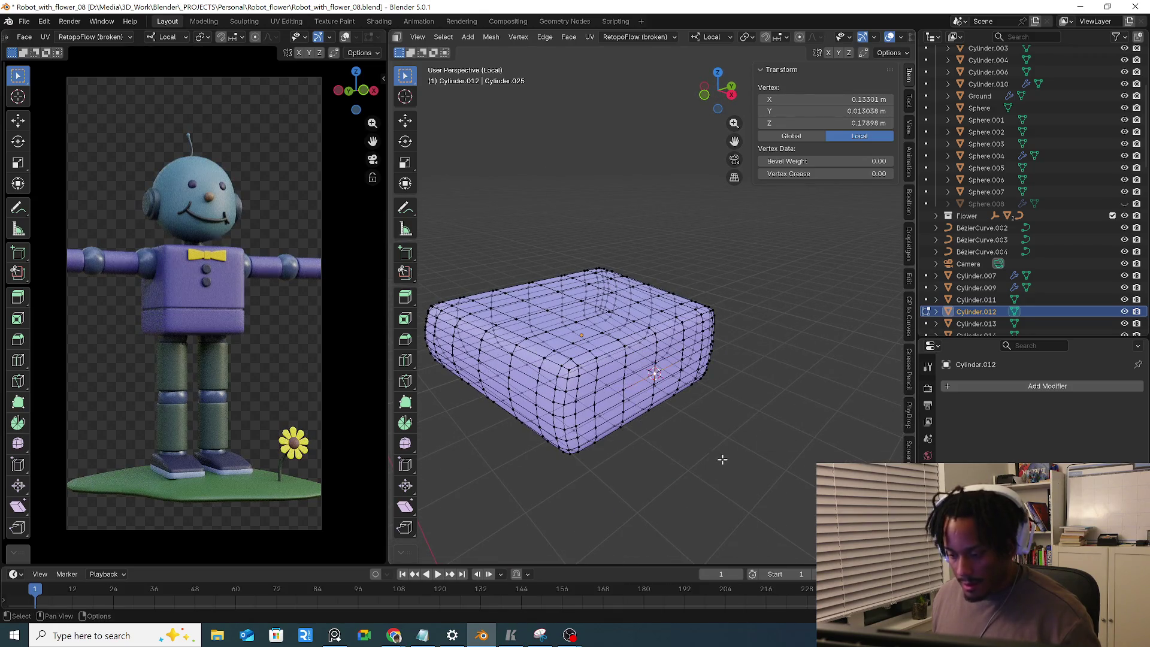
# Set the palm's origin to the 3D cursor
pyautogui.press('Tab')
pyautogui.rightClick(677, 373)
pyautogui.moveTo(676, 372)
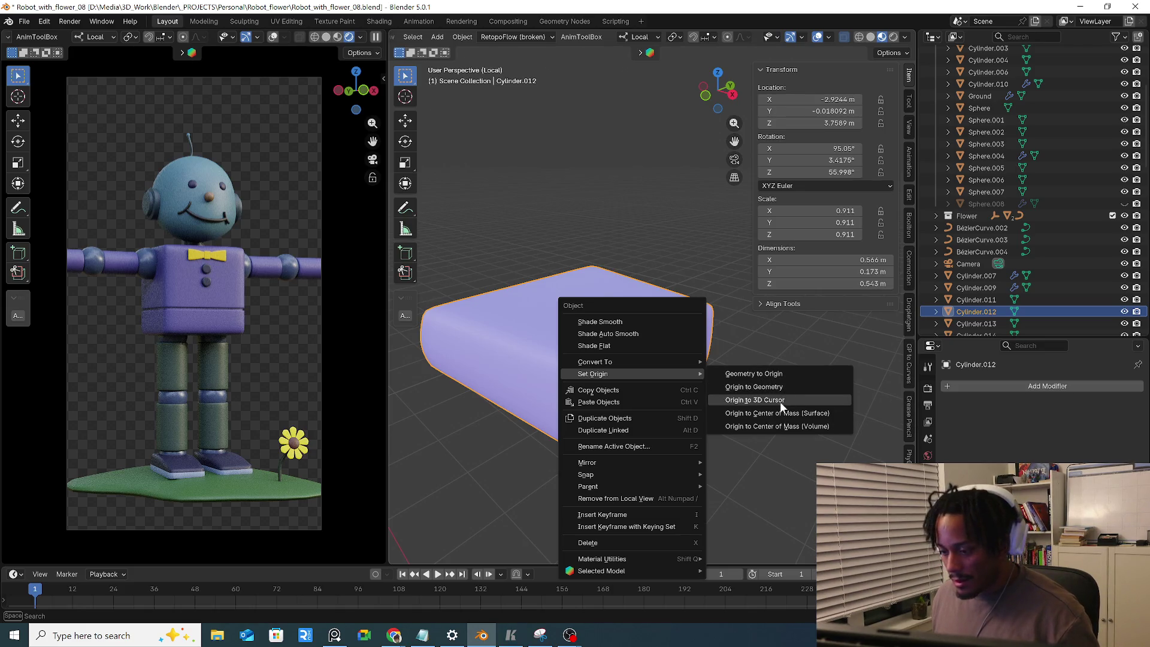
pyautogui.click(780, 400)
# Return to the full robot and frame the arm cylinder next to the hand
pyautogui.press('Tab')
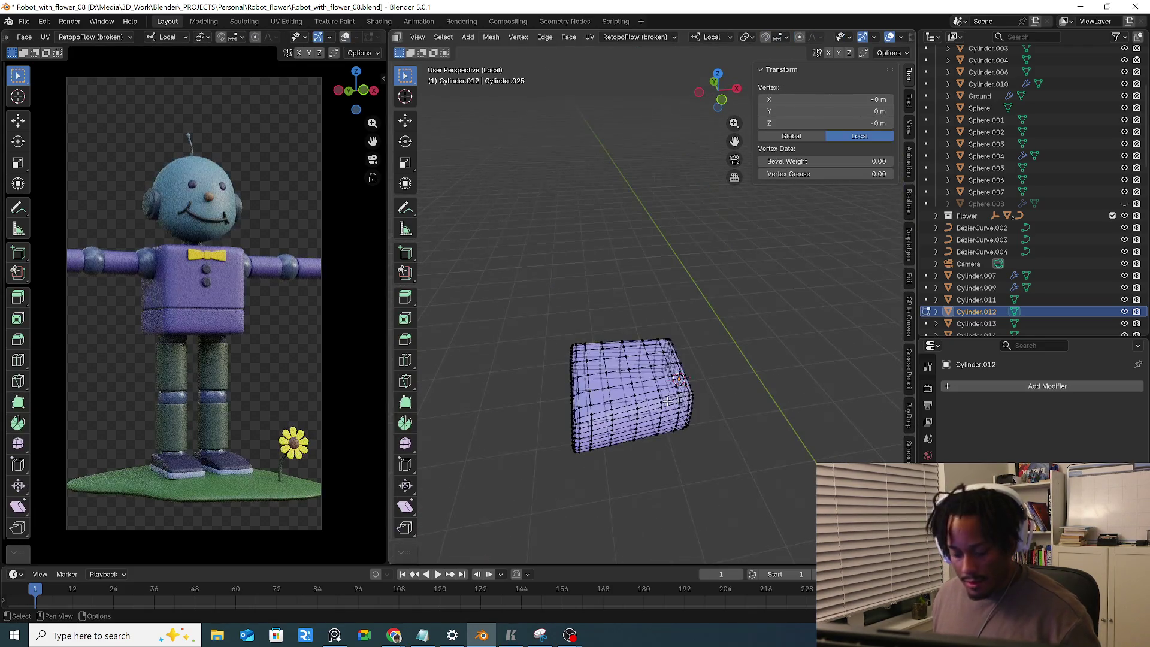
pyautogui.press('KP_Divide')
pyautogui.press('Tab')
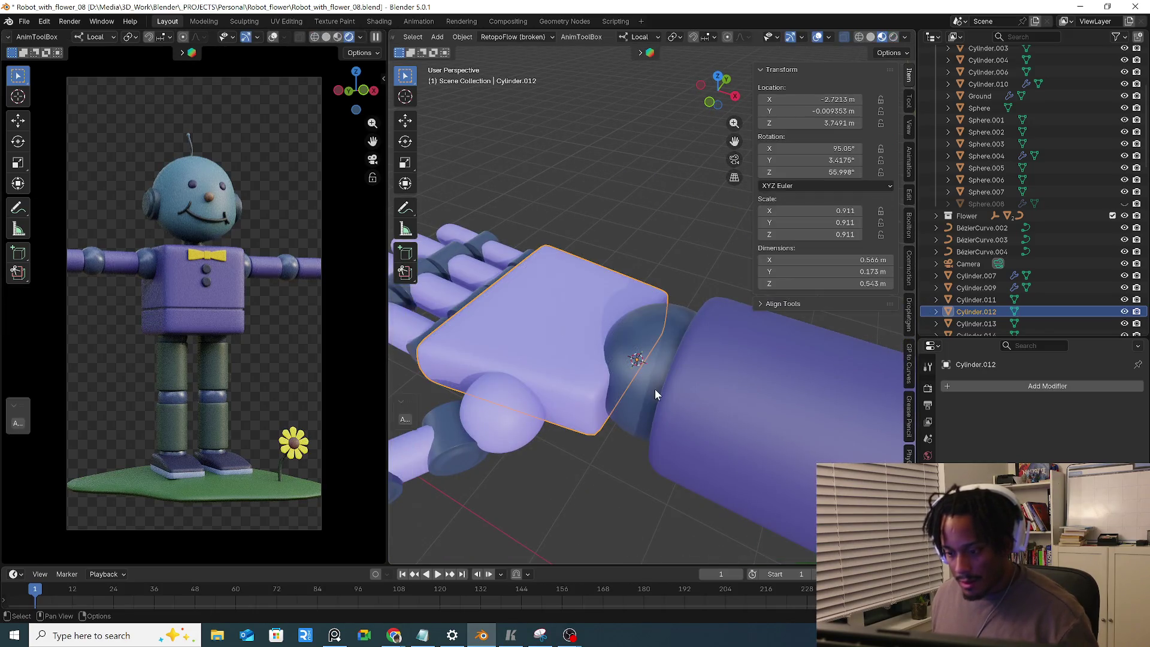
pyautogui.click(678, 404)
pyautogui.press('KP_Divide')
pyautogui.press('KP_Decimal')
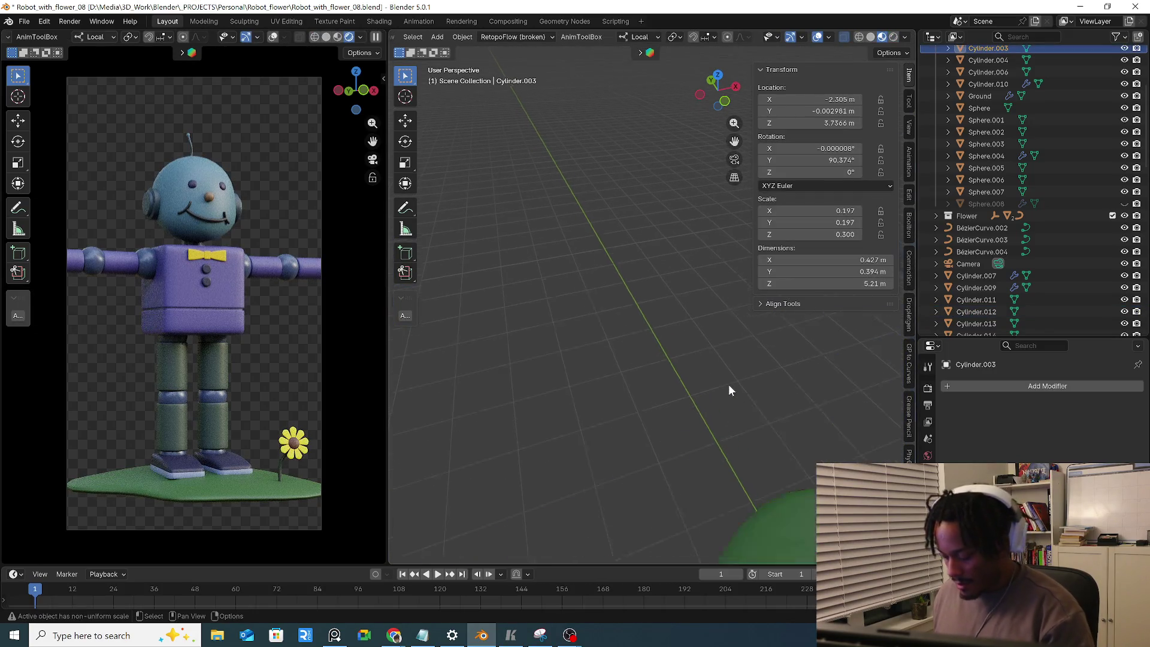
pyautogui.scroll(5, 581, 333)
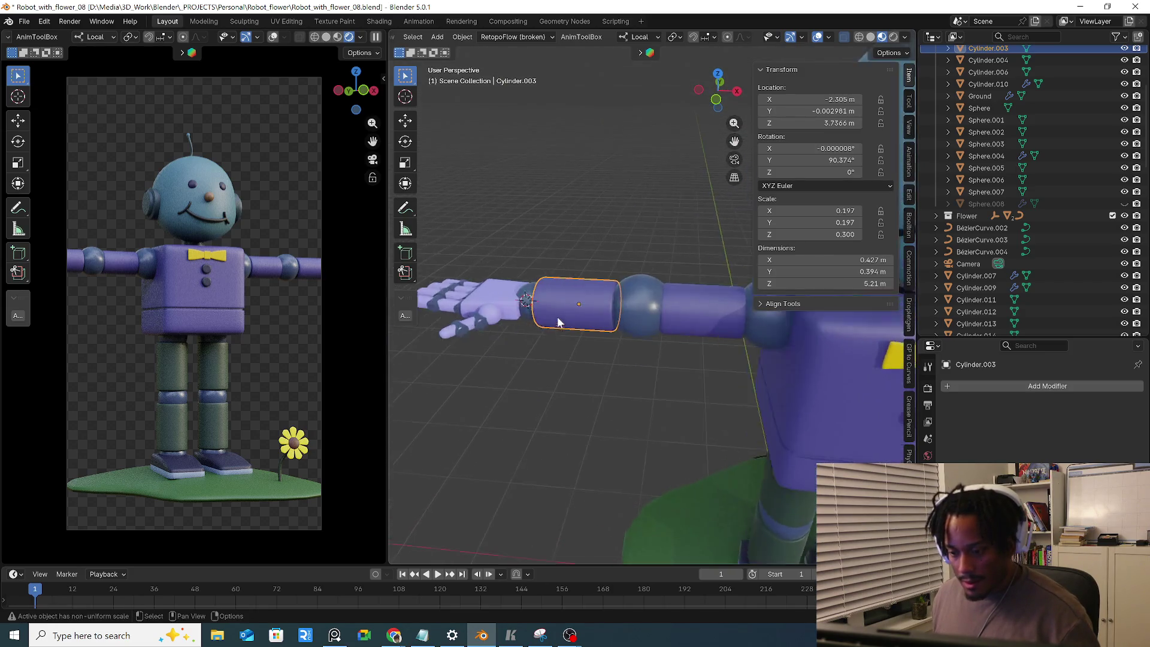
pyautogui.moveTo(660, 360); pyautogui.dragTo(644, 367, button='middle')
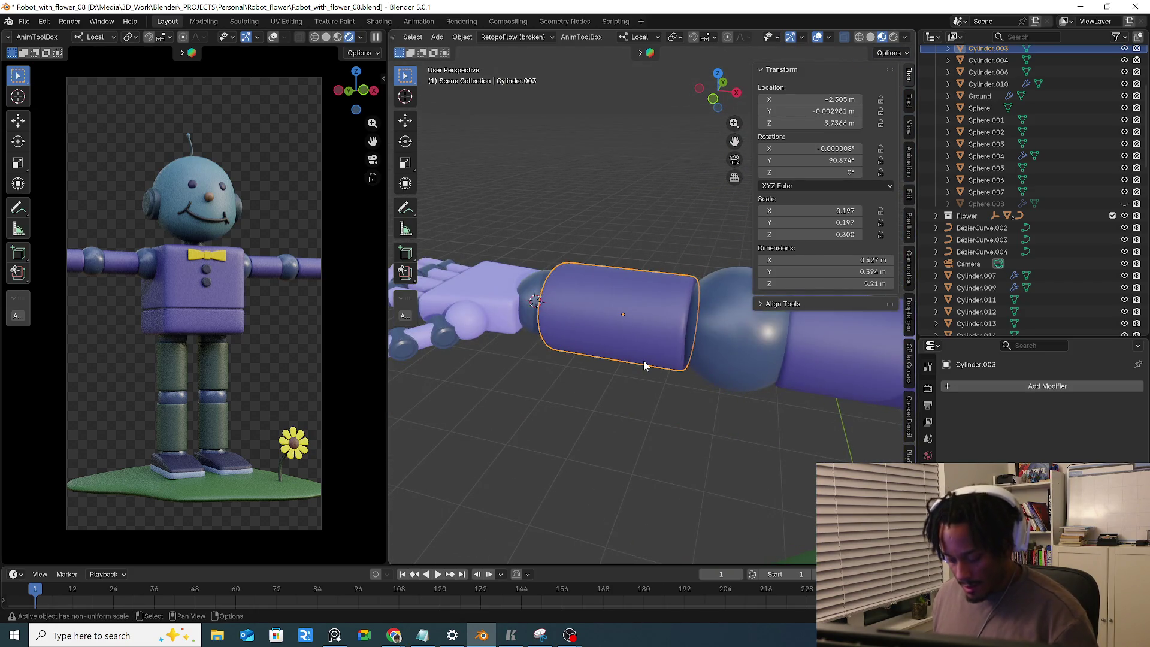
pyautogui.press('KP_Divide')
pyautogui.press('KP_Divide')
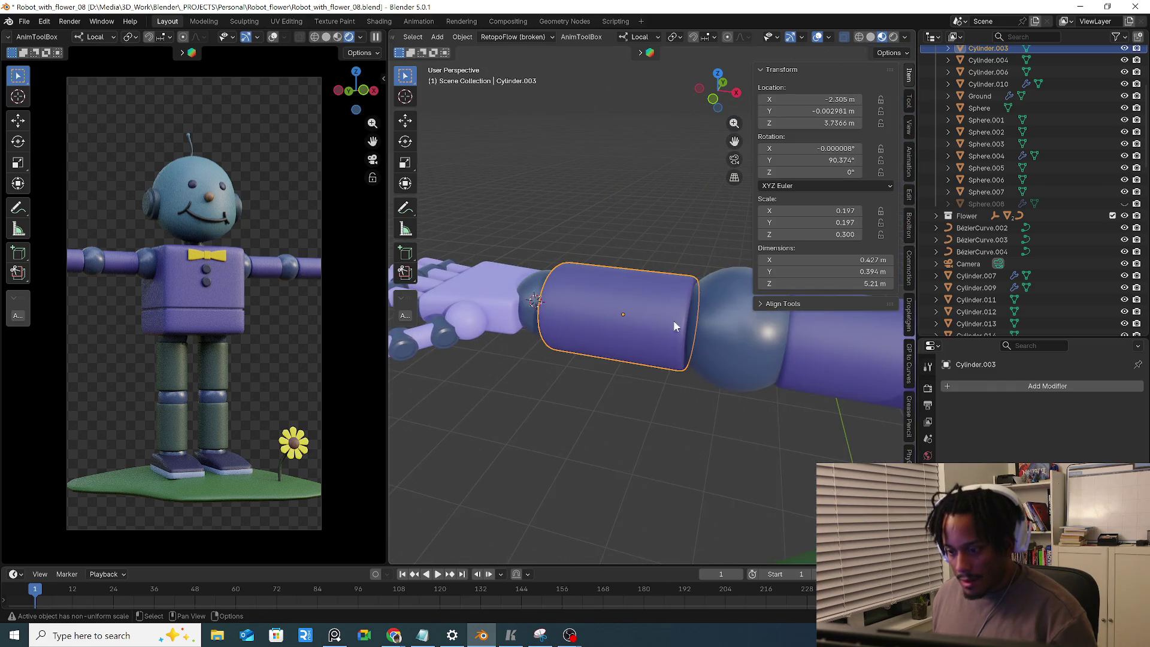
# Snap the 3D cursor to the joint sphere and move the arm cylinder's origin there
pyautogui.click(736, 339)
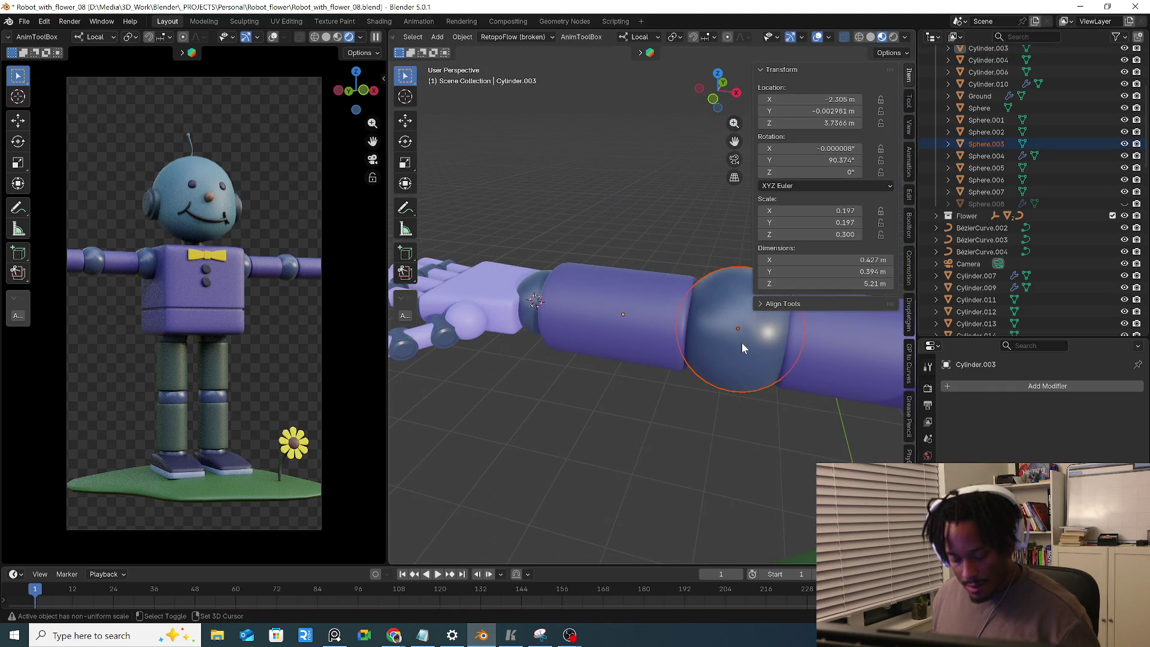
pyautogui.hotkey('shift', 's')
pyautogui.click(741, 413)
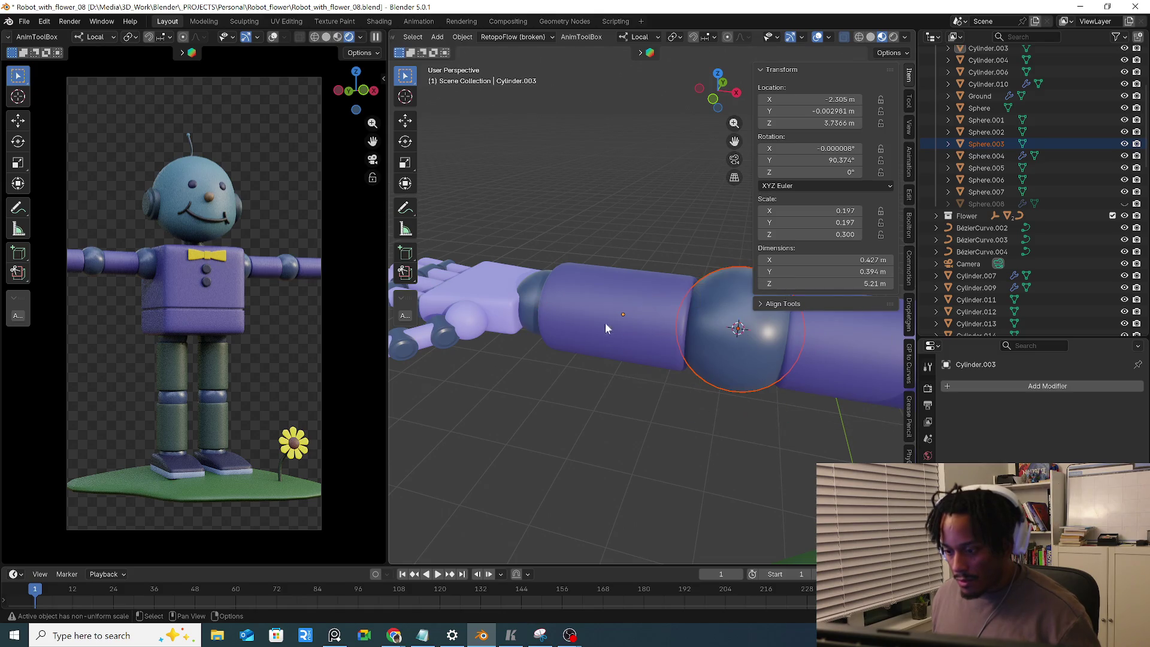
pyautogui.click(610, 329)
pyautogui.scroll(2, 638, 294)
pyautogui.scroll(-5, 631, 306)
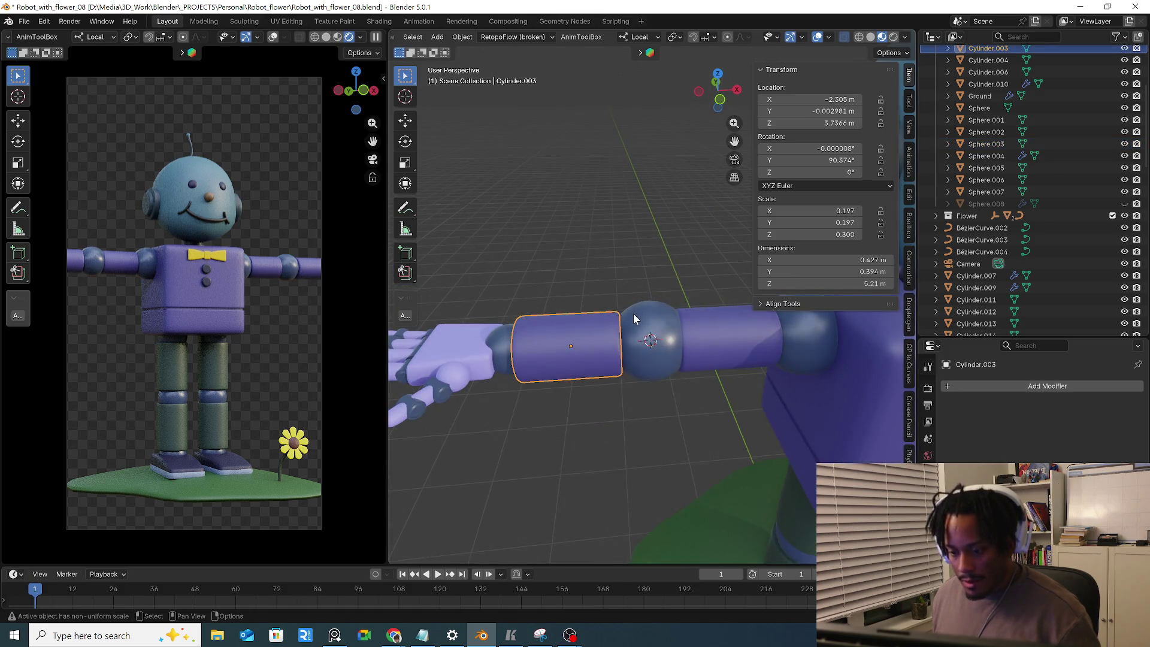
pyautogui.rightClick(634, 314)
pyautogui.click(697, 348)
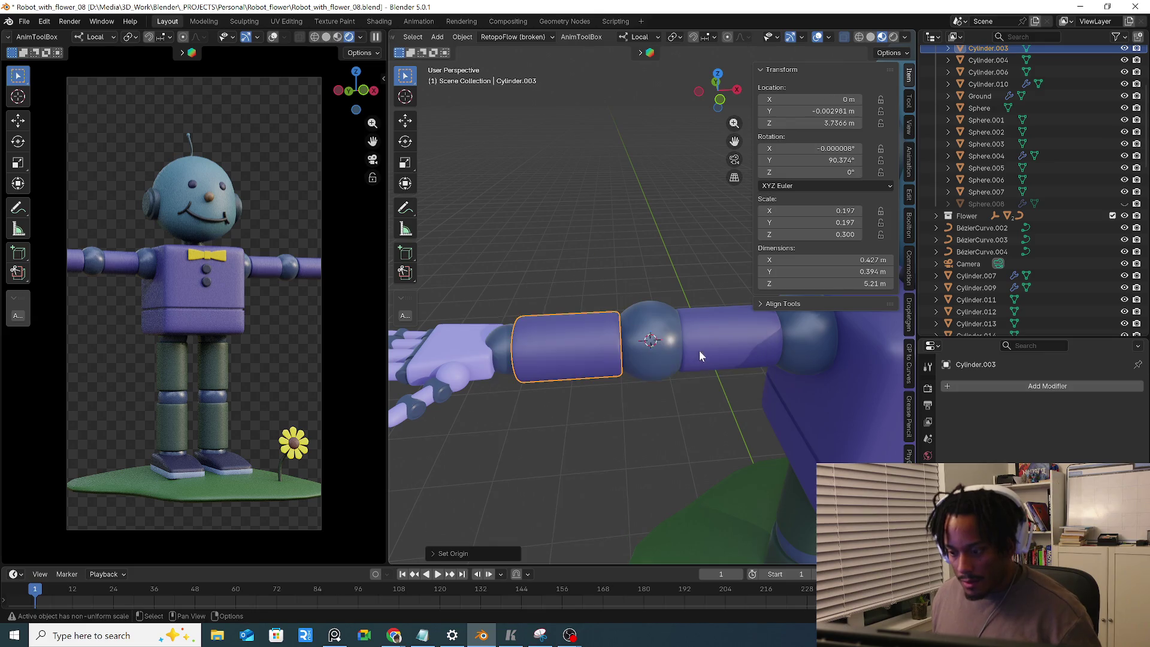
# Keep Median Point as the pivot and select the upper arm and forearm pieces
pyautogui.click(602, 345)
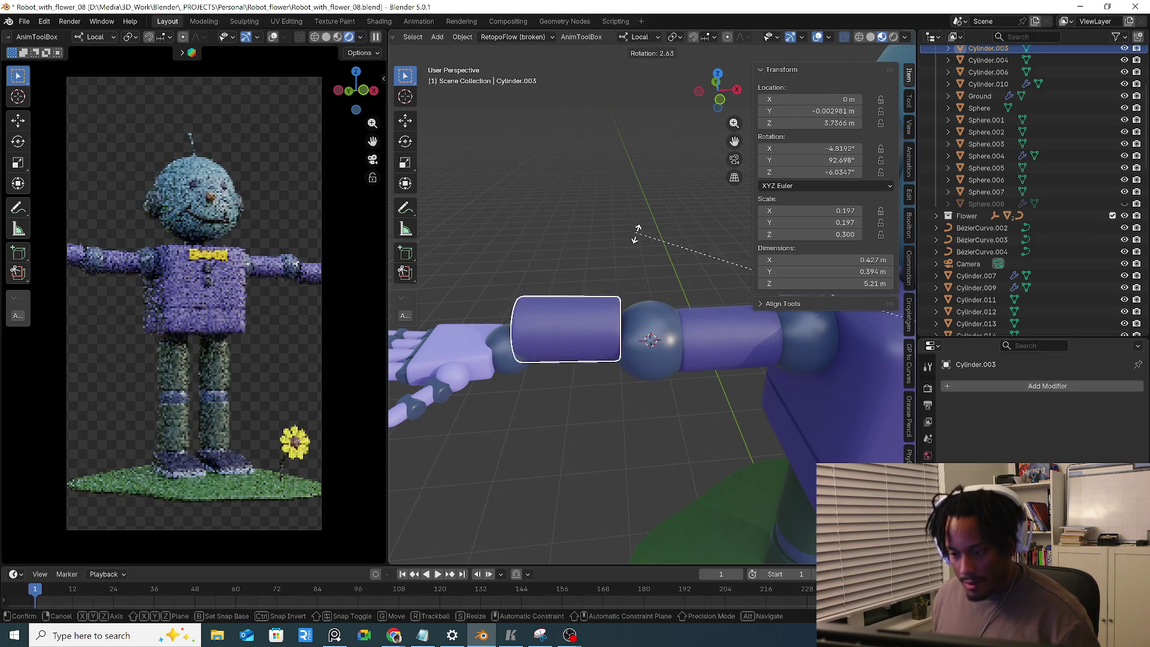
pyautogui.click(675, 37)
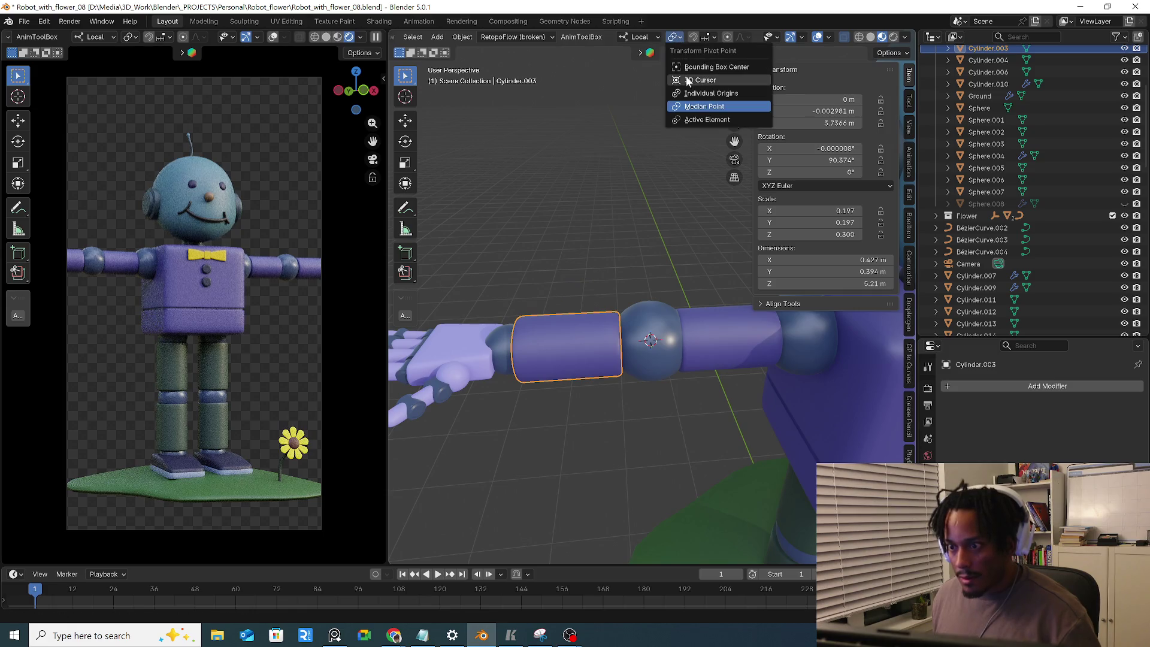
pyautogui.click(705, 107)
pyautogui.scroll(-10, 592, 339)
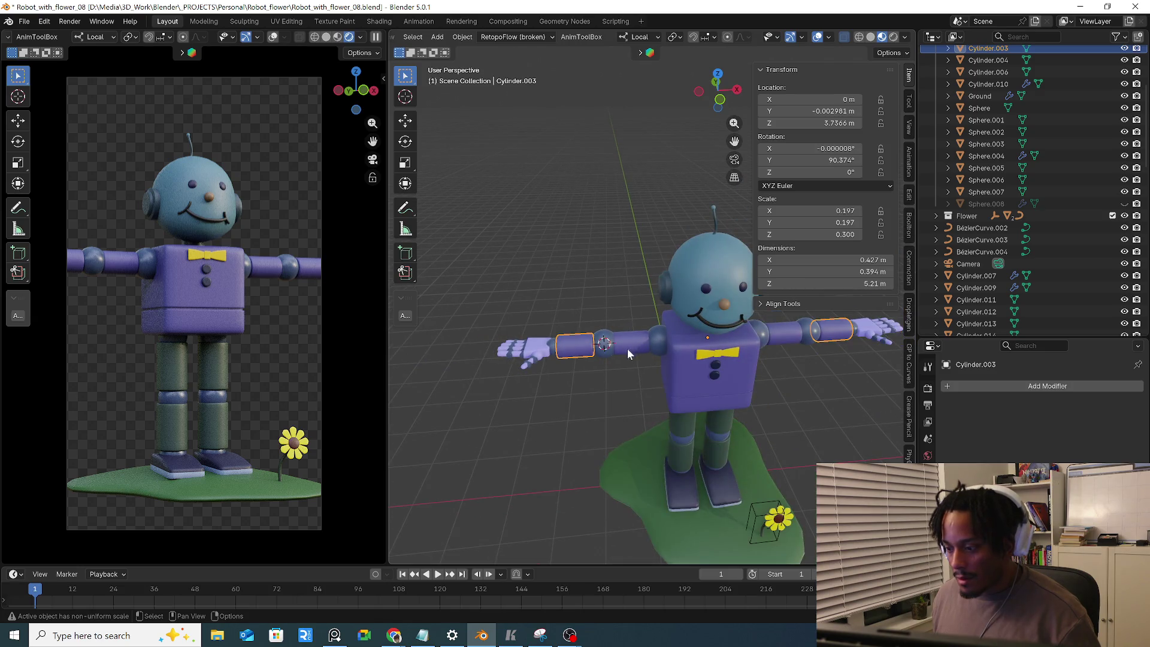
pyautogui.click(637, 351)
pyautogui.click(605, 352)
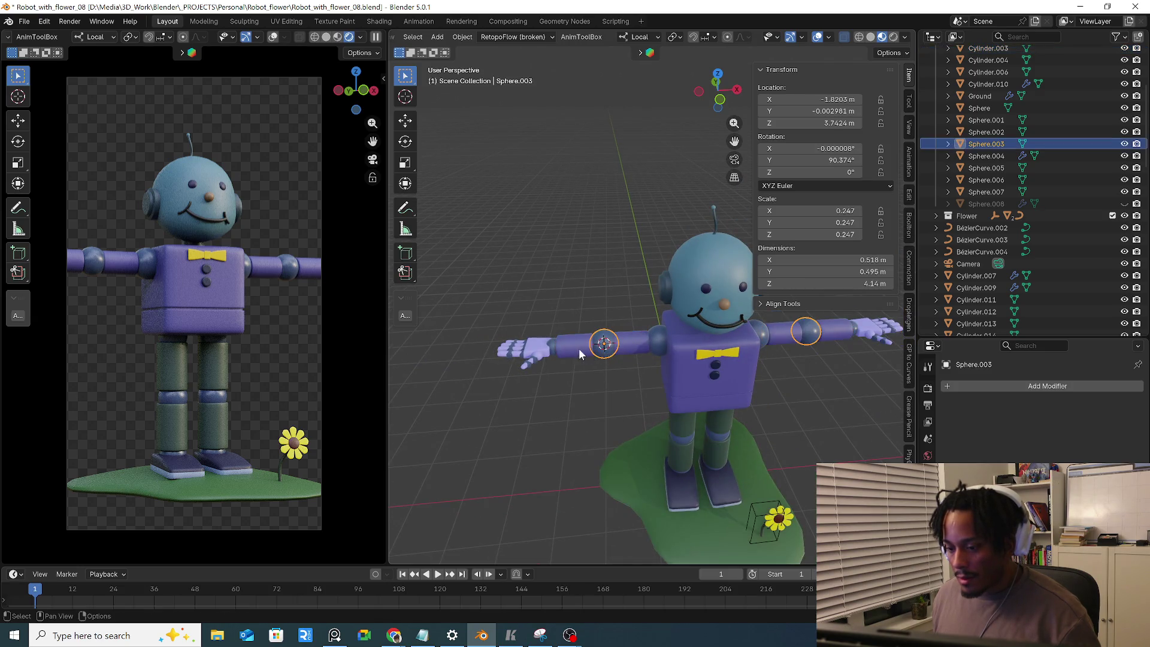
# Select the left arm's forearm, wrist, upper arm and shoulder sphere pieces
pyautogui.click(590, 352)
pyautogui.click(554, 352)
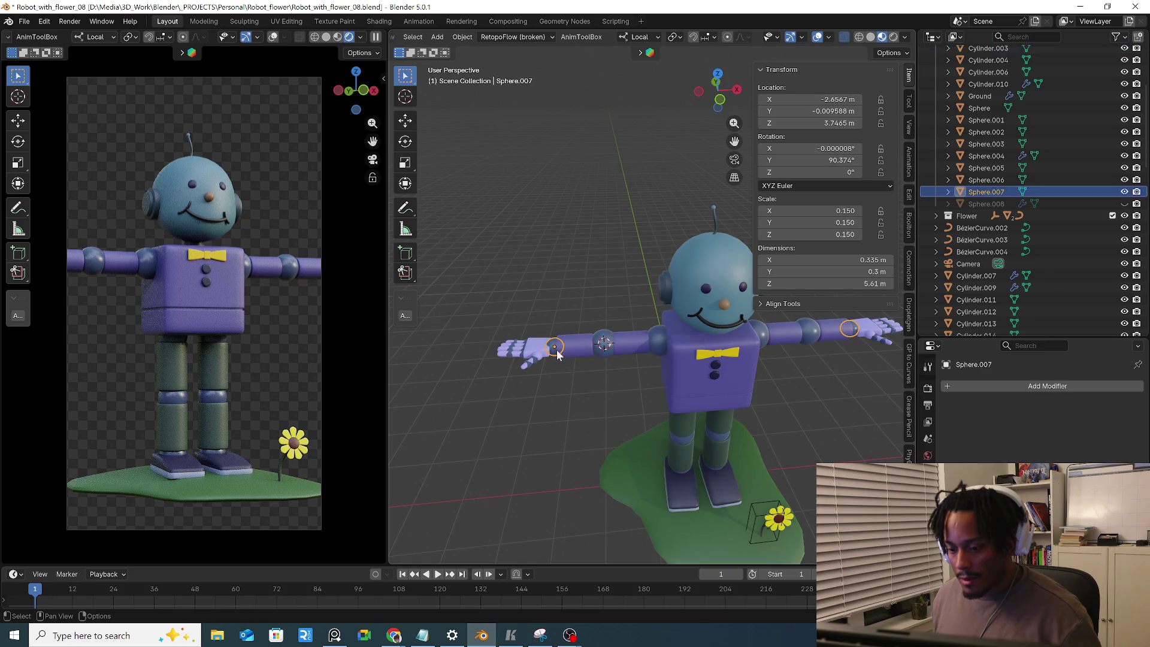
pyautogui.keyDown('shift'); pyautogui.click(575, 350); pyautogui.keyUp('shift')
pyautogui.keyDown('shift'); pyautogui.click(605, 344); pyautogui.keyUp('shift')
pyautogui.keyDown('shift'); pyautogui.click(632, 342); pyautogui.keyUp('shift')
pyautogui.keyDown('shift'); pyautogui.click(658, 338); pyautogui.keyUp('shift')
pyautogui.moveTo(658, 333)
pyautogui.mouseDown(button='middle')
pyautogui.moveTo(646, 310)
pyautogui.moveTo(625, 347)
pyautogui.mouseUp(button='middle')
# Separate the left arm mesh by loose parts in isolated Edit Mode
pyautogui.press('Tab')
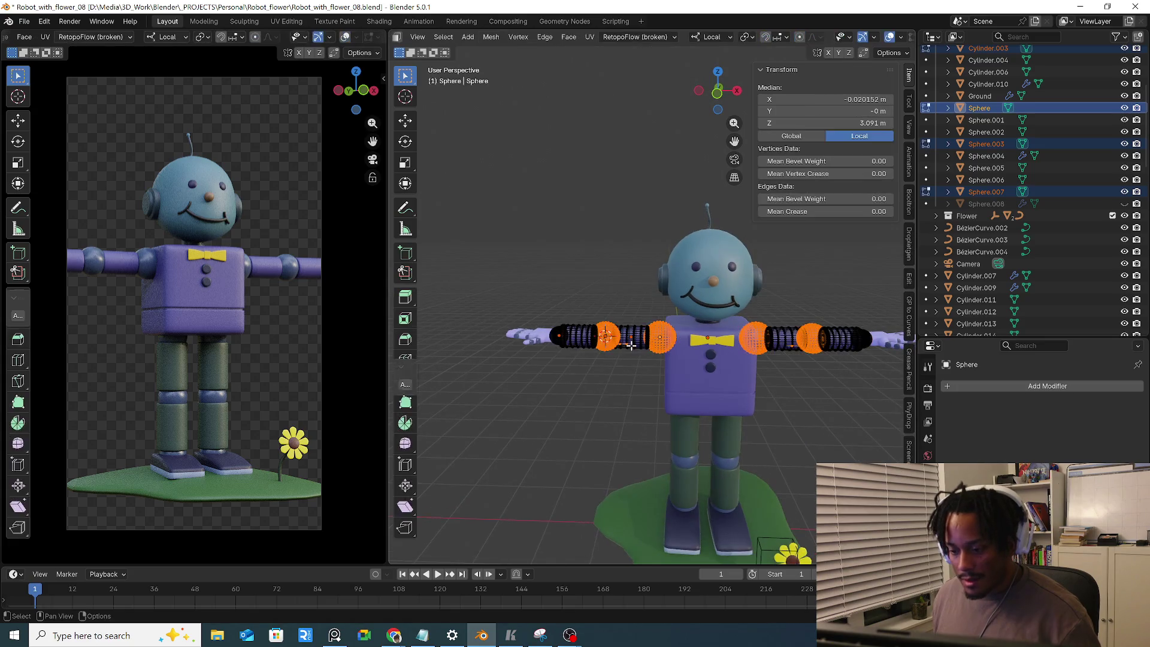
pyautogui.hotkey('alt', 'a')
pyautogui.press('KP_Divide')
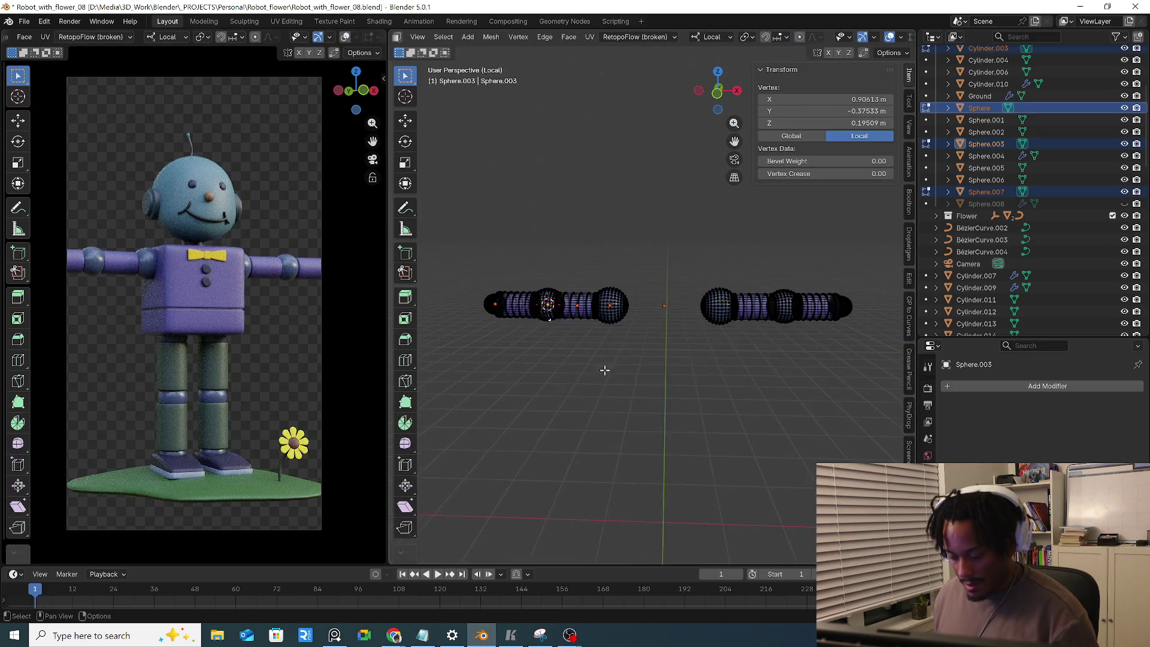
pyautogui.moveTo(454, 232); pyautogui.dragTo(636, 377)
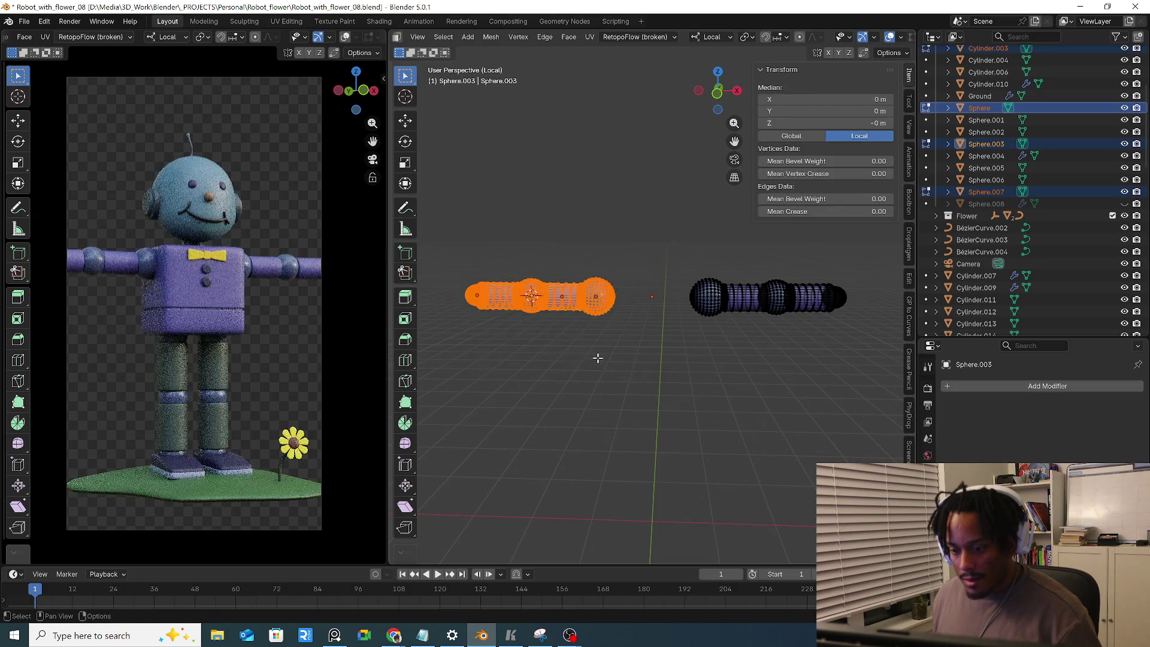
pyautogui.press('p')
pyautogui.click(599, 369)
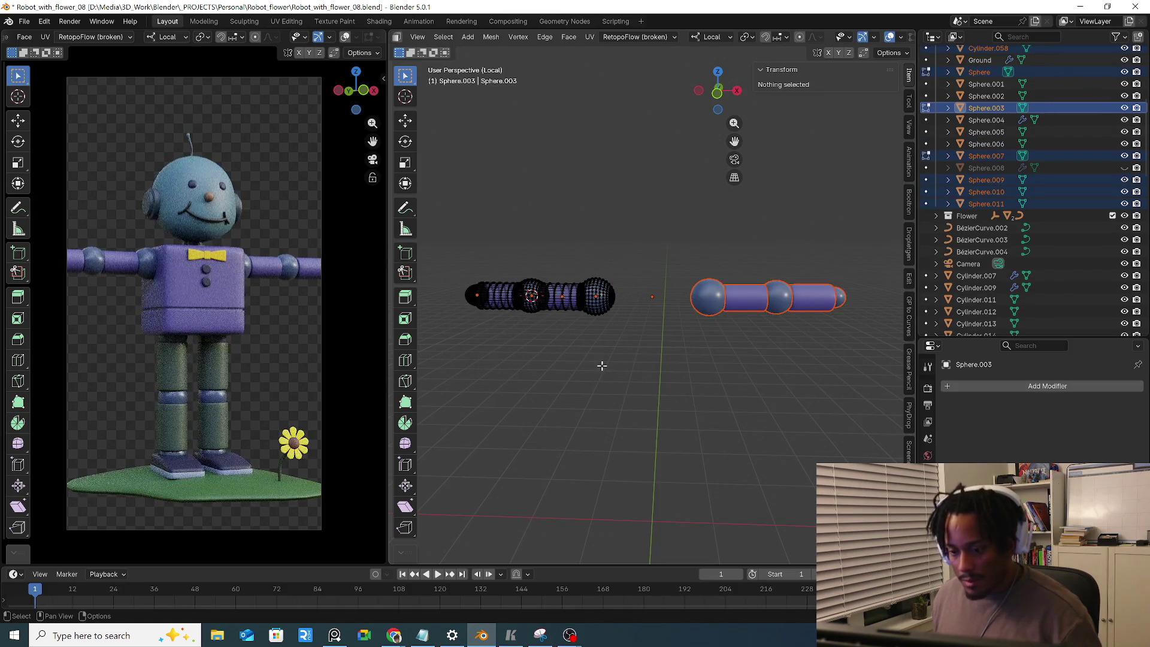
pyautogui.press('Tab')
pyautogui.keyDown('shift'); pyautogui.moveTo(594, 367); pyautogui.dragTo(627, 389, button='middle'); pyautogui.keyUp('shift')
# Set each left-side arm piece's origin to its geometry and bring back the whole robot
pyautogui.click(611, 328)
pyautogui.moveTo(464, 270); pyautogui.dragTo(677, 369)
pyautogui.rightClick(644, 368)
pyautogui.moveTo(644, 368)
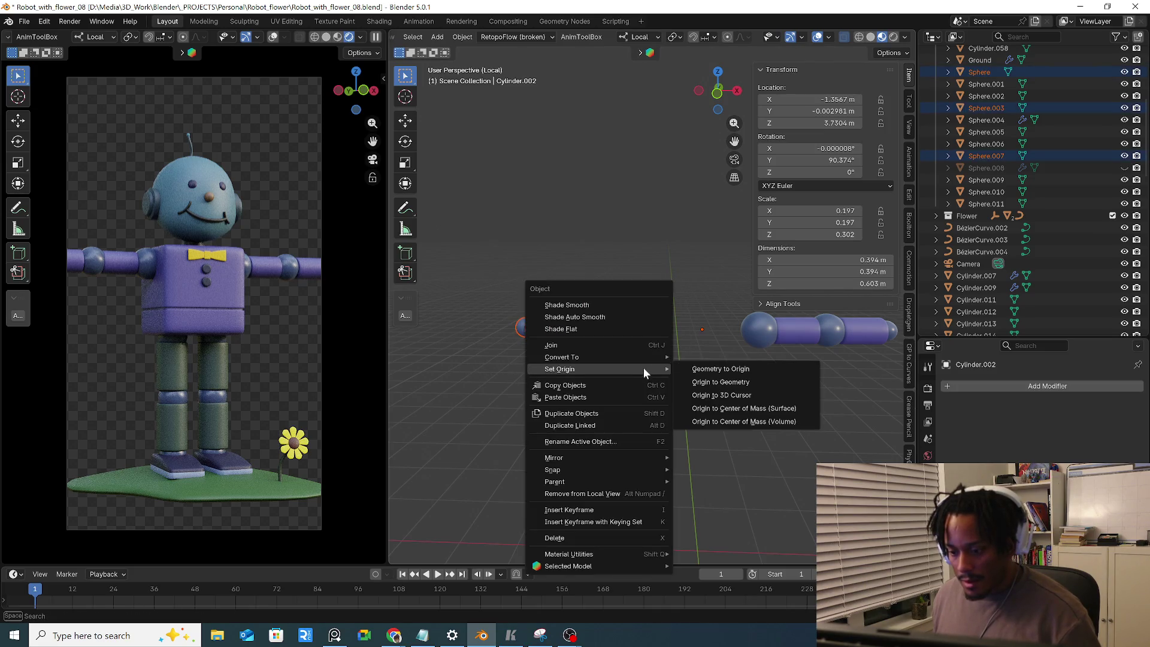
pyautogui.click(745, 383)
pyautogui.press('Tab')
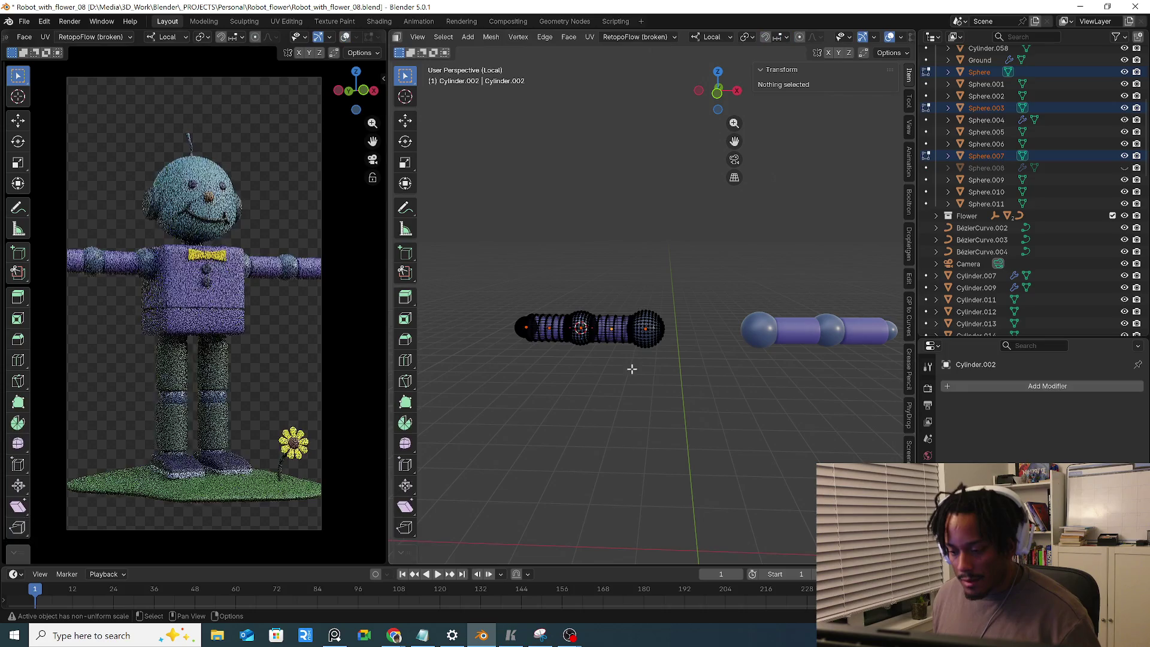
pyautogui.press('KP_Divide')
pyautogui.press('Tab')
pyautogui.moveTo(624, 343)
pyautogui.mouseDown(button='middle')
pyautogui.moveTo(696, 353)
pyautogui.moveTo(660, 328)
pyautogui.mouseUp(button='middle')
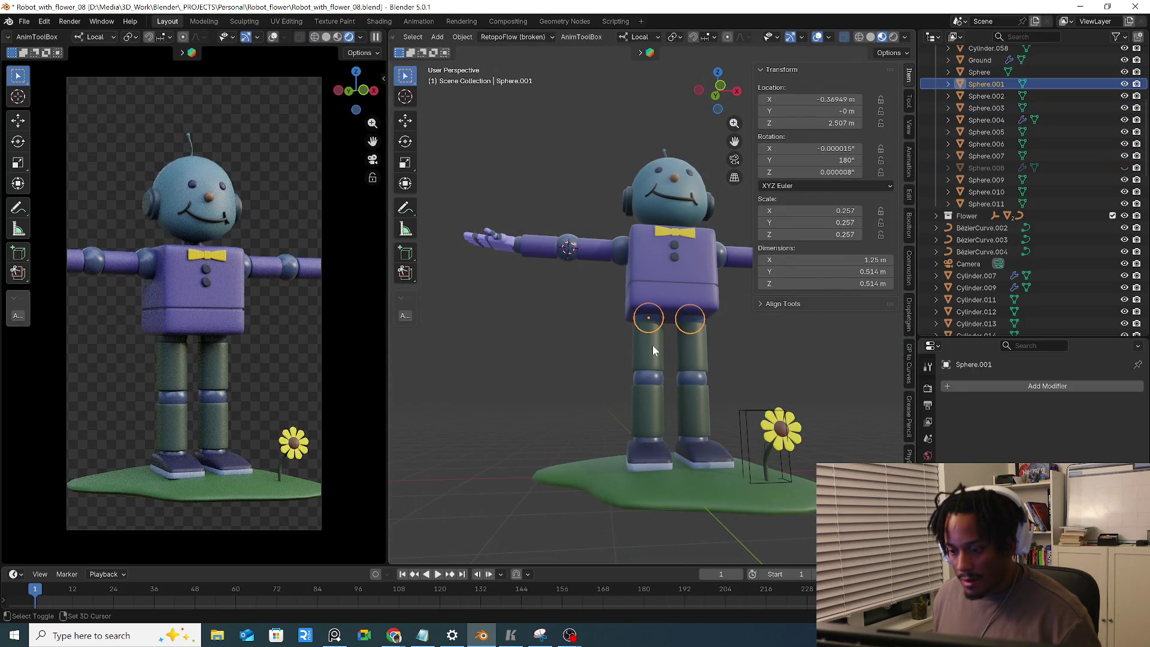
# Select the leg and shoe pieces and isolate them in front orthographic Edit Mode
pyautogui.hotkey('shift', ']')
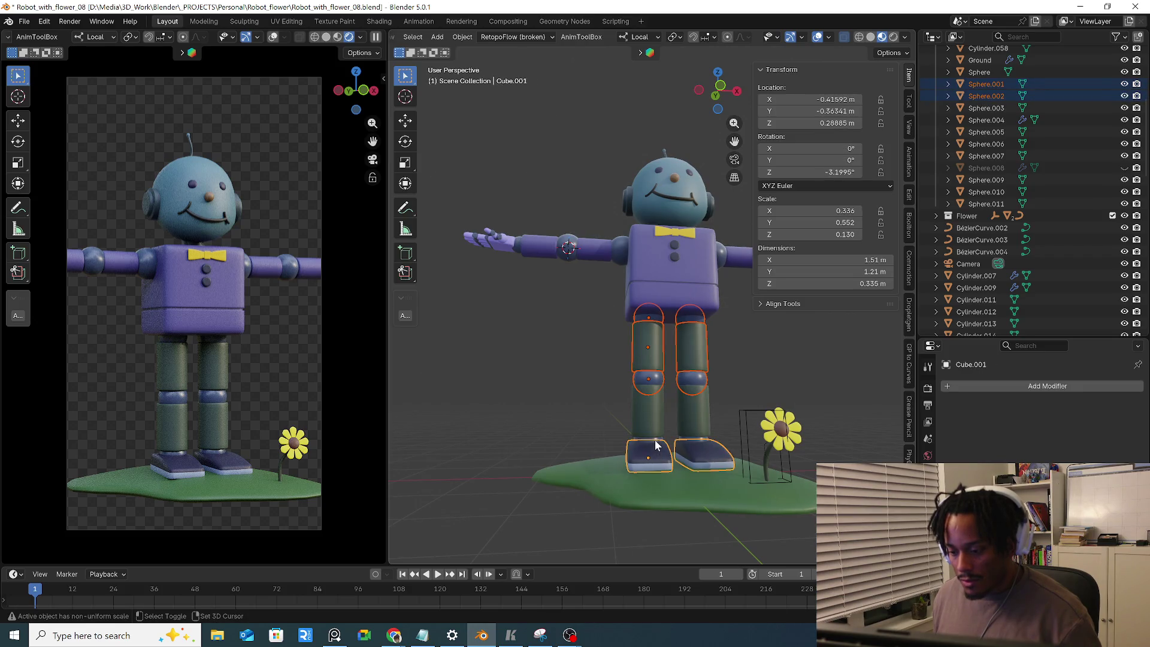
pyautogui.keyDown('shift'); pyautogui.click(655, 446); pyautogui.keyUp('shift')
pyautogui.keyDown('shift'); pyautogui.click(659, 419); pyautogui.keyUp('shift')
pyautogui.press('Tab')
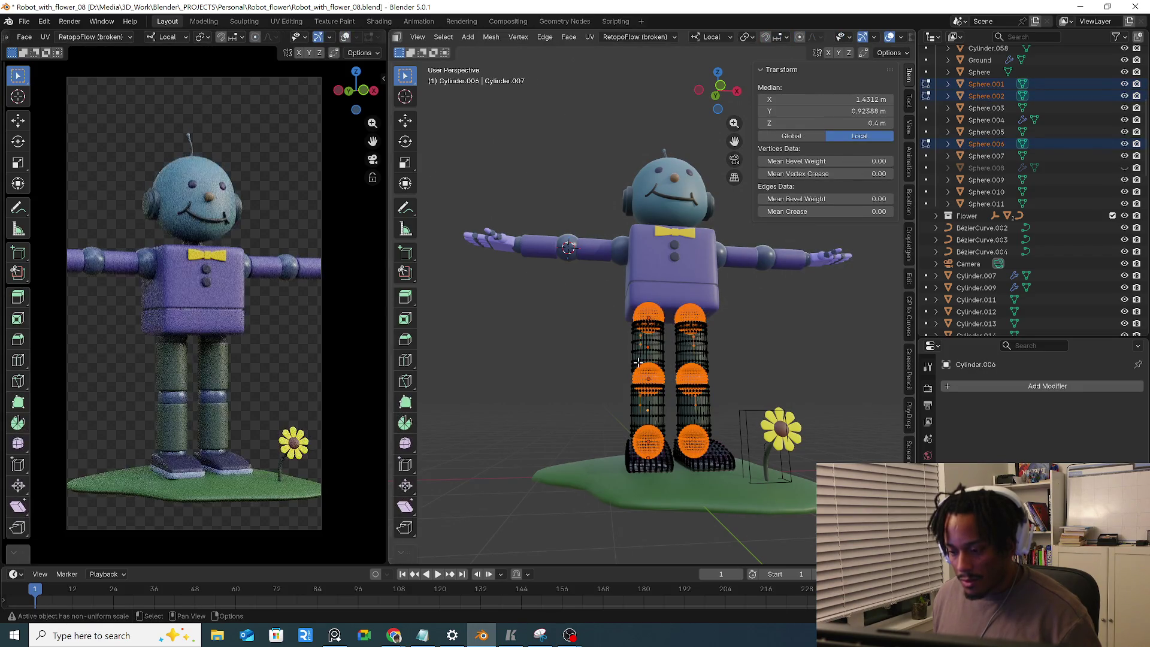
pyautogui.press('KP_Divide')
pyautogui.hotkey('alt', 'a')
pyautogui.press('KP_5')
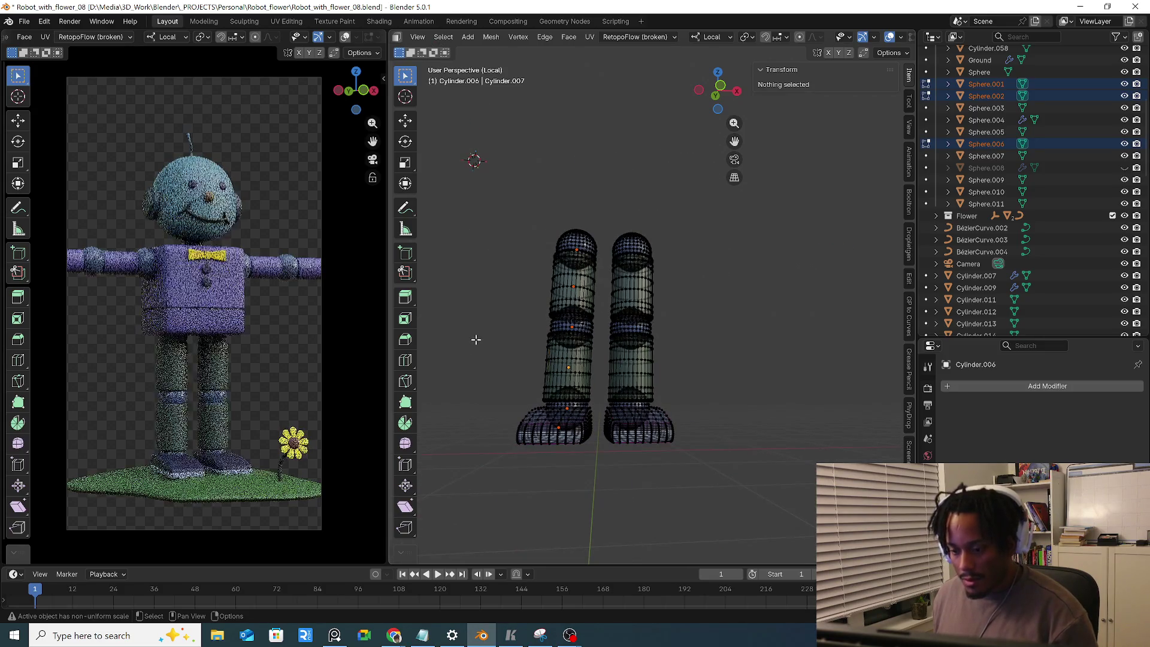
pyautogui.press('KP_1')
# Separate the left leg's mesh by loose parts and return to the full scene
pyautogui.moveTo(510, 137)
pyautogui.mouseDown()
pyautogui.moveTo(603, 483)
pyautogui.moveTo(602, 473)
pyautogui.mouseUp()
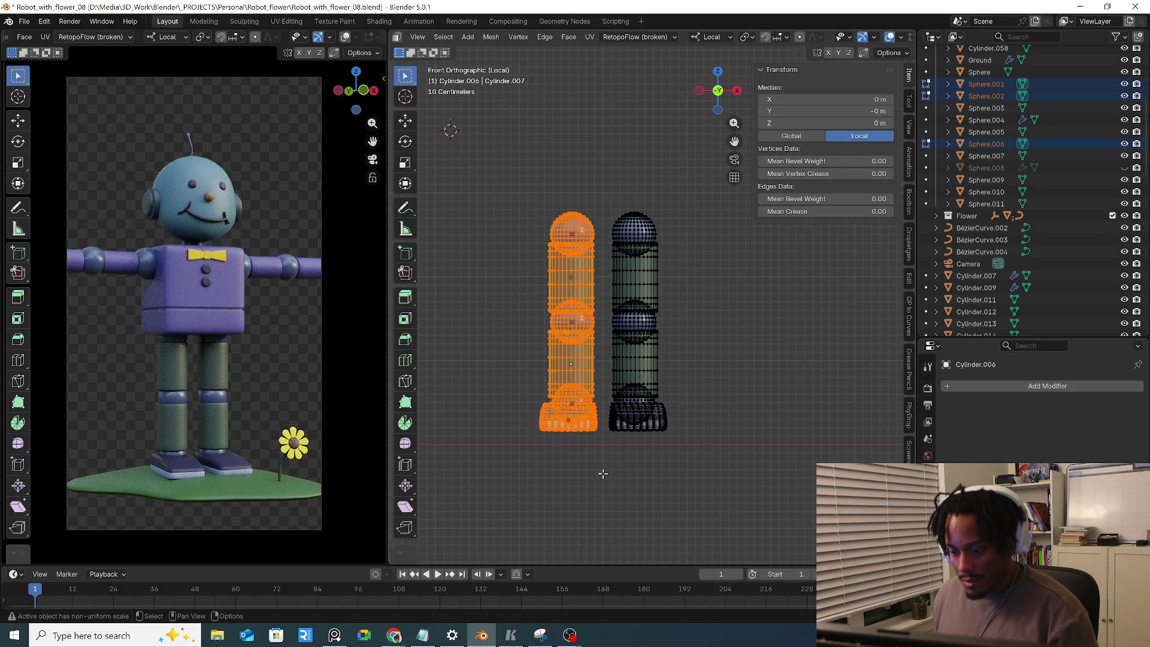
pyautogui.press('p')
pyautogui.click(602, 472)
pyautogui.press('Tab')
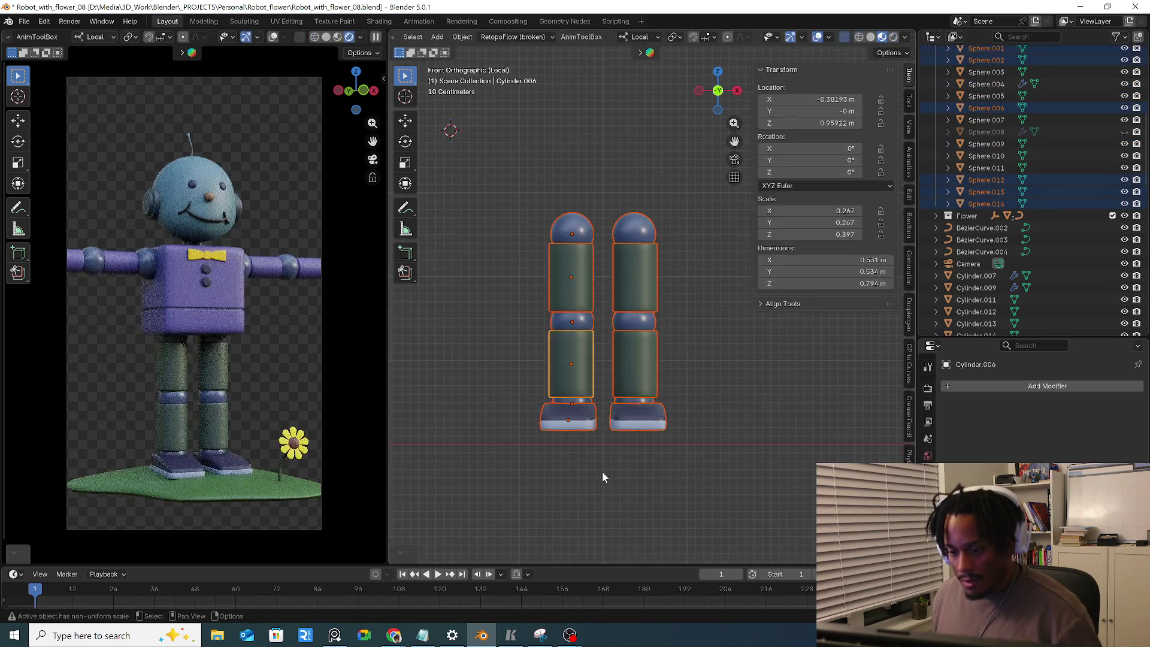
pyautogui.press('KP_Divide')
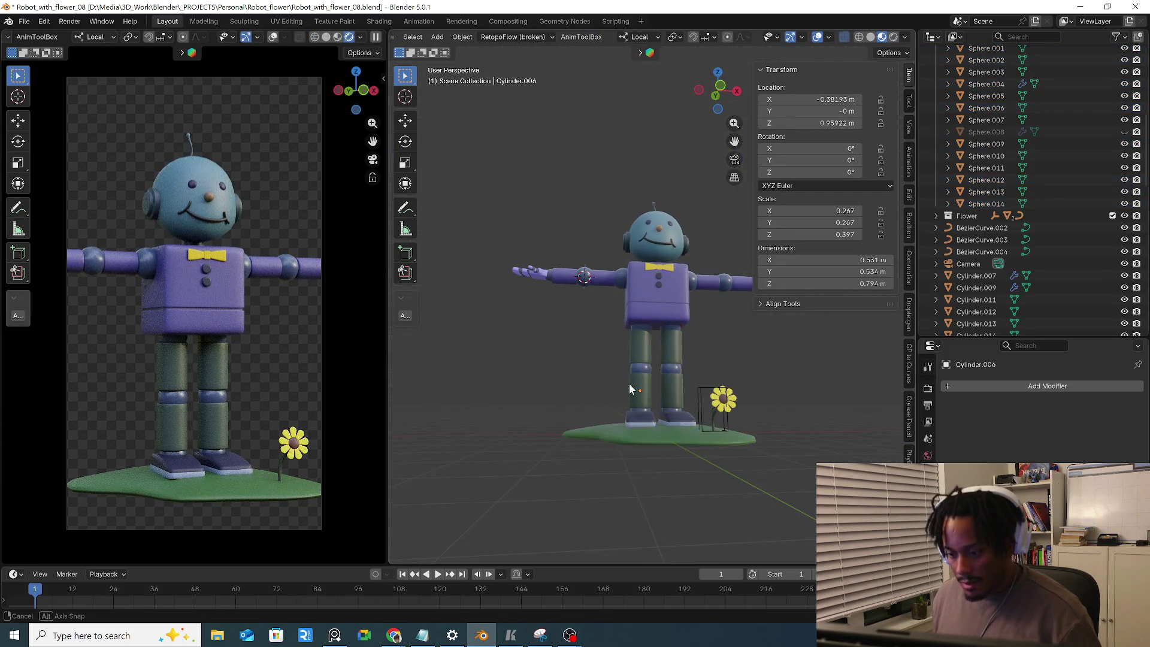
# Set forearm Cylinder.003's origin, test-rotate it, cancel, then select the elbow sphere
pyautogui.scroll(8, 595, 272)
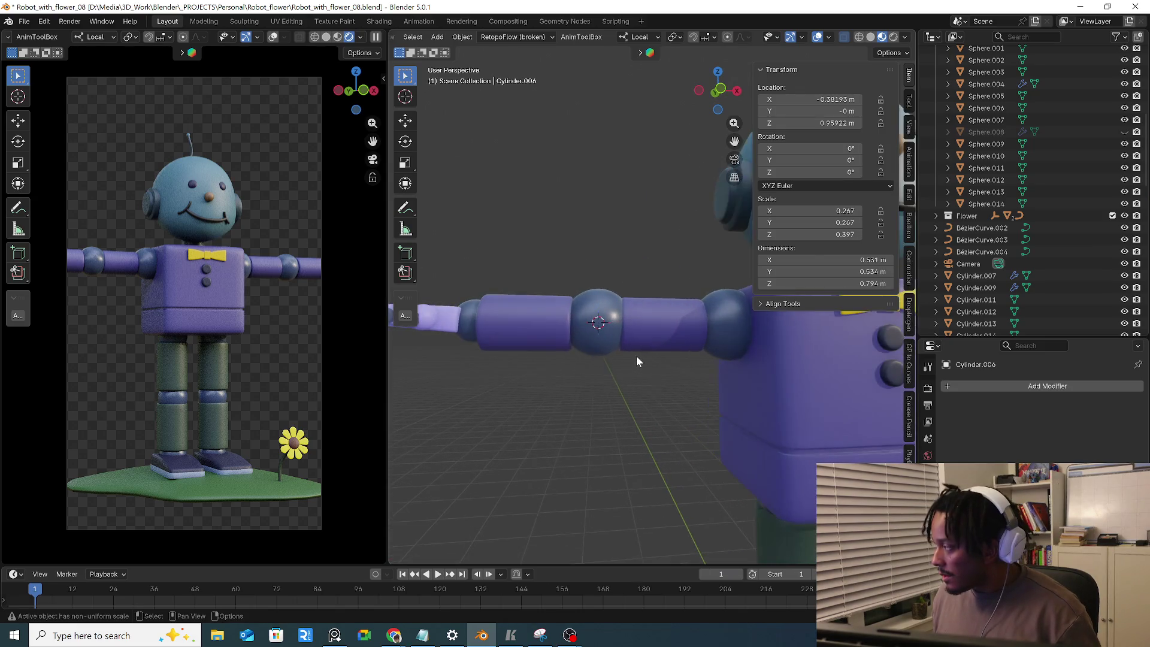
pyautogui.keyDown('shift'); pyautogui.moveTo(635, 357); pyautogui.dragTo(673, 432, button='middle'); pyautogui.keyUp('shift')
pyautogui.click(581, 393)
pyautogui.keyDown('shift'); pyautogui.moveTo(580, 392); pyautogui.dragTo(611, 376, button='middle'); pyautogui.keyUp('shift')
pyautogui.rightClick(609, 372)
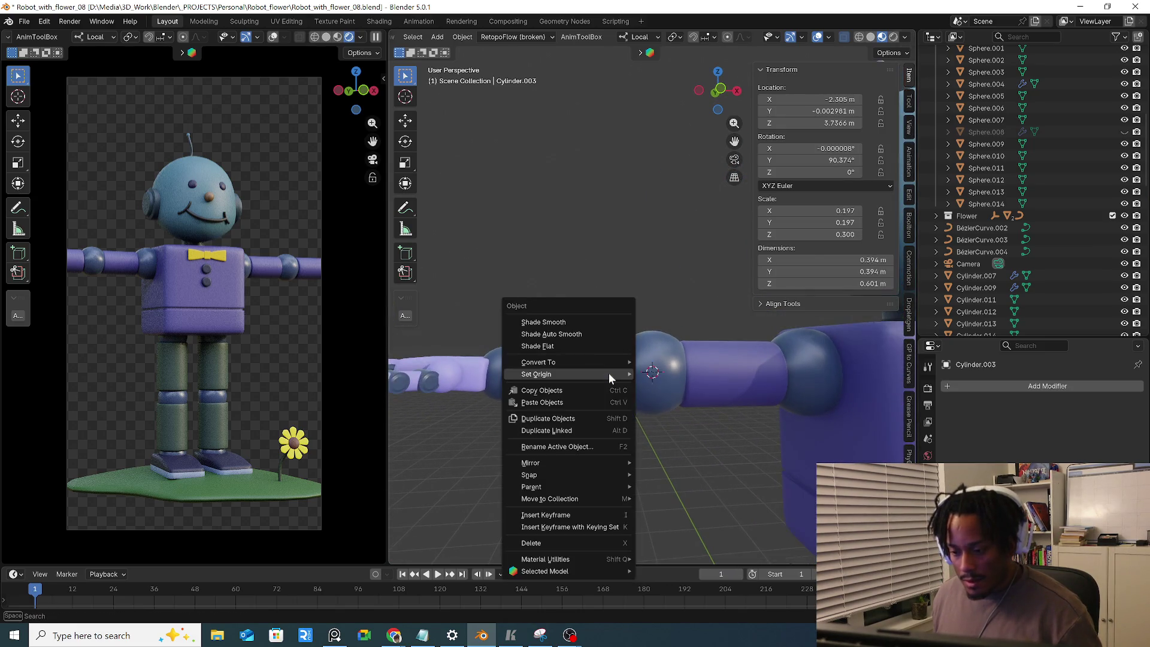
pyautogui.moveTo(616, 372)
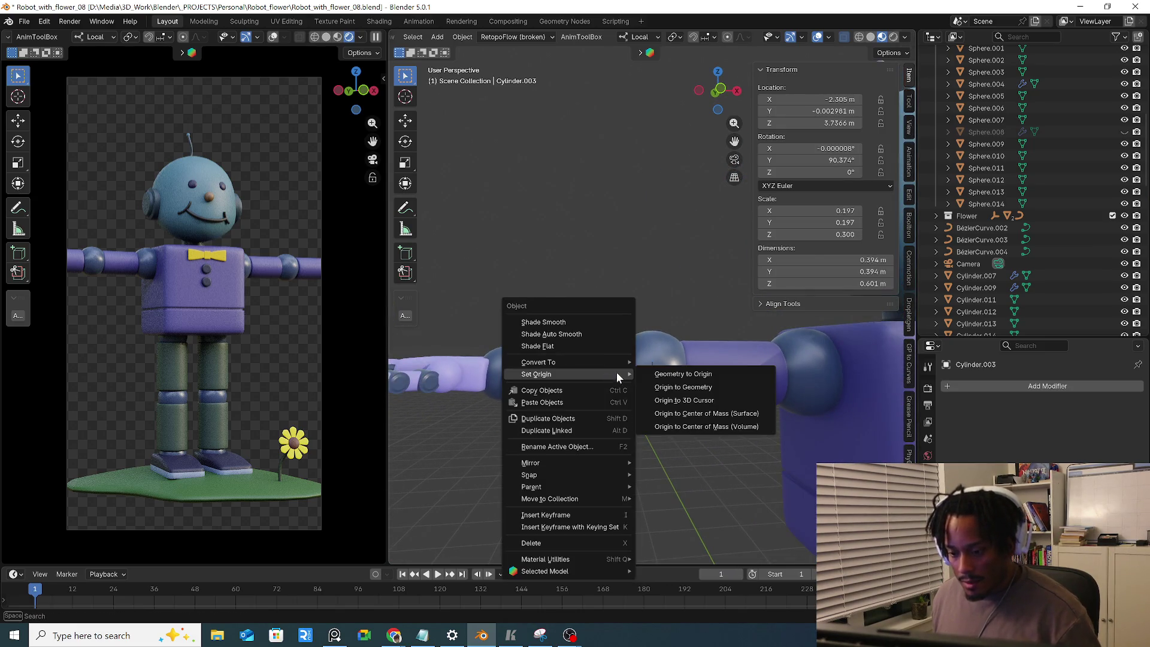
pyautogui.click(714, 414)
pyautogui.press('r')
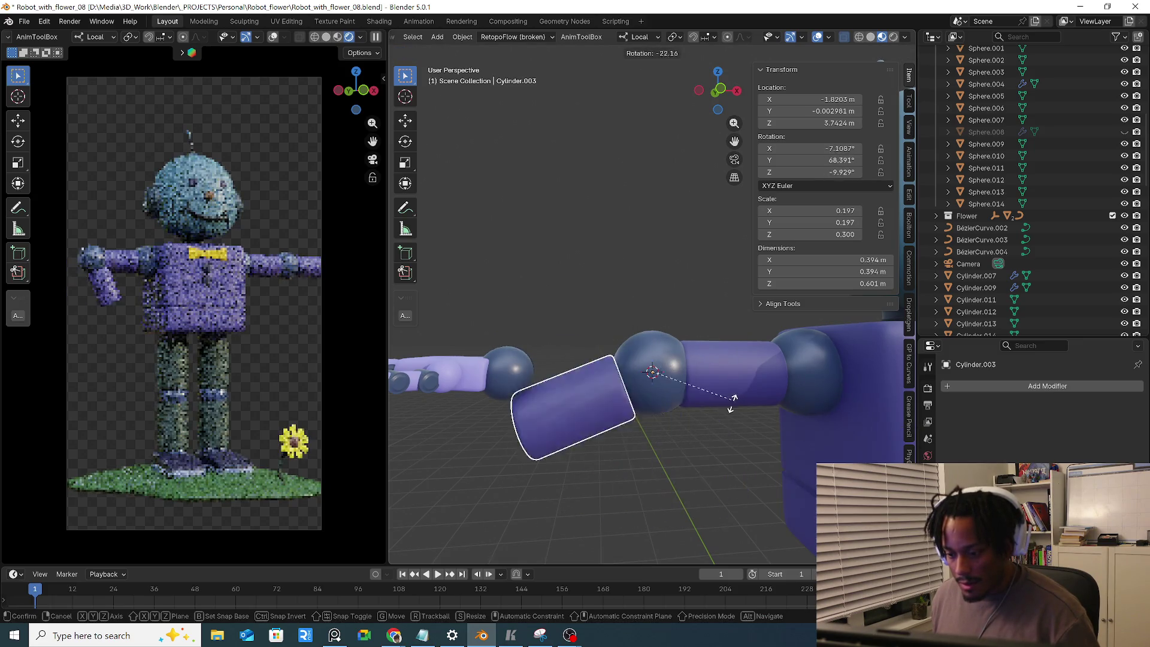
pyautogui.press('Escape')
pyautogui.moveTo(670, 373)
pyautogui.mouseDown(button='middle')
pyautogui.moveTo(643, 400)
pyautogui.moveTo(593, 401)
pyautogui.mouseUp(button='middle')
pyautogui.click(593, 401)
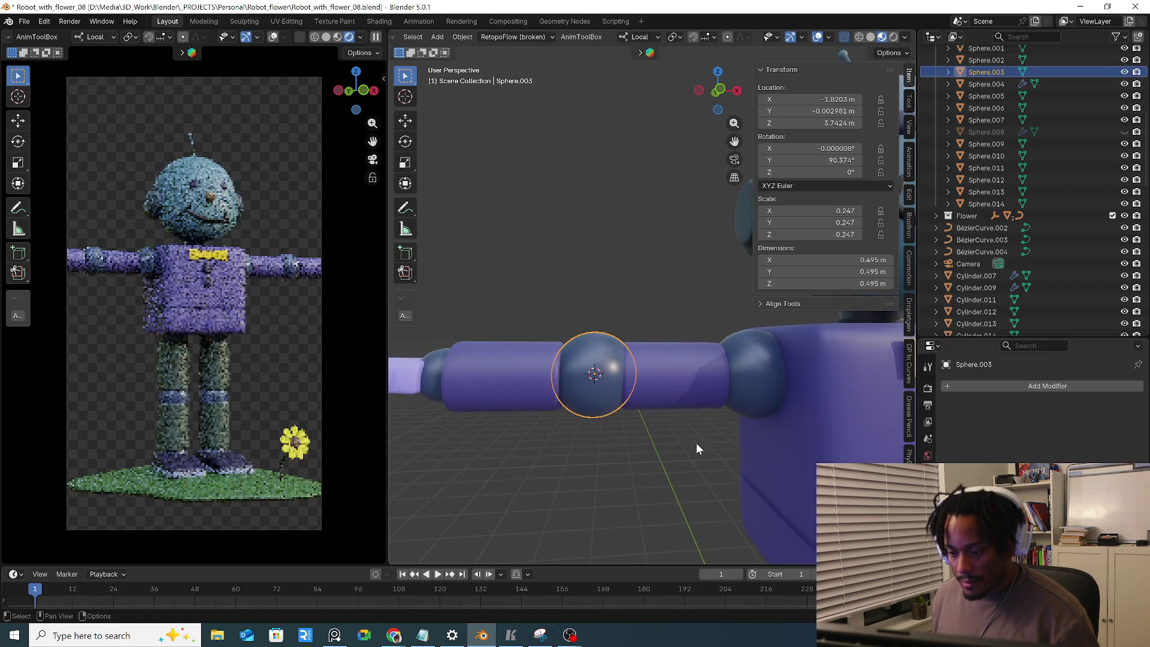
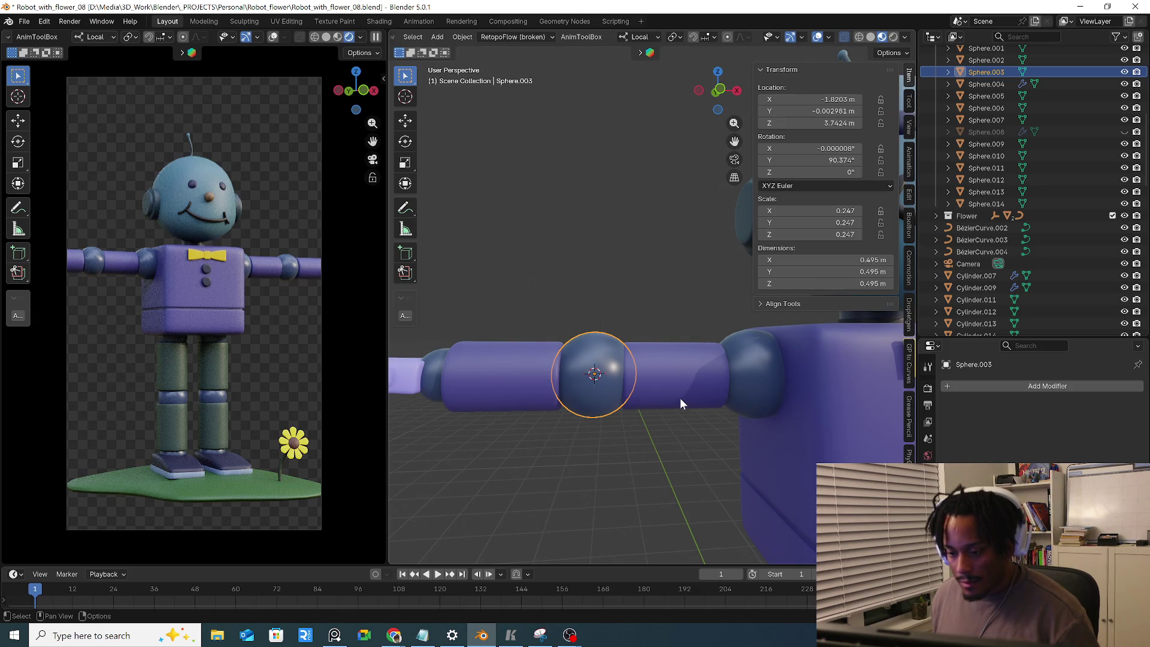
# Test-rotate the forearm cylinder to check its pivot, then undo the rotation
pyautogui.hotkey('ctrl', 'z')
pyautogui.press('r')
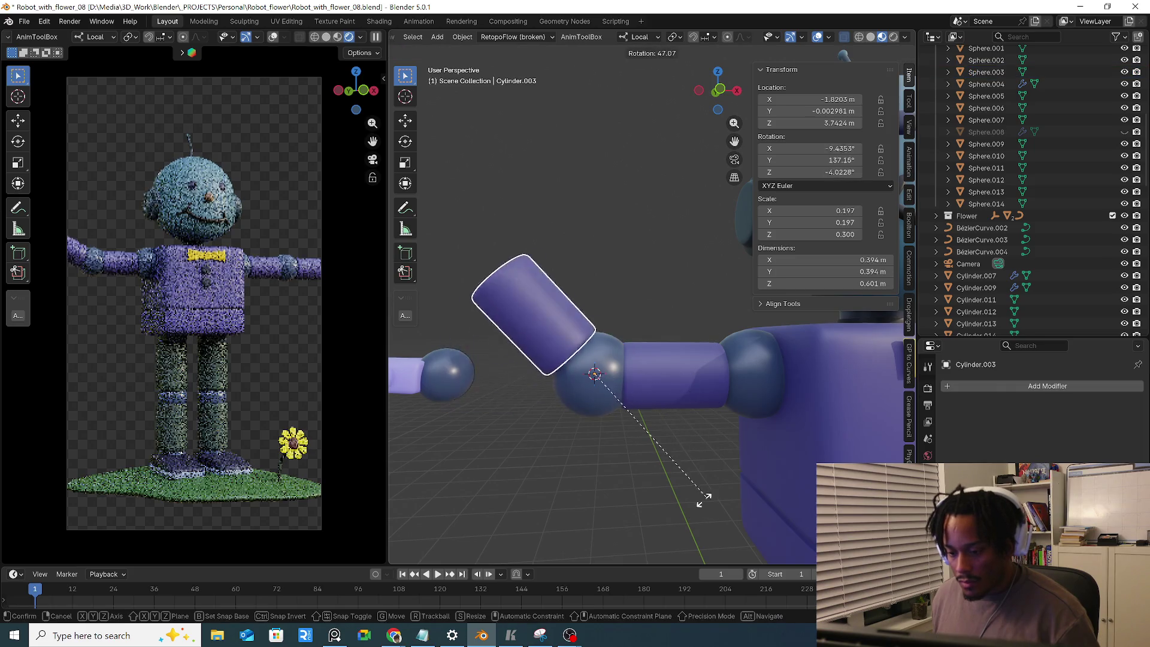
pyautogui.click(612, 514)
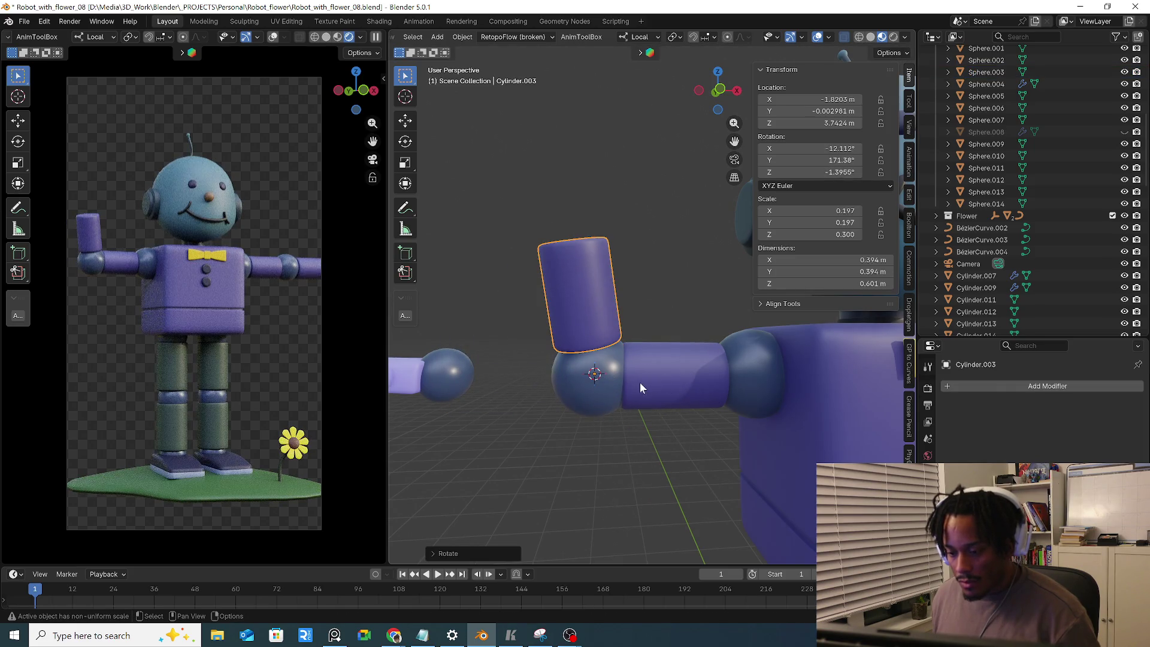
pyautogui.hotkey('ctrl', 'z')
# Parent the shoulder sphere to the upper arm cylinder
pyautogui.click(680, 370)
pyautogui.click(753, 384)
pyautogui.moveTo(775, 387); pyautogui.dragTo(721, 382, button='middle')
pyautogui.click(684, 397)
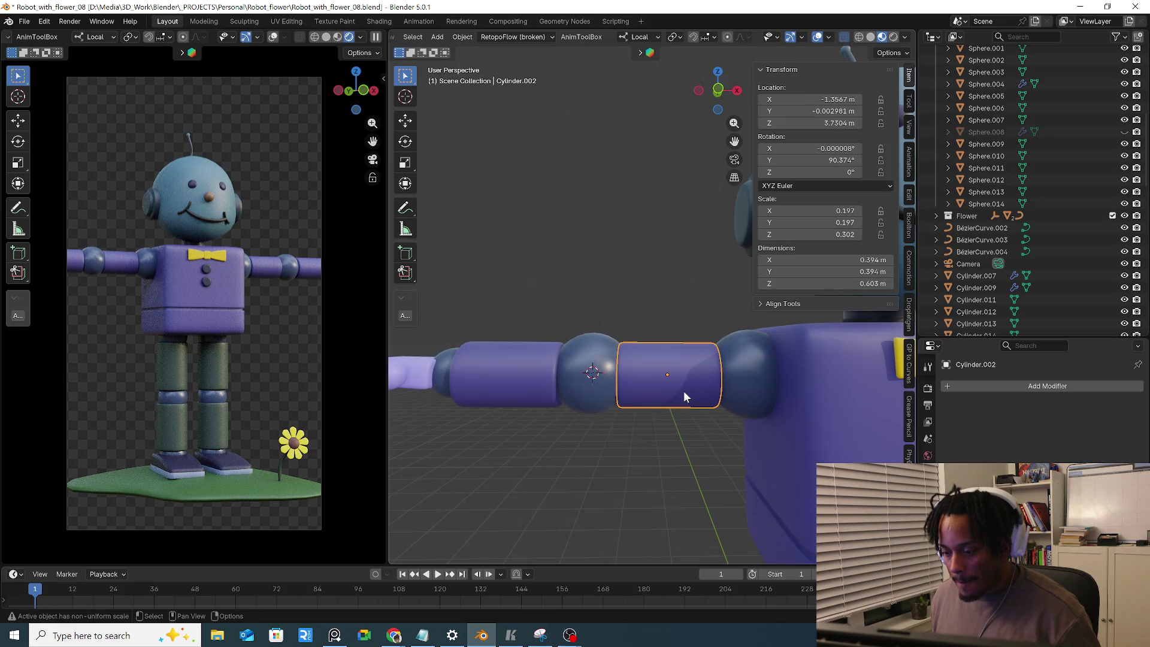
pyautogui.click(742, 383)
pyautogui.keyDown('shift'); pyautogui.click(666, 386); pyautogui.keyUp('shift')
pyautogui.hotkey('ctrl', 'p')
pyautogui.click(746, 387)
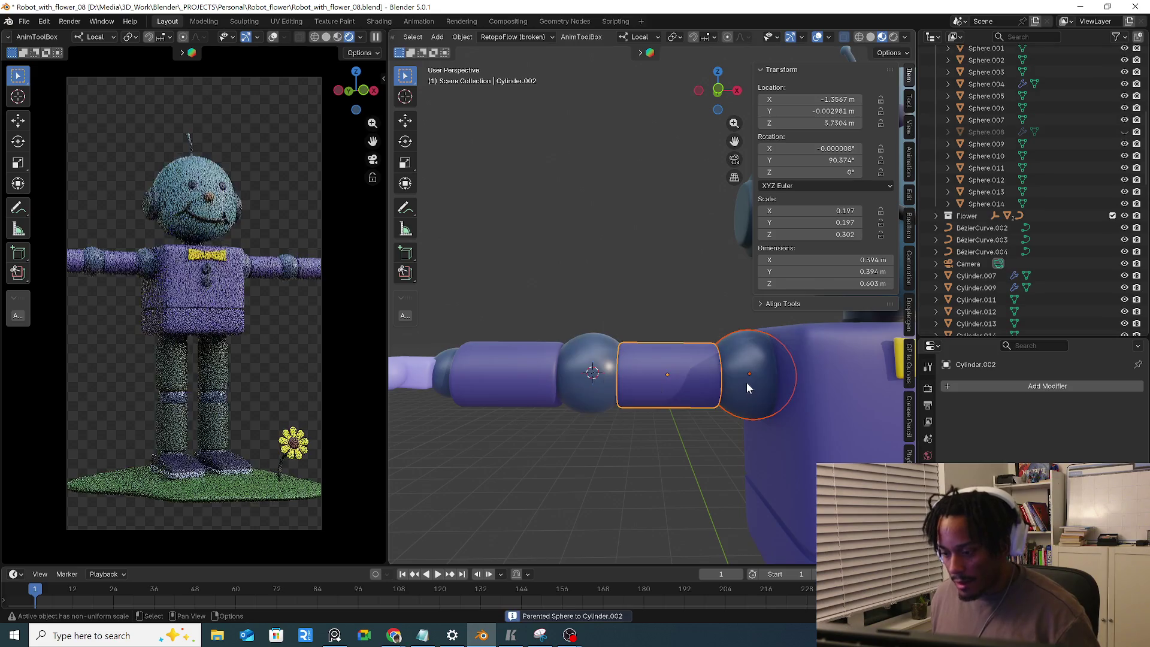
# Parent the upper arm cylinder to the shoulder sphere and test-rotate the shoulder
pyautogui.click(699, 360)
pyautogui.press('r')
pyautogui.press('Escape')
pyautogui.press('r')
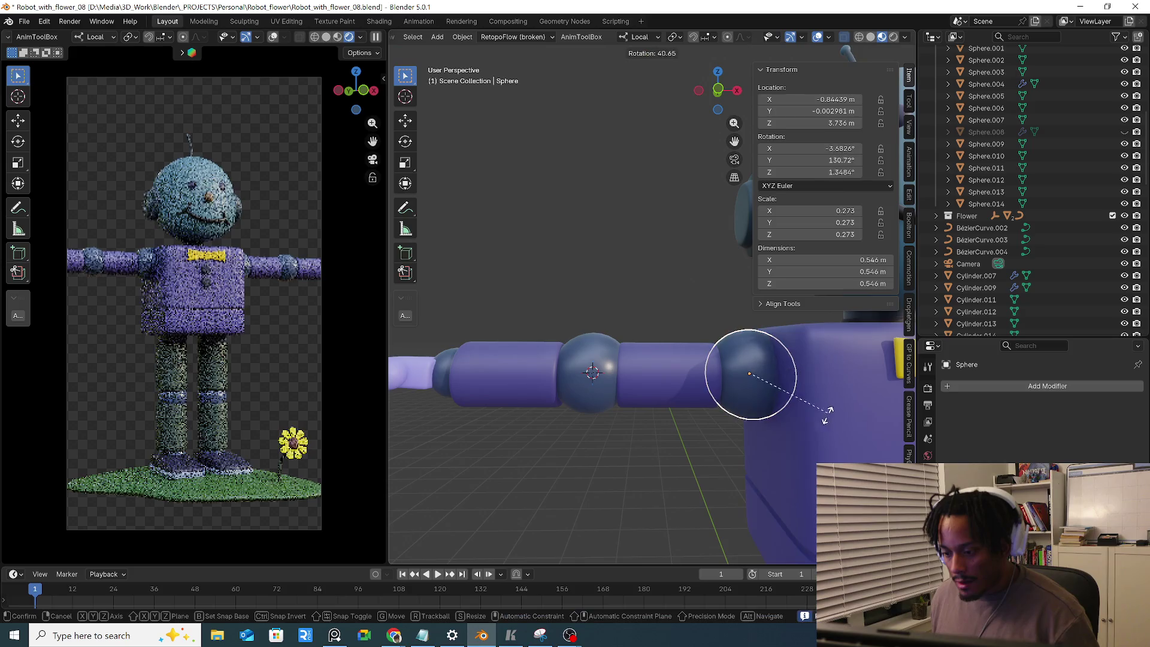
pyautogui.press('Escape')
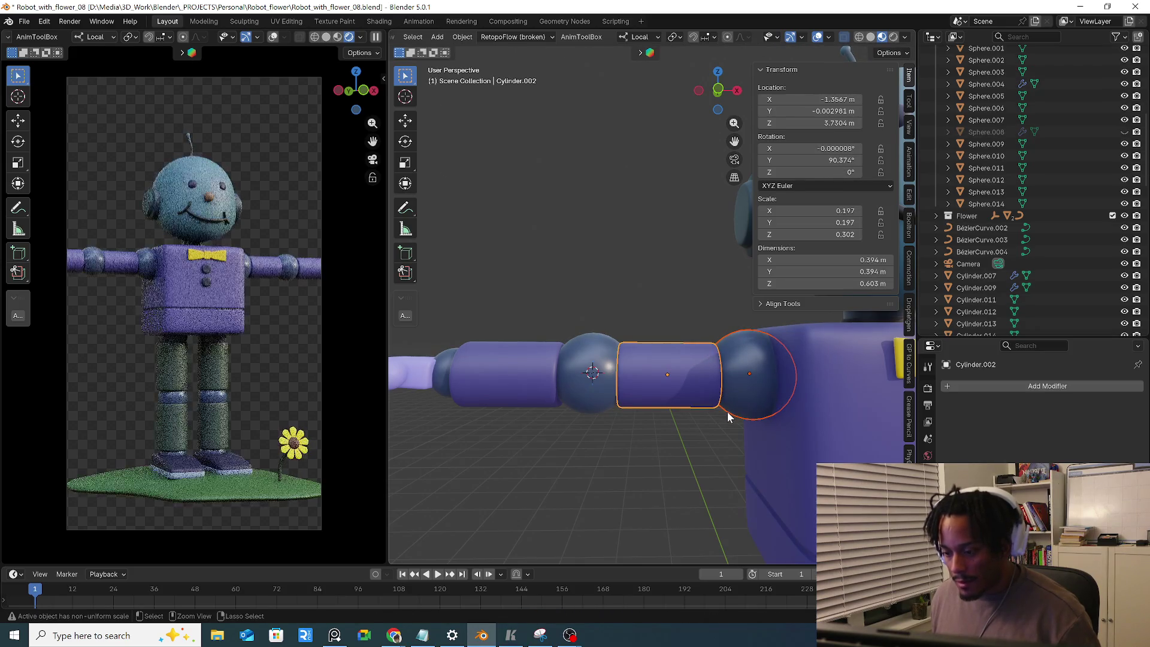
pyautogui.keyDown('shift'); pyautogui.click(744, 382); pyautogui.keyUp('shift')
pyautogui.hotkey('ctrl', 'p')
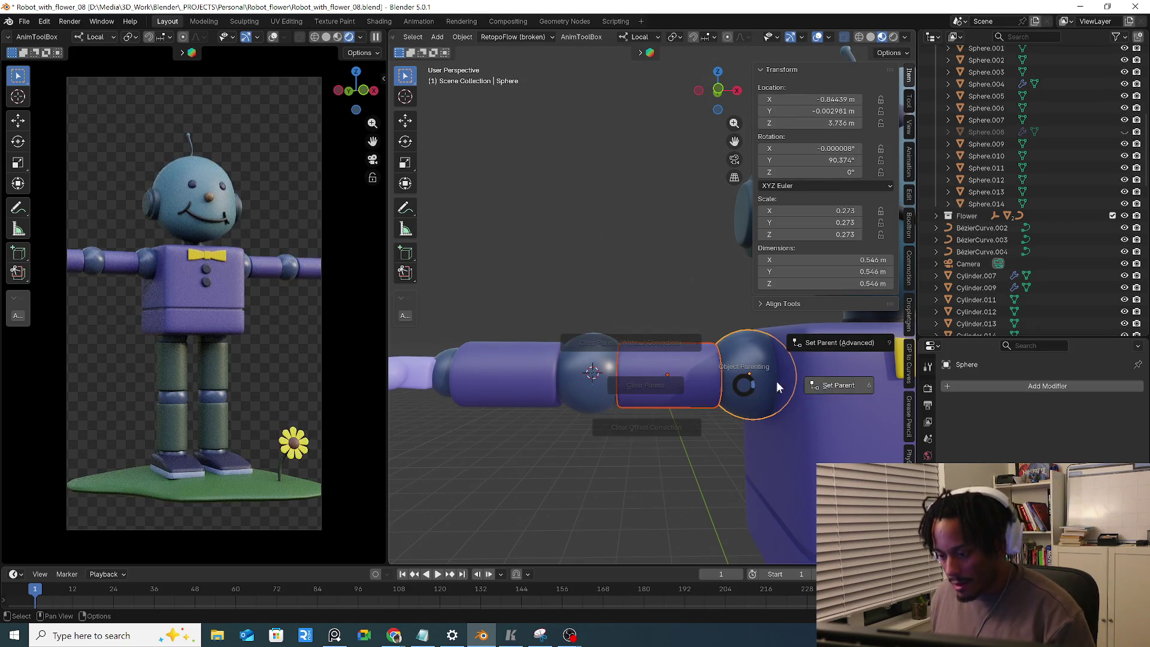
pyautogui.click(773, 385)
pyautogui.press('r')
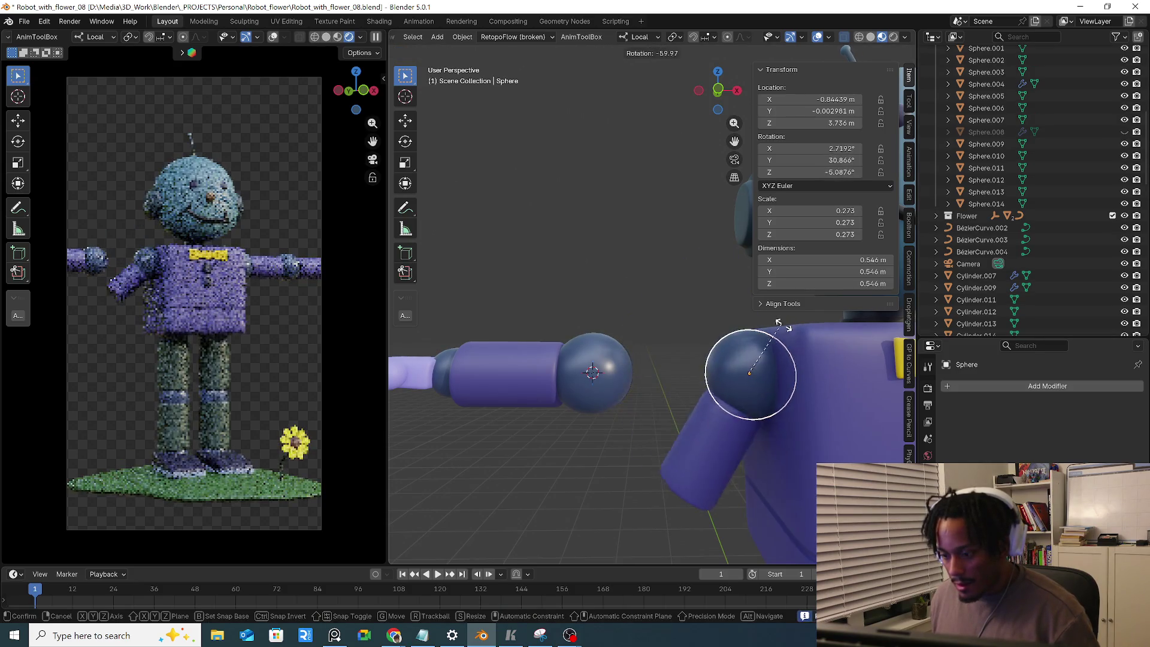
pyautogui.press('Escape')
# Clear the shoulder sphere's mistaken parenting to the elbow sphere with Alt+P
pyautogui.moveTo(621, 386); pyautogui.dragTo(637, 393, button='middle')
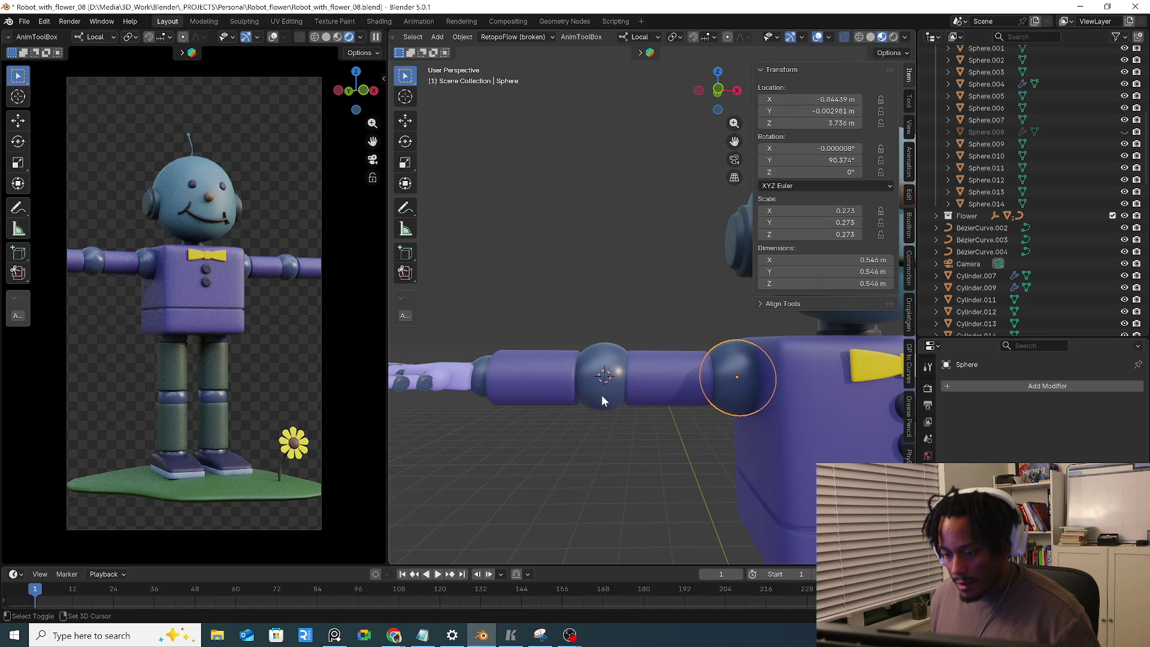
pyautogui.keyDown('shift'); pyautogui.click(611, 403); pyautogui.keyUp('shift')
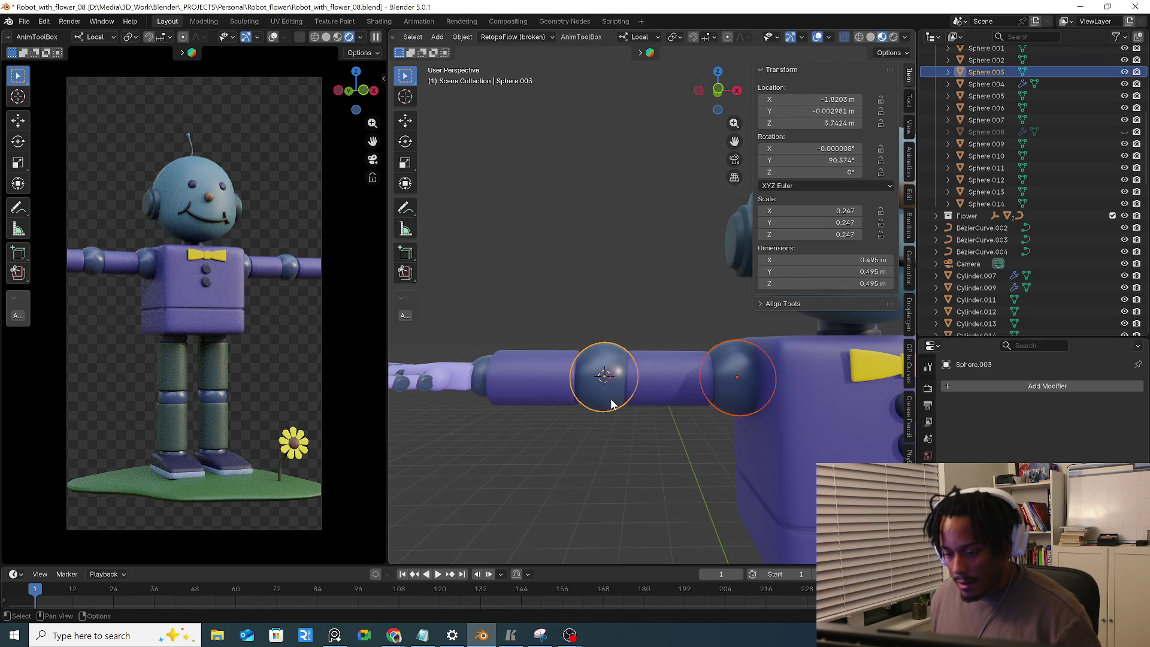
pyautogui.hotkey('ctrl', 'p')
pyautogui.click(673, 400)
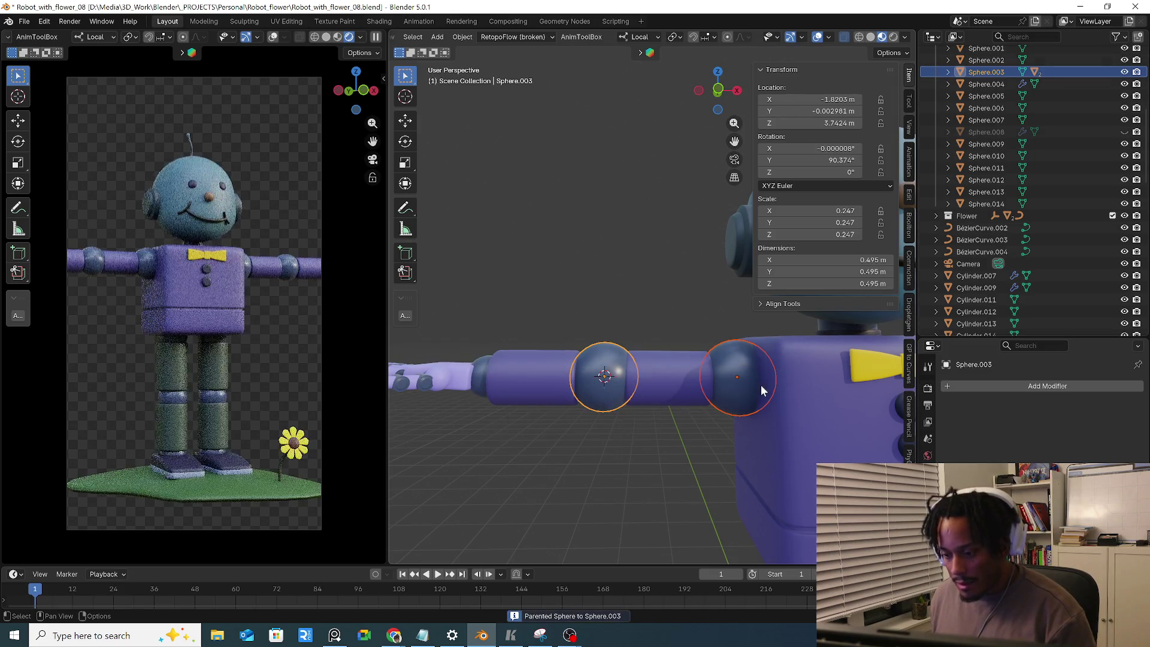
pyautogui.click(817, 429)
pyautogui.click(746, 394)
pyautogui.hotkey('alt', 'p')
pyautogui.click(706, 412)
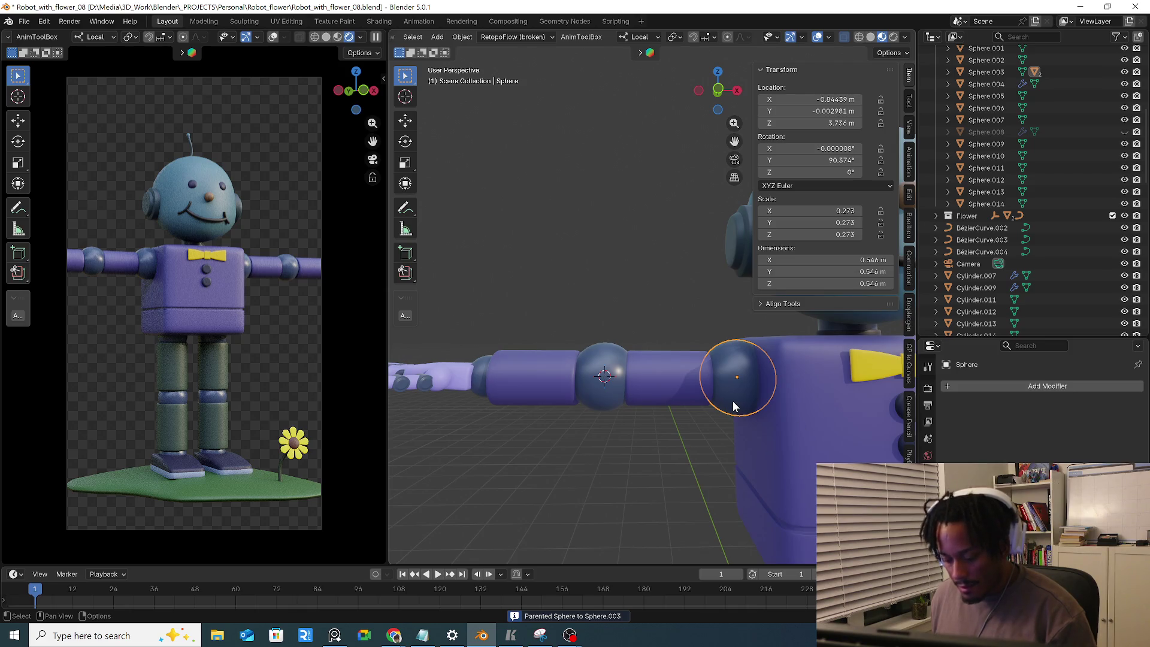
pyautogui.press('r')
pyautogui.rightClick(616, 375)
# Parent elbow sphere Sphere.003 to the shoulder sphere and test-rotate the arm
pyautogui.keyDown('shift'); pyautogui.click(605, 376); pyautogui.keyUp('shift')
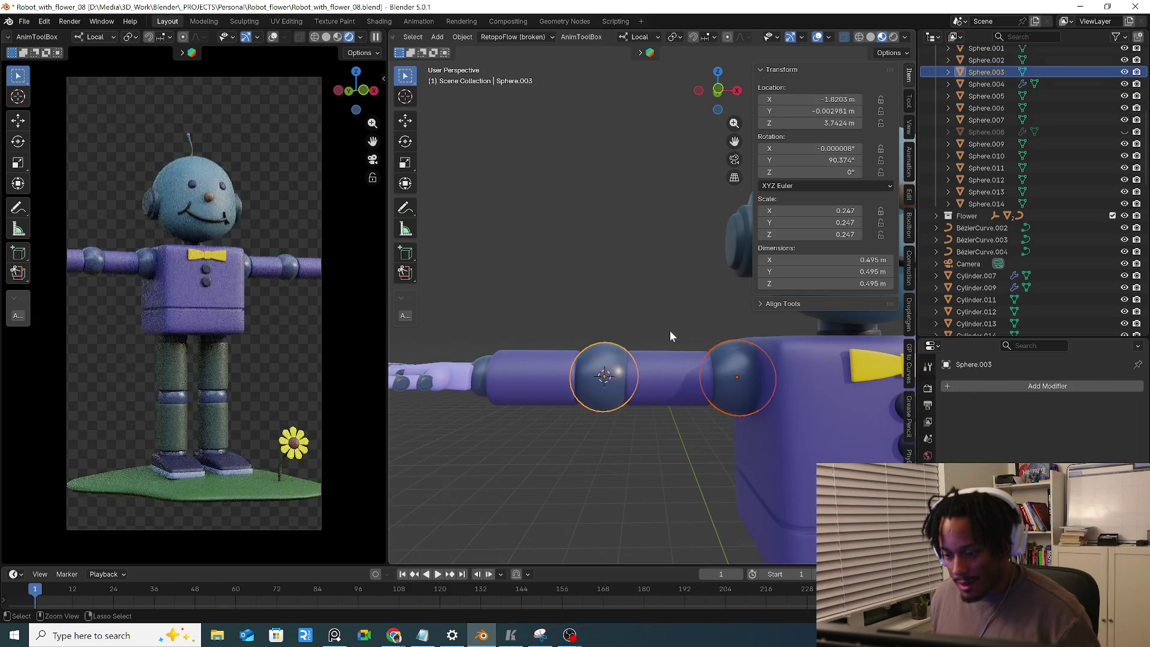
pyautogui.click(659, 361)
pyautogui.keyDown('shift'); pyautogui.click(737, 377); pyautogui.keyUp('shift')
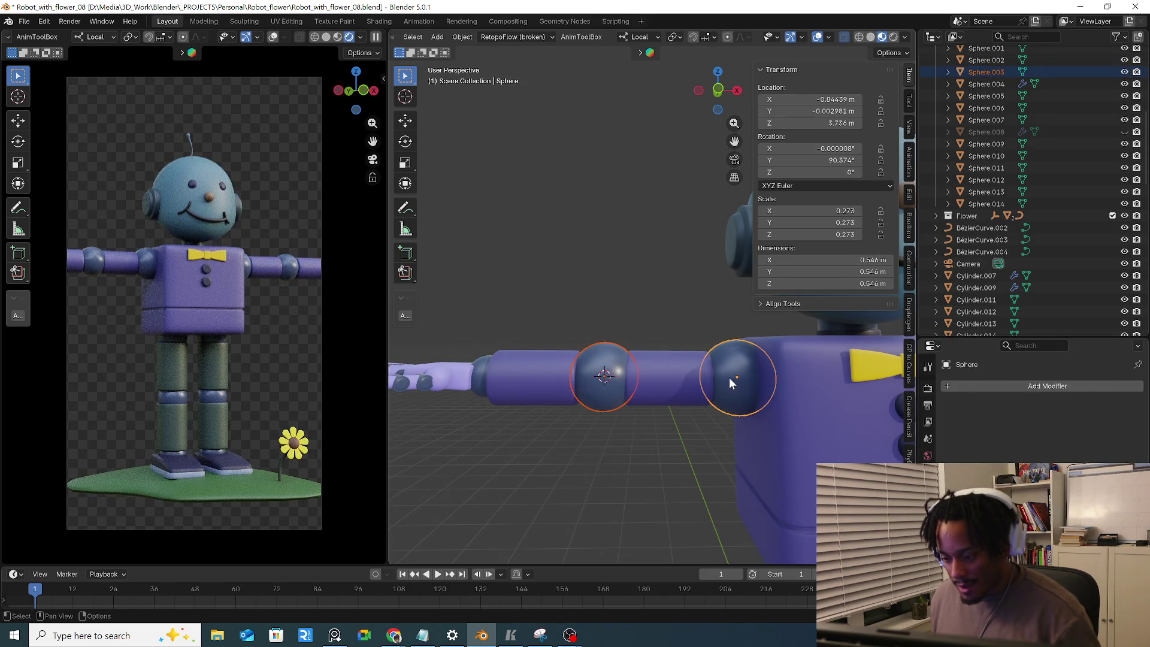
pyautogui.hotkey('ctrl', 'p')
pyautogui.click(823, 389)
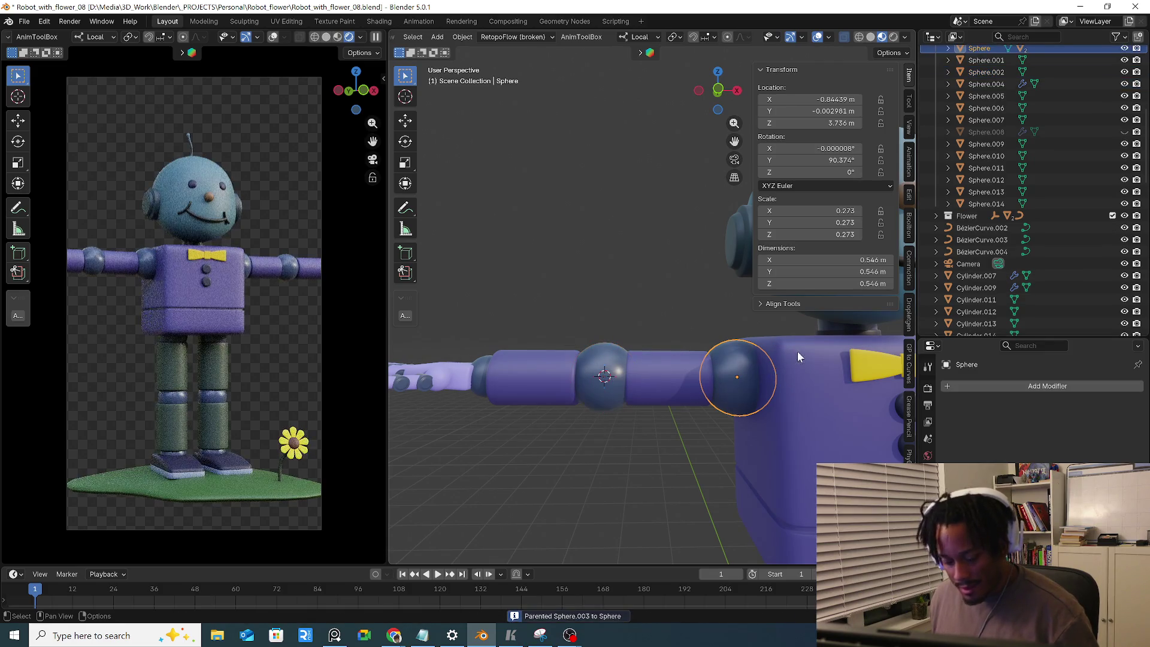
pyautogui.press('r')
pyautogui.press('Escape')
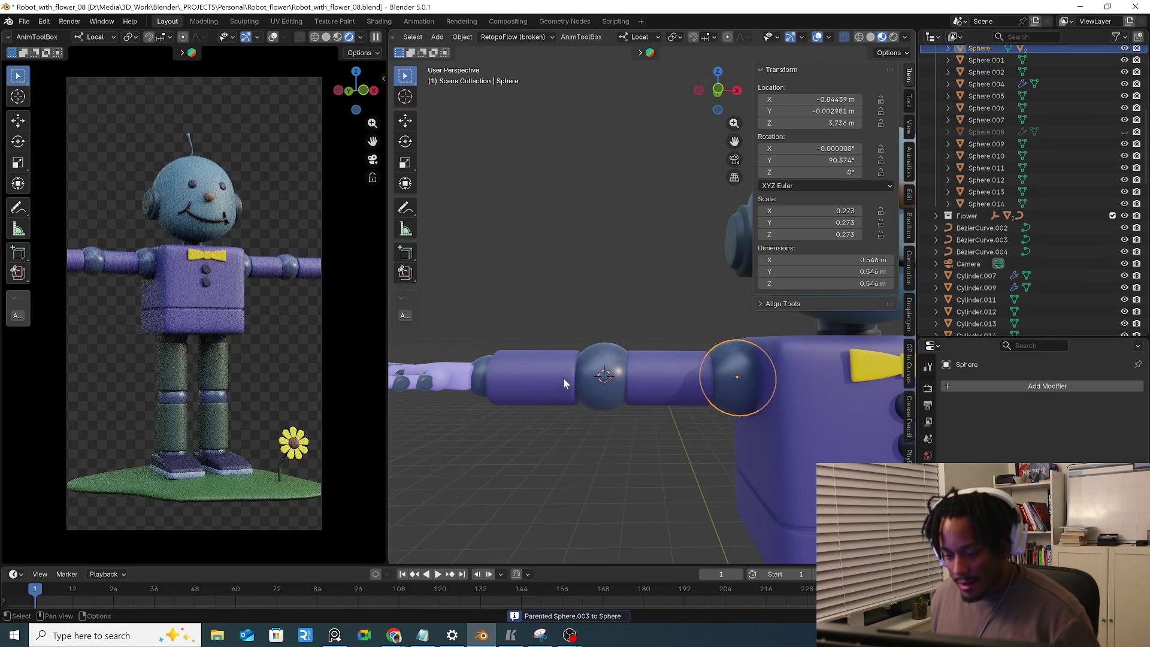
# Parent forearm Cylinder.003 to elbow Sphere.003 and test-rotate the elbow
pyautogui.click(553, 376)
pyautogui.scroll(1, 642, 374)
pyautogui.click(659, 366)
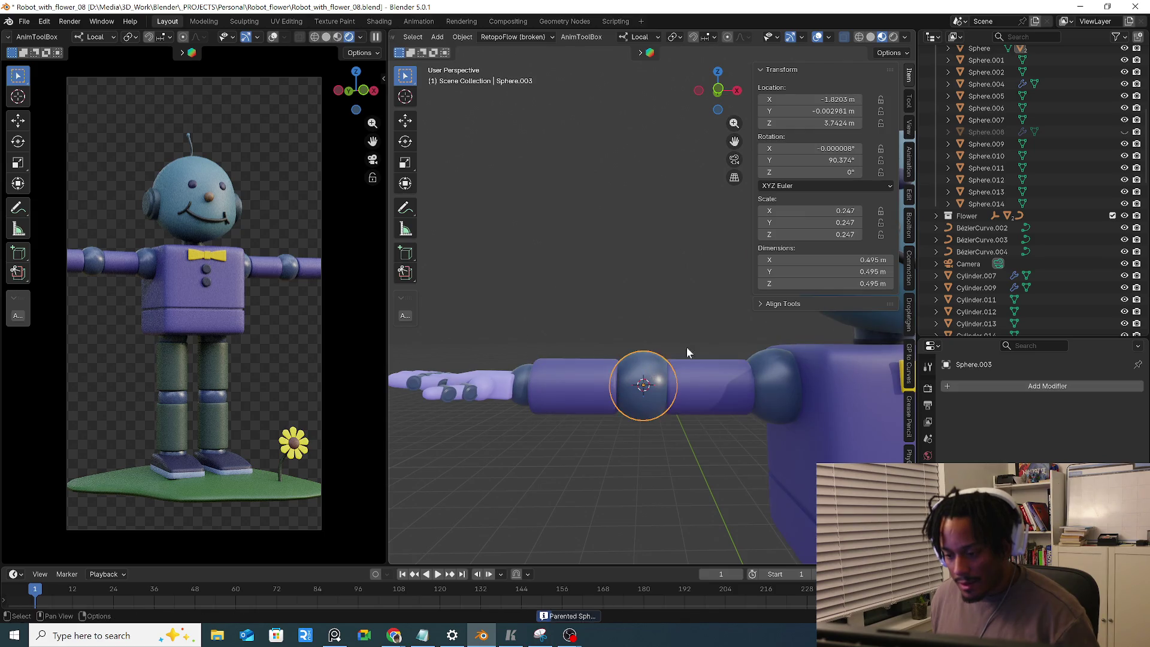
pyautogui.click(585, 398)
pyautogui.keyDown('shift'); pyautogui.click(649, 370); pyautogui.keyUp('shift')
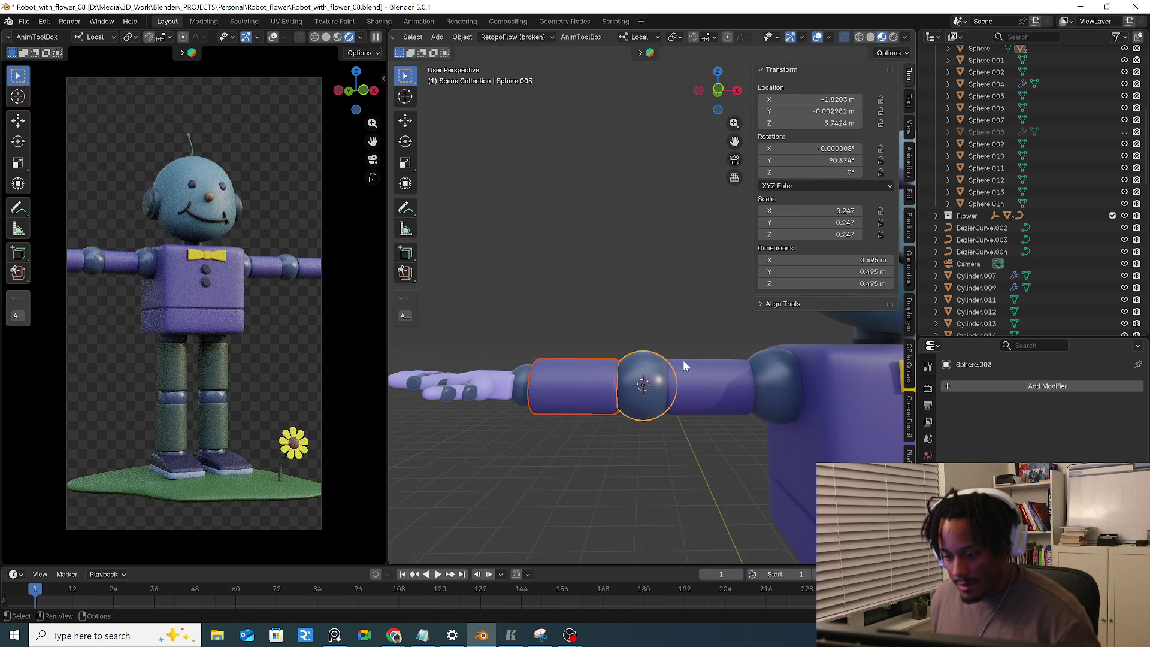
pyautogui.hotkey('ctrl', 'p')
pyautogui.click(682, 360)
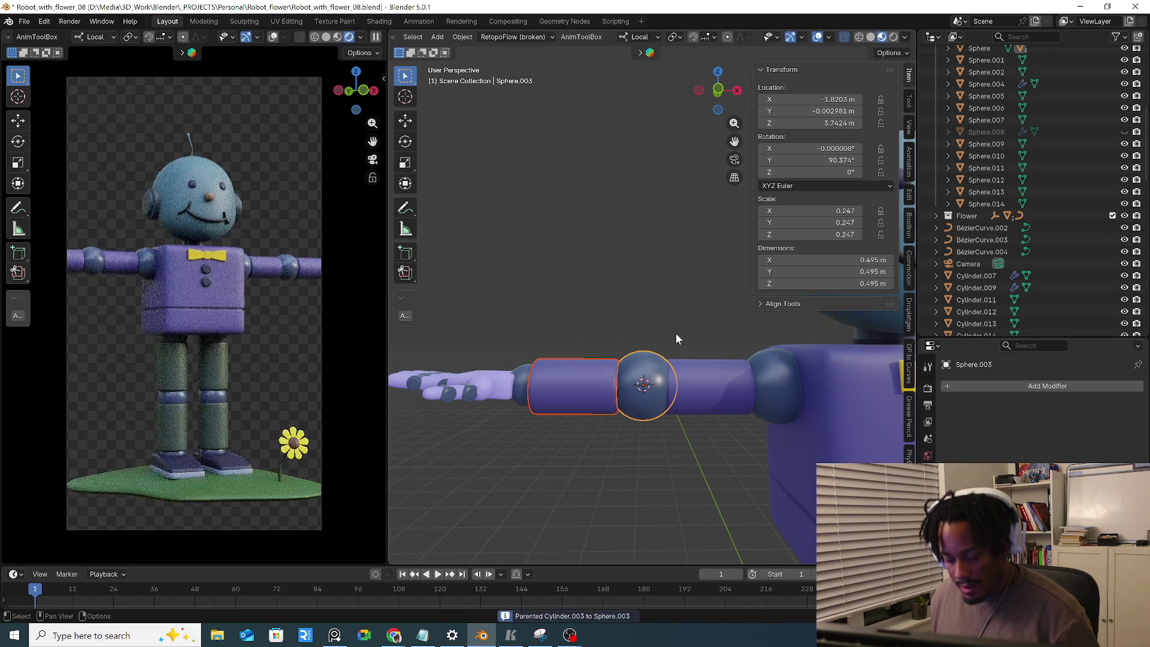
pyautogui.click(650, 367)
pyautogui.press('r')
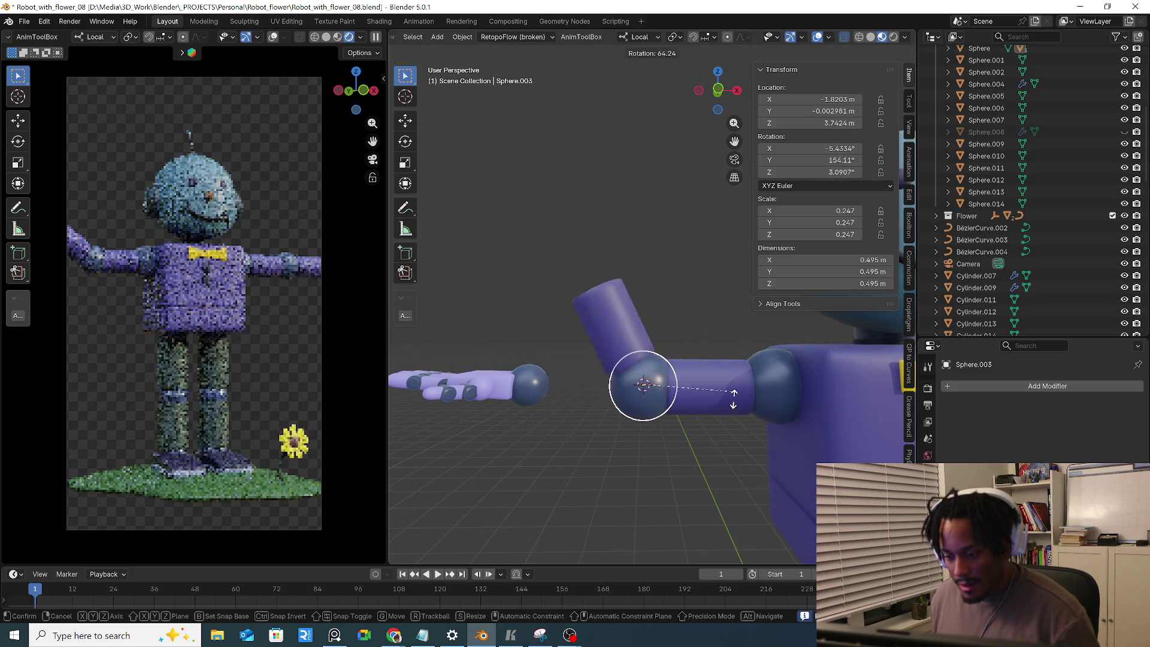
pyautogui.rightClick(654, 388)
# Move the view along the arm to the hand and select the wrist sphere
pyautogui.keyDown('shift'); pyautogui.moveTo(653, 388); pyautogui.dragTo(706, 400, button='middle'); pyautogui.keyUp('shift')
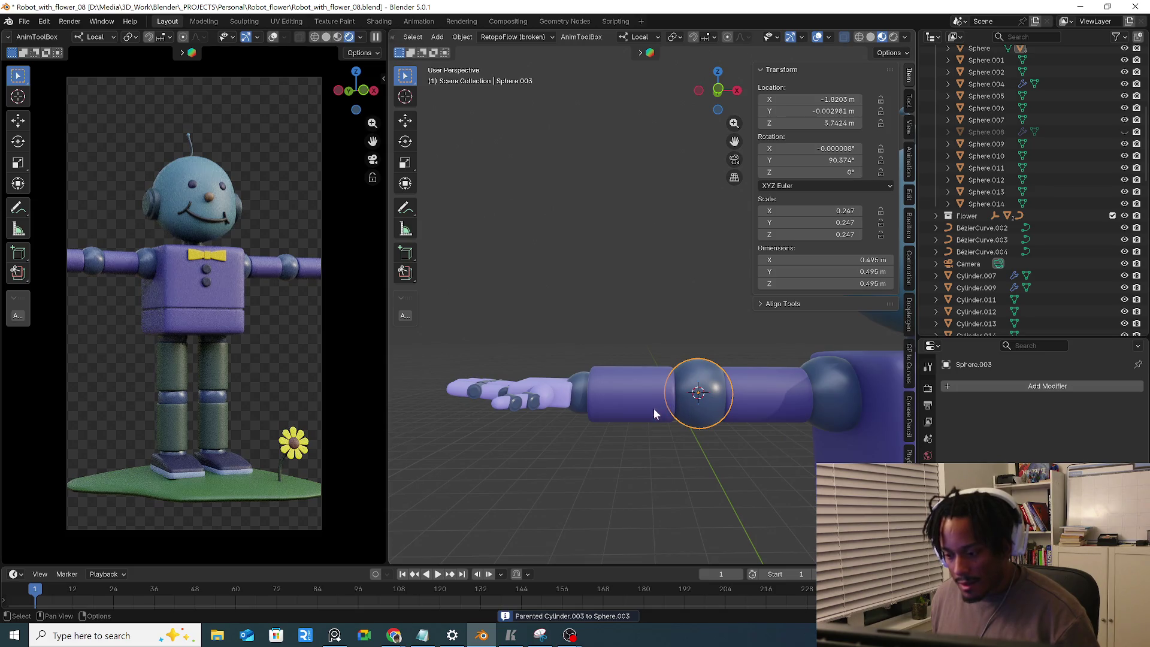
pyautogui.click(580, 405)
pyautogui.scroll(2, 647, 399)
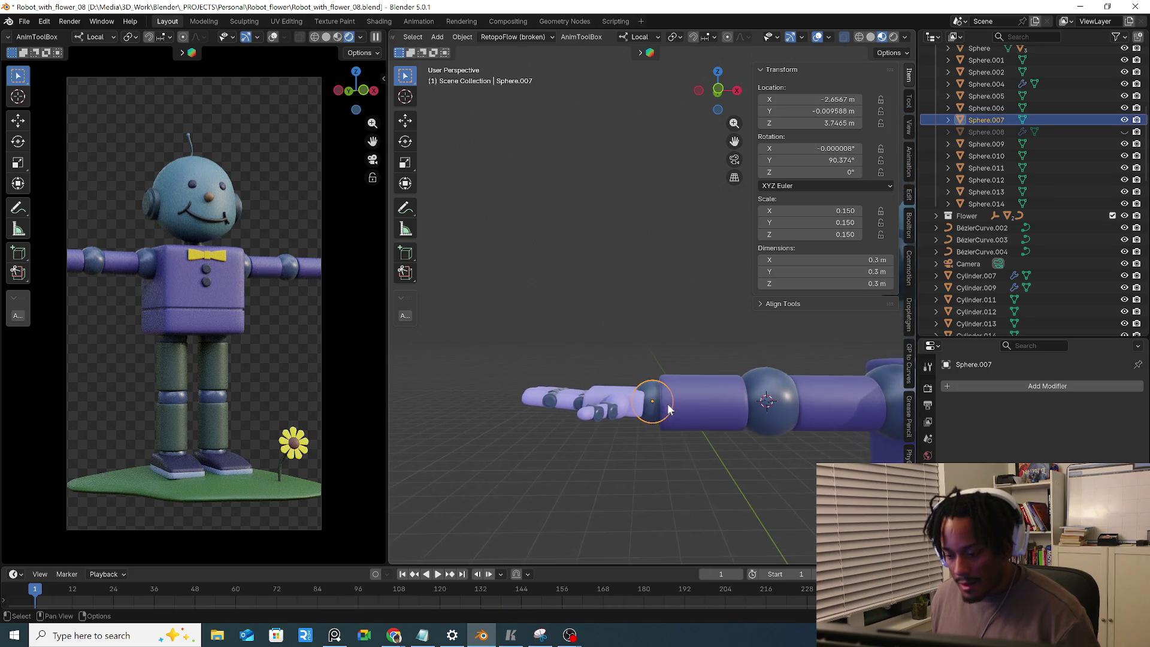
# Parent the wrist sphere to the forearm cylinder and test-rotate the forearm
pyautogui.keyDown('shift'); pyautogui.click(704, 411); pyautogui.keyUp('shift')
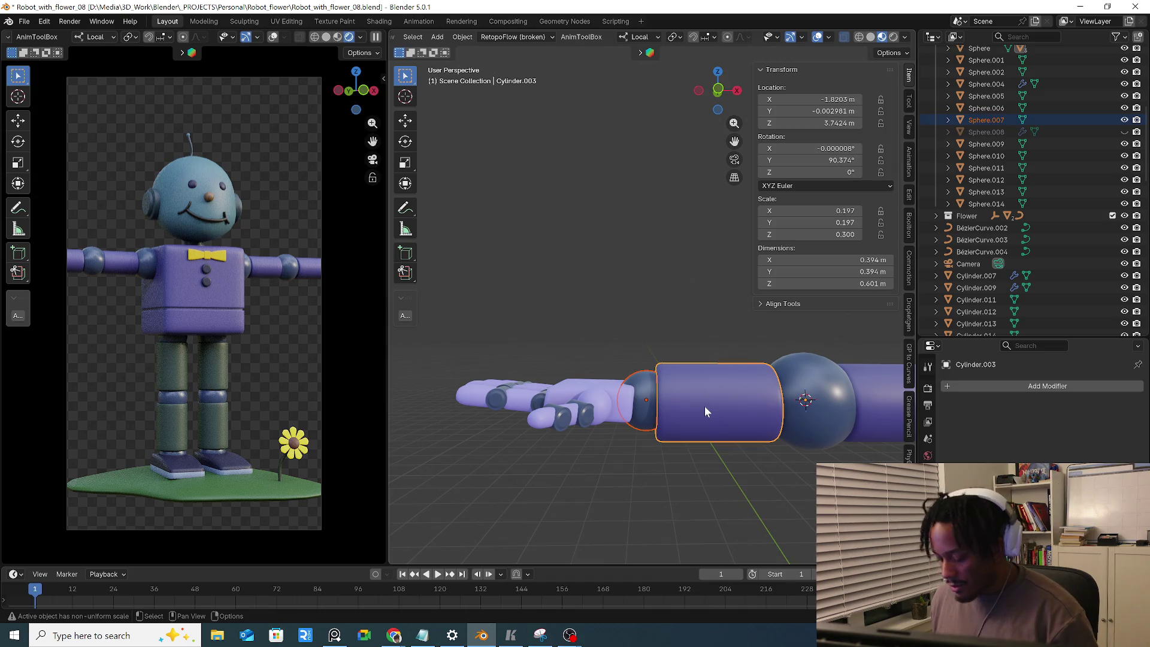
pyautogui.hotkey('ctrl', 'p')
pyautogui.click(717, 404)
pyautogui.click(710, 404)
pyautogui.press('r')
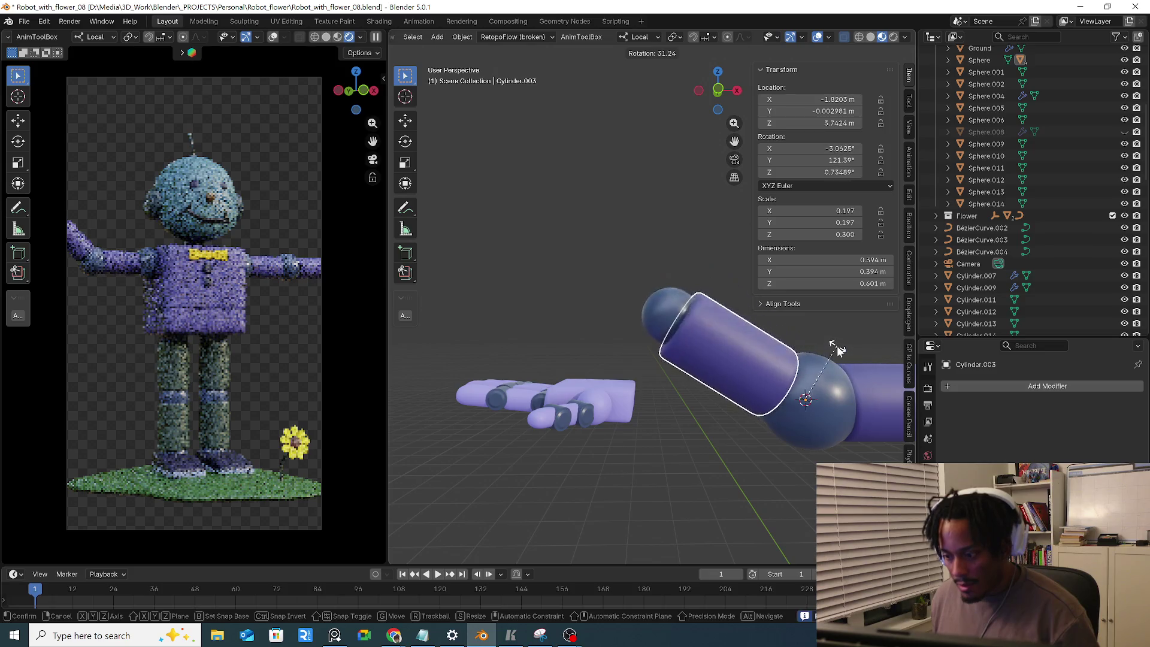
pyautogui.rightClick(836, 346)
# Parent palm block Cylinder.012 to wrist Sphere.007 and test-rotate the wrist
pyautogui.click(666, 396)
pyautogui.moveTo(666, 396); pyautogui.dragTo(657, 420, button='middle')
pyautogui.click(636, 388)
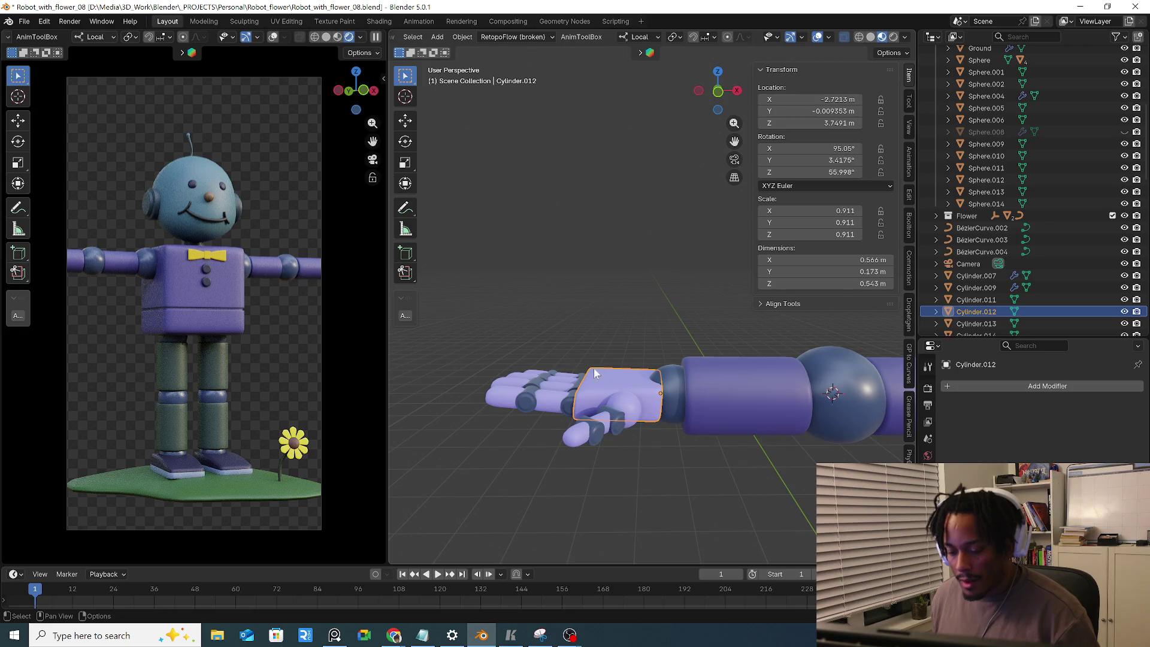
pyautogui.moveTo(481, 342)
pyautogui.mouseDown()
pyautogui.moveTo(631, 468)
pyautogui.moveTo(509, 411)
pyautogui.mouseUp()
pyautogui.scroll(6, 613, 457)
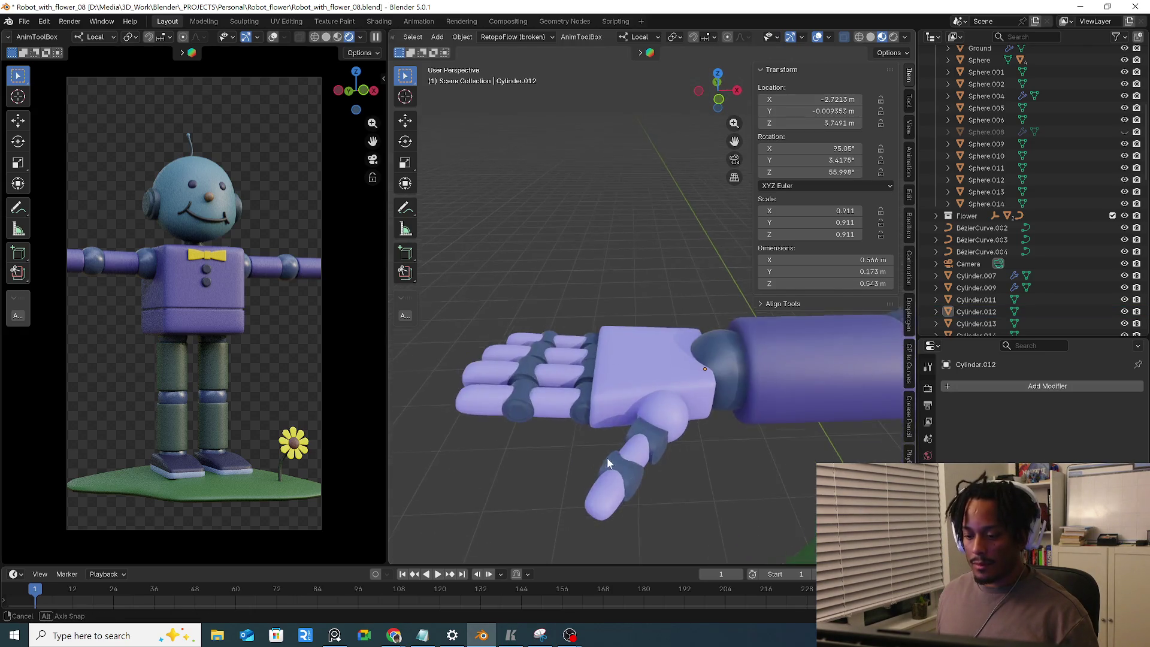
pyautogui.scroll(-3, 681, 336)
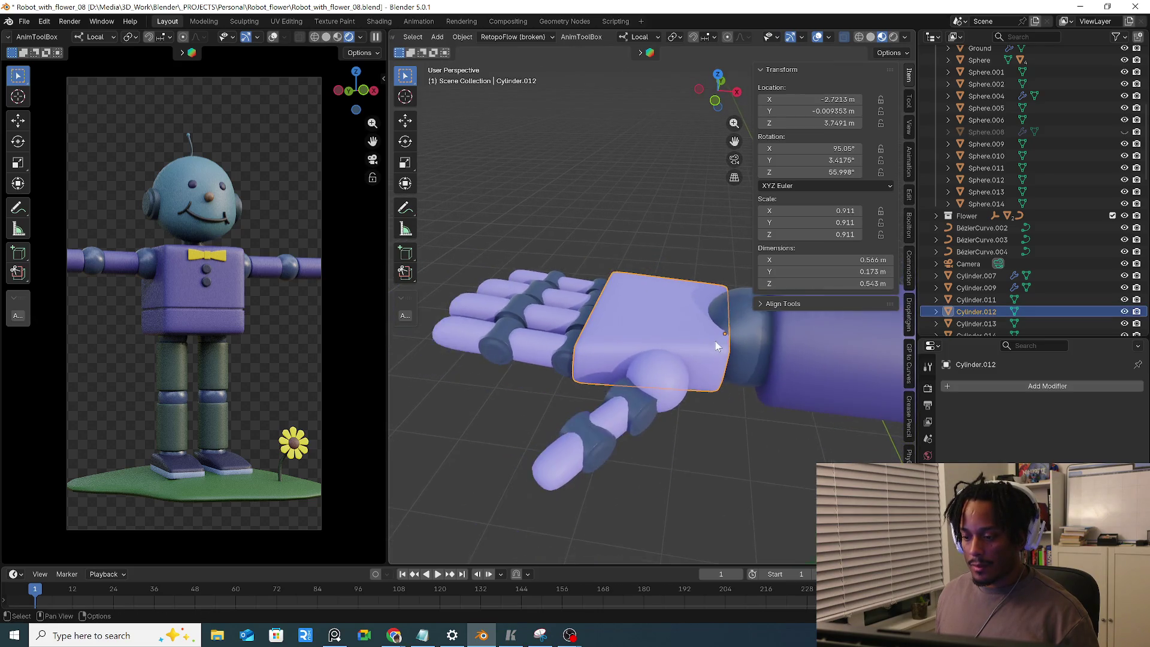
pyautogui.keyDown('shift'); pyautogui.click(670, 336); pyautogui.keyUp('shift')
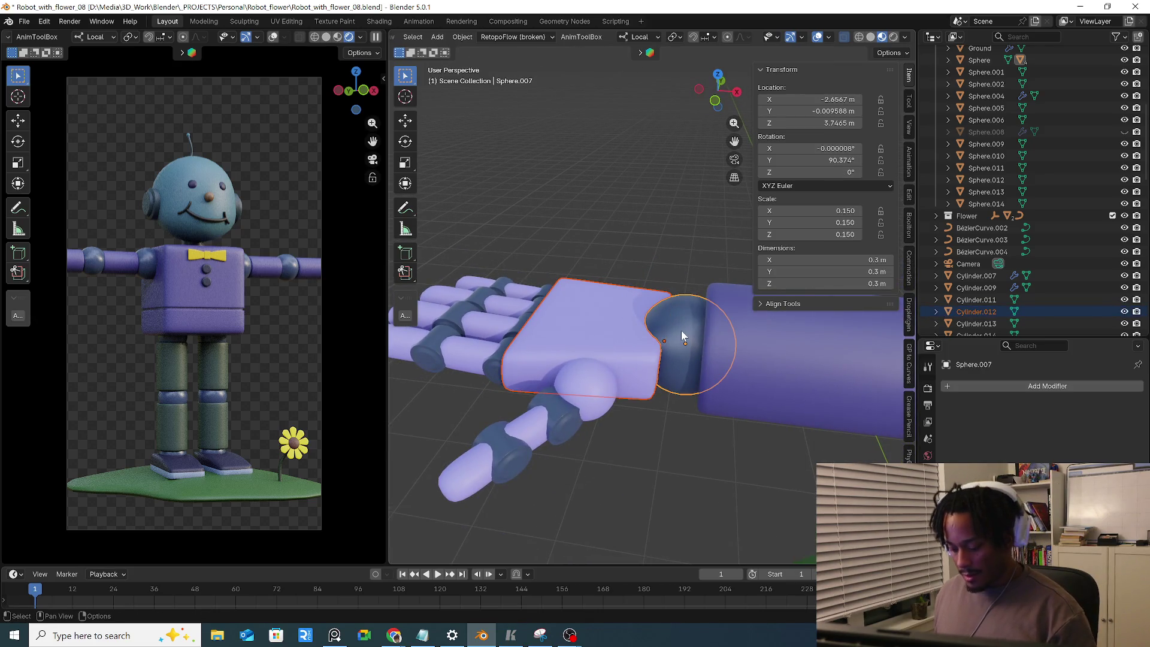
pyautogui.hotkey('ctrl', 'p')
pyautogui.click(772, 330)
pyautogui.click(670, 350)
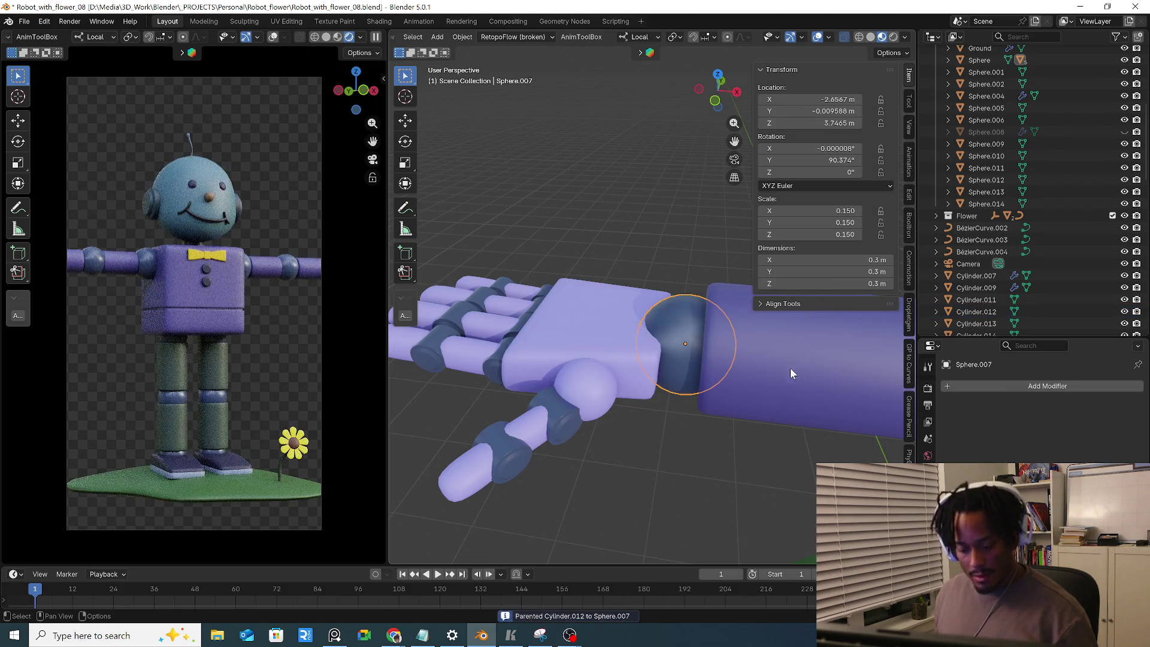
pyautogui.press('r')
pyautogui.press('Escape')
# Parent thumb knuckle Cylinder.033 to the palm Cylinder.012, then select finger segment Cylinder.032
pyautogui.click(595, 394)
pyautogui.moveTo(595, 394)
pyautogui.mouseDown(button='middle')
pyautogui.moveTo(627, 383)
pyautogui.moveTo(642, 397)
pyautogui.mouseUp(button='middle')
pyautogui.keyDown('shift'); pyautogui.click(648, 329); pyautogui.keyUp('shift')
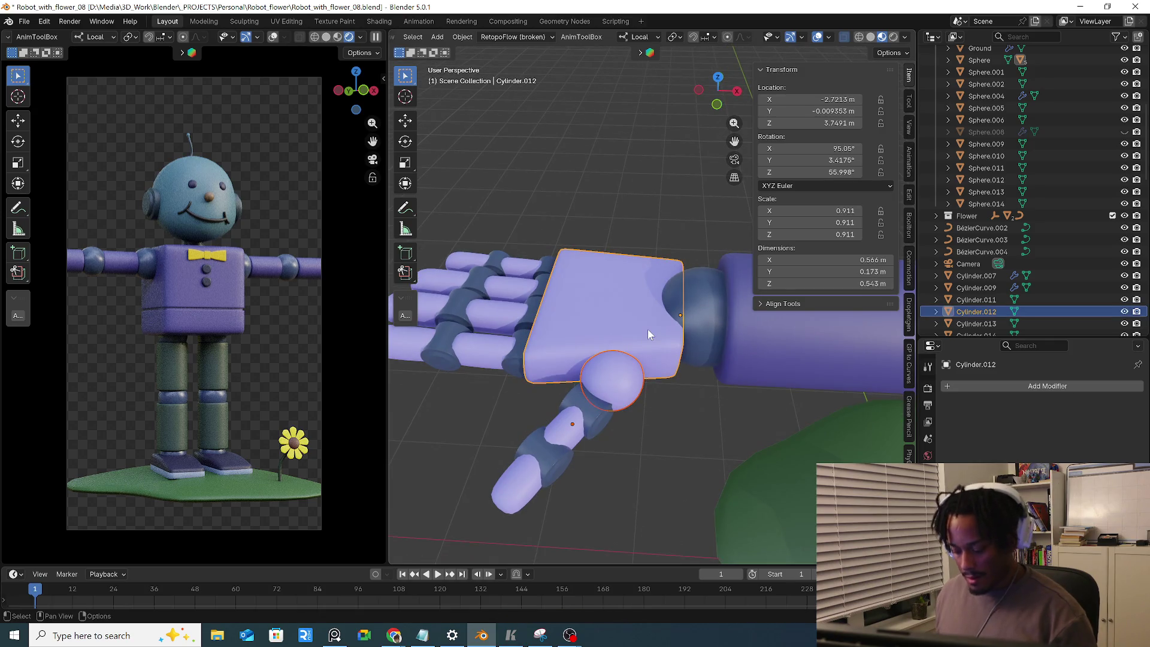
pyautogui.hotkey('ctrl', 'p')
pyautogui.click(743, 330)
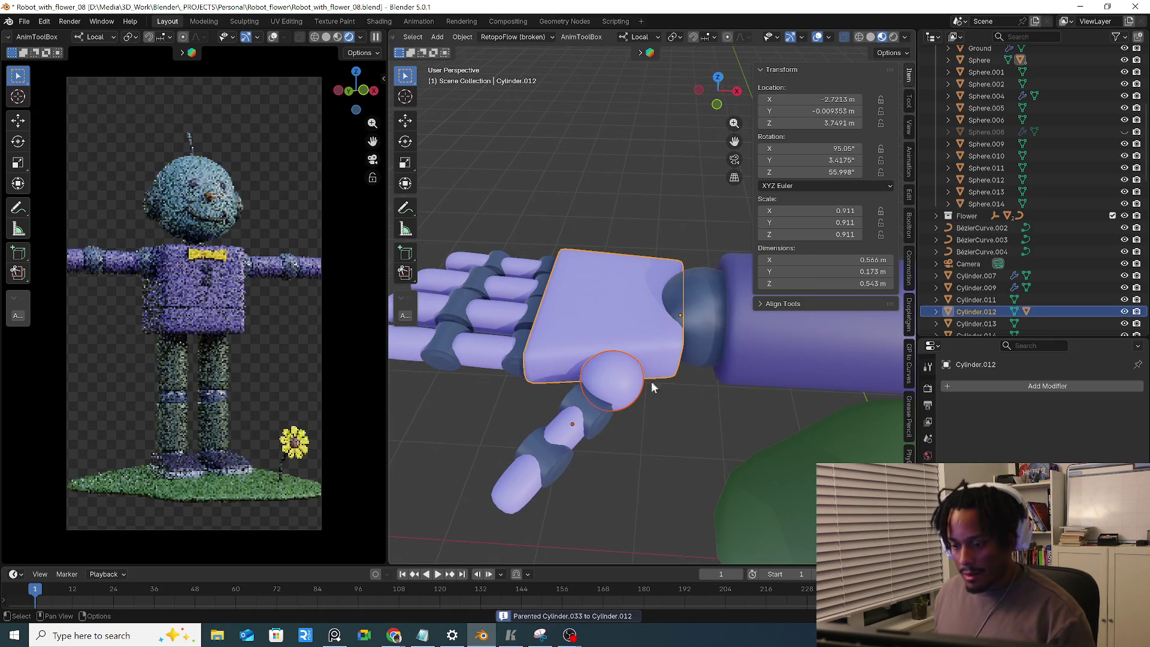
pyautogui.click(602, 428)
pyautogui.moveTo(616, 405)
pyautogui.mouseDown(button='middle')
pyautogui.moveTo(591, 351)
pyautogui.moveTo(588, 419)
pyautogui.mouseUp(button='middle')
pyautogui.rightClick(588, 419)
# Recentre the origins of Cylinder.032 and knuckle Cylinder.033 on their geometry
pyautogui.moveTo(588, 418)
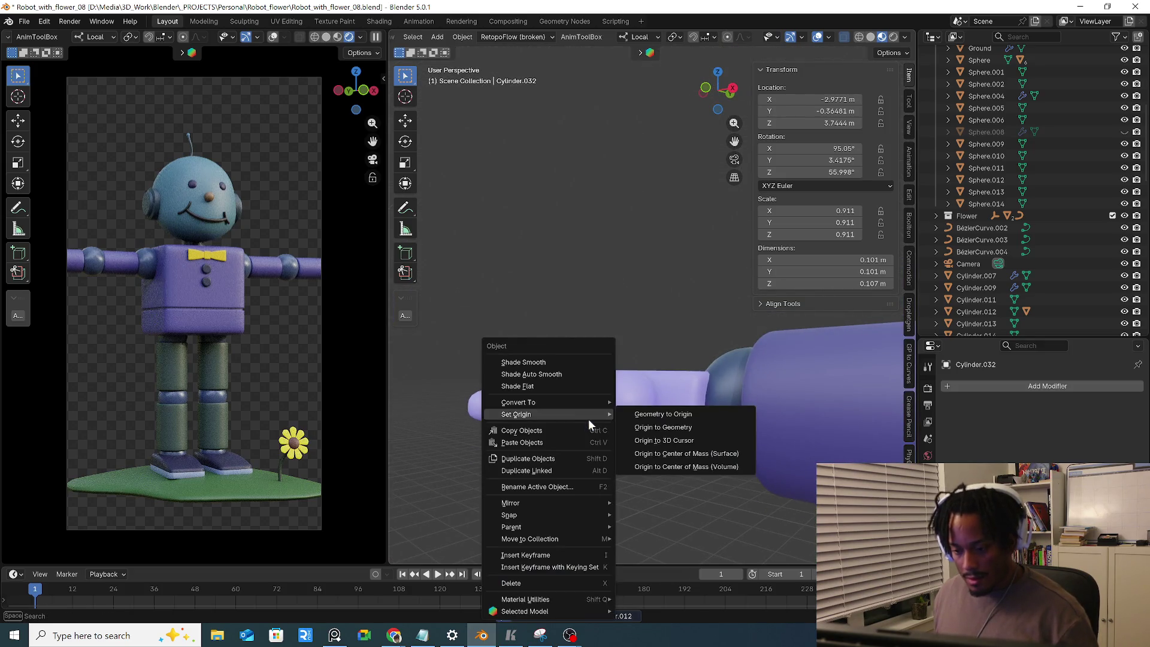
pyautogui.click(671, 426)
pyautogui.click(620, 404)
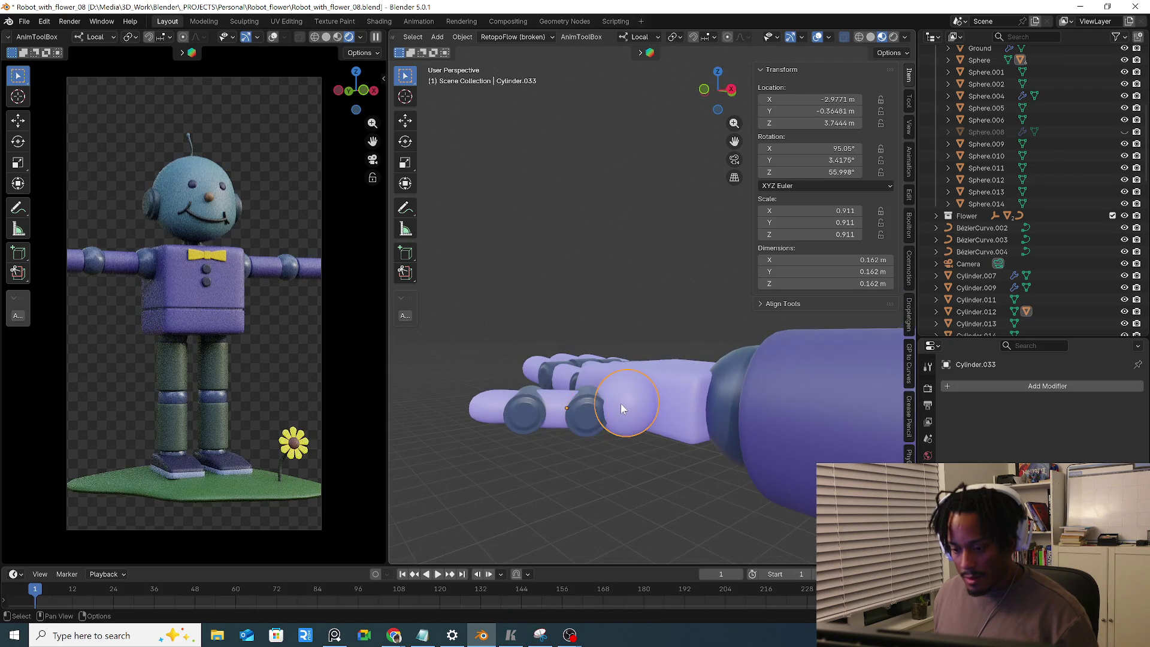
pyautogui.rightClick(621, 404)
pyautogui.moveTo(620, 404)
pyautogui.click(691, 420)
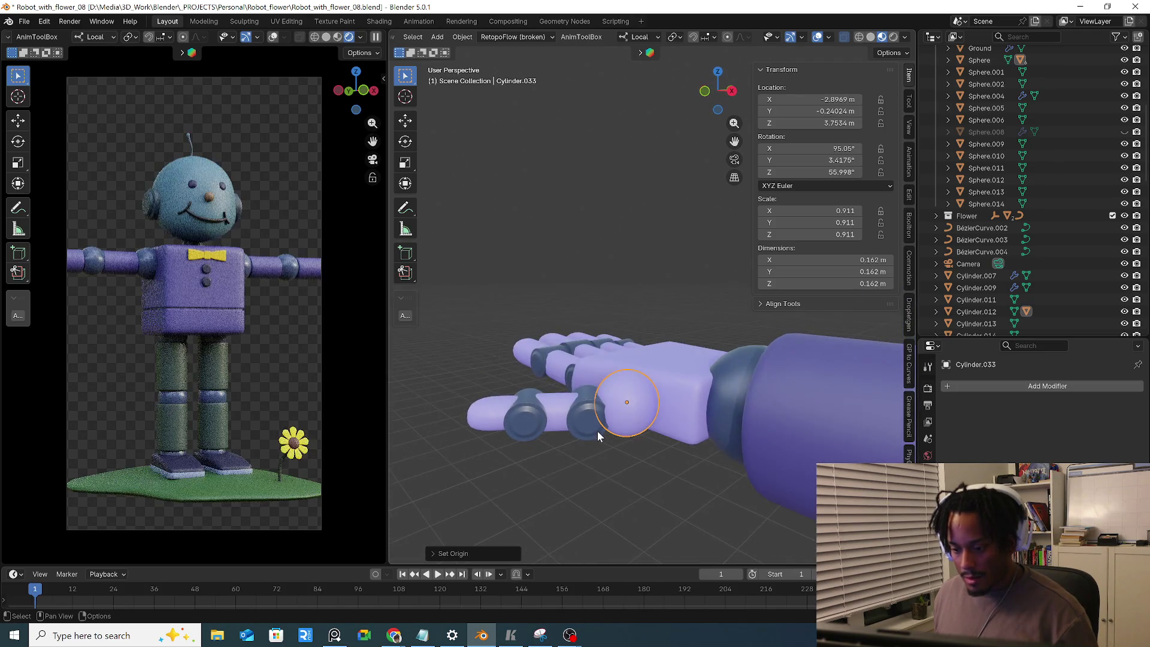
# Parent Cylinder.032 to knuckle Cylinder.033 and test-rotate the linked parts
pyautogui.keyDown('shift'); pyautogui.click(630, 416); pyautogui.keyUp('shift')
pyautogui.hotkey('ctrl', 'p')
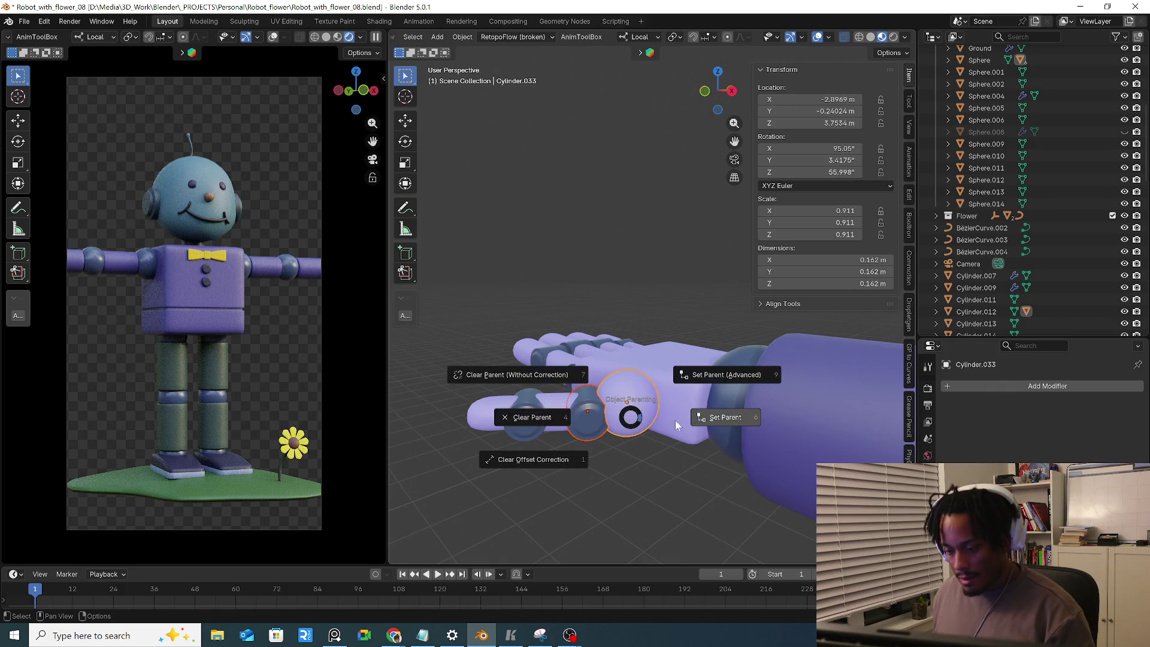
pyautogui.click(702, 420)
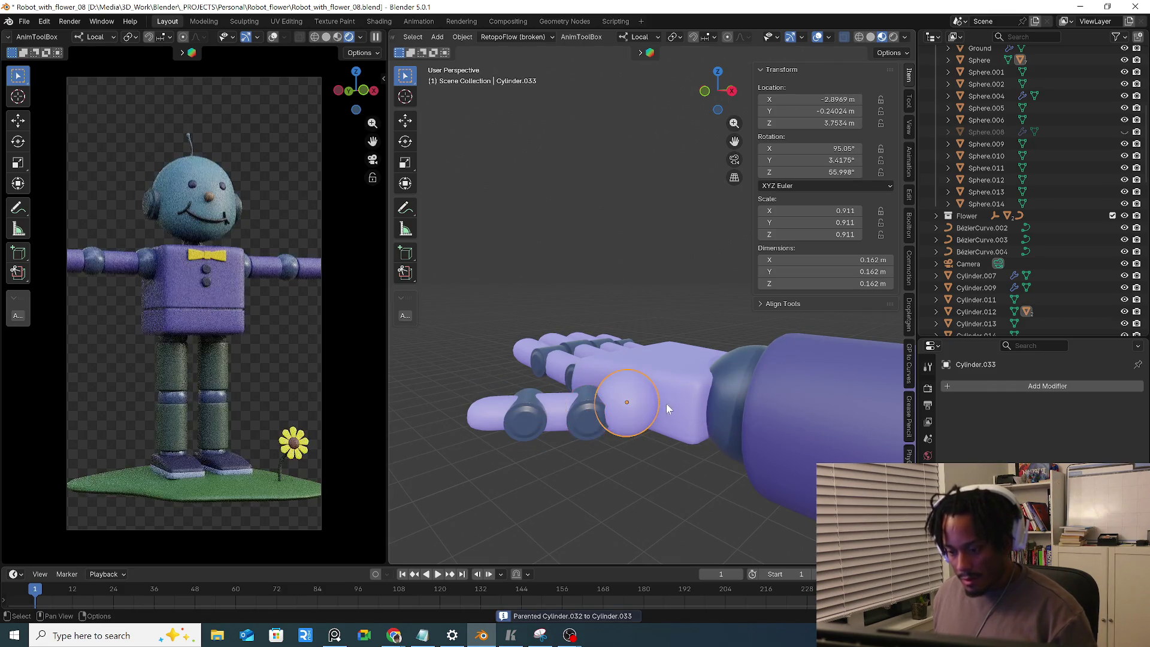
pyautogui.press('r')
pyautogui.rightClick(720, 411)
# Parent finger segment Cylinder.031 to Cylinder.032 after undoing a test rotation
pyautogui.click(578, 426)
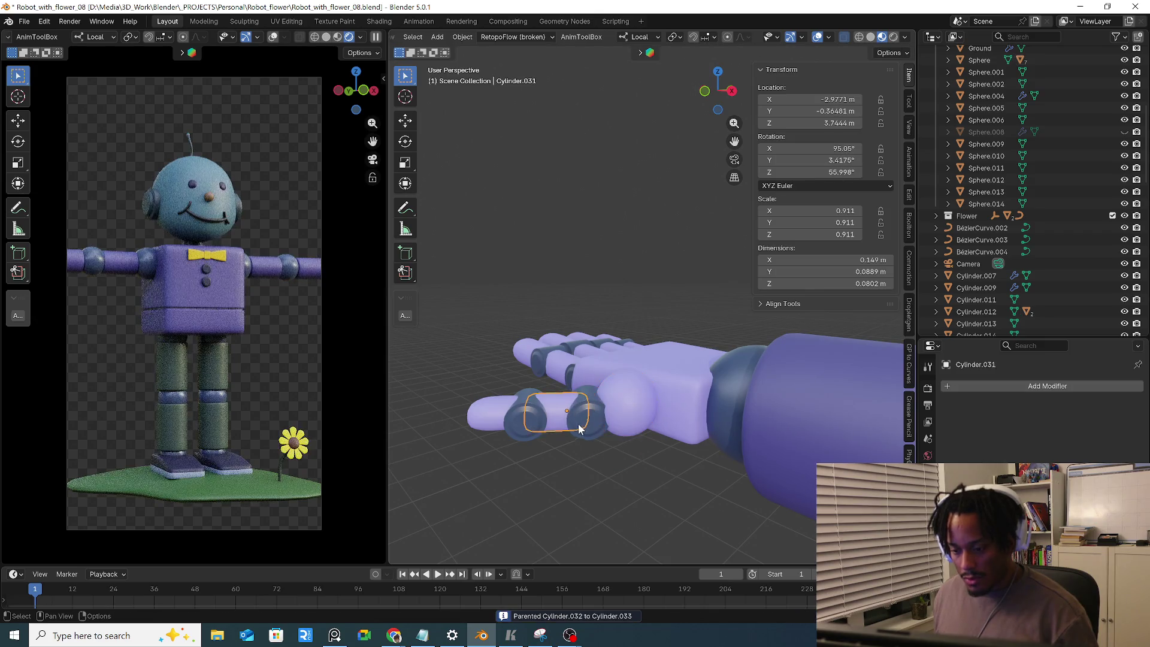
pyautogui.press('r')
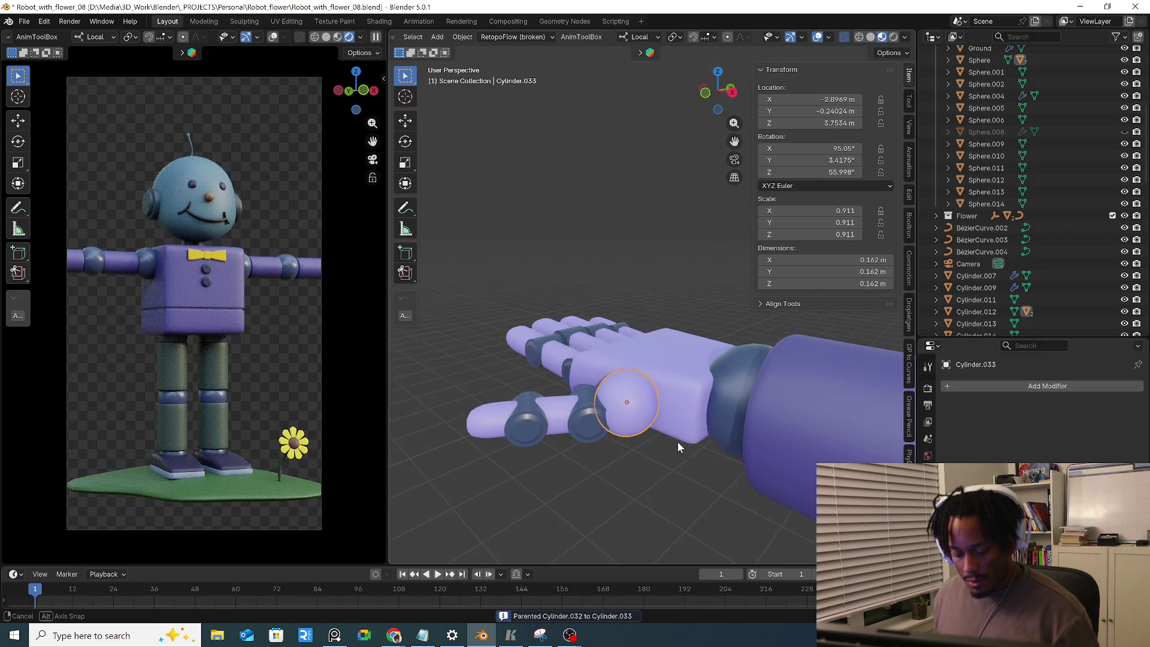
pyautogui.click(584, 426)
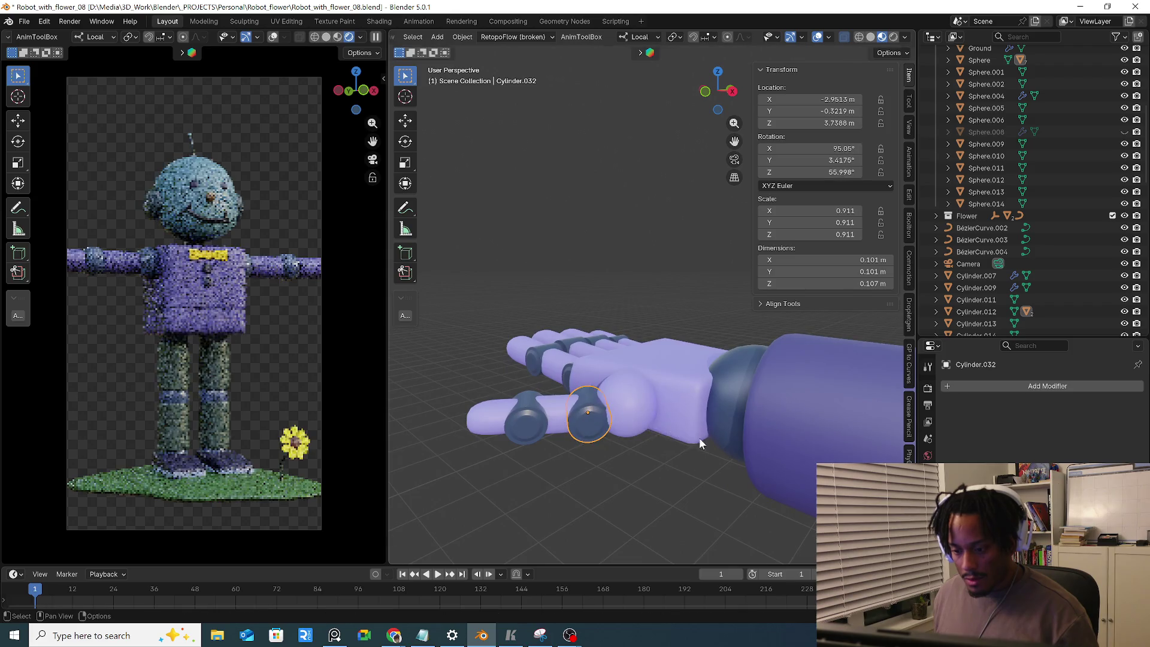
pyautogui.click(536, 420)
pyautogui.hotkey('ctrl', 'z')
pyautogui.hotkey('ctrl', 'z')
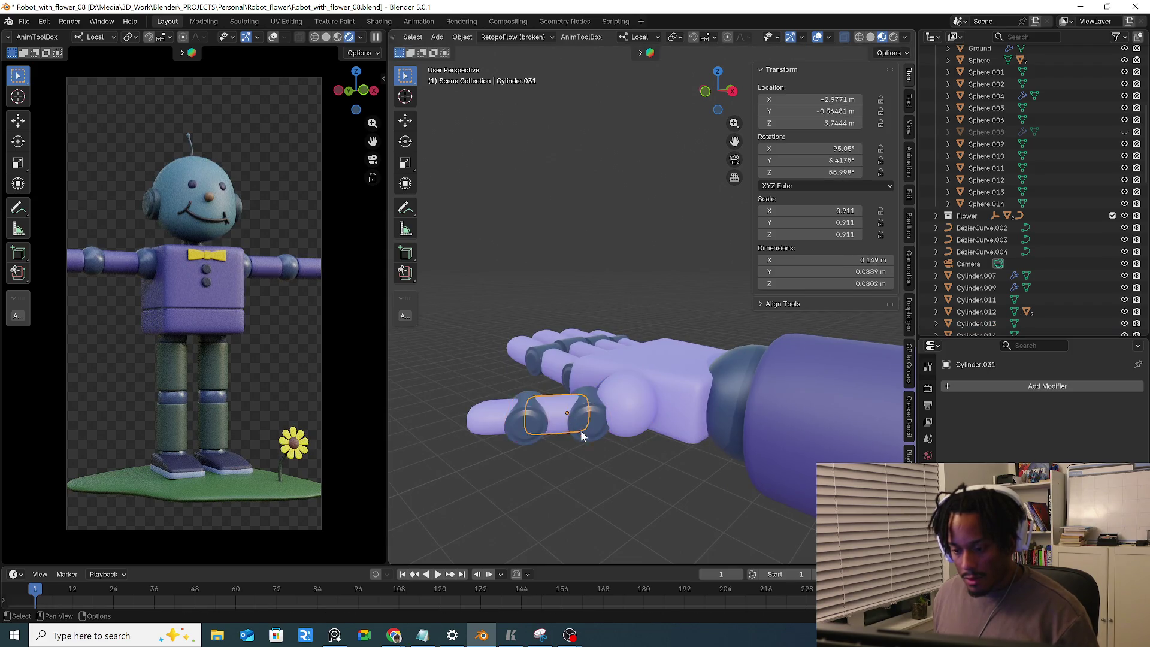
pyautogui.hotkey('ctrl', 'p')
pyautogui.click(620, 418)
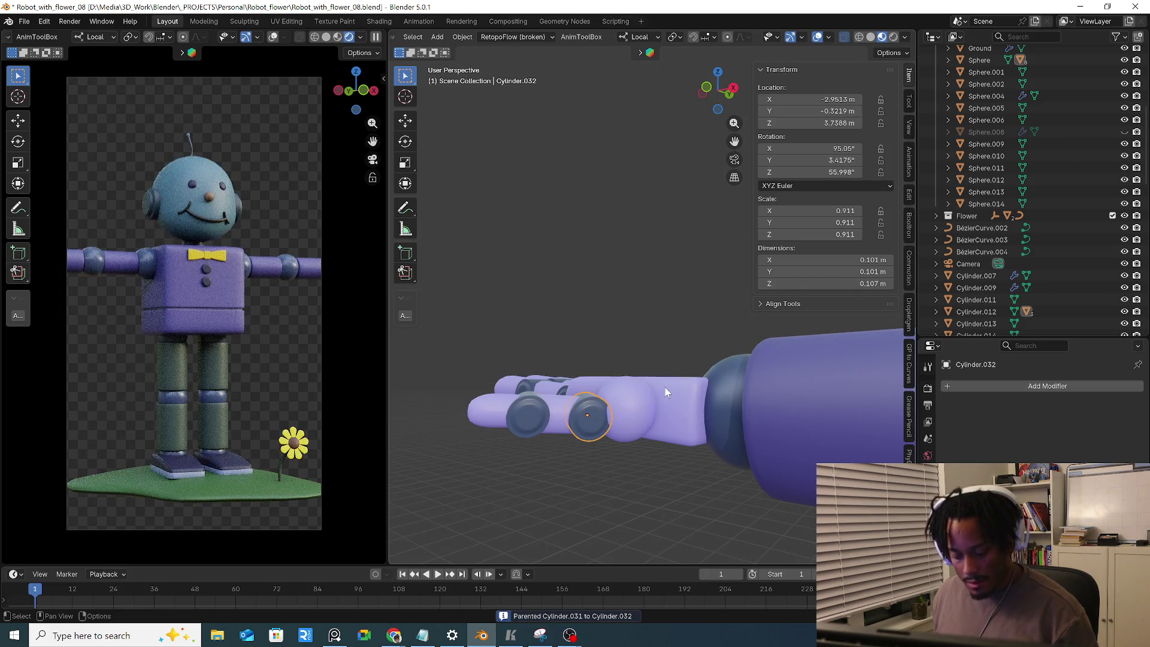
# Rotate Cylinder.032 with the Rotate tool to test the finger chain
pyautogui.moveTo(611, 419); pyautogui.dragTo(657, 416, button='middle')
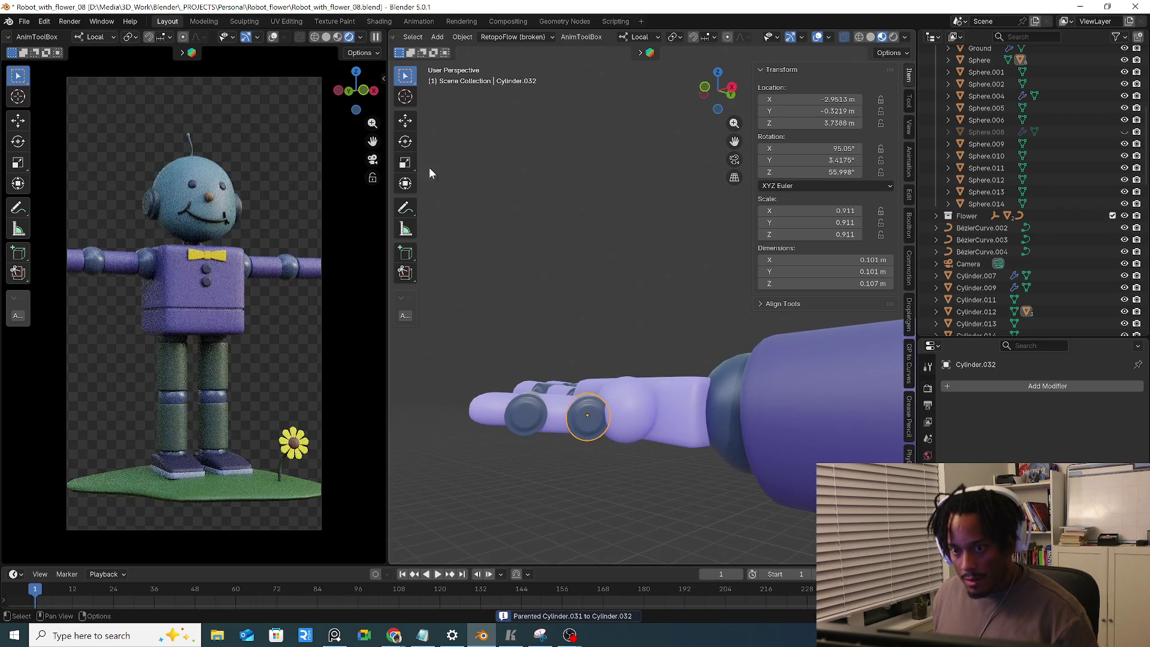
pyautogui.click(404, 142)
pyautogui.moveTo(503, 345)
pyautogui.mouseDown()
pyautogui.moveTo(593, 324)
pyautogui.moveTo(552, 325)
pyautogui.mouseUp()
pyautogui.scroll(2, 552, 324)
pyautogui.keyDown('shift'); pyautogui.moveTo(663, 343); pyautogui.dragTo(668, 391, button='middle'); pyautogui.keyUp('shift')
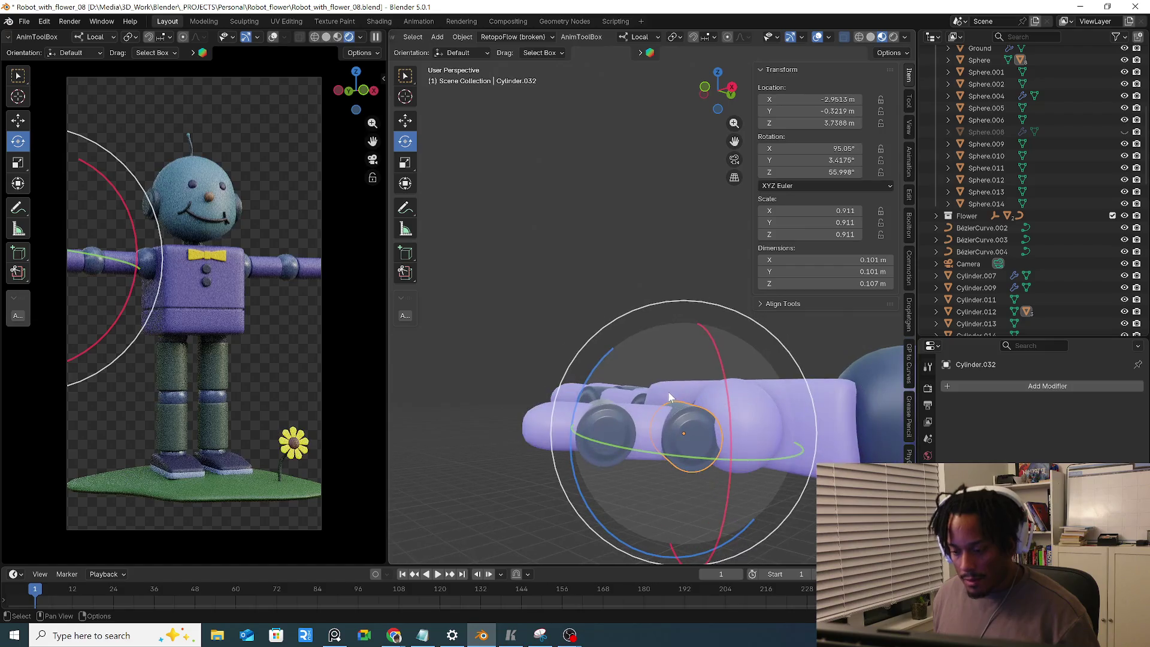
# Parent finger joint Cylinder.013 to Cylinder.032
pyautogui.keyDown('shift'); pyautogui.click(613, 437); pyautogui.keyUp('shift')
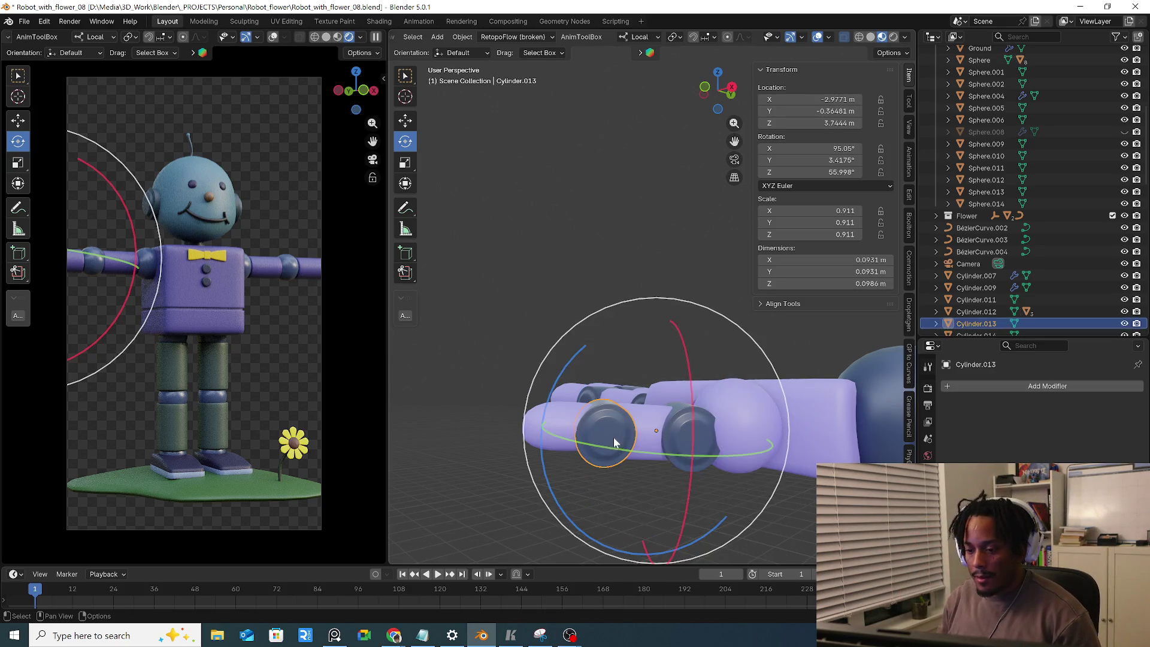
pyautogui.keyDown('shift'); pyautogui.click(681, 426); pyautogui.keyUp('shift')
pyautogui.hotkey('ctrl', 'p')
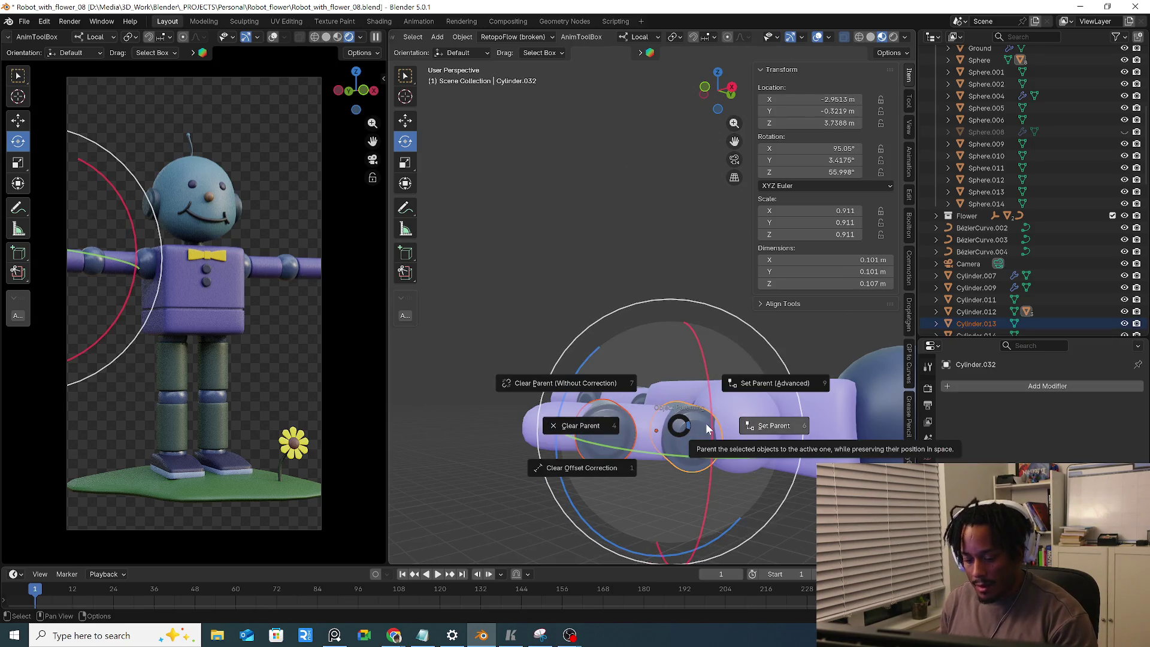
pyautogui.click(710, 427)
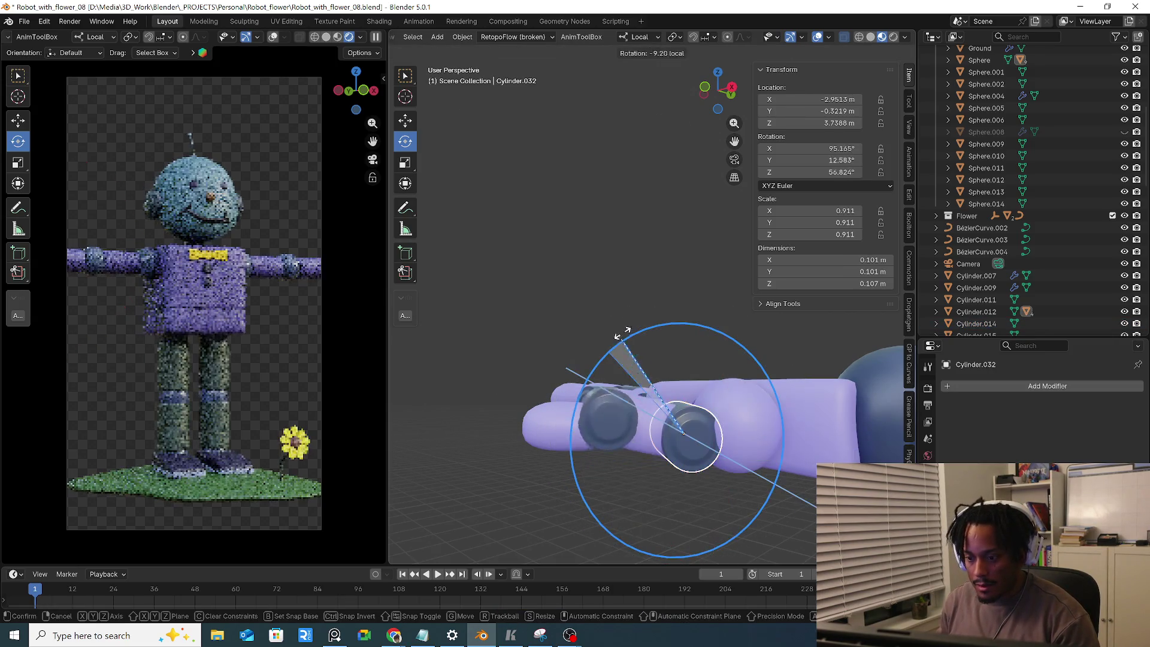
# Move Cylinder.013's origin to the 3D cursor as its joint pivot
pyautogui.click(546, 433)
pyautogui.click(613, 429)
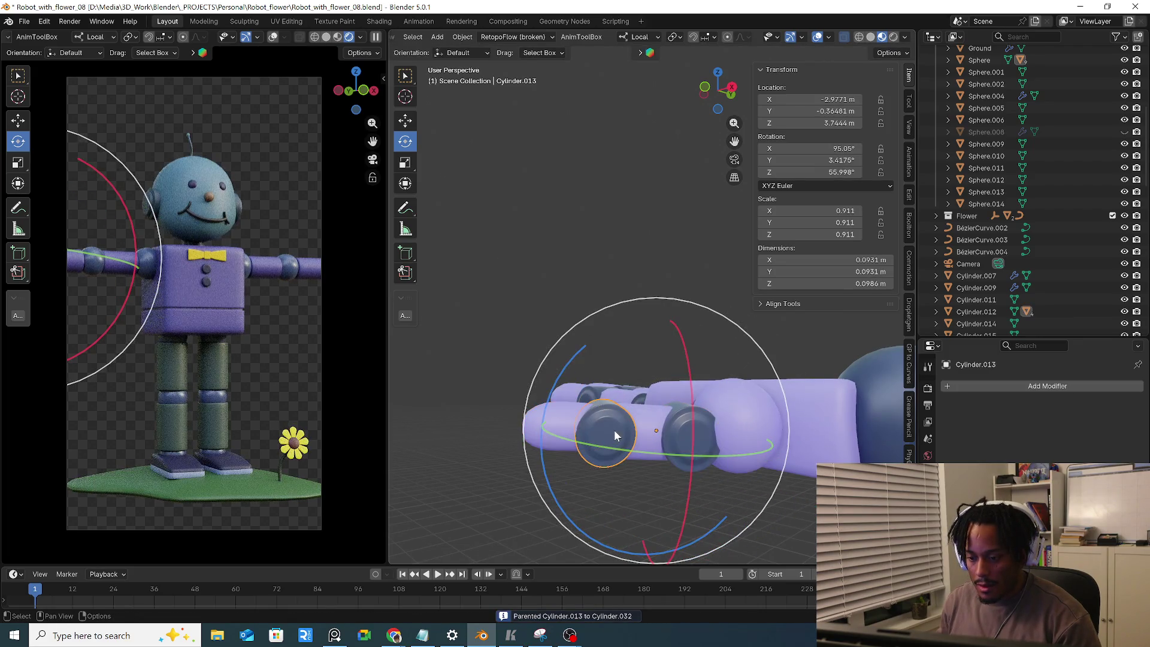
pyautogui.rightClick(613, 429)
pyautogui.moveTo(622, 415)
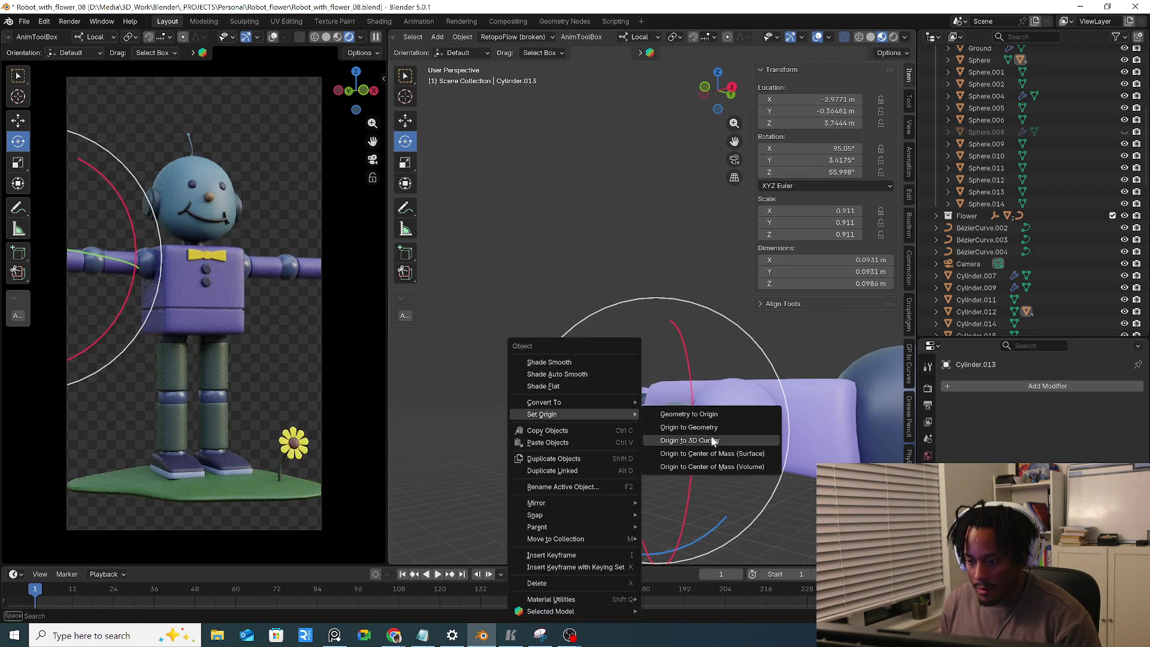
pyautogui.click(695, 430)
# Parent fingertip Cylinder.034 to Cylinder.013 and test-rotate it
pyautogui.click(619, 436)
pyautogui.keyDown('shift'); pyautogui.click(619, 436); pyautogui.keyUp('shift')
pyautogui.hotkey('ctrl', 'p')
pyautogui.press('6')
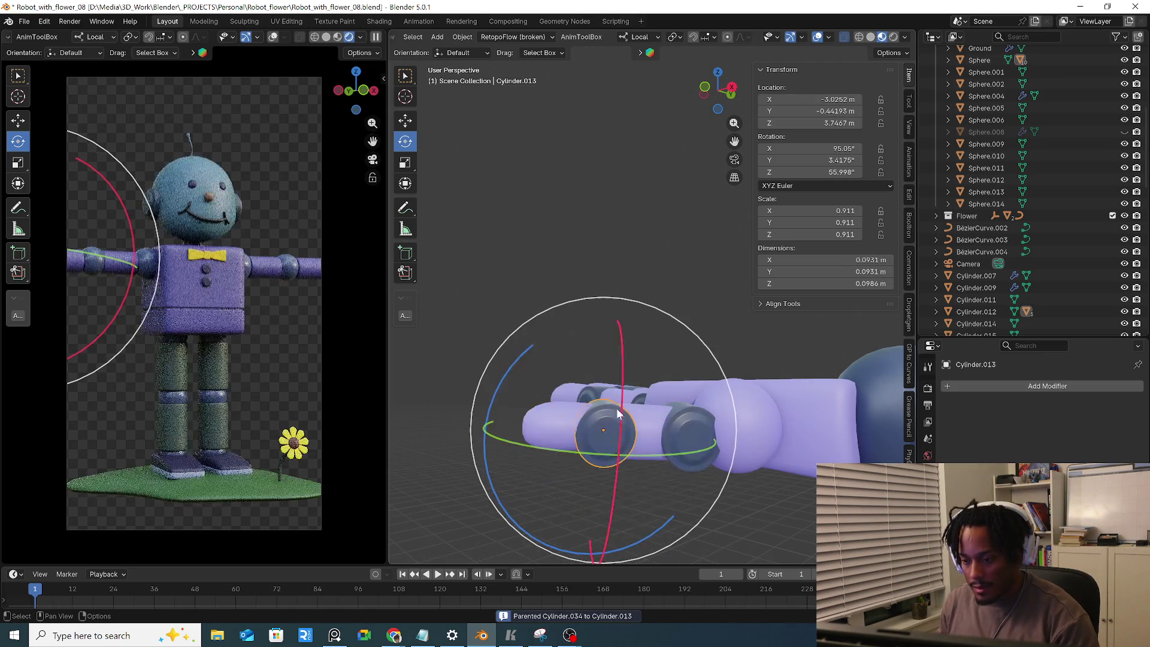
pyautogui.moveTo(525, 354)
pyautogui.mouseDown()
pyautogui.moveTo(487, 449)
pyautogui.moveTo(526, 350)
pyautogui.moveTo(655, 320)
pyautogui.mouseUp()
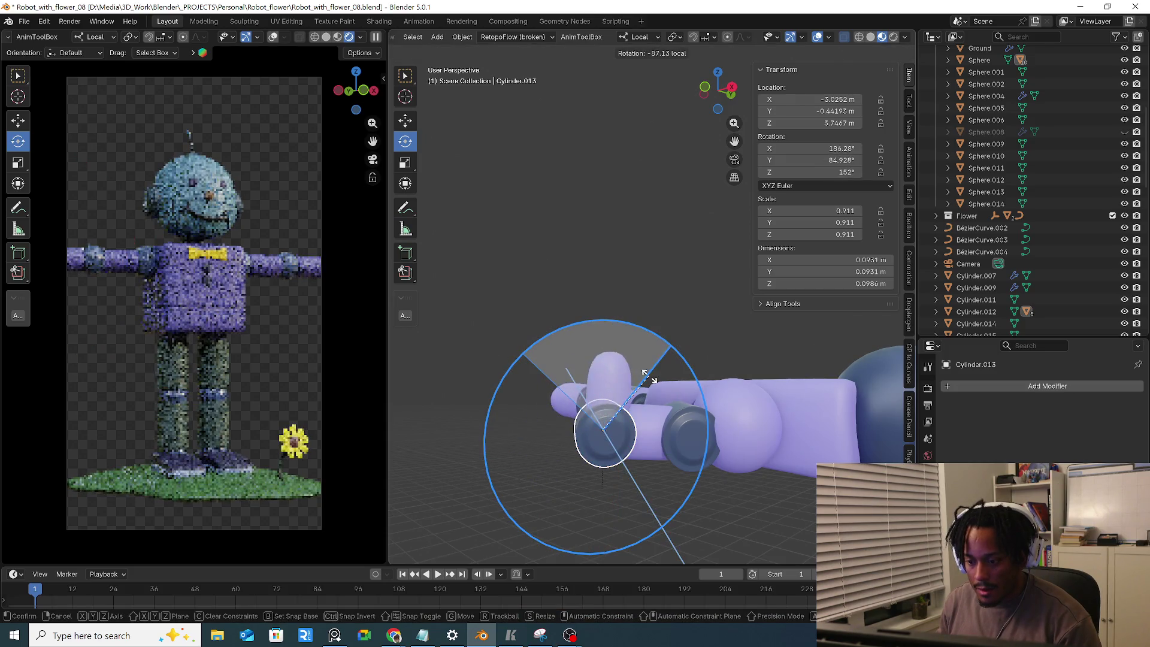
pyautogui.press('Escape')
pyautogui.moveTo(687, 407)
pyautogui.mouseDown(button='middle')
pyautogui.moveTo(770, 481)
pyautogui.moveTo(752, 449)
pyautogui.moveTo(660, 444)
pyautogui.moveTo(671, 455)
pyautogui.mouseUp(button='middle')
pyautogui.scroll(6, 659, 447)
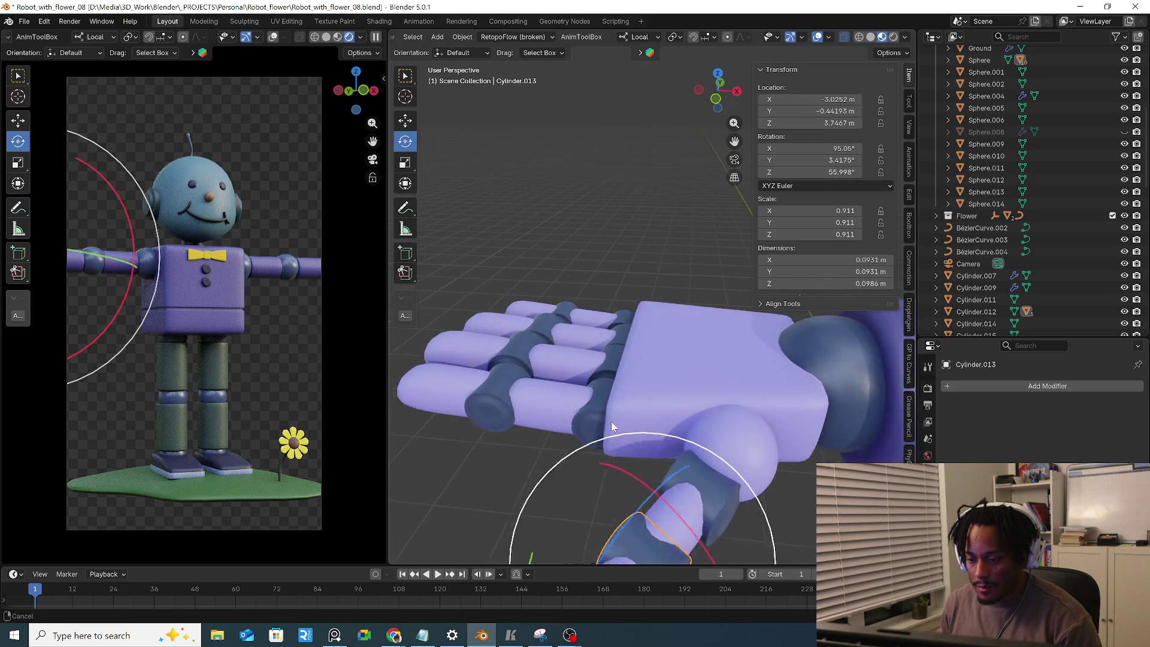
# Parent finger segment Cylinder.017 to the palm Cylinder.012 and test-rotate the palm
pyautogui.click(670, 448)
pyautogui.moveTo(718, 446)
pyautogui.mouseDown(button='middle')
pyautogui.moveTo(737, 394)
pyautogui.moveTo(857, 416)
pyautogui.moveTo(705, 443)
pyautogui.moveTo(728, 430)
pyautogui.mouseUp(button='middle')
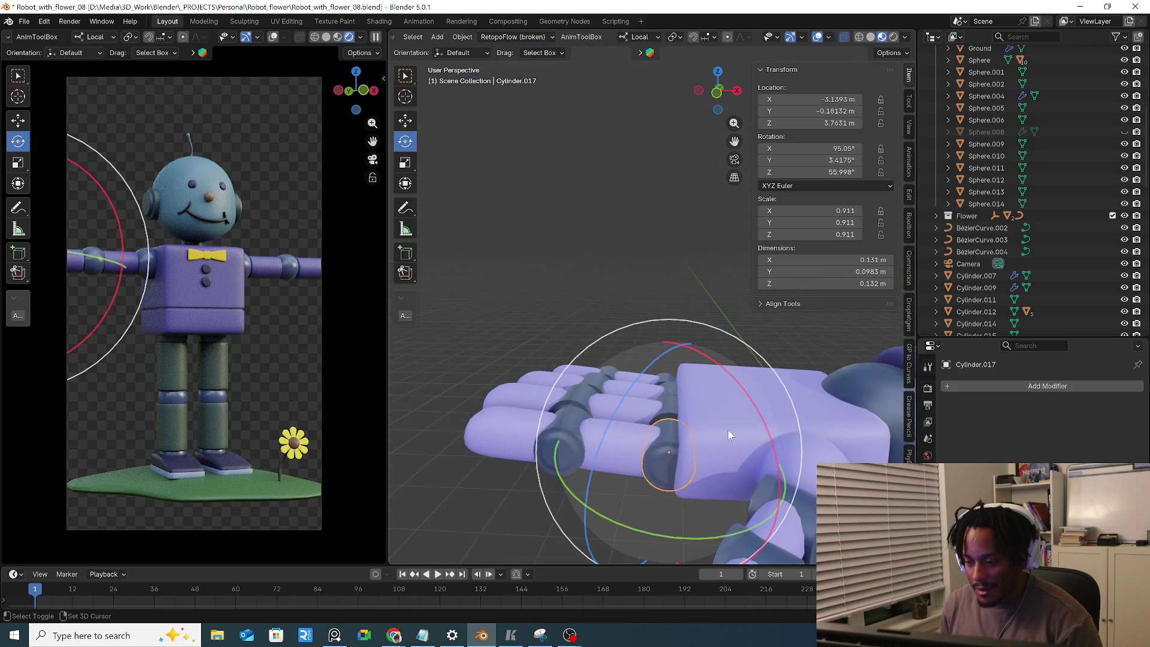
pyautogui.click(728, 429)
pyautogui.hotkey('ctrl', 'p')
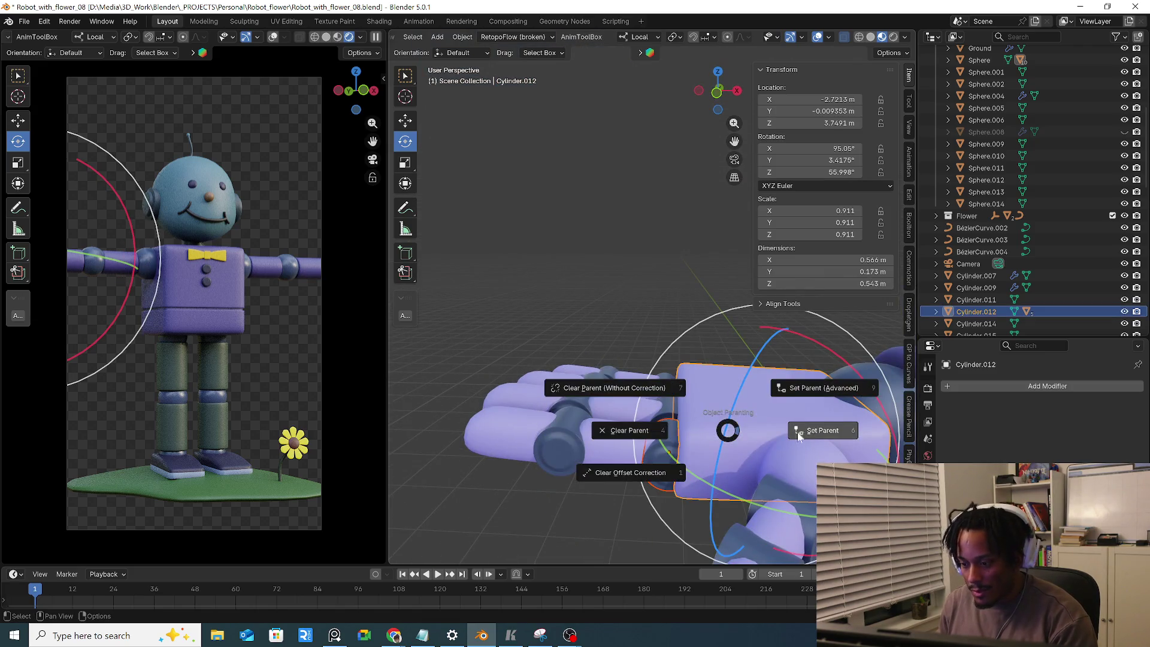
pyautogui.click(817, 430)
pyautogui.press('r')
pyautogui.press('r')
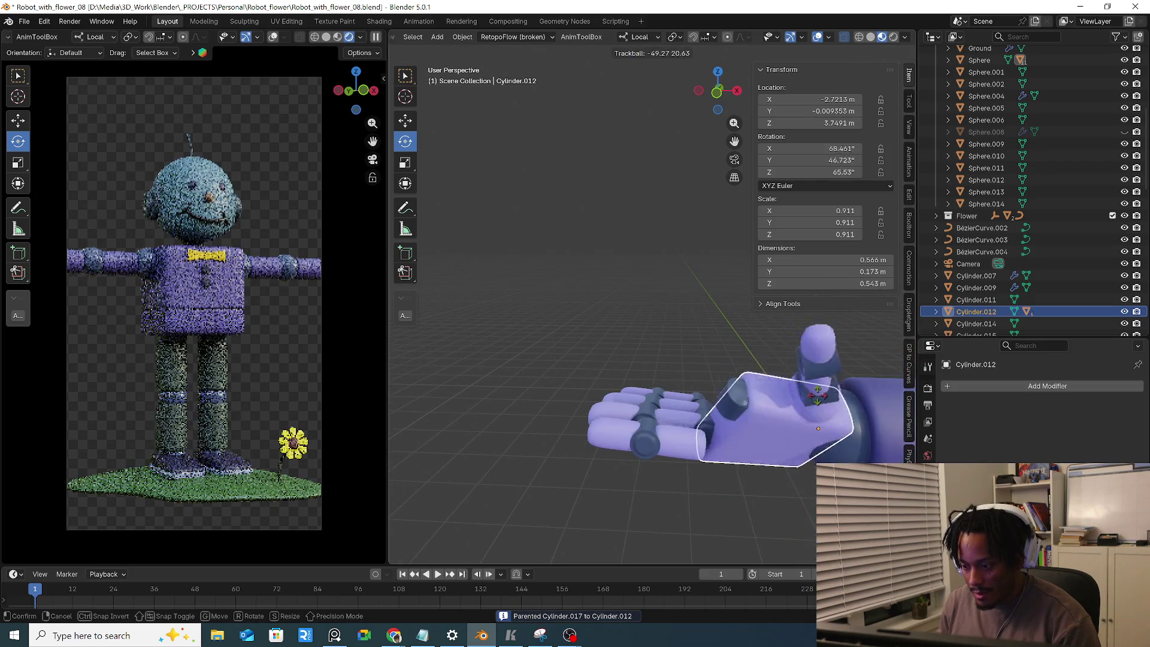
pyautogui.click(804, 451)
# Parent the three knuckle segments to the palm in one operation
pyautogui.moveTo(803, 451)
pyautogui.mouseDown(button='middle')
pyautogui.moveTo(736, 451)
pyautogui.moveTo(747, 436)
pyautogui.moveTo(674, 466)
pyautogui.mouseUp(button='middle')
pyautogui.click(673, 466)
pyautogui.keyDown('shift'); pyautogui.click(676, 418); pyautogui.keyUp('shift')
pyautogui.keyDown('shift'); pyautogui.click(670, 381); pyautogui.keyUp('shift')
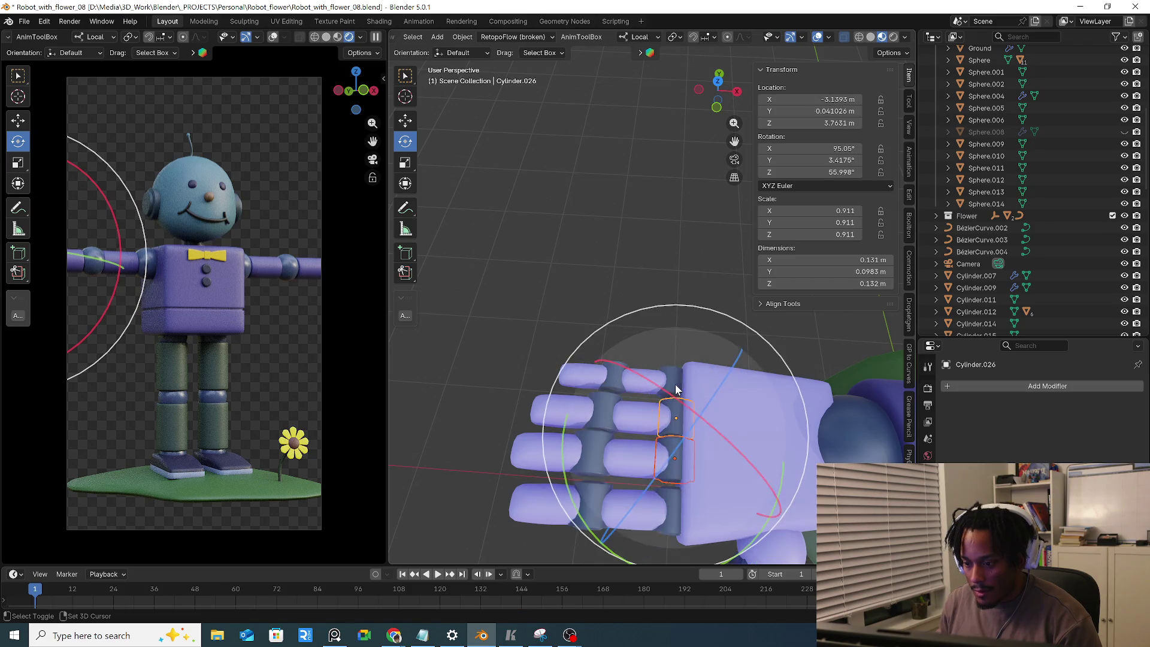
pyautogui.keyDown('shift'); pyautogui.click(753, 425); pyautogui.keyUp('shift')
pyautogui.hotkey('ctrl', 'p')
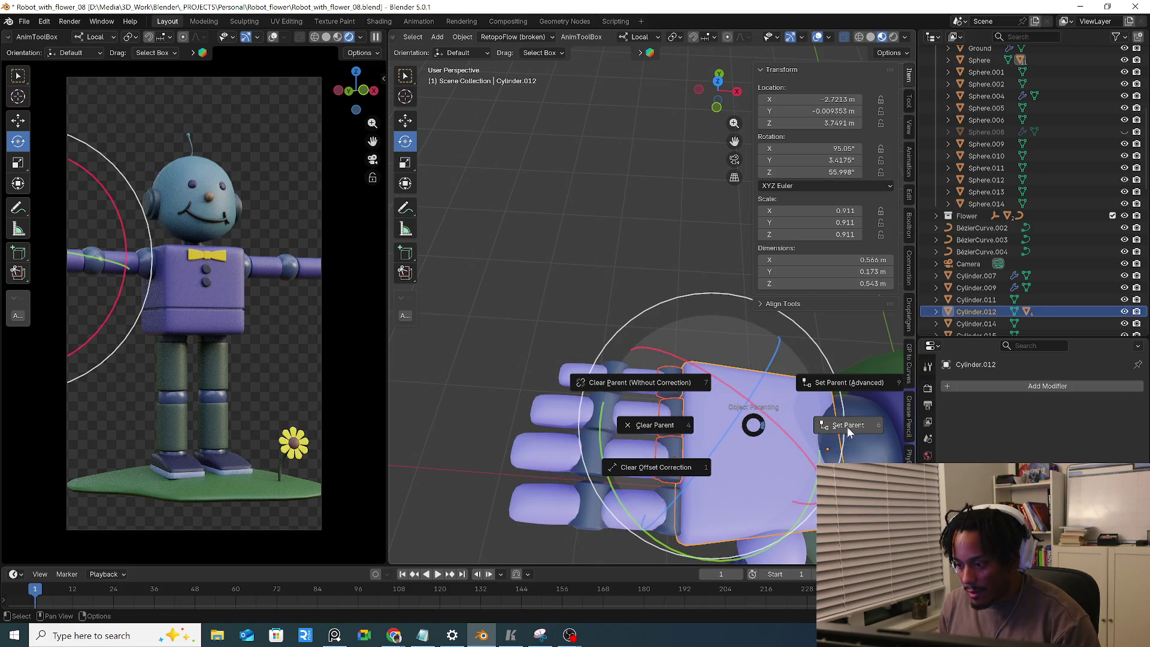
pyautogui.click(847, 431)
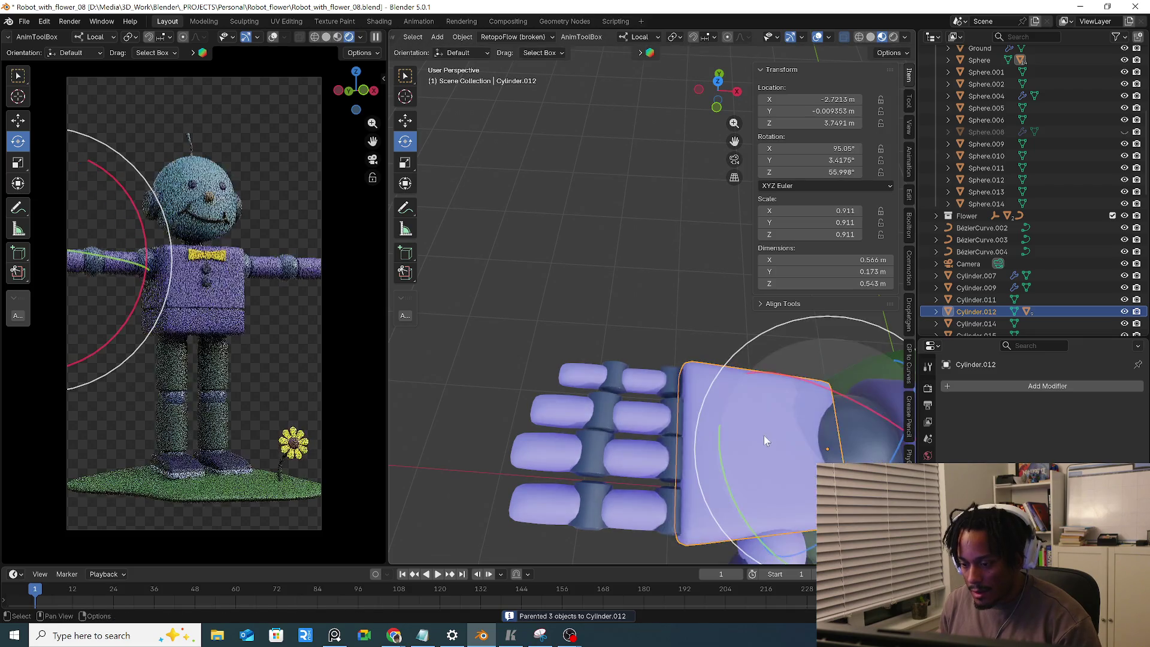
# Parent Cylinder.019 to Cylinder.022
pyautogui.click(652, 473)
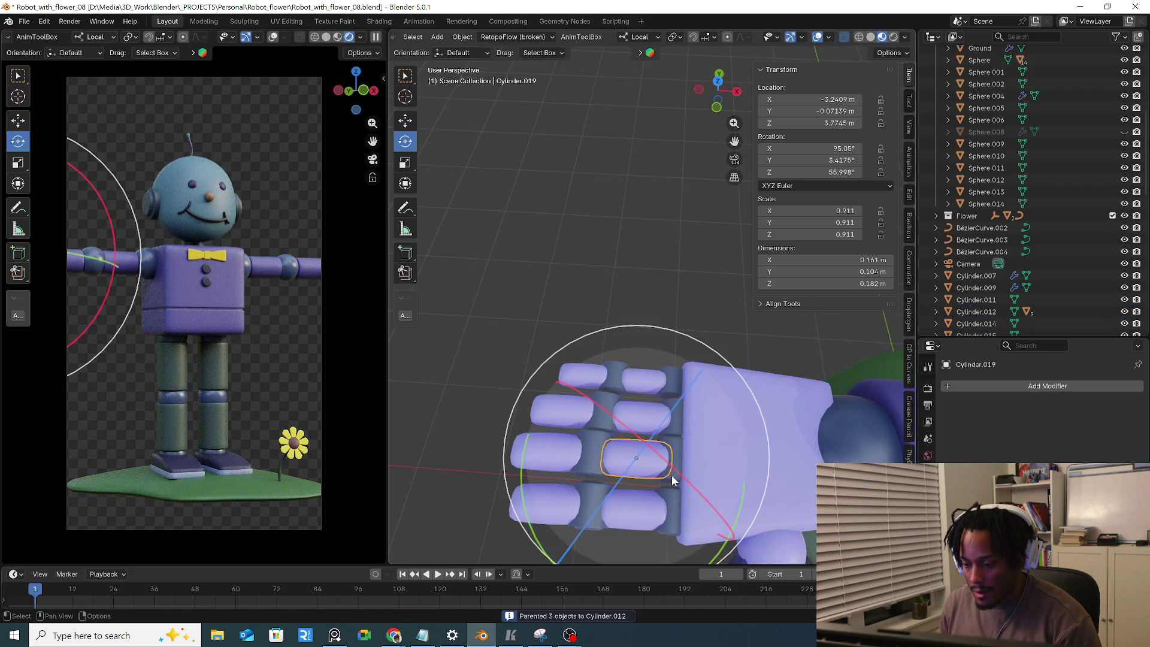
pyautogui.keyDown('shift'); pyautogui.click(672, 478); pyautogui.keyUp('shift')
pyautogui.hotkey('ctrl', 'p')
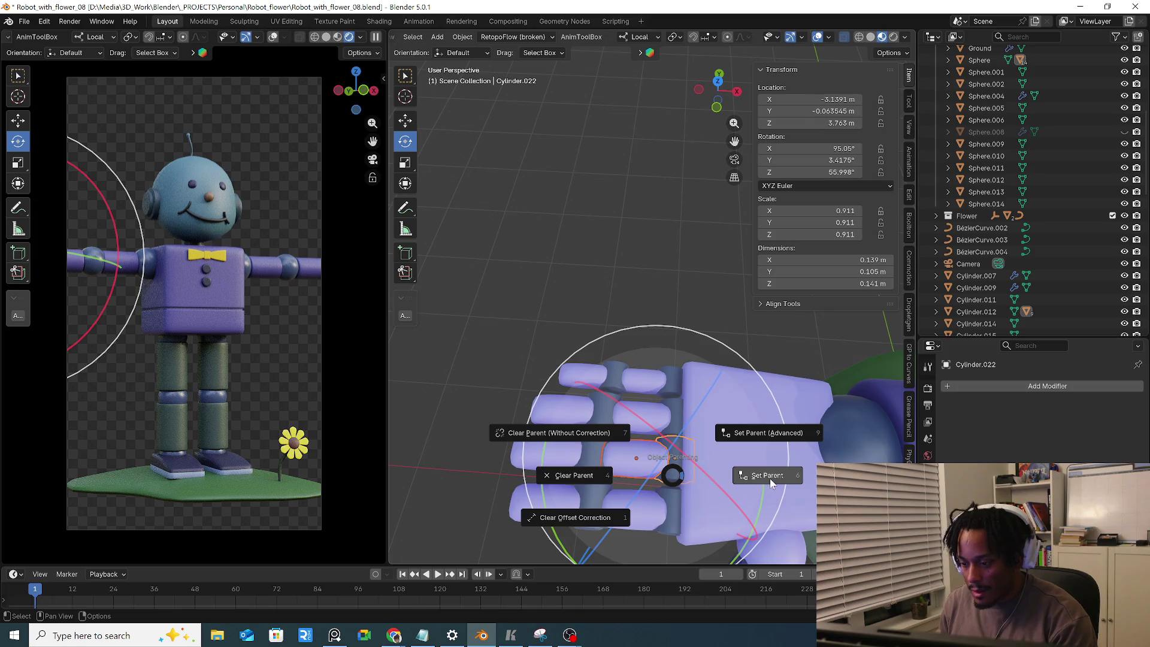
pyautogui.click(767, 475)
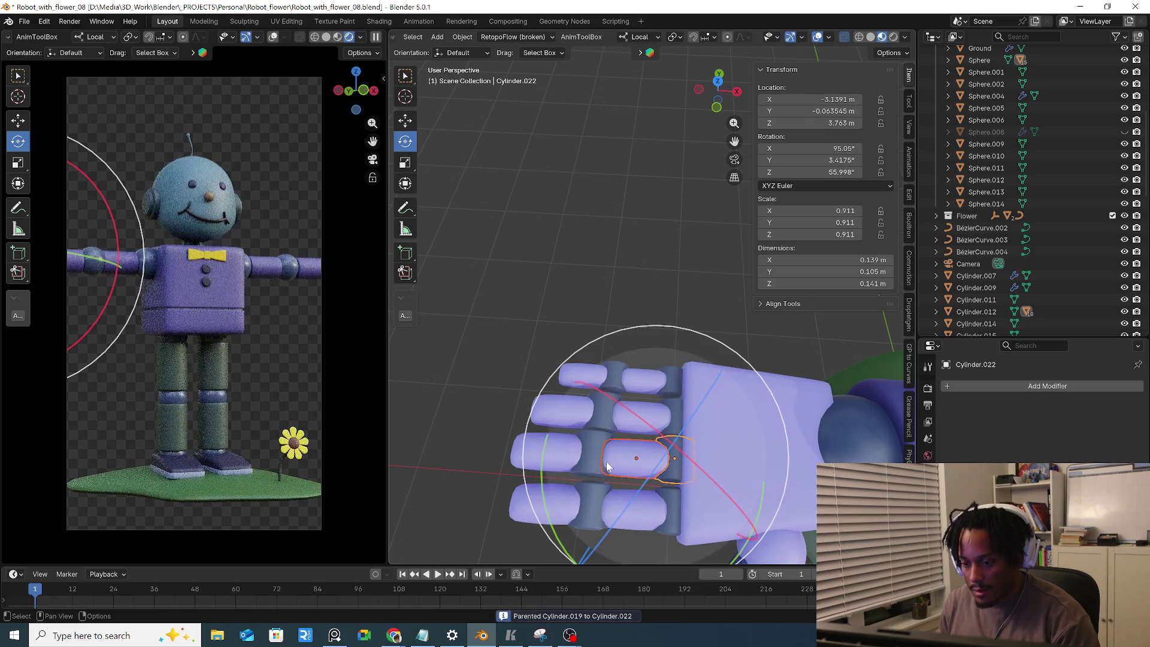
# Parent Cylinder.021 to Cylinder.022 and Cylinder.020 to Cylinder.021, then select Cylinder.017
pyautogui.moveTo(623, 489)
pyautogui.mouseDown(button='middle')
pyautogui.moveTo(637, 457)
pyautogui.moveTo(623, 465)
pyautogui.moveTo(640, 470)
pyautogui.mouseUp(button='middle')
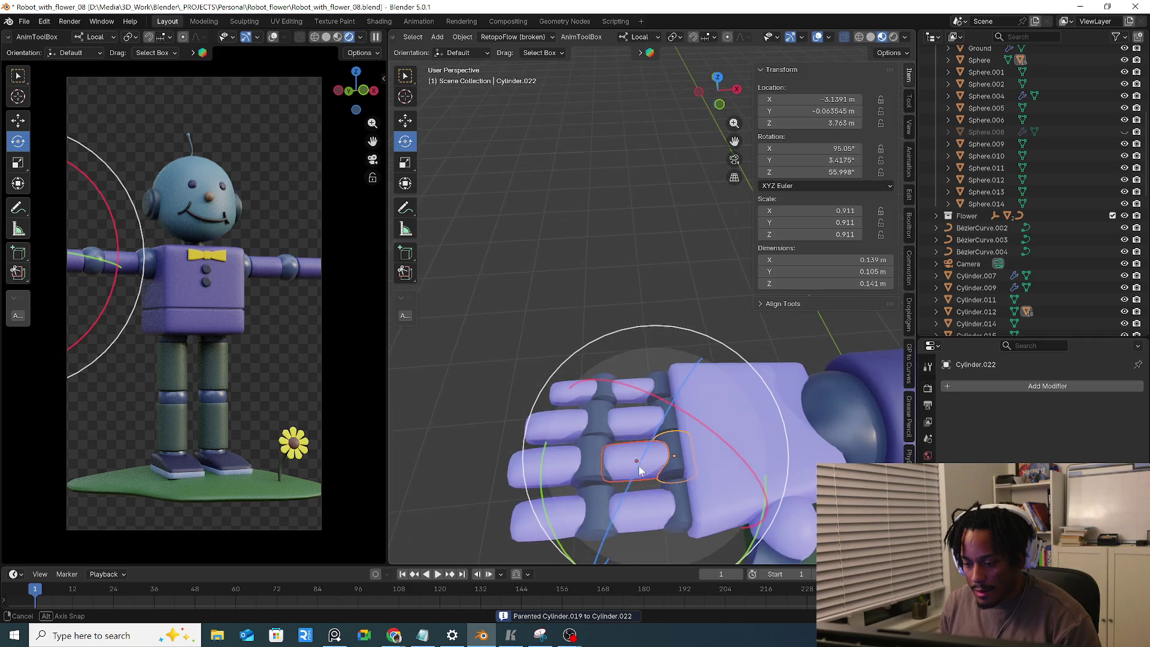
pyautogui.click(590, 477)
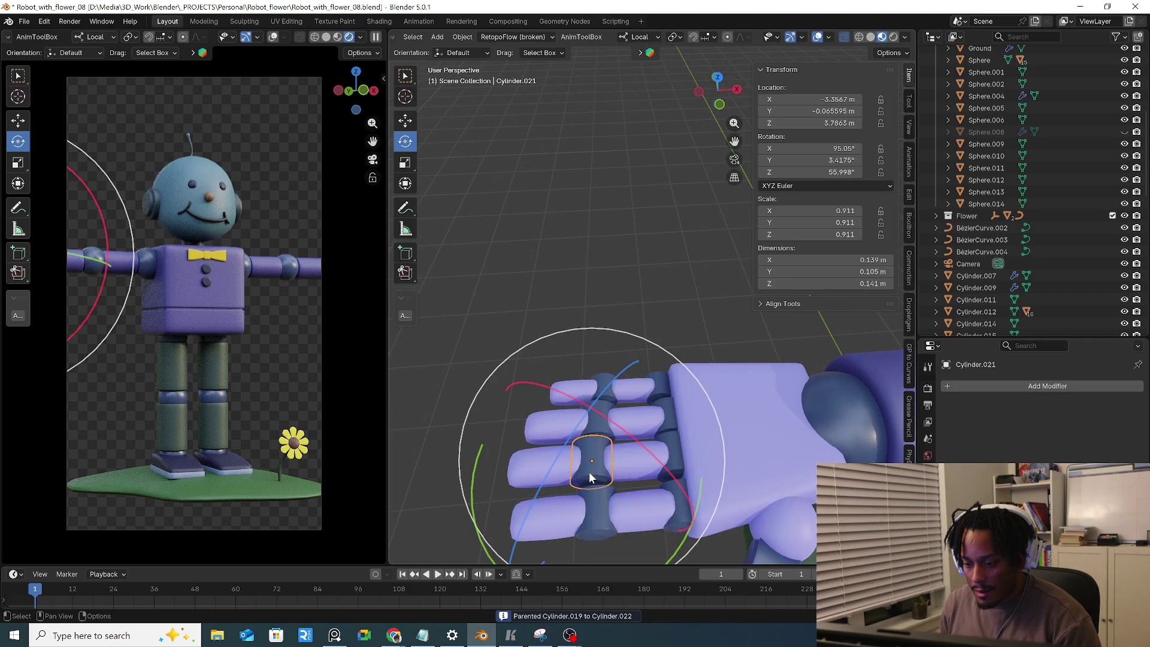
pyautogui.keyDown('shift'); pyautogui.click(671, 469); pyautogui.keyUp('shift')
pyautogui.hotkey('ctrl', 'p')
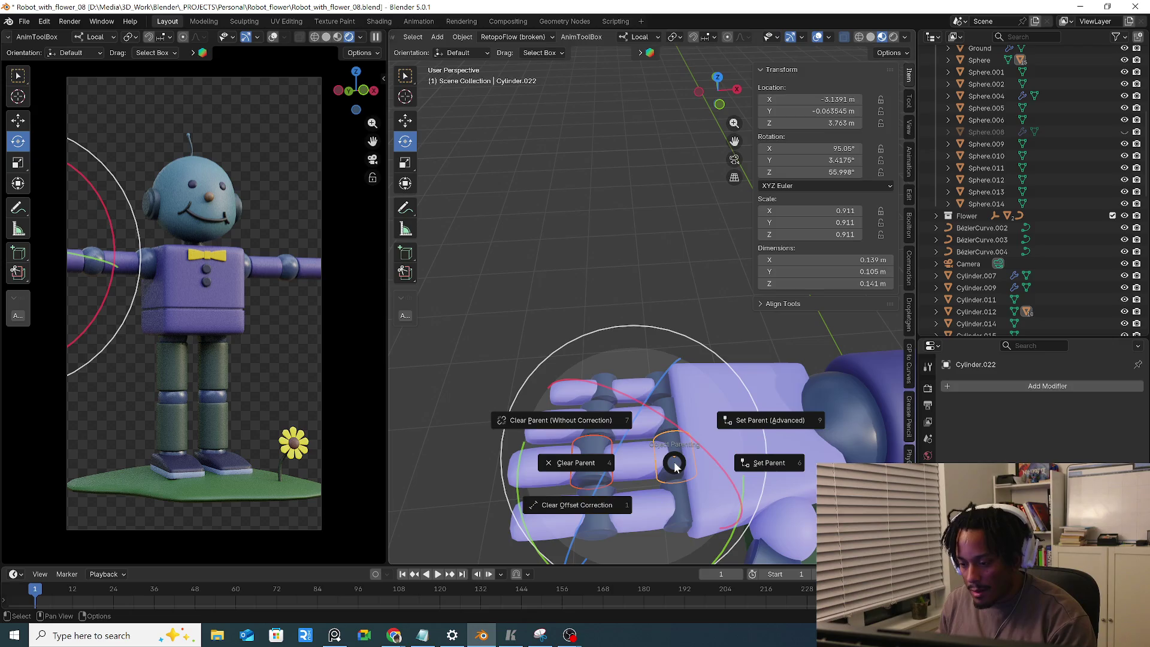
pyautogui.click(676, 467)
pyautogui.click(546, 469)
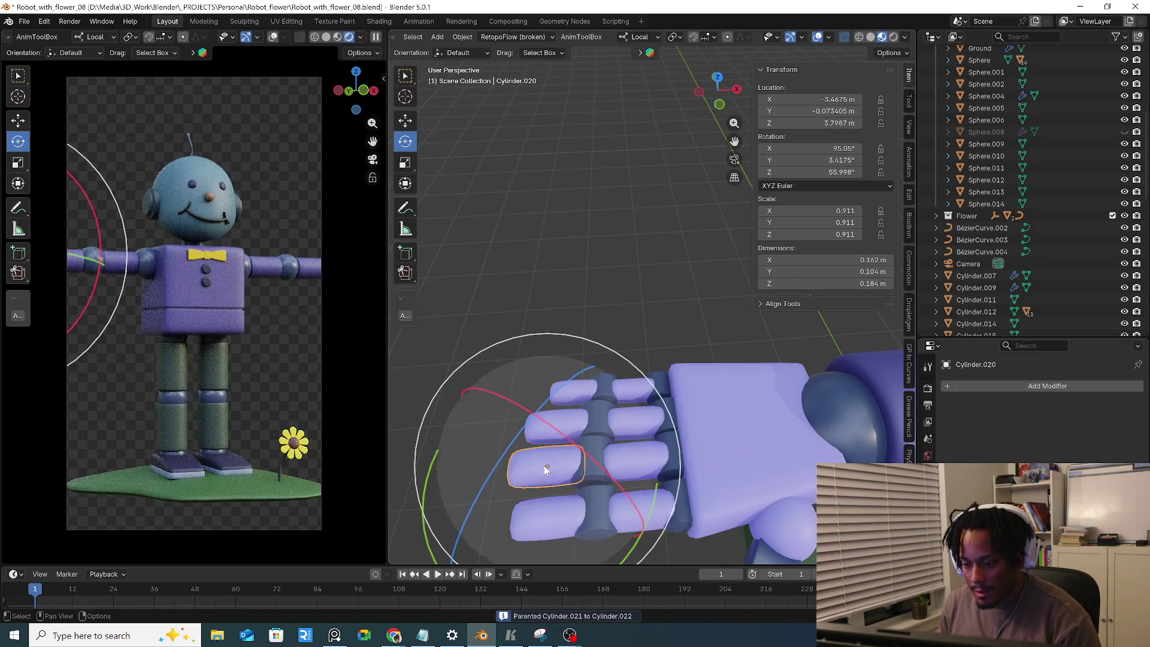
pyautogui.keyDown('shift'); pyautogui.click(590, 467); pyautogui.keyUp('shift')
pyautogui.click(686, 466)
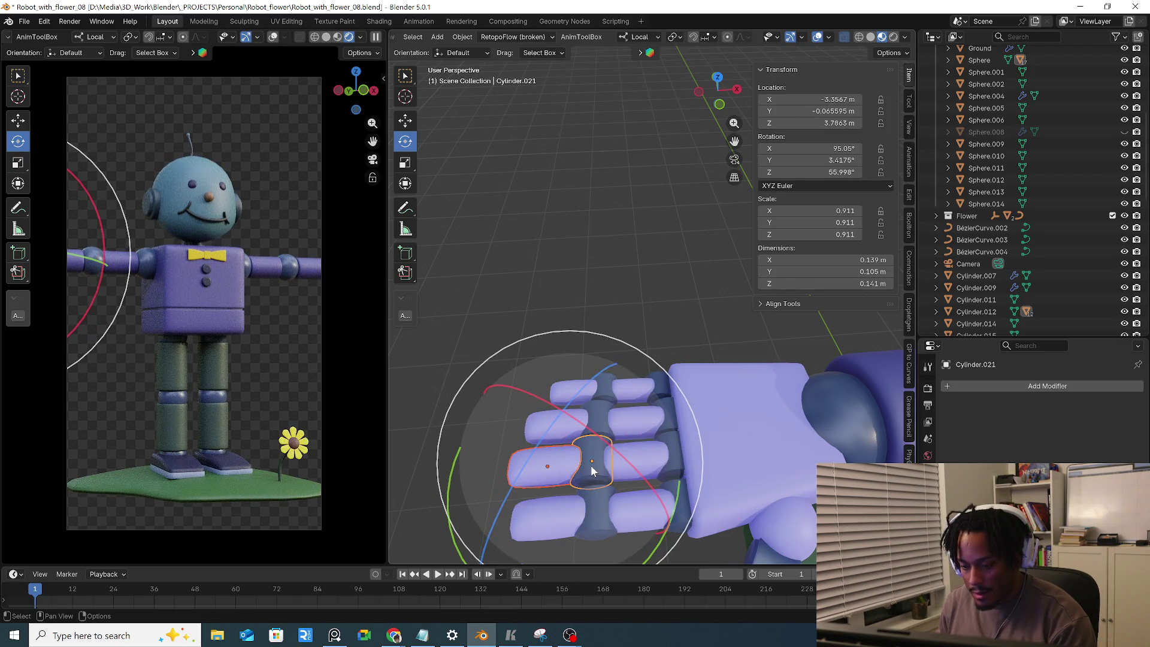
pyautogui.click(679, 506)
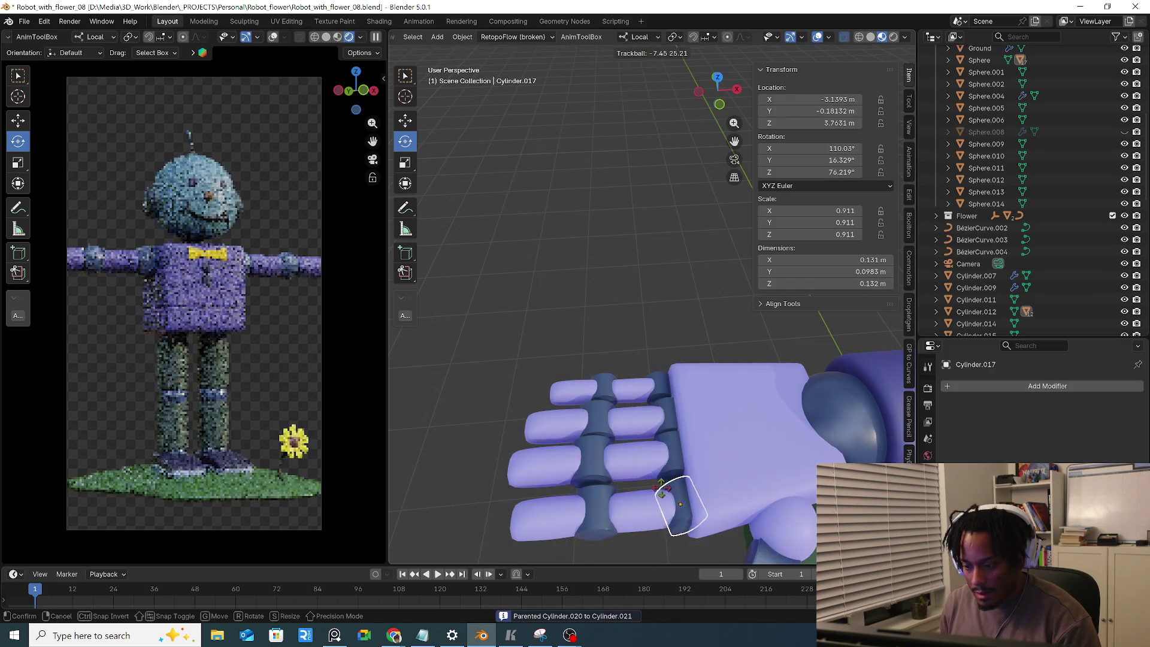
pyautogui.scroll(-2, 623, 254)
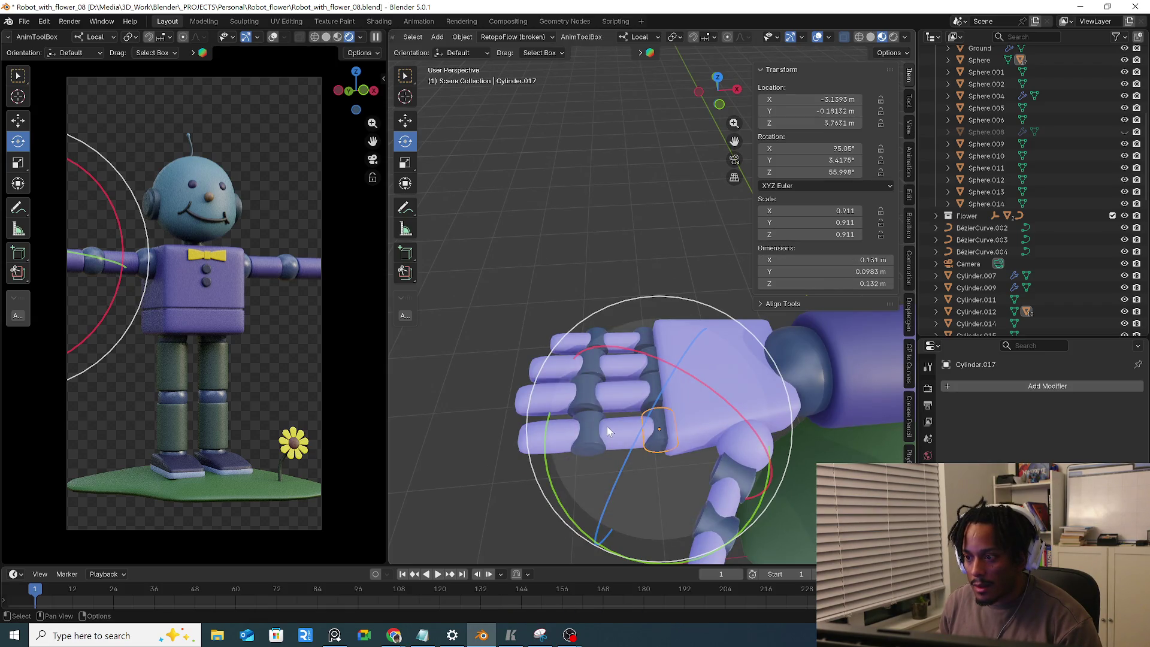
# Mirror Cylinder.017 along one axis using the Object menu
pyautogui.press('a')
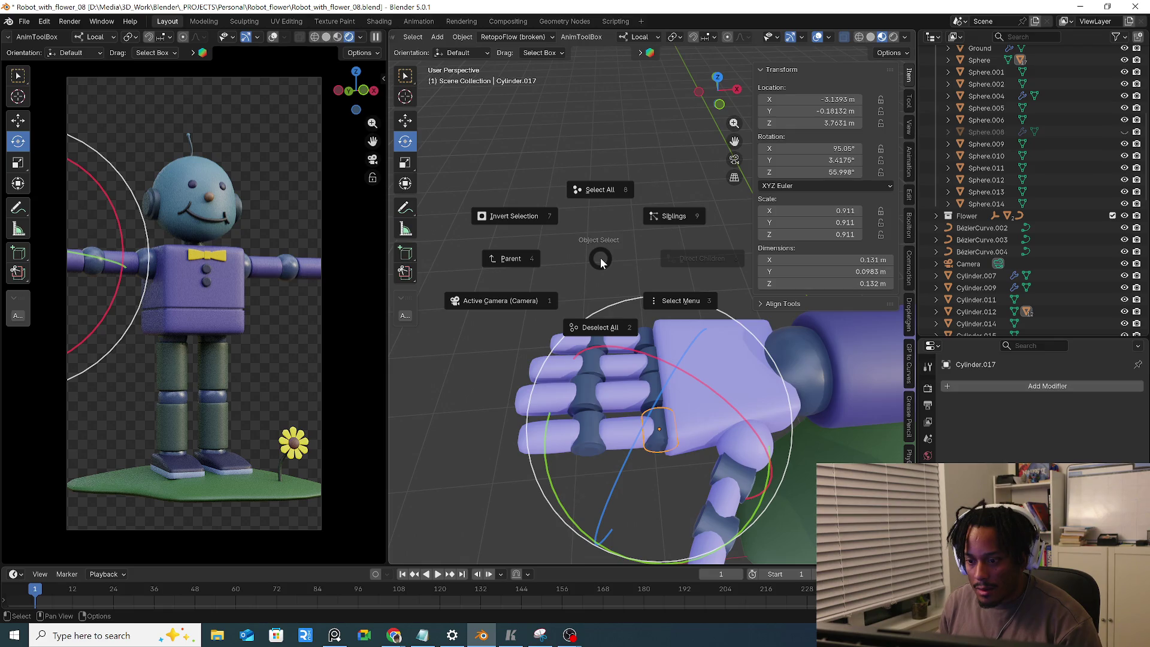
pyautogui.press('Escape')
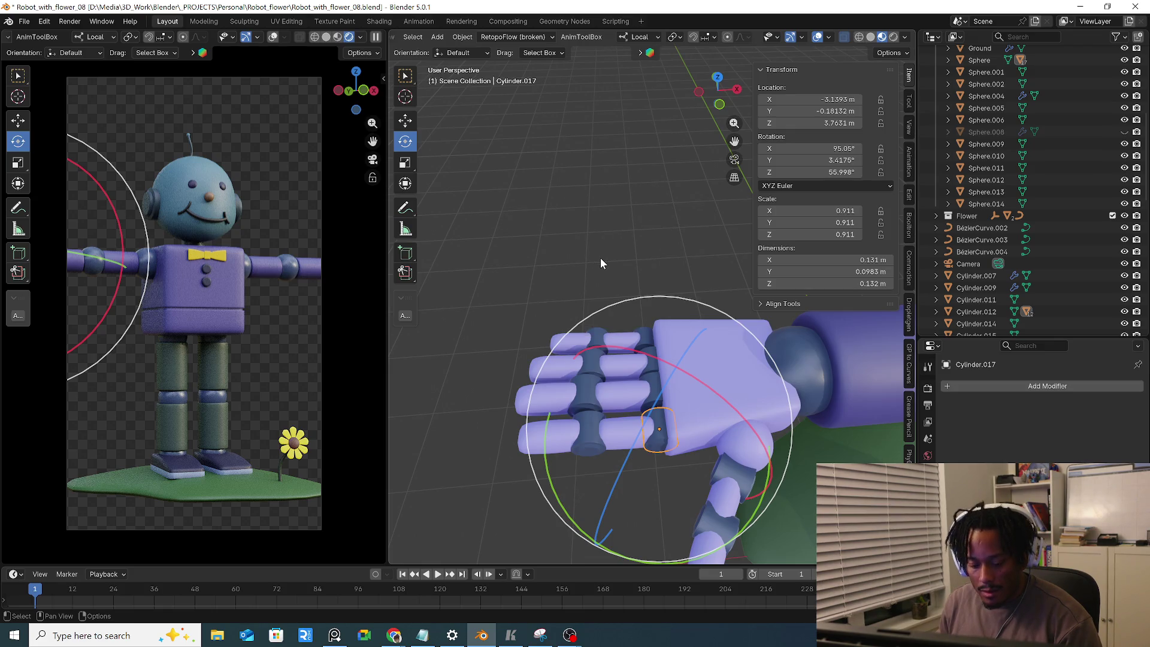
pyautogui.click(461, 38)
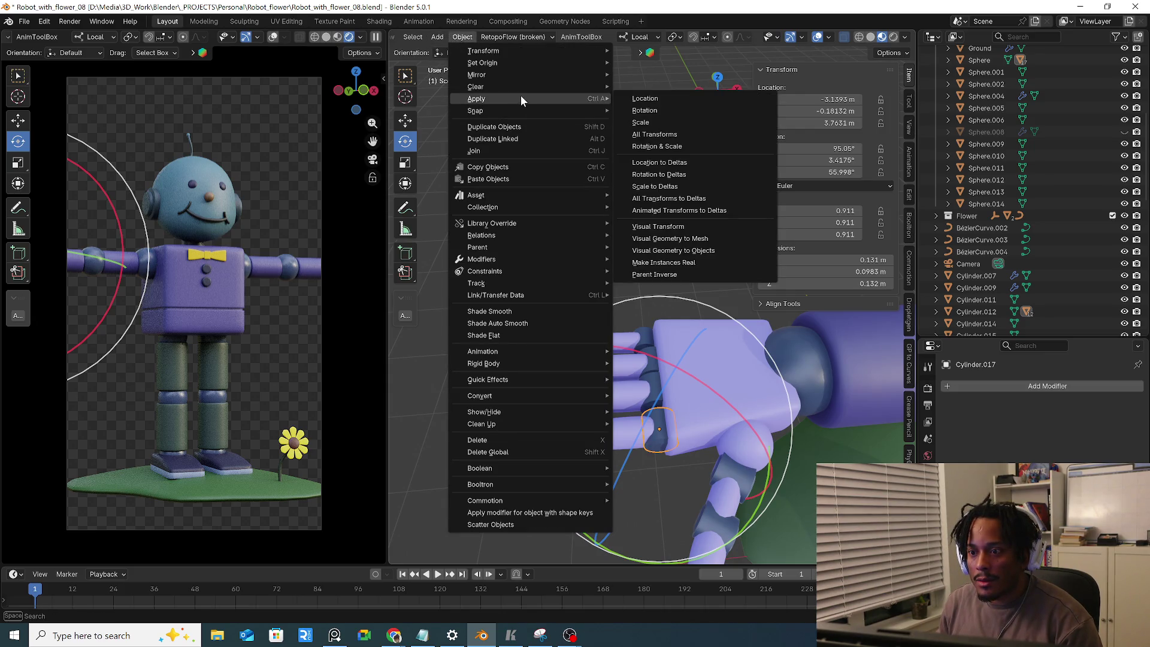
pyautogui.moveTo(539, 74)
pyautogui.click(666, 113)
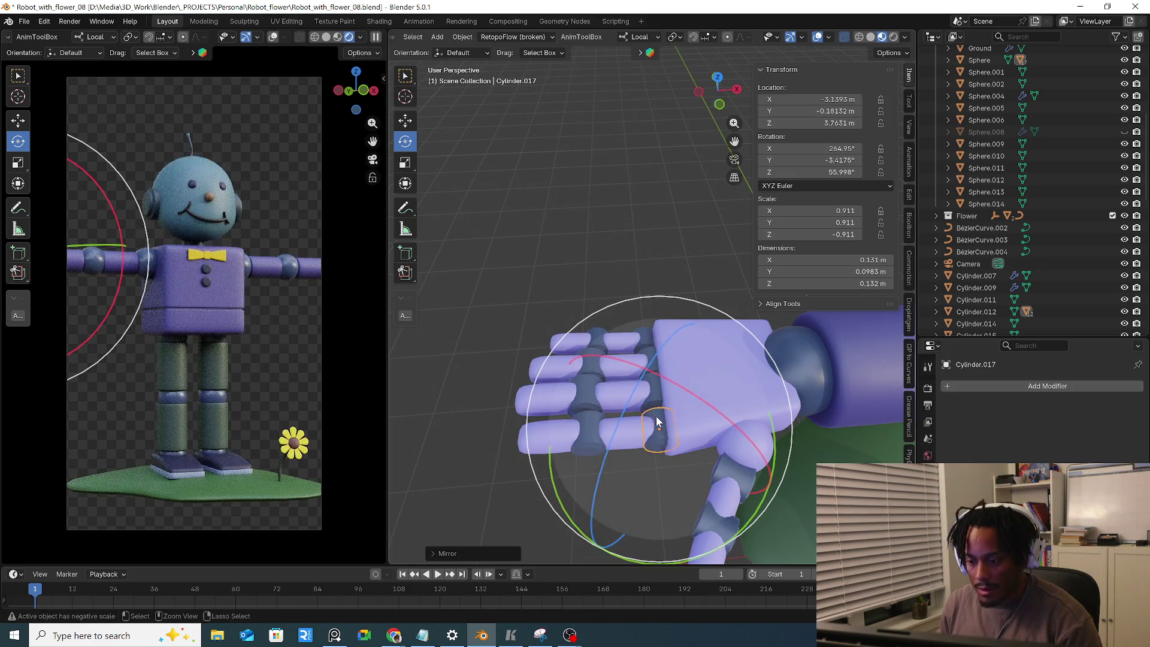
# Apply rotation and scale to Cylinder.017 and Cylinder.022, test-rotating each
pyautogui.hotkey('ctrl', 'a')
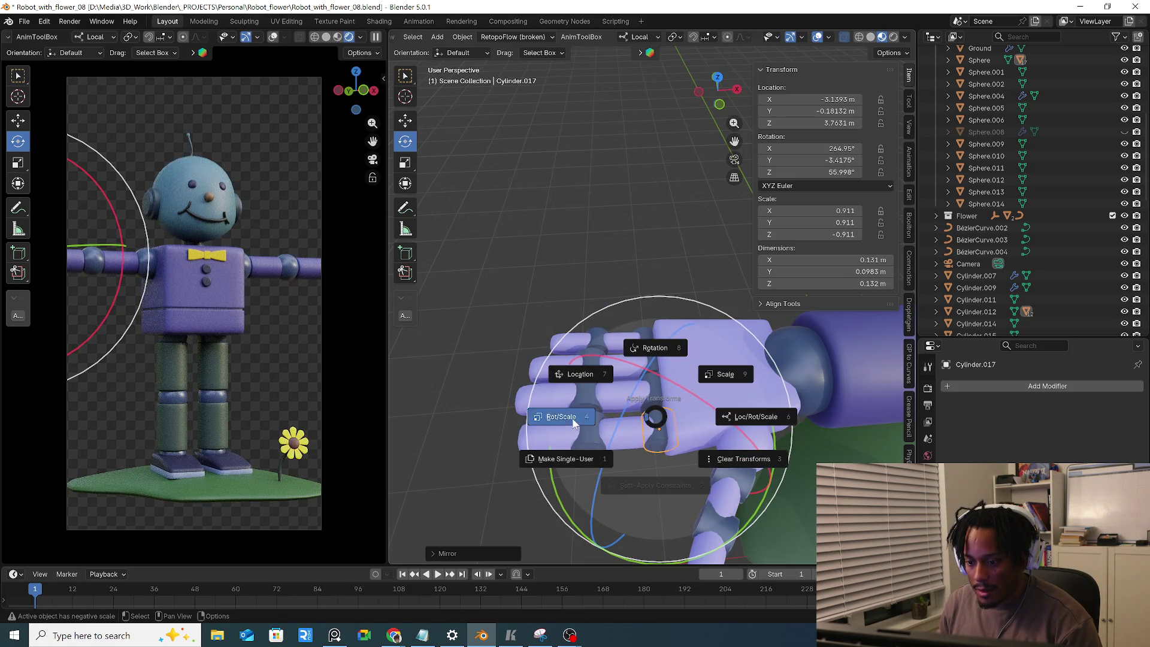
pyautogui.click(572, 422)
pyautogui.moveTo(617, 372); pyautogui.dragTo(683, 398)
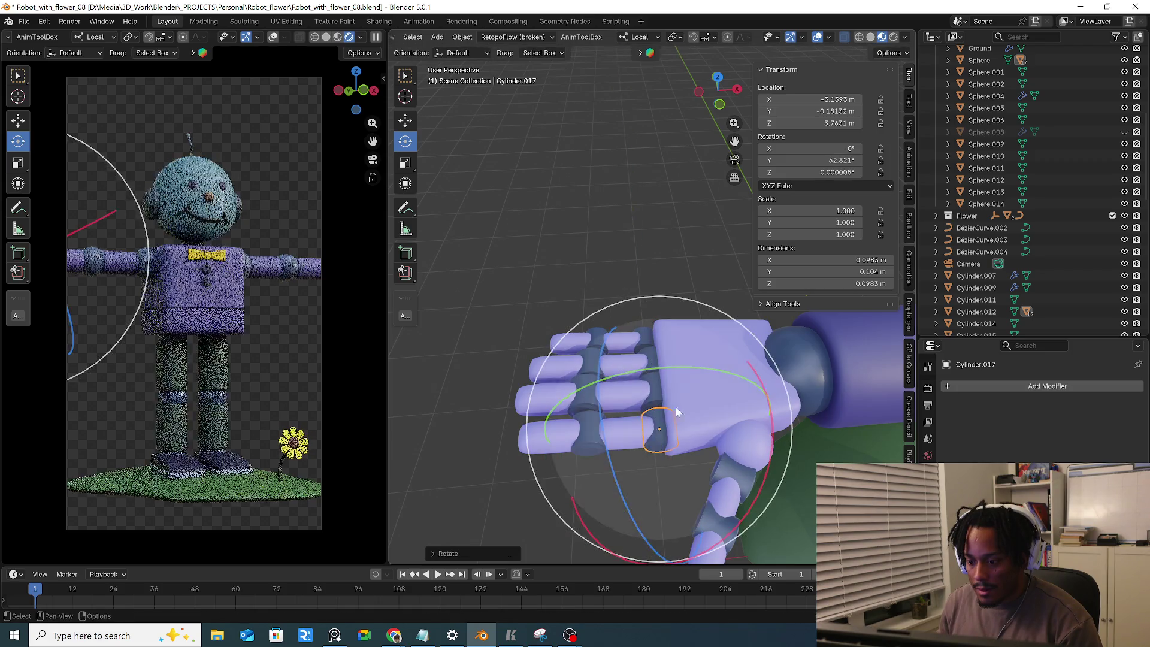
pyautogui.click(659, 398)
pyautogui.hotkey('ctrl', 'a')
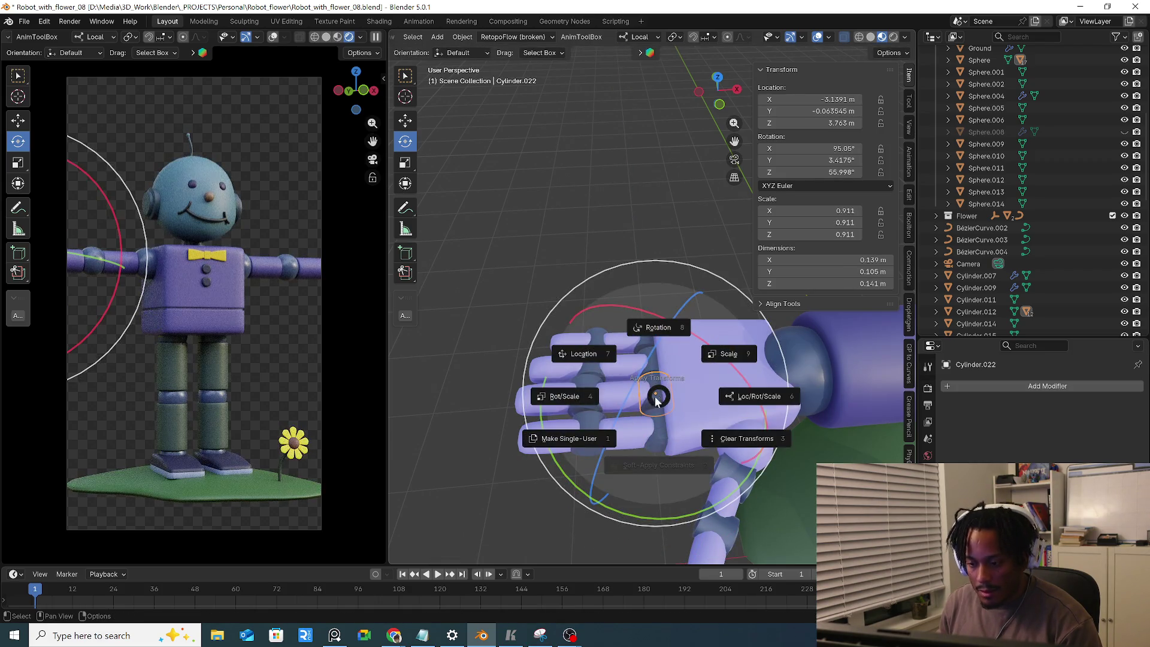
pyautogui.click(564, 396)
pyautogui.moveTo(599, 335); pyautogui.dragTo(668, 326)
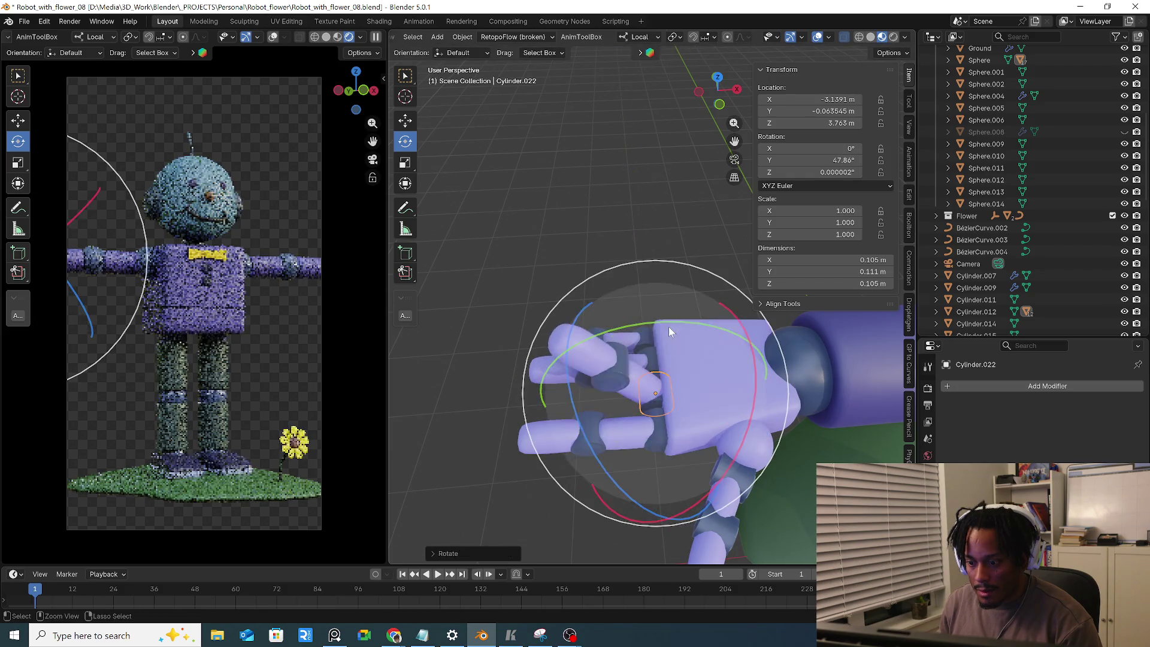
# Apply rotation and scale to joints Cylinder.026 and Cylinder.030
pyautogui.click(651, 359)
pyautogui.hotkey('ctrl', 'a')
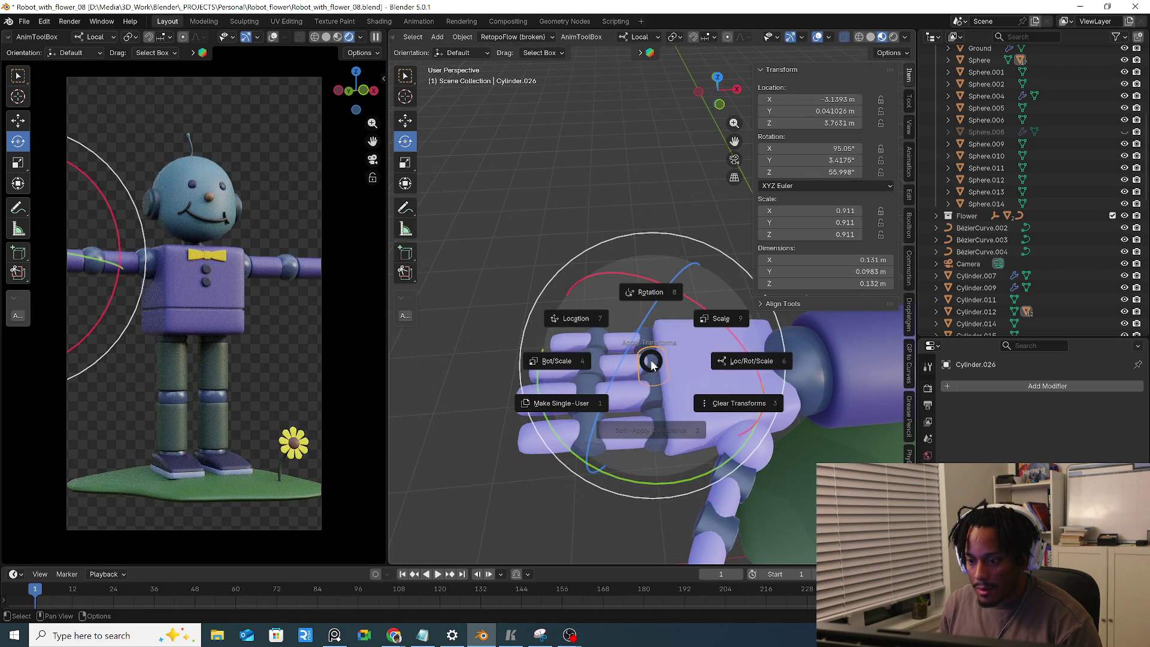
pyautogui.click(557, 360)
pyautogui.moveTo(599, 344); pyautogui.dragTo(648, 336)
pyautogui.click(647, 337)
pyautogui.hotkey('ctrl', 'a')
pyautogui.click(618, 346)
# Apply rotation and scale to the palm Cylinder.012 and thumb joint Cylinder.033
pyautogui.click(721, 367)
pyautogui.hotkey('ctrl', 'a')
pyautogui.click(704, 371)
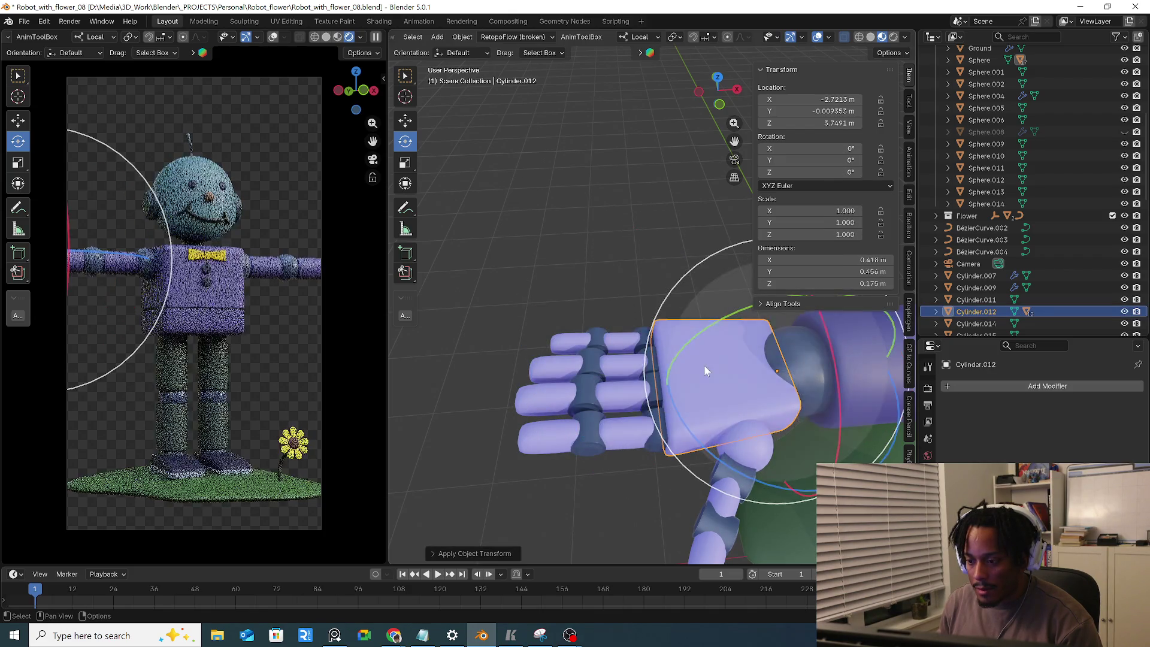
pyautogui.keyDown('shift'); pyautogui.moveTo(703, 364); pyautogui.dragTo(649, 364, button='middle'); pyautogui.keyUp('shift')
pyautogui.click(653, 451)
pyautogui.keyDown('shift'); pyautogui.moveTo(688, 454); pyautogui.dragTo(683, 411, button='middle'); pyautogui.keyUp('shift')
pyautogui.hotkey('ctrl', 'a')
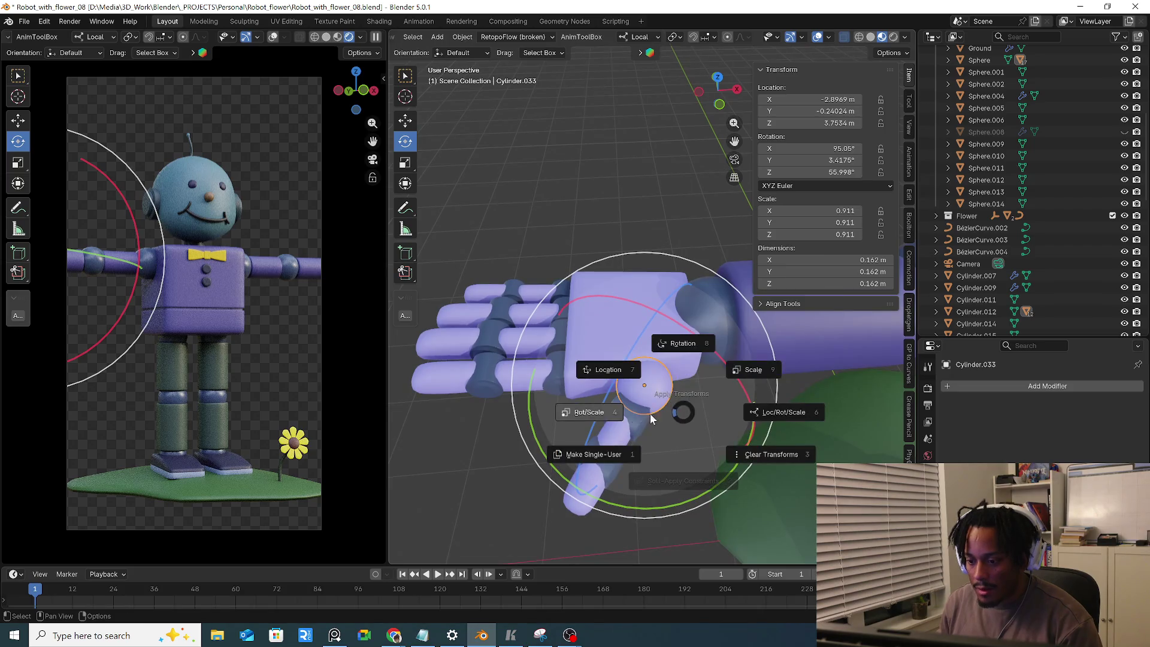
pyautogui.click(606, 407)
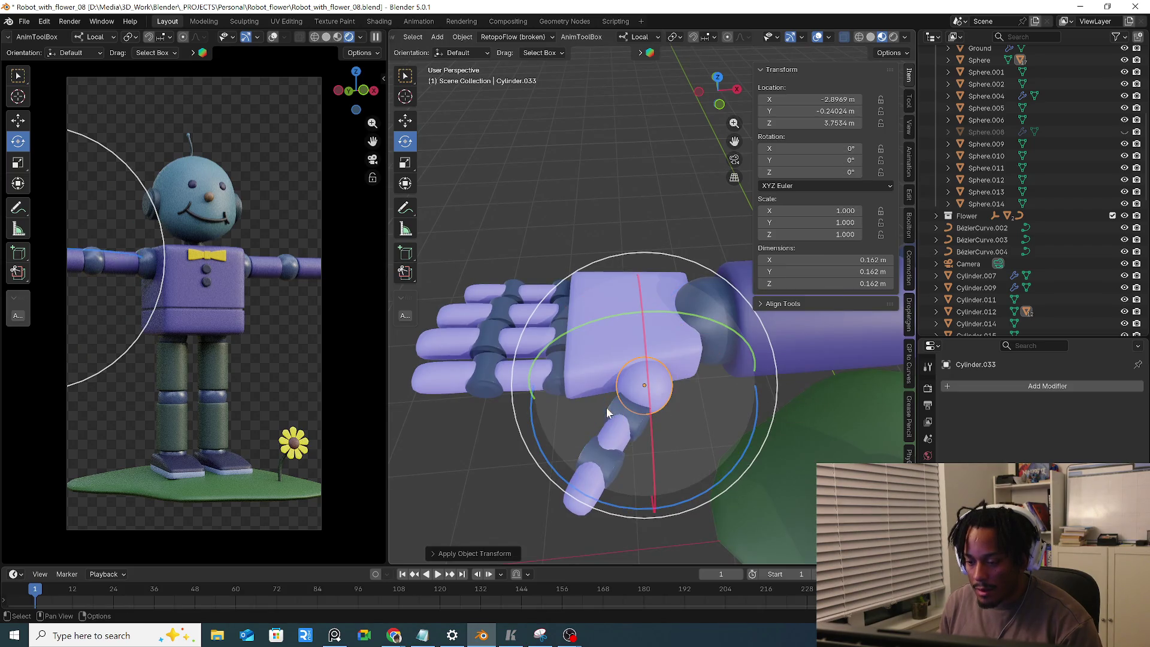
# Switch transform orientation to Global, then back to Local
pyautogui.click(641, 36)
pyautogui.click(629, 75)
pyautogui.click(644, 38)
pyautogui.click(643, 38)
pyautogui.click(634, 87)
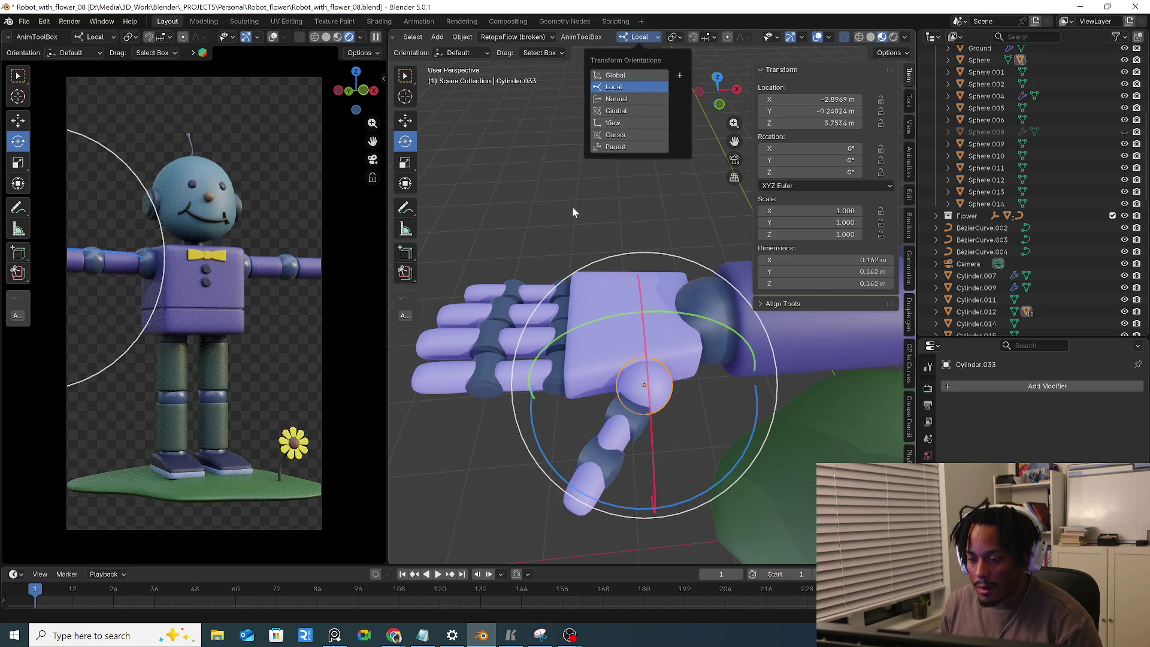
# Select the thumb pieces and test-rotate Cylinder.017 about Y, then undo the rotation
pyautogui.click(633, 425)
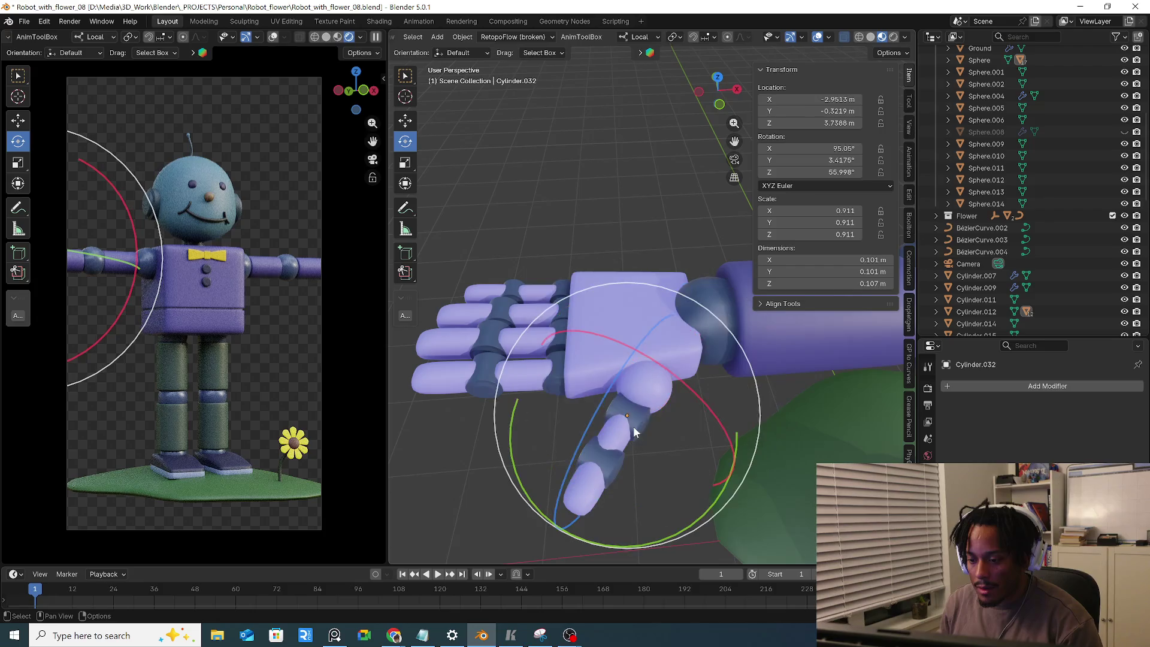
pyautogui.click(568, 451)
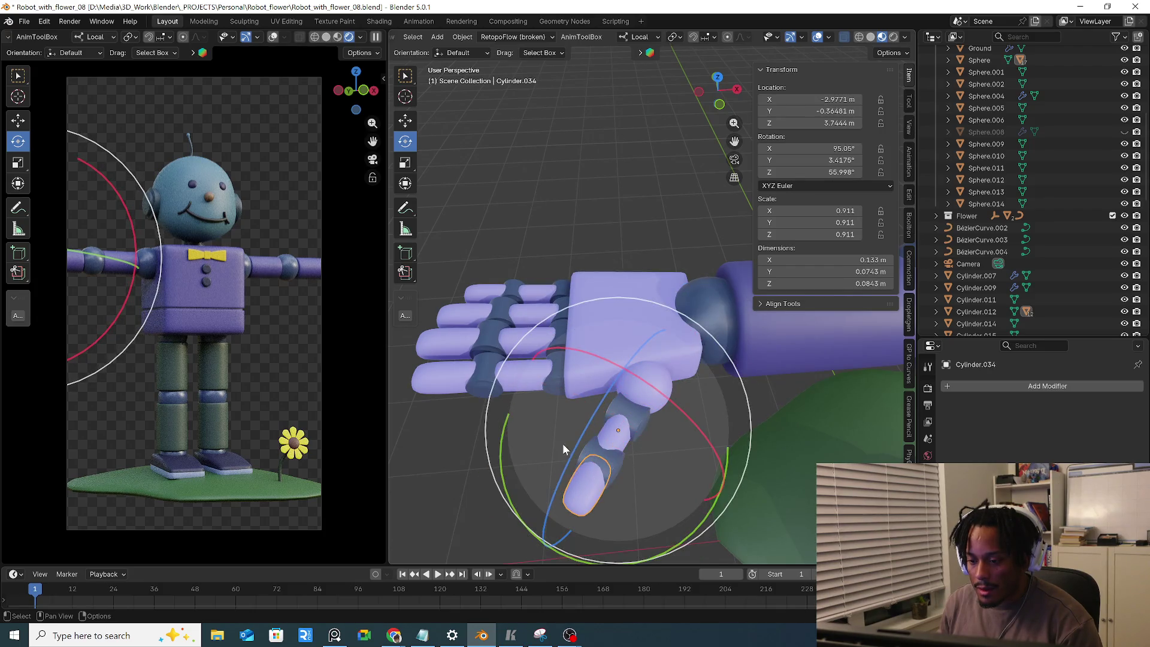
pyautogui.keyDown('shift'); pyautogui.moveTo(551, 373); pyautogui.dragTo(622, 386, button='middle'); pyautogui.keyUp('shift')
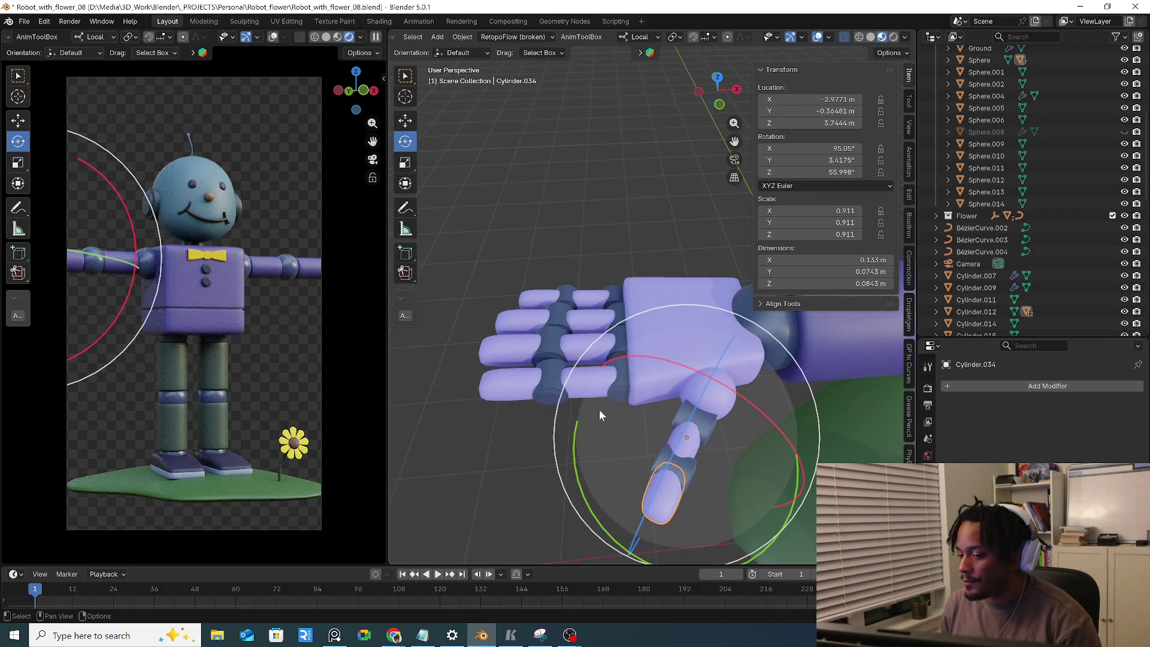
pyautogui.click(608, 392)
pyautogui.moveTo(565, 317); pyautogui.dragTo(616, 318)
pyautogui.hotkey('ctrl', 'z')
# Set the rotation pivot, test-rotate on local Y, and parent Cylinder.011 to Cylinder.017
pyautogui.keyDown('shift'); pyautogui.click(625, 393); pyautogui.keyUp('shift')
pyautogui.press('.')
pyautogui.click(513, 352)
pyautogui.press('r')
pyautogui.press('y')
pyautogui.press('y')
pyautogui.click(602, 308)
pyautogui.hotkey('ctrl', 'p')
pyautogui.click(611, 317)
# Parent knuckle Cylinder.015 to Cylinder.017 and apply its rotation and scale
pyautogui.click(551, 374)
pyautogui.moveTo(592, 369)
pyautogui.mouseDown(button='middle')
pyautogui.moveTo(602, 264)
pyautogui.moveTo(594, 368)
pyautogui.mouseUp(button='middle')
pyautogui.keyDown('shift'); pyautogui.click(626, 387); pyautogui.keyUp('shift')
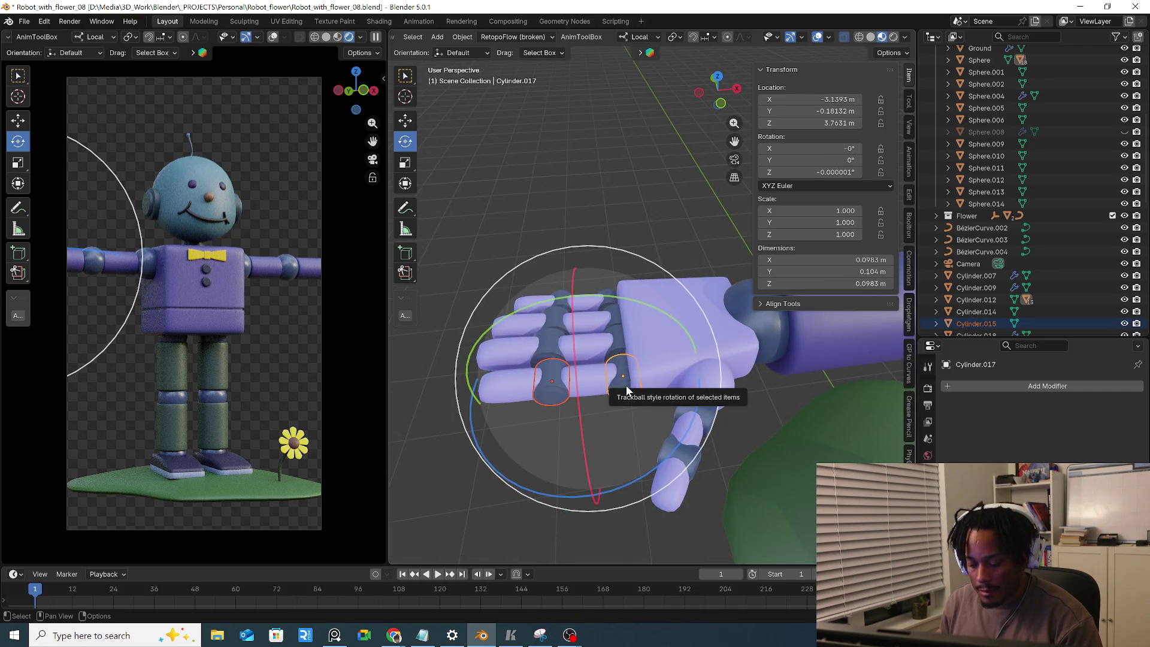
pyautogui.hotkey('ctrl', 'p')
pyautogui.press('6')
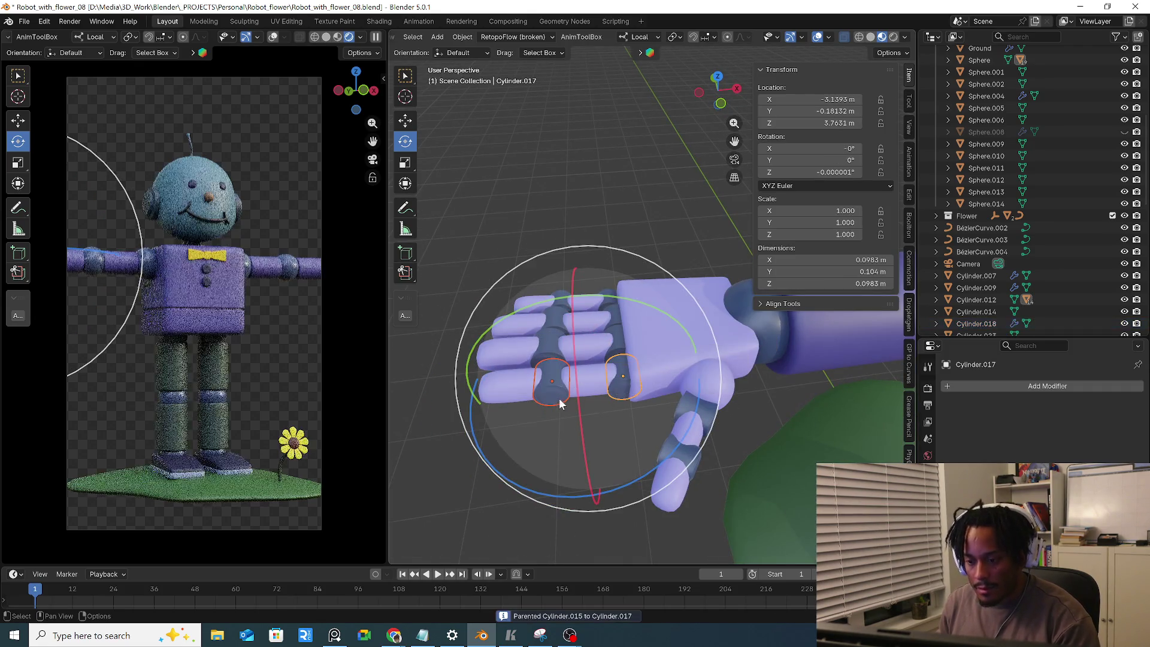
pyautogui.click(554, 396)
pyautogui.hotkey('ctrl', 'a')
pyautogui.click(537, 405)
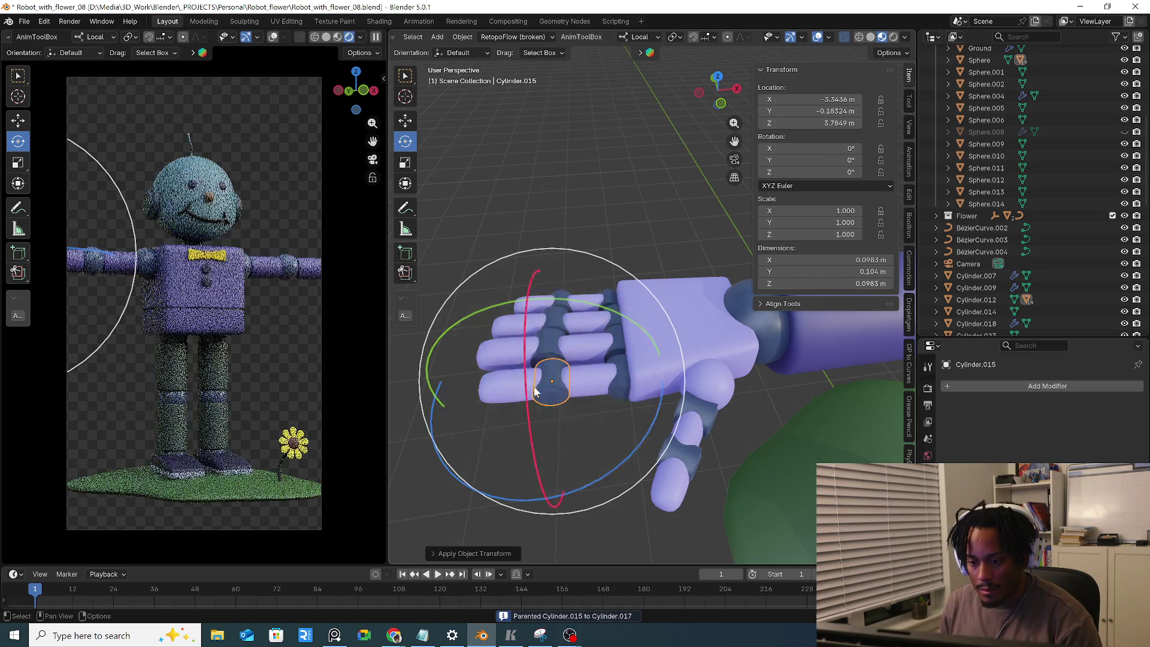
# Parent finger Cylinder.014 to Cylinder.015 and apply its rotation and scale
pyautogui.click(532, 391)
pyautogui.keyDown('shift'); pyautogui.click(554, 393); pyautogui.keyUp('shift')
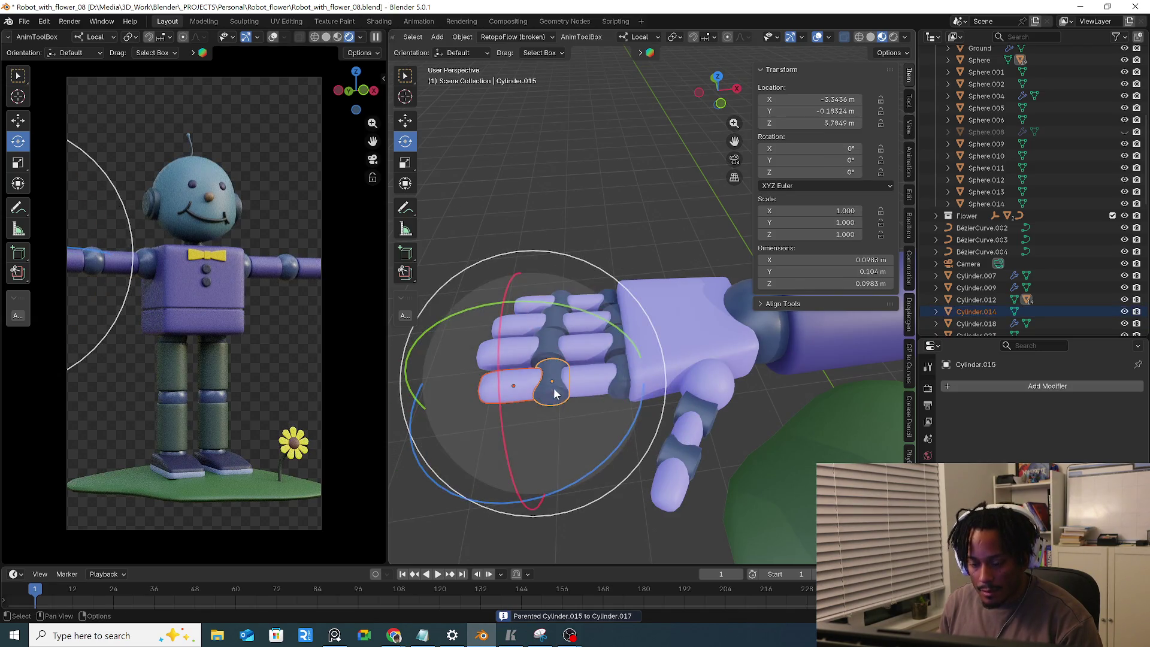
pyautogui.hotkey('ctrl', 'p')
pyautogui.press('6')
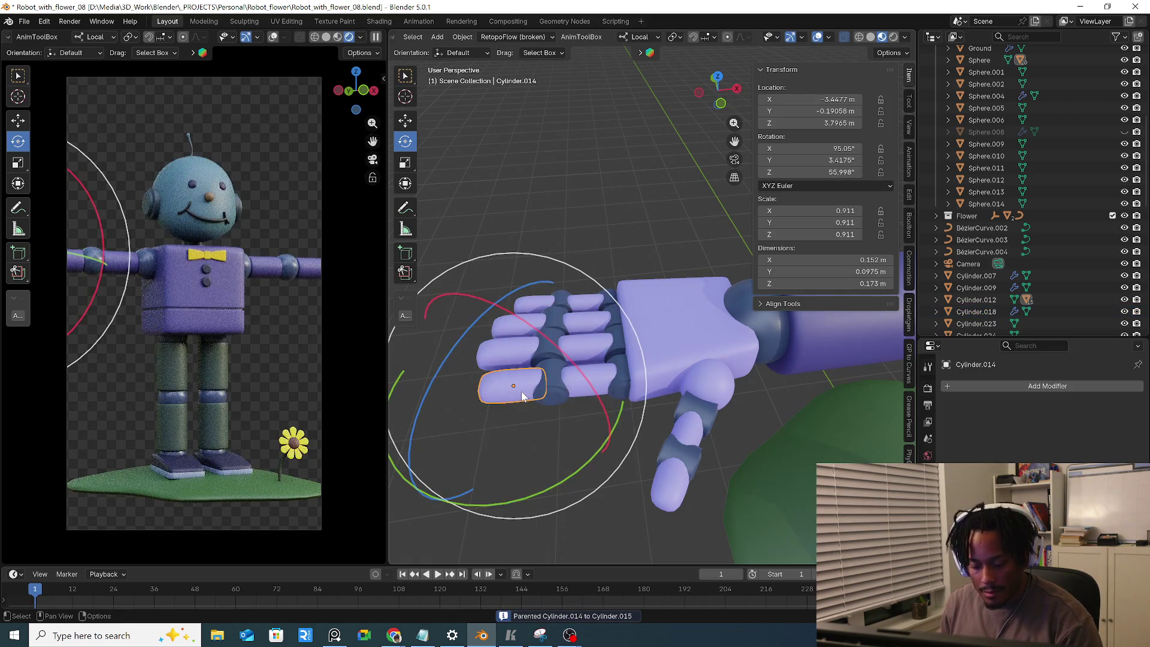
pyautogui.click(520, 392)
pyautogui.hotkey('ctrl', 'a')
pyautogui.click(473, 395)
# Apply rotation and scale to finger segments Cylinder.020 through Cylinder.023 together
pyautogui.moveTo(491, 389)
pyautogui.mouseDown(button='middle')
pyautogui.moveTo(536, 359)
pyautogui.moveTo(527, 368)
pyautogui.mouseUp(button='middle')
pyautogui.click(526, 370)
pyautogui.keyDown('shift'); pyautogui.click(539, 337); pyautogui.keyUp('shift')
pyautogui.keyDown('shift'); pyautogui.click(543, 311); pyautogui.keyUp('shift')
pyautogui.keyDown('shift'); pyautogui.click(594, 306); pyautogui.keyUp('shift')
pyautogui.keyDown('shift'); pyautogui.click(596, 335); pyautogui.keyUp('shift')
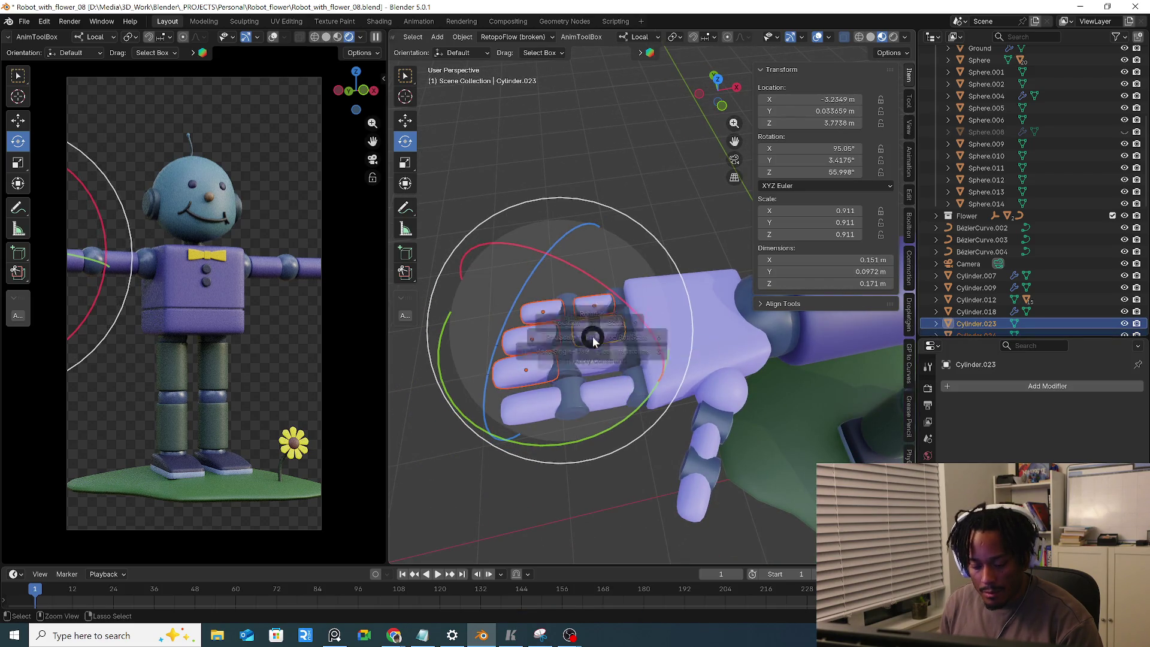
pyautogui.click(518, 351)
# Apply rotation and scale to Cylinder.021, then test-rotate and cancel to check the fingers follow
pyautogui.click(523, 340)
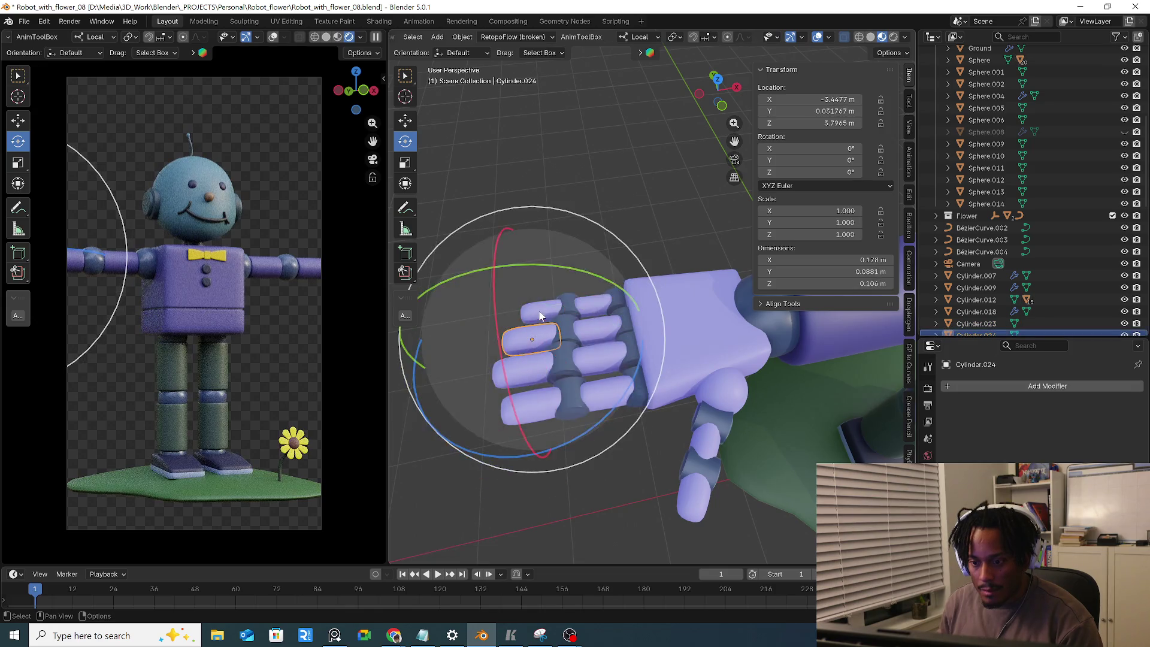
pyautogui.click(551, 366)
pyautogui.click(606, 340)
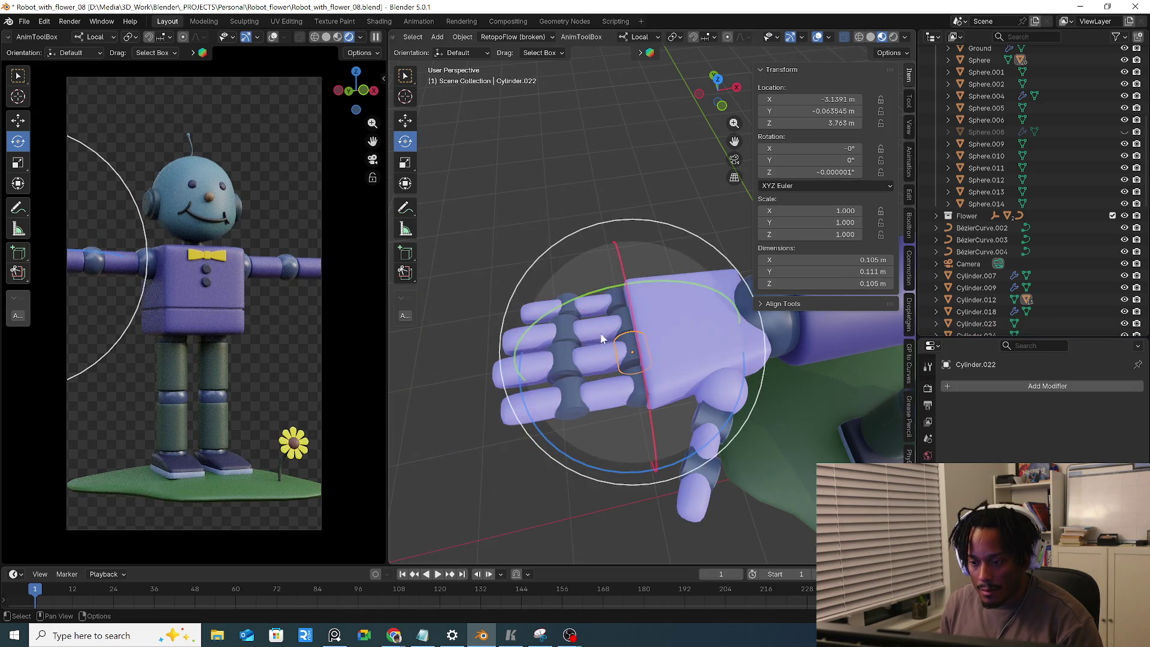
pyautogui.click(565, 306)
pyautogui.click(566, 361)
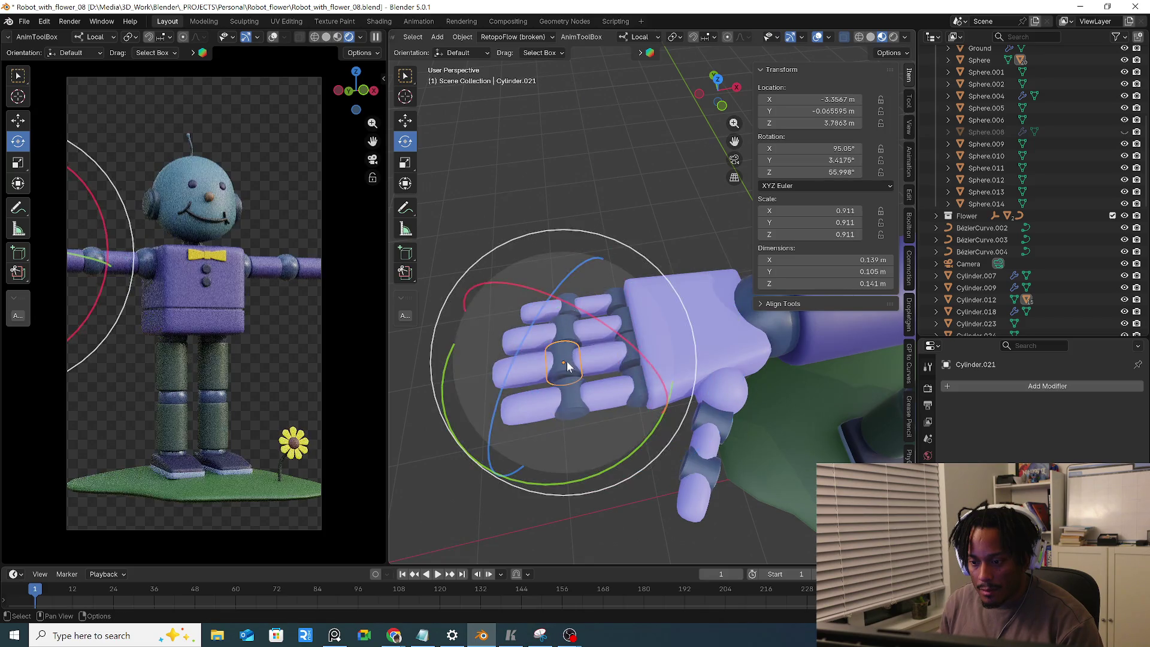
pyautogui.hotkey('ctrl', 'a')
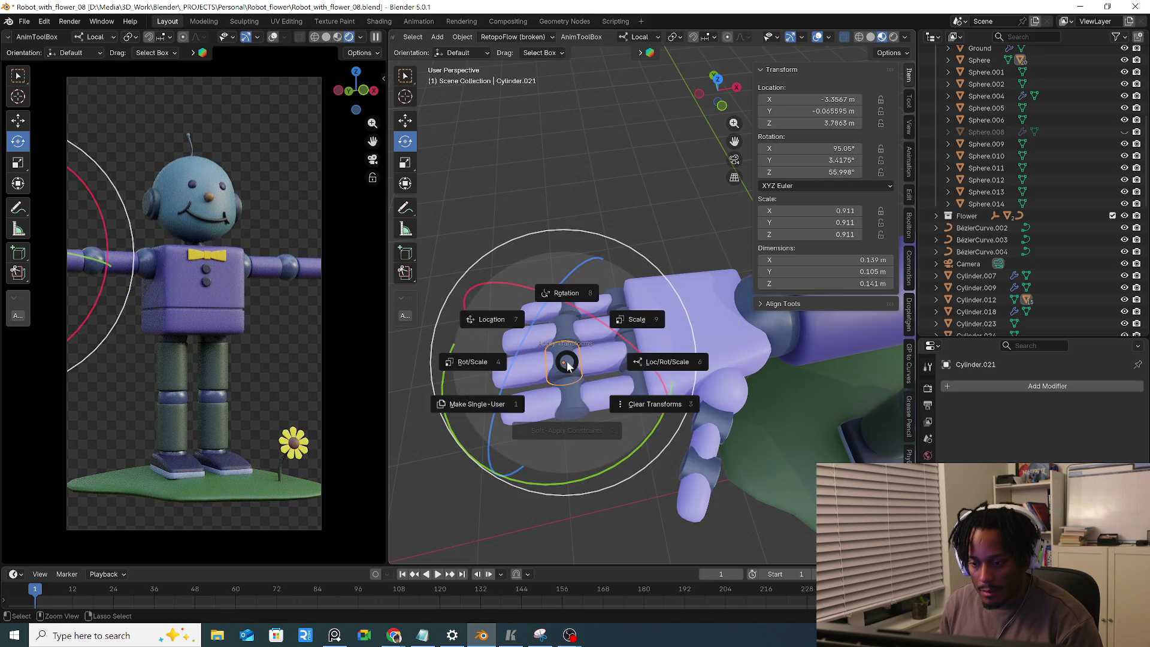
pyautogui.click(509, 363)
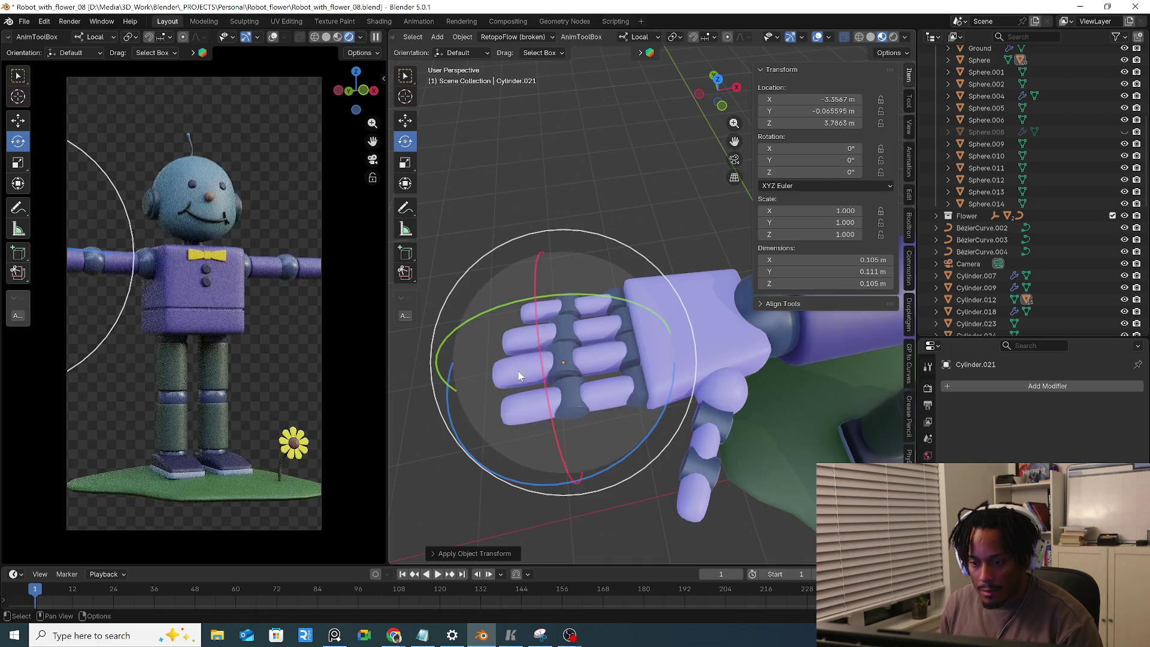
pyautogui.moveTo(566, 298); pyautogui.dragTo(584, 305)
pyautogui.rightClick(566, 300)
# Parent Cylinder.023 and Cylinder.025 to knuckle Cylinder.026, and Cylinder.024 to Cylinder.025
pyautogui.click(605, 328)
pyautogui.click(629, 325)
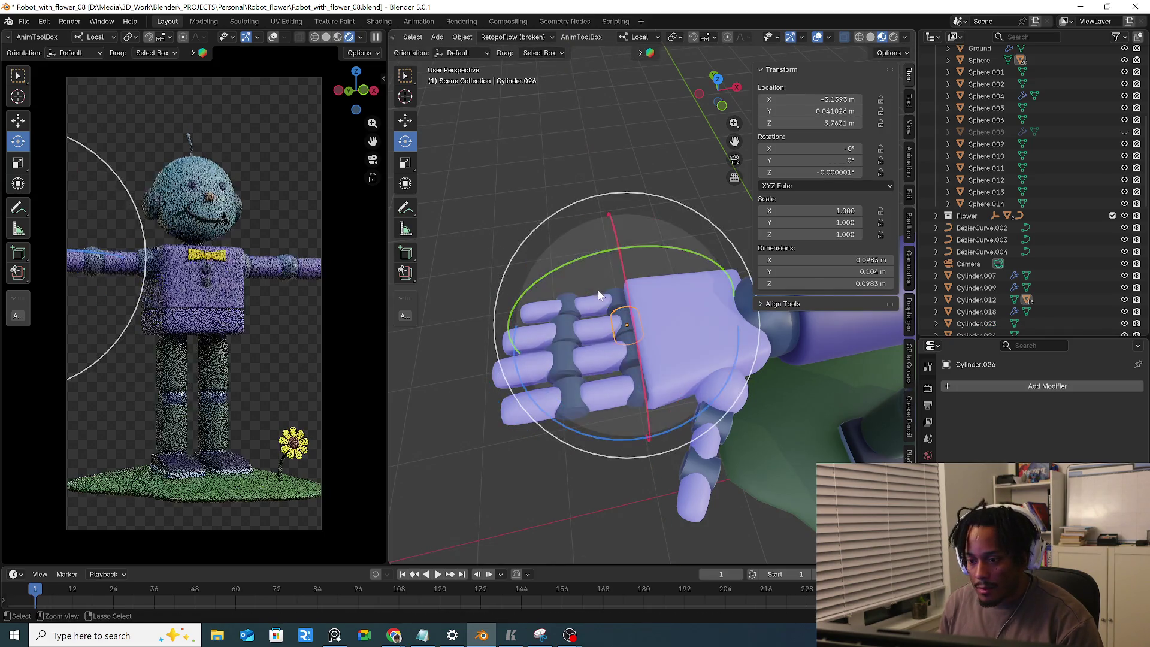
pyautogui.click(619, 327)
pyautogui.keyDown('shift'); pyautogui.click(627, 324); pyautogui.keyUp('shift')
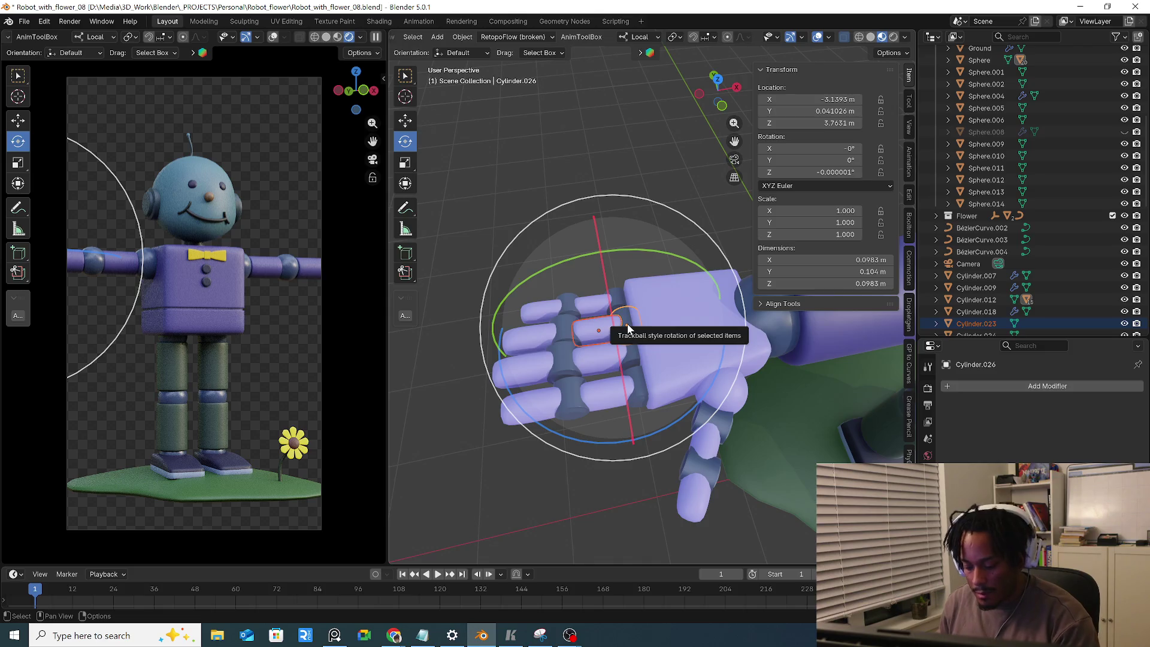
pyautogui.hotkey('ctrl', 'p')
pyautogui.click(712, 334)
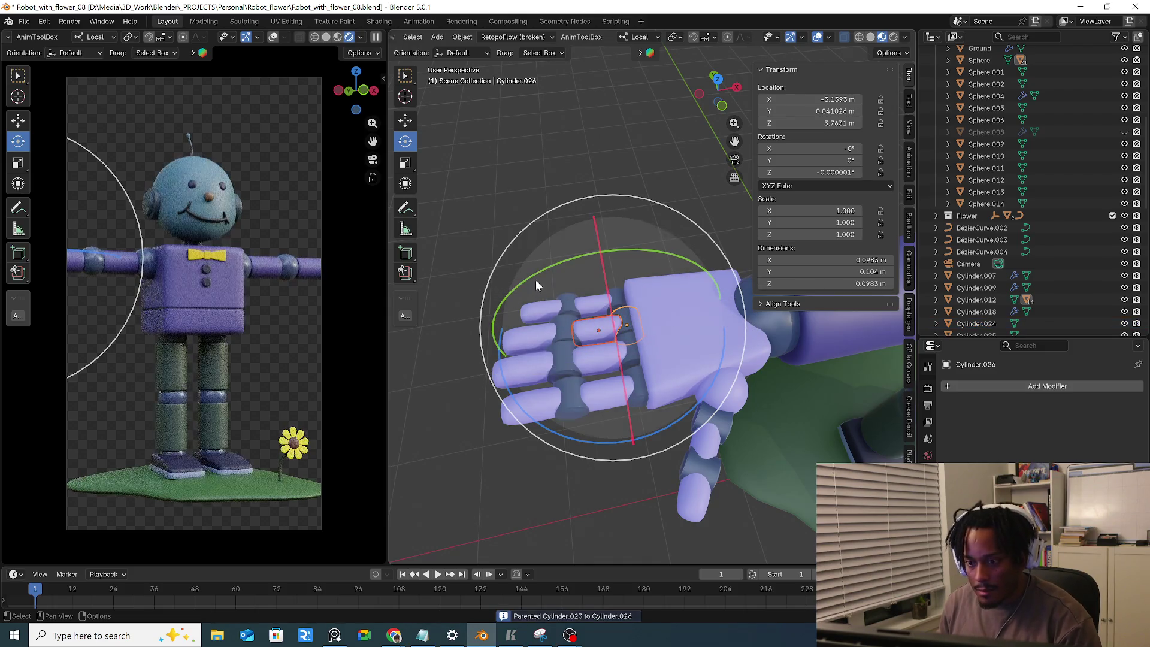
pyautogui.hotkey('ctrl', 'z')
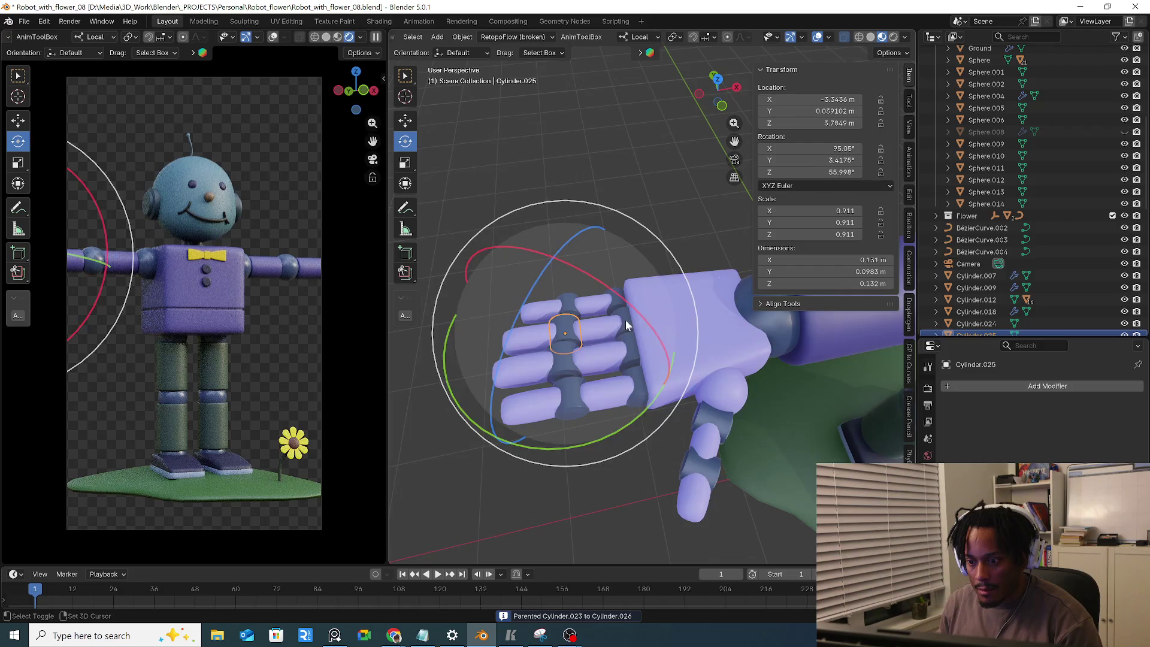
pyautogui.hotkey('ctrl', 'z')
pyautogui.hotkey('ctrl', 'p')
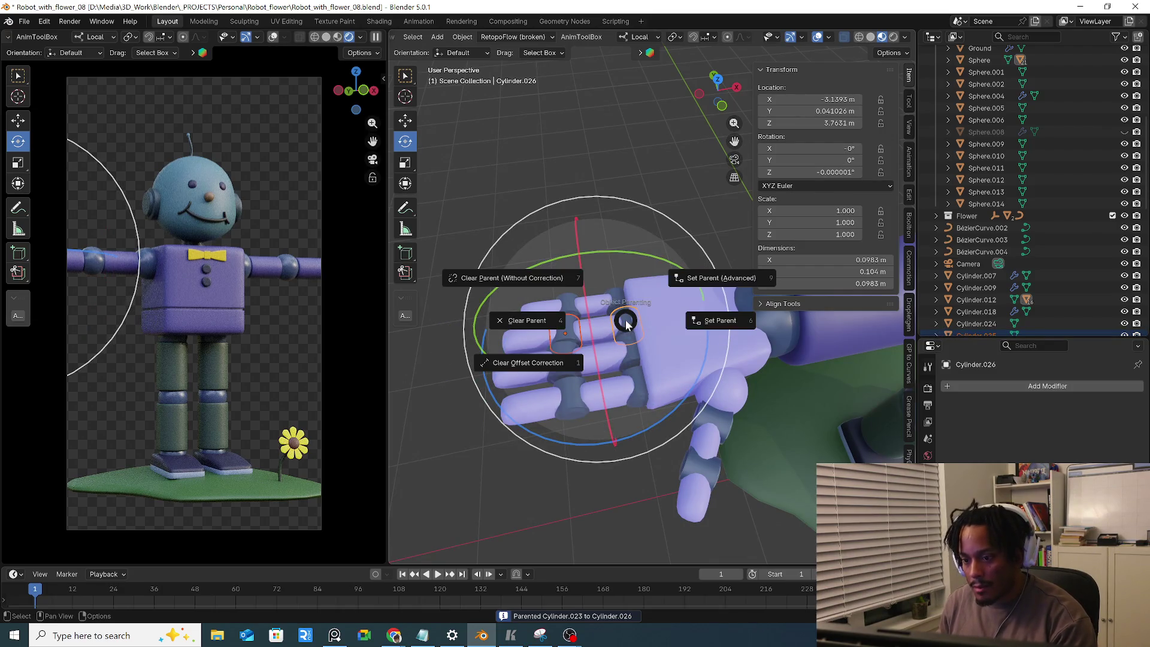
pyautogui.click(689, 329)
pyautogui.click(562, 333)
pyautogui.hotkey('ctrl', 'p')
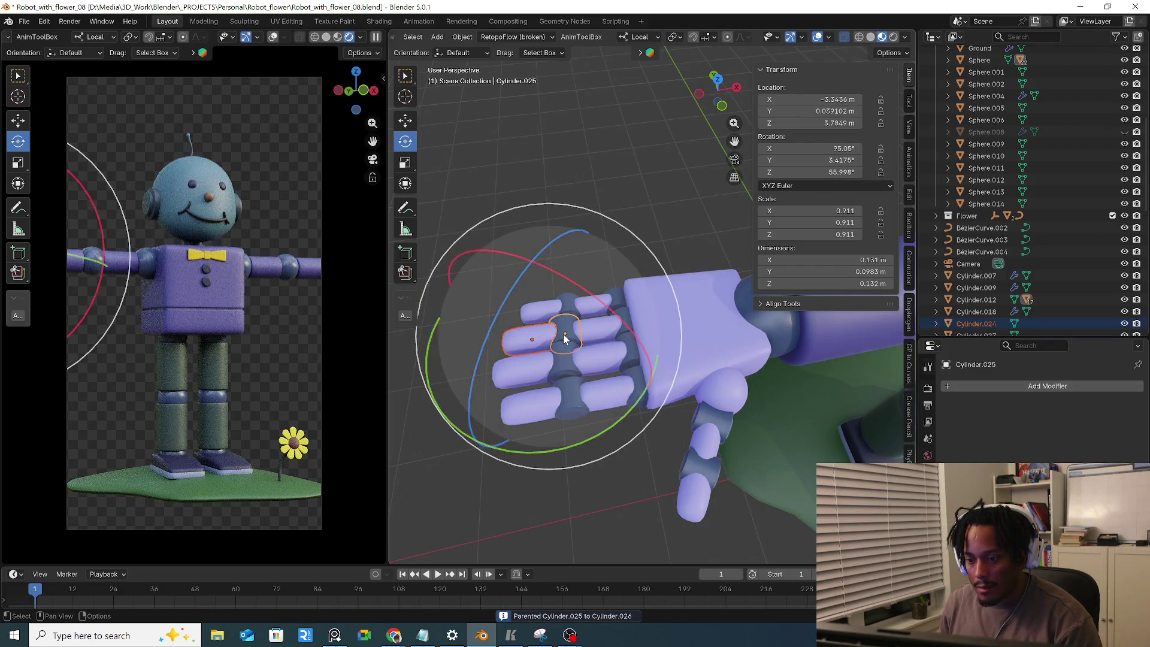
pyautogui.click(642, 334)
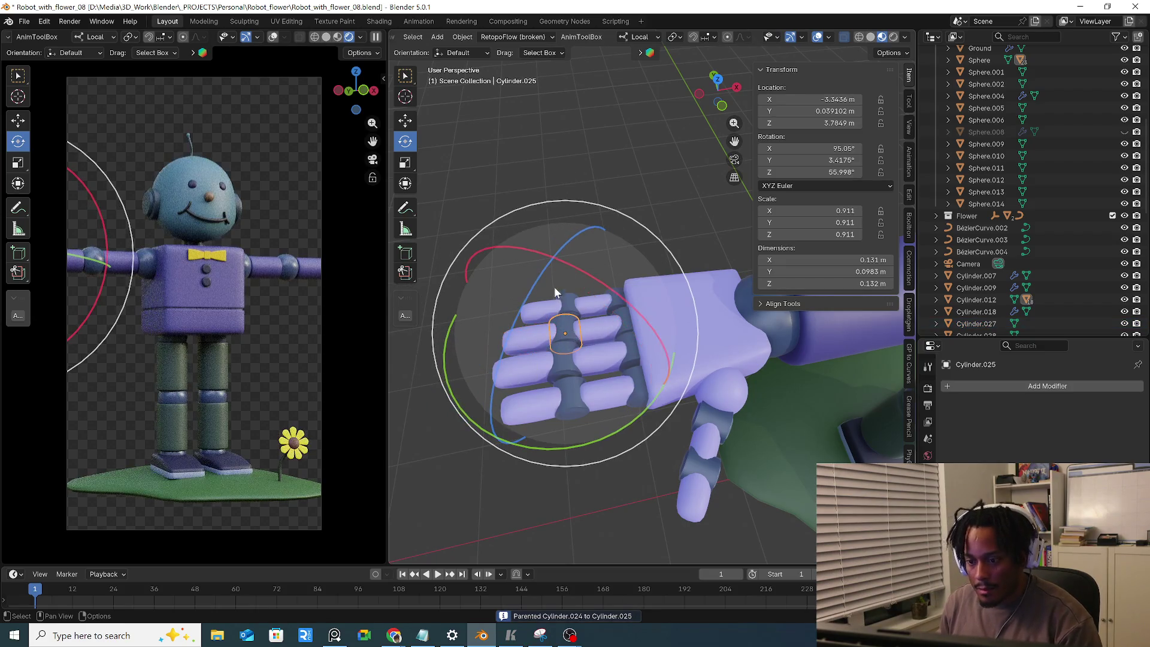
# Test-rotate Cylinder.026, apply rotation and scale to knuckle Cylinder.025, and test-rotate it
pyautogui.click(620, 315)
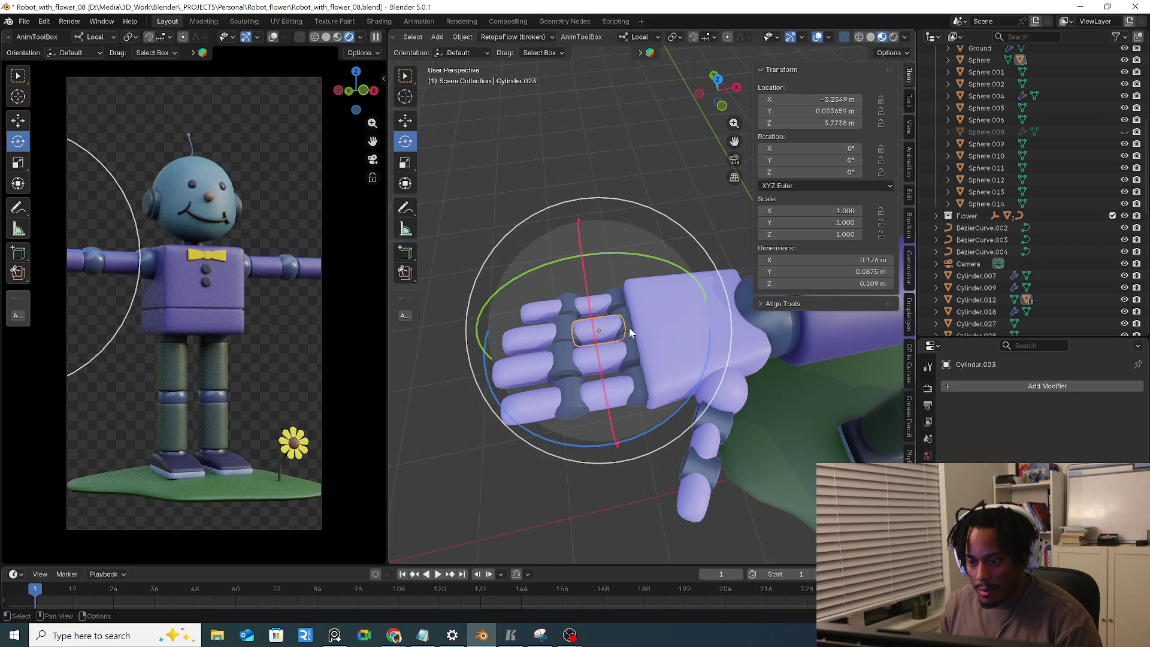
pyautogui.moveTo(574, 260); pyautogui.dragTo(599, 251)
pyautogui.rightClick(599, 252)
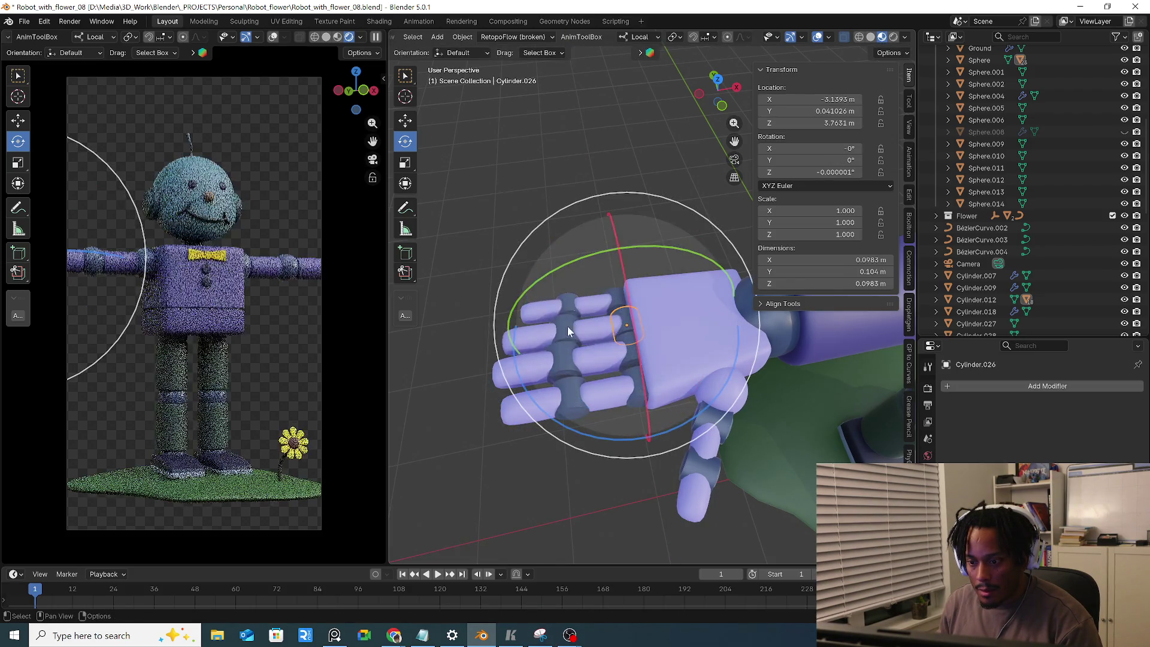
pyautogui.click(563, 323)
pyautogui.hotkey('ctrl', 'a')
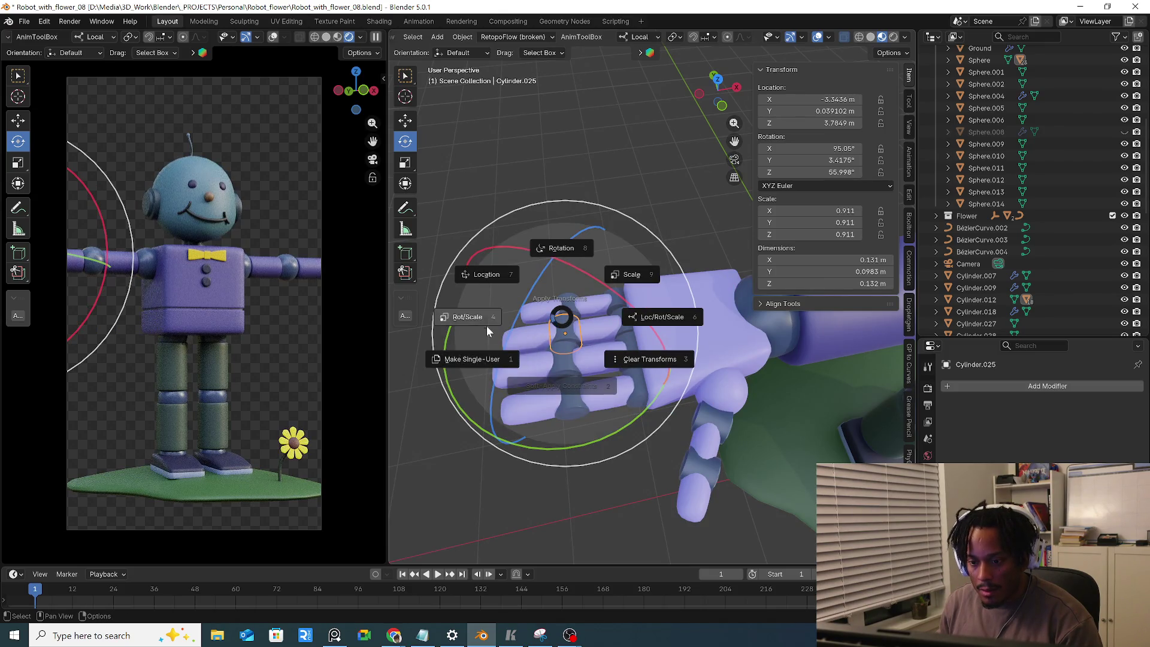
pyautogui.click(486, 330)
pyautogui.click(534, 334)
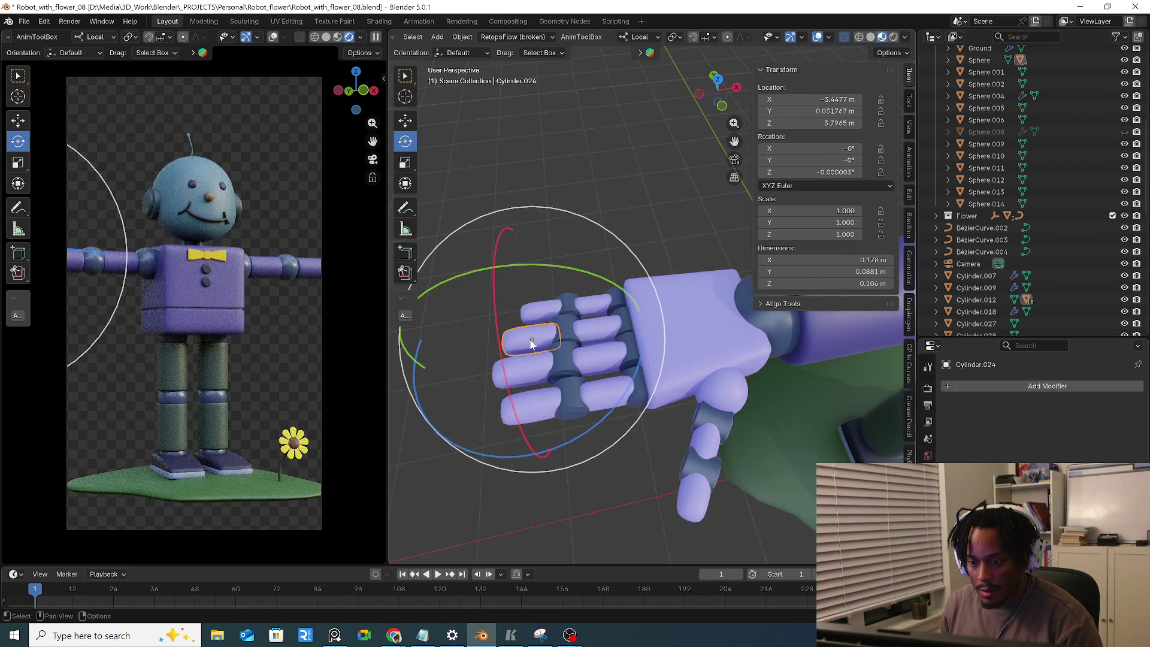
pyautogui.click(565, 332)
pyautogui.moveTo(566, 258)
pyautogui.mouseDown()
pyautogui.moveTo(513, 269)
pyautogui.moveTo(566, 303)
pyautogui.mouseUp()
pyautogui.rightClick(566, 303)
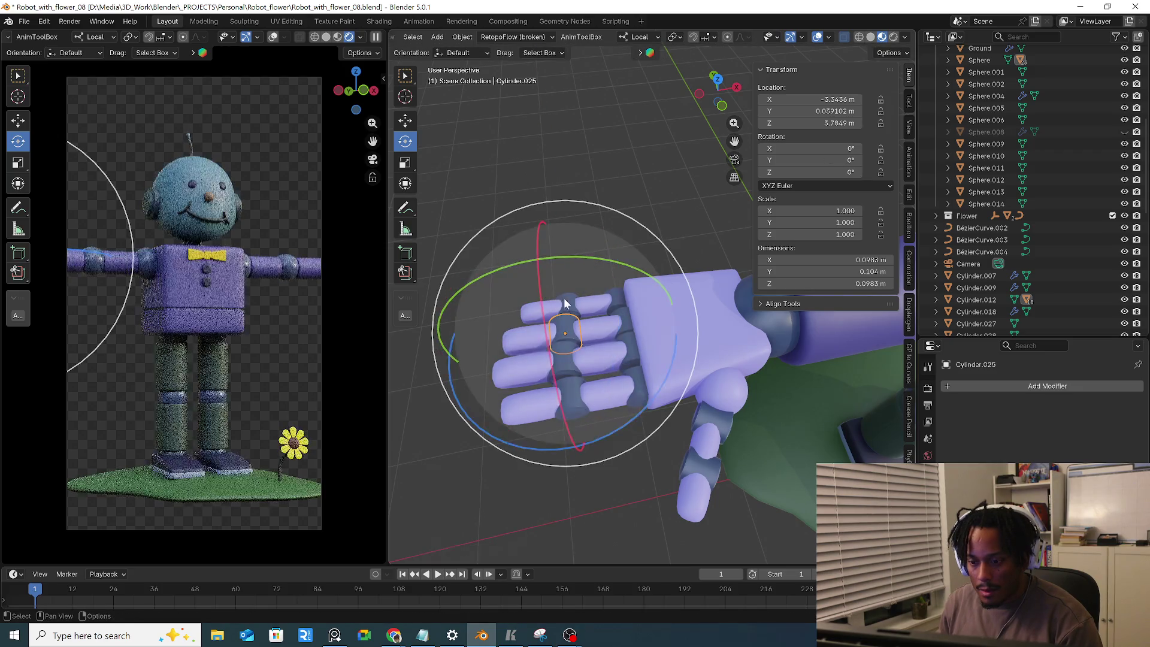
# Apply rotation and scale to Cylinder.029 and parent Cylinder.027 to Cylinder.030
pyautogui.click(567, 306)
pyautogui.hotkey('ctrl', 'a')
pyautogui.click(509, 301)
pyautogui.click(616, 303)
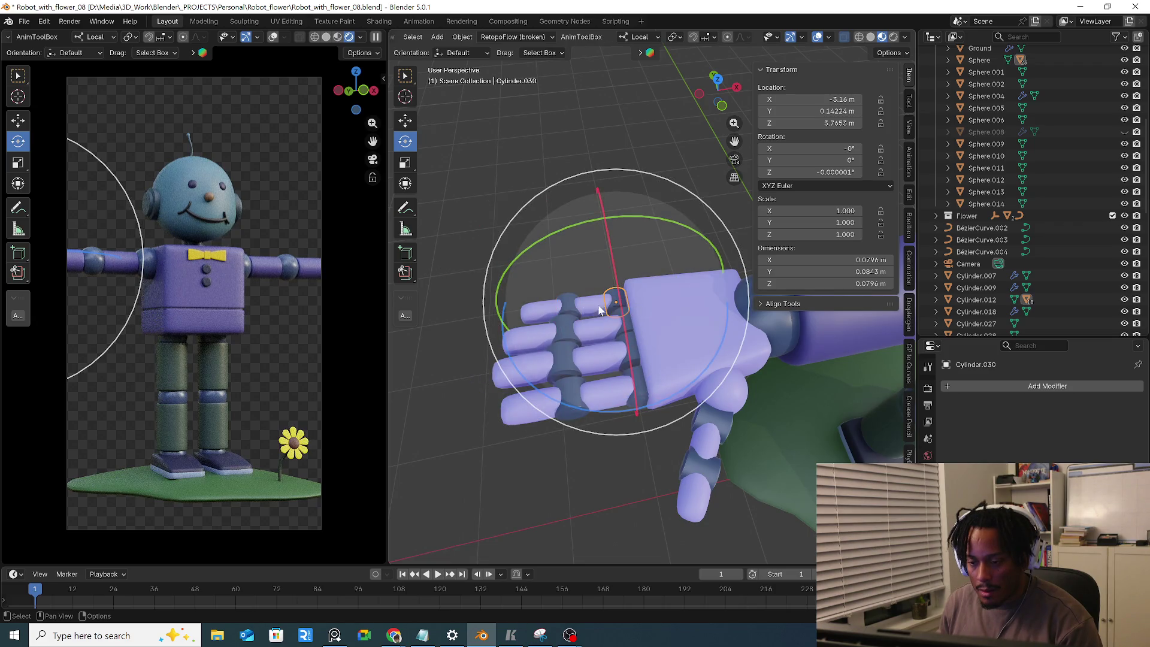
pyautogui.click(593, 306)
pyautogui.keyDown('shift'); pyautogui.click(617, 302); pyautogui.keyUp('shift')
pyautogui.hotkey('ctrl', 'p')
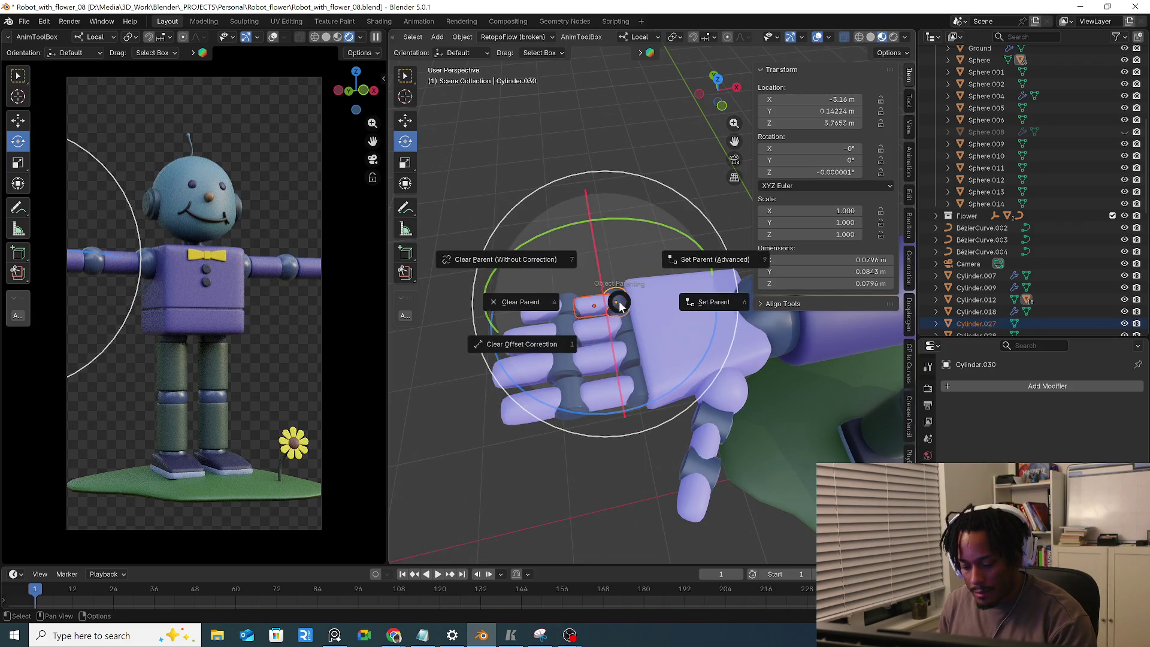
pyautogui.click(713, 302)
# Parent Cylinder.029 to Cylinder.030 and fingertip Cylinder.028 to Cylinder.029, then check the joints
pyautogui.click(585, 310)
pyautogui.keyDown('shift'); pyautogui.click(620, 304); pyautogui.keyUp('shift')
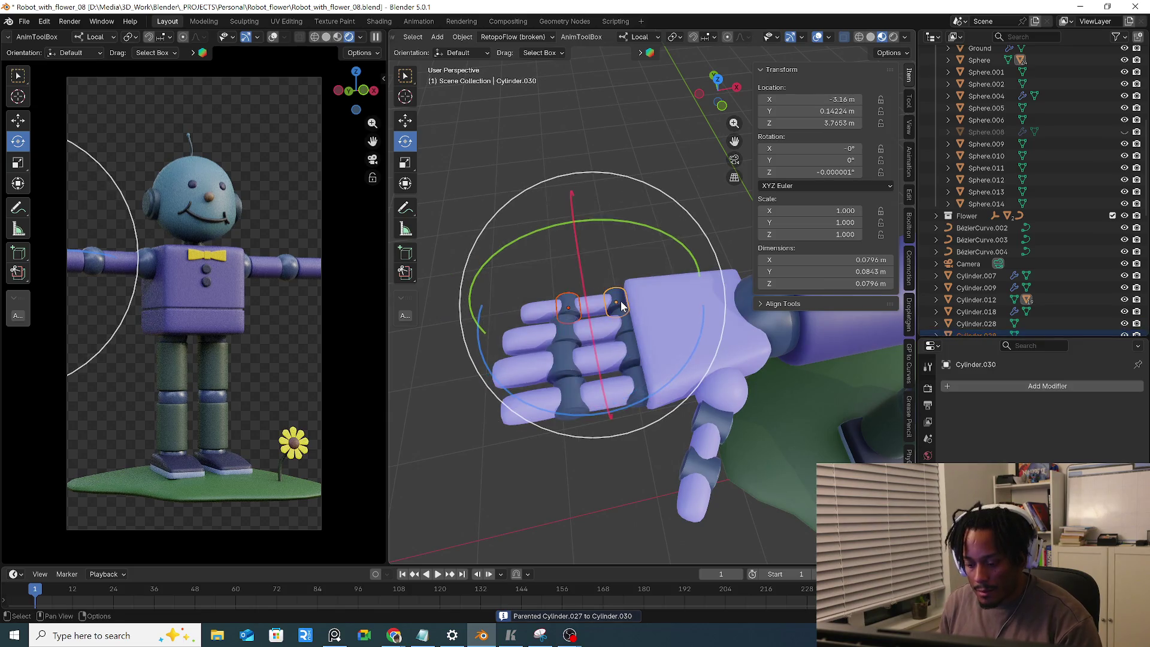
pyautogui.hotkey('ctrl', 'p')
pyautogui.click(713, 302)
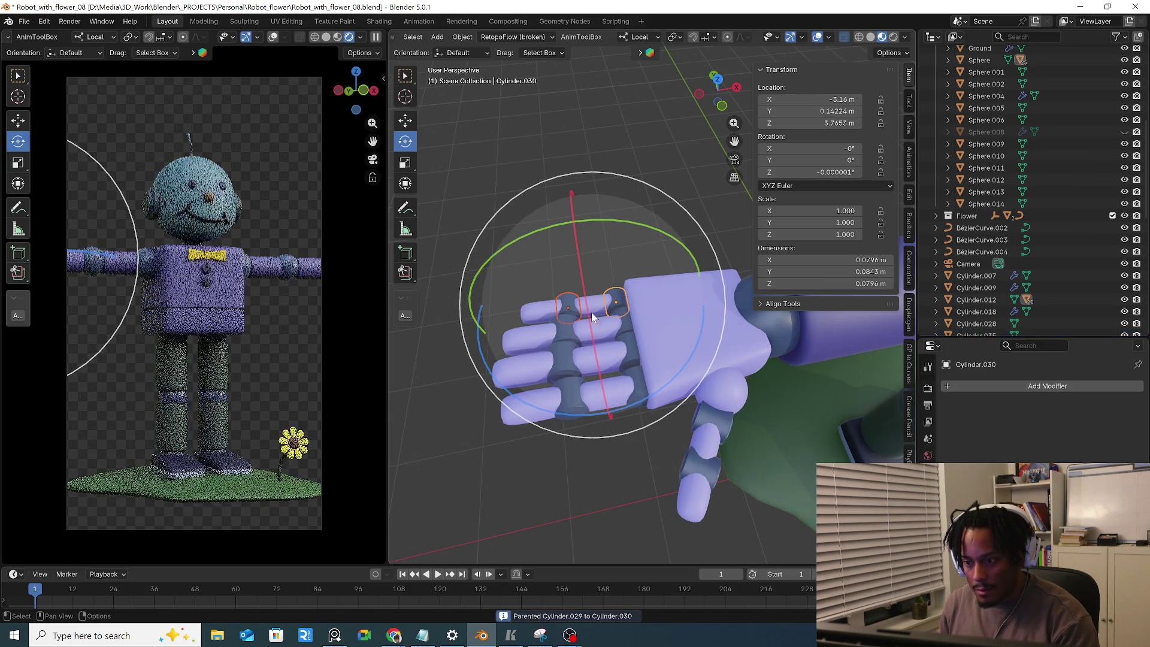
pyautogui.click(567, 312)
pyautogui.hotkey('ctrl', 'p')
pyautogui.click(595, 311)
pyautogui.click(617, 306)
pyautogui.click(569, 319)
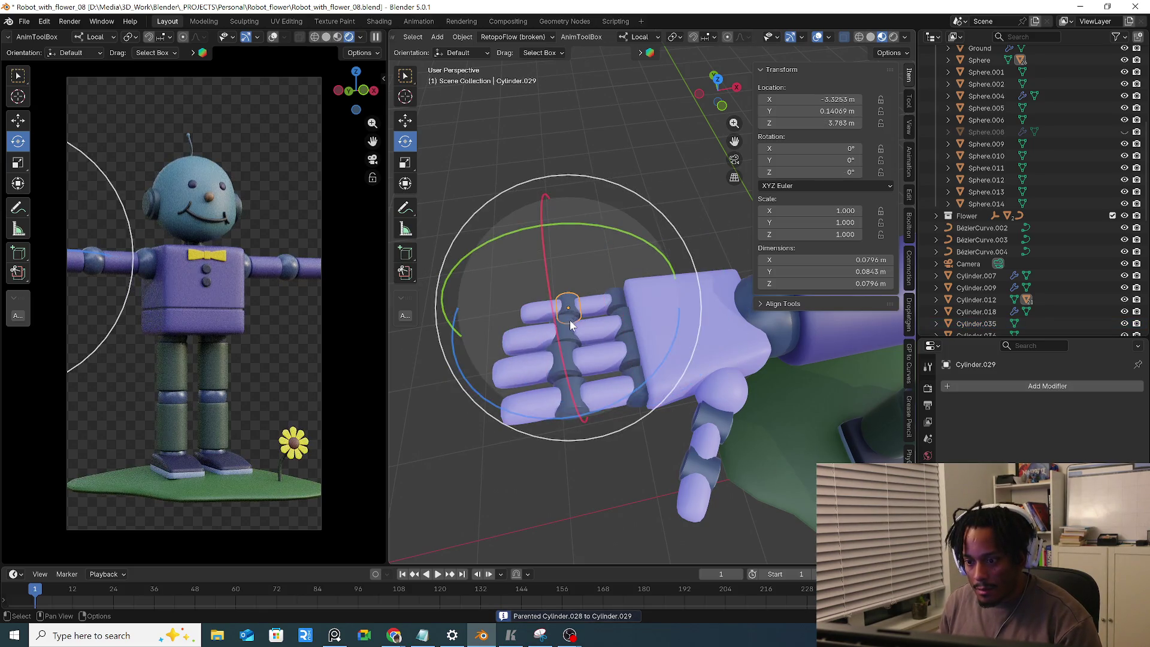
pyautogui.moveTo(603, 337); pyautogui.dragTo(584, 316, button='middle')
pyautogui.click(622, 388)
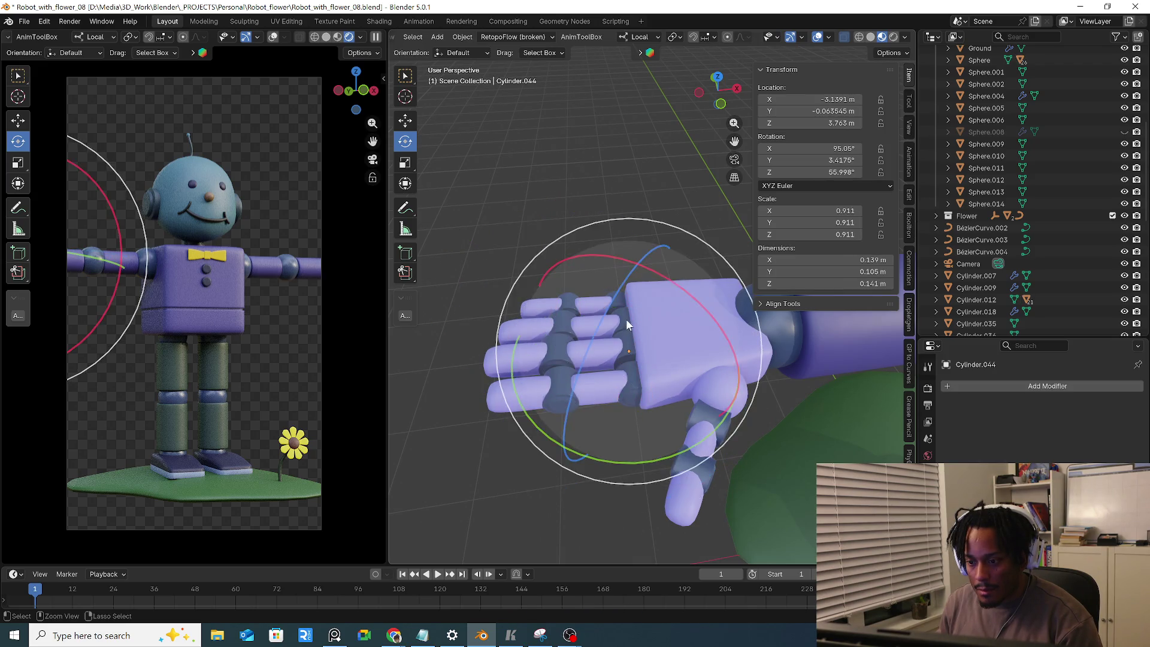
# Click through the finger segments one by one to inspect their transforms
pyautogui.click(627, 354)
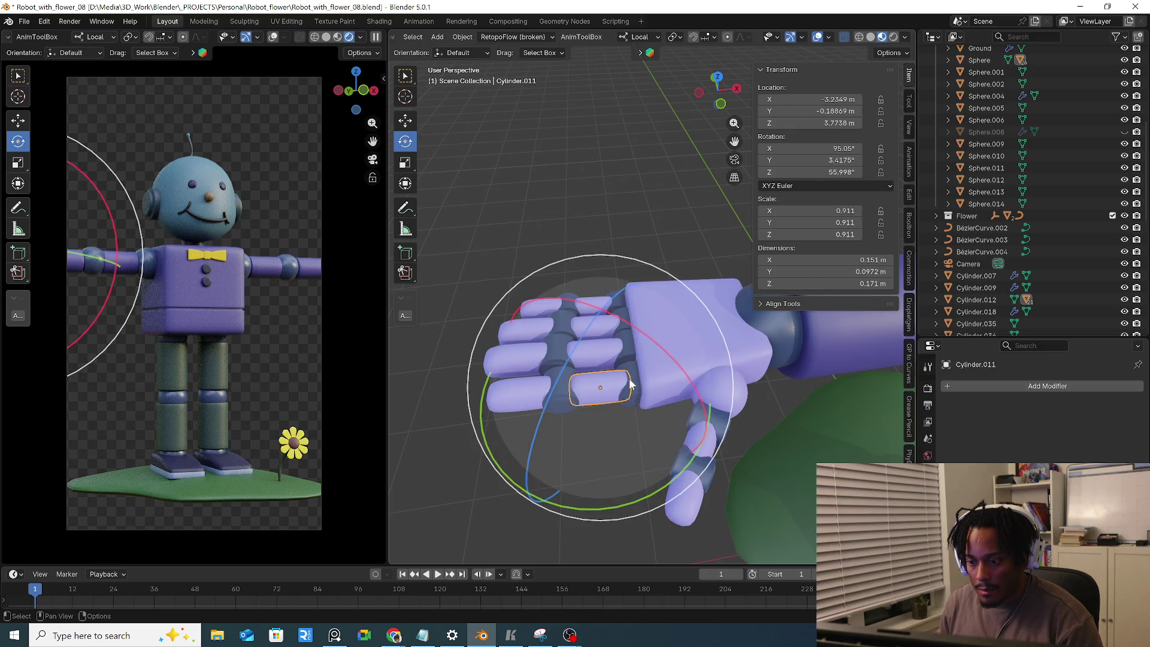
pyautogui.click(629, 379)
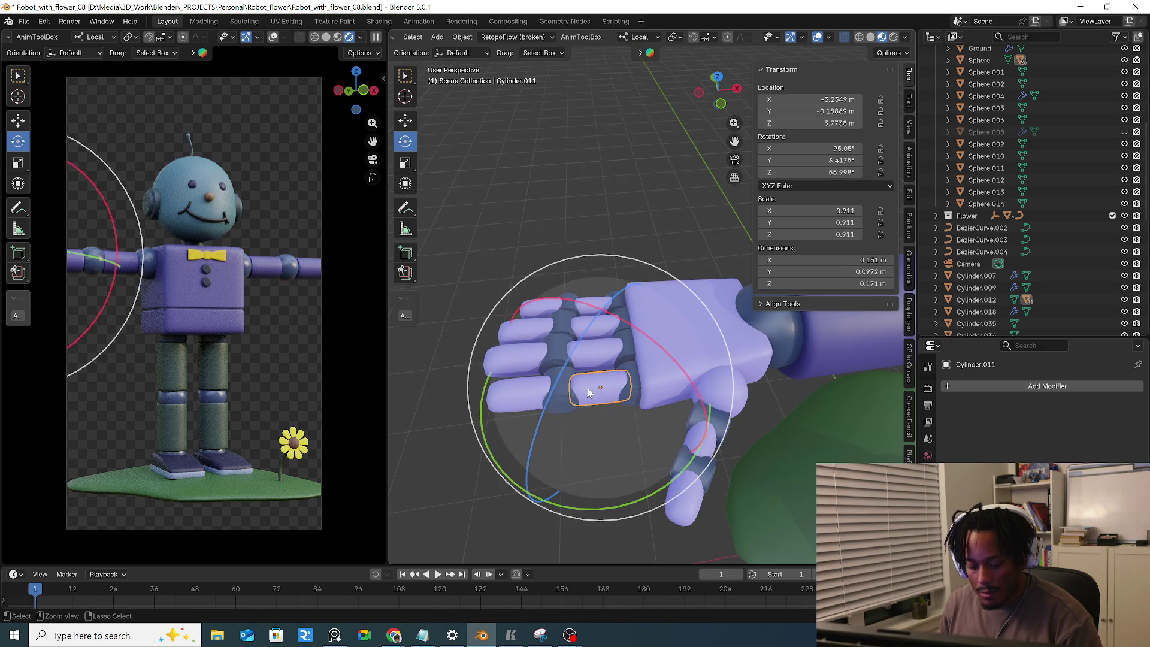
pyautogui.click(598, 332)
pyautogui.click(602, 309)
pyautogui.click(561, 317)
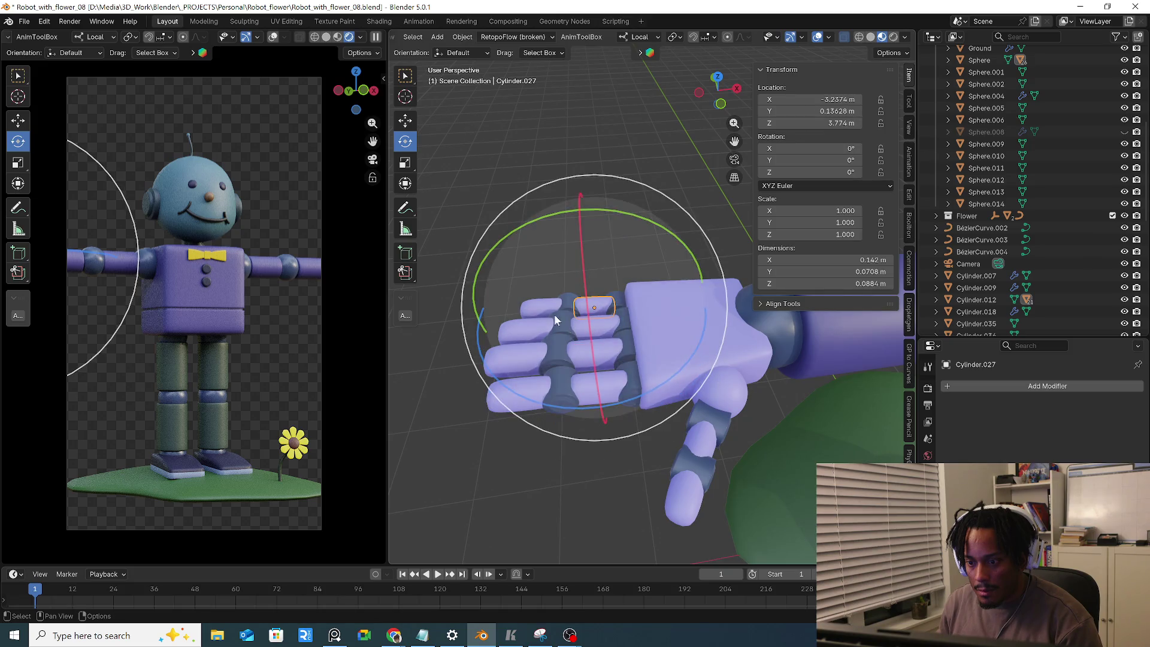
pyautogui.click(527, 317)
pyautogui.click(512, 347)
pyautogui.click(542, 389)
pyautogui.click(554, 365)
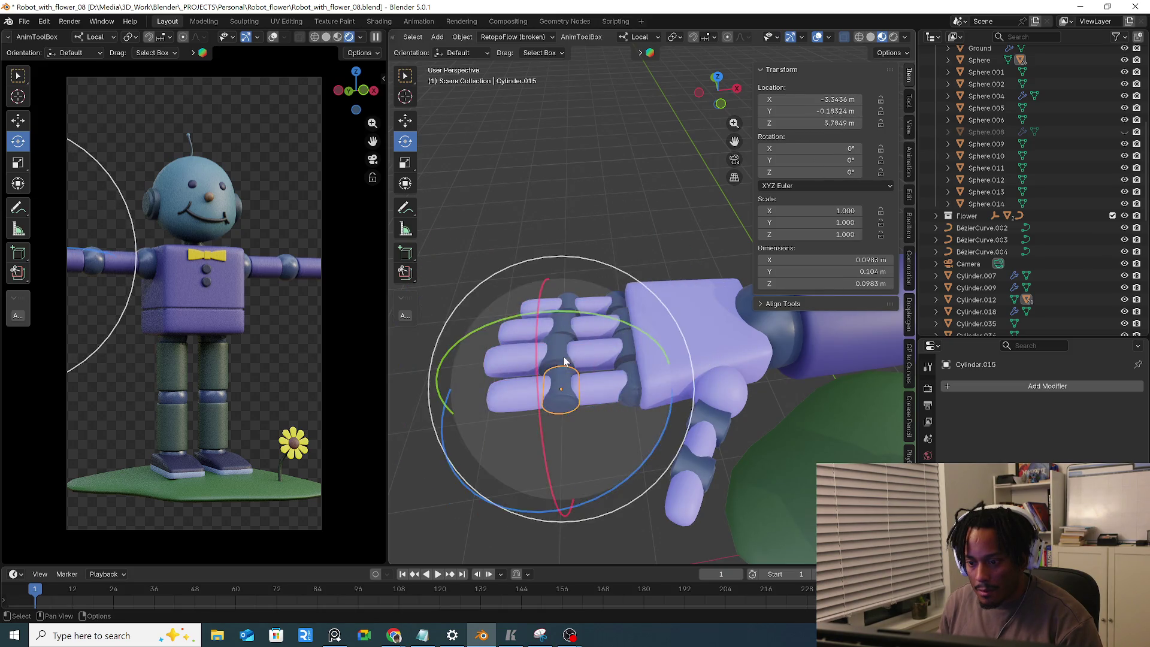
pyautogui.click(560, 348)
pyautogui.click(578, 333)
pyautogui.click(605, 335)
pyautogui.click(629, 337)
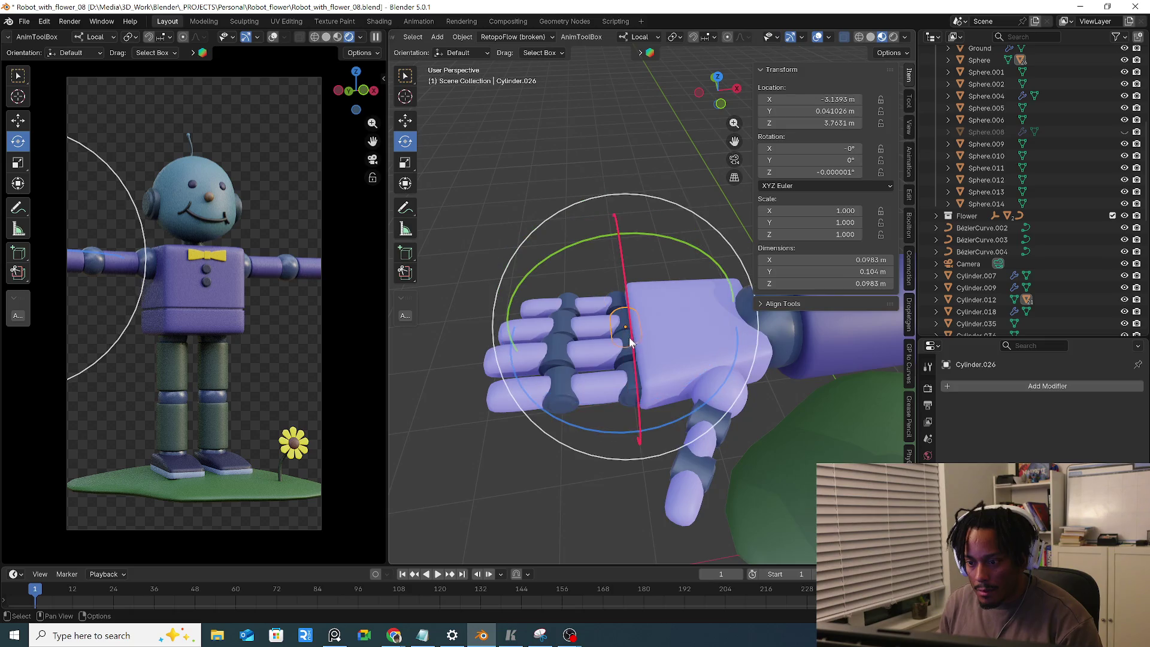
pyautogui.click(632, 372)
pyautogui.click(599, 379)
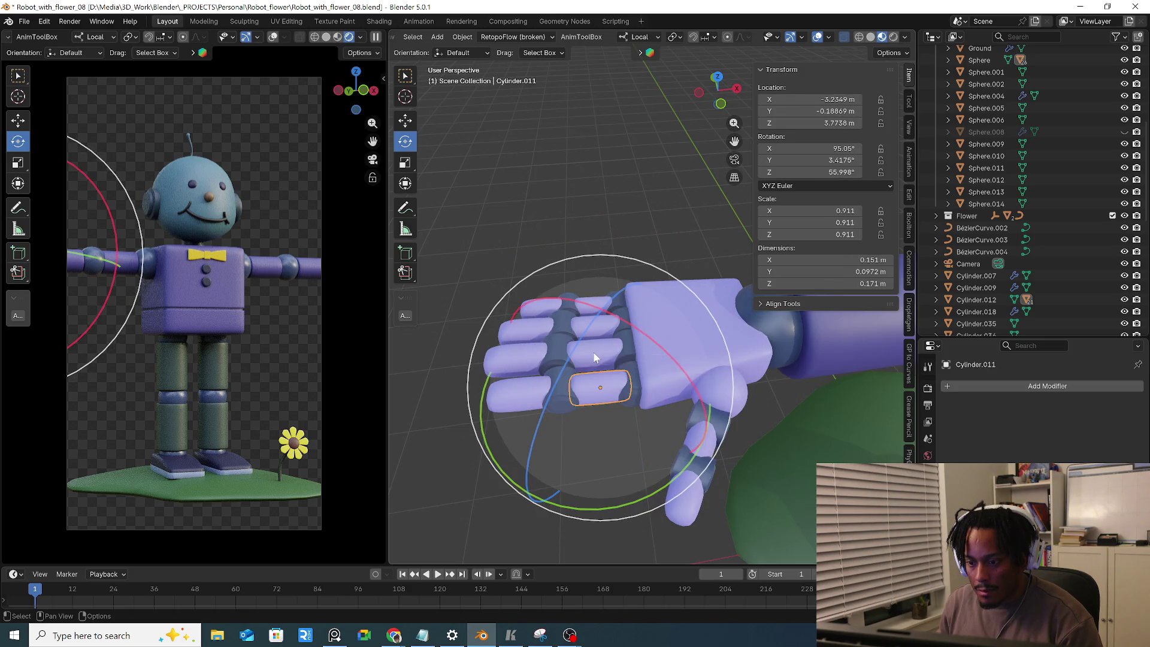
# Apply rotation and scale to the lower finger segment so it reads 0° and 1.000
pyautogui.click(594, 358)
pyautogui.click(596, 359)
pyautogui.click(599, 378)
pyautogui.click(602, 388)
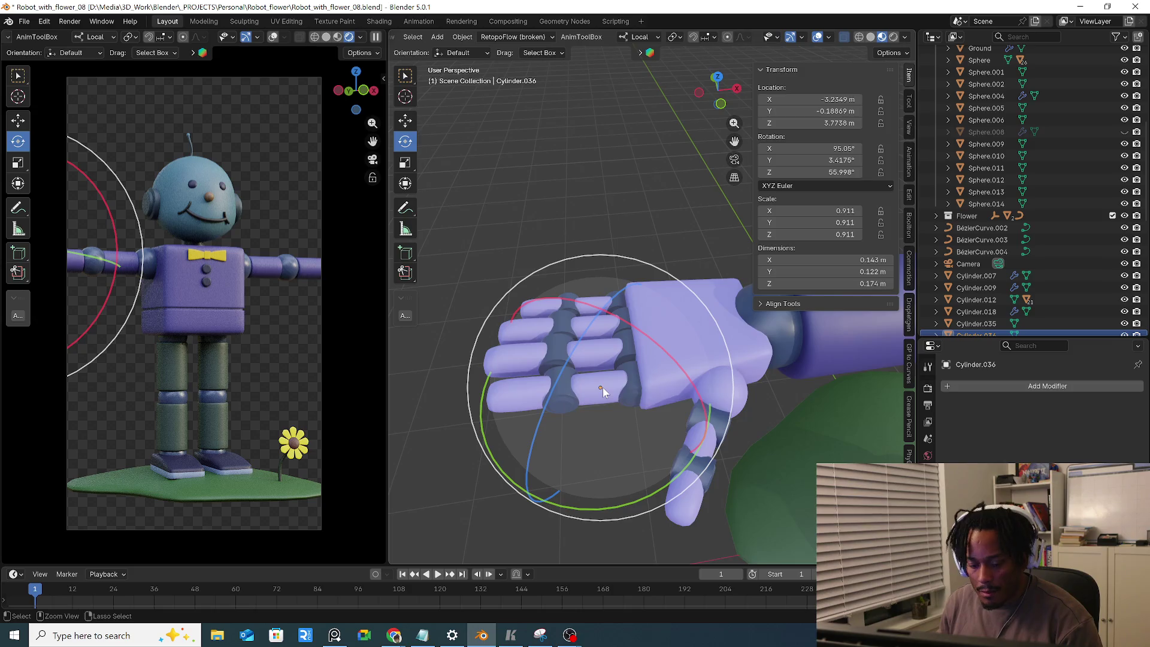
pyautogui.keyDown('shift'); pyautogui.click(599, 359); pyautogui.keyUp('shift')
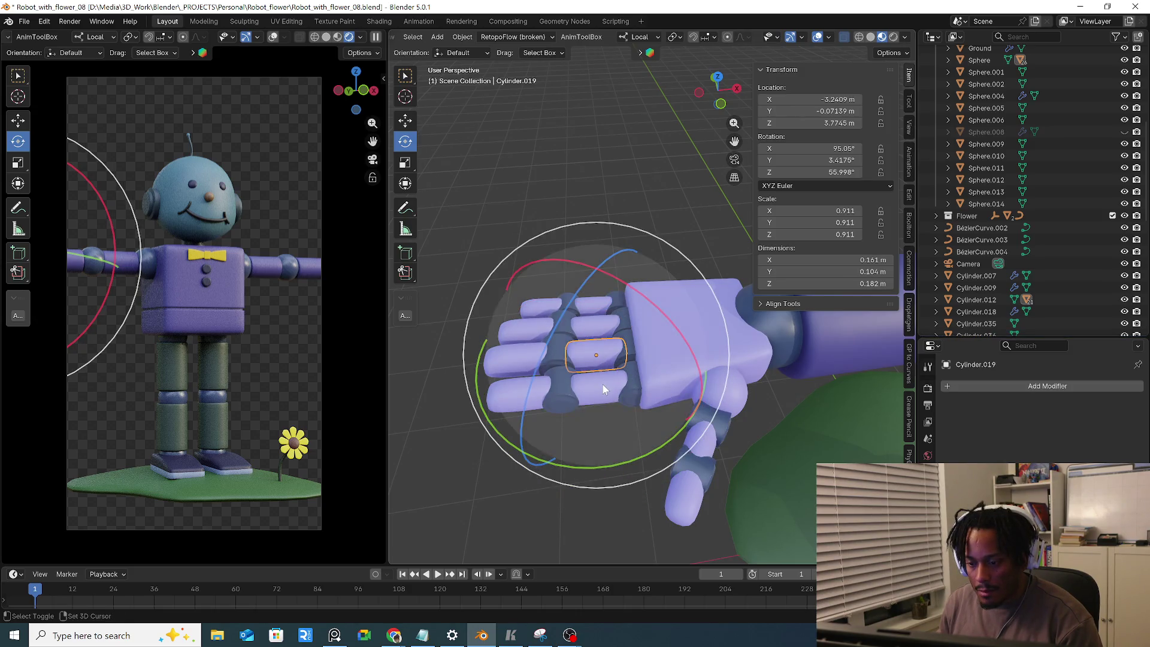
pyautogui.keyDown('shift'); pyautogui.click(602, 384); pyautogui.keyUp('shift')
pyautogui.hotkey('ctrl', 'a')
pyautogui.click(550, 378)
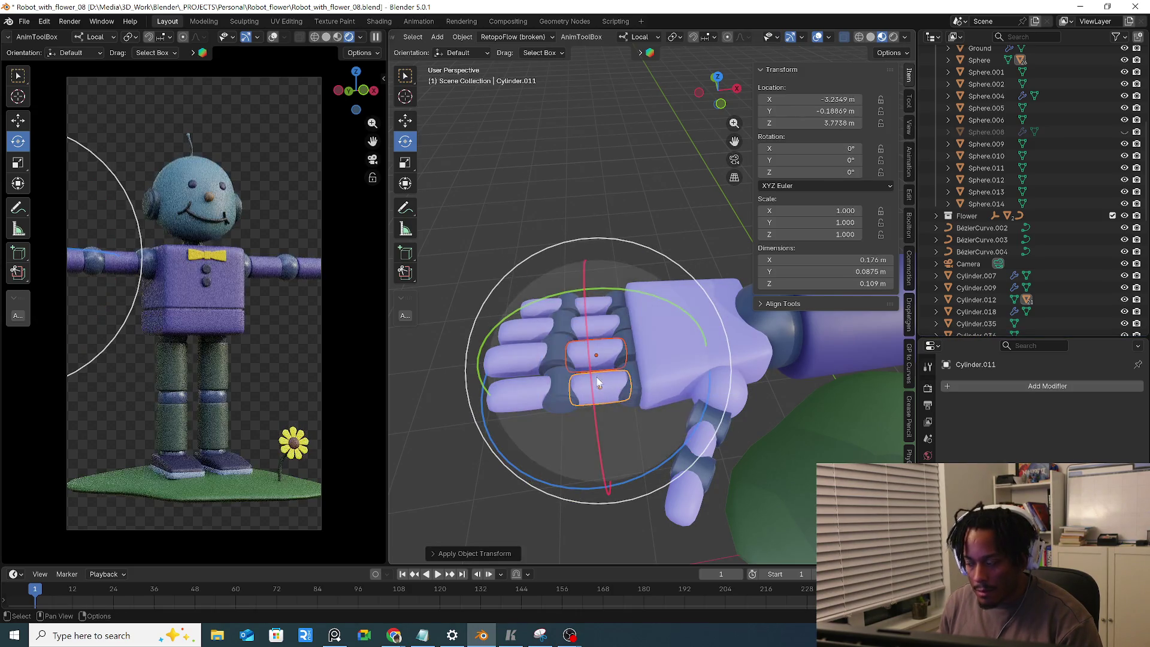
# Select both columns of four knuckle segments and bring up the Transform Pivot Point choices
pyautogui.click(619, 400)
pyautogui.click(632, 386)
pyautogui.keyDown('shift'); pyautogui.click(560, 388); pyautogui.keyUp('shift')
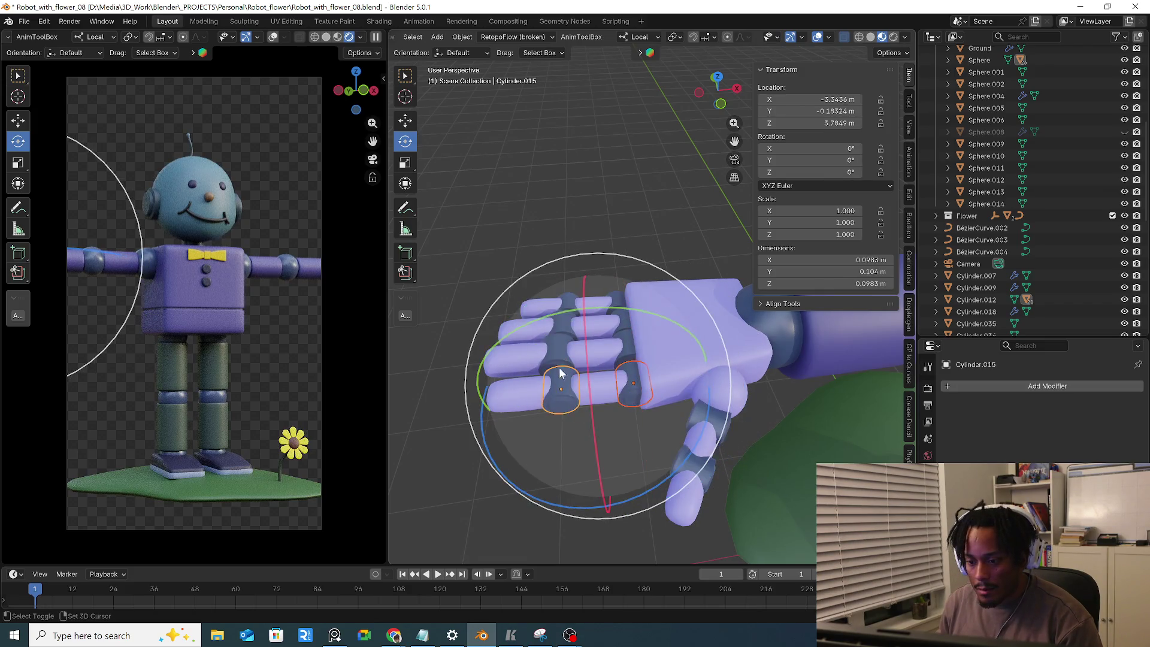
pyautogui.keyDown('shift'); pyautogui.click(557, 356); pyautogui.keyUp('shift')
pyautogui.click(632, 387)
pyautogui.keyDown('shift'); pyautogui.click(628, 356); pyautogui.keyUp('shift')
pyautogui.keyDown('shift'); pyautogui.click(623, 332); pyautogui.keyUp('shift')
pyautogui.keyDown('shift'); pyautogui.click(616, 303); pyautogui.keyUp('shift')
pyautogui.keyDown('shift'); pyautogui.click(572, 306); pyautogui.keyUp('shift')
pyautogui.keyDown('shift'); pyautogui.click(562, 331); pyautogui.keyUp('shift')
pyautogui.keyDown('shift'); pyautogui.click(556, 356); pyautogui.keyUp('shift')
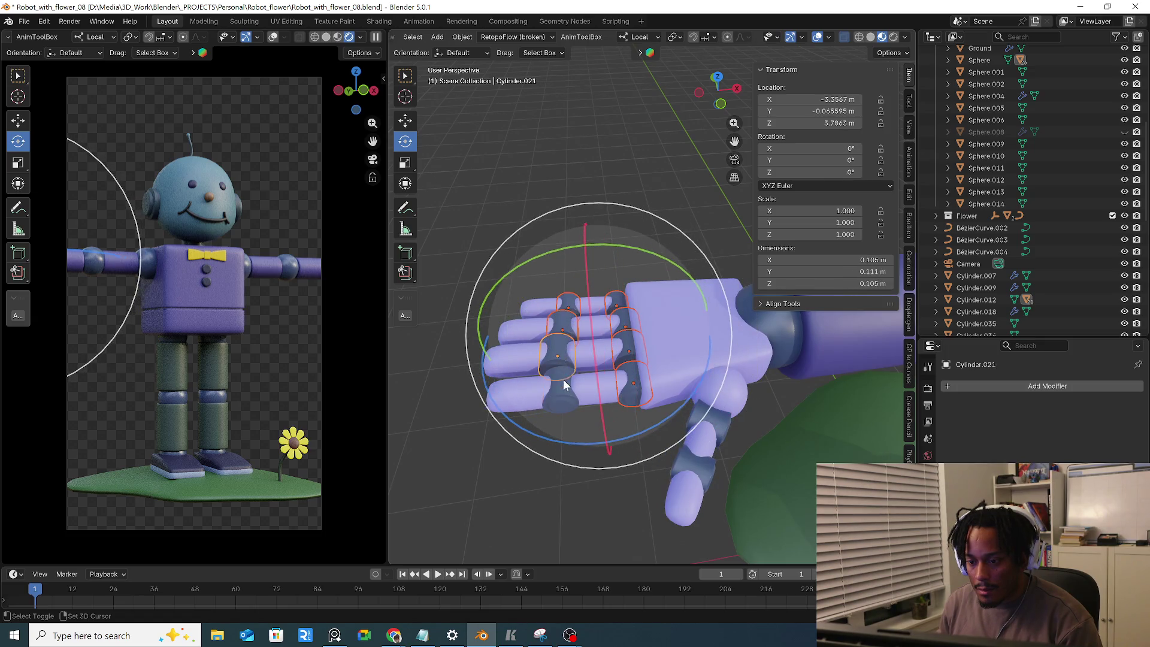
pyautogui.keyDown('shift'); pyautogui.click(563, 383); pyautogui.keyUp('shift')
pyautogui.click(675, 38)
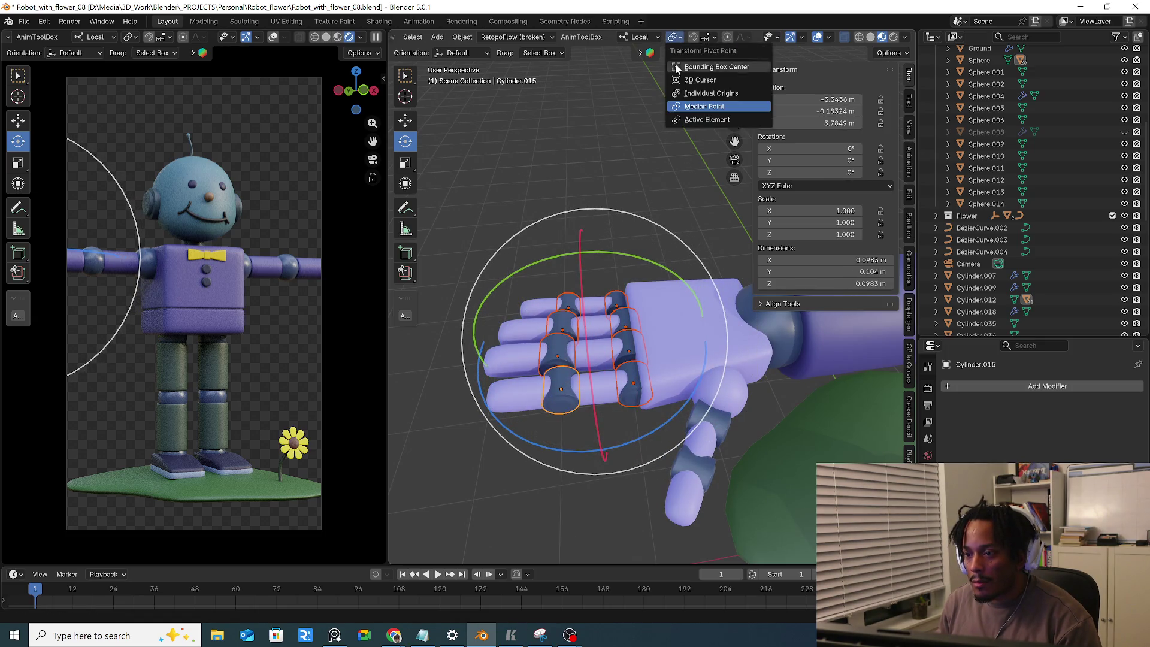
# Set the pivot to Individual Origins and bend the selected knuckles together
pyautogui.click(689, 95)
pyautogui.moveTo(594, 209)
pyautogui.mouseDown()
pyautogui.moveTo(622, 210)
pyautogui.moveTo(539, 288)
pyautogui.moveTo(528, 347)
pyautogui.moveTo(539, 350)
pyautogui.mouseUp()
pyautogui.moveTo(539, 350)
pyautogui.mouseDown(button='middle')
pyautogui.moveTo(551, 350)
pyautogui.moveTo(520, 285)
pyautogui.moveTo(807, 343)
pyautogui.moveTo(737, 369)
pyautogui.moveTo(695, 365)
pyautogui.mouseUp(button='middle')
# Test-rotate Cylinder.032 and Cylinder.013 and undo, then free-rotate wrist joint Cylinder.033
pyautogui.click(749, 372)
pyautogui.keyDown('shift'); pyautogui.click(722, 391); pyautogui.keyUp('shift')
pyautogui.moveTo(689, 326)
pyautogui.mouseDown()
pyautogui.moveTo(678, 309)
pyautogui.moveTo(680, 383)
pyautogui.moveTo(729, 414)
pyautogui.moveTo(717, 395)
pyautogui.mouseUp()
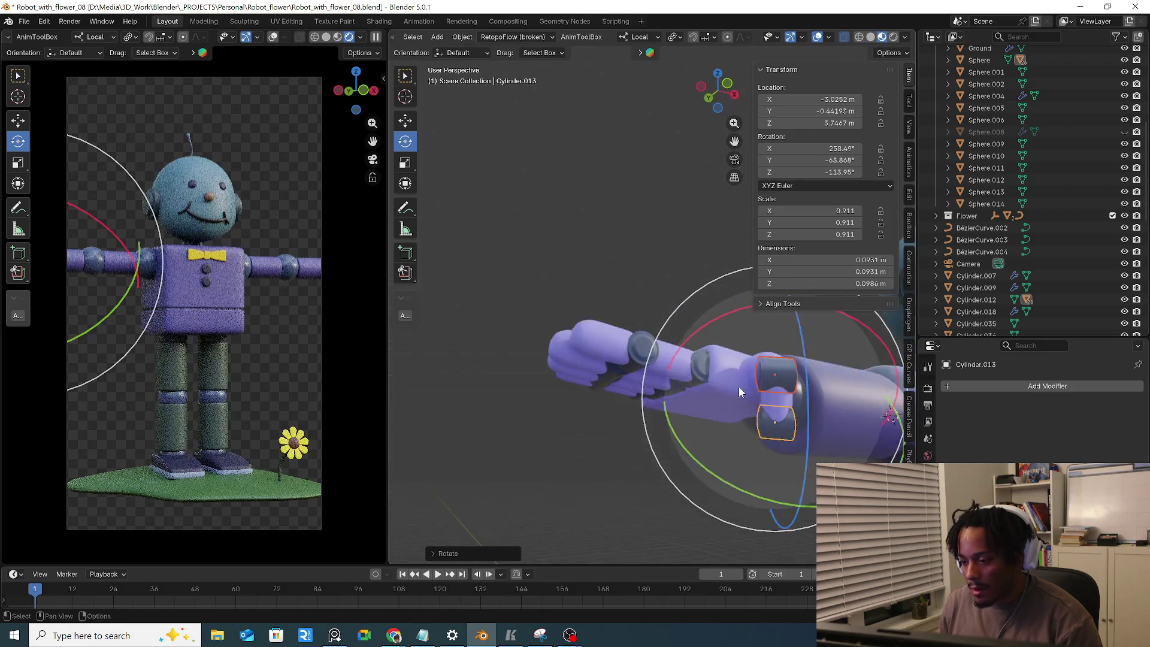
pyautogui.hotkey('ctrl', 'z')
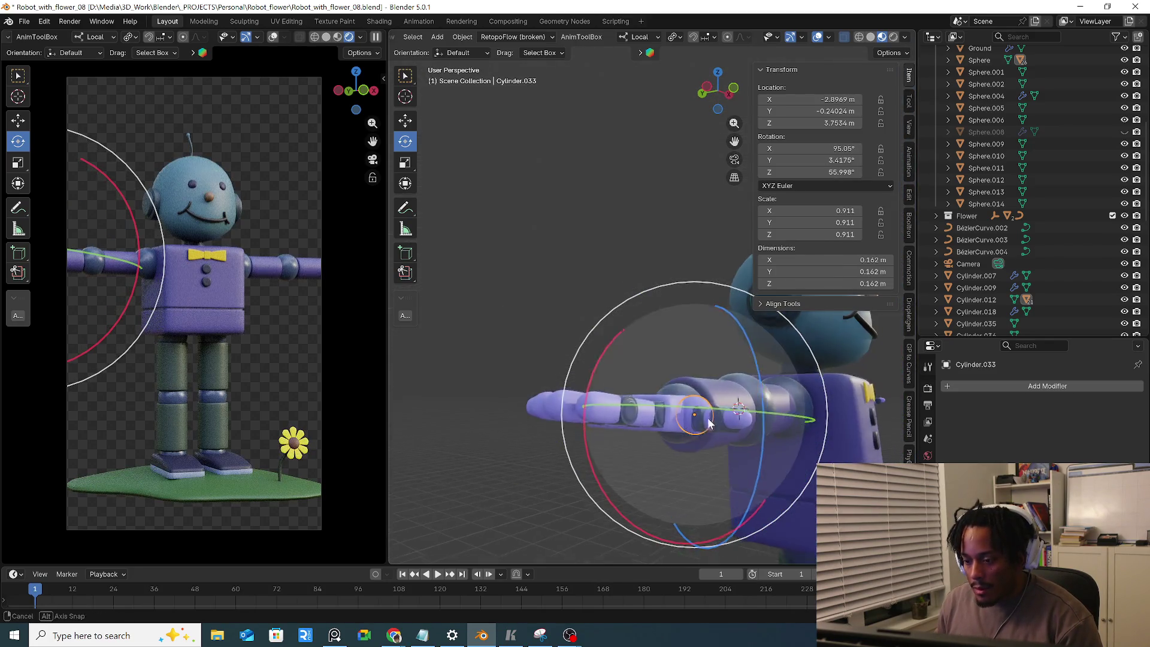
pyautogui.click(694, 414)
pyautogui.press('r')
pyautogui.press('r')
pyautogui.click(697, 441)
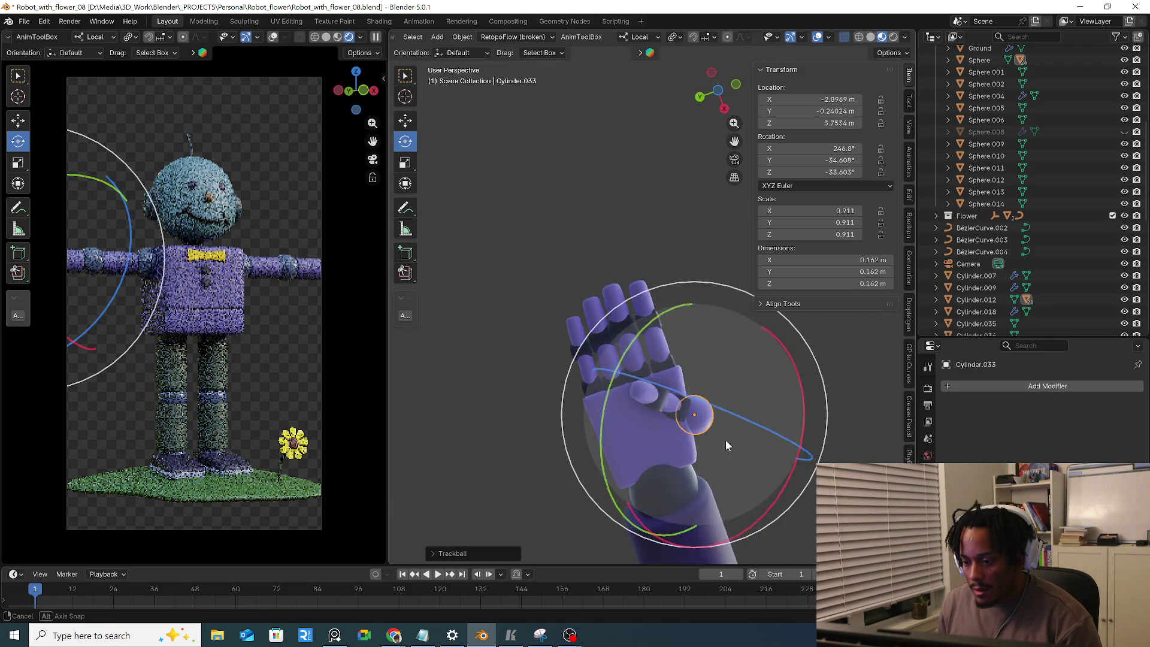